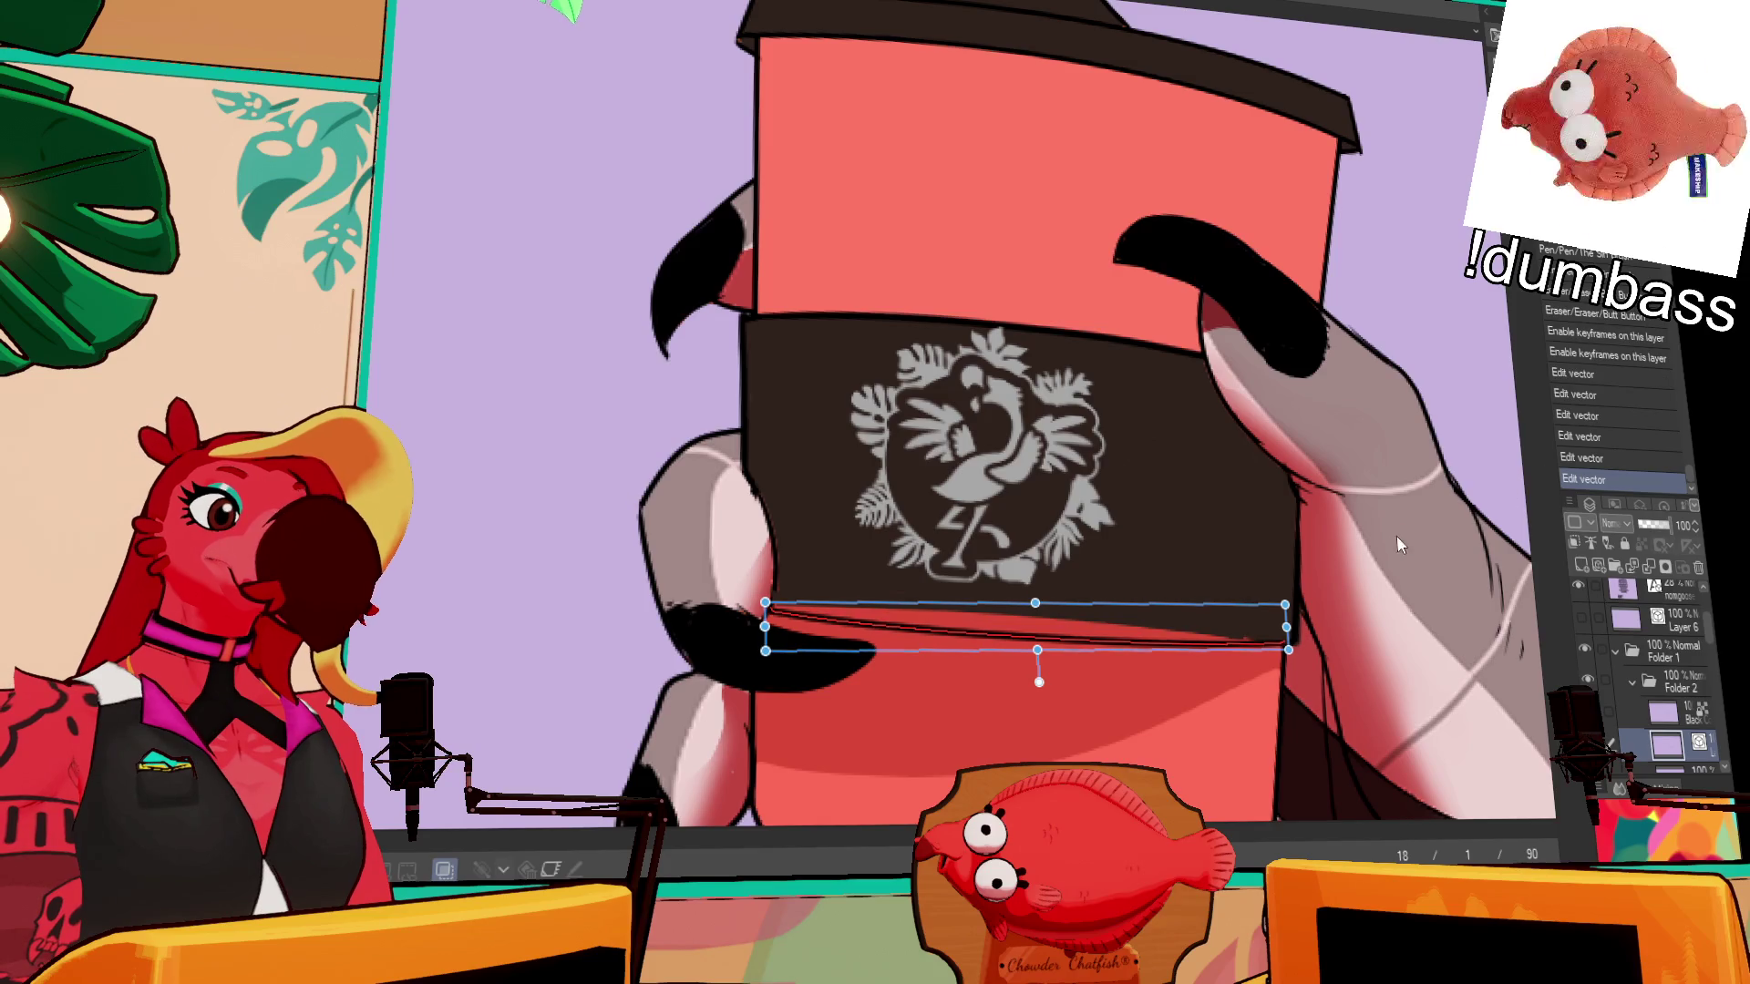
- On Layer 17, ink the sleeve's bottom edge and fill the strip beneath it
{"action": "scroll", "coordinate": [1710, 670], "scroll_direction": "down", "scroll_amount": 2}
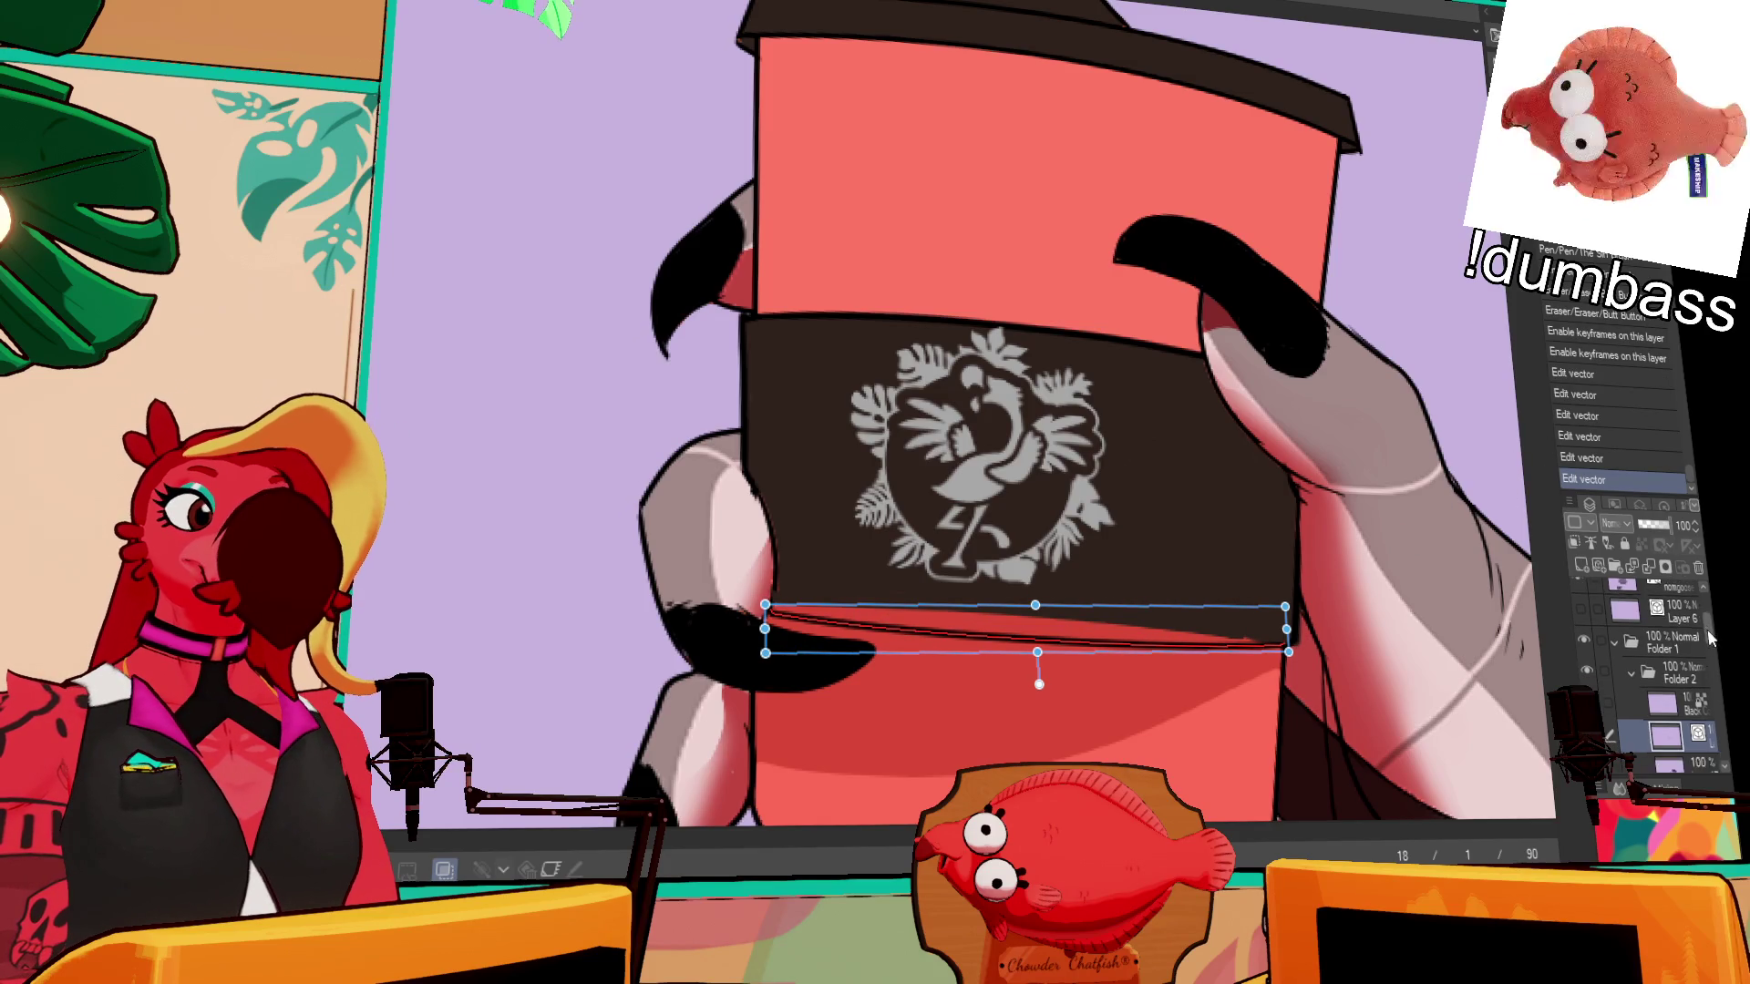
{"action": "left_click", "coordinate": [1687, 731]}
{"action": "left_click_drag", "start_coordinate": [802, 577], "coordinate": [782, 595]}
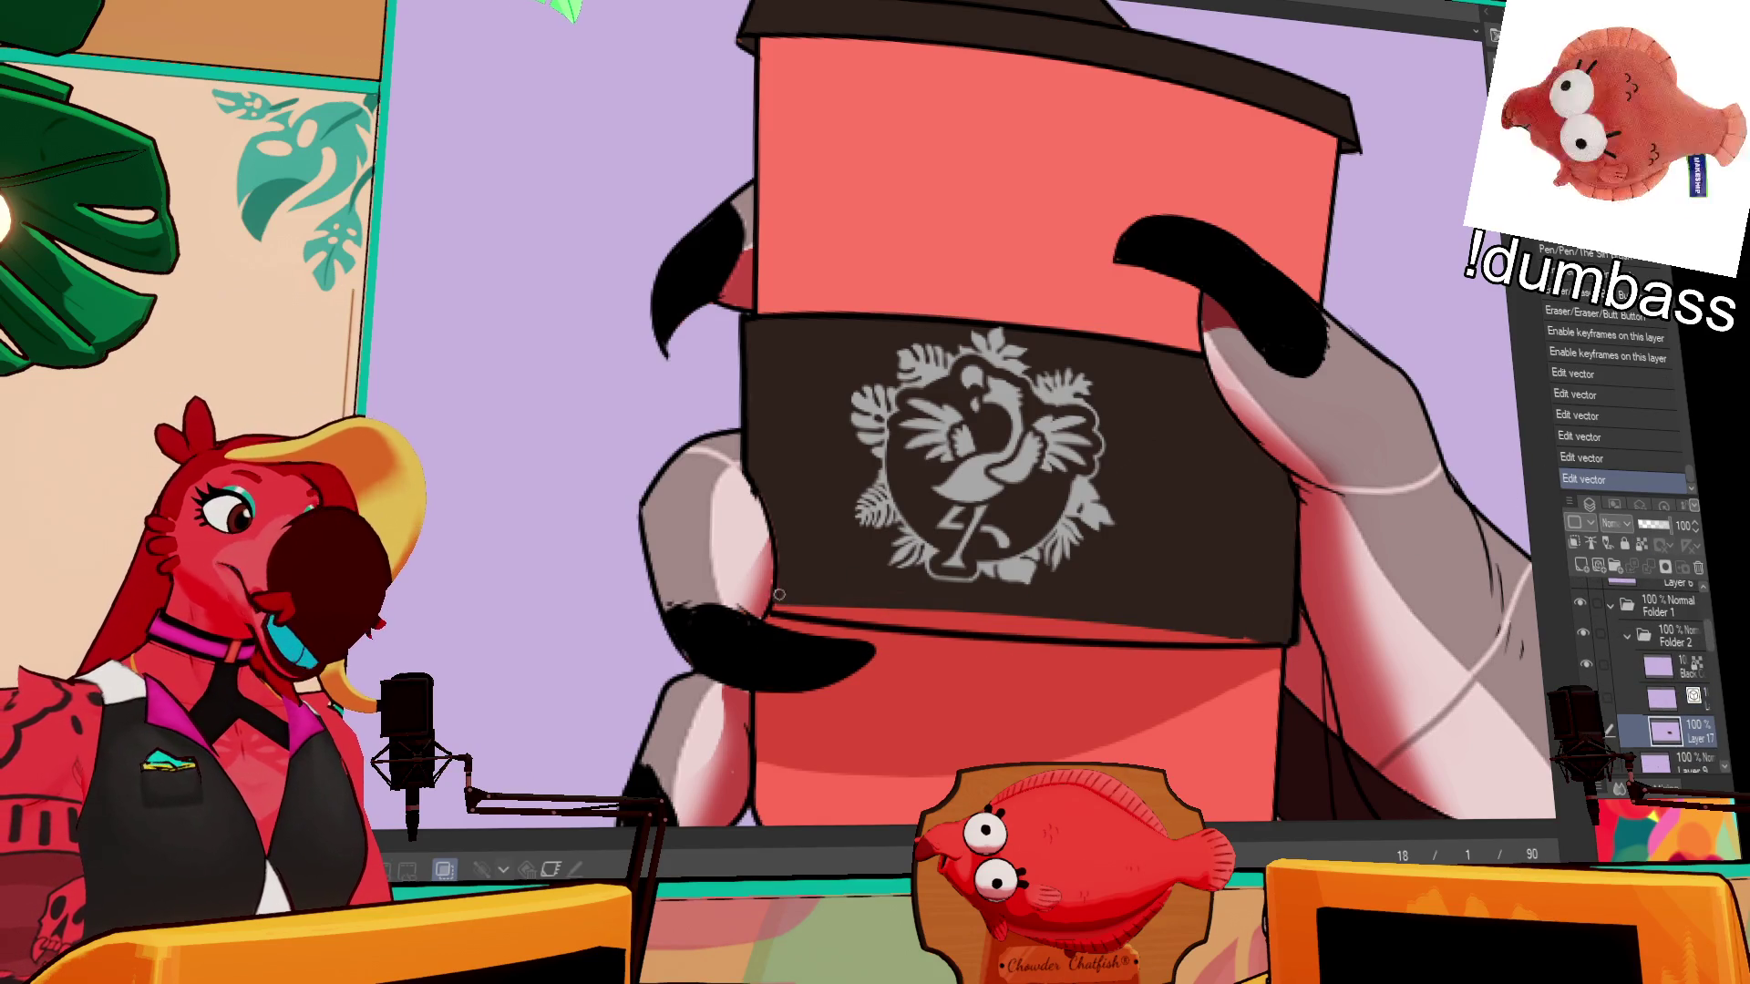
{"action": "key", "text": "g"}
{"action": "left_click", "coordinate": [1030, 600]}
- Refine the sleeve's lower and right edges with extra pen strokes, then zoom out to the whole cup
{"action": "mouse_move", "coordinate": [943, 593]}
{"action": "left_mouse_down"}
{"action": "mouse_move", "coordinate": [793, 597]}
{"action": "mouse_move", "coordinate": [932, 631]}
{"action": "mouse_move", "coordinate": [1266, 588]}
{"action": "mouse_move", "coordinate": [1270, 630]}
{"action": "mouse_move", "coordinate": [1297, 572]}
{"action": "left_mouse_up"}
{"action": "mouse_move", "coordinate": [1294, 513]}
{"action": "left_mouse_down"}
{"action": "mouse_move", "coordinate": [1294, 538]}
{"action": "mouse_move", "coordinate": [1279, 479]}
{"action": "left_mouse_up"}
{"action": "left_click_drag", "start_coordinate": [1221, 362], "coordinate": [1168, 268]}
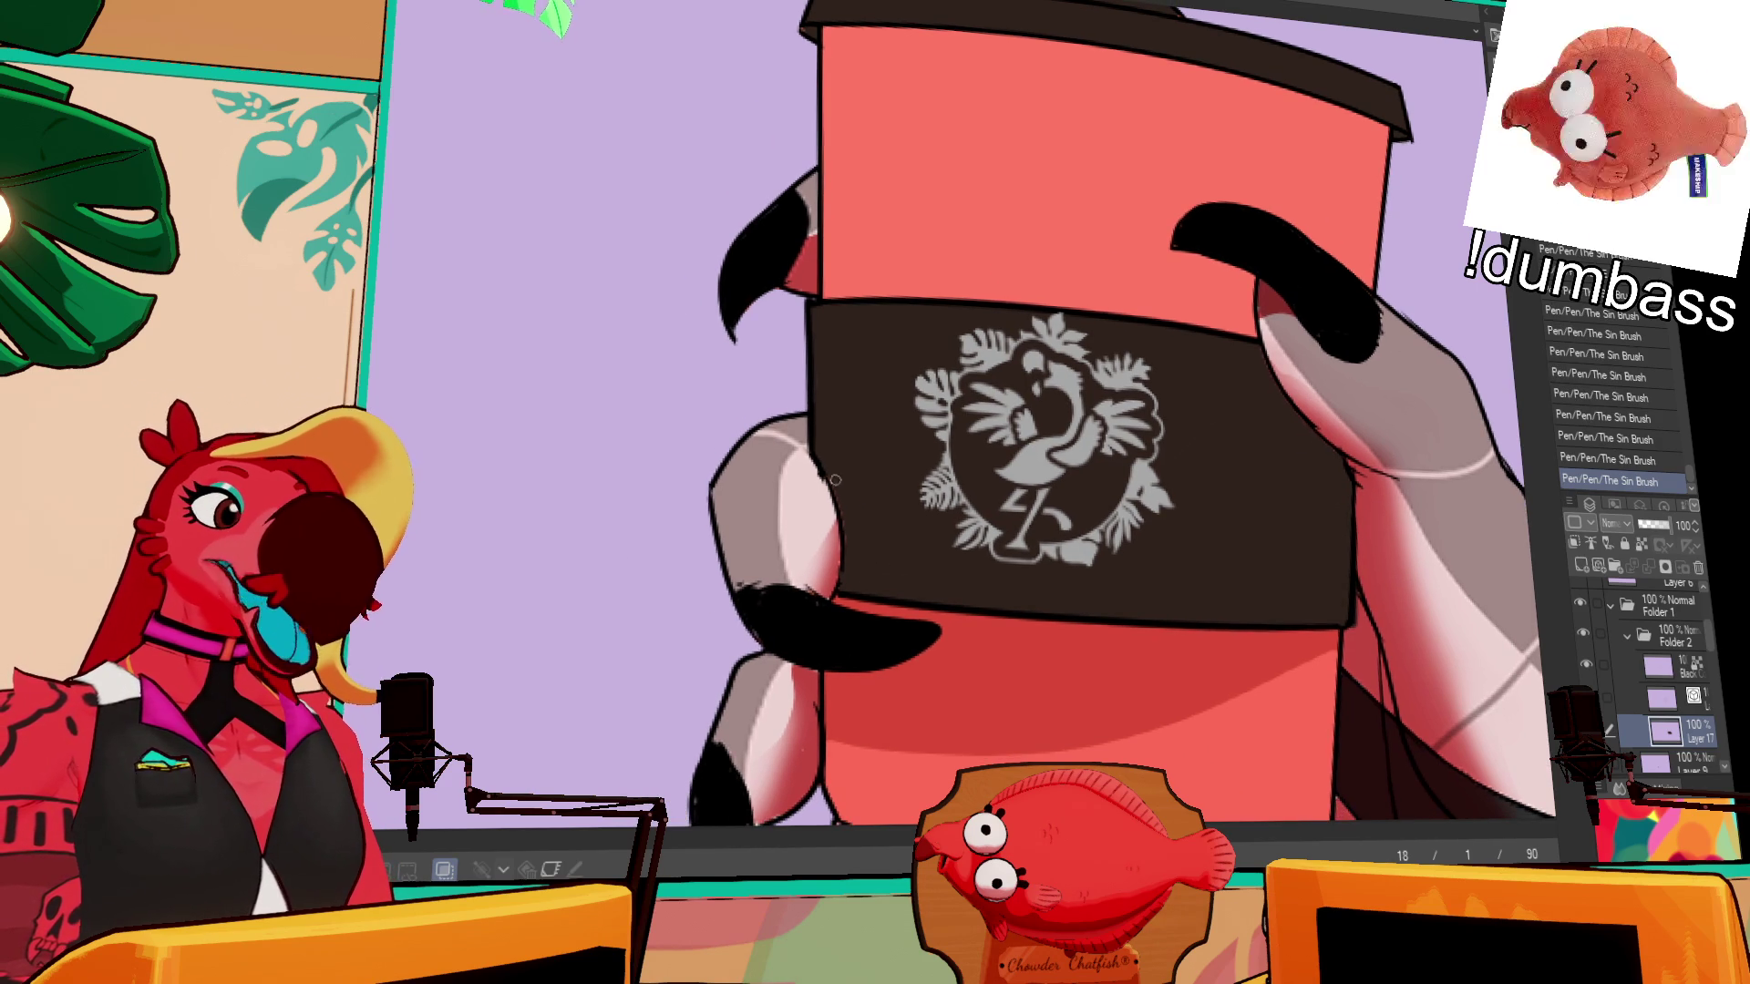
{"action": "left_click_drag", "start_coordinate": [1455, 299], "coordinate": [1436, 285]}
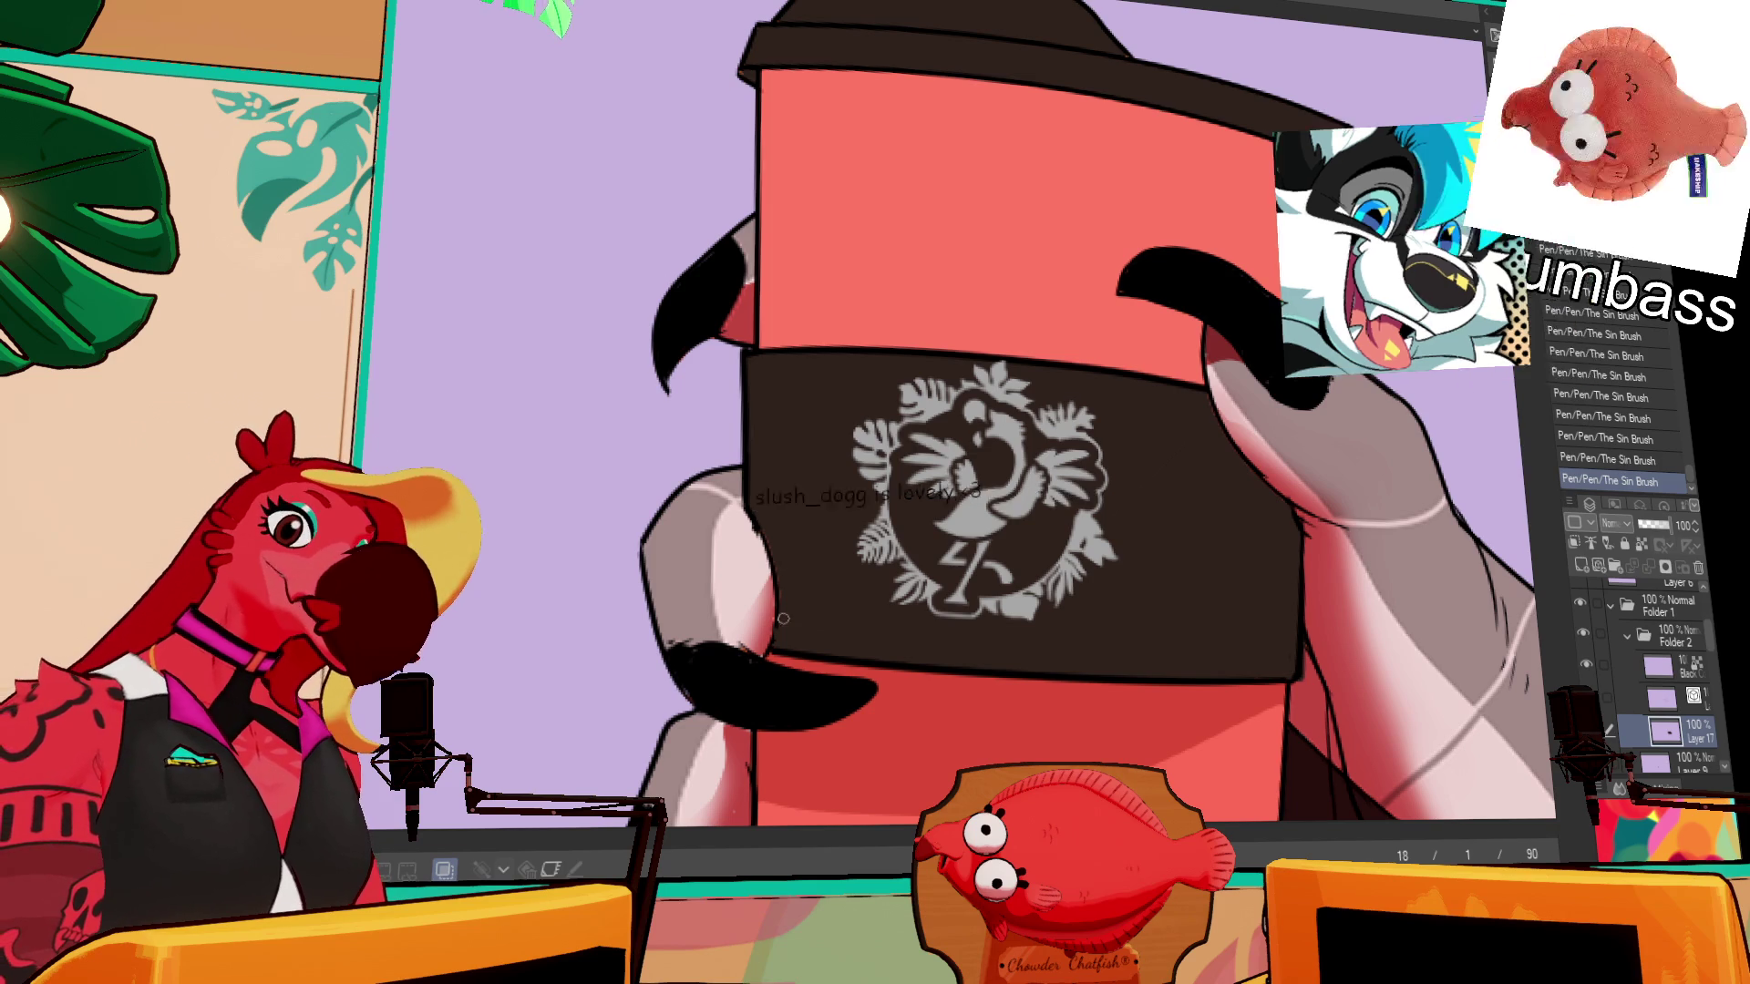
{"action": "key", "text": "ctrl+minus"}
{"action": "key", "text": "ctrl+minus"}
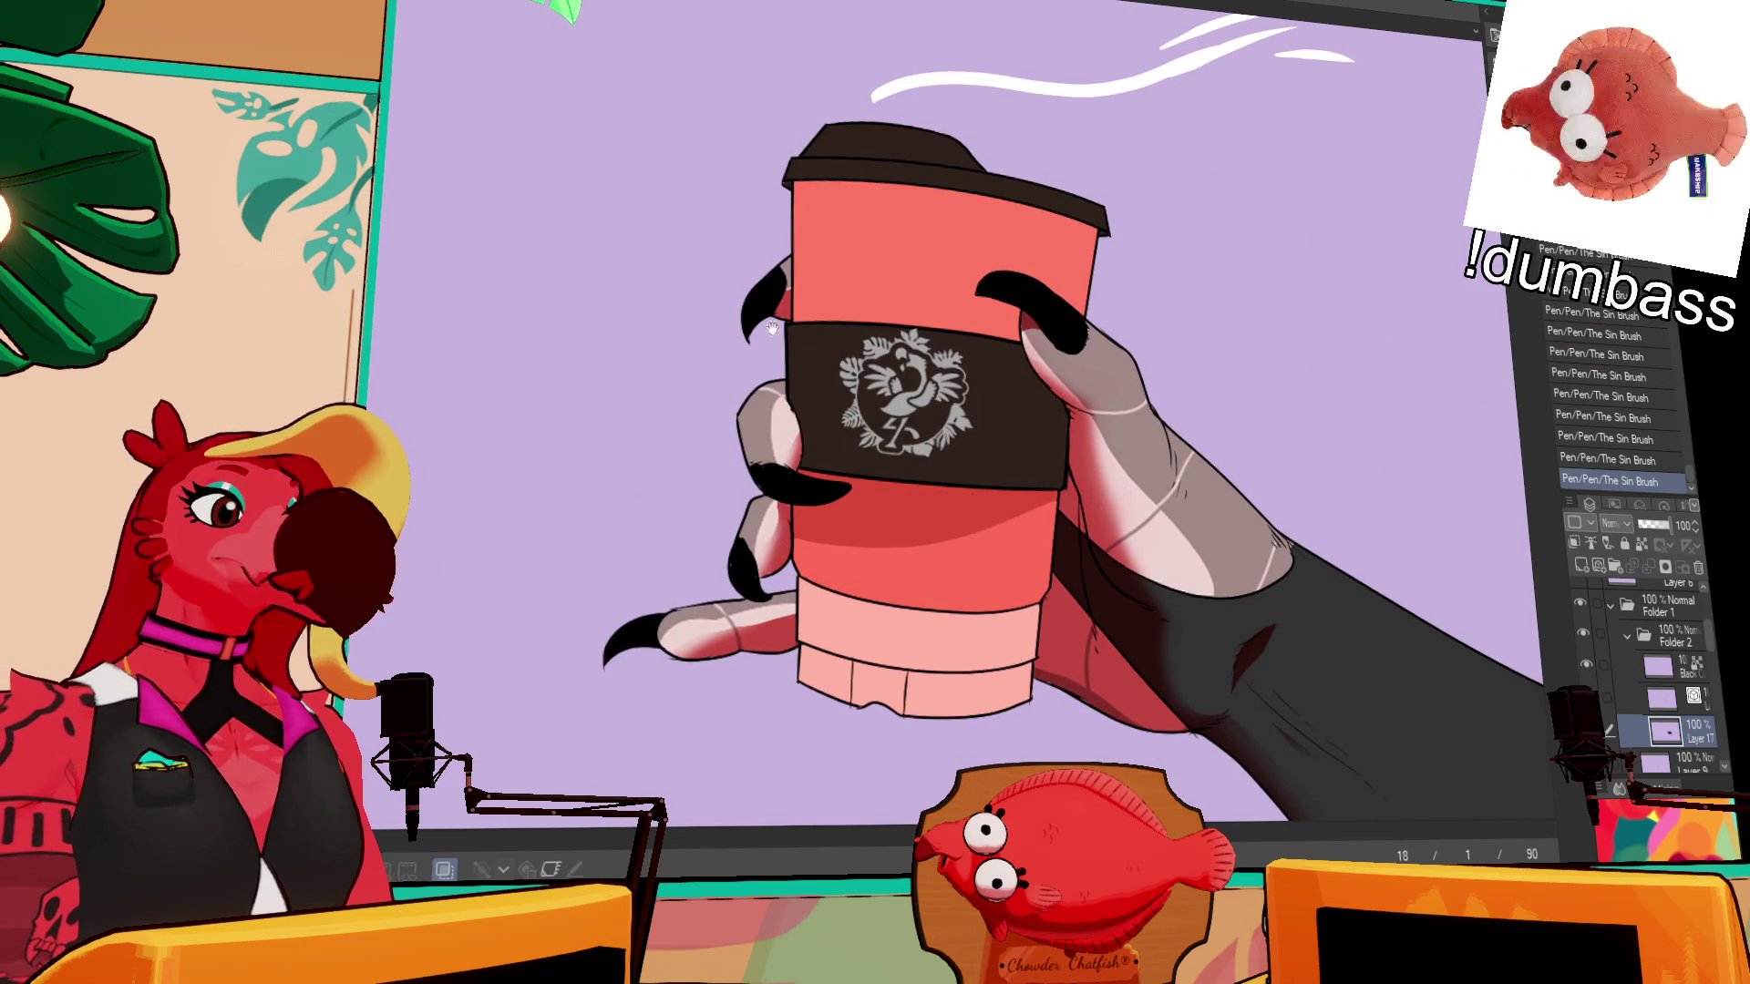
- Bring the viewer name list into view, collapse Folder 1, and show and expand Folder 4
{"action": "left_click_drag", "start_coordinate": [772, 328], "coordinate": [968, 440]}
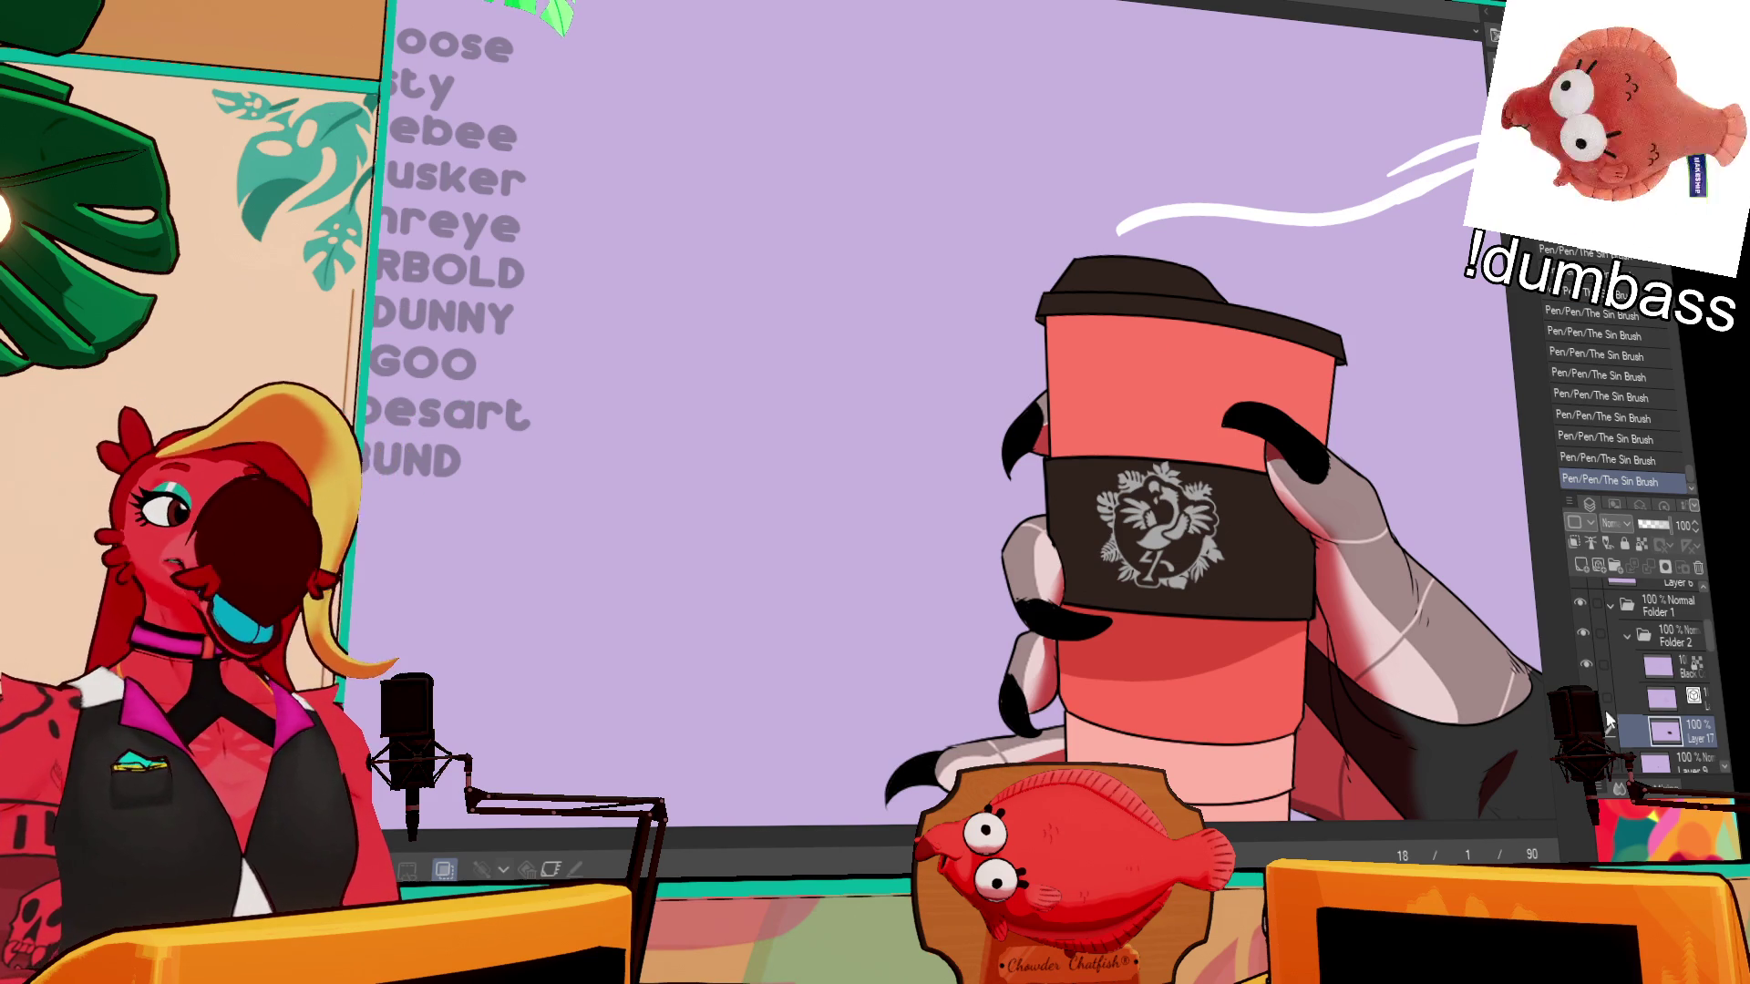
{"action": "left_click", "coordinate": [1610, 604]}
{"action": "scroll", "coordinate": [1600, 688], "scroll_direction": "up", "scroll_amount": 1}
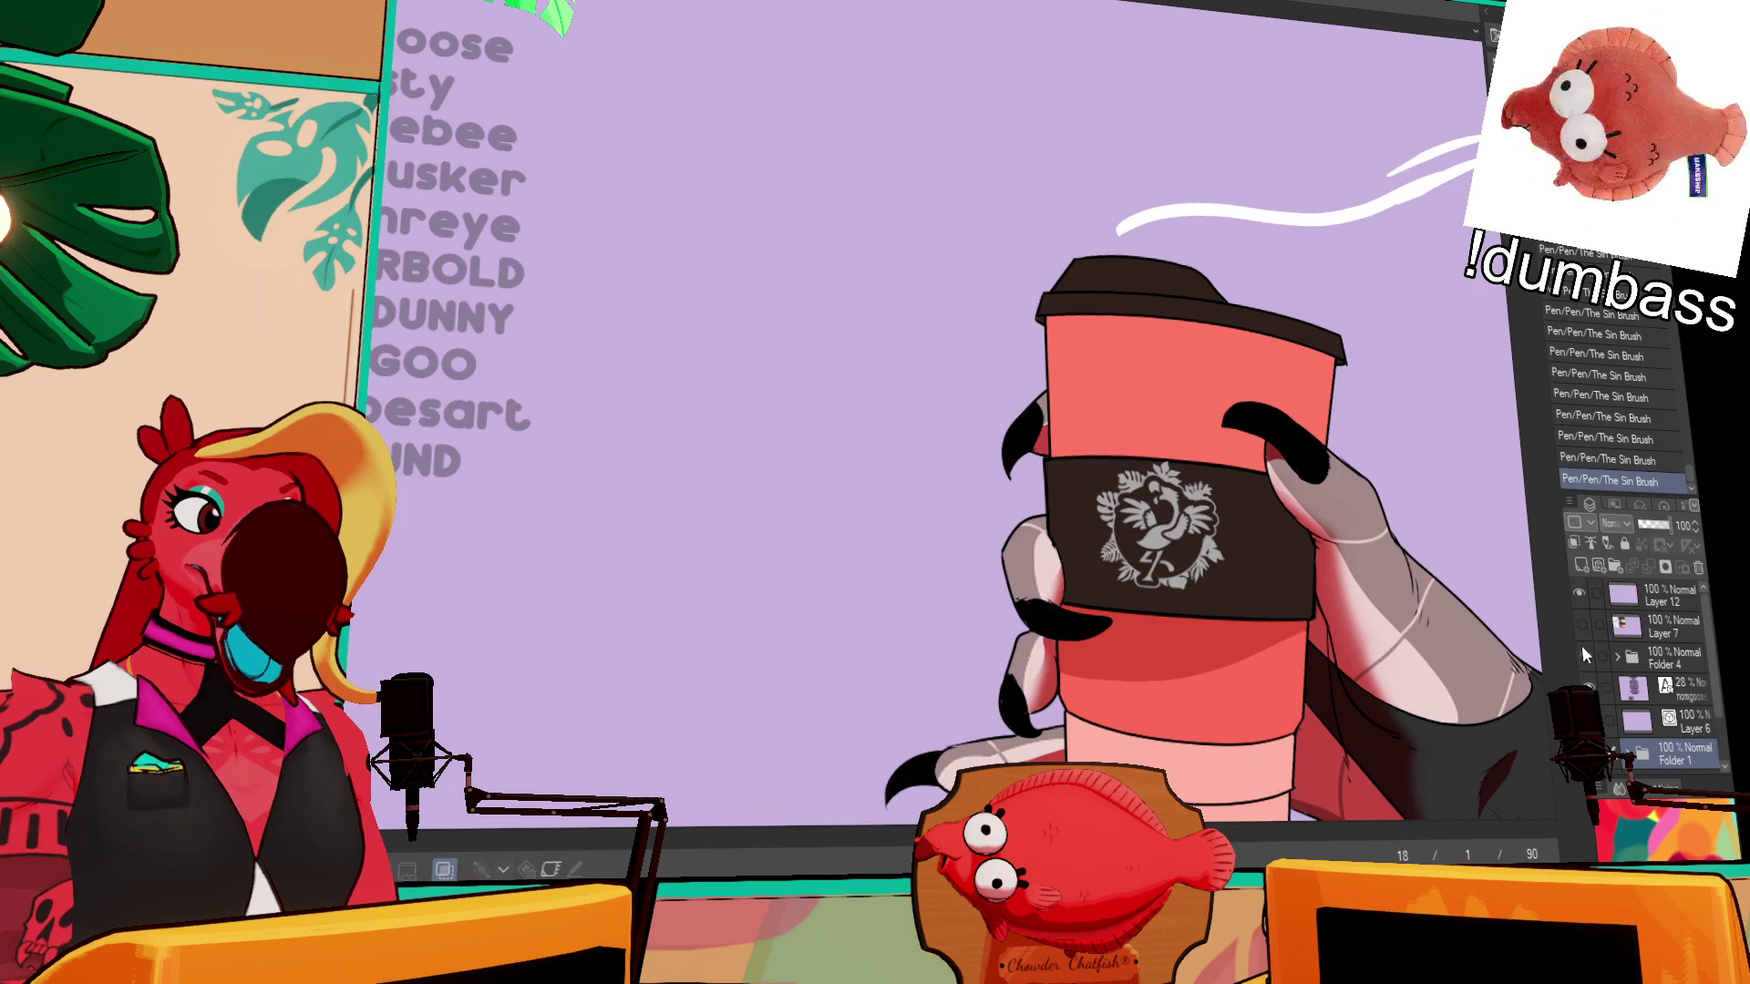
{"action": "left_click", "coordinate": [1583, 649]}
{"action": "left_click", "coordinate": [1616, 653]}
{"action": "scroll", "coordinate": [1616, 657], "scroll_direction": "down", "scroll_amount": 3}
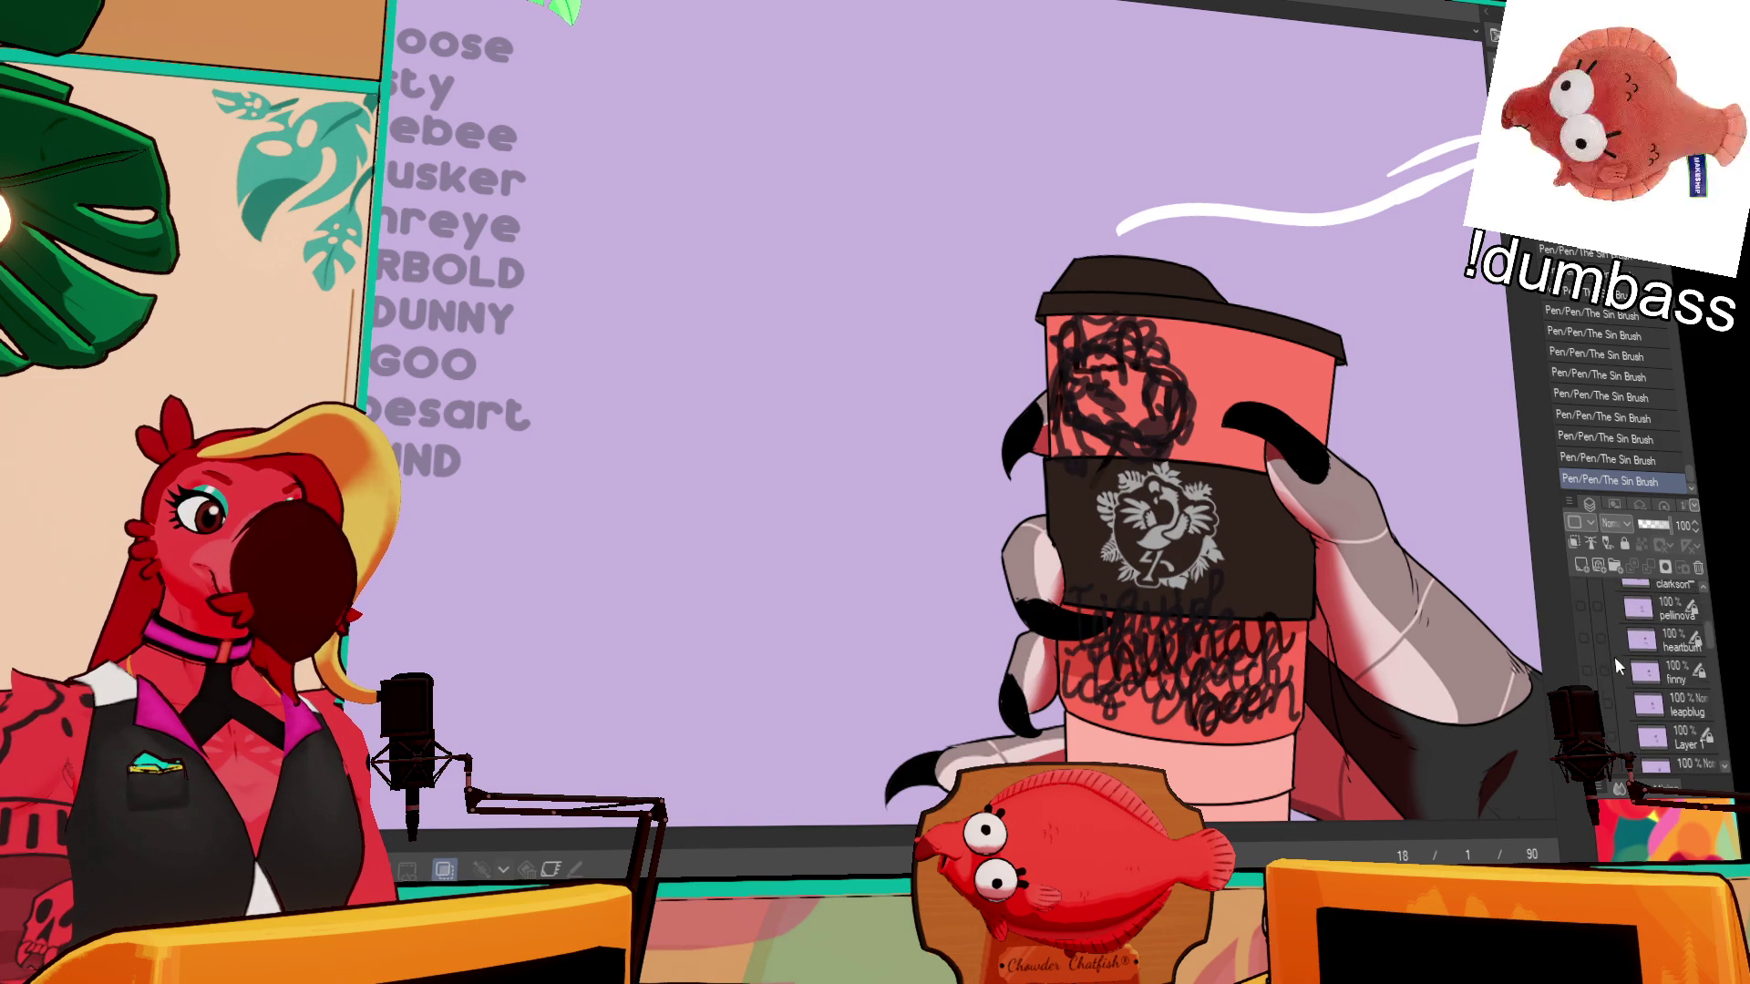
{"action": "scroll", "coordinate": [1614, 660], "scroll_direction": "down", "scroll_amount": 2}
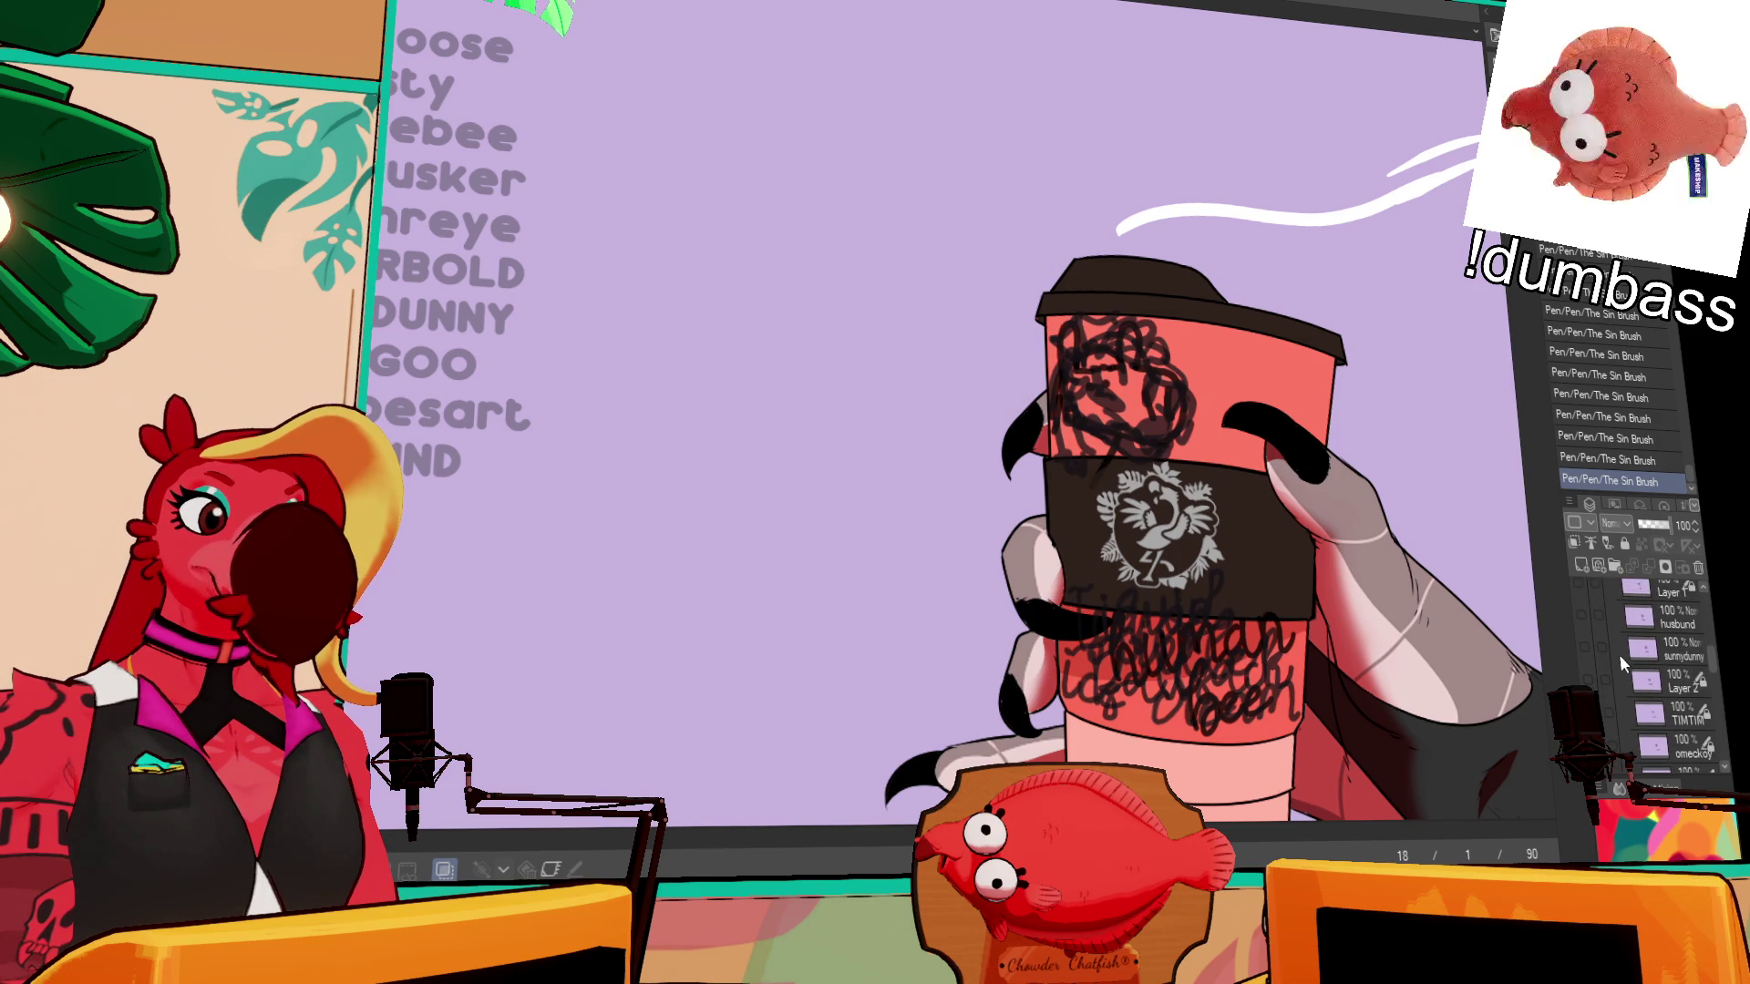
- Toggle Layer 2's doodle on and off in Folder 4, then hide the scribble layer
{"action": "left_click", "coordinate": [1656, 684]}
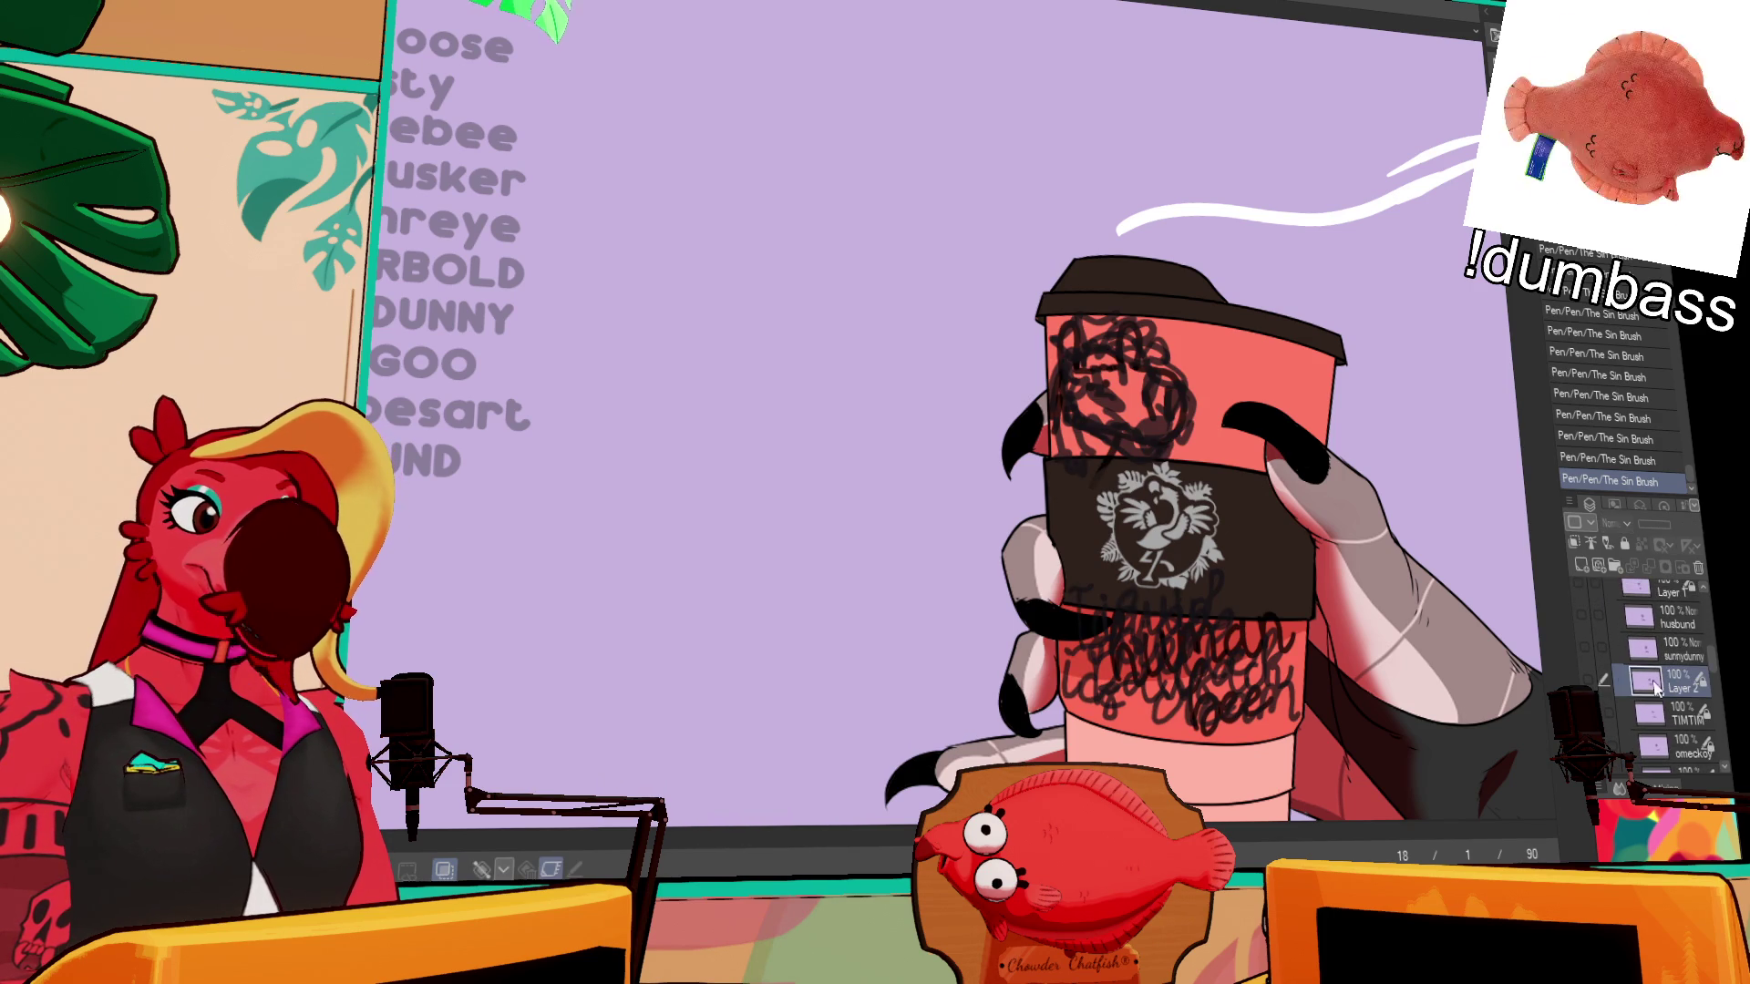
{"action": "left_click", "coordinate": [1593, 685]}
{"action": "left_click", "coordinate": [1593, 685]}
{"action": "scroll", "coordinate": [1591, 686], "scroll_direction": "up", "scroll_amount": 3}
{"action": "scroll", "coordinate": [1592, 685], "scroll_direction": "down", "scroll_amount": 5}
{"action": "scroll", "coordinate": [1588, 616], "scroll_direction": "up", "scroll_amount": 1}
{"action": "left_click", "coordinate": [1587, 657]}
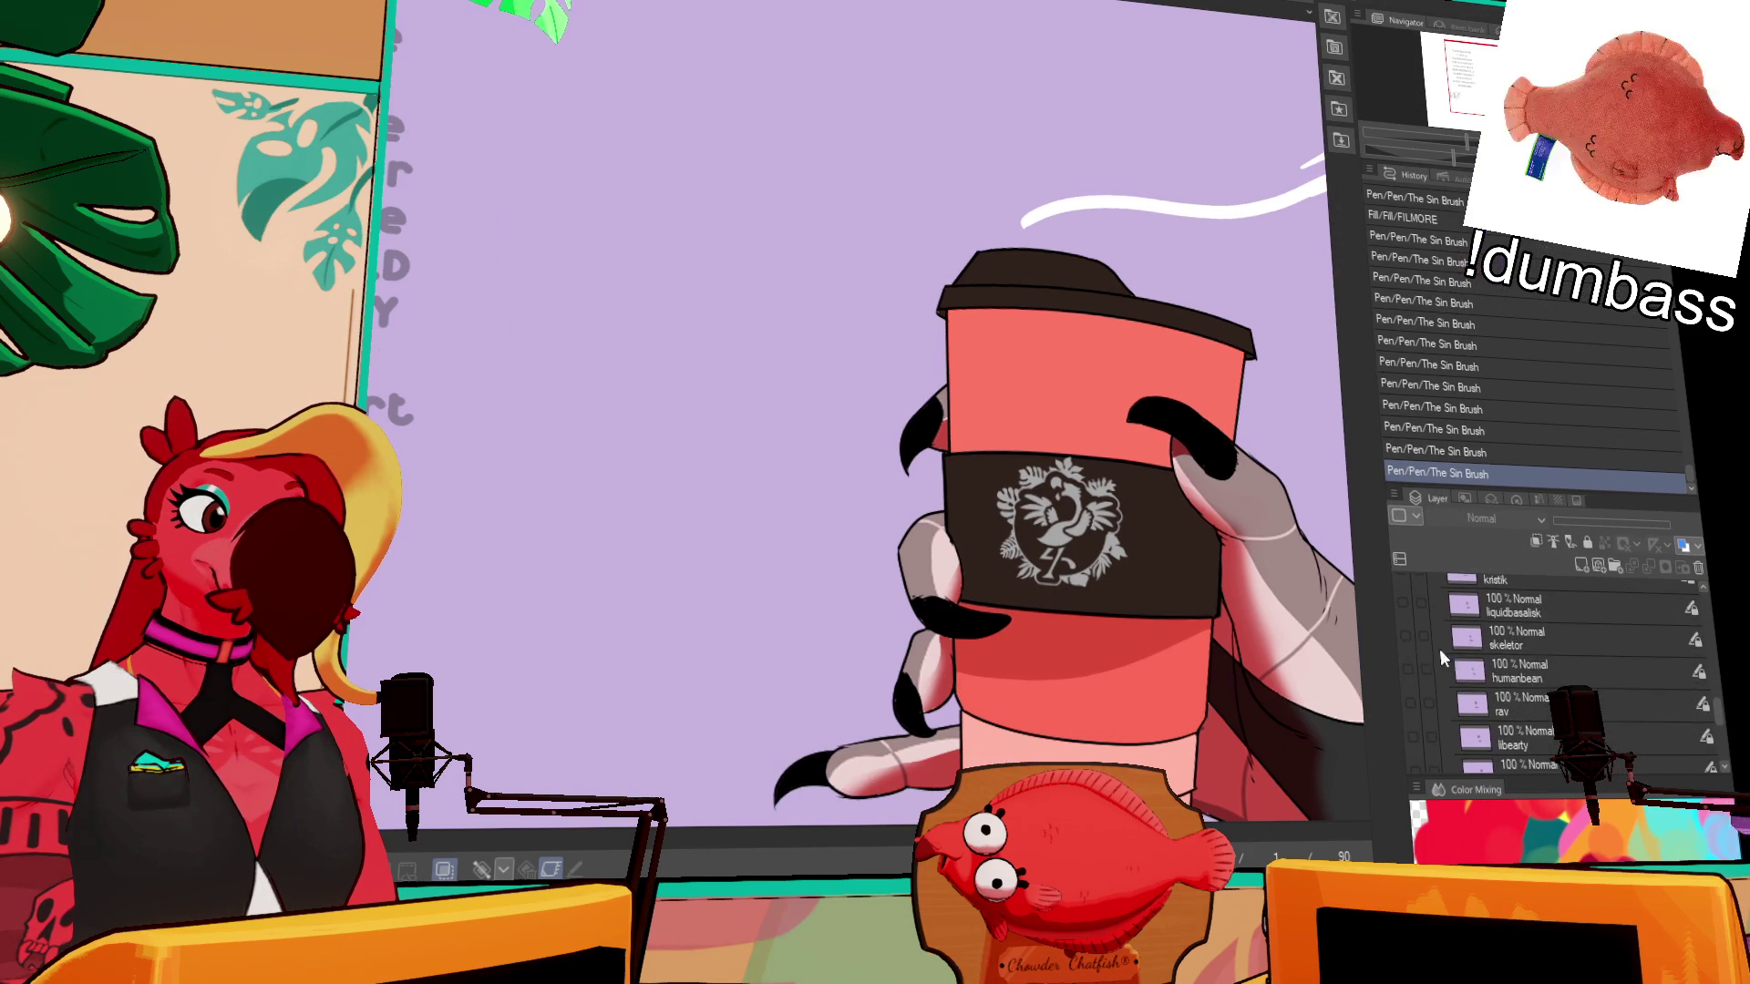
{"action": "scroll", "coordinate": [1549, 671], "scroll_direction": "down", "scroll_amount": 3}
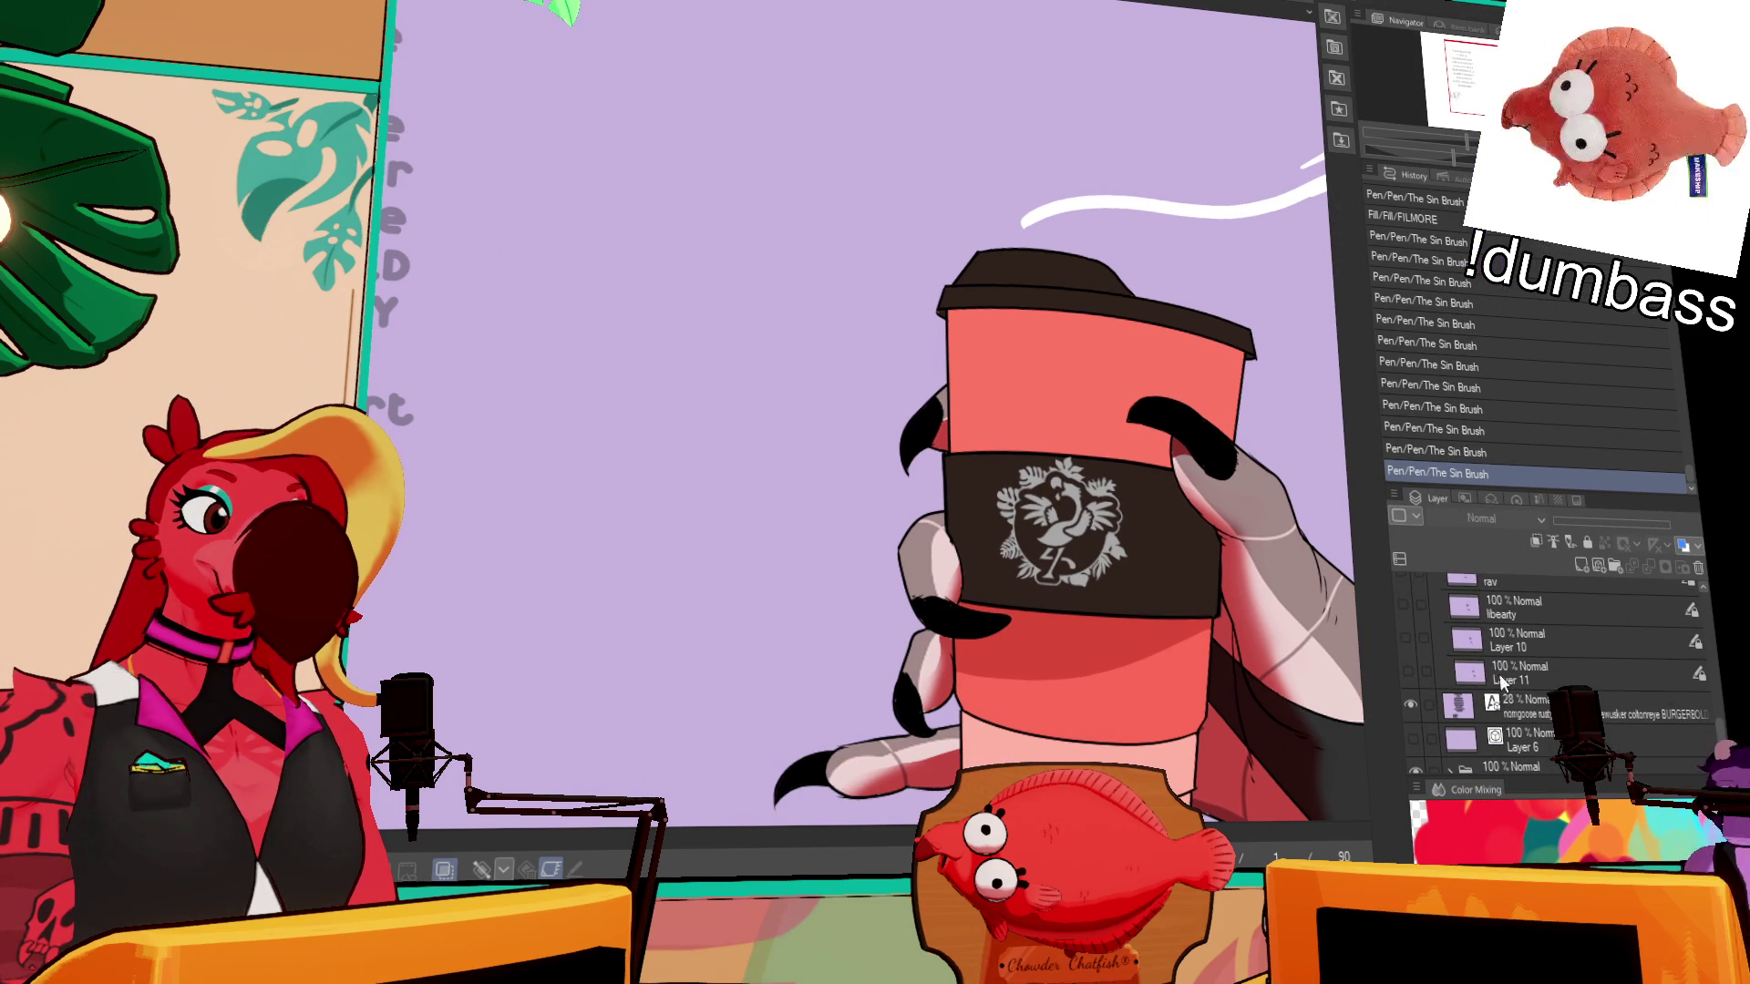
- Show Layer 11's doodle and rename the layer to BCB
{"action": "left_click", "coordinate": [1409, 673]}
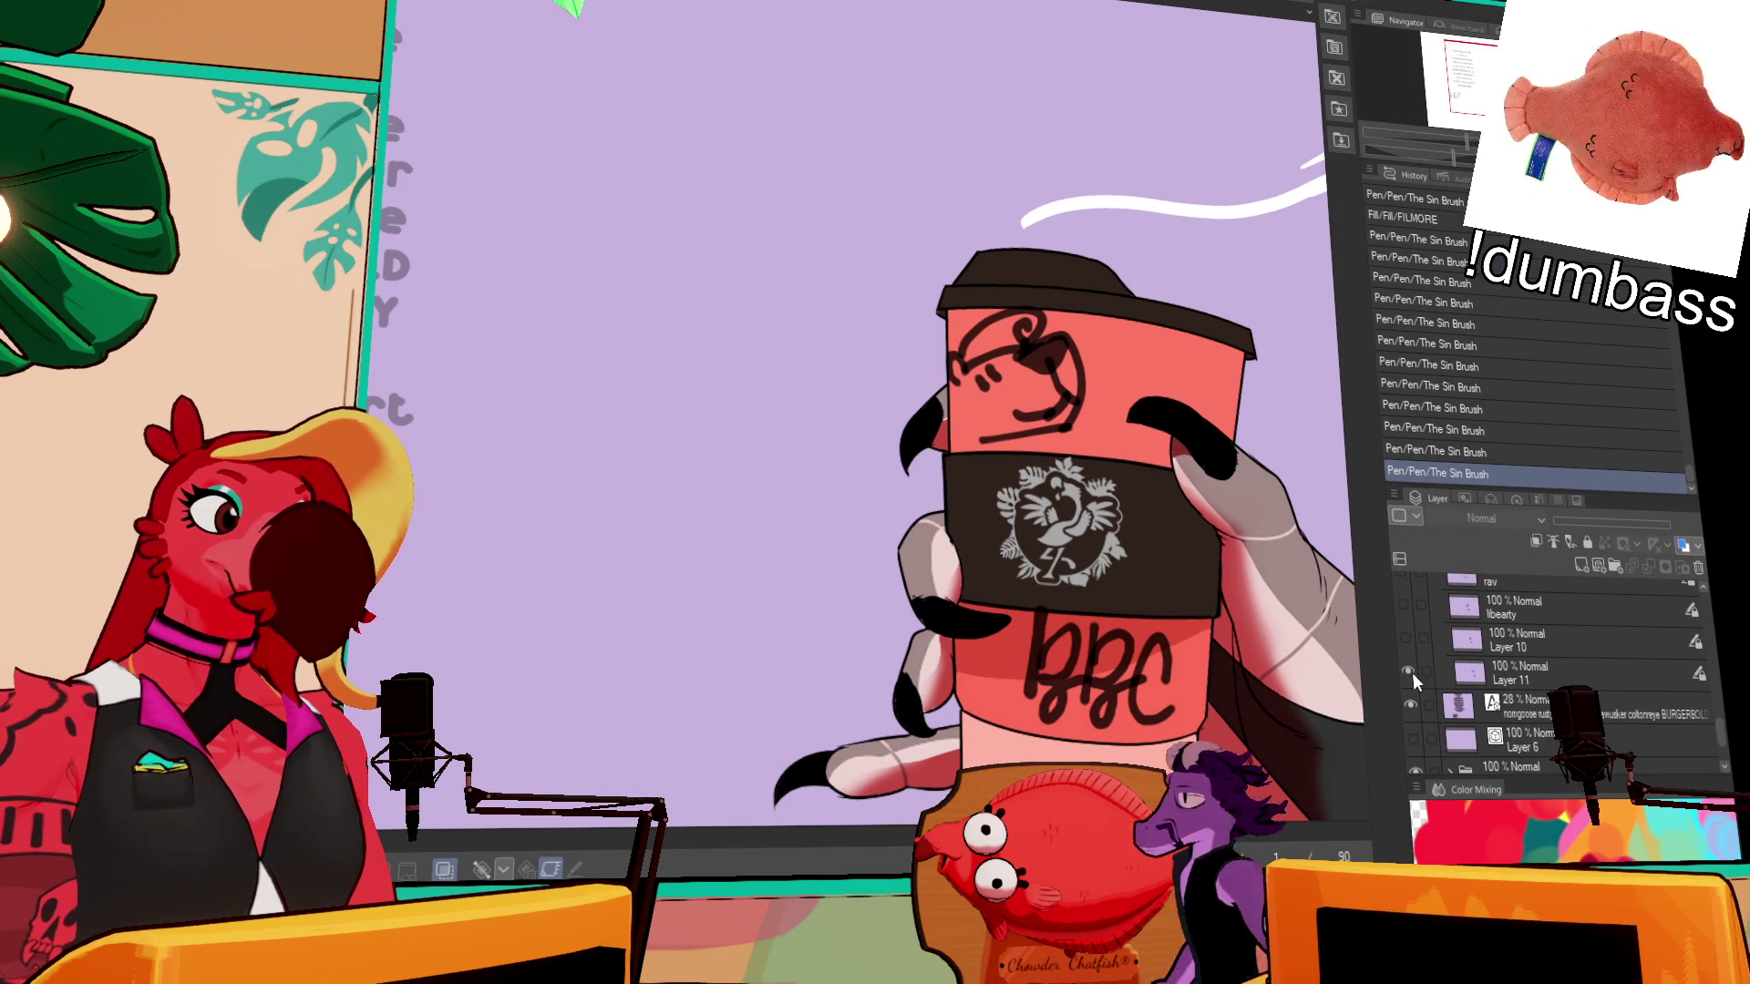
{"action": "left_click", "coordinate": [1492, 673]}
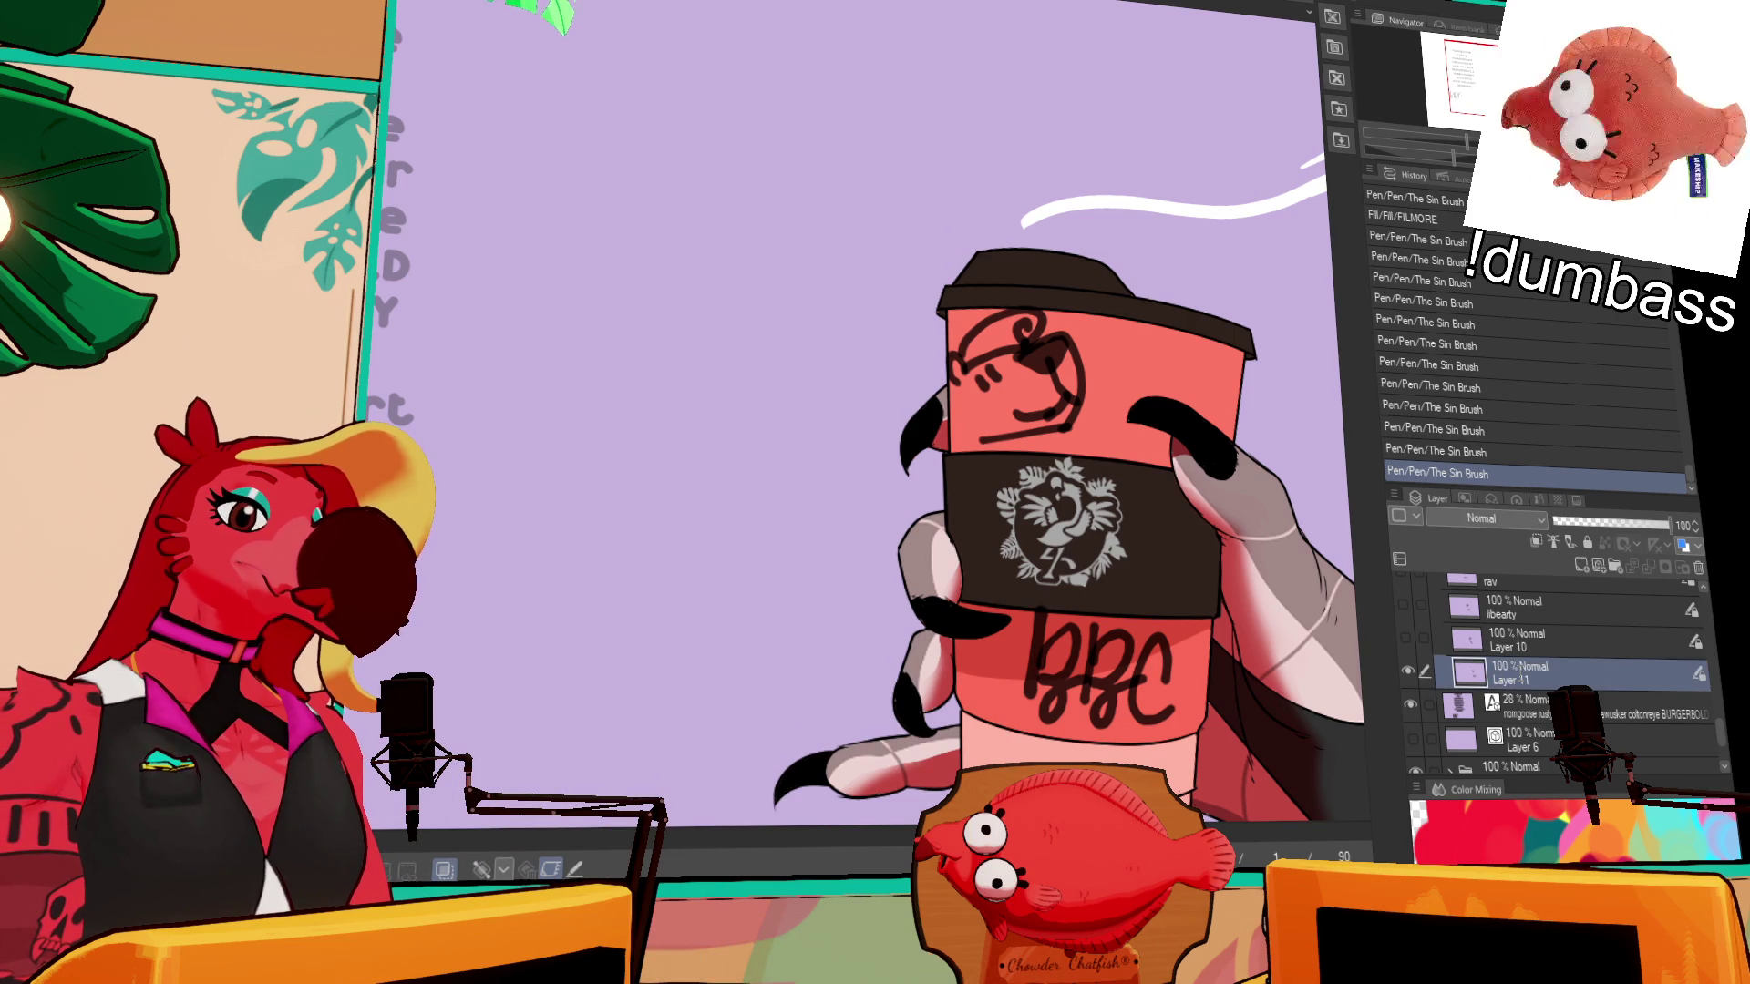
{"action": "type", "text": "BCB"}
{"action": "key", "text": "Return"}
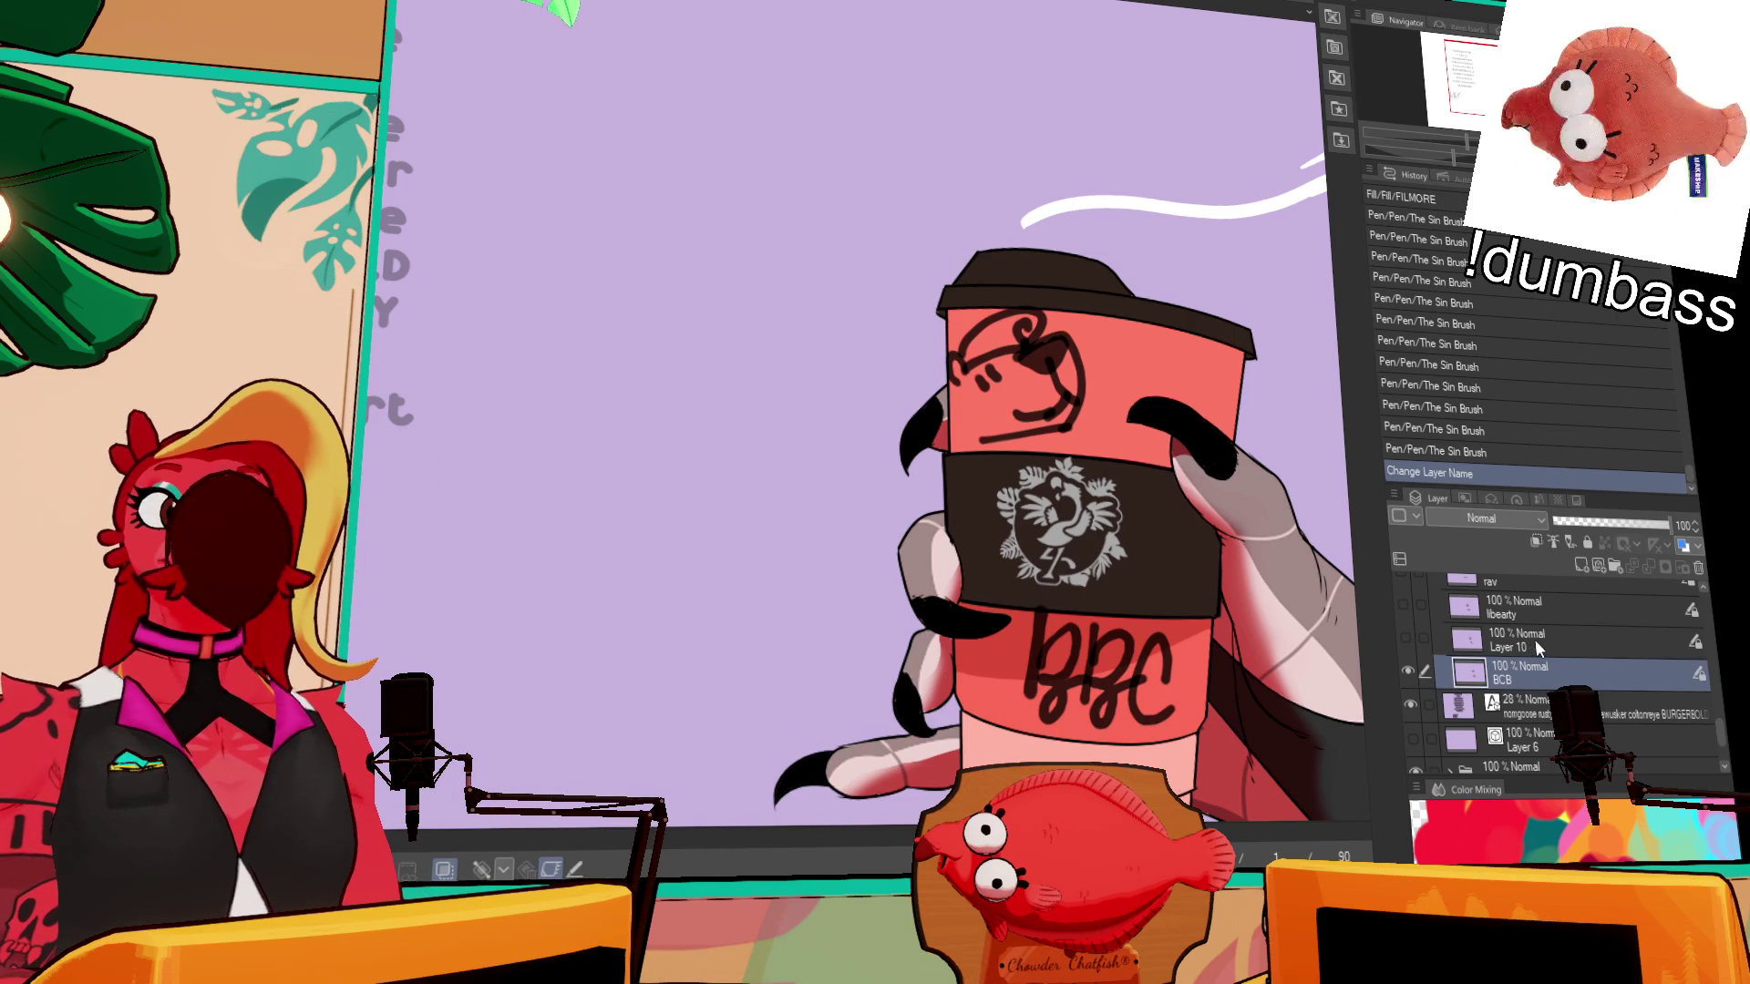
- Show Layer 10 instead of BCB and lasso the mom juice lettering
{"action": "left_click", "coordinate": [1535, 639]}
{"action": "left_click", "coordinate": [1403, 640]}
{"action": "left_click", "coordinate": [1409, 671]}
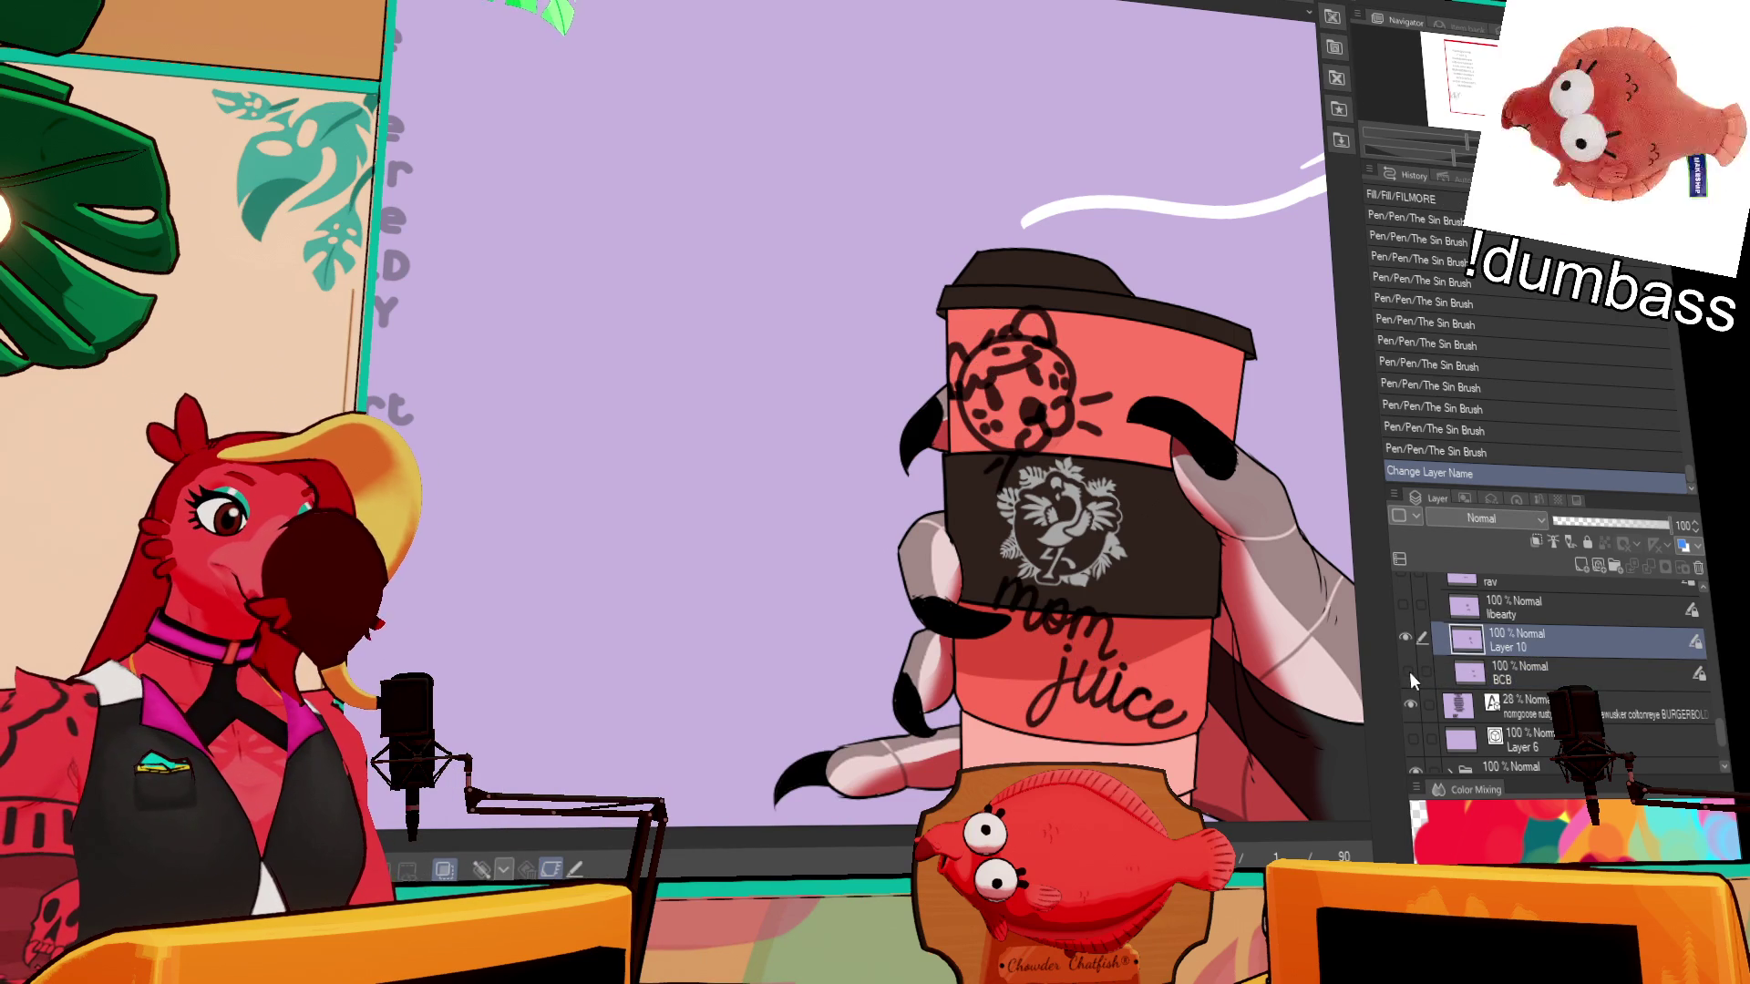
{"action": "left_click", "coordinate": [1495, 673]}
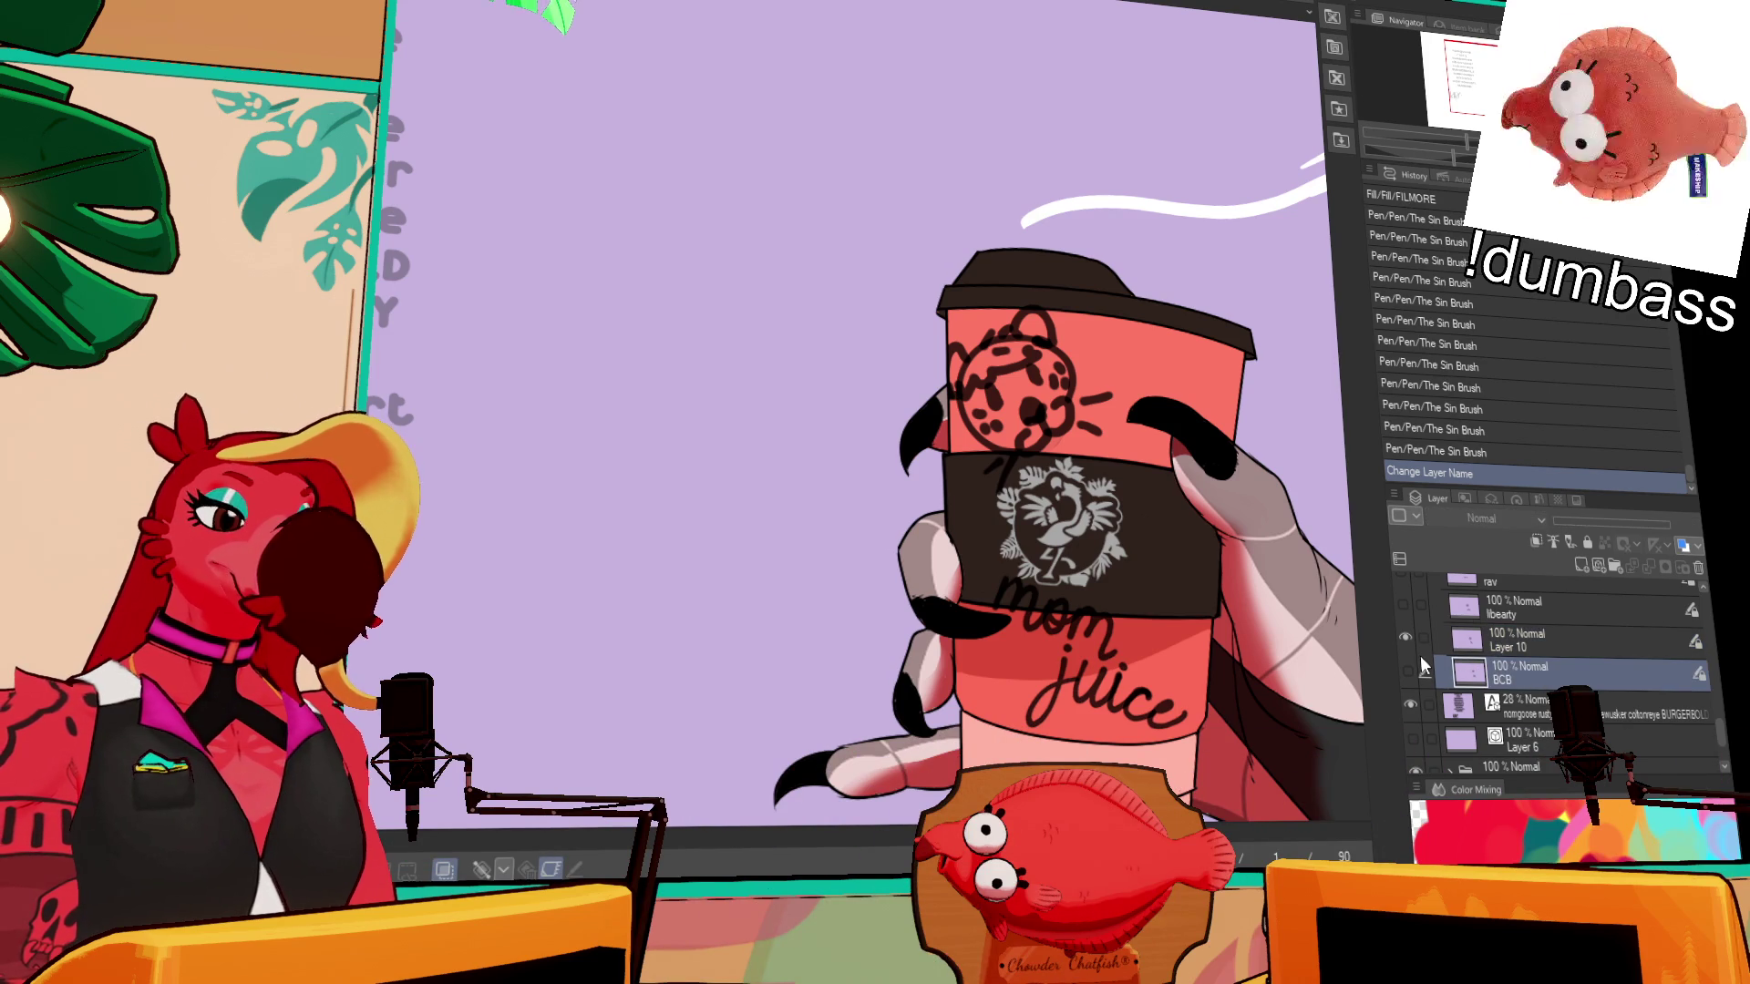
{"action": "left_click", "coordinate": [1495, 642]}
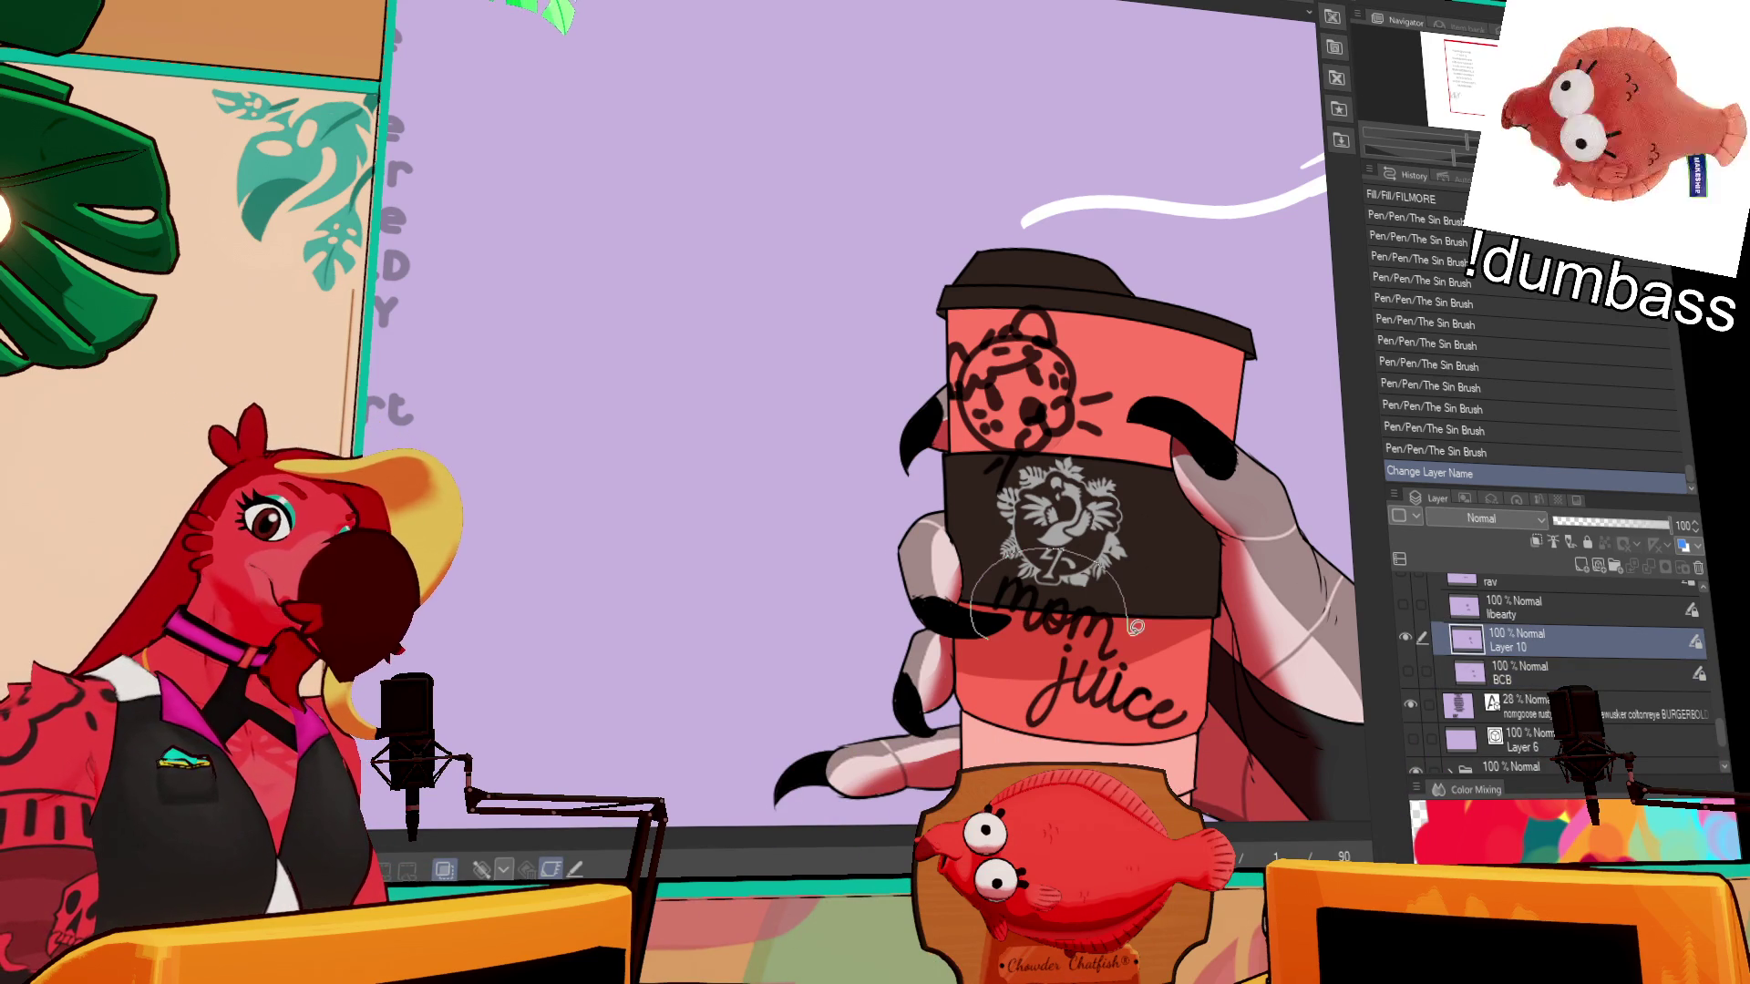
{"action": "left_click_drag", "start_coordinate": [998, 737], "coordinate": [1028, 584]}
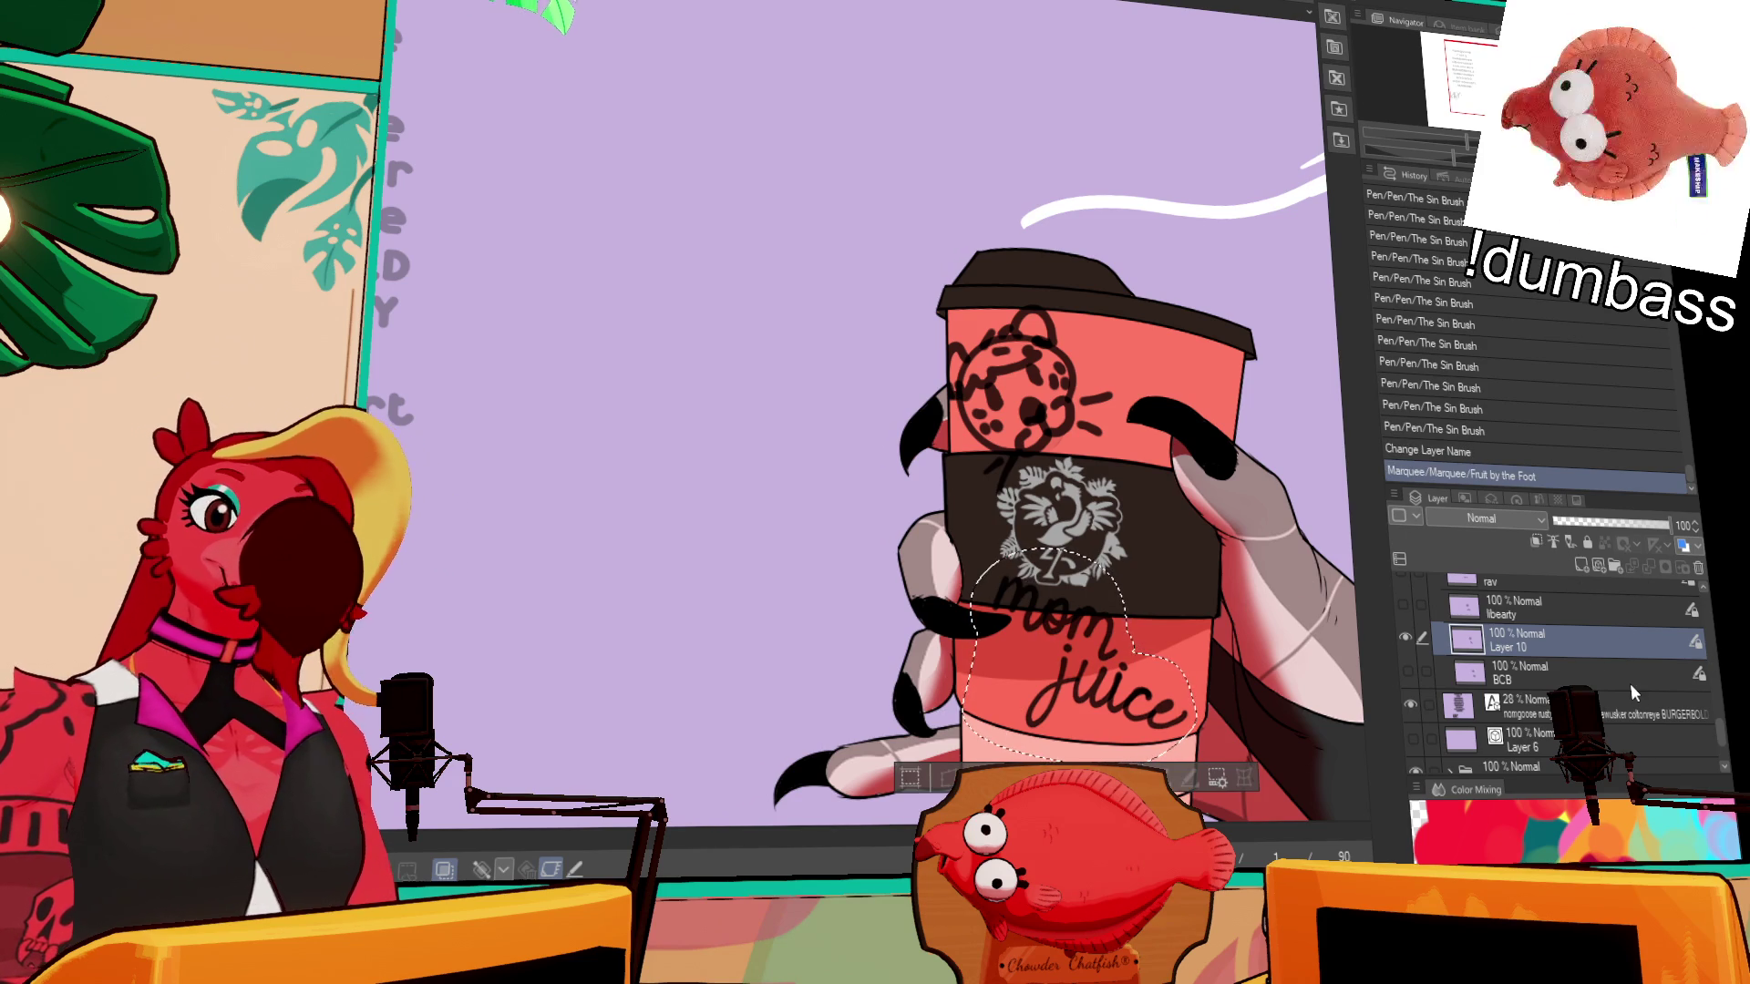
- Select Folder 4, then collapse it and expand it again in the layer list
{"action": "scroll", "coordinate": [1631, 684], "scroll_direction": "down", "scroll_amount": 6}
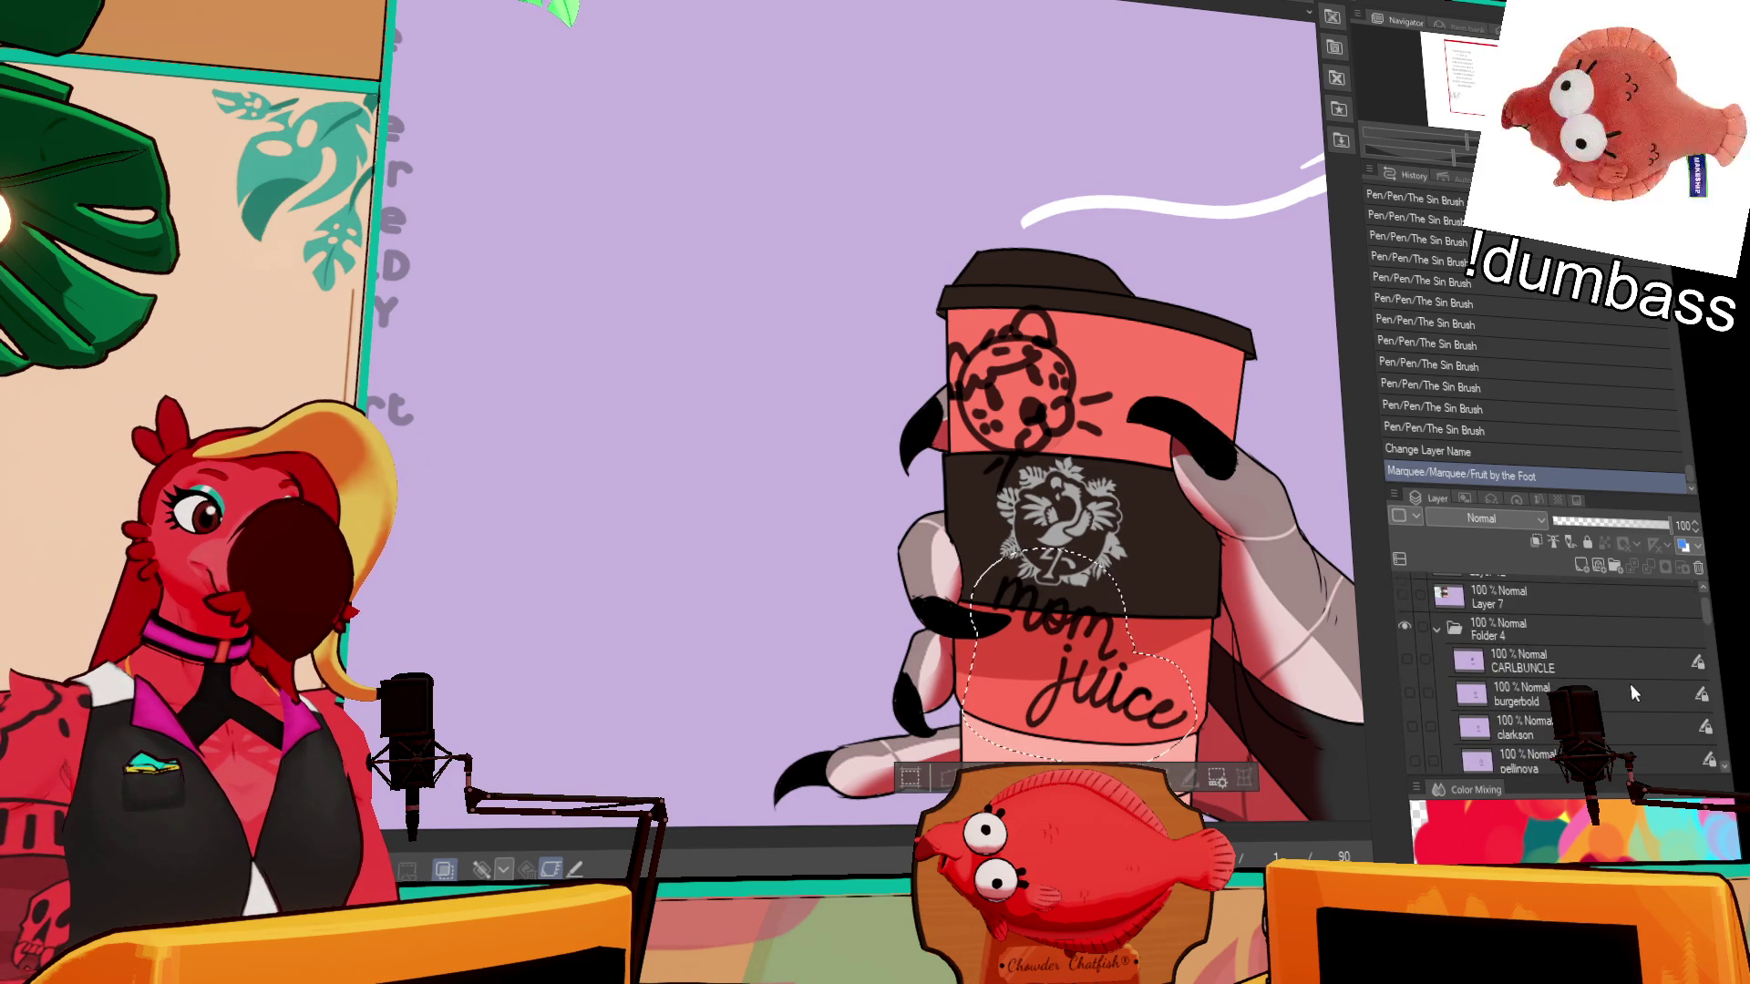
{"action": "scroll", "coordinate": [1632, 684], "scroll_direction": "up", "scroll_amount": 1}
{"action": "left_click", "coordinate": [1540, 654]}
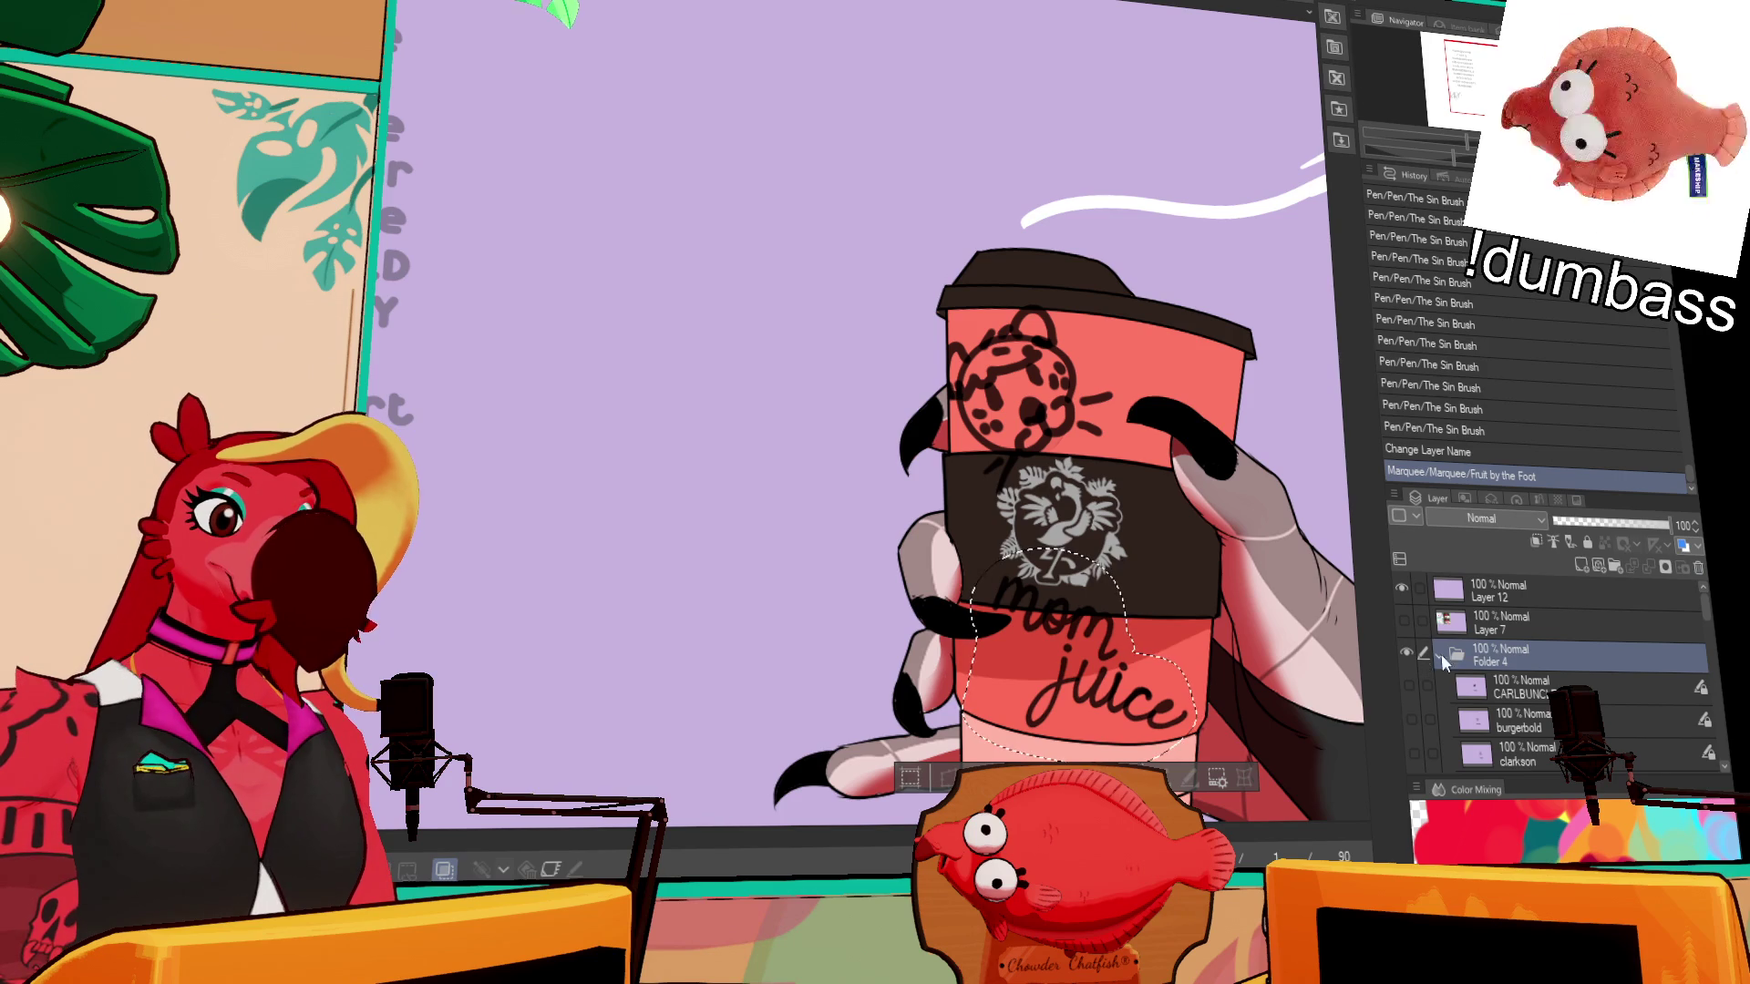
{"action": "scroll", "coordinate": [1444, 661], "scroll_direction": "down", "scroll_amount": 2}
{"action": "scroll", "coordinate": [1445, 629], "scroll_direction": "up", "scroll_amount": 2}
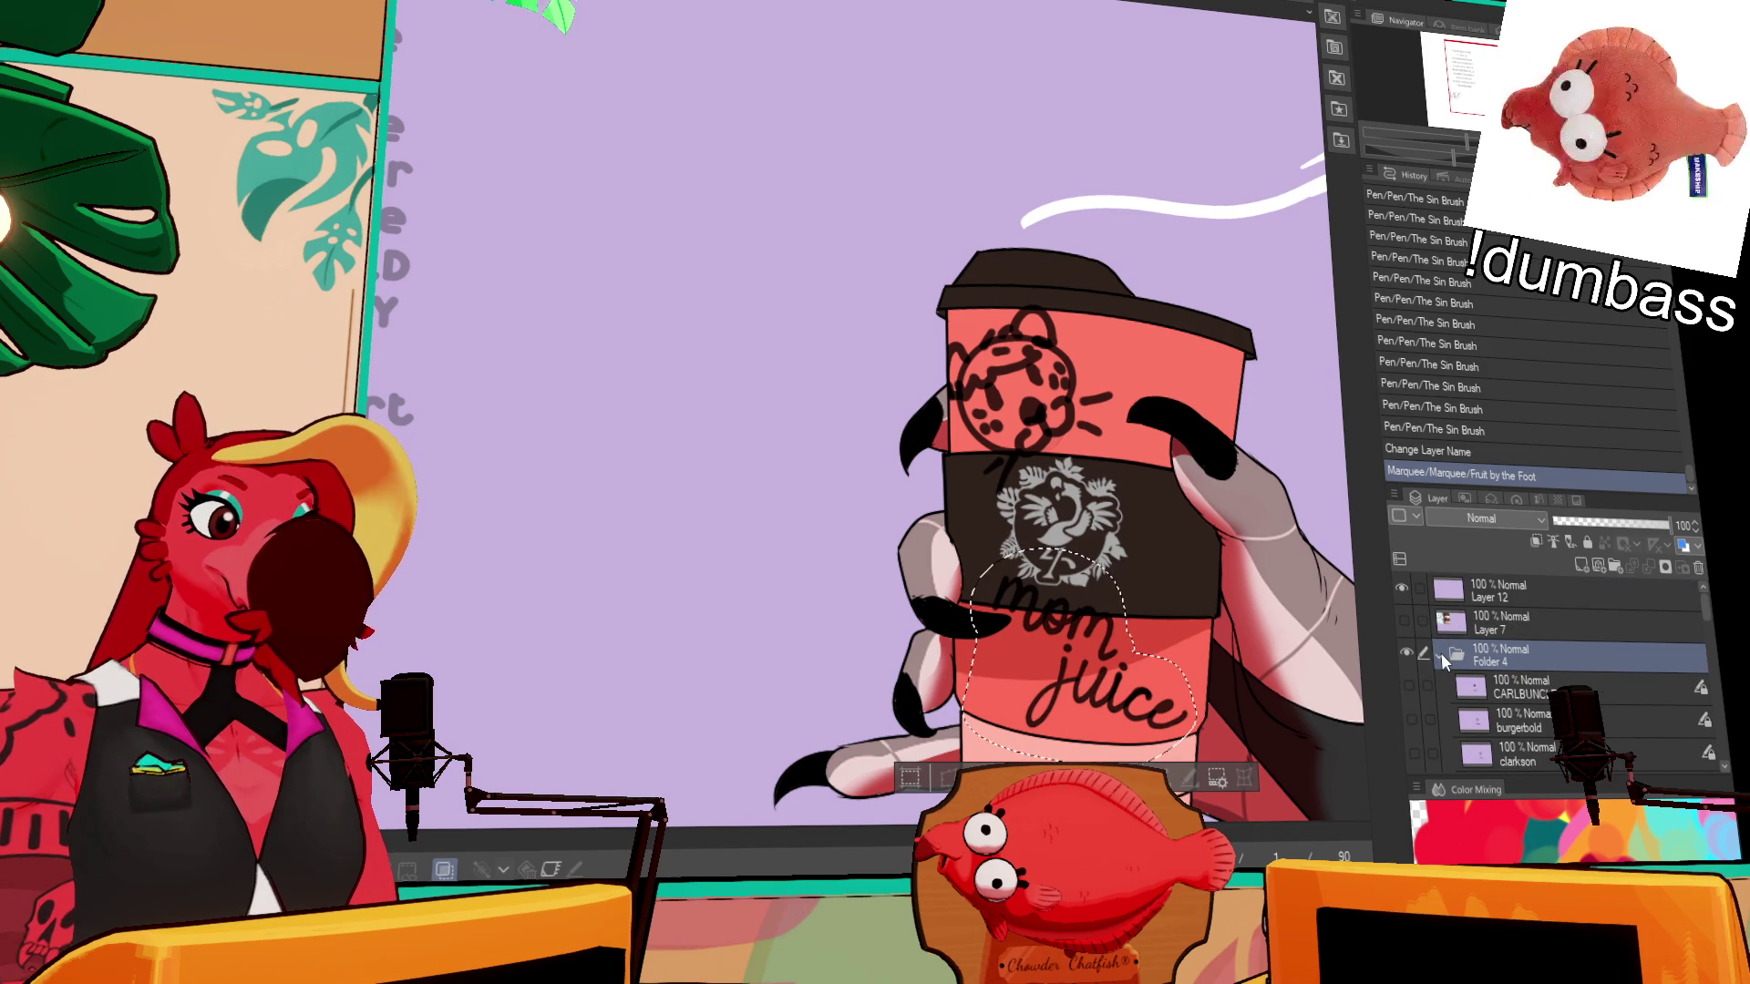
{"action": "left_click", "coordinate": [1441, 652]}
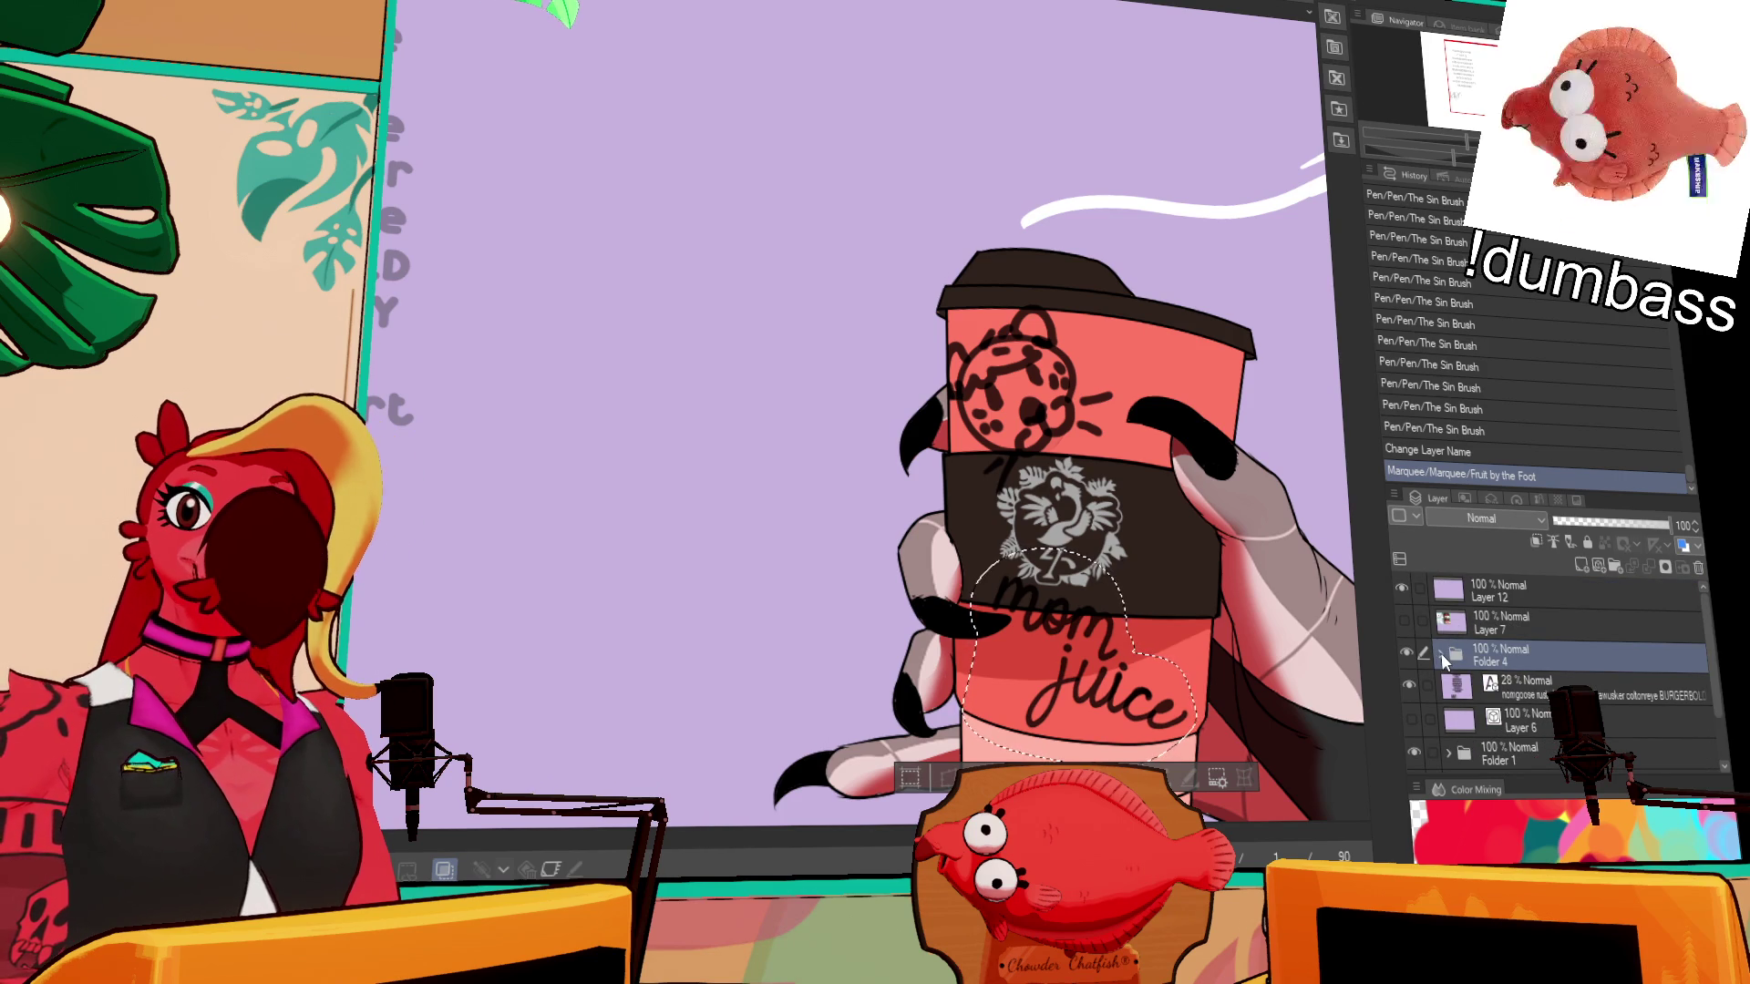
{"action": "left_click", "coordinate": [1442, 652]}
{"action": "scroll", "coordinate": [1511, 687], "scroll_direction": "down", "scroll_amount": 3}
{"action": "scroll", "coordinate": [1520, 691], "scroll_direction": "down", "scroll_amount": 5}
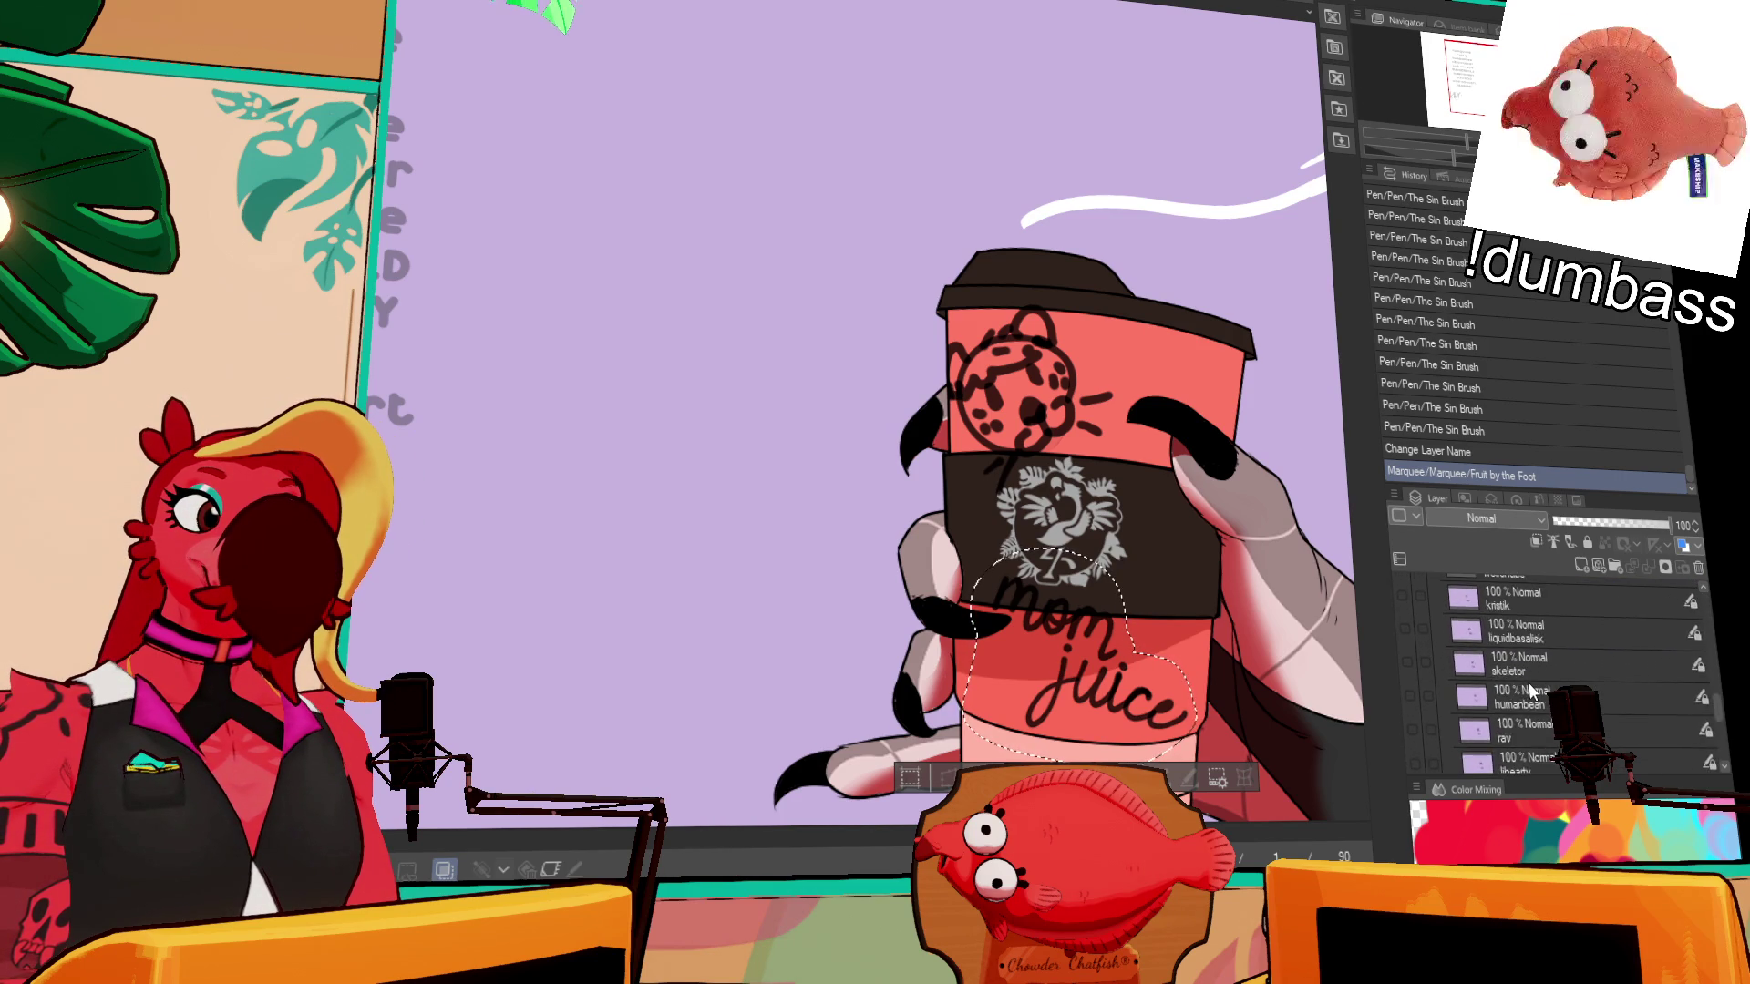
{"action": "scroll", "coordinate": [1532, 693], "scroll_direction": "down", "scroll_amount": 2}
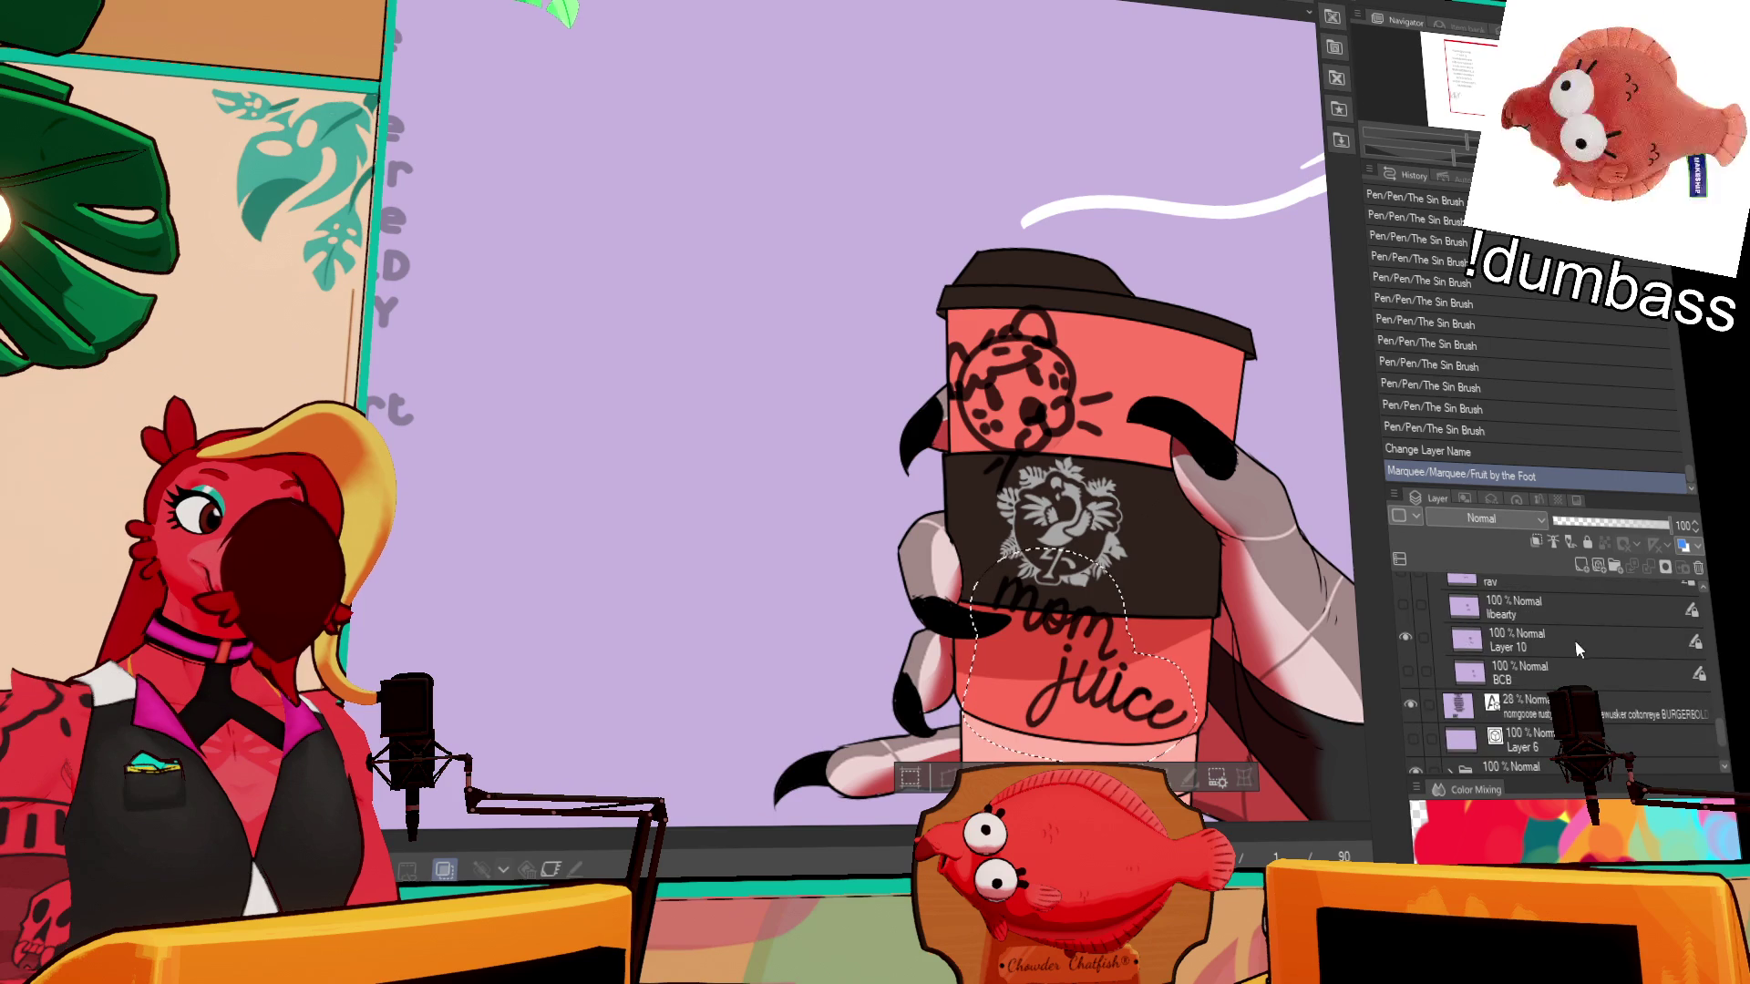
- Turn on keyframes for Layer 10 and begin transforming the mom juice lettering
{"action": "left_click", "coordinate": [1575, 640]}
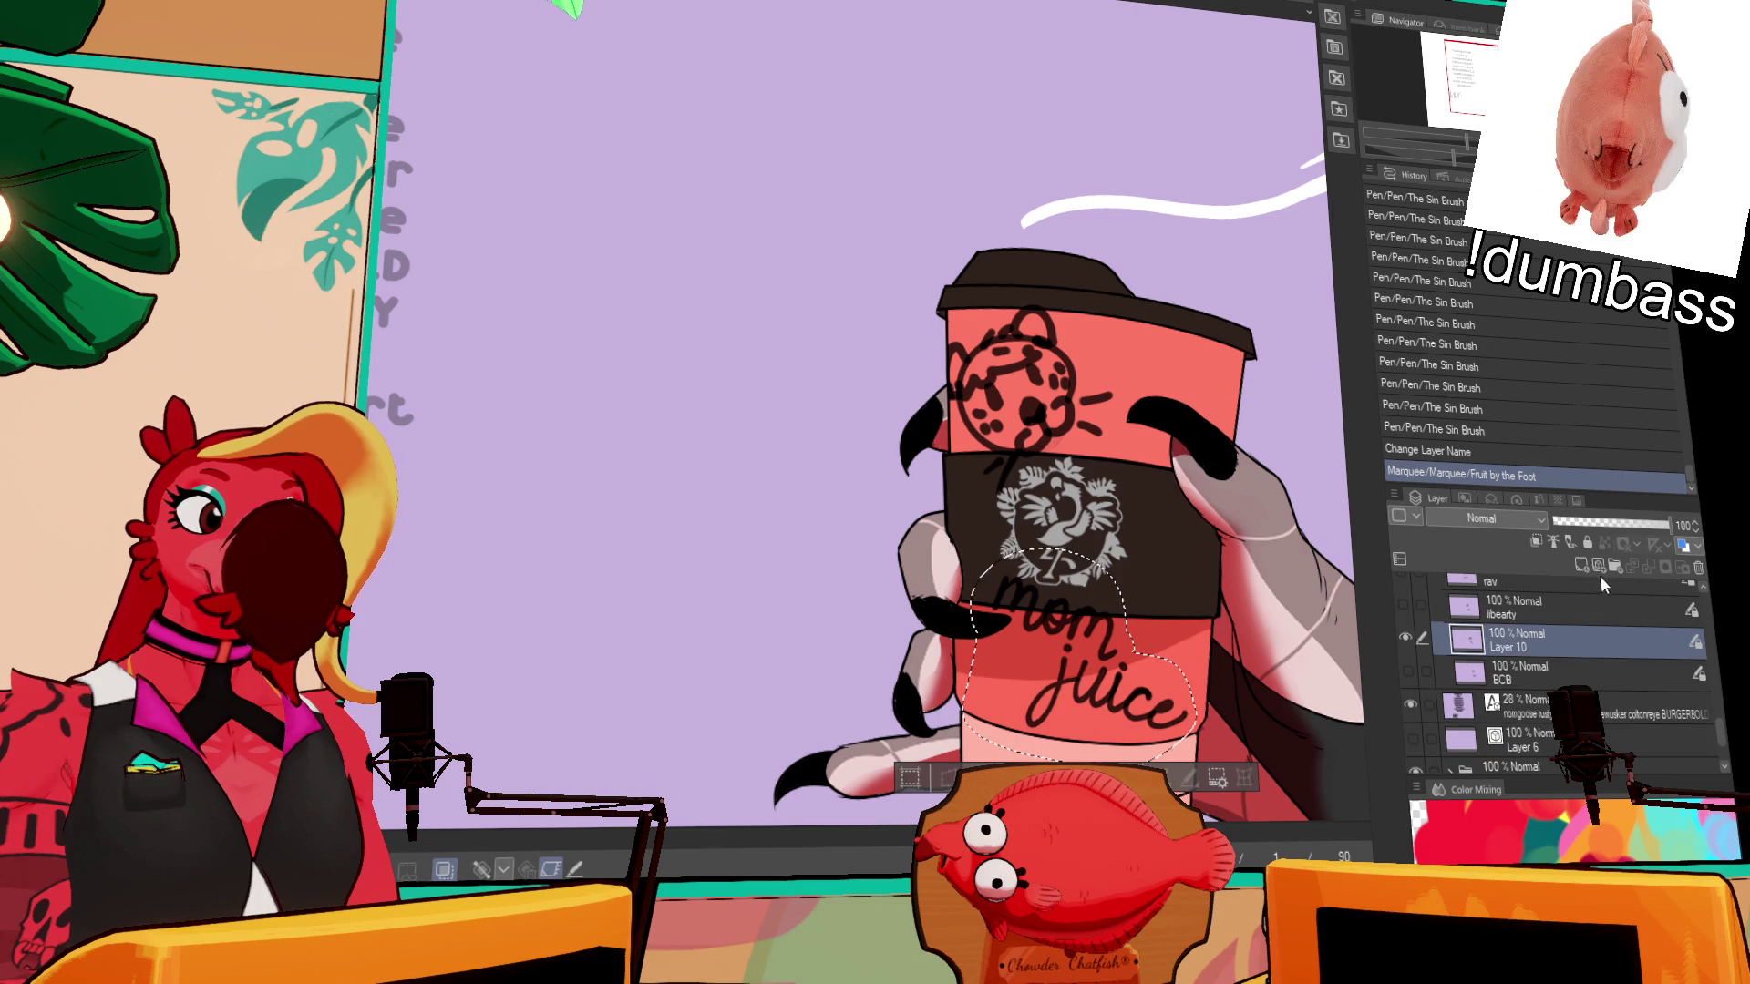
{"action": "left_click", "coordinate": [551, 870]}
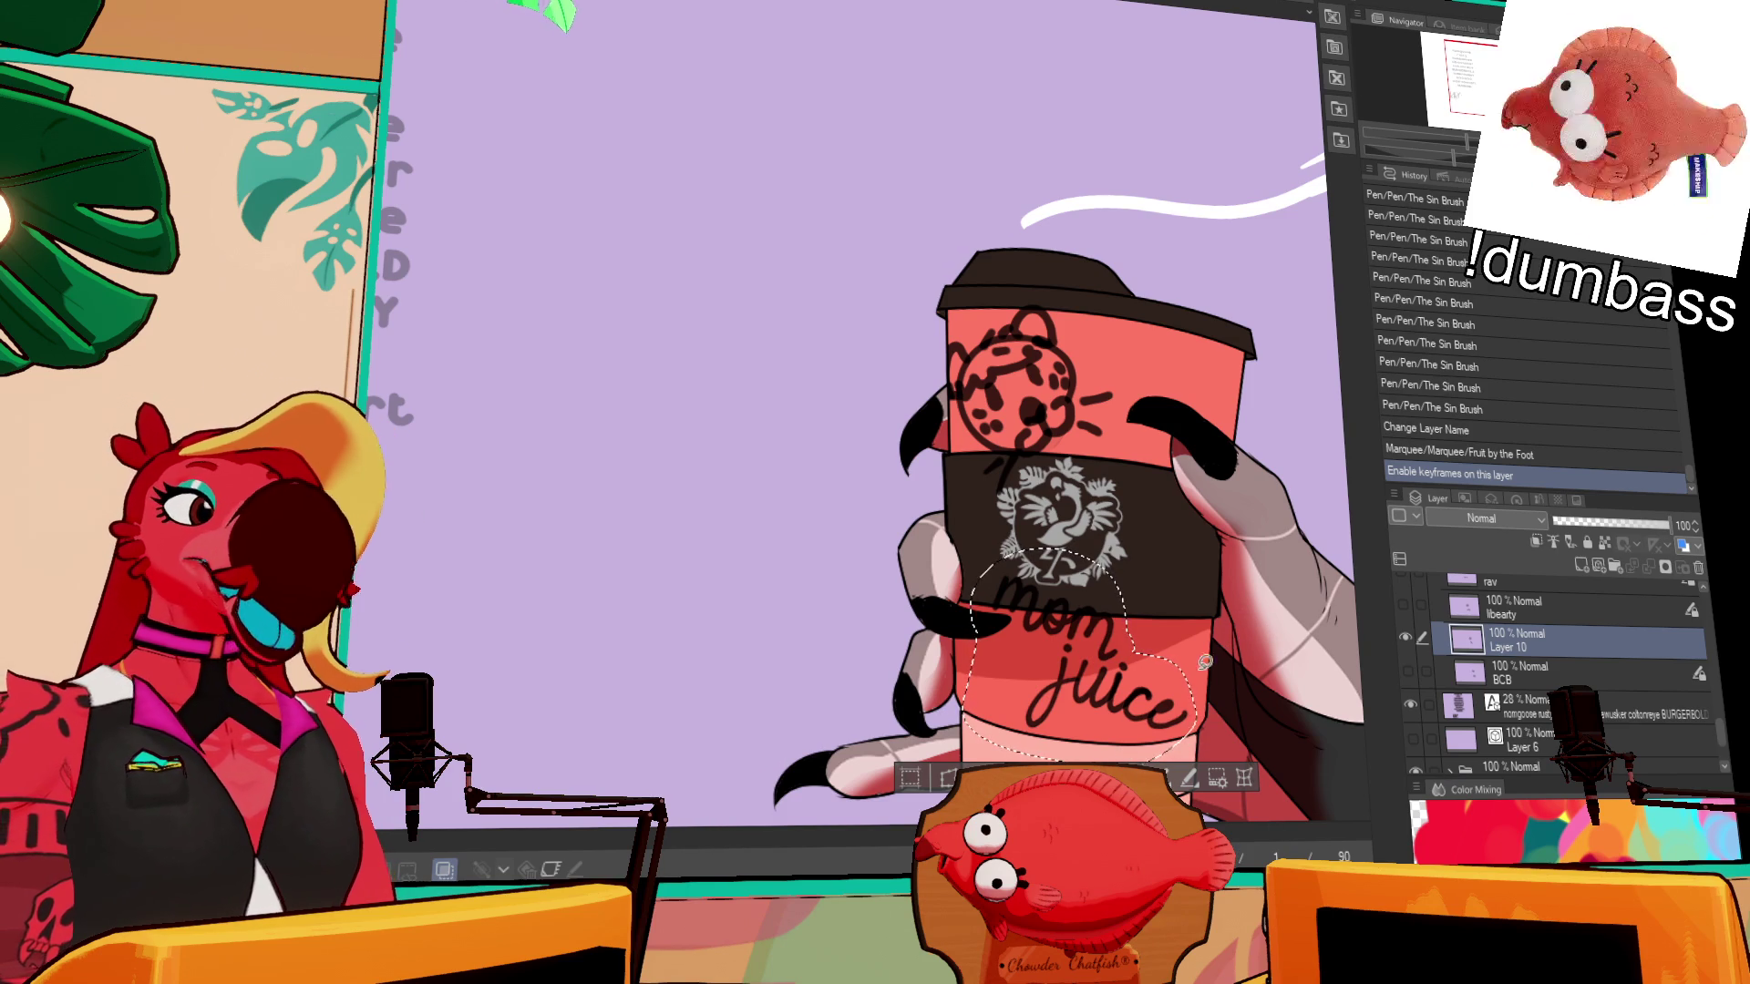
{"action": "left_click", "coordinate": [1218, 777]}
- Shrink, tilt and shift the mom juice lettering left, commit it, and deselect
{"action": "left_click_drag", "start_coordinate": [975, 567], "coordinate": [996, 579]}
{"action": "left_click_drag", "start_coordinate": [1200, 620], "coordinate": [1182, 629]}
{"action": "key", "text": "Return"}
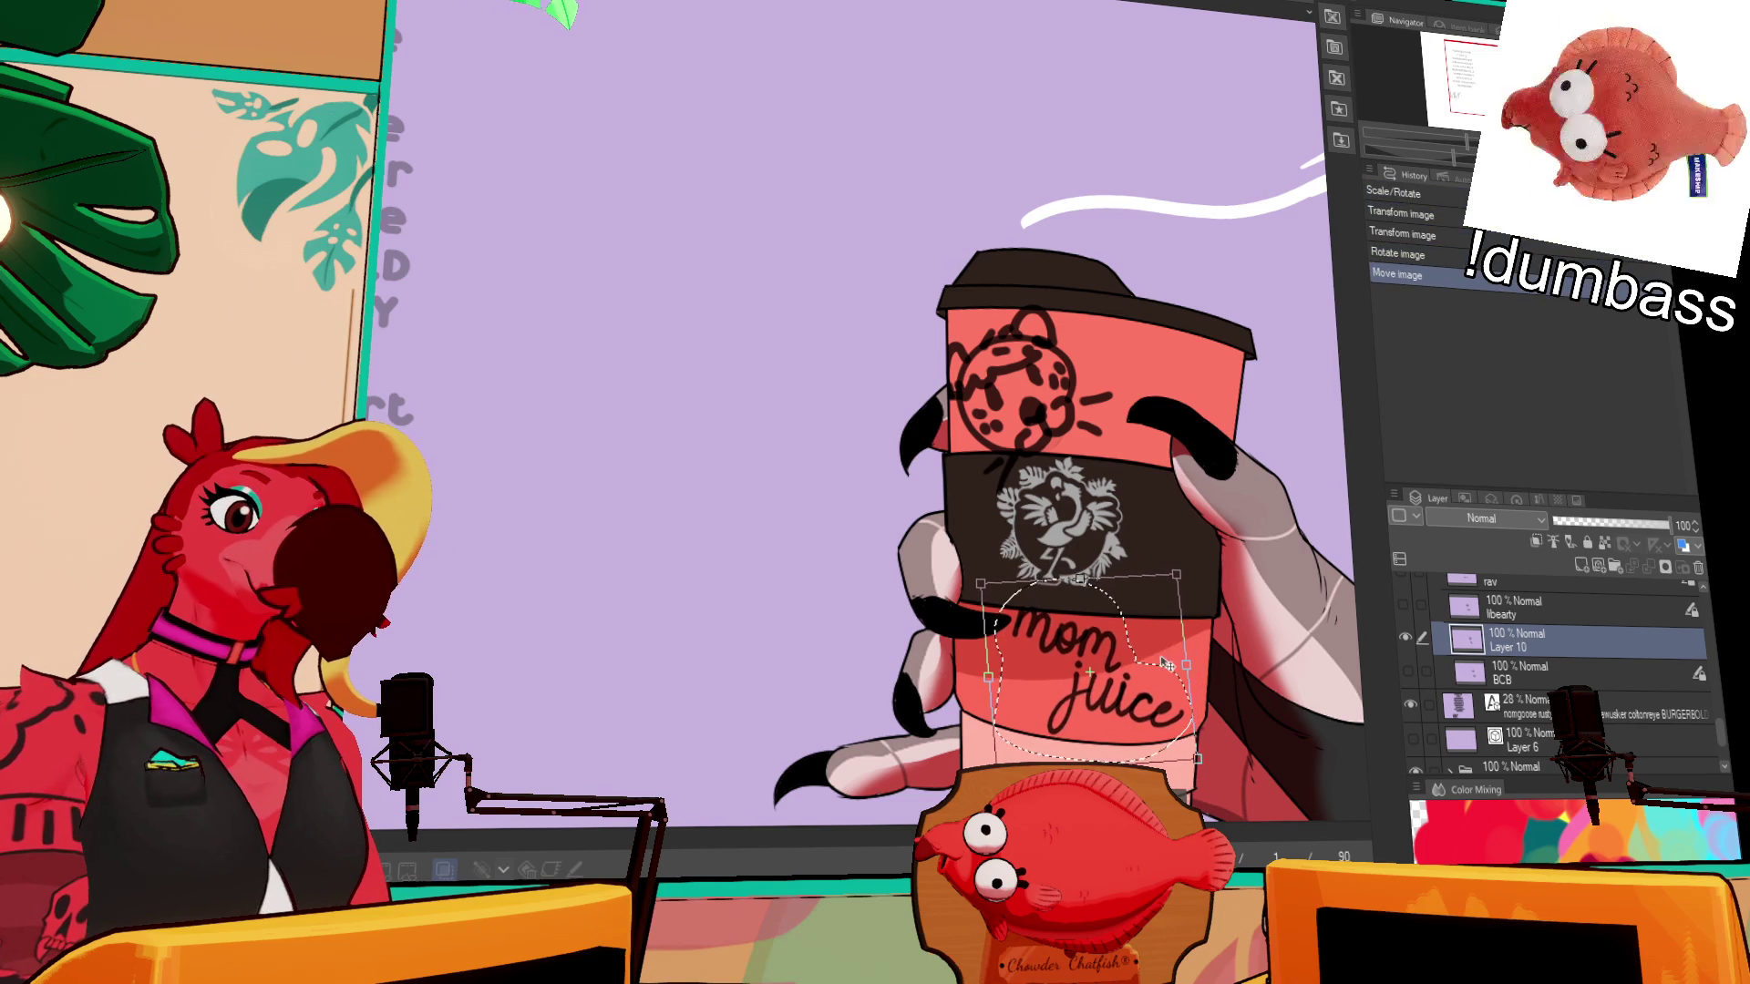
{"action": "key", "text": "ctrl+d"}
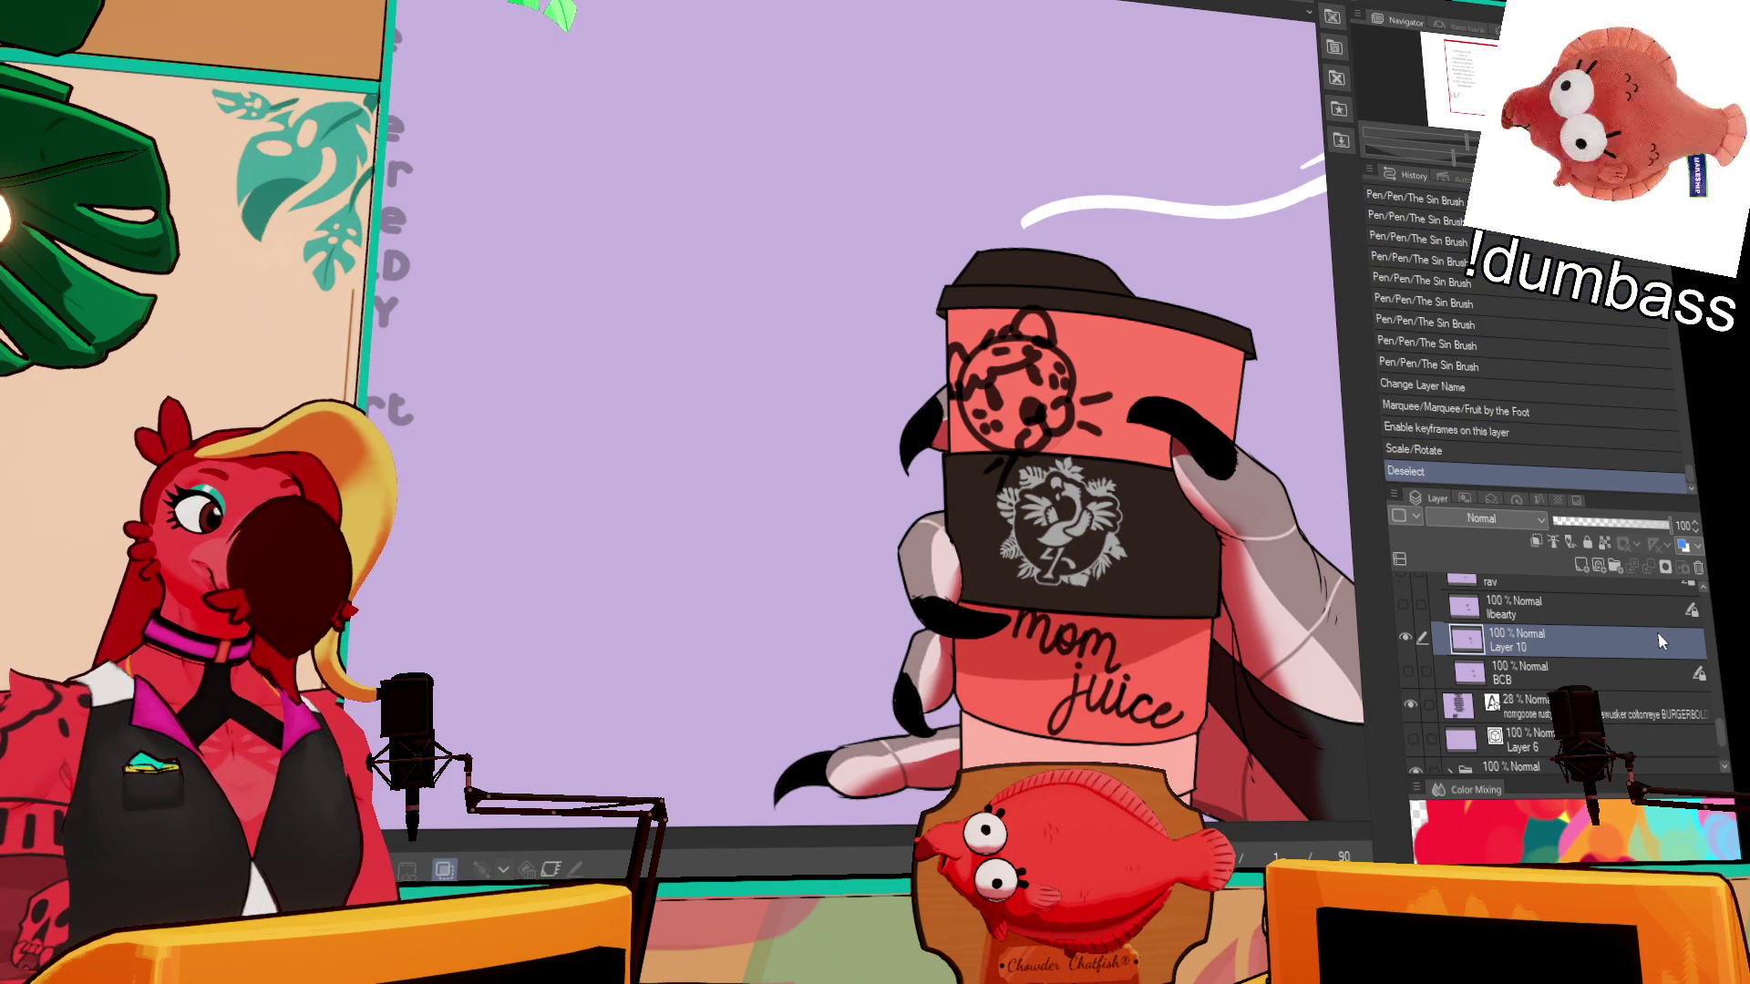
- Rename Layer 10 to NOMGOOSE and move it into Folder 1
{"action": "left_click", "coordinate": [1404, 637]}
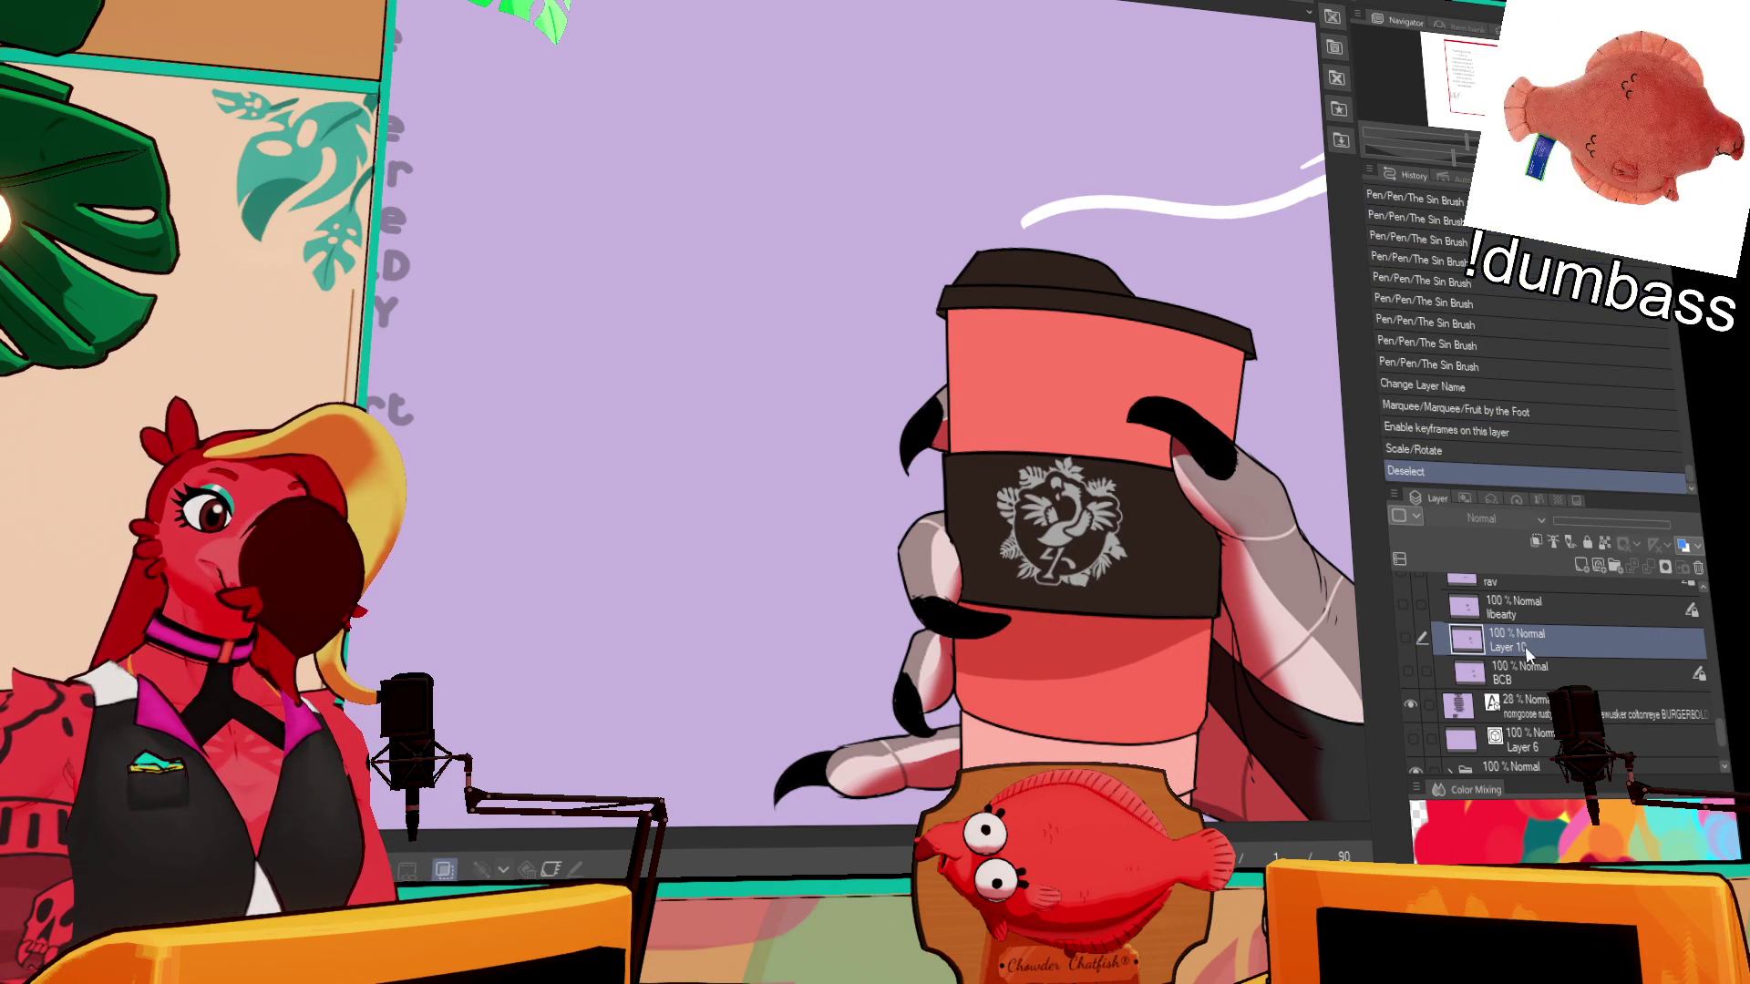
{"action": "left_click", "coordinate": [1406, 637]}
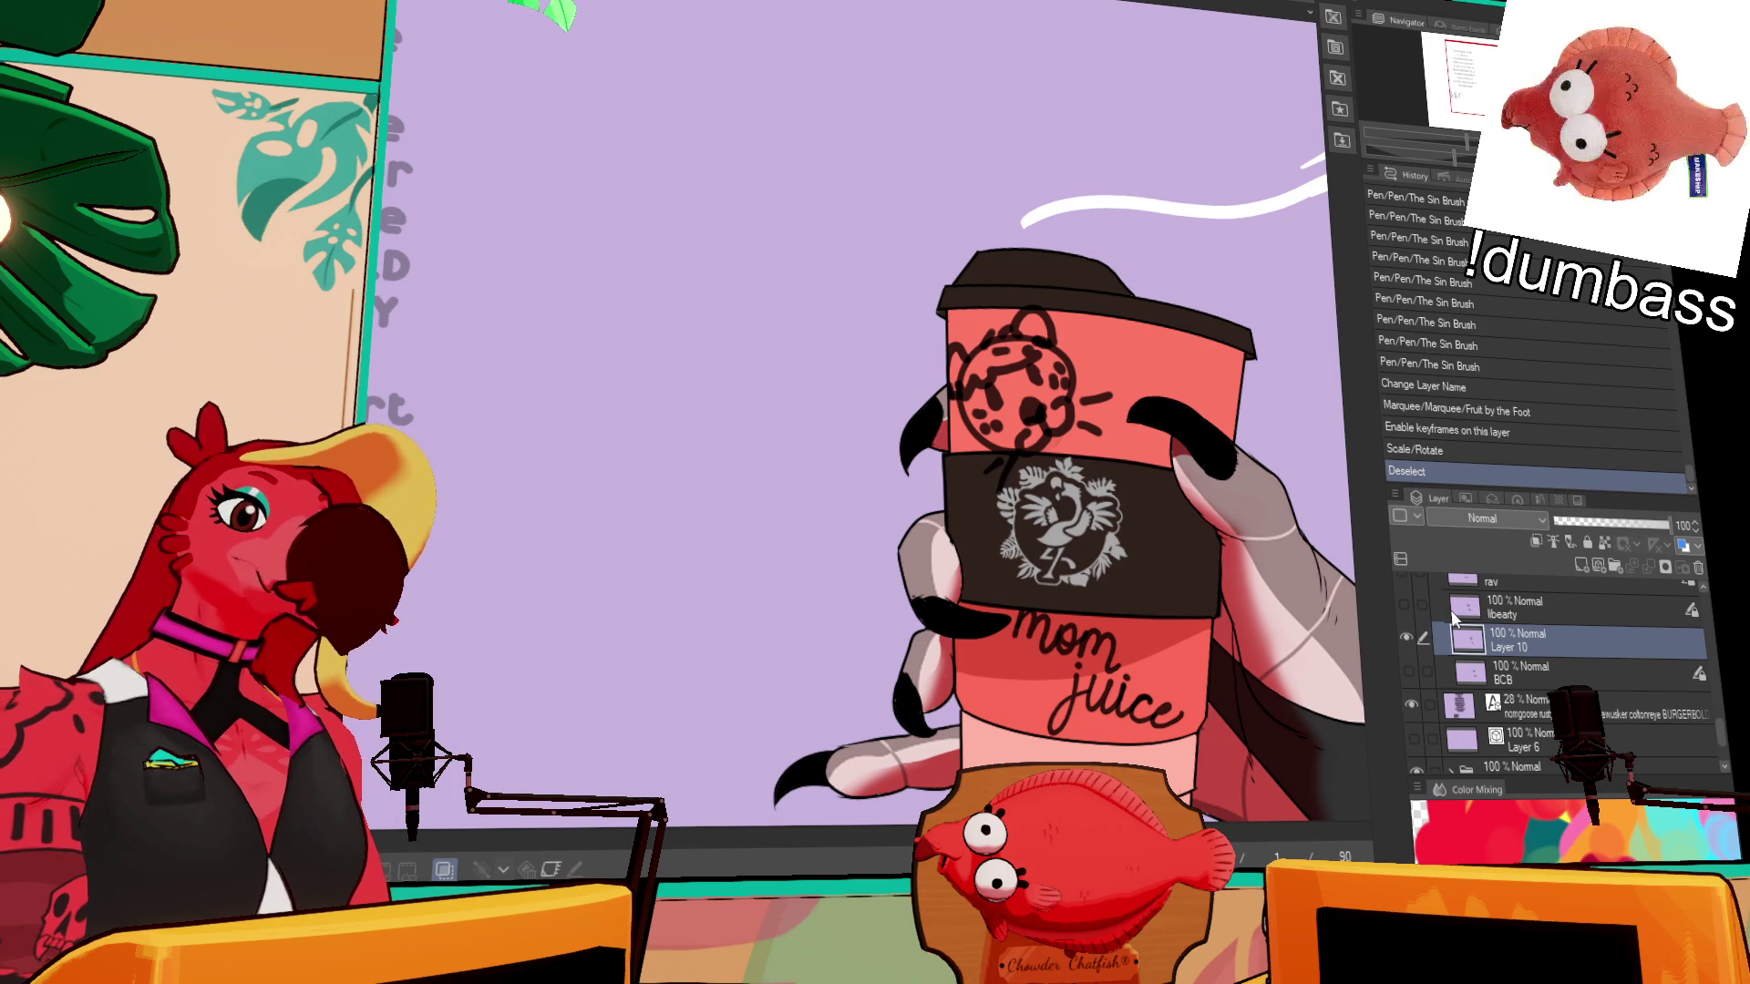
{"action": "type", "text": "NOMGOOSE"}
{"action": "key", "text": "Return"}
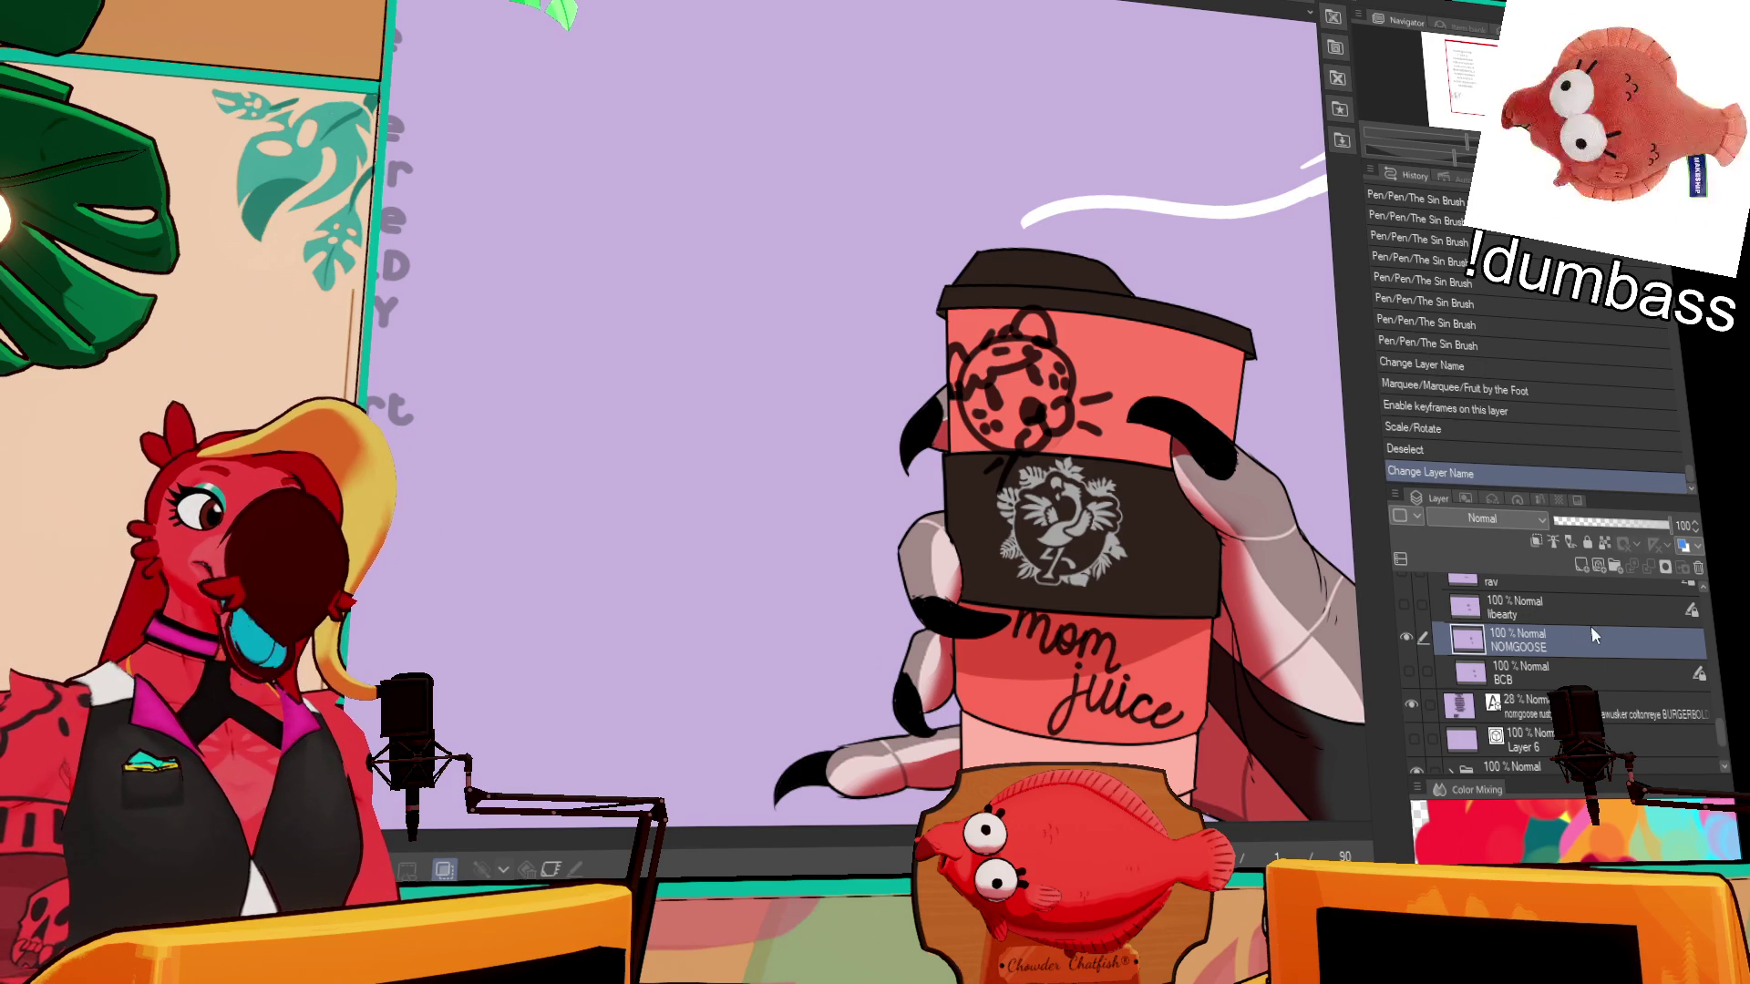
{"action": "mouse_move", "coordinate": [1600, 643]}
{"action": "left_mouse_down"}
{"action": "mouse_move", "coordinate": [1600, 724]}
{"action": "mouse_move", "coordinate": [1550, 763]}
{"action": "mouse_move", "coordinate": [1559, 651]}
{"action": "left_mouse_up"}
{"action": "scroll", "coordinate": [1550, 675], "scroll_direction": "down", "scroll_amount": 2}
{"action": "left_click", "coordinate": [1447, 690]}
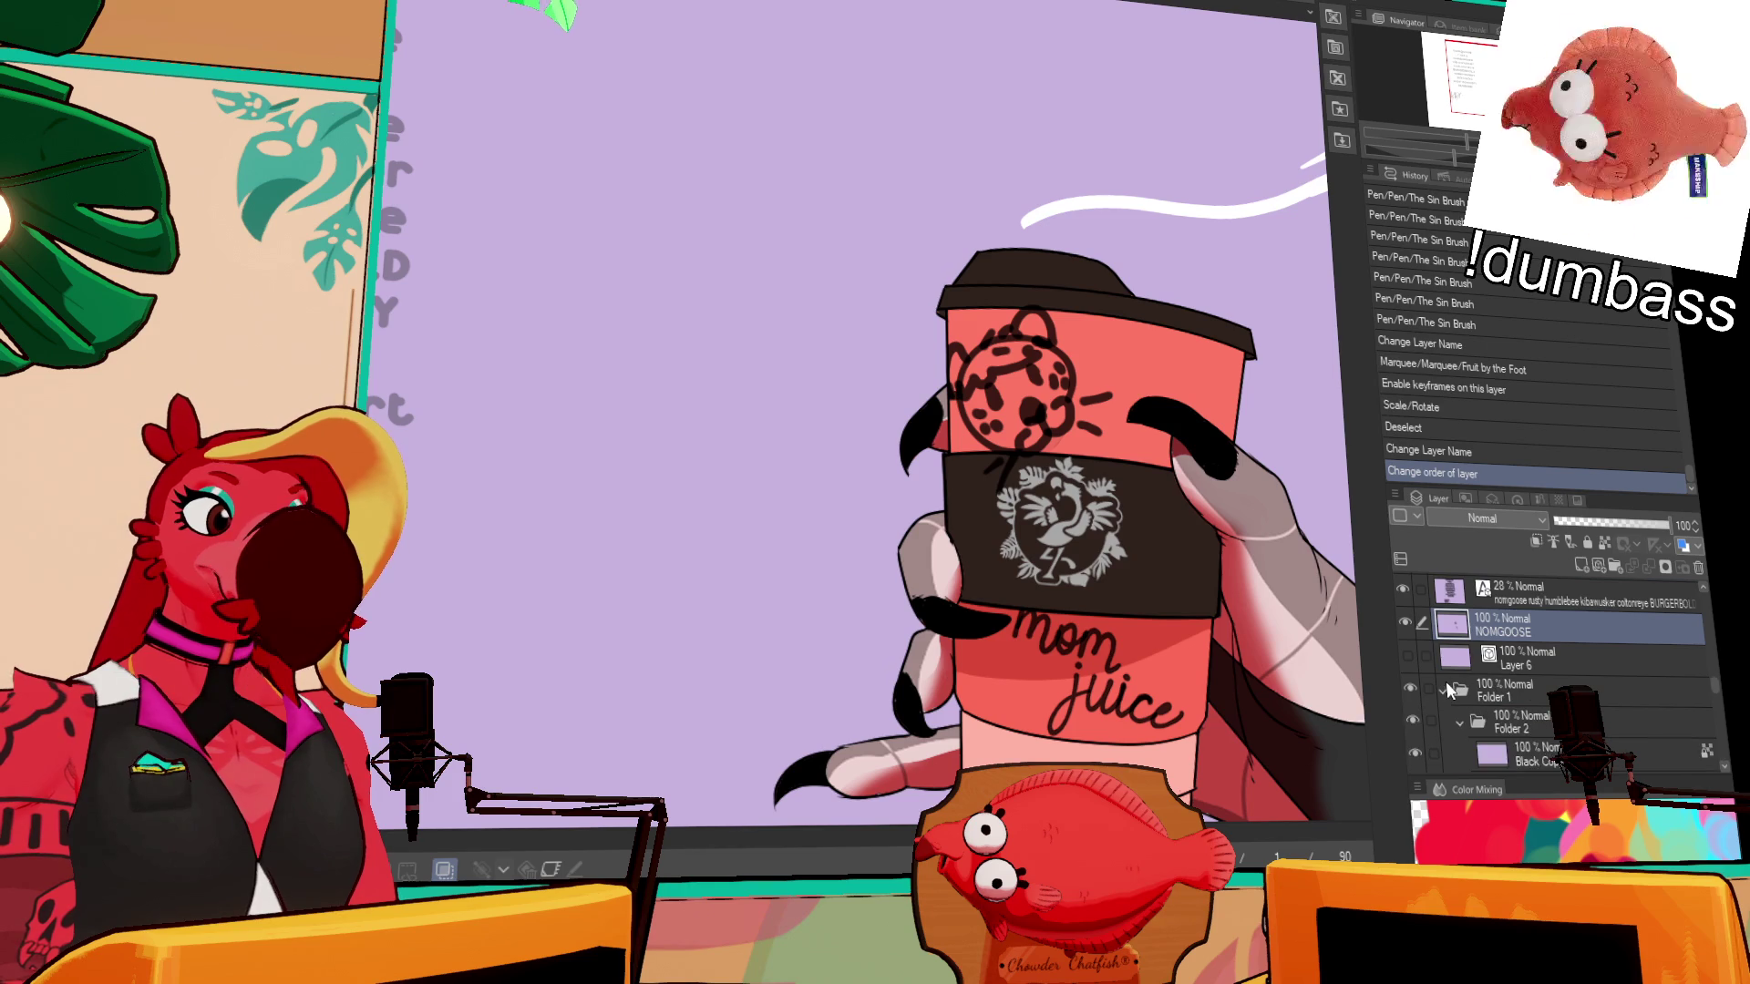
- Collapse Folder 2 and rename it SLEEVE
{"action": "scroll", "coordinate": [1495, 668], "scroll_direction": "down", "scroll_amount": 2}
{"action": "left_click", "coordinate": [1456, 645]}
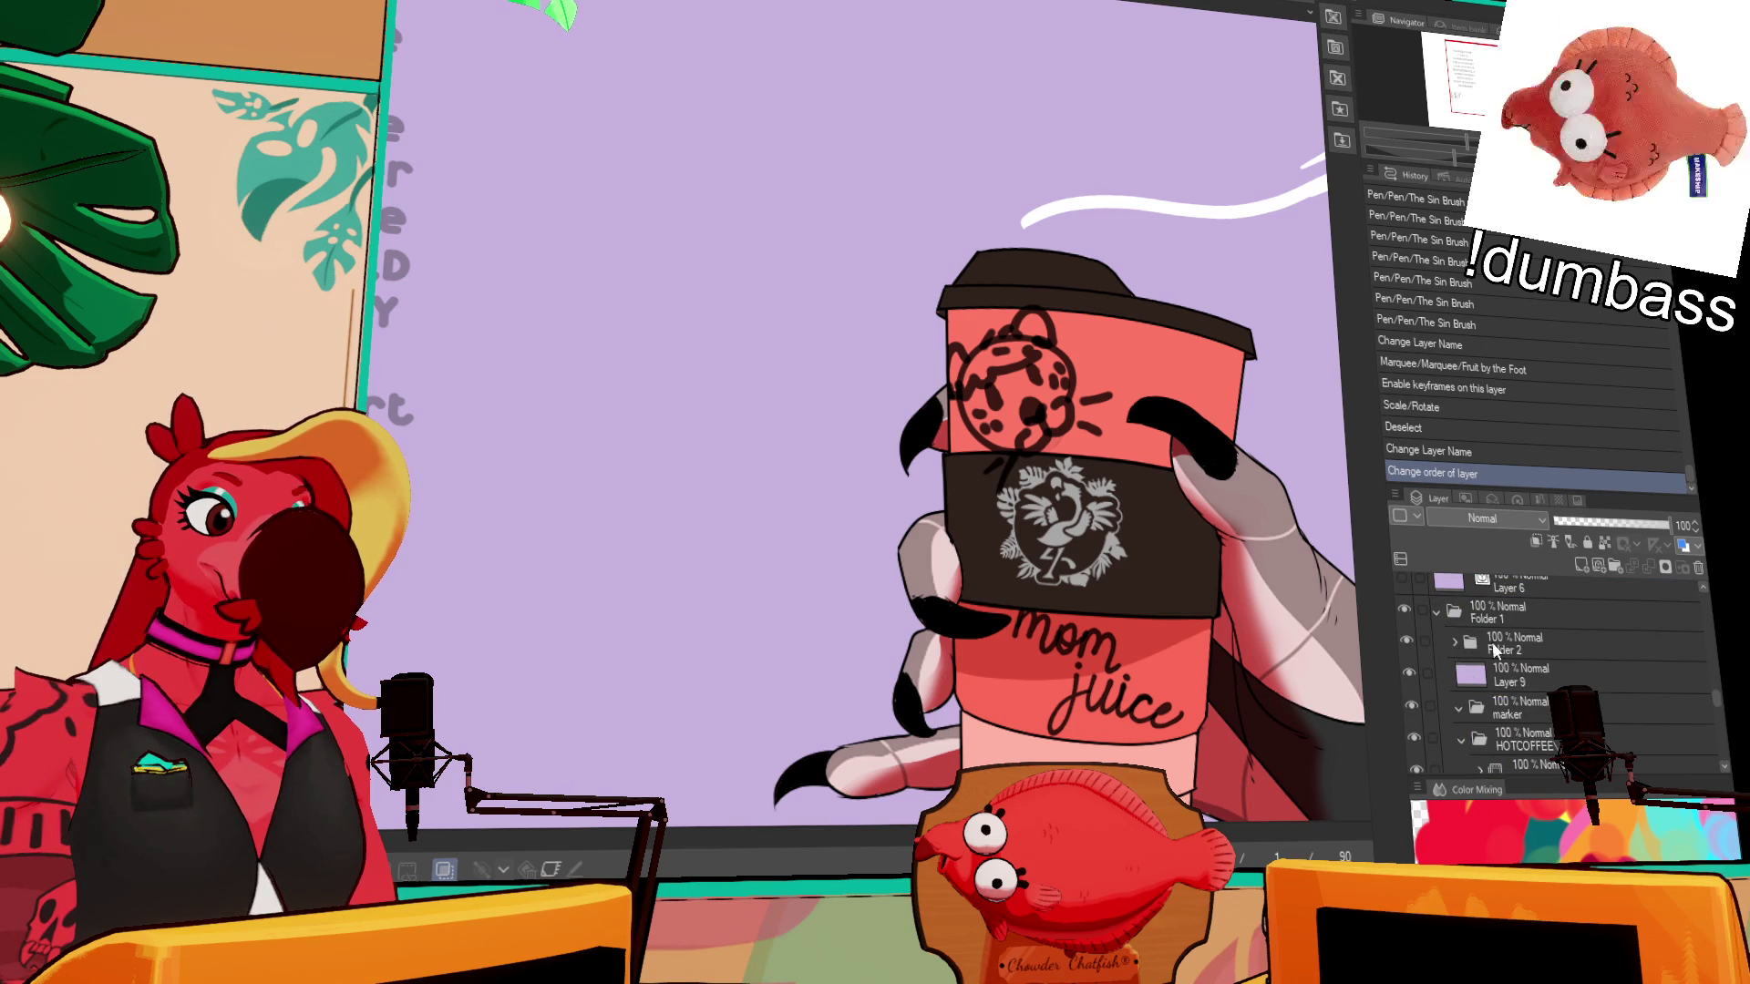
{"action": "left_click", "coordinate": [1500, 649]}
{"action": "type", "text": "SLEEVE"}
{"action": "key", "text": "Return"}
- Hide the marker folder so its doodles disappear from the cup
{"action": "scroll", "coordinate": [1513, 644], "scroll_direction": "up", "scroll_amount": 2}
{"action": "left_click_drag", "start_coordinate": [1530, 604], "coordinate": [1545, 761]}
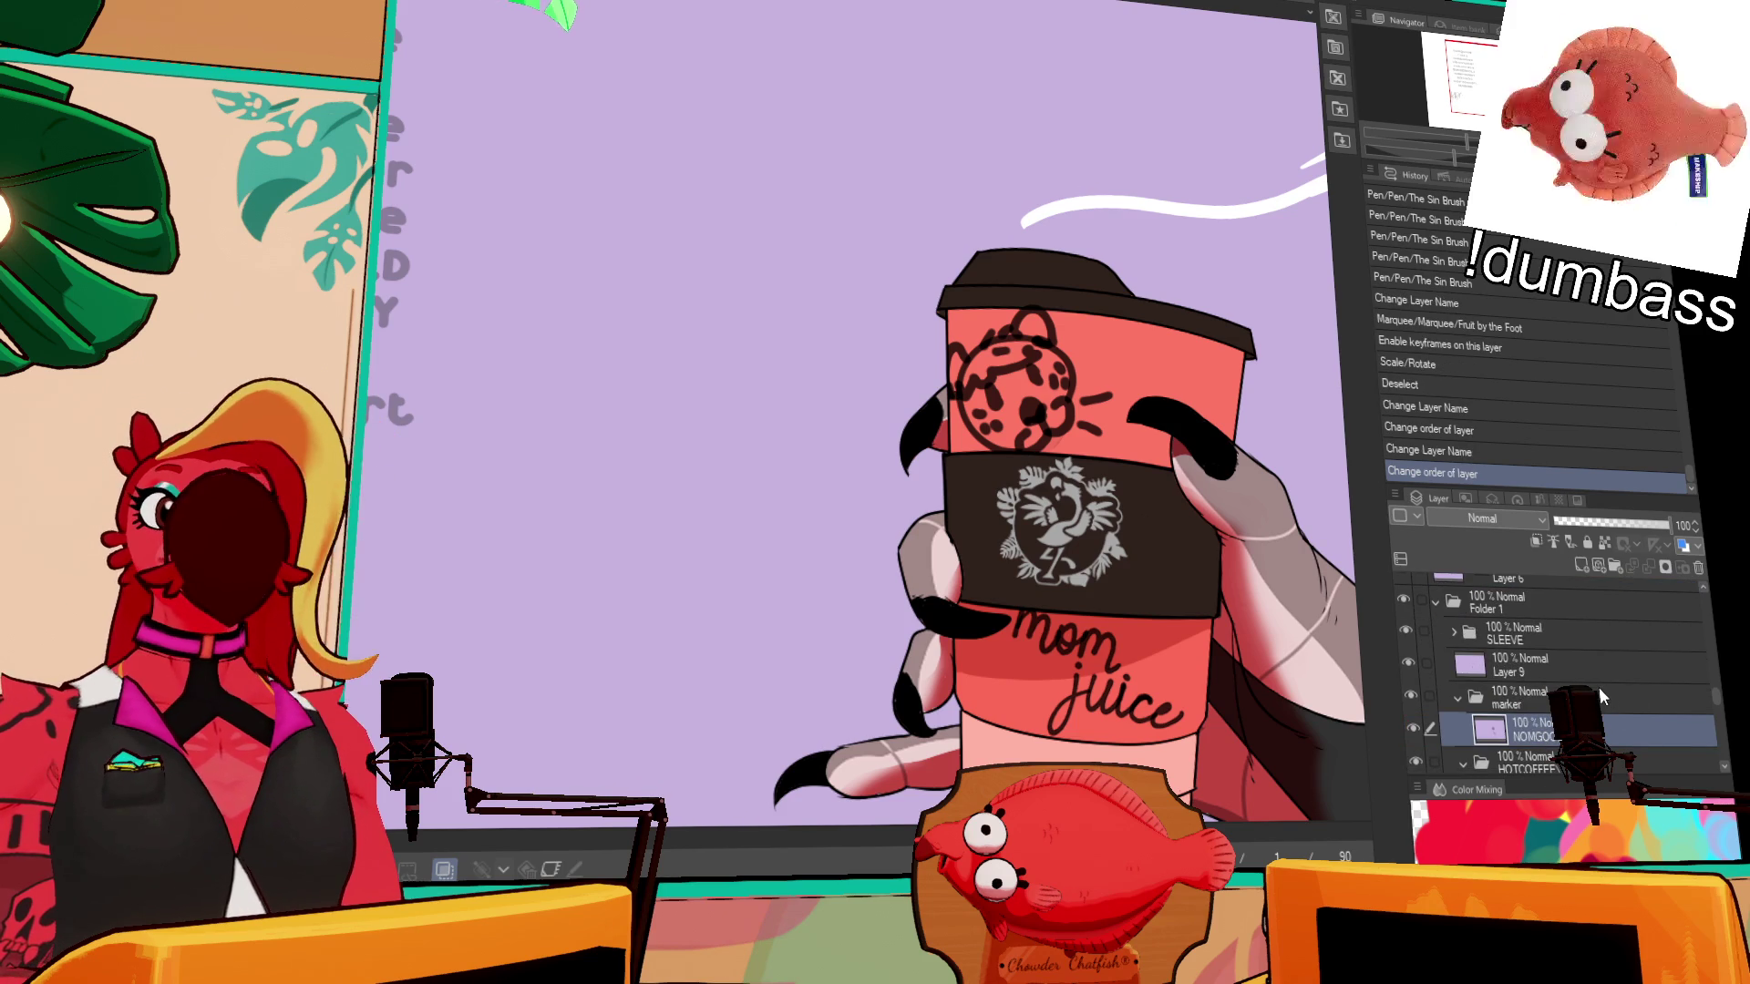
{"action": "scroll", "coordinate": [1494, 715], "scroll_direction": "up", "scroll_amount": 3}
{"action": "scroll", "coordinate": [1493, 716], "scroll_direction": "down", "scroll_amount": 3}
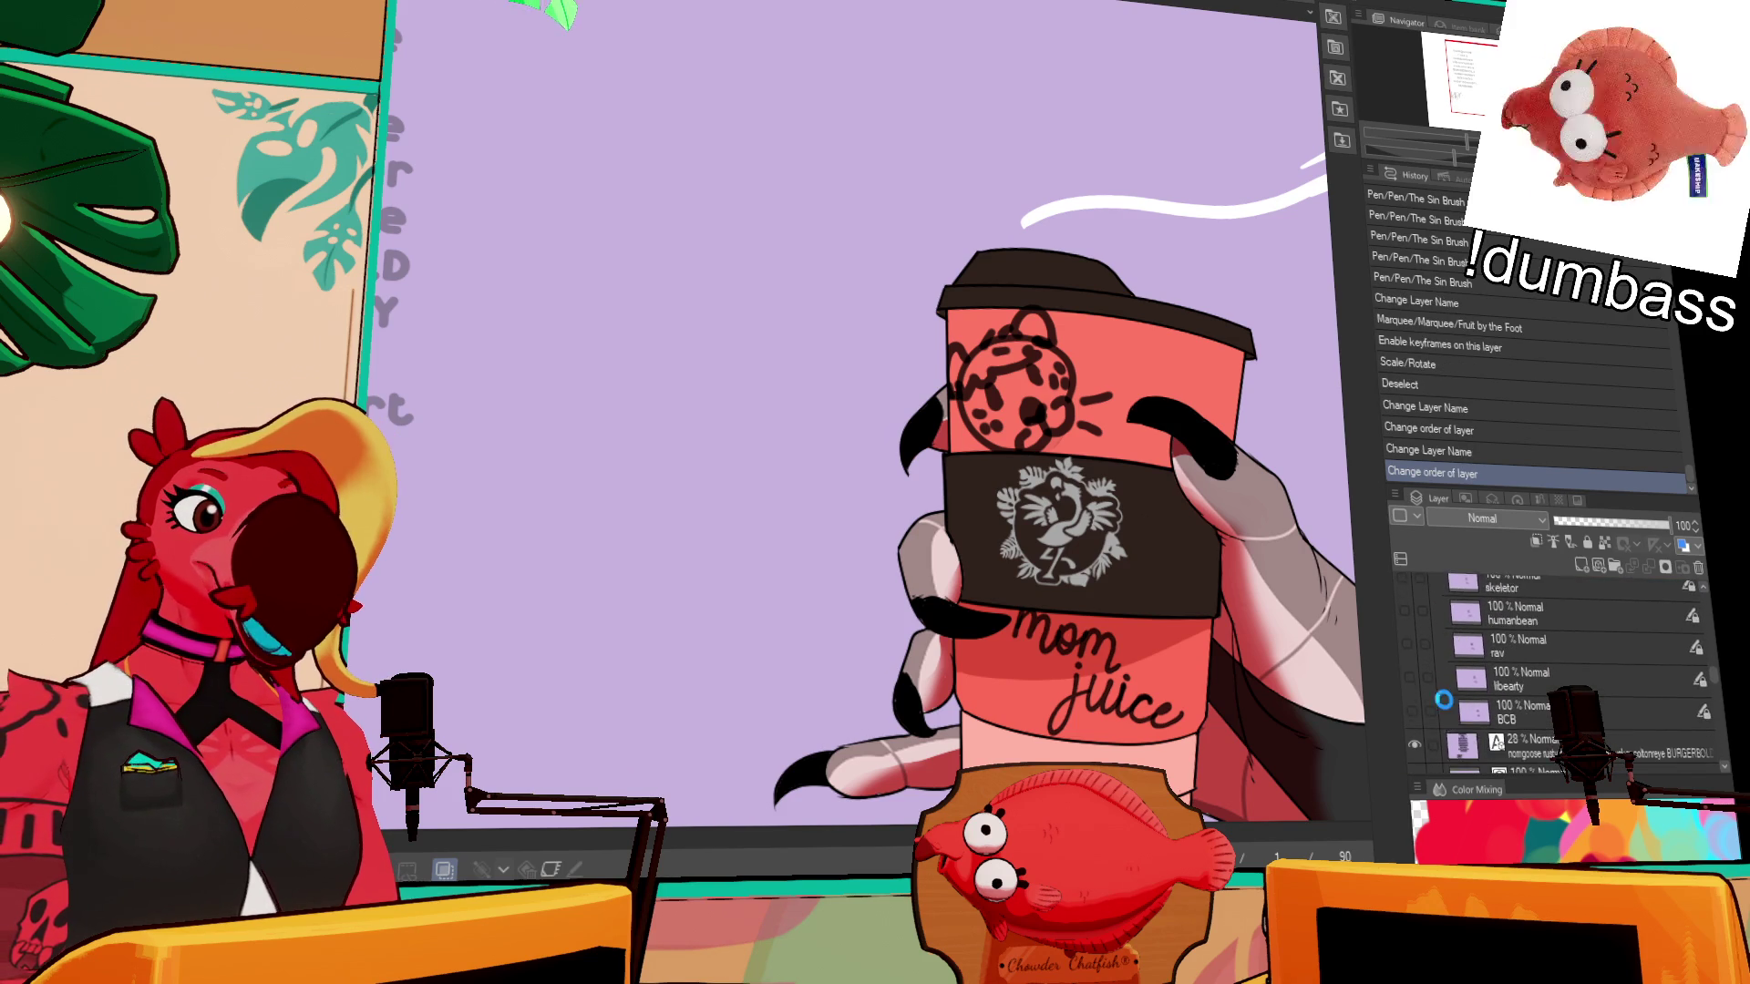
{"action": "left_click", "coordinate": [1414, 746]}
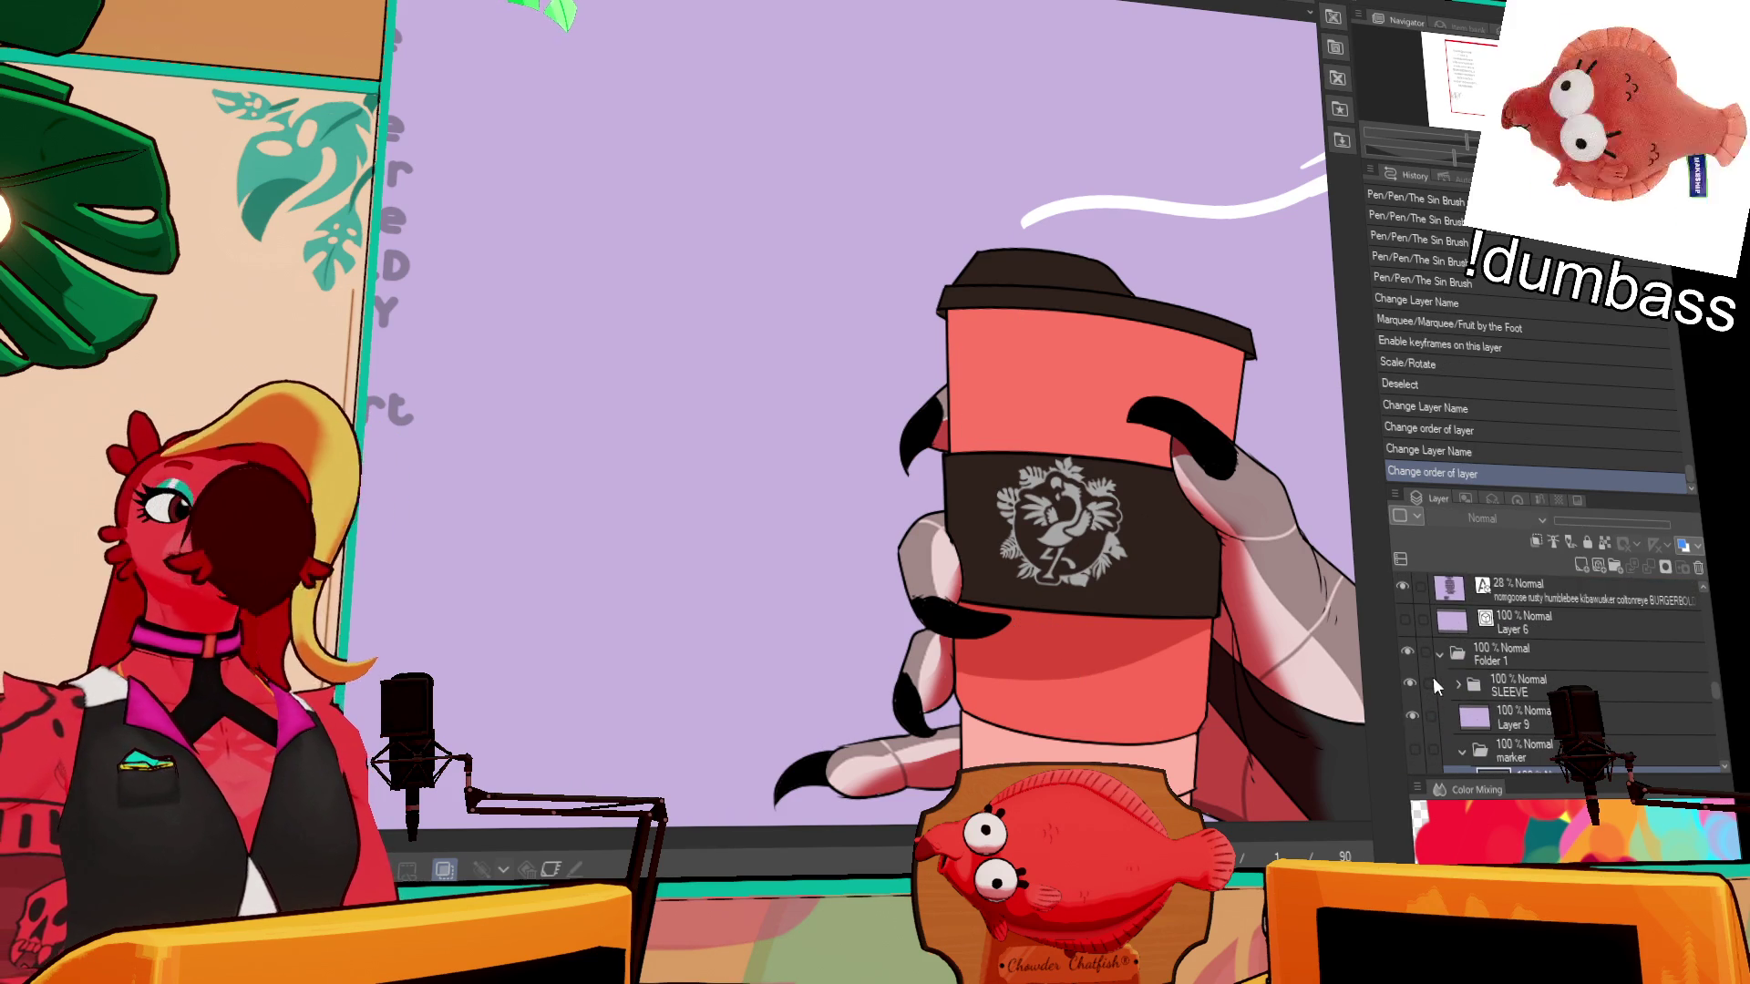
- Briefly preview the libearty and rav doodle layers, hiding each again
{"action": "scroll", "coordinate": [1431, 678], "scroll_direction": "up", "scroll_amount": 2}
{"action": "left_click", "coordinate": [1408, 609]}
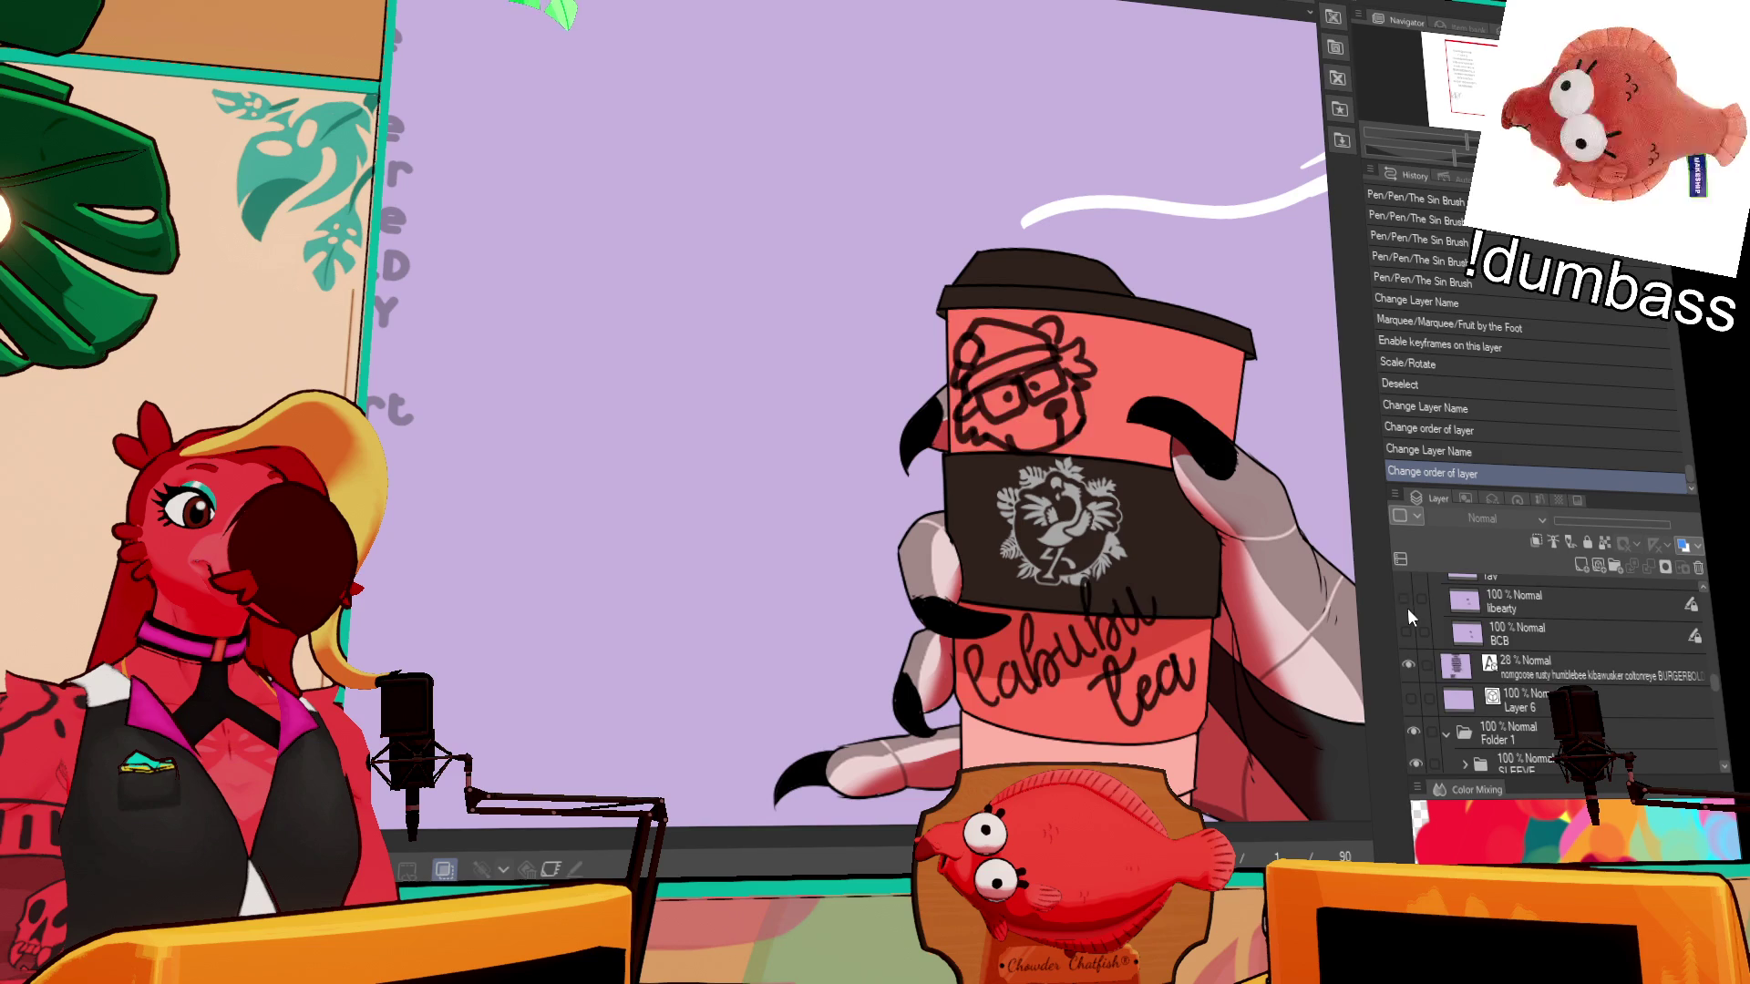
{"action": "left_click", "coordinate": [1407, 609]}
{"action": "scroll", "coordinate": [1407, 615], "scroll_direction": "up", "scroll_amount": 2}
{"action": "left_click", "coordinate": [1407, 618]}
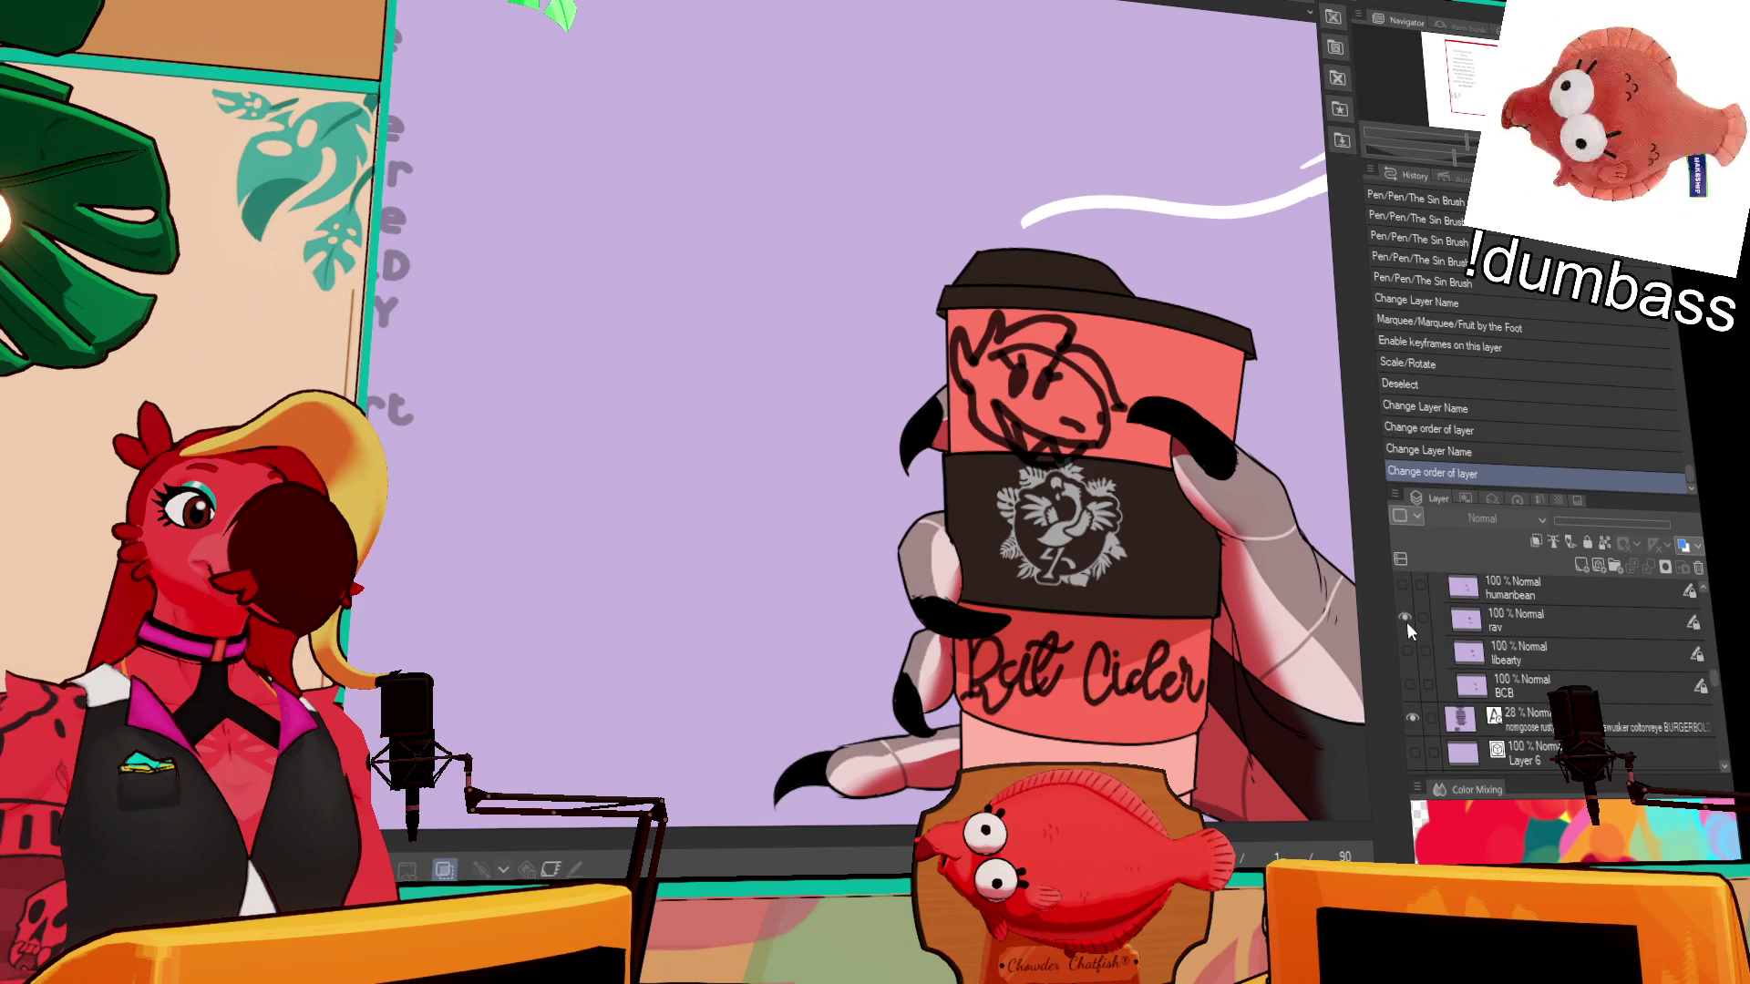
{"action": "left_click", "coordinate": [1408, 622]}
- Preview the humanbean cow doodle and the skeleton layer, then hide both
{"action": "left_click", "coordinate": [1403, 591]}
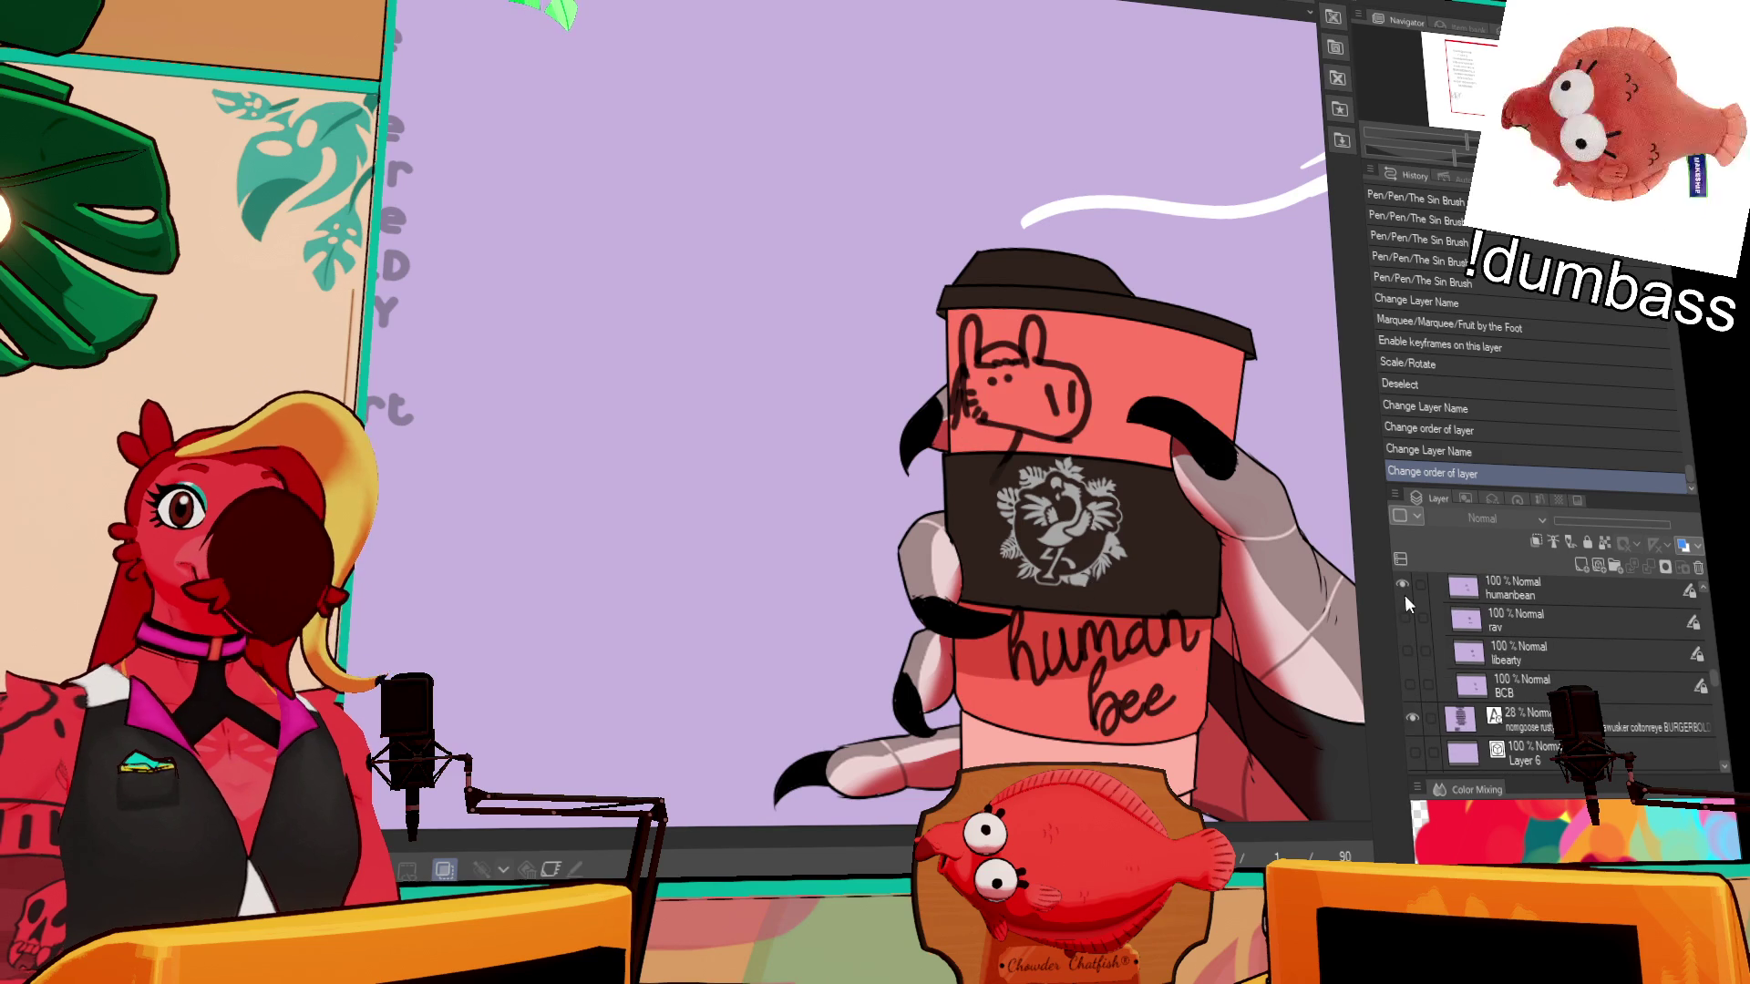
{"action": "scroll", "coordinate": [1406, 601], "scroll_direction": "up", "scroll_amount": 2}
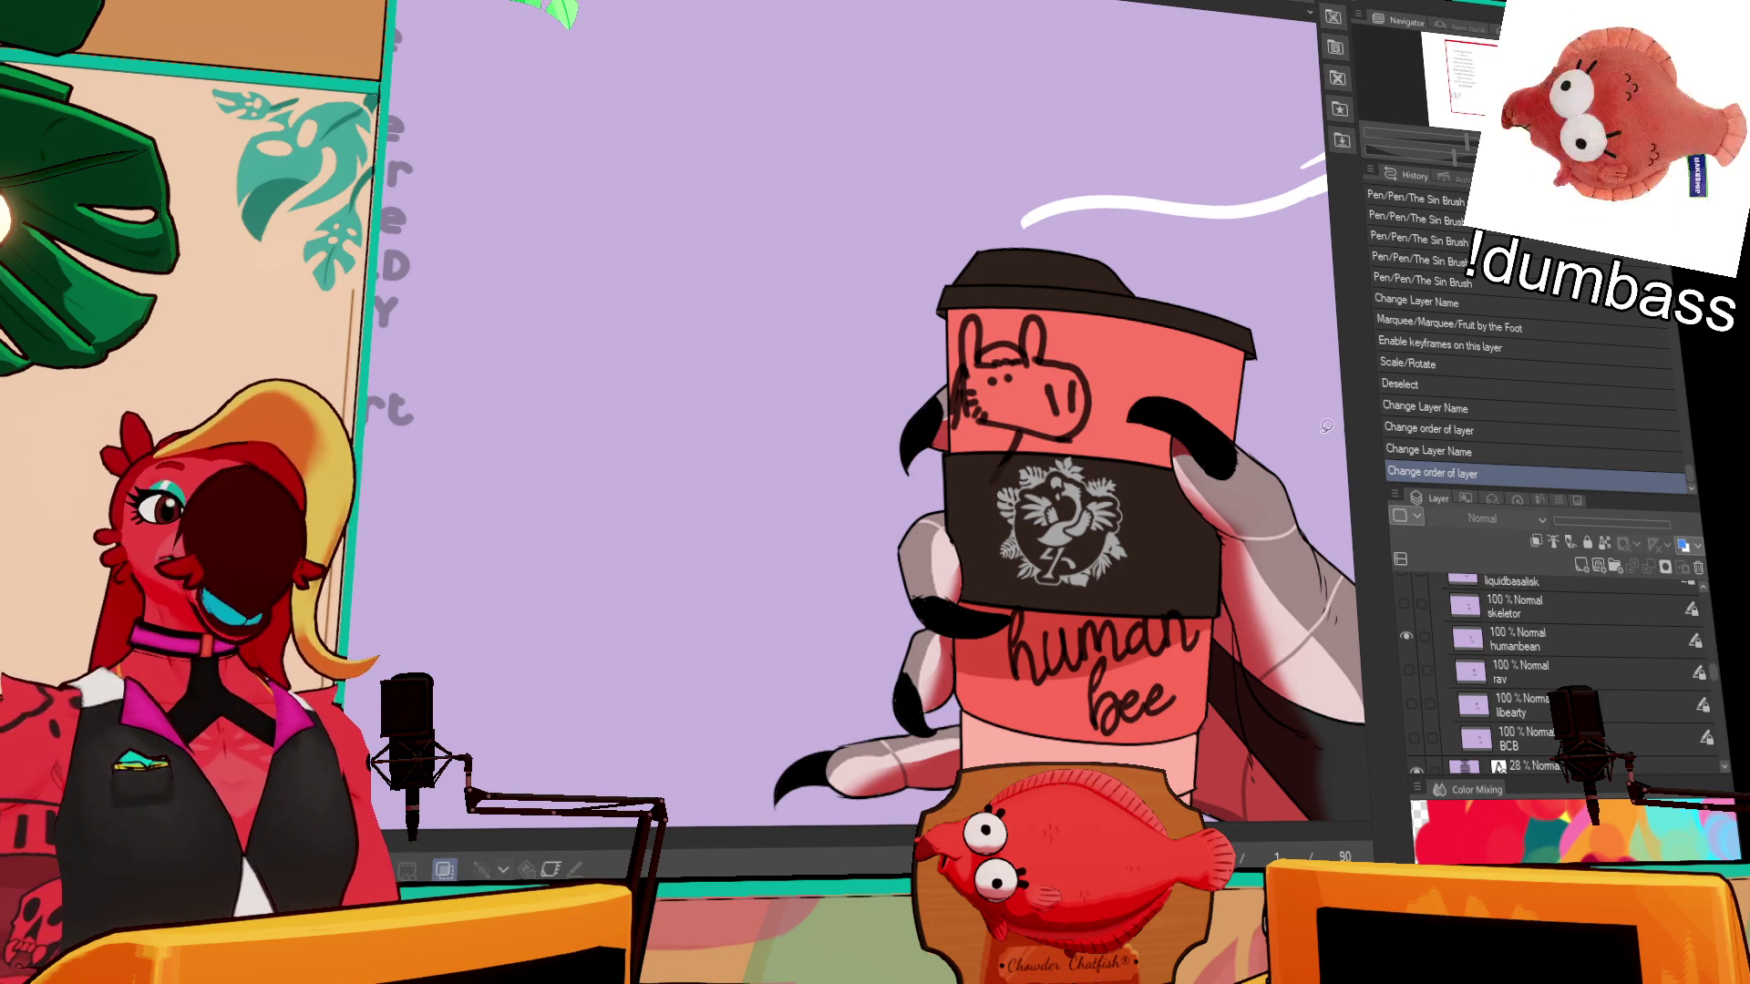
{"action": "scroll", "coordinate": [1485, 641], "scroll_direction": "up", "scroll_amount": 1}
{"action": "left_click", "coordinate": [1409, 685]}
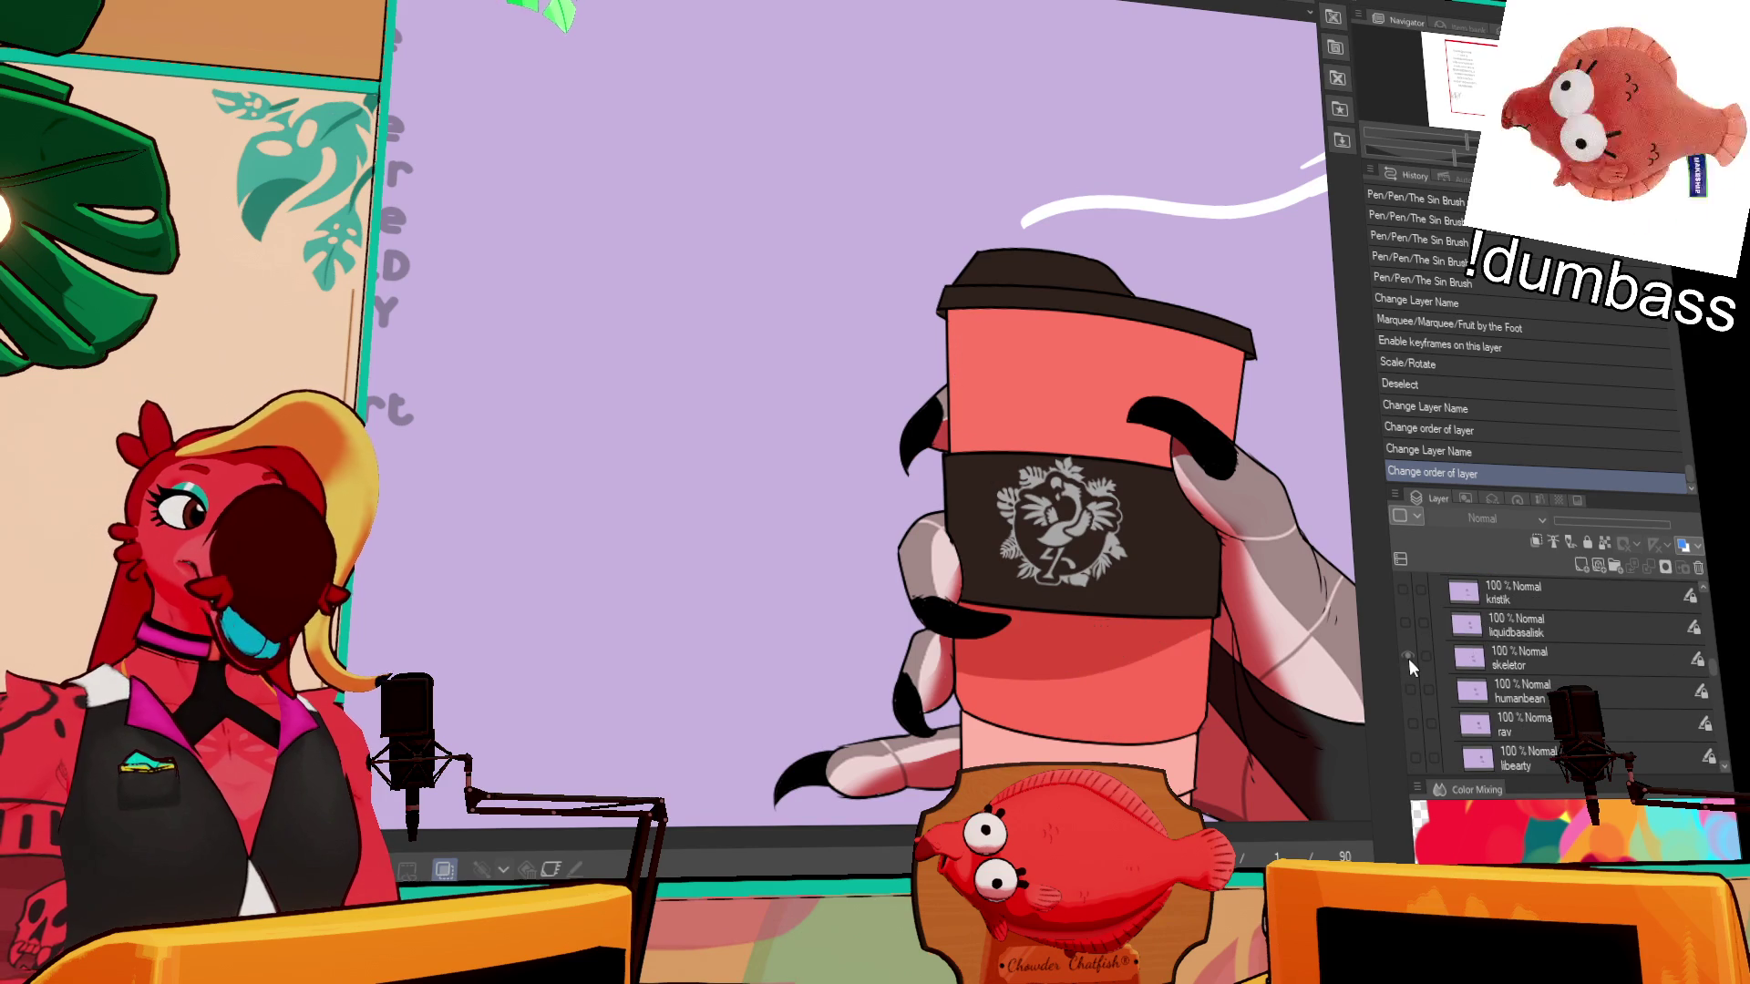
{"action": "left_click", "coordinate": [1408, 659]}
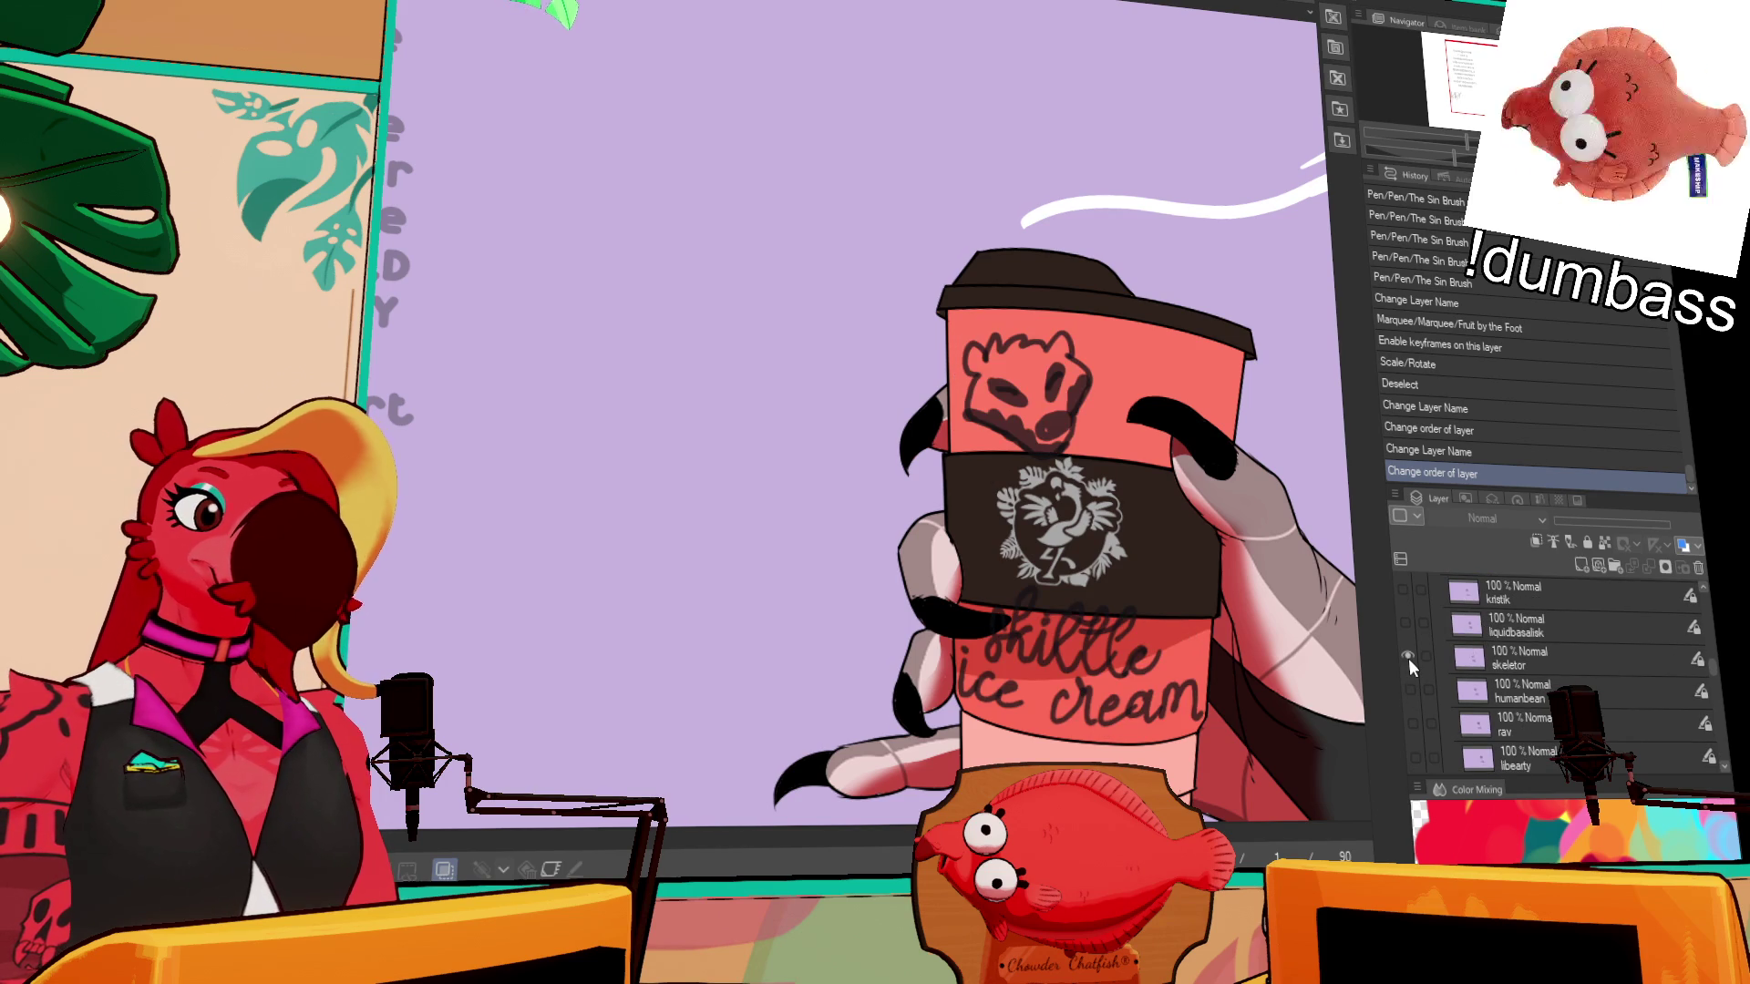
{"action": "left_click", "coordinate": [1409, 658]}
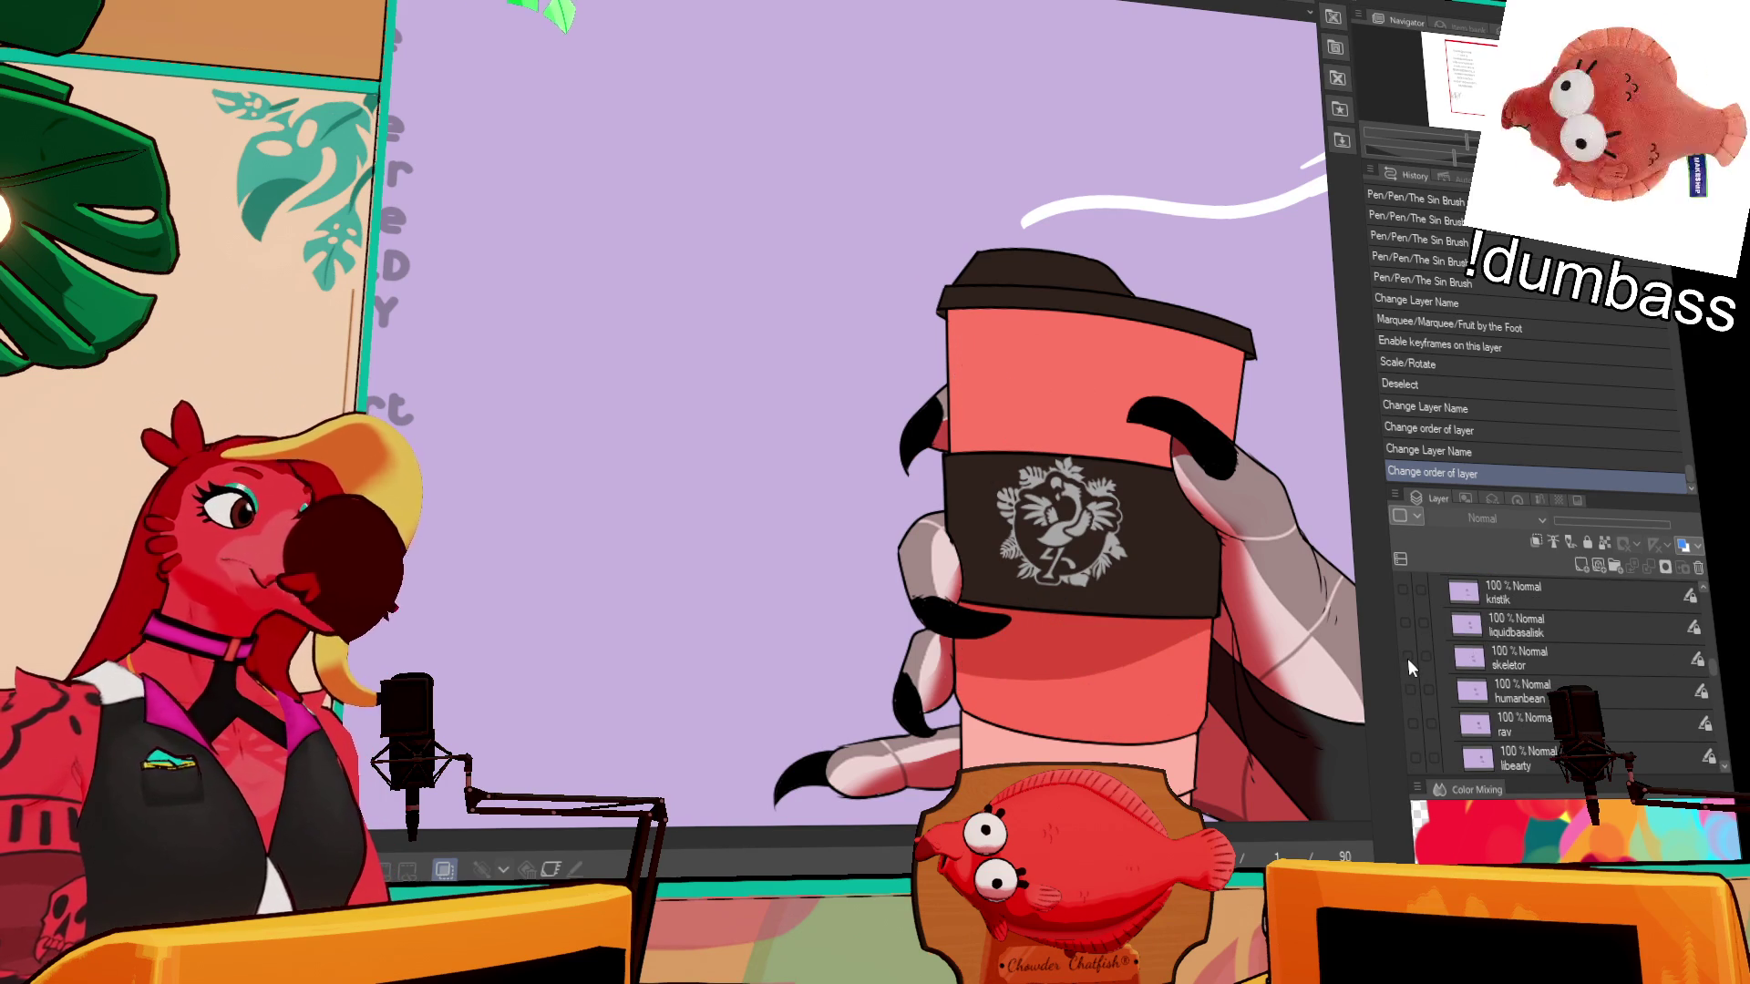
- Preview Layer 2's bear doodle, then leave only Layer 1's face sketch visible
{"action": "scroll", "coordinate": [1407, 658], "scroll_direction": "up", "scroll_amount": 2}
{"action": "scroll", "coordinate": [1407, 658], "scroll_direction": "up", "scroll_amount": 5}
{"action": "scroll", "coordinate": [1409, 660], "scroll_direction": "up", "scroll_amount": 2}
{"action": "left_click", "coordinate": [1414, 679]}
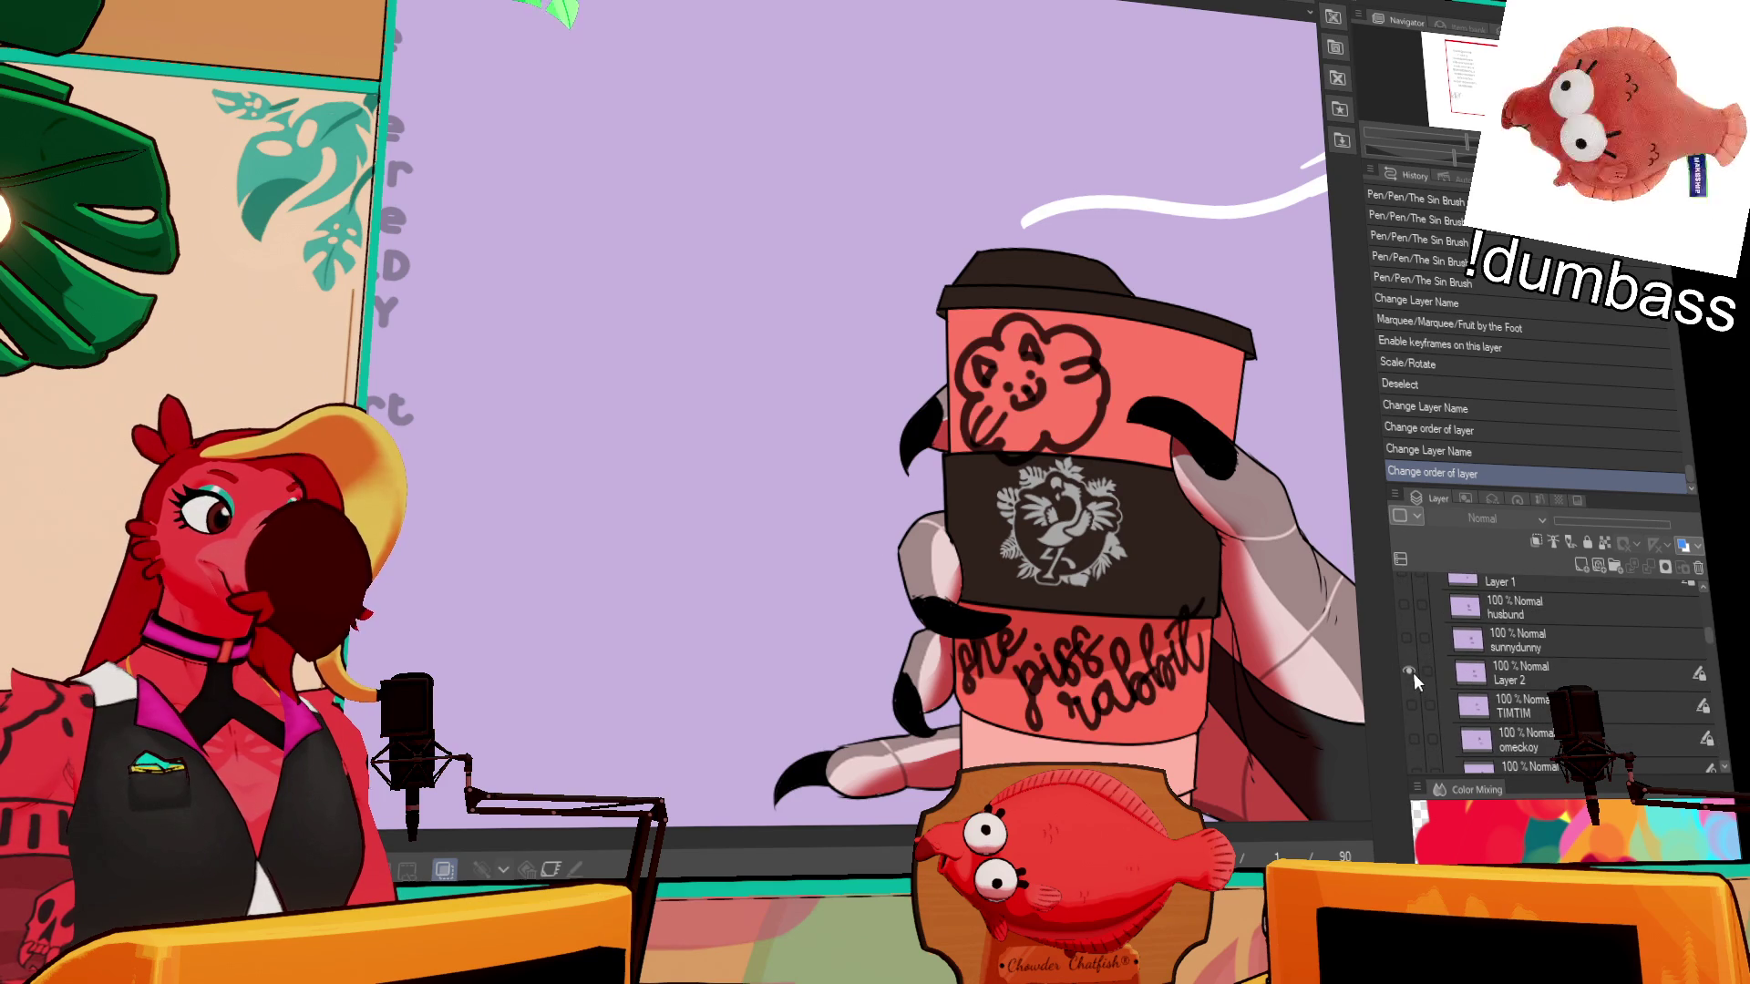
{"action": "left_click", "coordinate": [1411, 673]}
{"action": "scroll", "coordinate": [1407, 682], "scroll_direction": "up", "scroll_amount": 5}
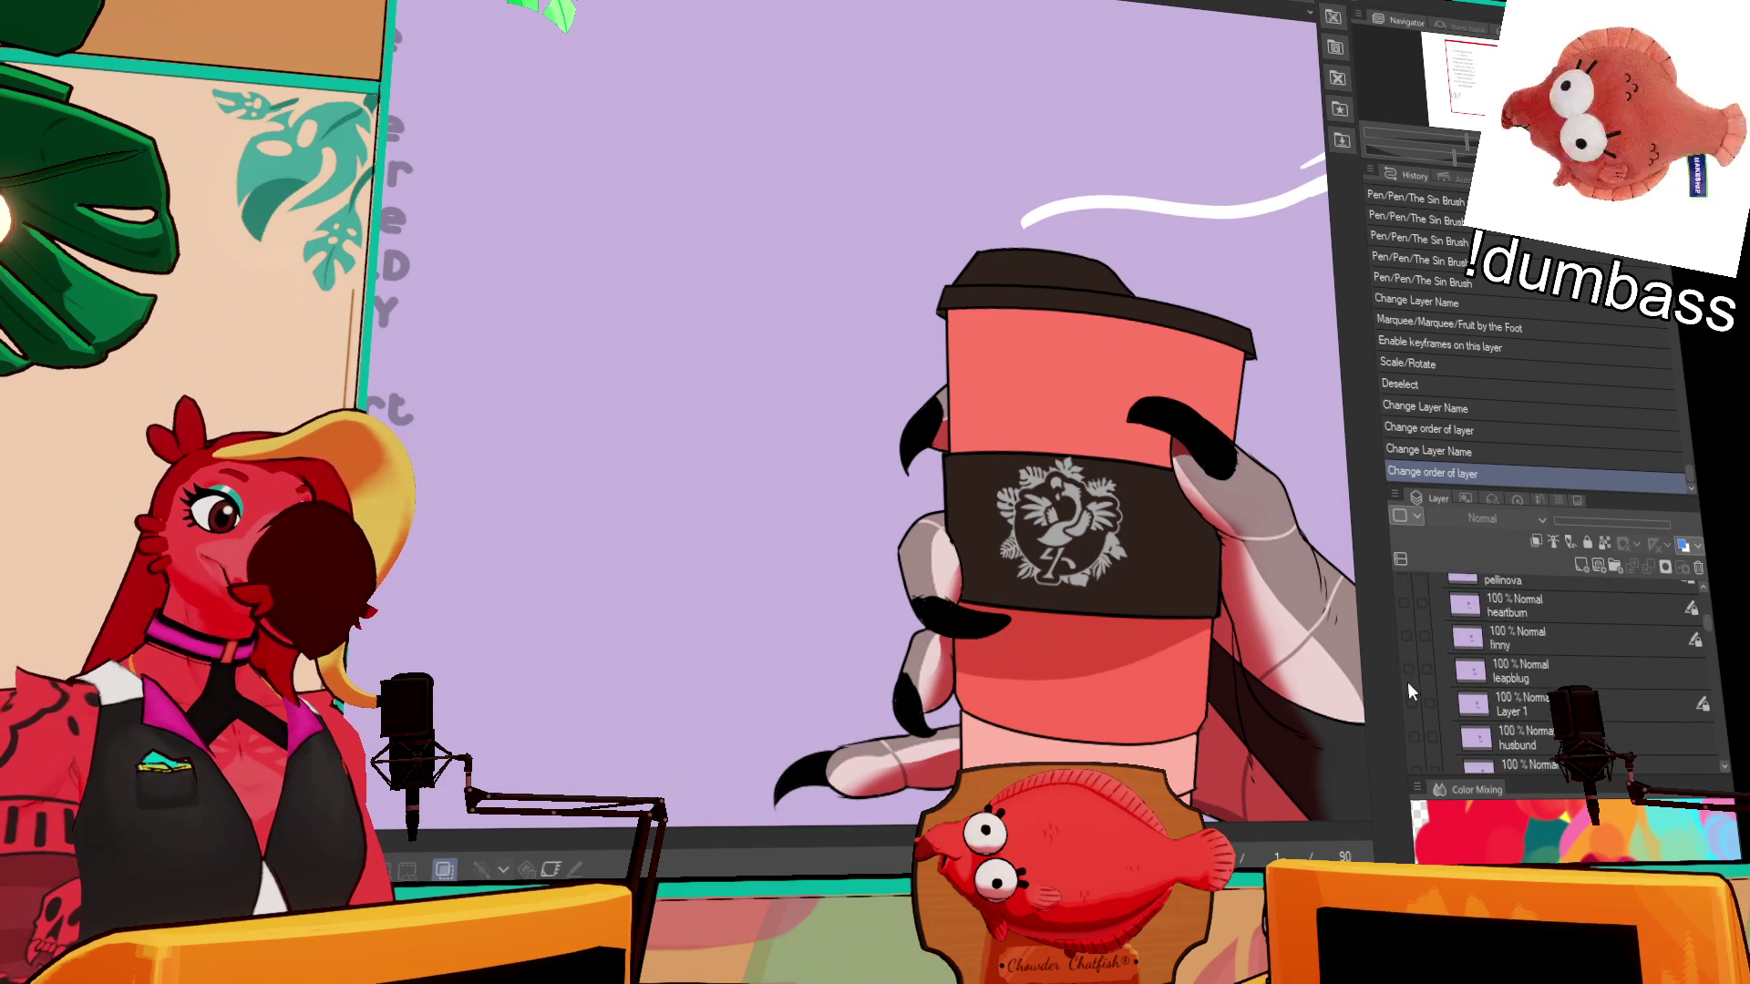
{"action": "scroll", "coordinate": [1404, 681], "scroll_direction": "down", "scroll_amount": 5}
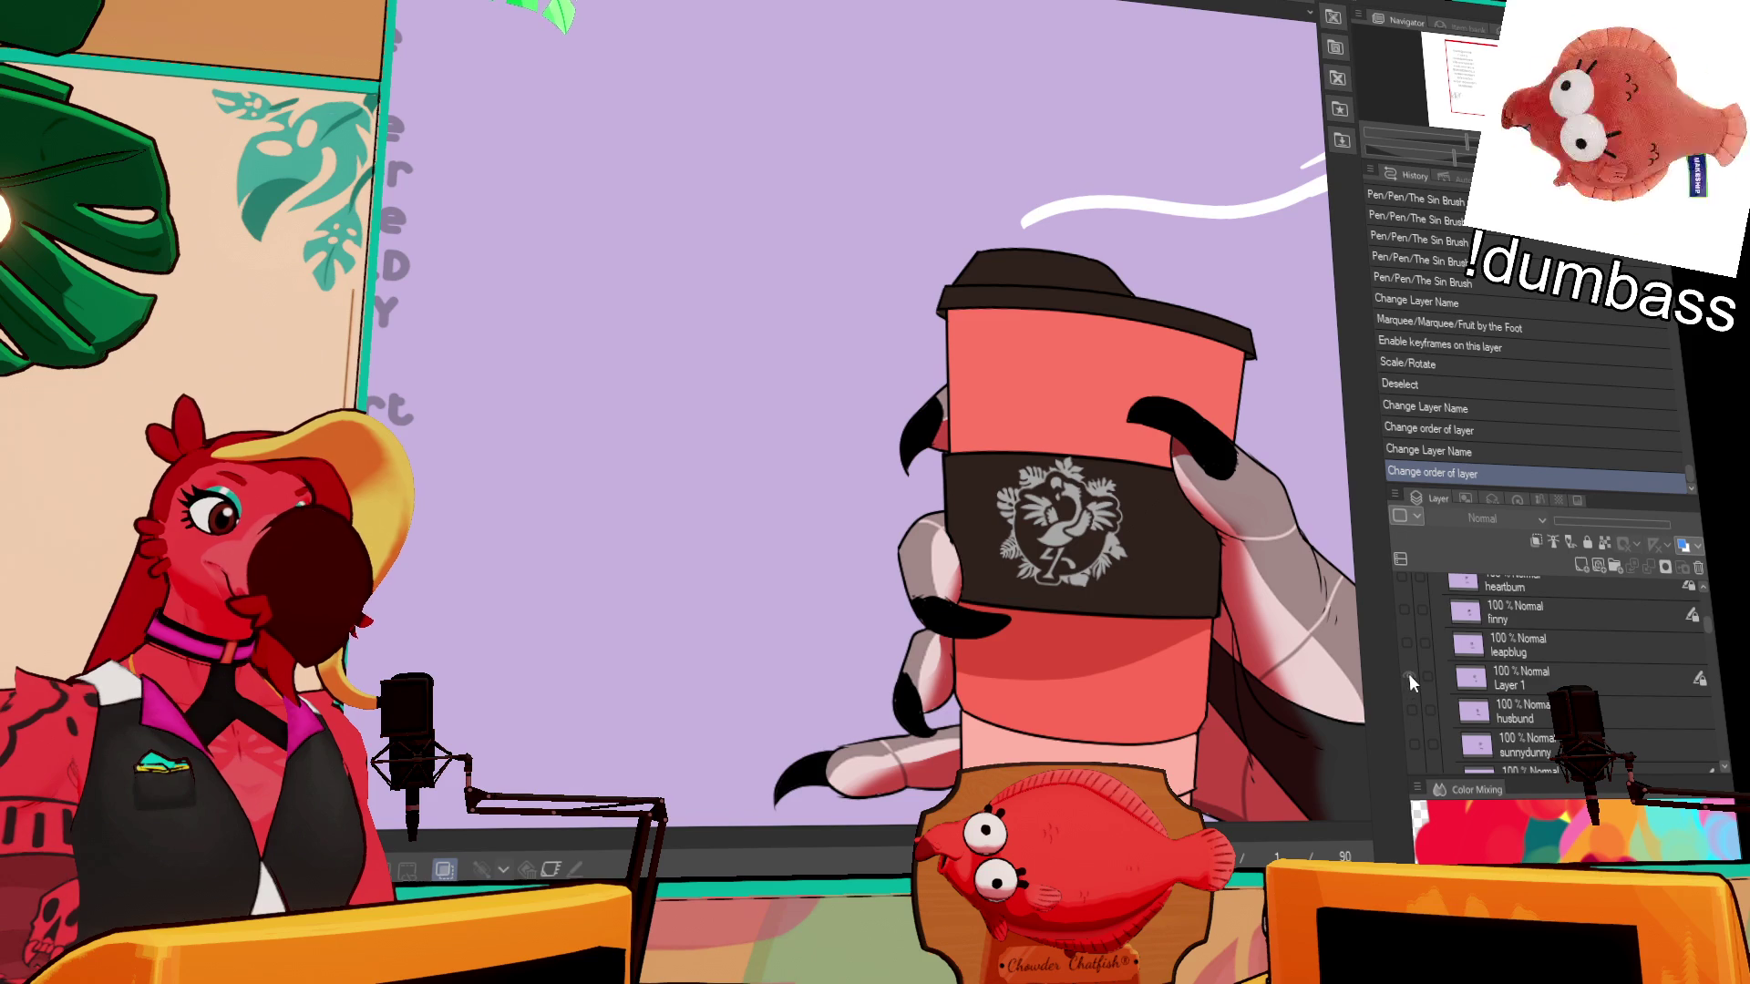
{"action": "left_click", "coordinate": [1409, 678]}
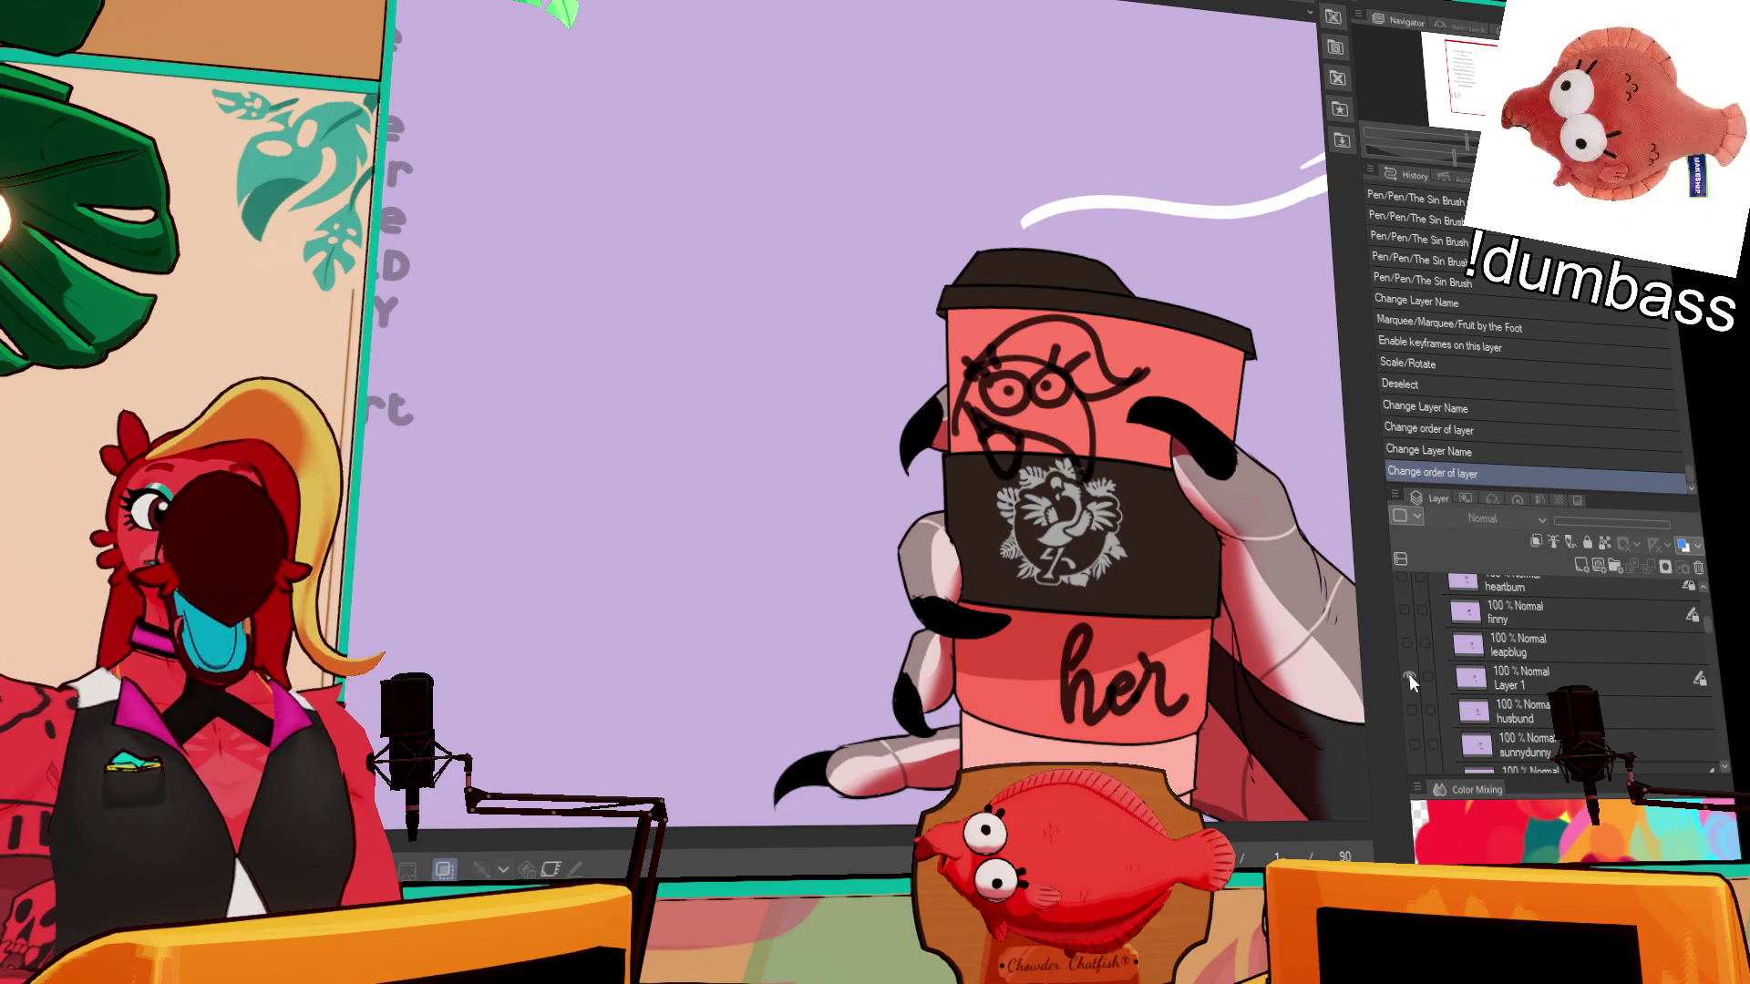
- Rotate and reposition Layer 1's face doodle using an ellipse selection, then move Layer 1 down the stack
{"action": "left_click", "coordinate": [1481, 678]}
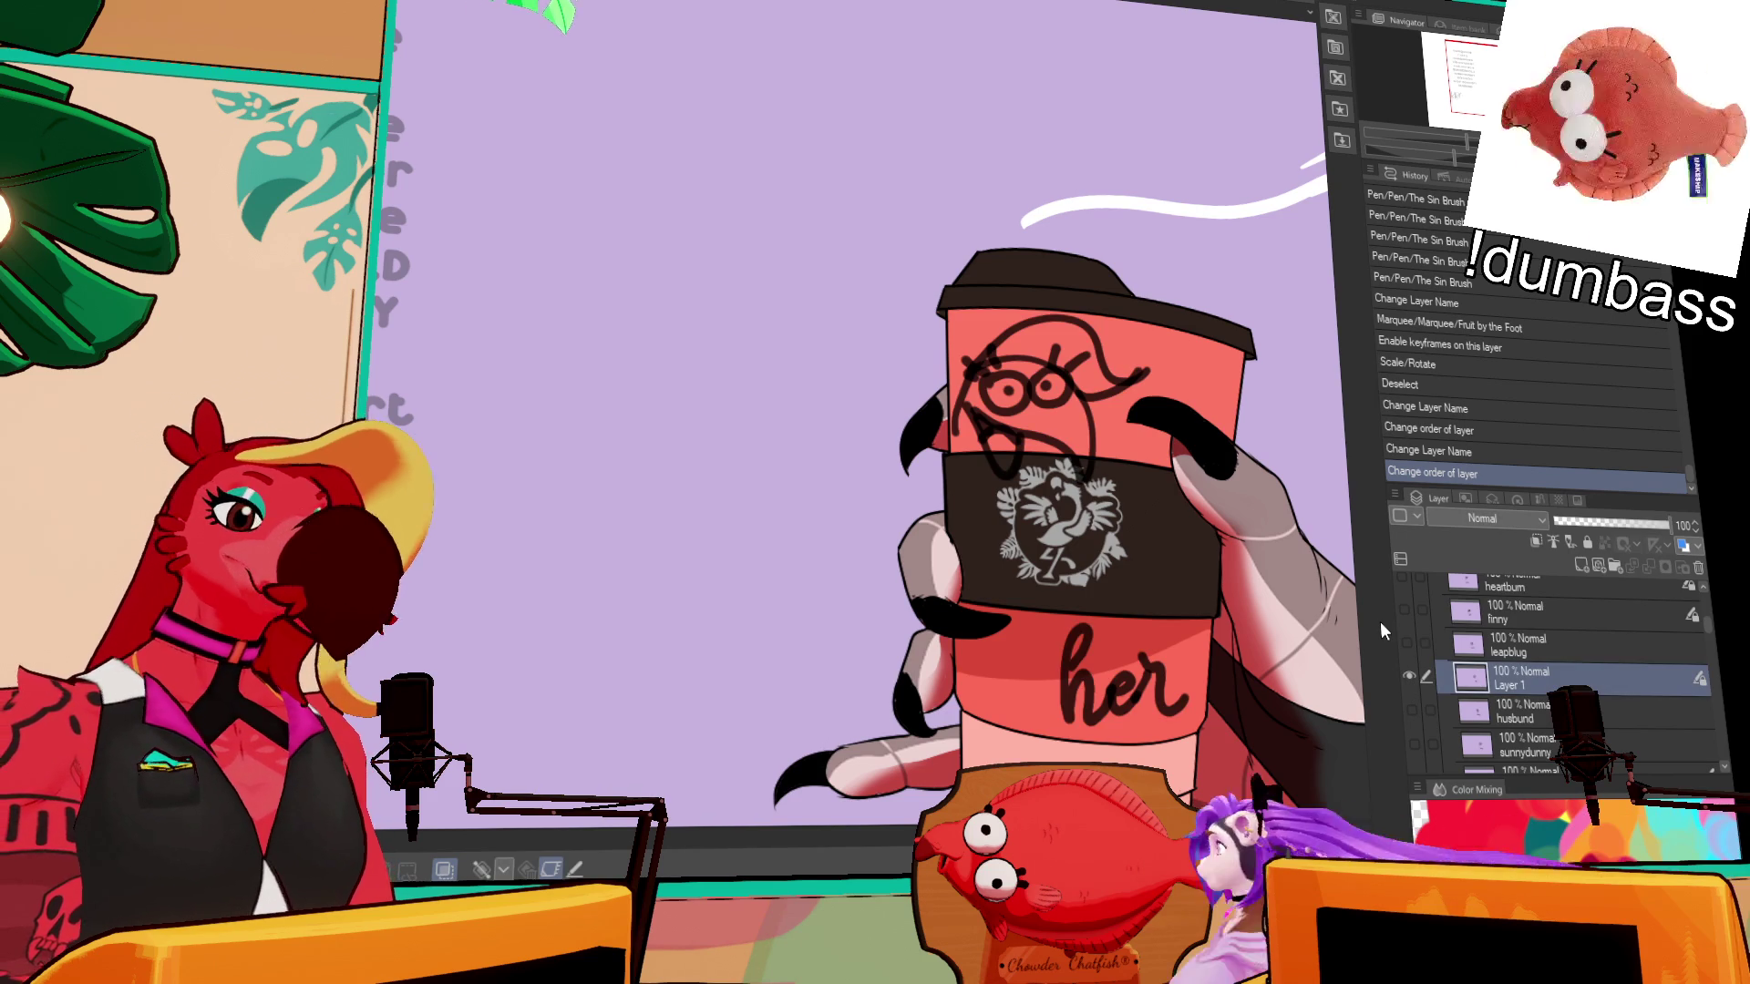
{"action": "left_click_drag", "start_coordinate": [888, 264], "coordinate": [1205, 556]}
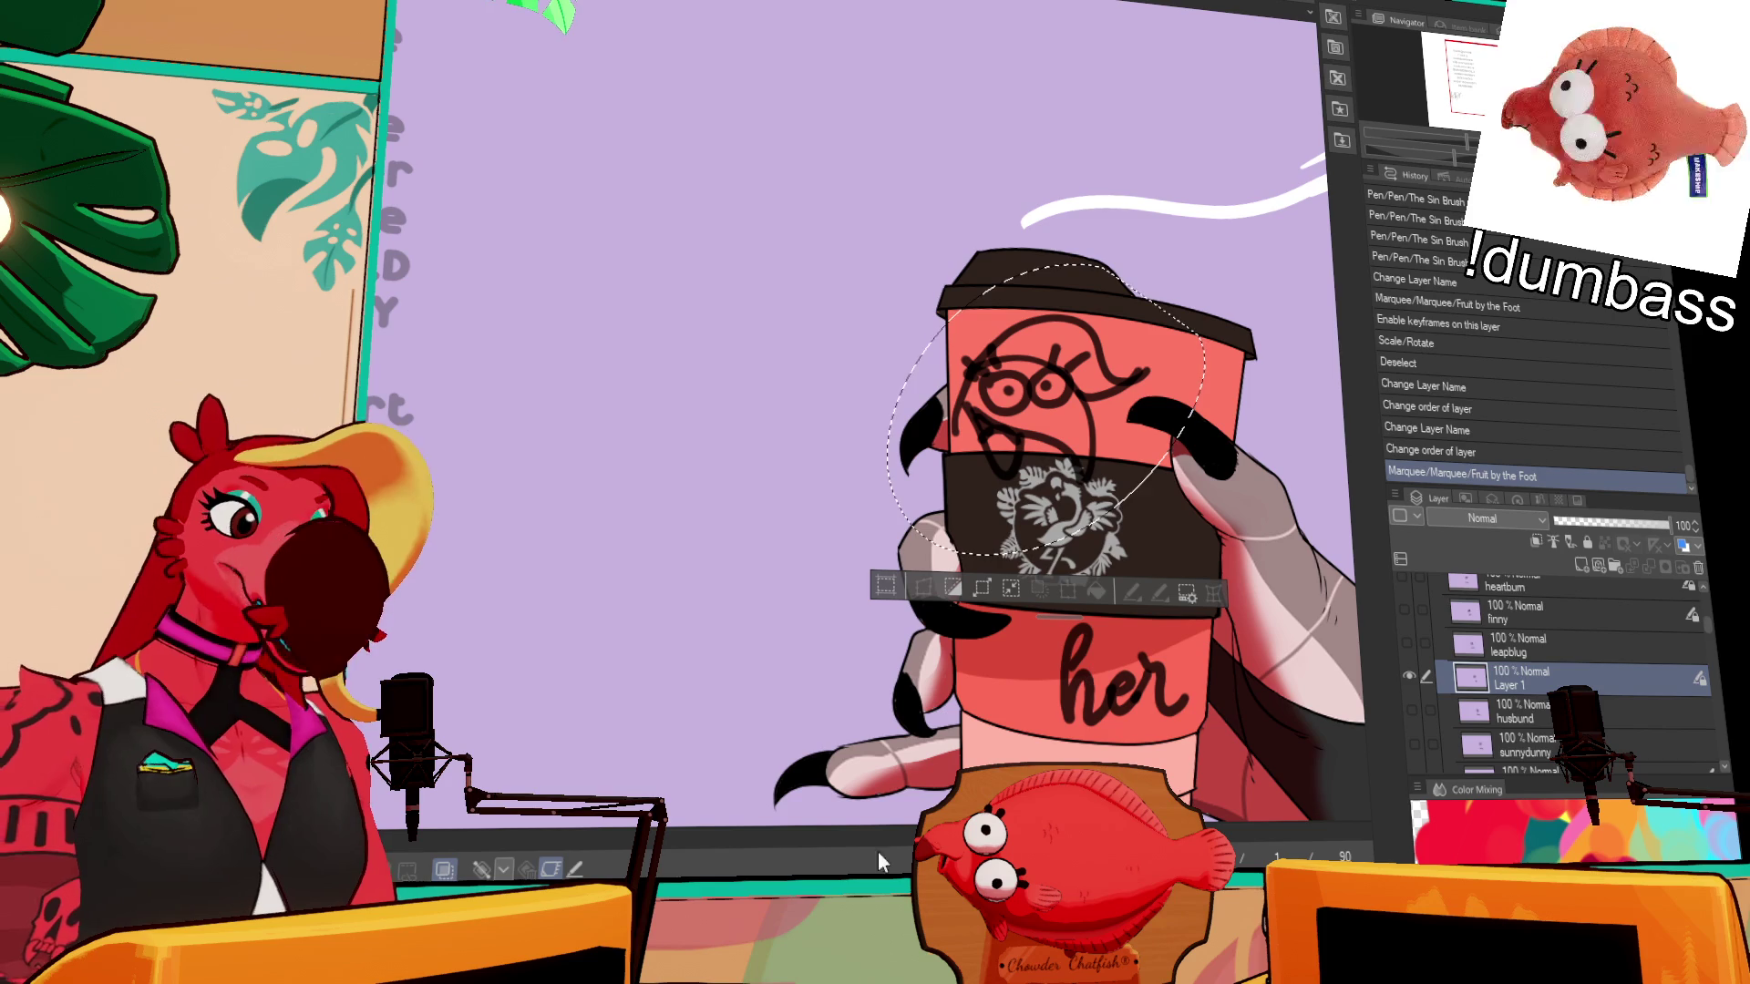
{"action": "key", "text": "ctrl+t"}
{"action": "left_click_drag", "start_coordinate": [1051, 406], "coordinate": [1030, 392]}
{"action": "left_click_drag", "start_coordinate": [1121, 437], "coordinate": [1110, 447]}
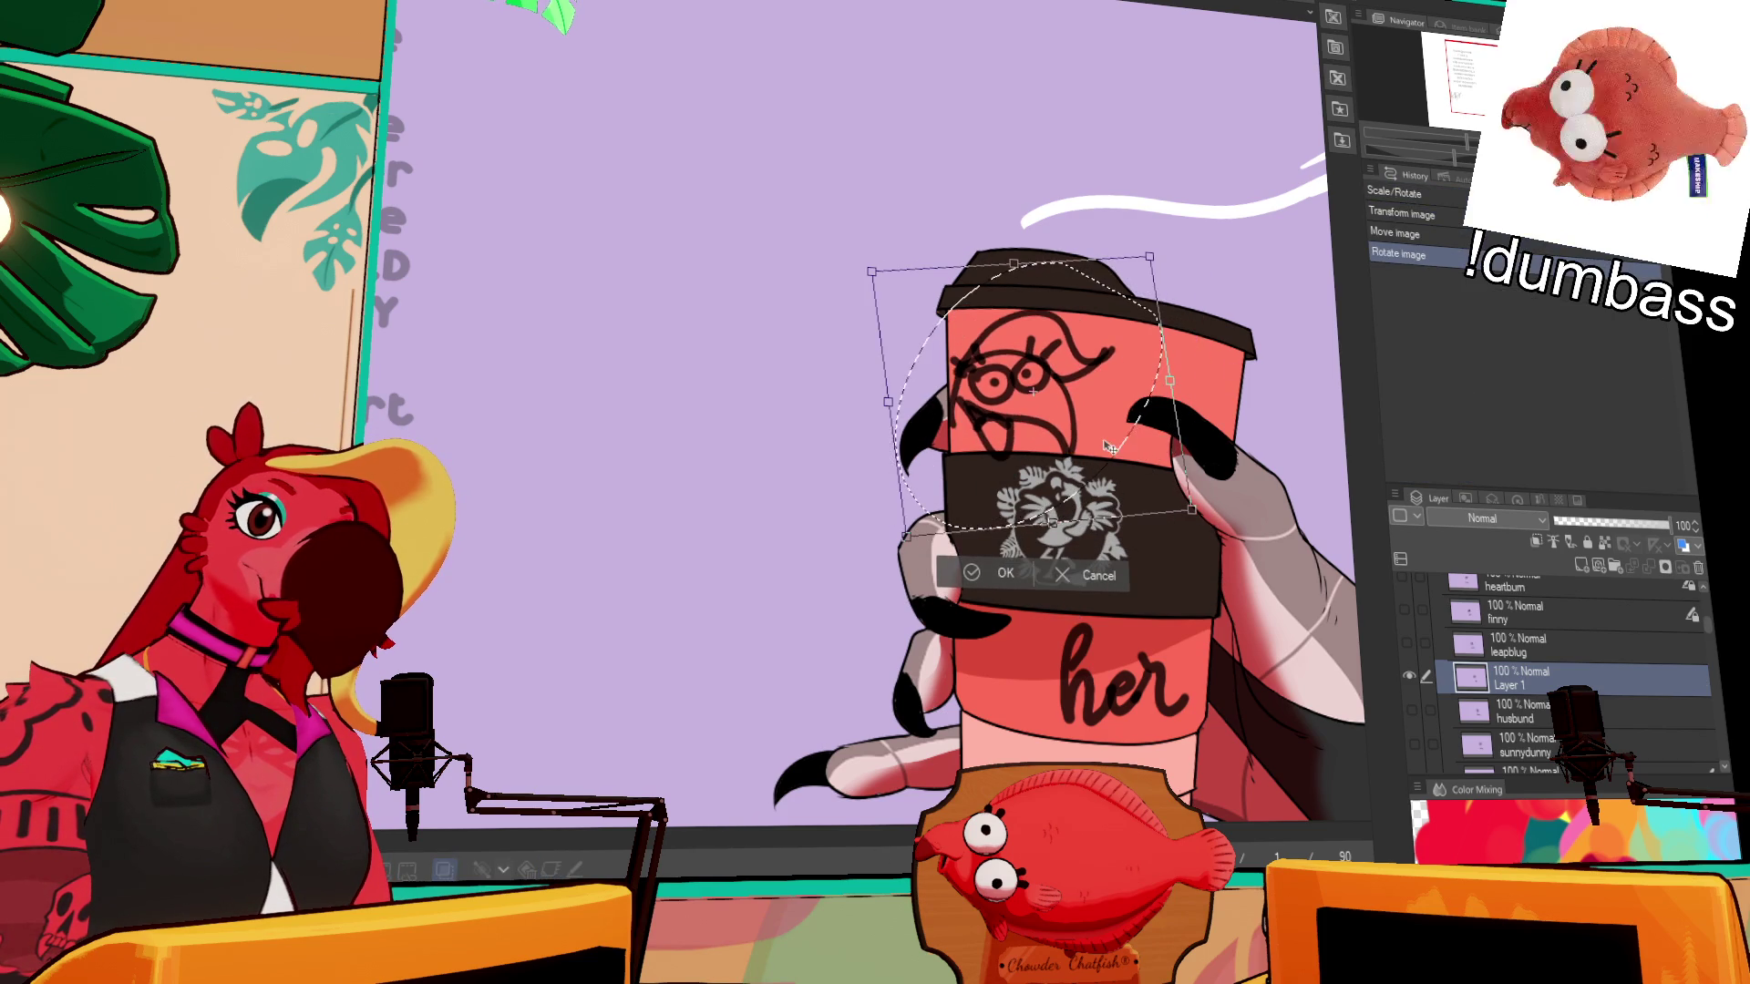
{"action": "key", "text": "Return"}
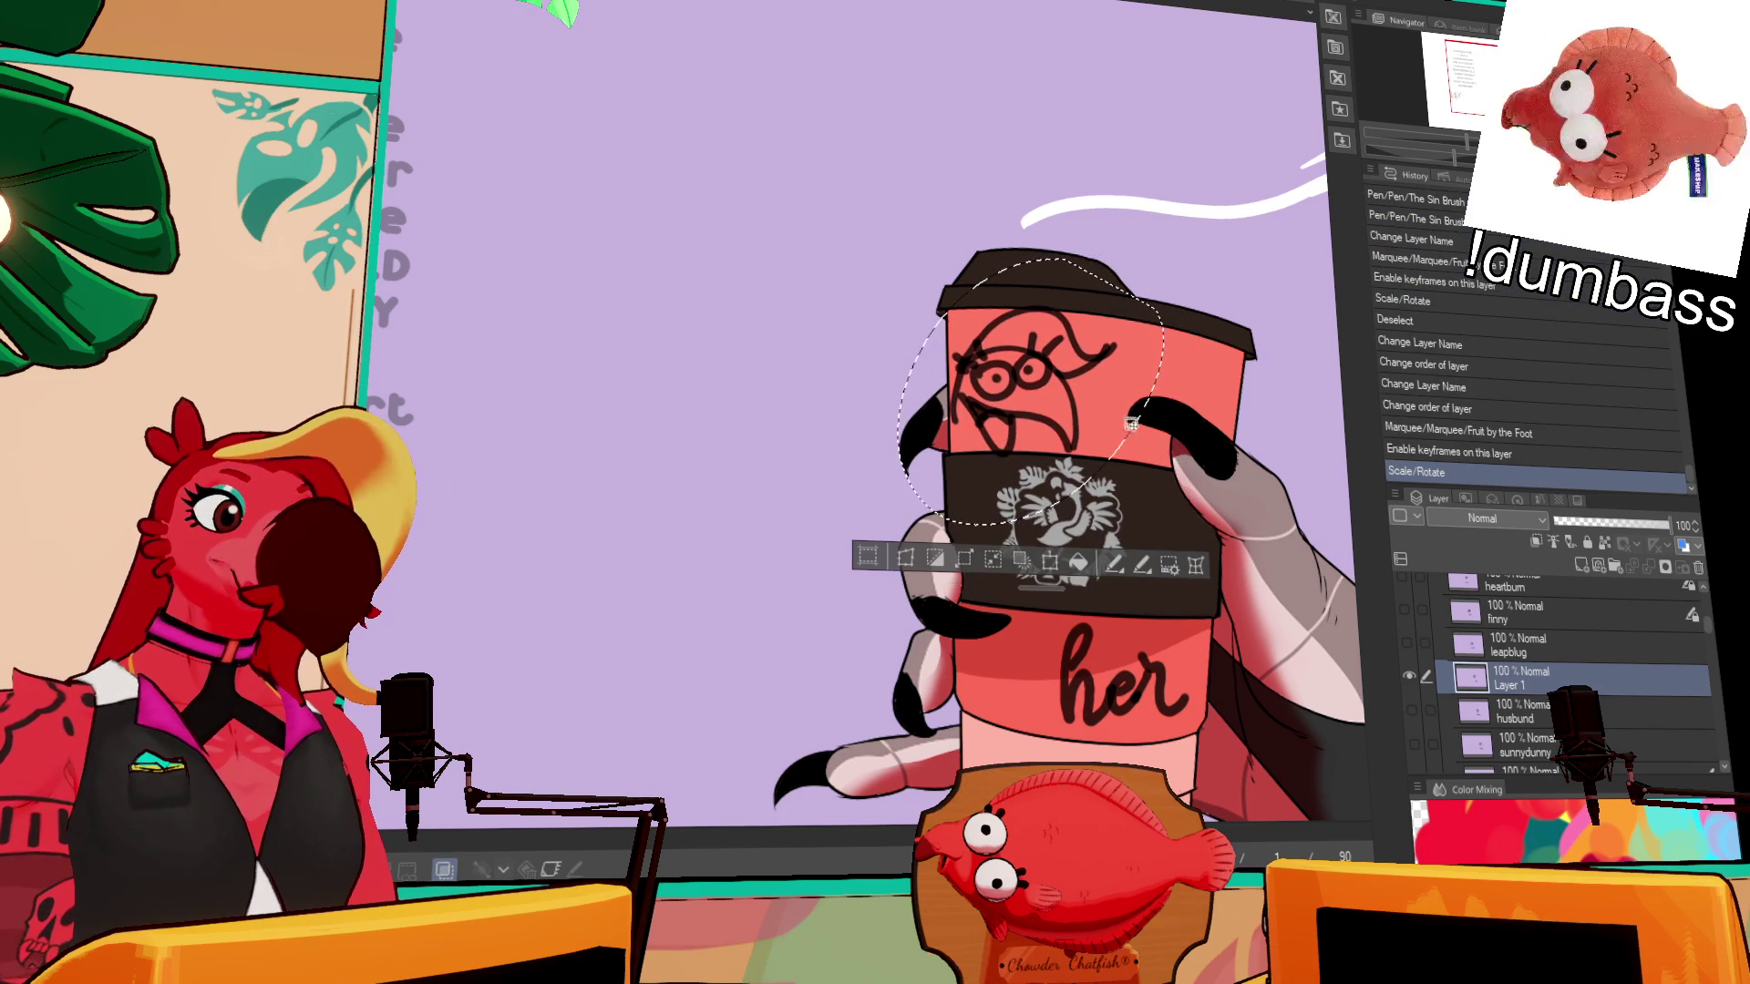
{"action": "left_click_drag", "start_coordinate": [1130, 424], "coordinate": [1106, 420]}
{"action": "key", "text": "ctrl+d"}
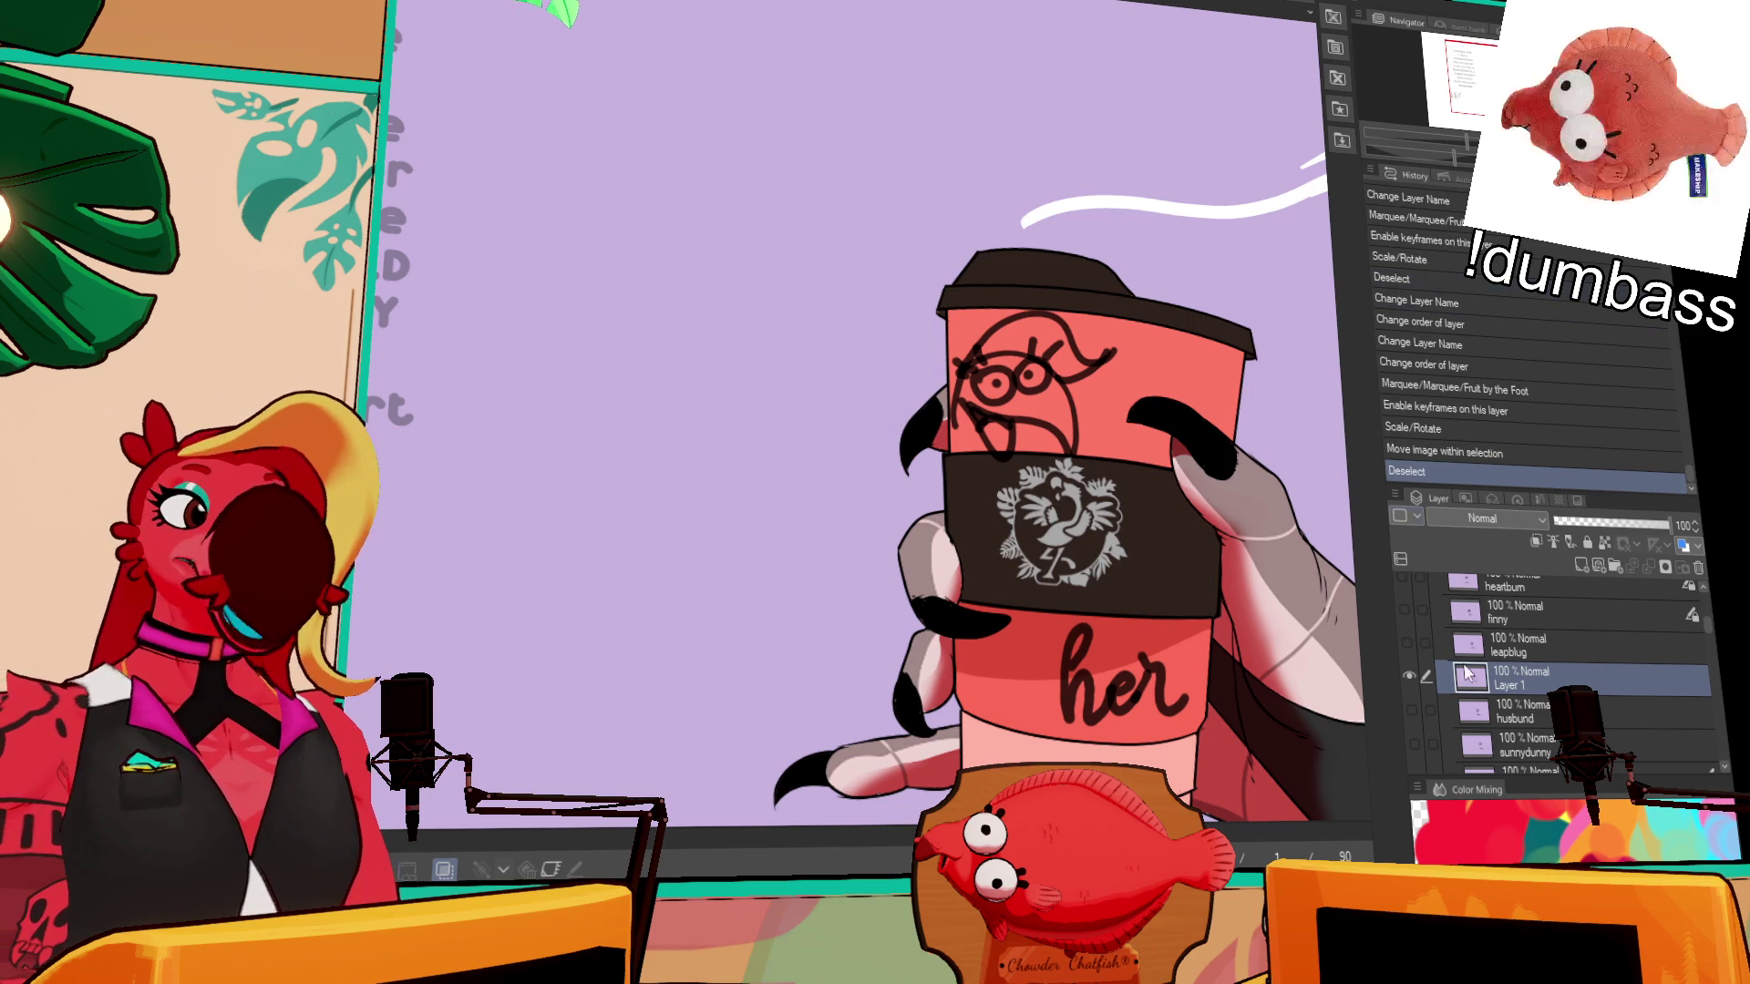
{"action": "mouse_move", "coordinate": [1515, 681]}
{"action": "left_mouse_down"}
{"action": "mouse_move", "coordinate": [1567, 764]}
{"action": "mouse_move", "coordinate": [1607, 738]}
{"action": "left_mouse_up"}
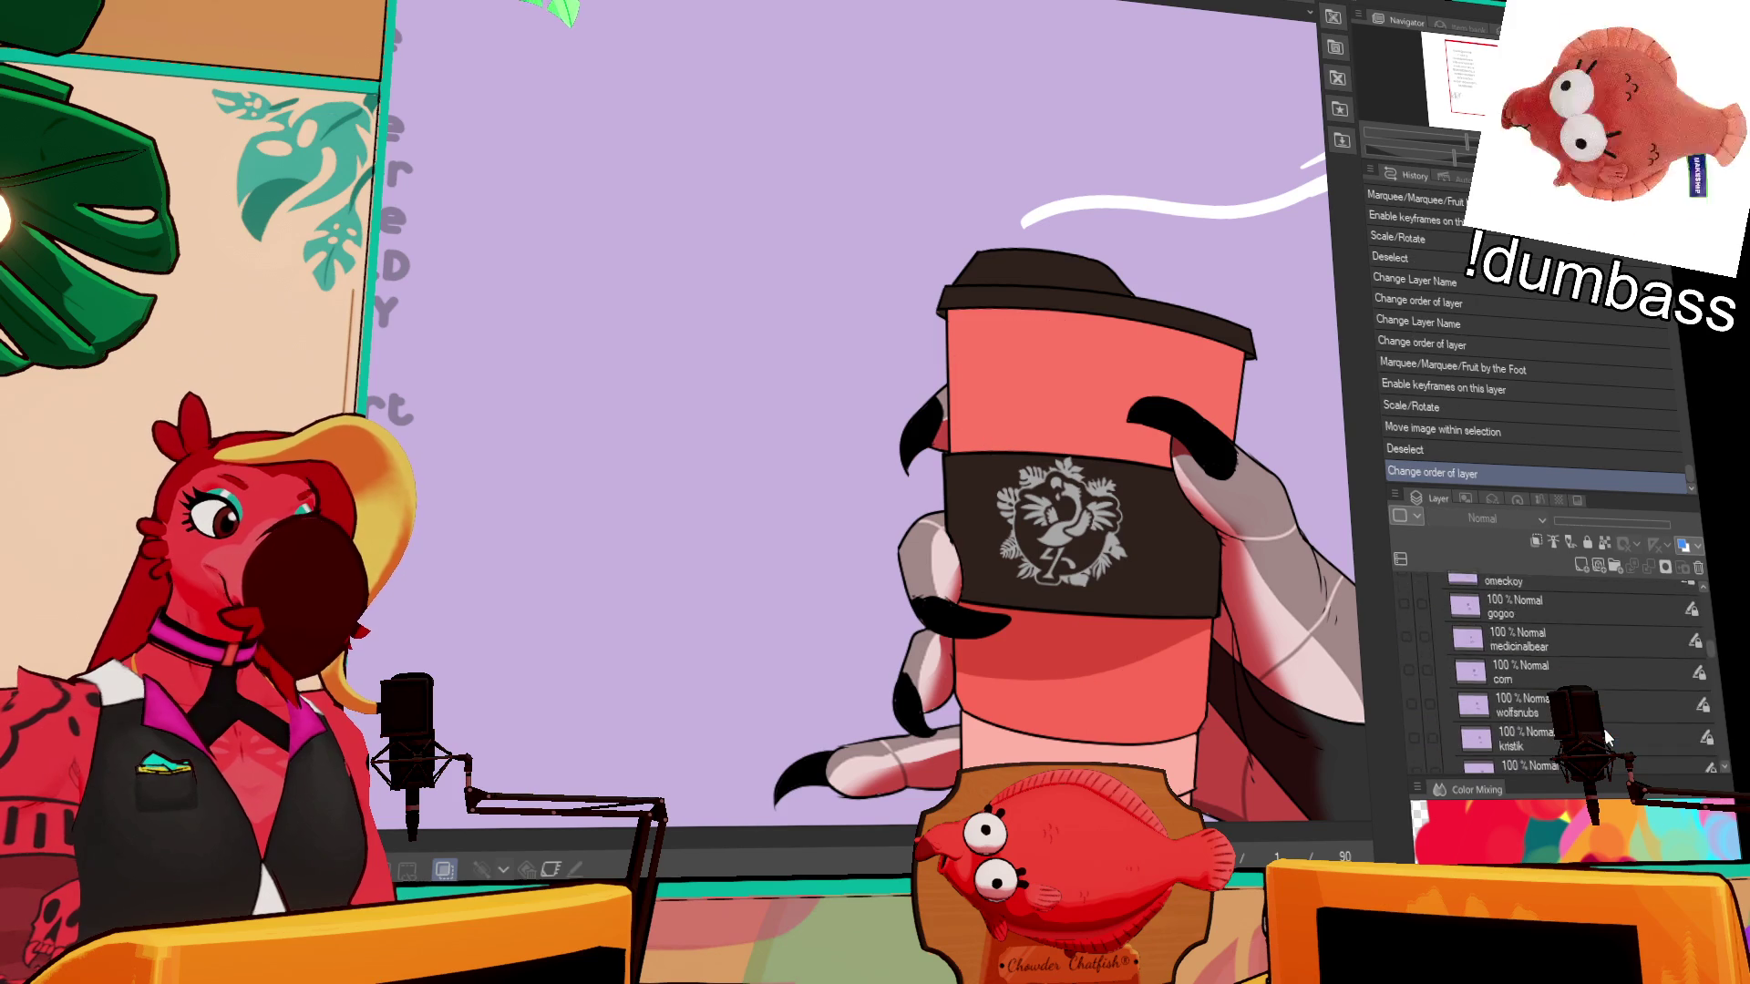
- Show the burgerbold layer, reorder a layer, select Layer 9, and toggle the SLEEVE folder off and on
{"action": "scroll", "coordinate": [1549, 693], "scroll_direction": "up", "scroll_amount": 3}
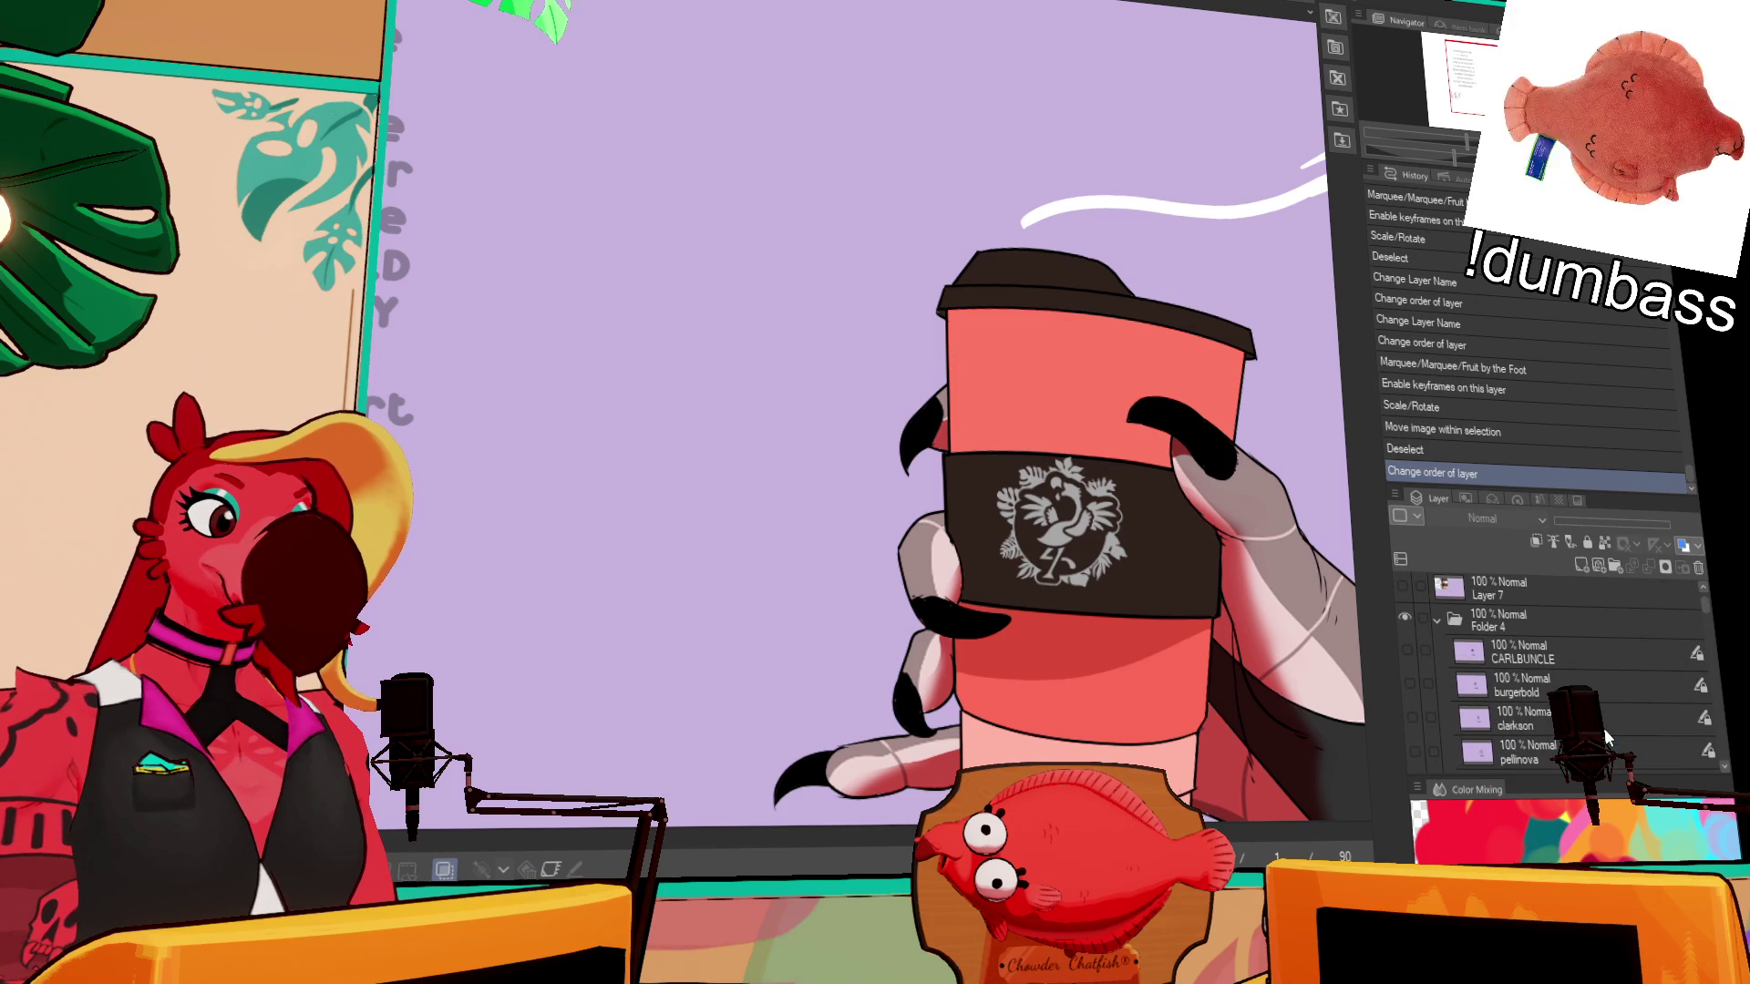
{"action": "left_click", "coordinate": [1410, 684]}
{"action": "mouse_move", "coordinate": [1549, 693]}
{"action": "left_mouse_down"}
{"action": "mouse_move", "coordinate": [1609, 720]}
{"action": "mouse_move", "coordinate": [1612, 786]}
{"action": "mouse_move", "coordinate": [1614, 730]}
{"action": "left_mouse_up"}
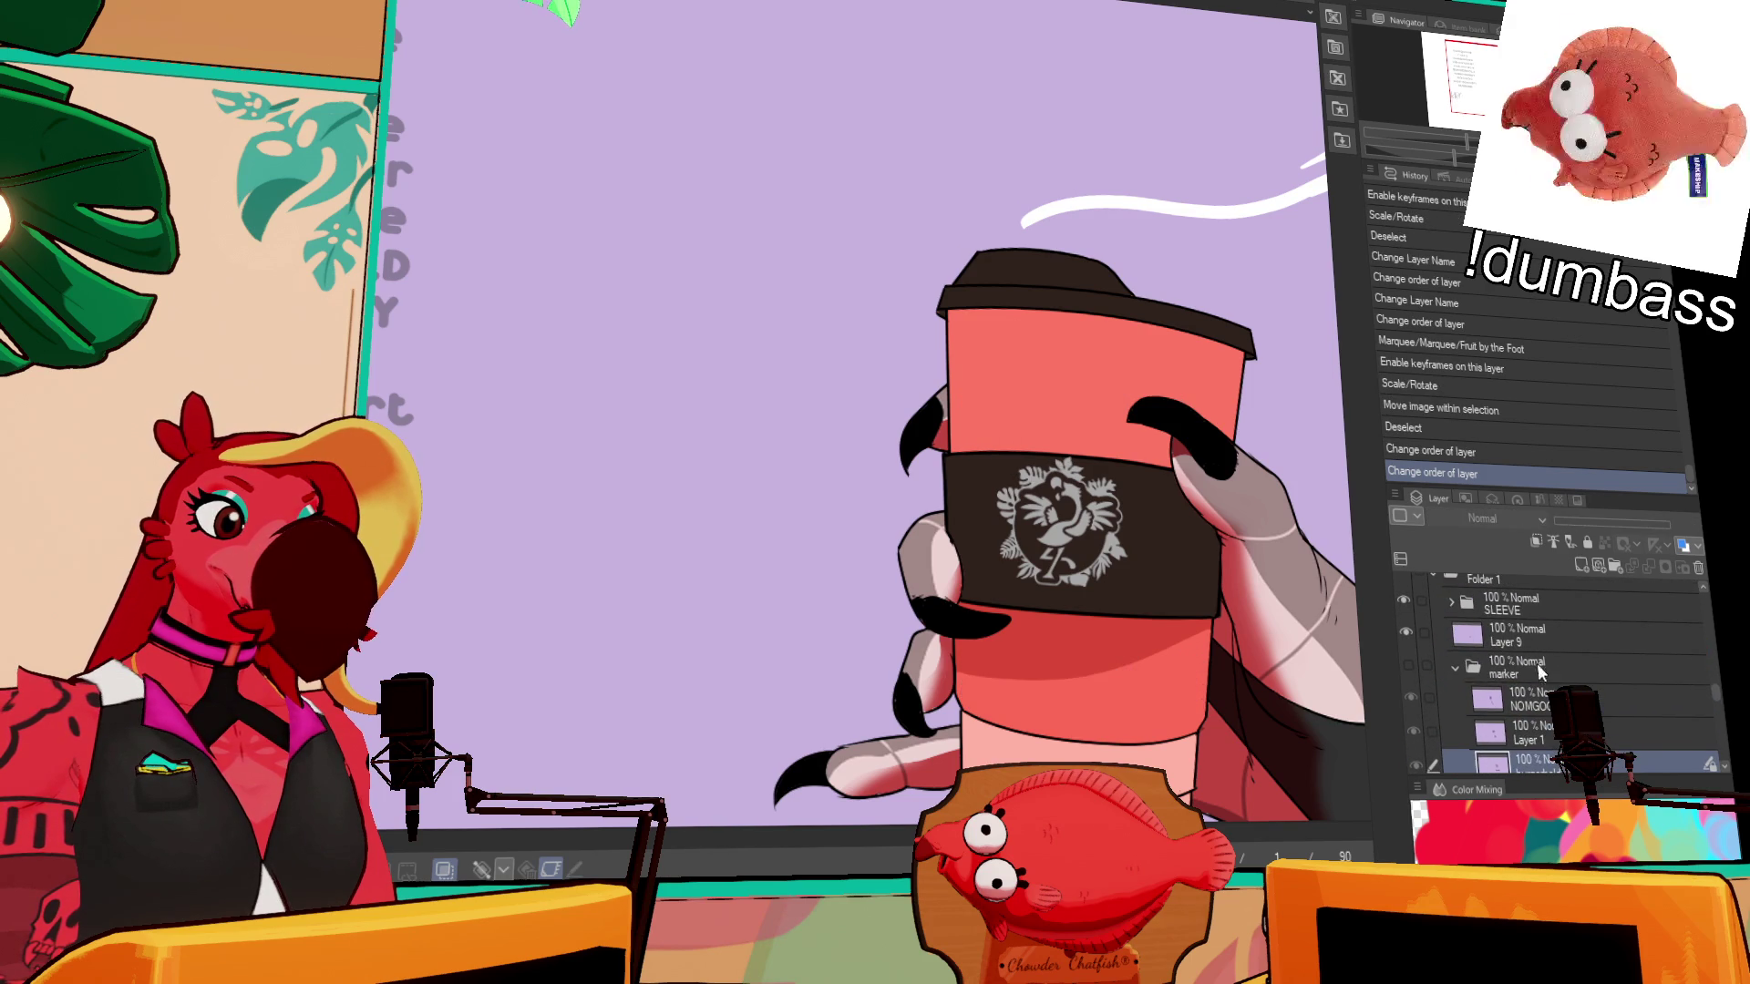
{"action": "left_click", "coordinate": [1462, 634], "text": "ctrl"}
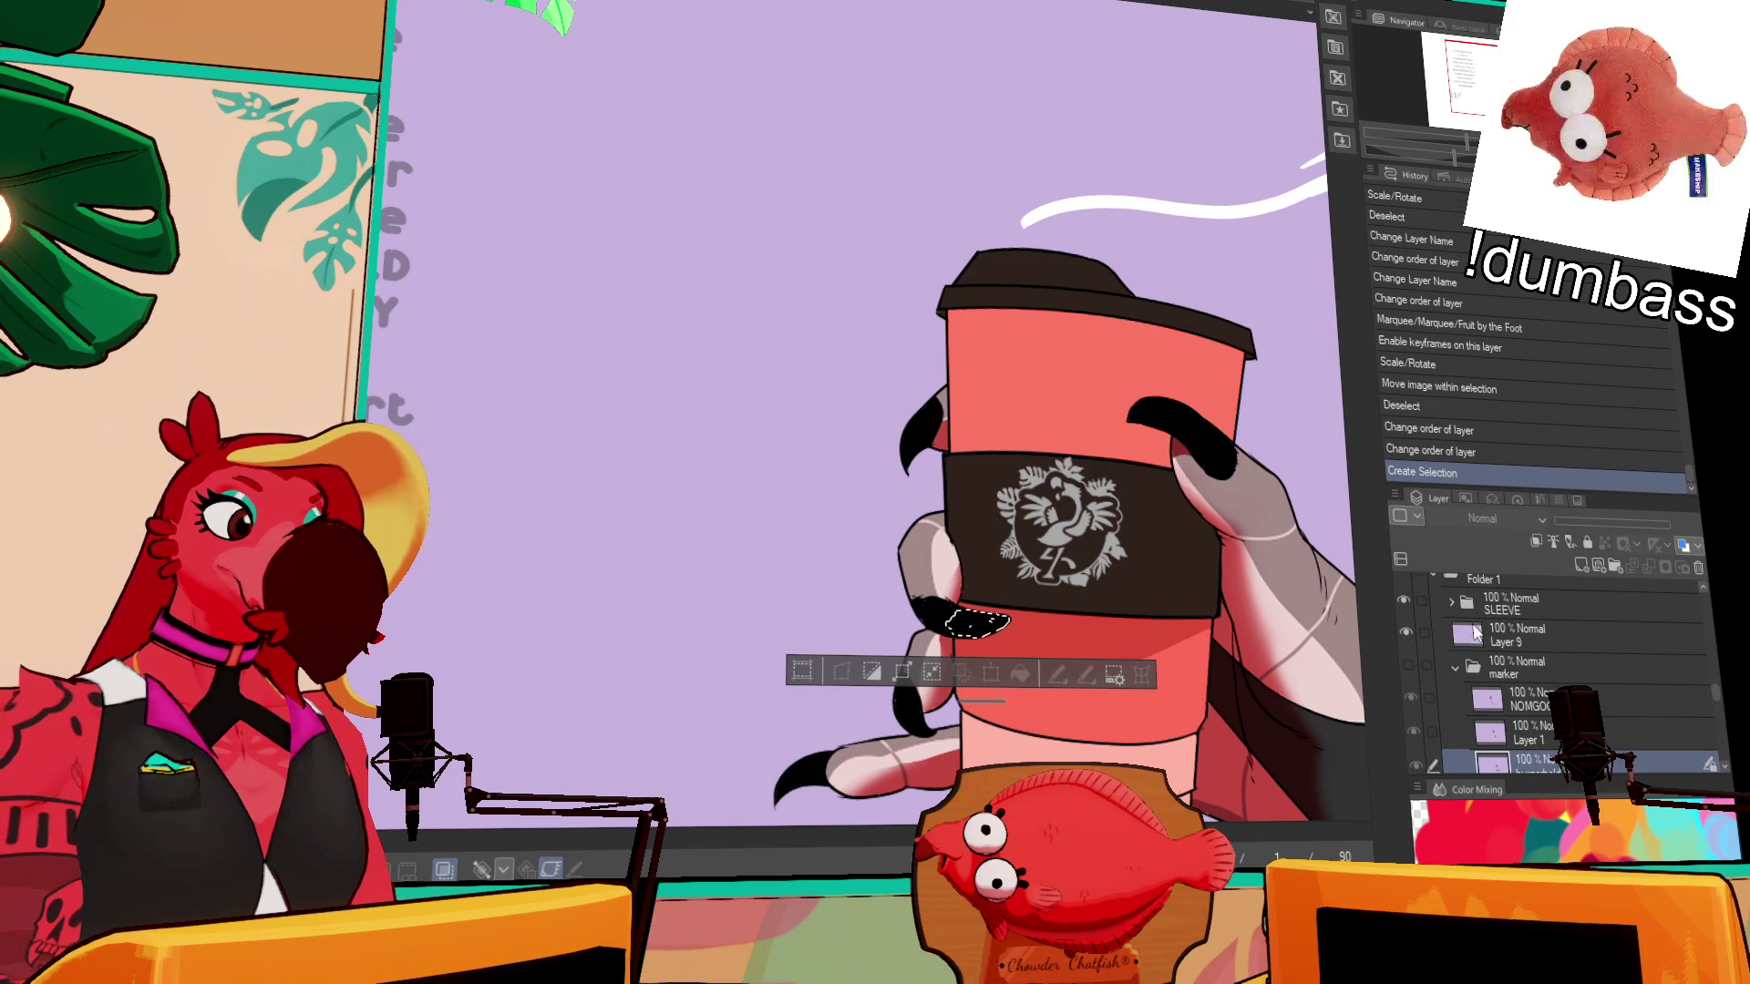
{"action": "left_click", "coordinate": [1465, 631]}
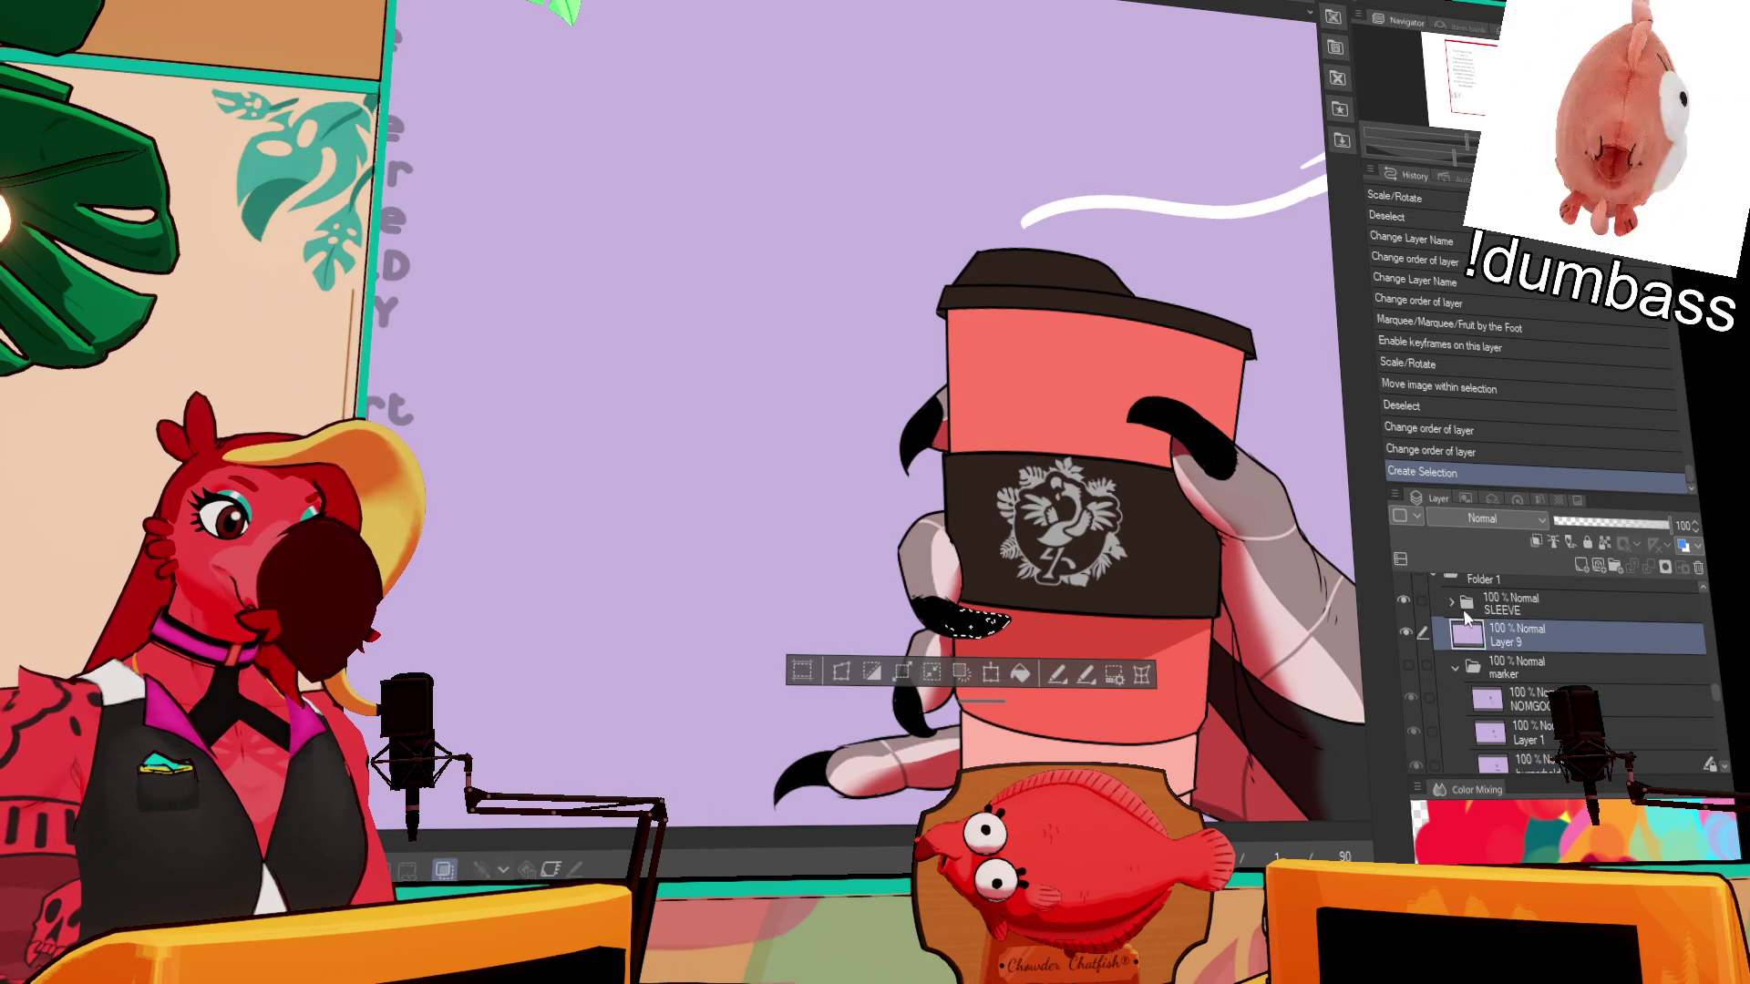
{"action": "left_click", "coordinate": [1424, 633]}
{"action": "left_click", "coordinate": [1407, 604]}
{"action": "left_click", "coordinate": [1408, 604]}
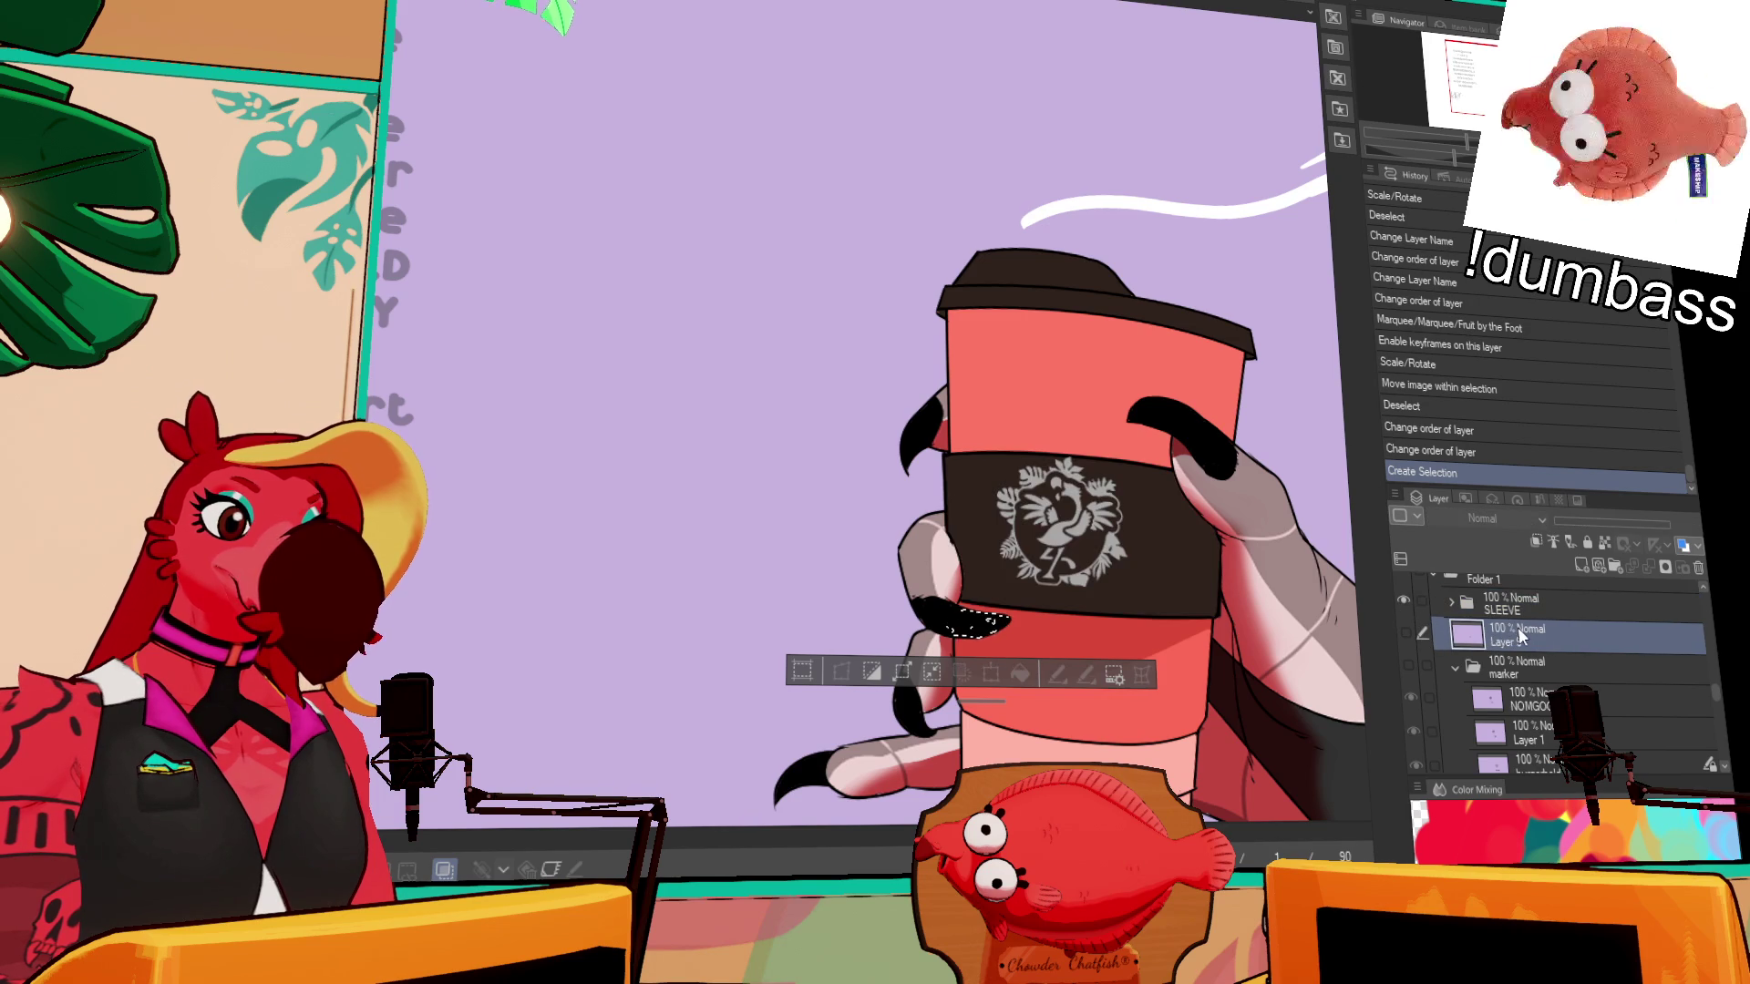
{"action": "key", "text": "ctrl+d"}
- Show the husbund layer's Husband drawing, then select and drag the gogoo layer
{"action": "scroll", "coordinate": [1525, 664], "scroll_direction": "down", "scroll_amount": 5}
{"action": "scroll", "coordinate": [1526, 664], "scroll_direction": "up", "scroll_amount": 3}
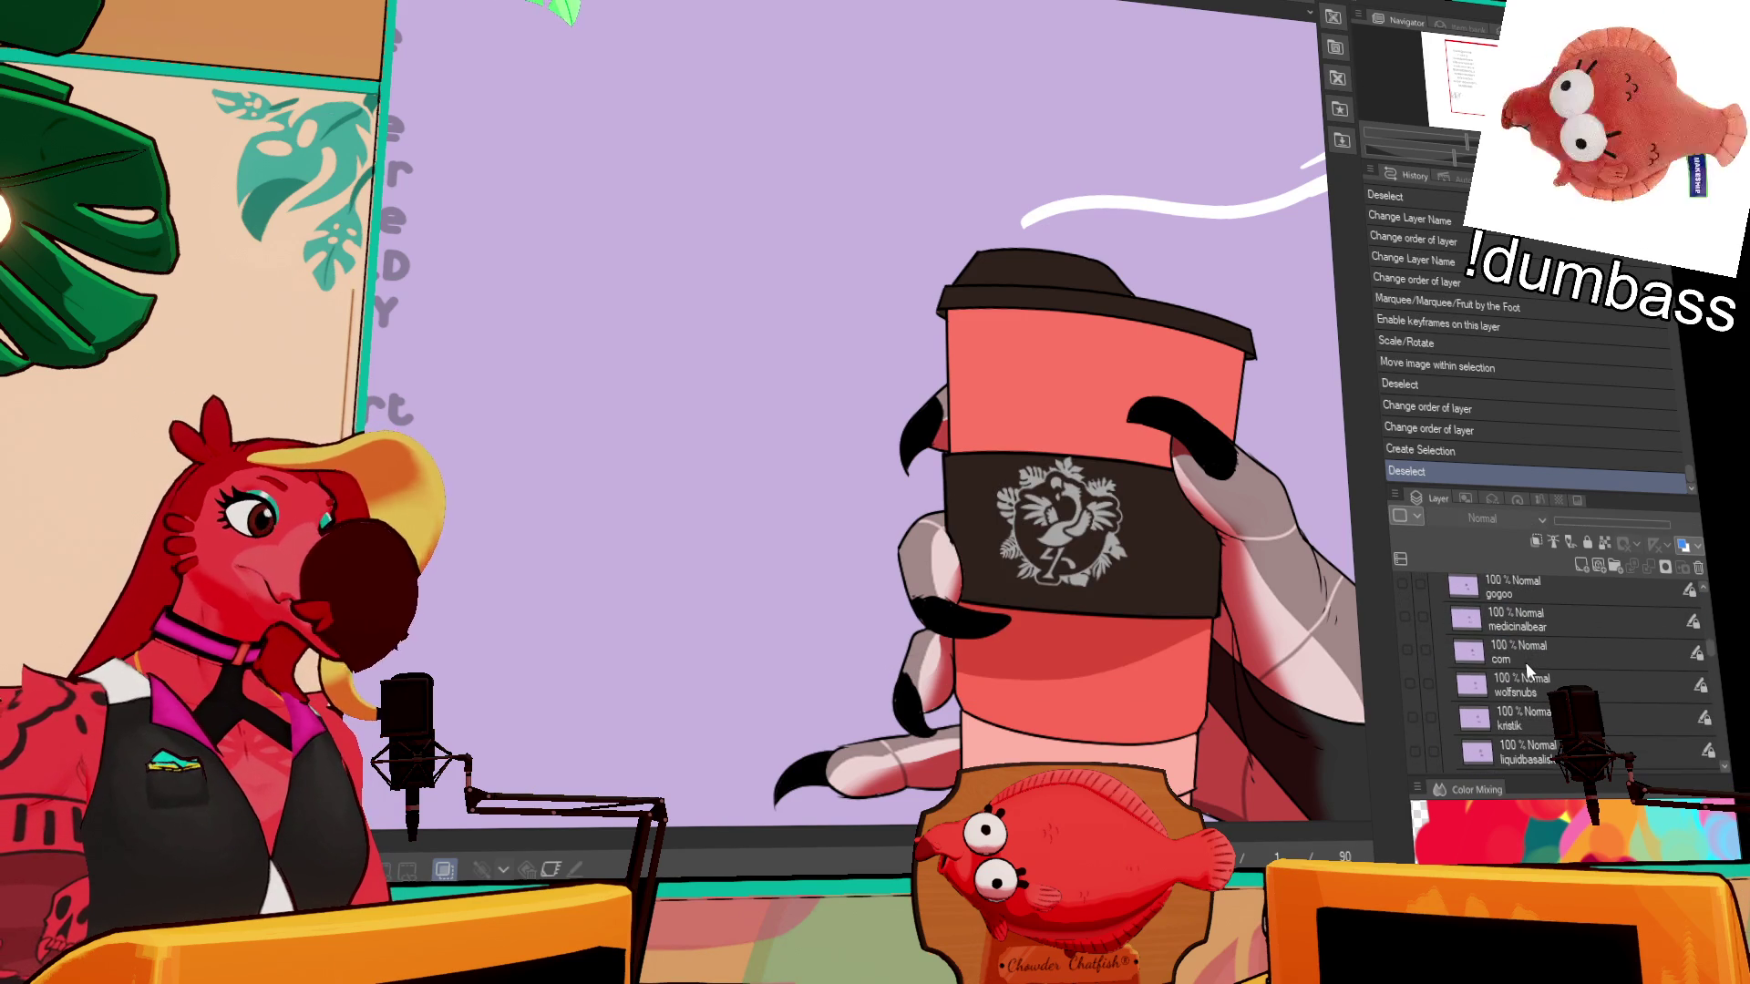
{"action": "scroll", "coordinate": [1526, 664], "scroll_direction": "up", "scroll_amount": 2}
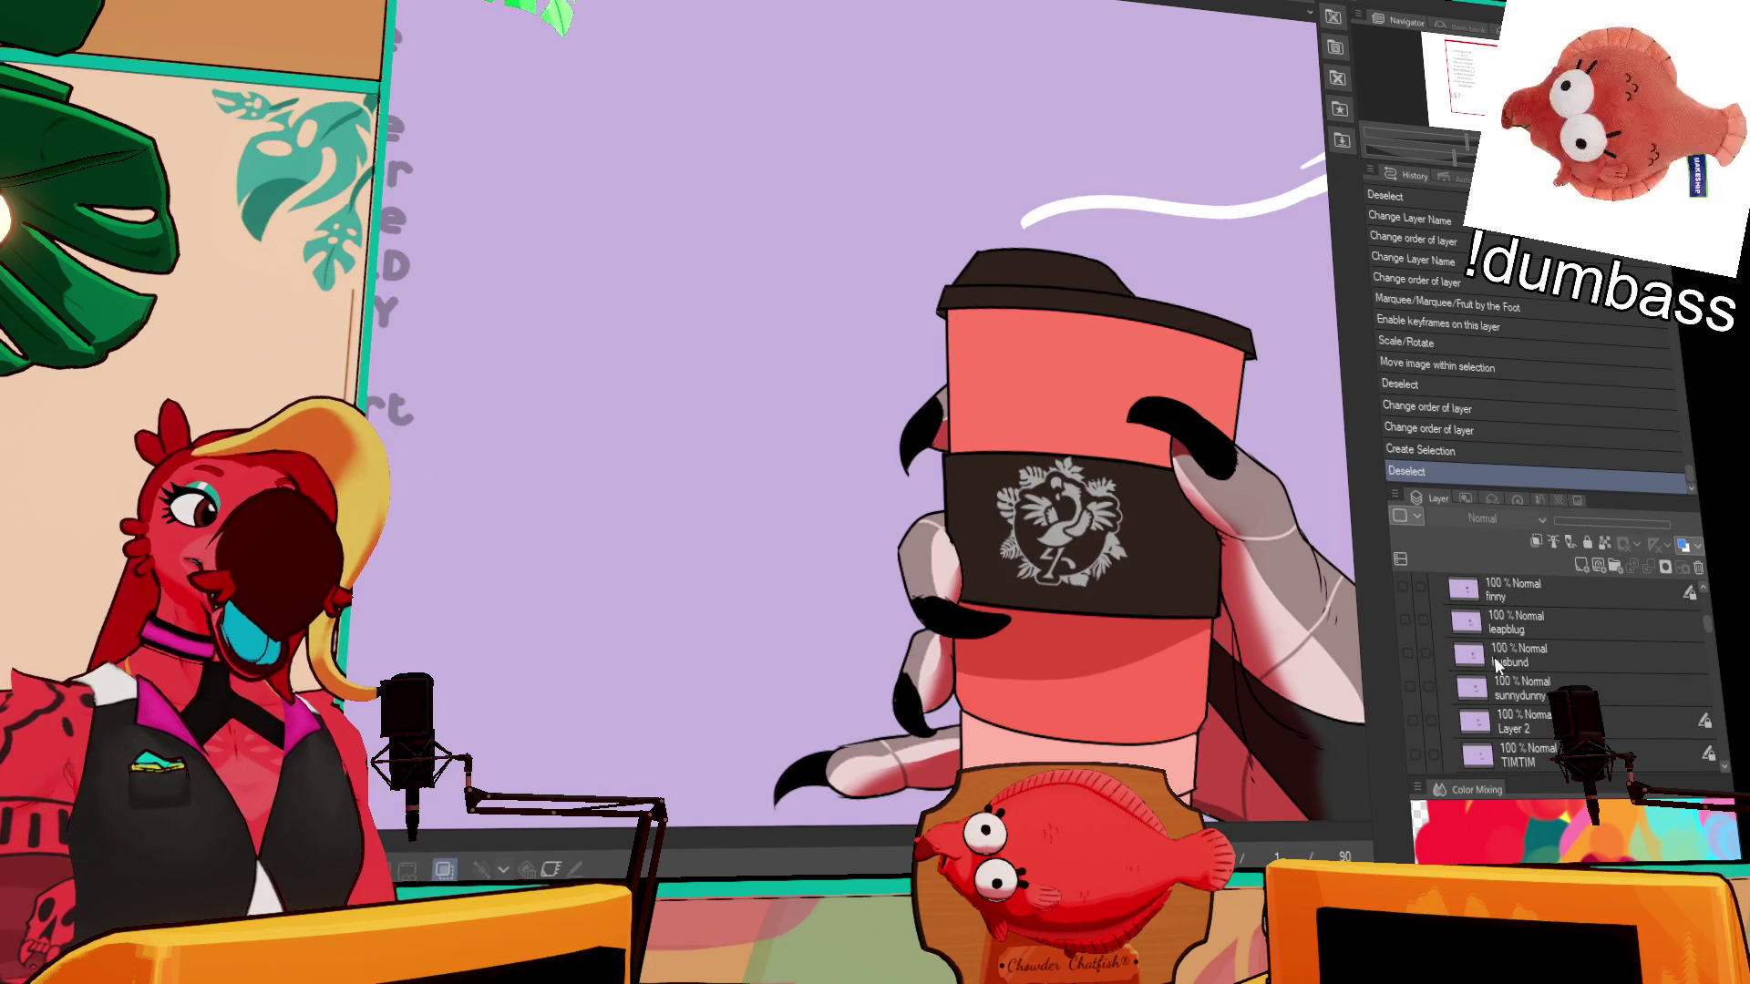
{"action": "left_click", "coordinate": [1495, 658]}
{"action": "left_click", "coordinate": [1407, 654]}
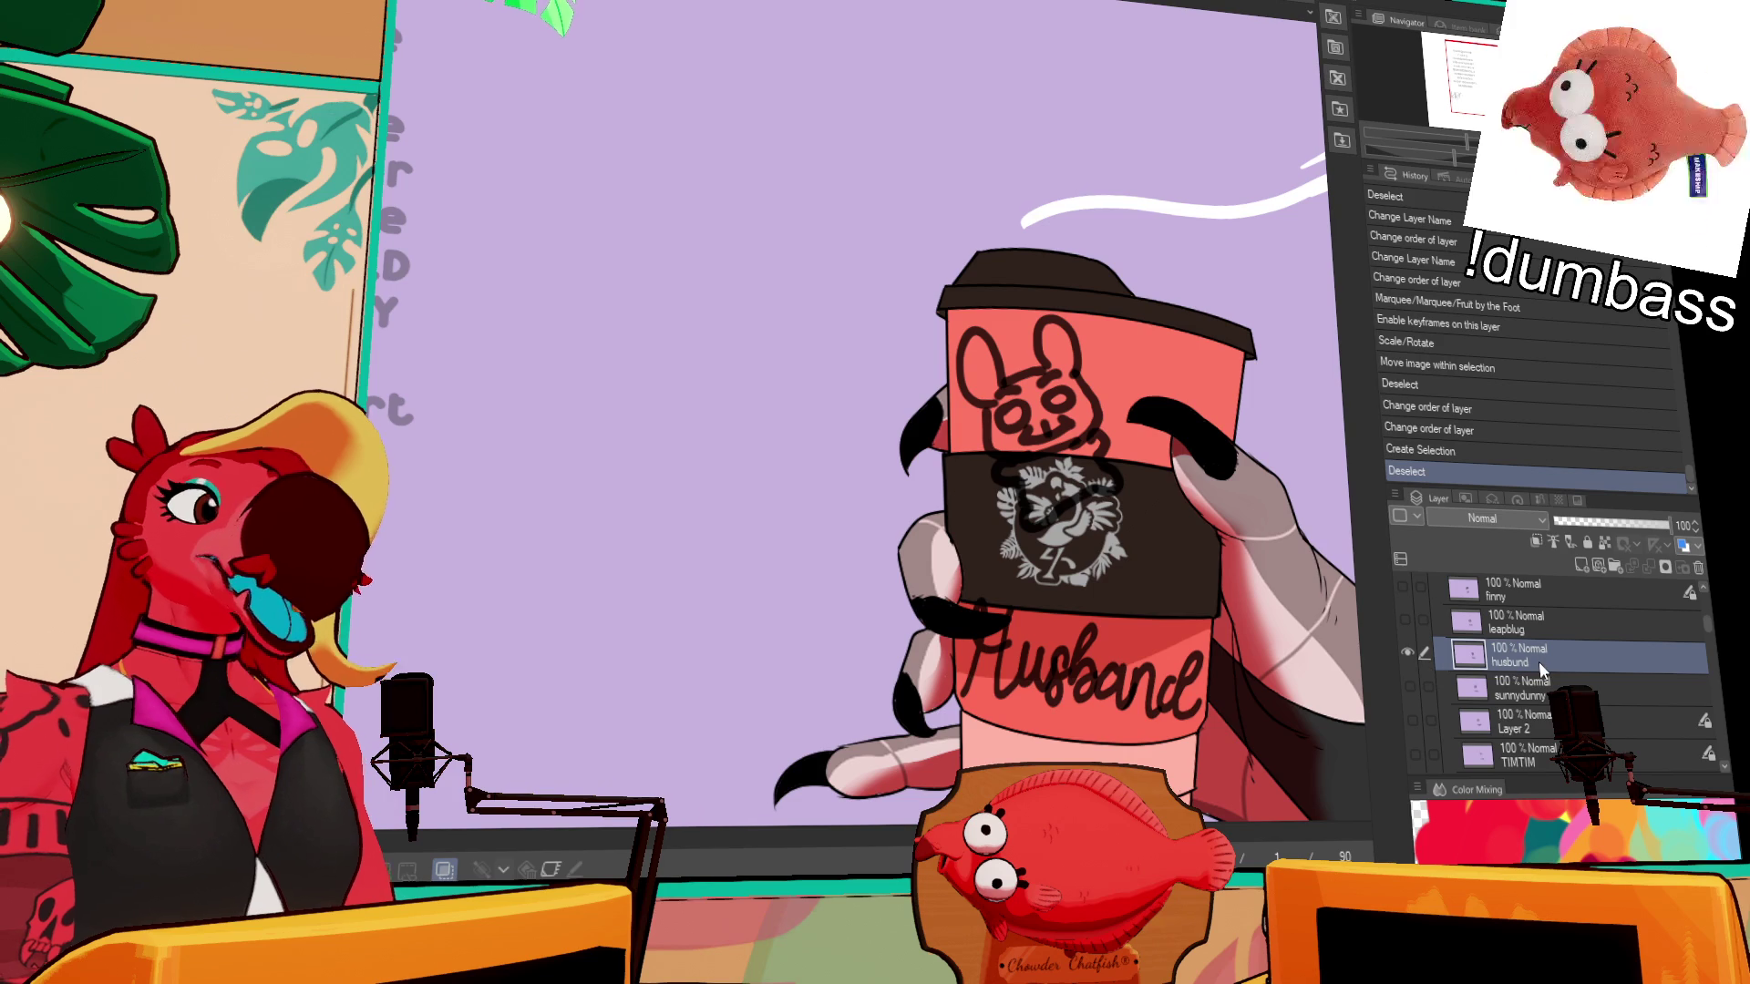
{"action": "scroll", "coordinate": [1538, 663], "scroll_direction": "down", "scroll_amount": 3}
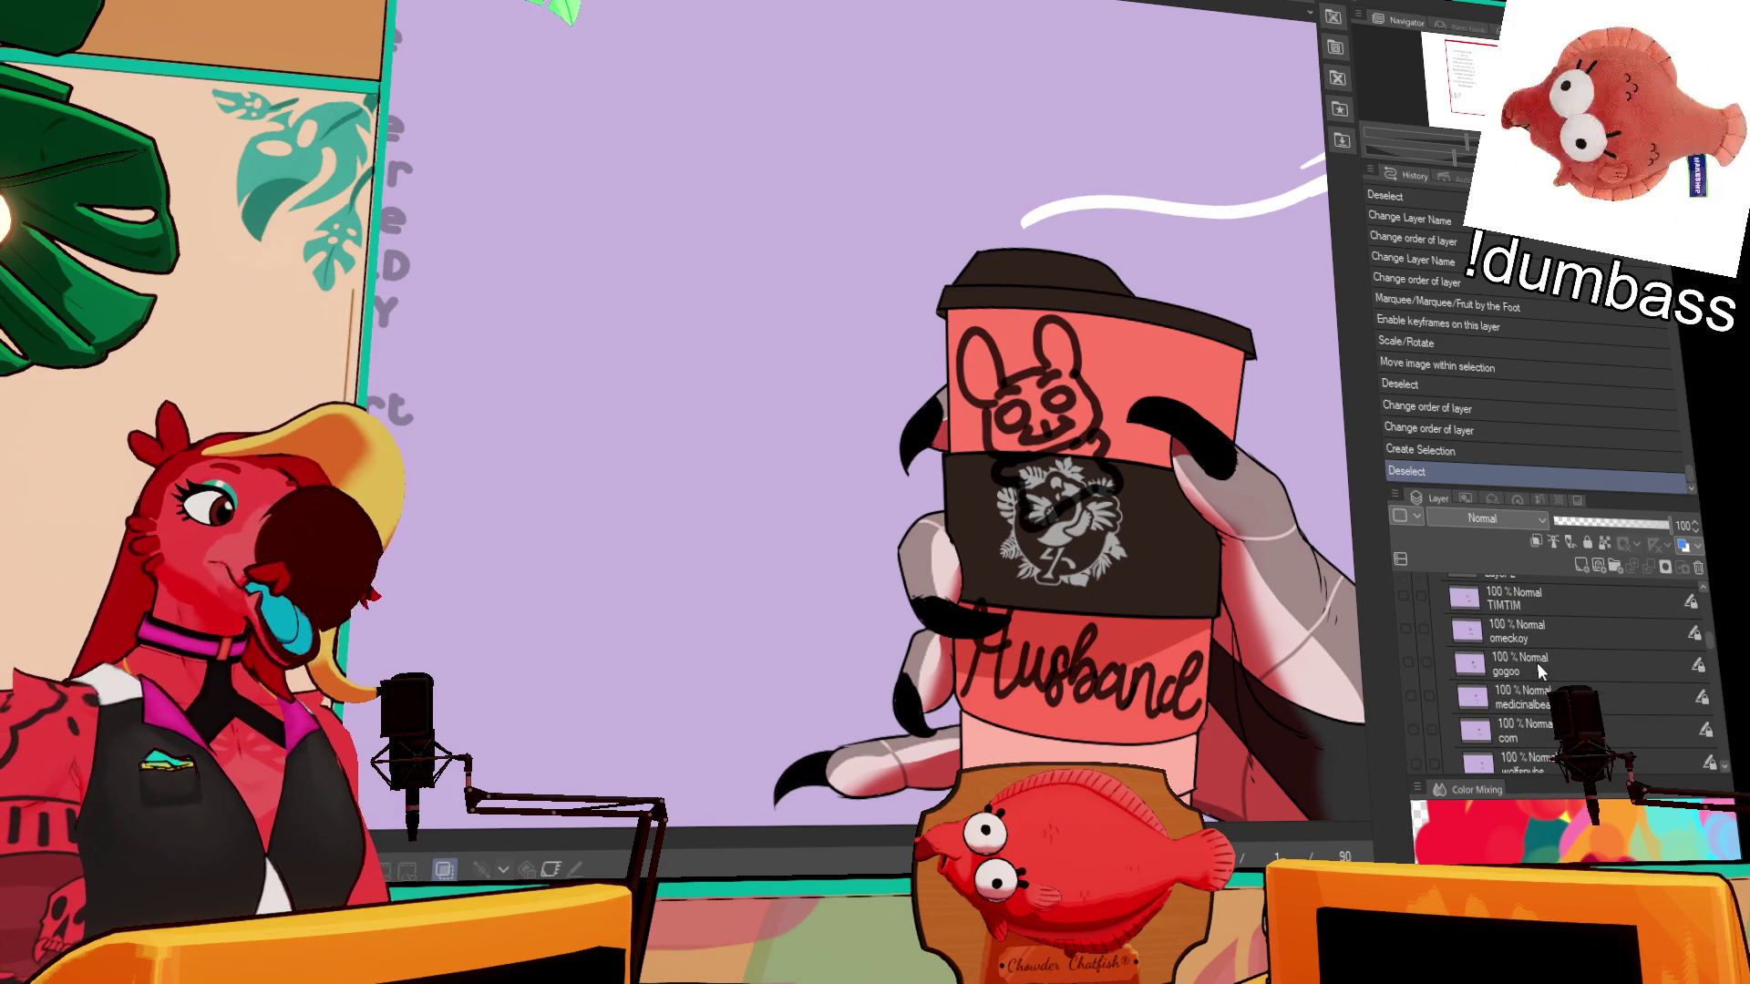
{"action": "left_click", "coordinate": [1537, 664]}
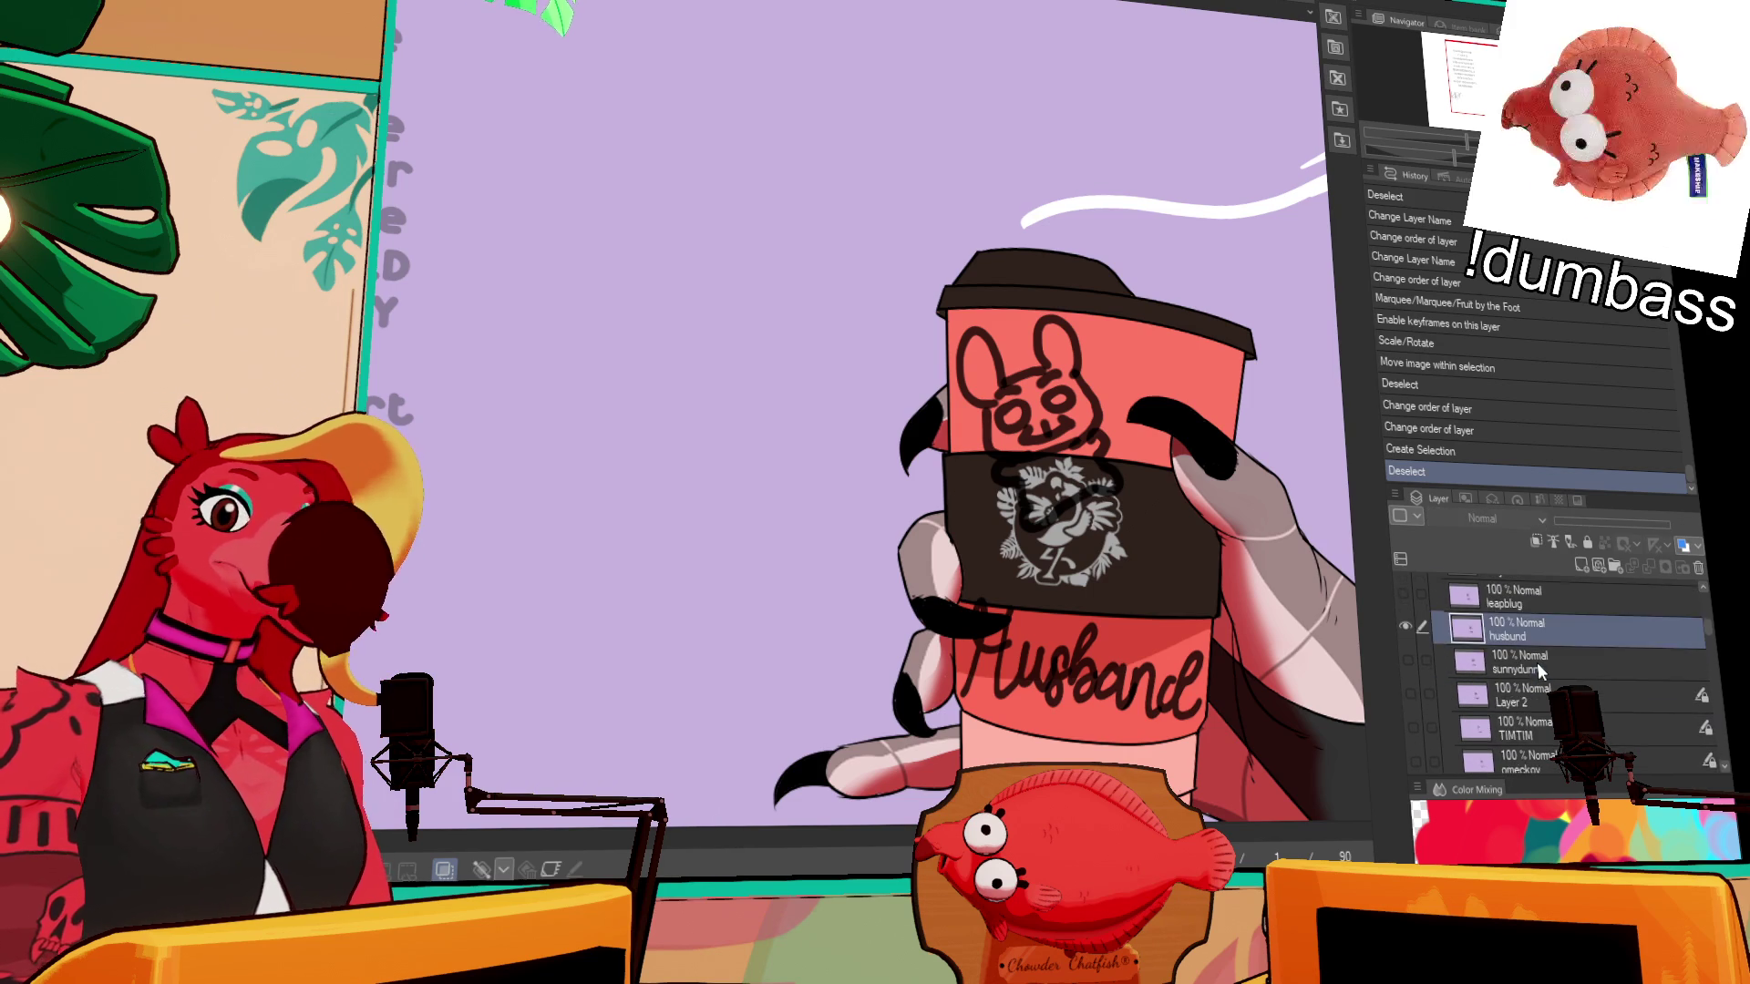
{"action": "scroll", "coordinate": [1536, 664], "scroll_direction": "down", "scroll_amount": 5}
{"action": "scroll", "coordinate": [1536, 669], "scroll_direction": "up", "scroll_amount": 5}
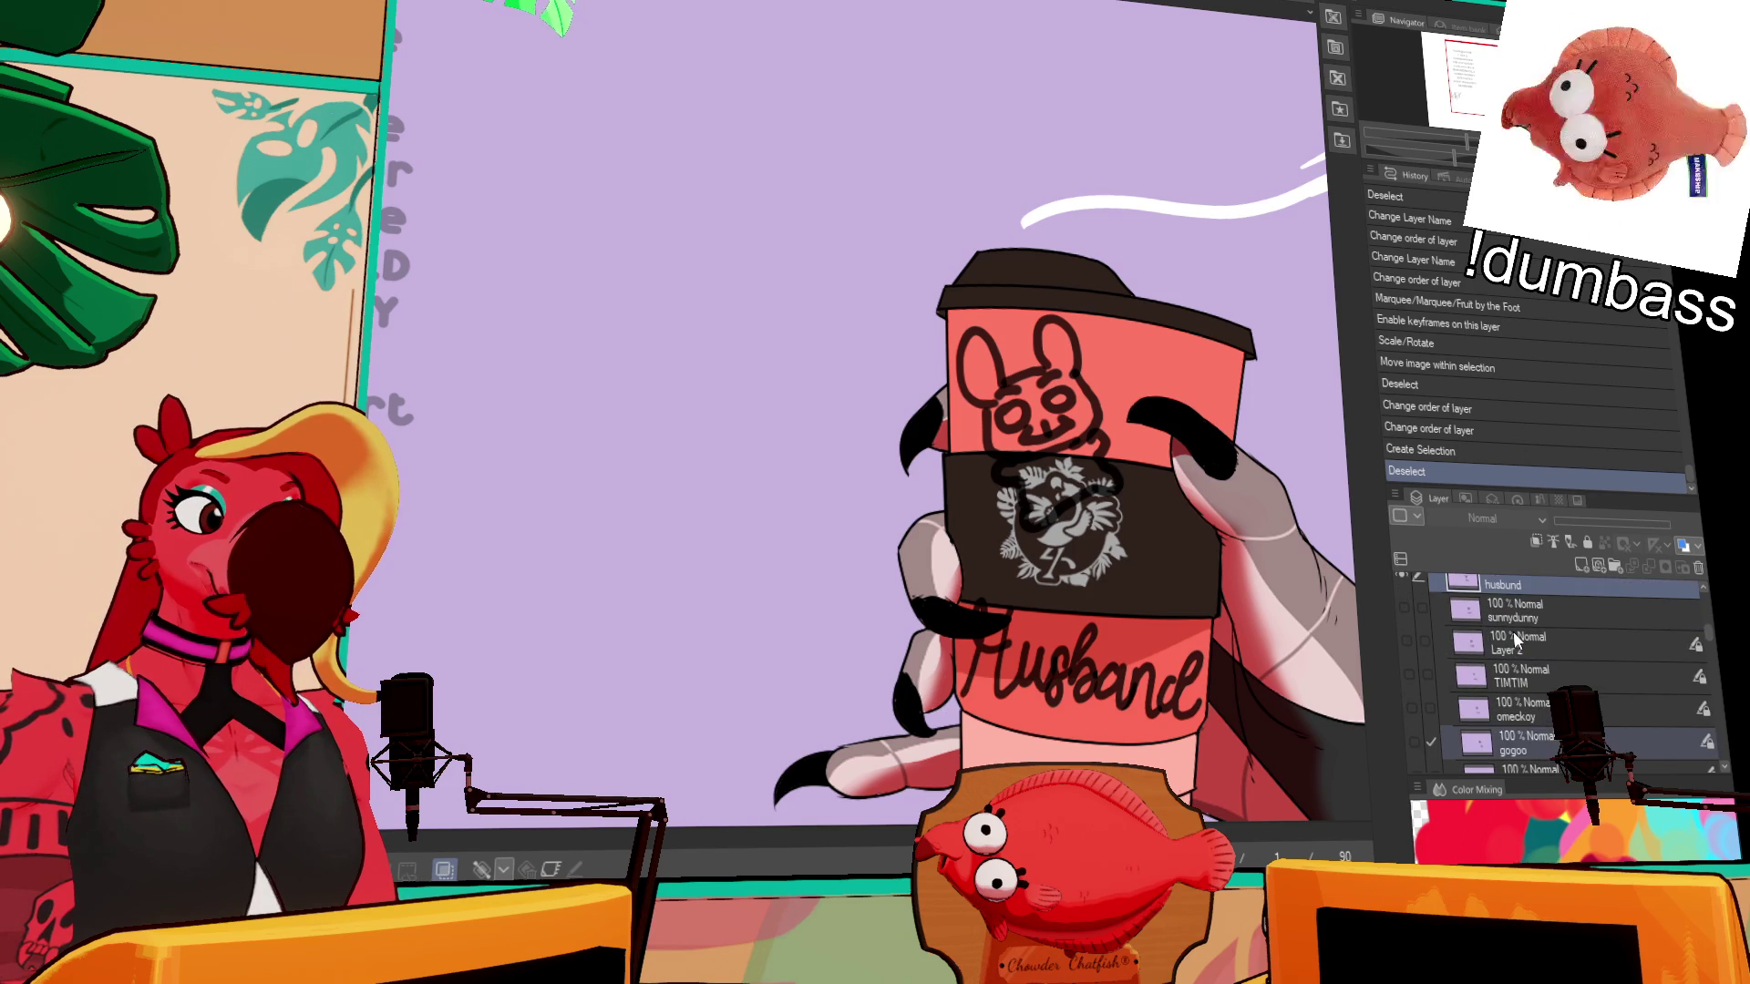
{"action": "mouse_move", "coordinate": [1537, 643]}
{"action": "left_mouse_down"}
{"action": "mouse_move", "coordinate": [1546, 779]}
{"action": "mouse_move", "coordinate": [1556, 666]}
{"action": "mouse_move", "coordinate": [1537, 592]}
{"action": "mouse_move", "coordinate": [1531, 695]}
{"action": "mouse_move", "coordinate": [1540, 593]}
{"action": "mouse_move", "coordinate": [1547, 651]}
{"action": "left_mouse_up"}
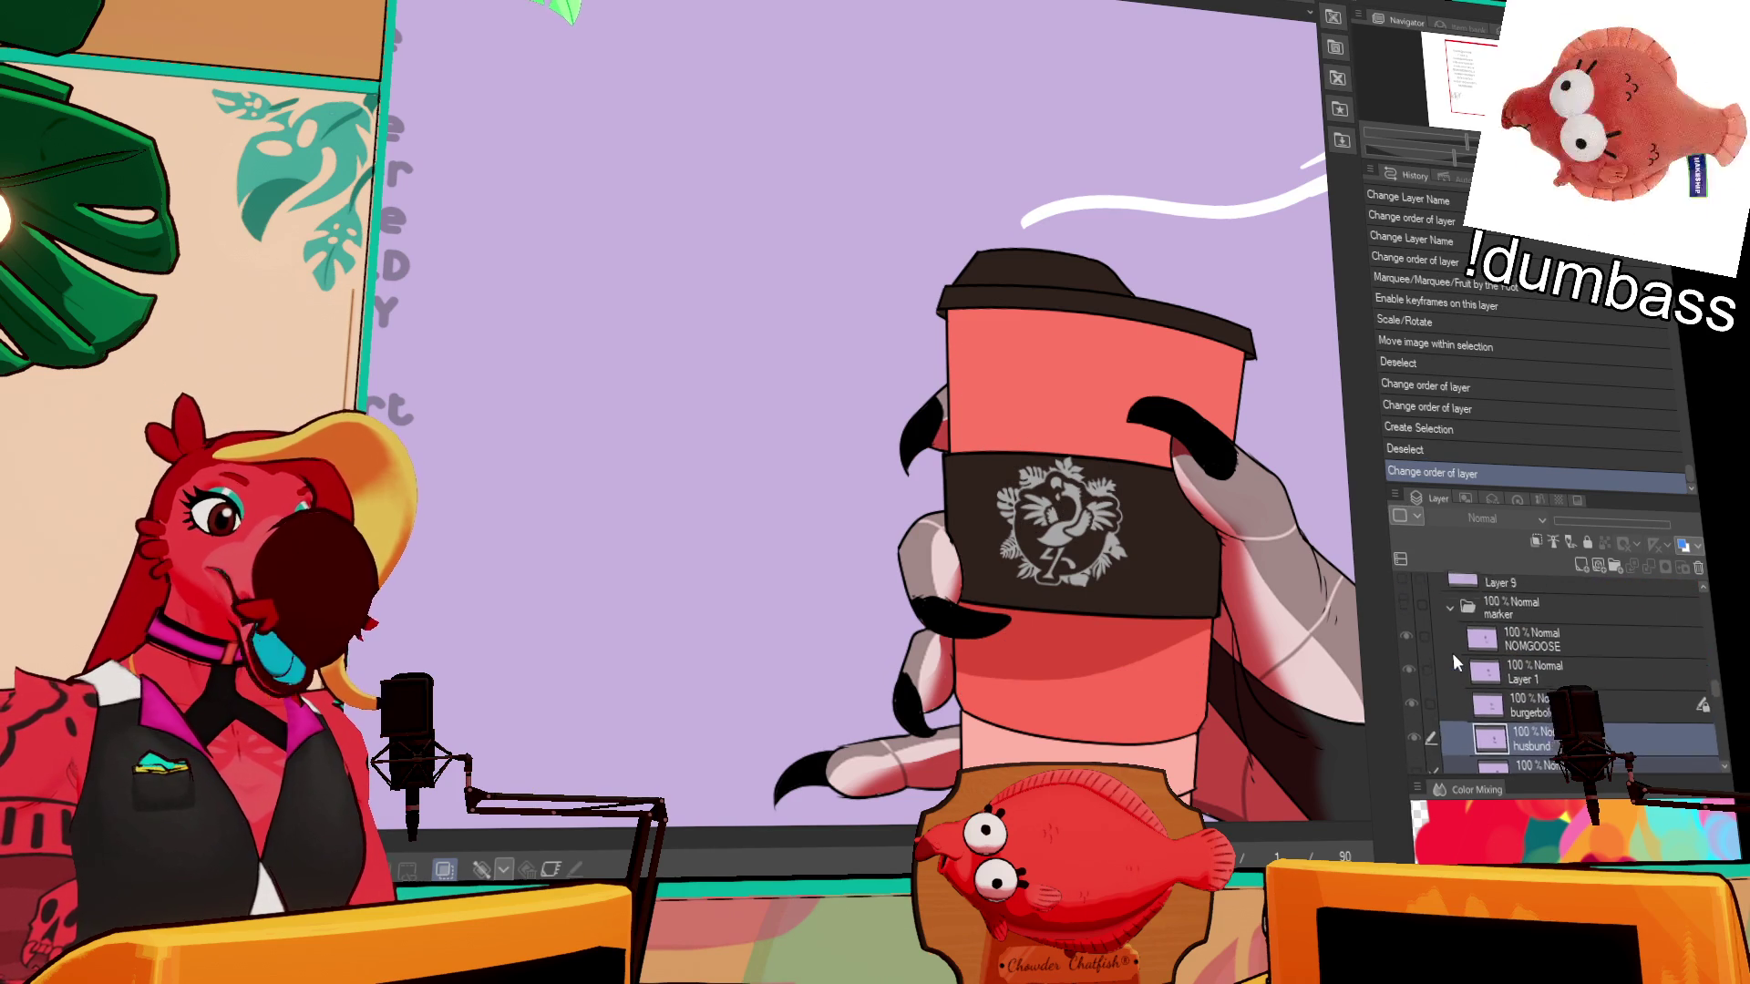
- Show the marker folder, hide the husband bunny, and make Layer 2's flower doodle visible and active
{"action": "left_click", "coordinate": [1414, 633]}
{"action": "scroll", "coordinate": [1408, 629], "scroll_direction": "down", "scroll_amount": 2}
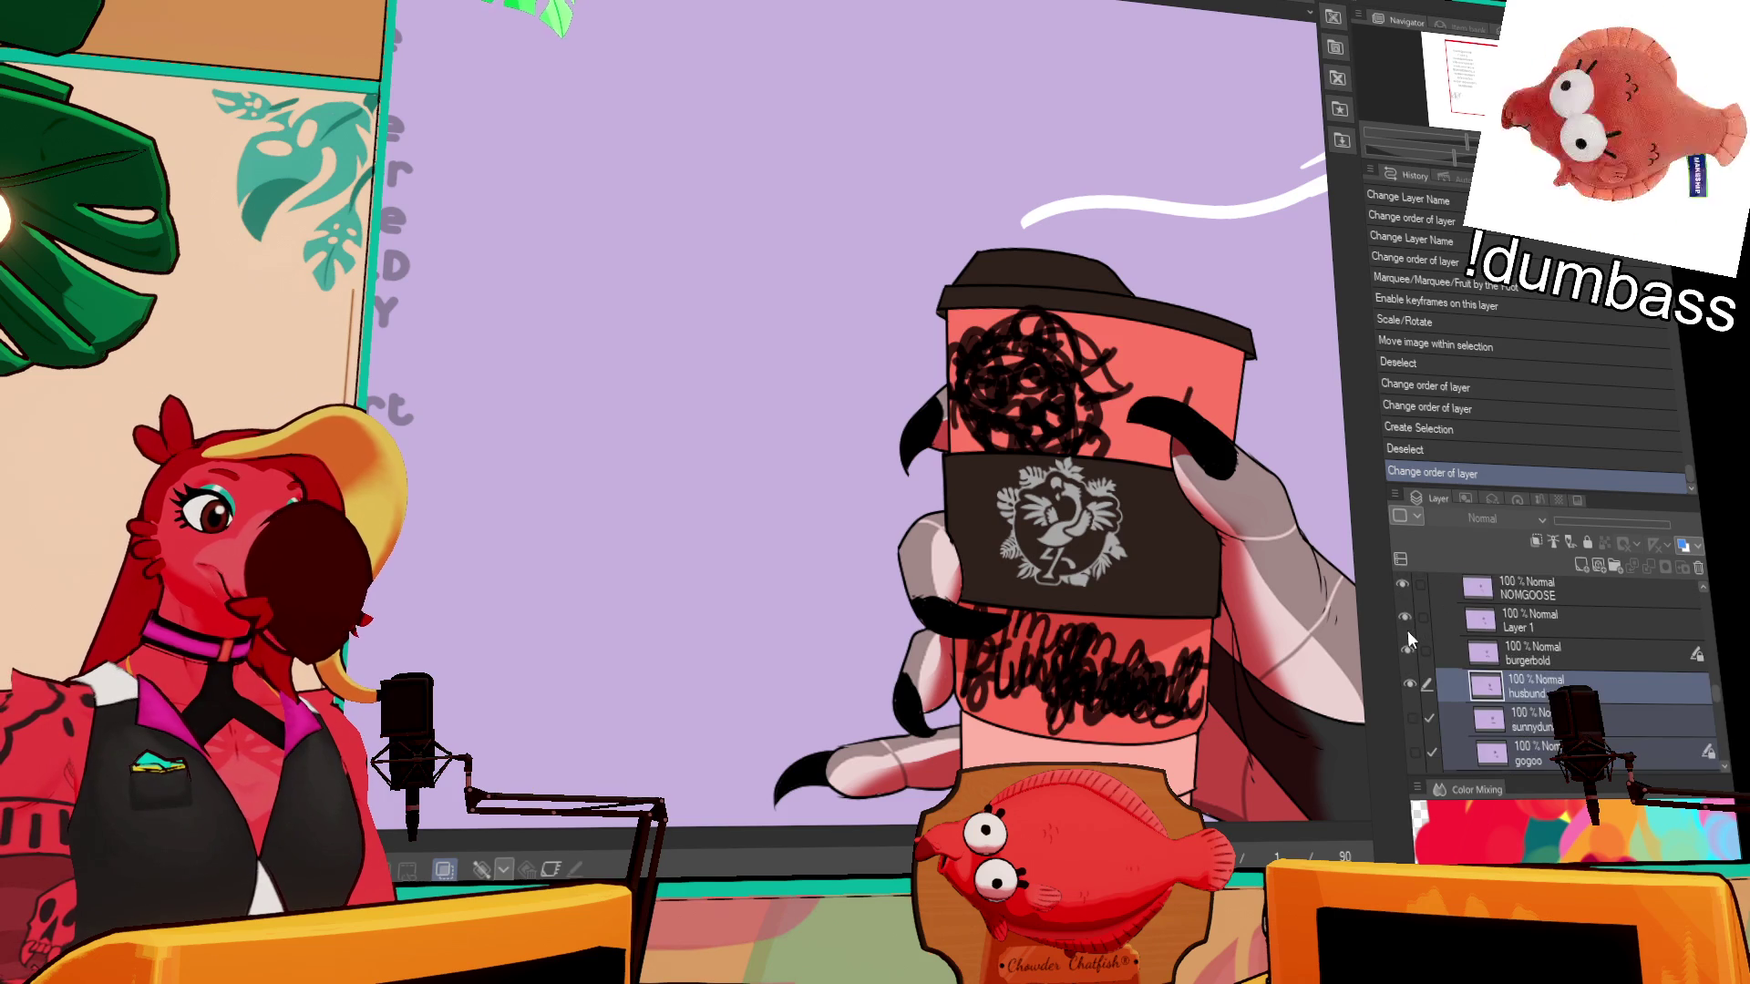
{"action": "scroll", "coordinate": [1408, 638], "scroll_direction": "up", "scroll_amount": 2}
{"action": "left_click_drag", "start_coordinate": [1415, 663], "coordinate": [1413, 730]}
{"action": "scroll", "coordinate": [1413, 729], "scroll_direction": "down", "scroll_amount": 2}
{"action": "left_click", "coordinate": [1420, 714]}
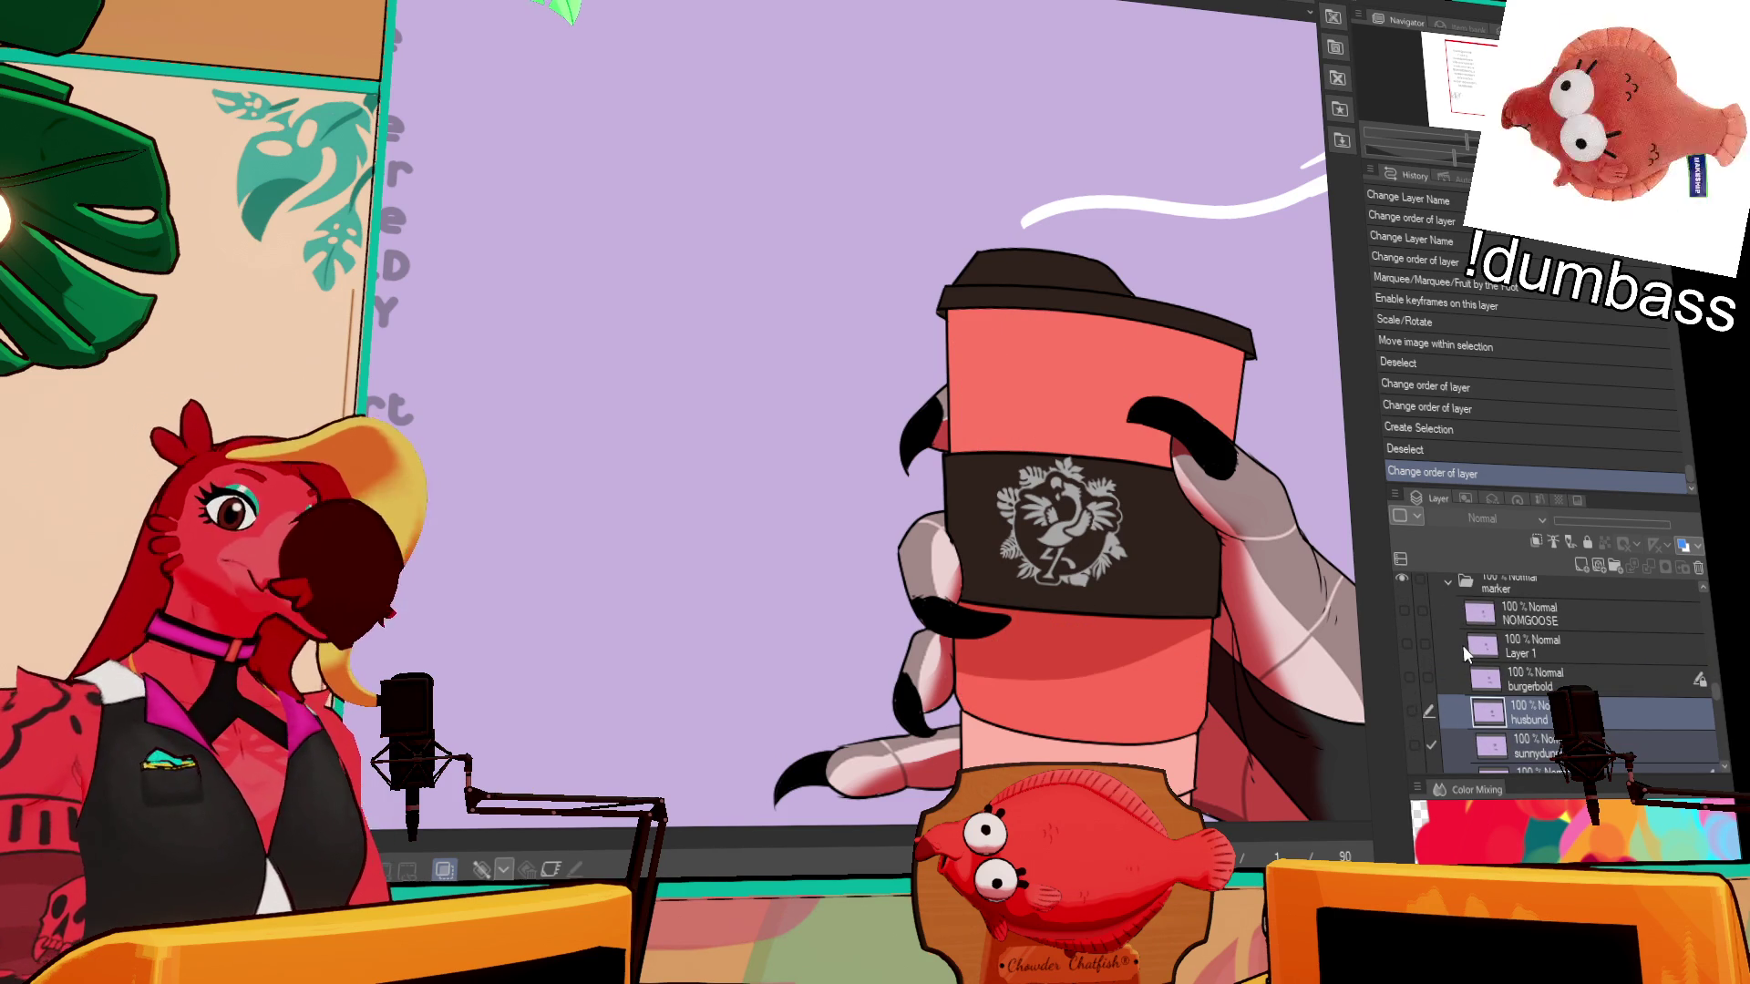
{"action": "scroll", "coordinate": [1463, 645], "scroll_direction": "down", "scroll_amount": 5}
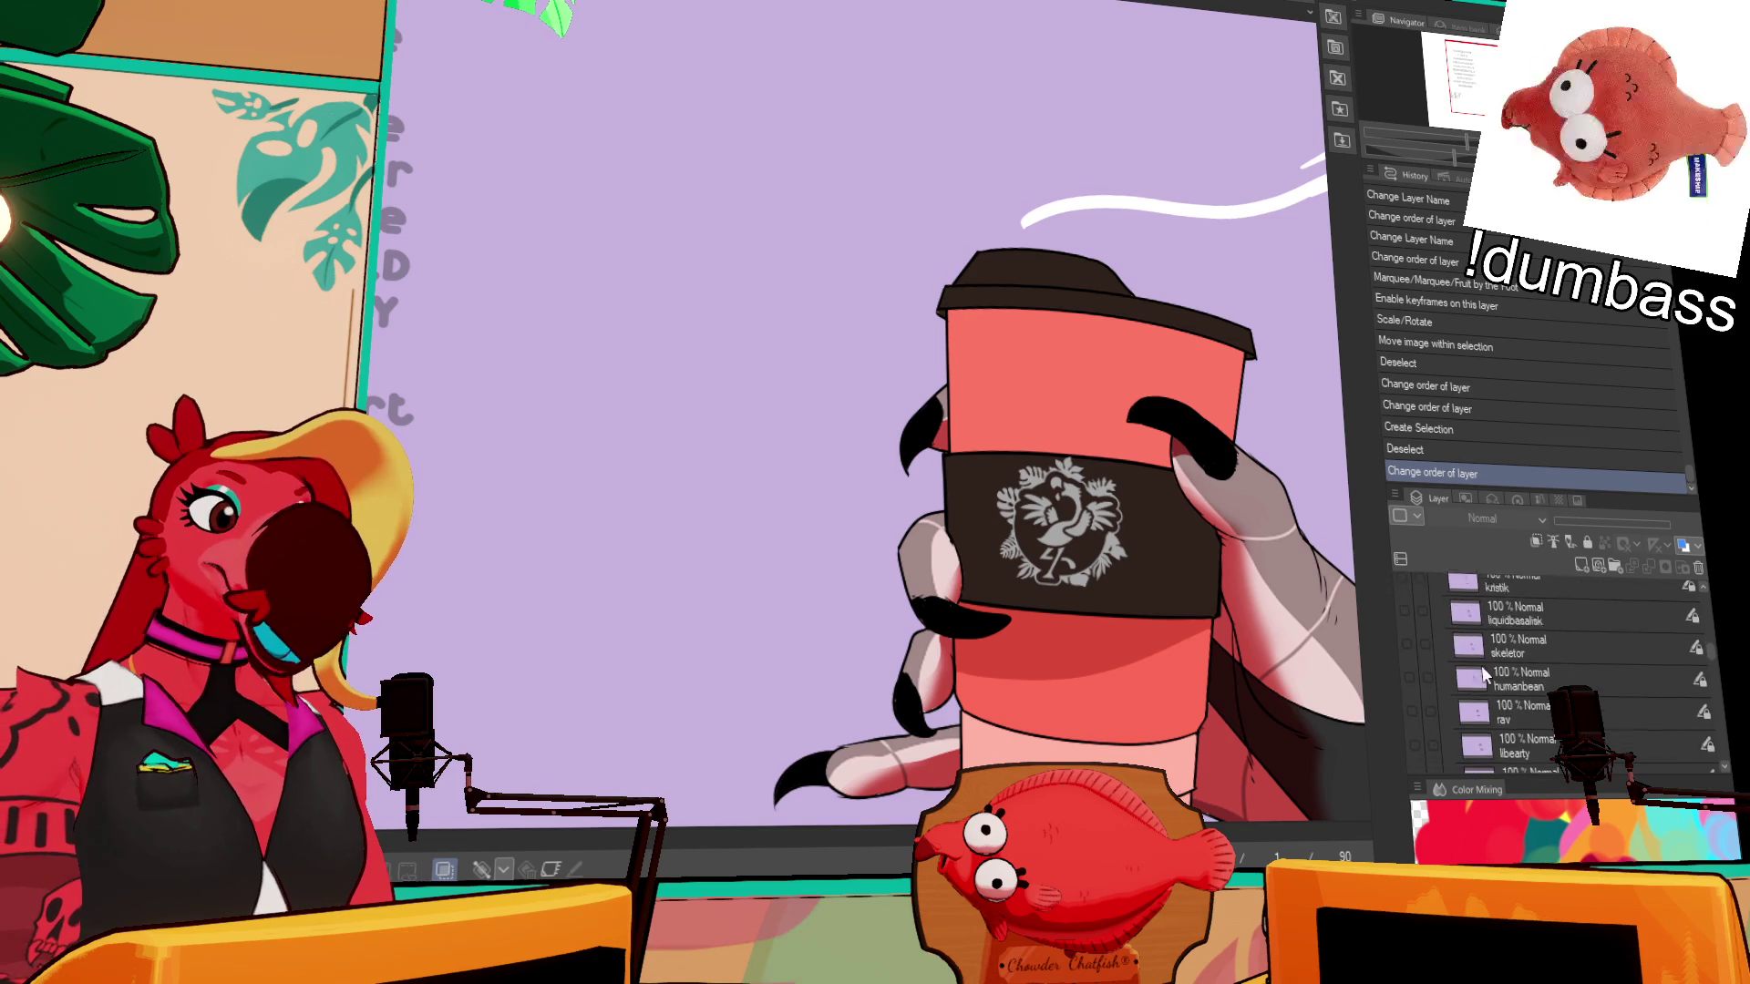
{"action": "scroll", "coordinate": [1482, 673], "scroll_direction": "up", "scroll_amount": 3}
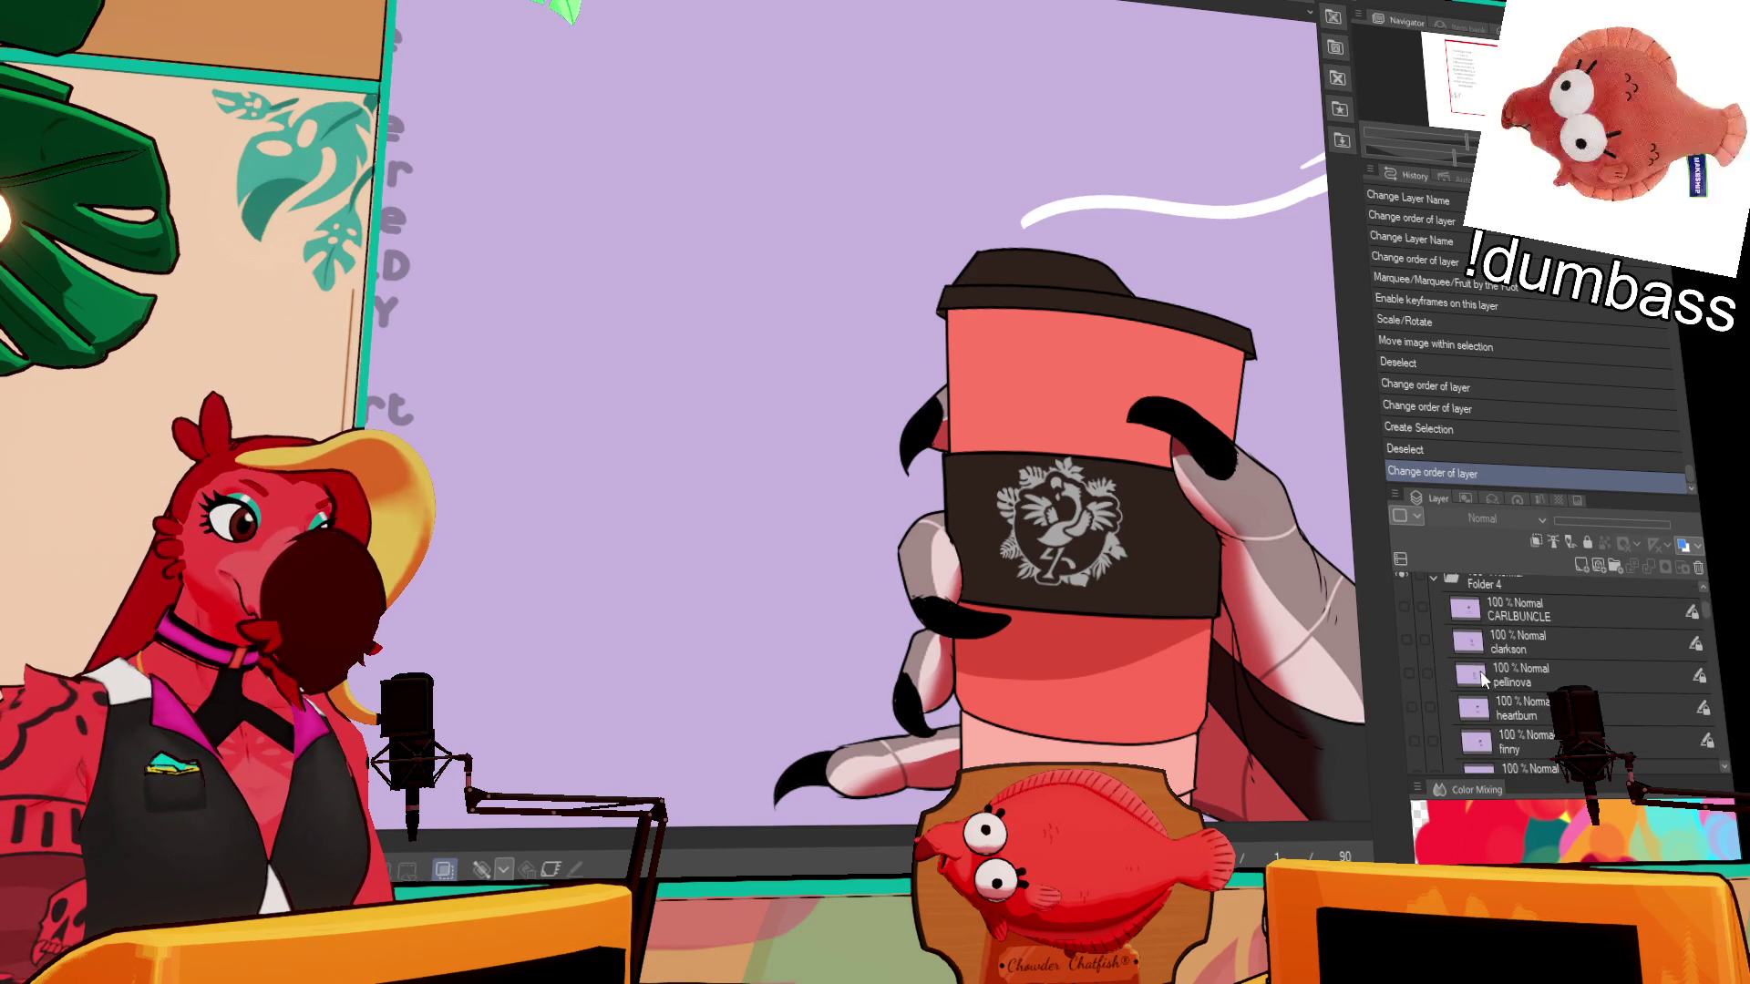
{"action": "scroll", "coordinate": [1480, 671], "scroll_direction": "down", "scroll_amount": 1}
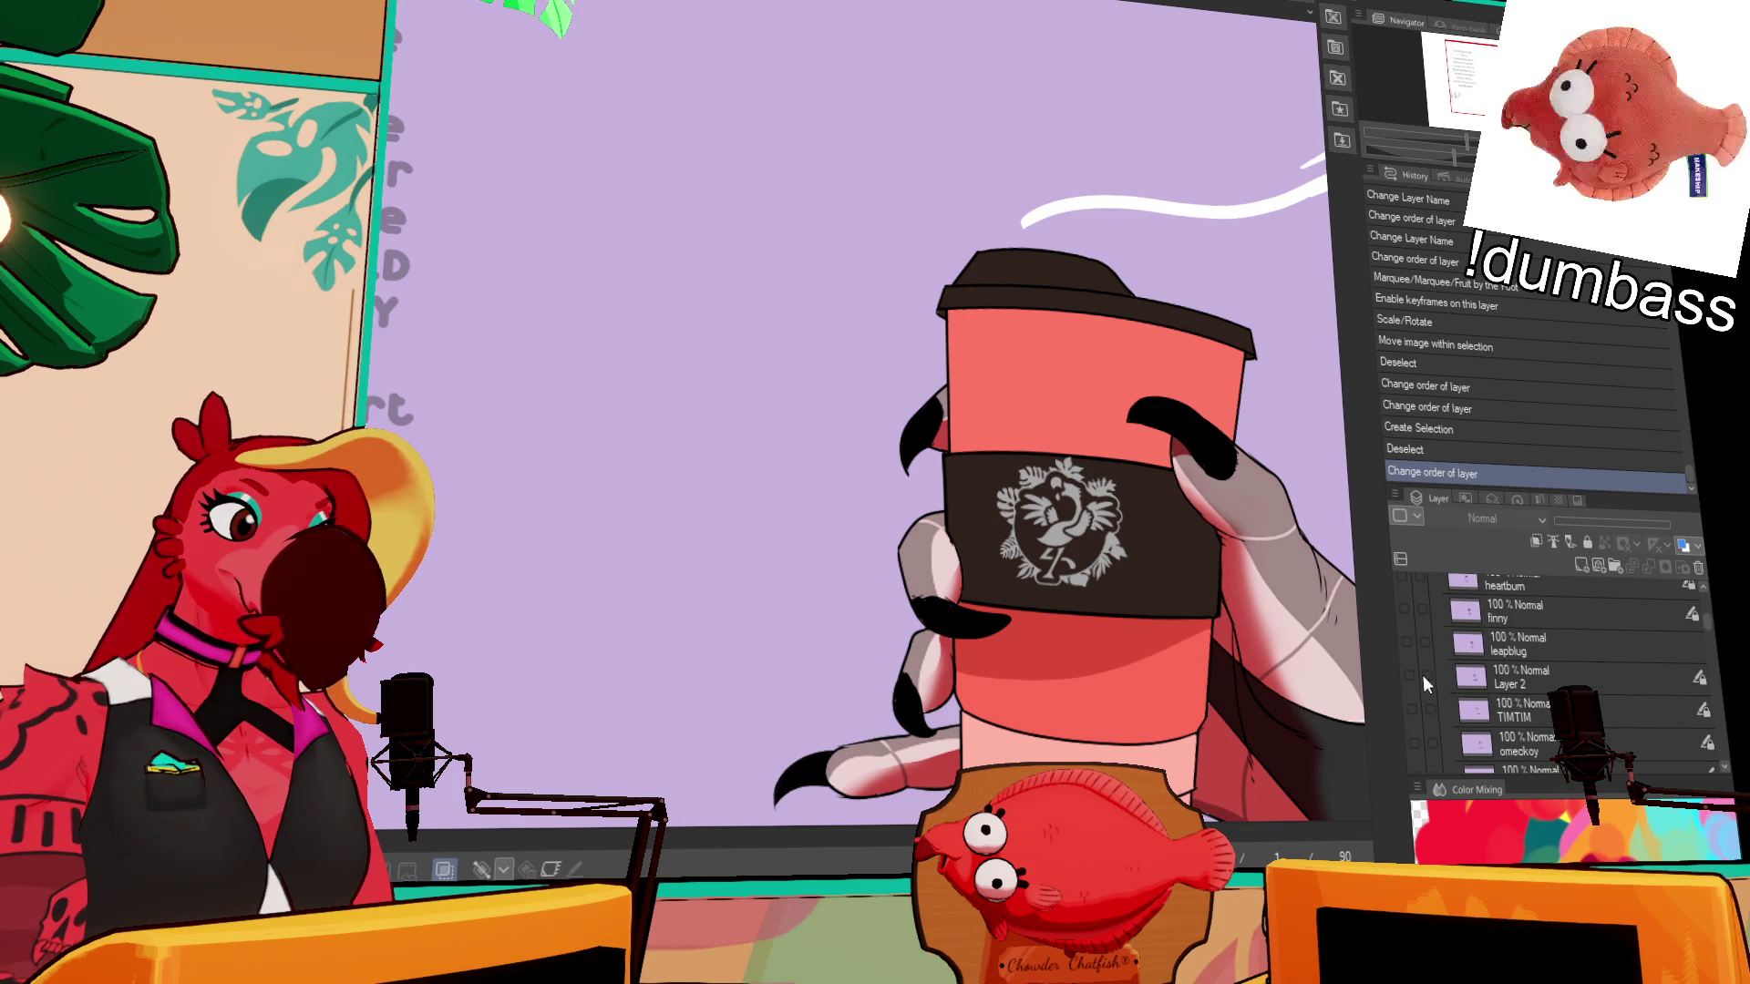
{"action": "left_click", "coordinate": [1422, 676]}
{"action": "left_click", "coordinate": [1472, 676]}
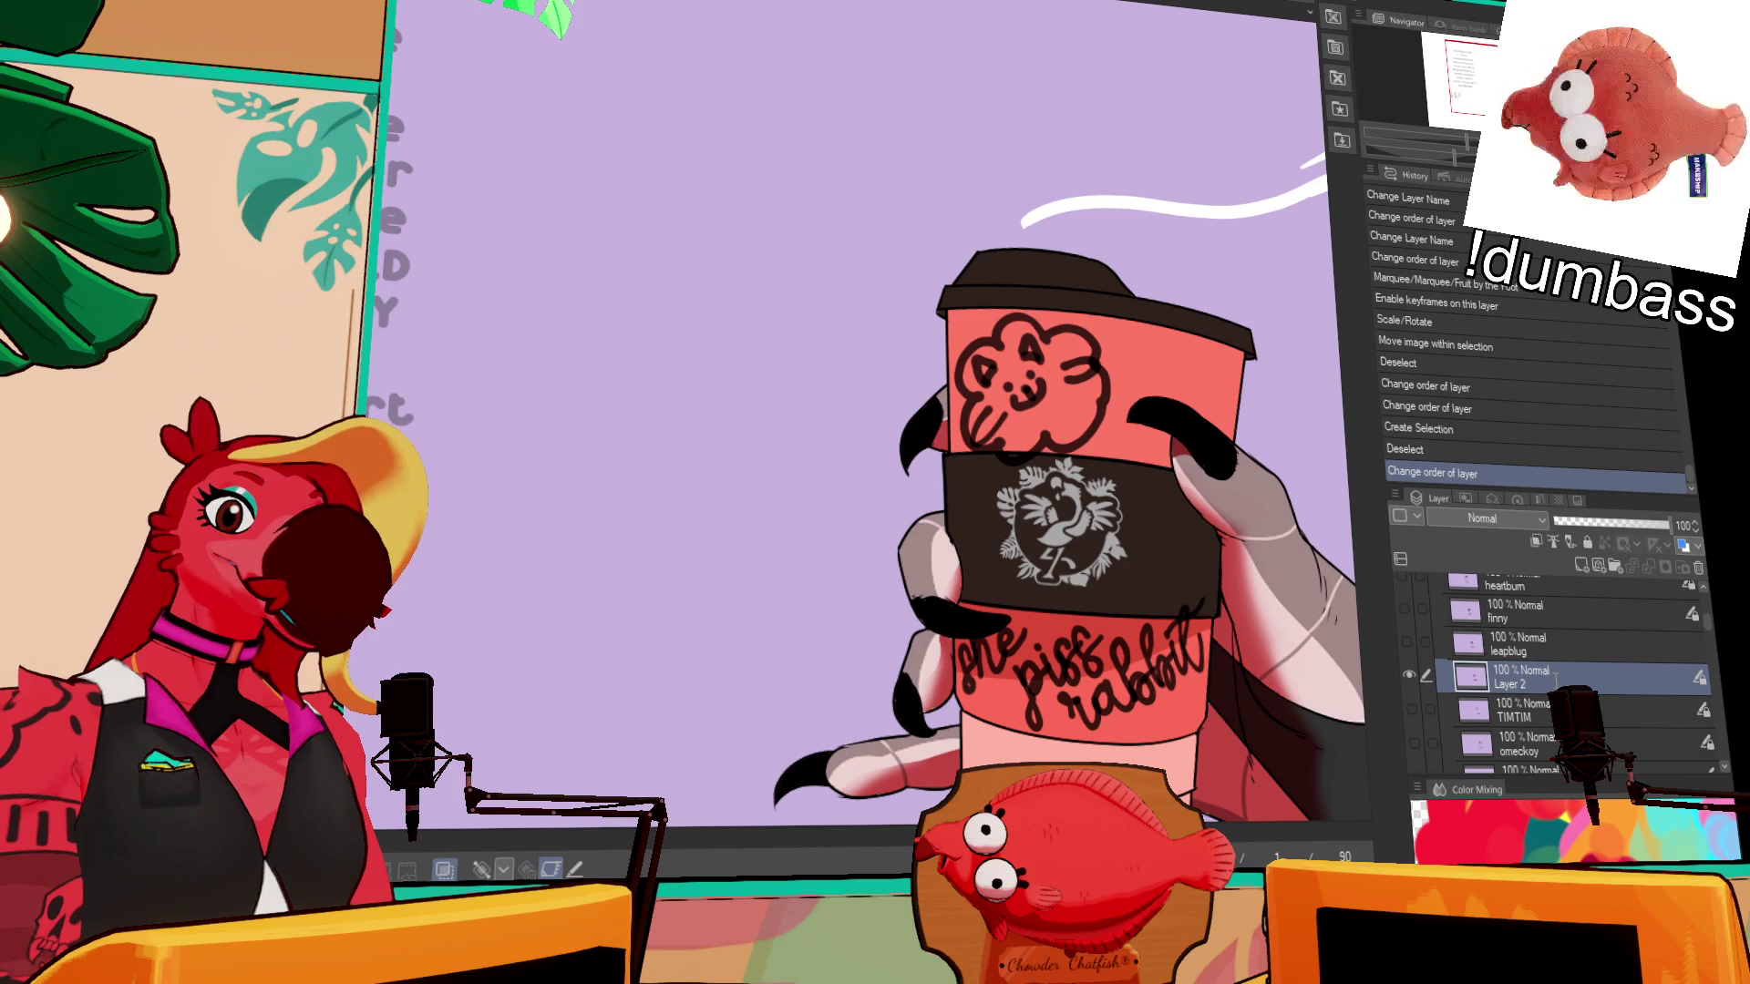
- Name the flower doodle layer SHEEPISHGADGET and hide it
{"action": "type", "text": "SHEEPISHGADGET"}
{"action": "key", "text": "Return"}
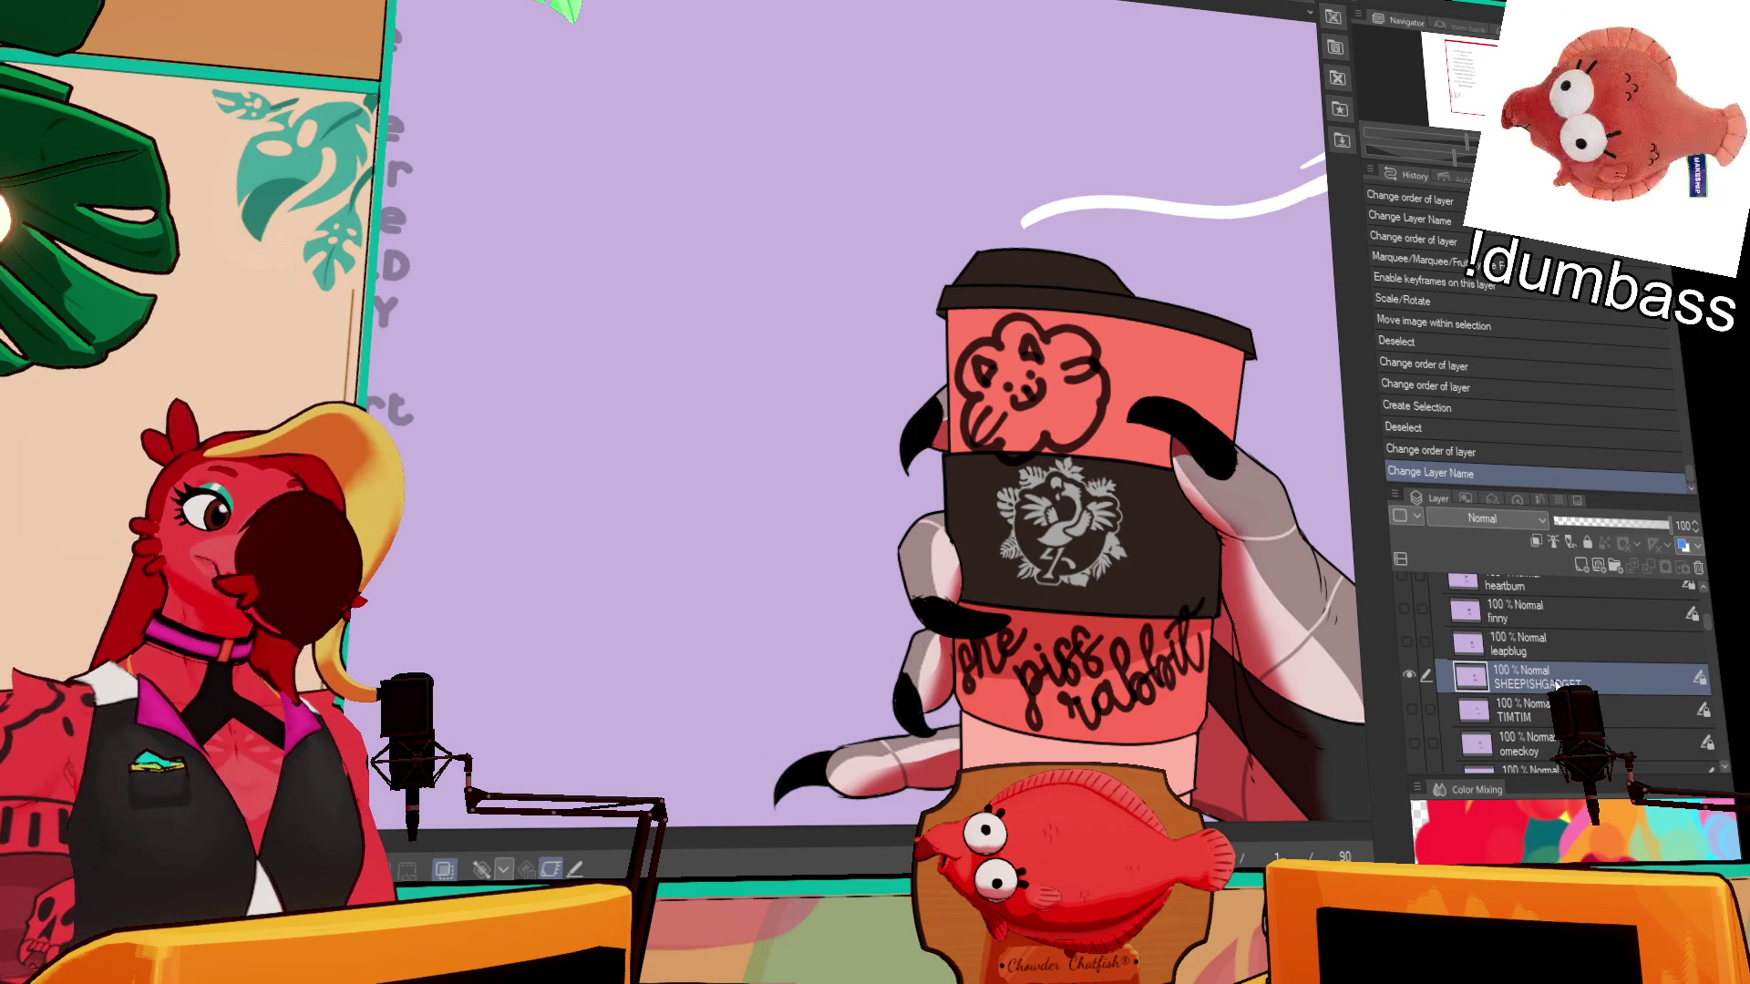
{"action": "left_click", "coordinate": [1407, 670]}
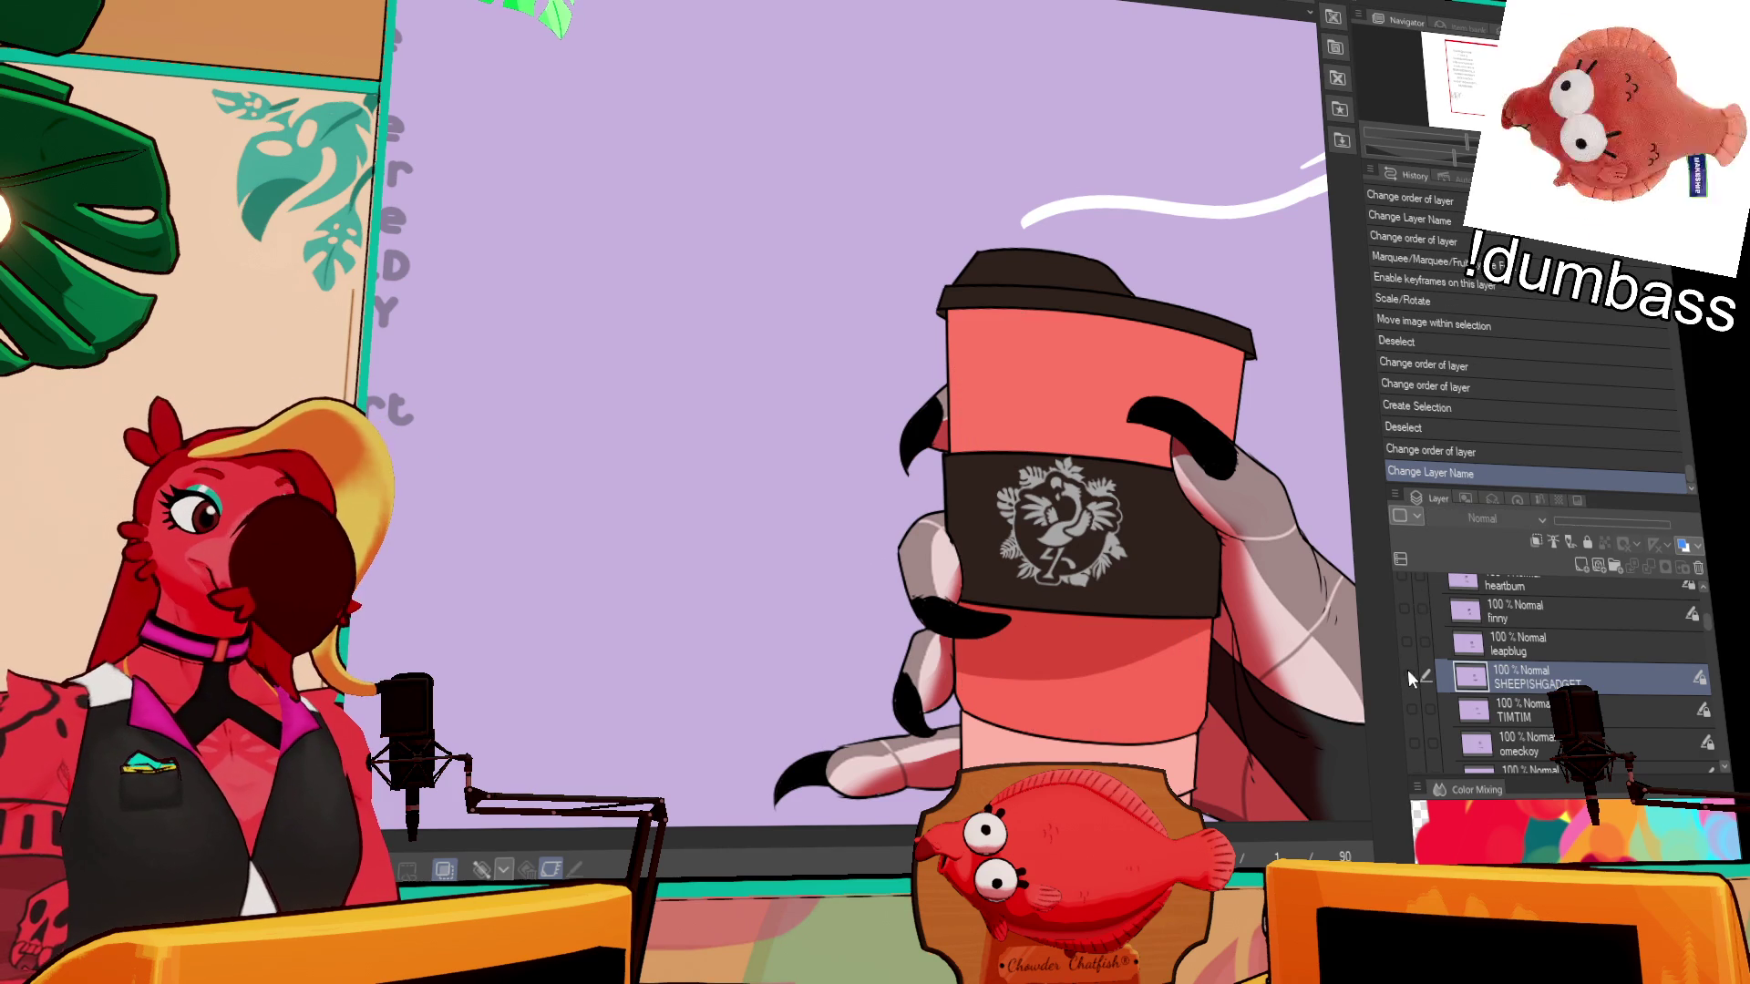
- Preview the Corn doodle on the cup, make its layer active, then hide it again
{"action": "scroll", "coordinate": [1408, 671], "scroll_direction": "down", "scroll_amount": 3}
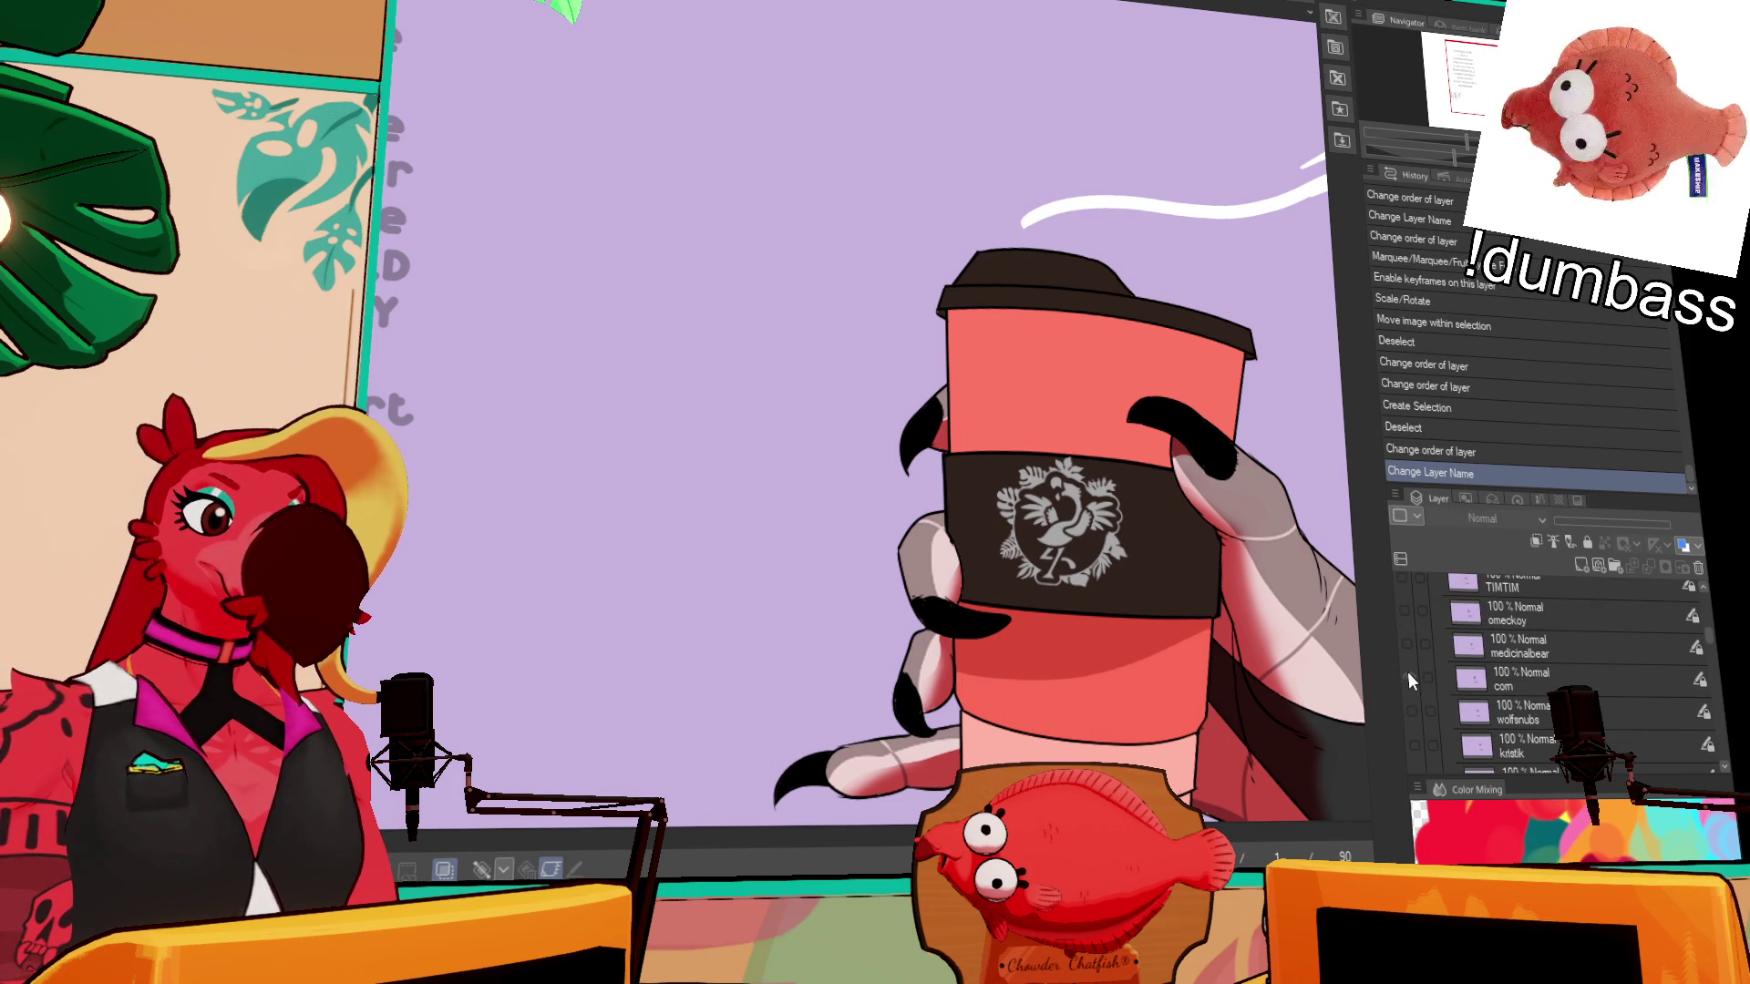
{"action": "left_click", "coordinate": [1409, 676]}
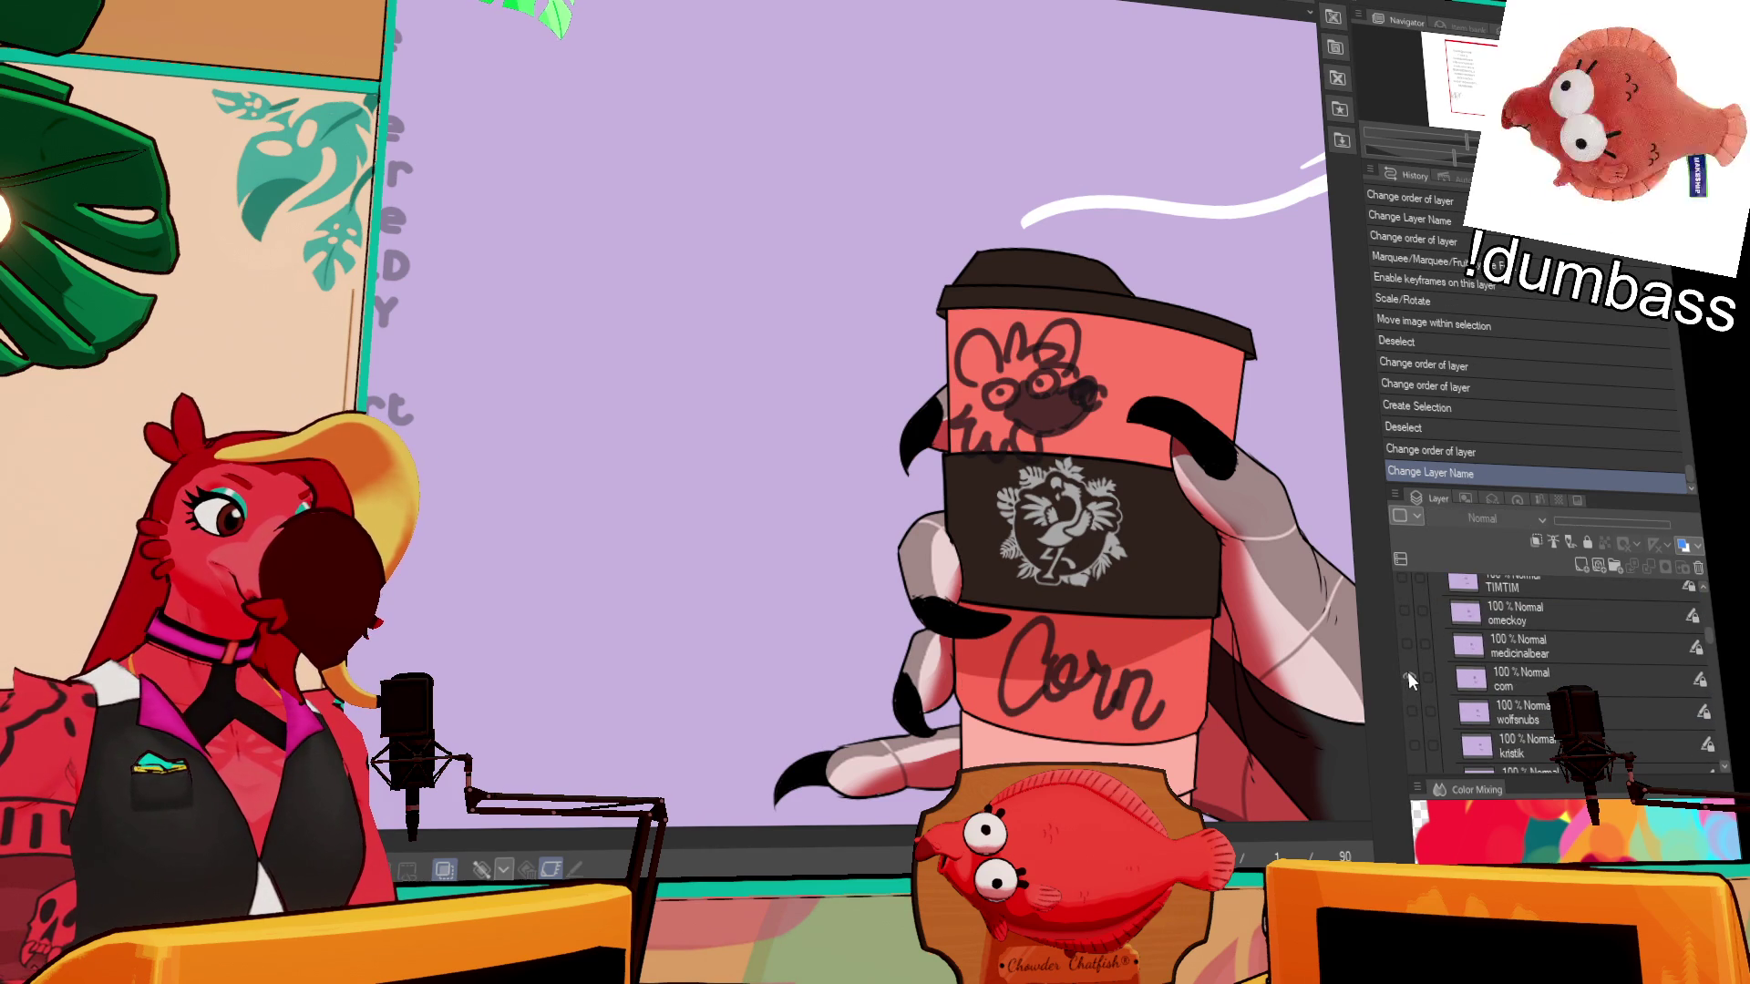
{"action": "left_click", "coordinate": [1469, 685]}
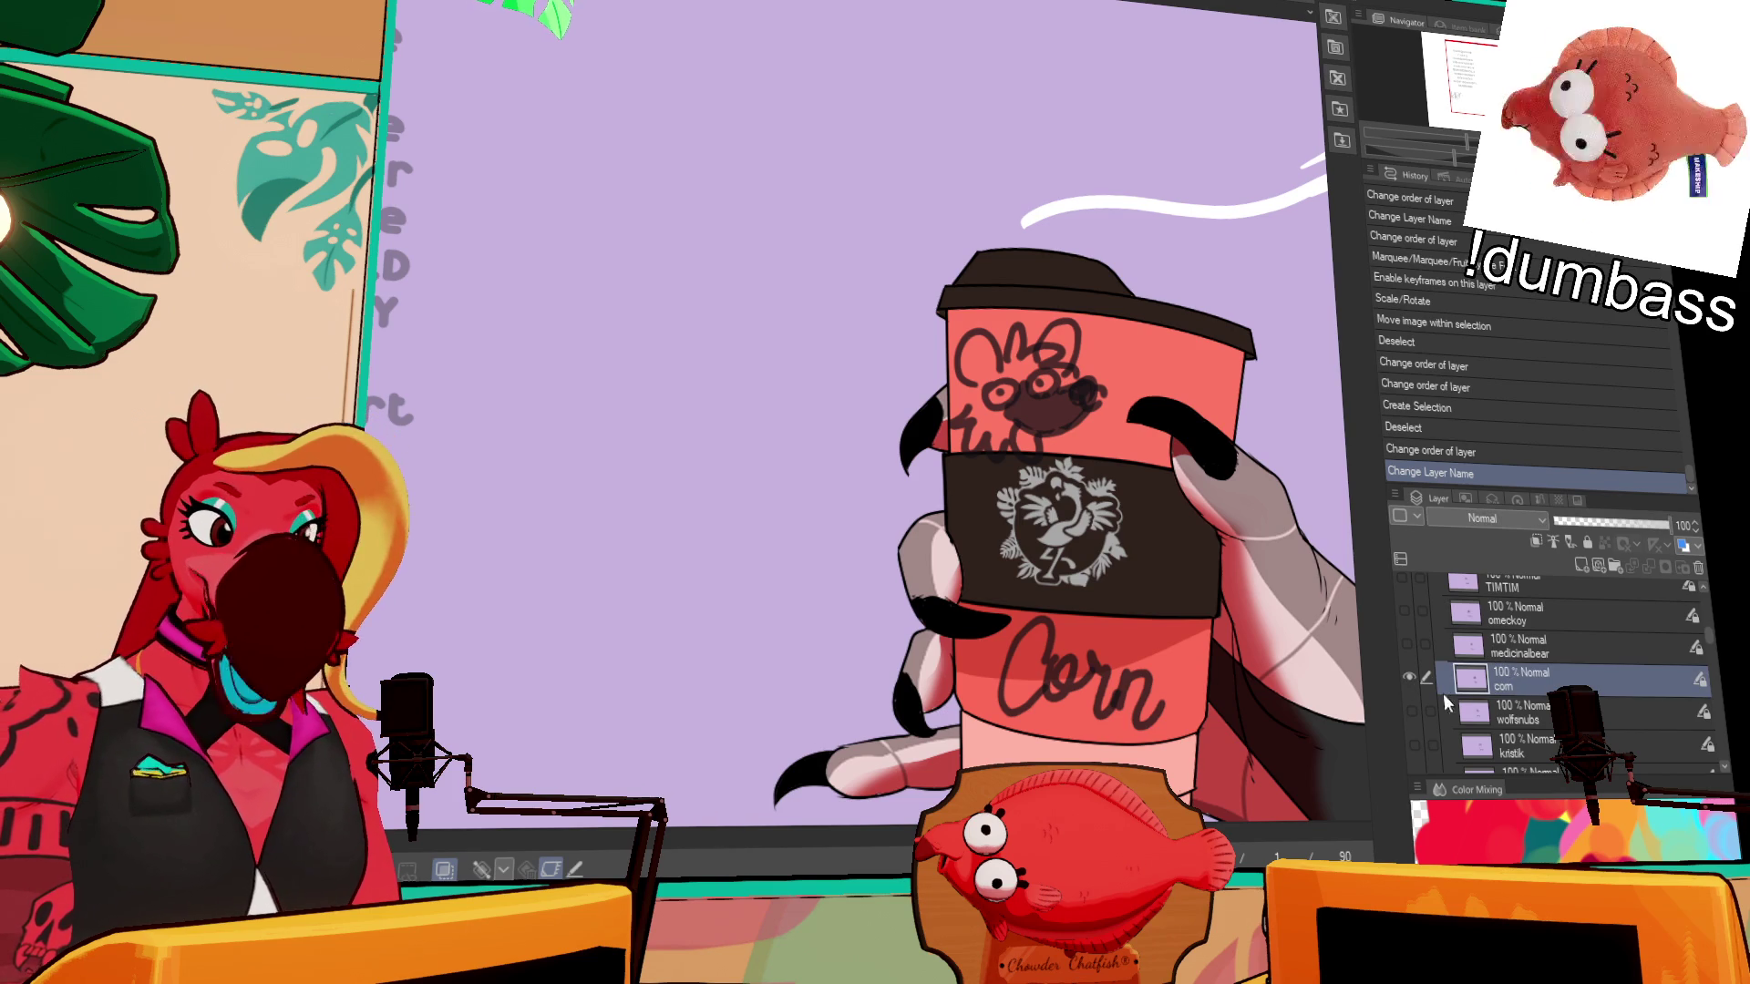
{"action": "left_click", "coordinate": [1411, 681]}
- Confirm the corn layer's rename and add a new blank layer in the marker folder
{"action": "scroll", "coordinate": [1409, 692], "scroll_direction": "down", "scroll_amount": 3}
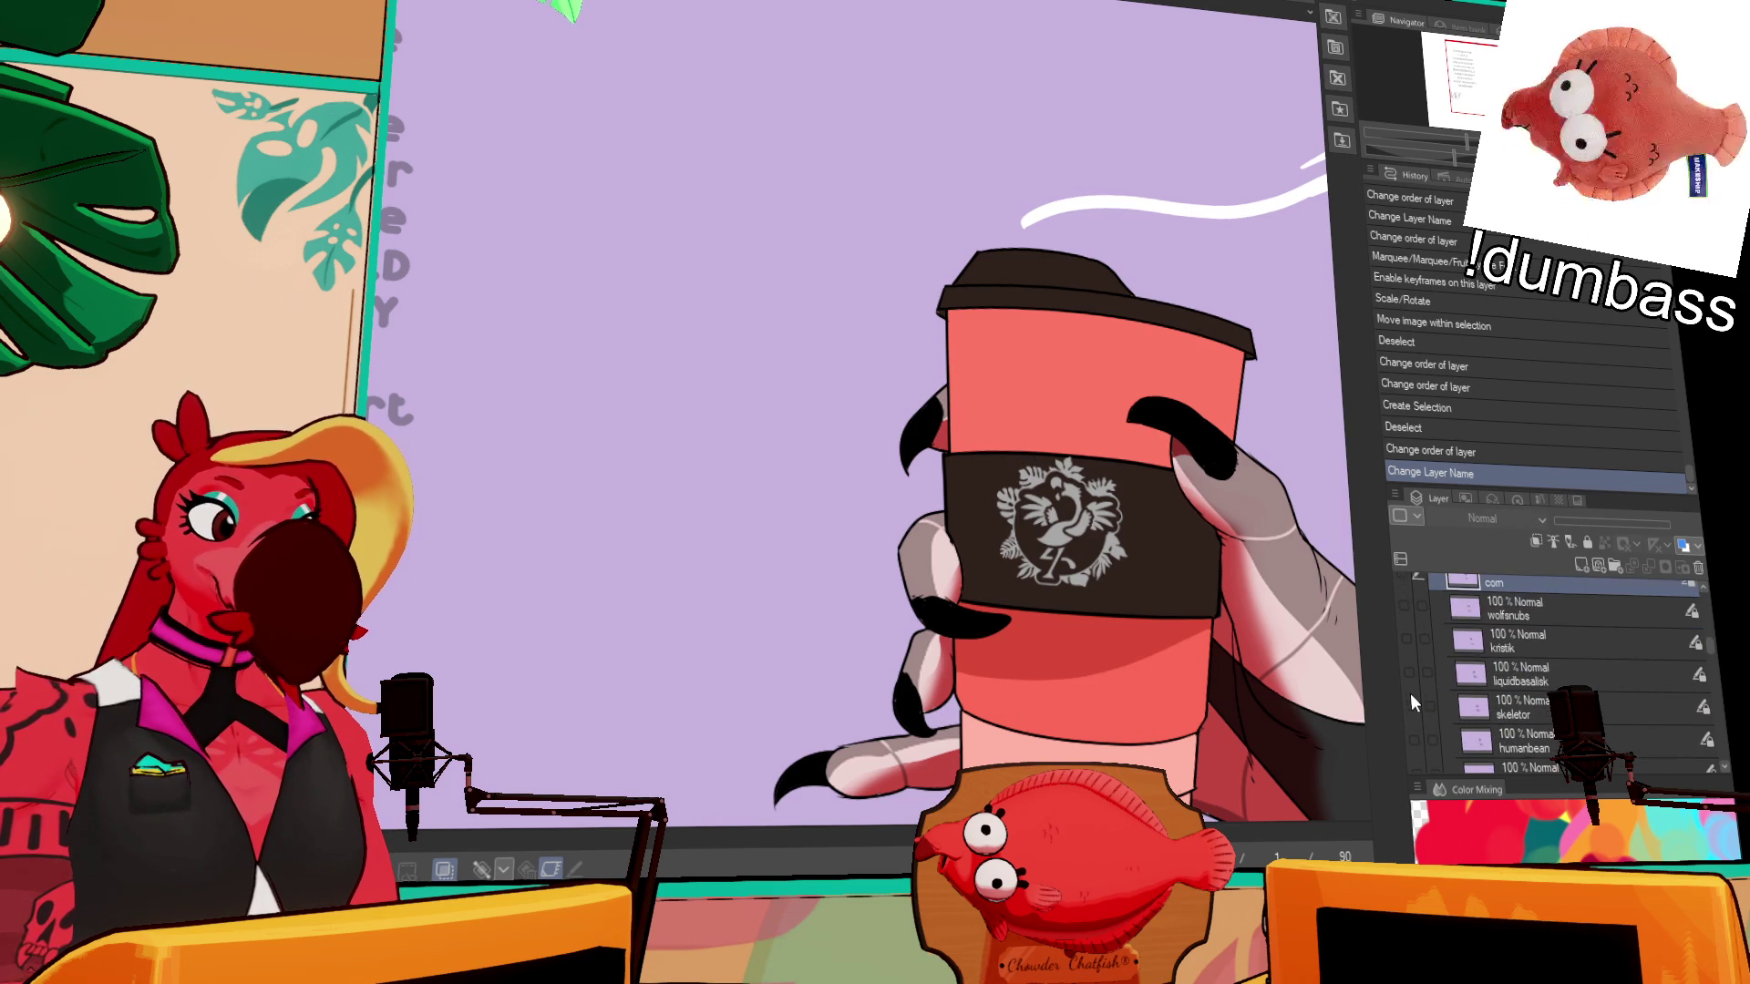
{"action": "scroll", "coordinate": [1411, 708], "scroll_direction": "down", "scroll_amount": 5}
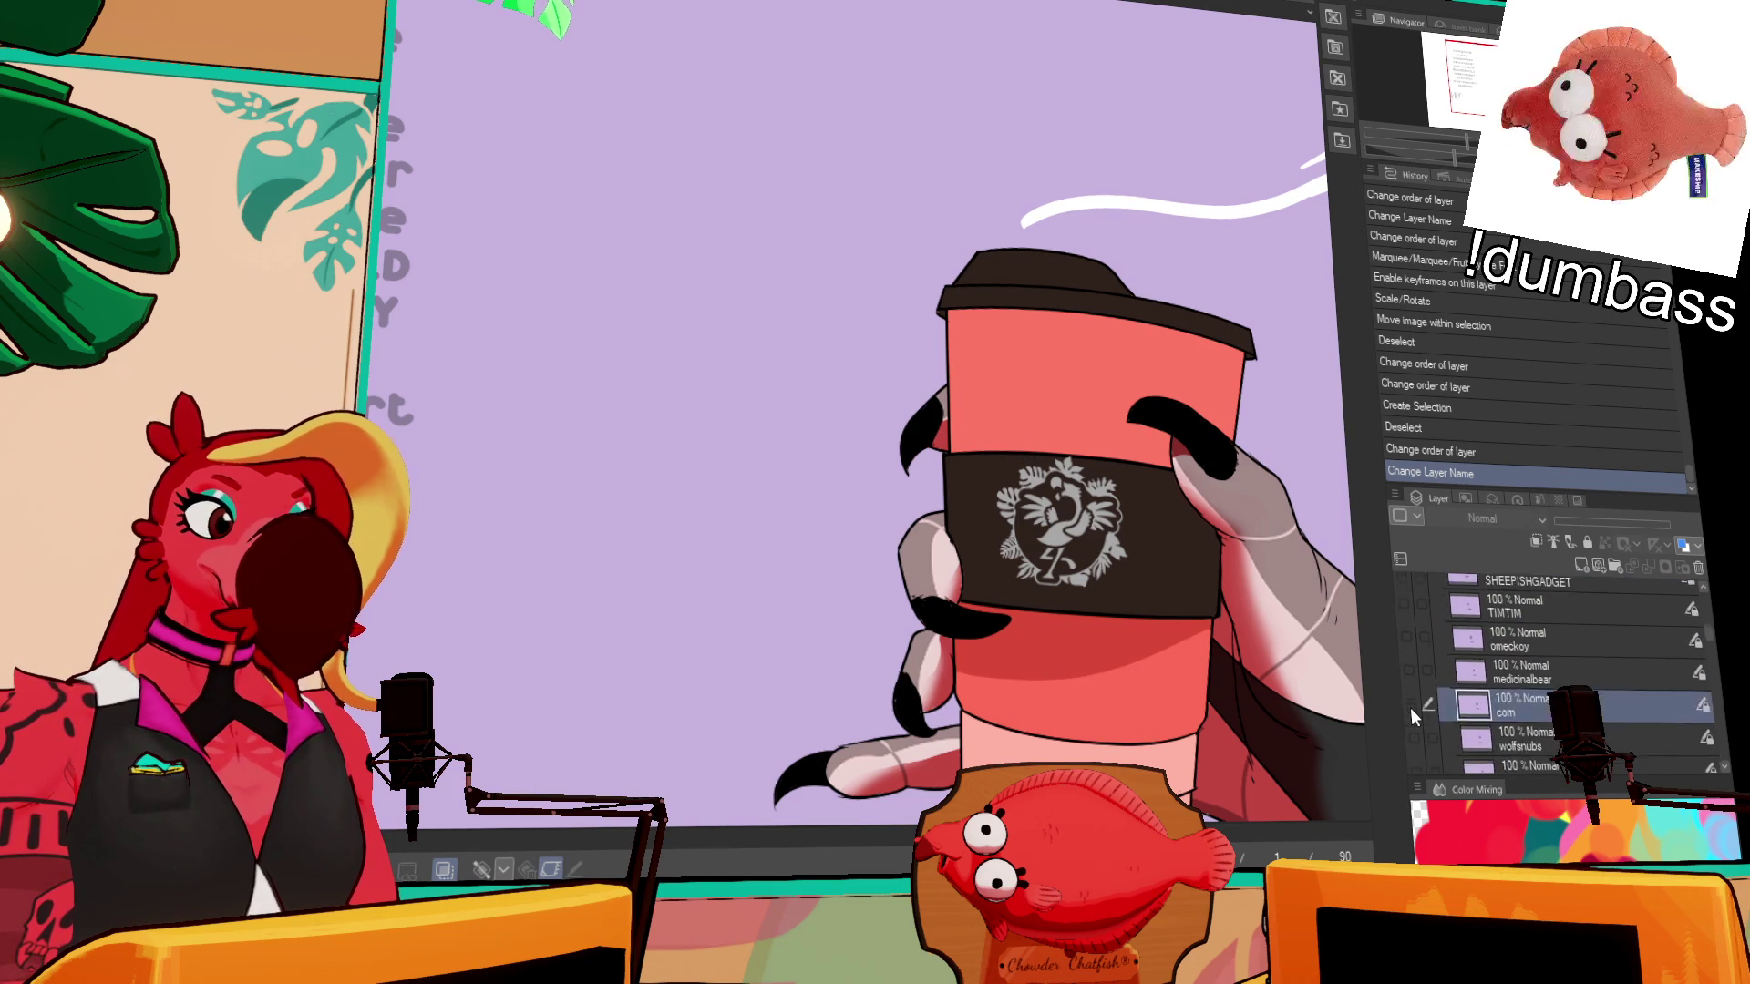
{"action": "scroll", "coordinate": [1428, 709], "scroll_direction": "up", "scroll_amount": 4}
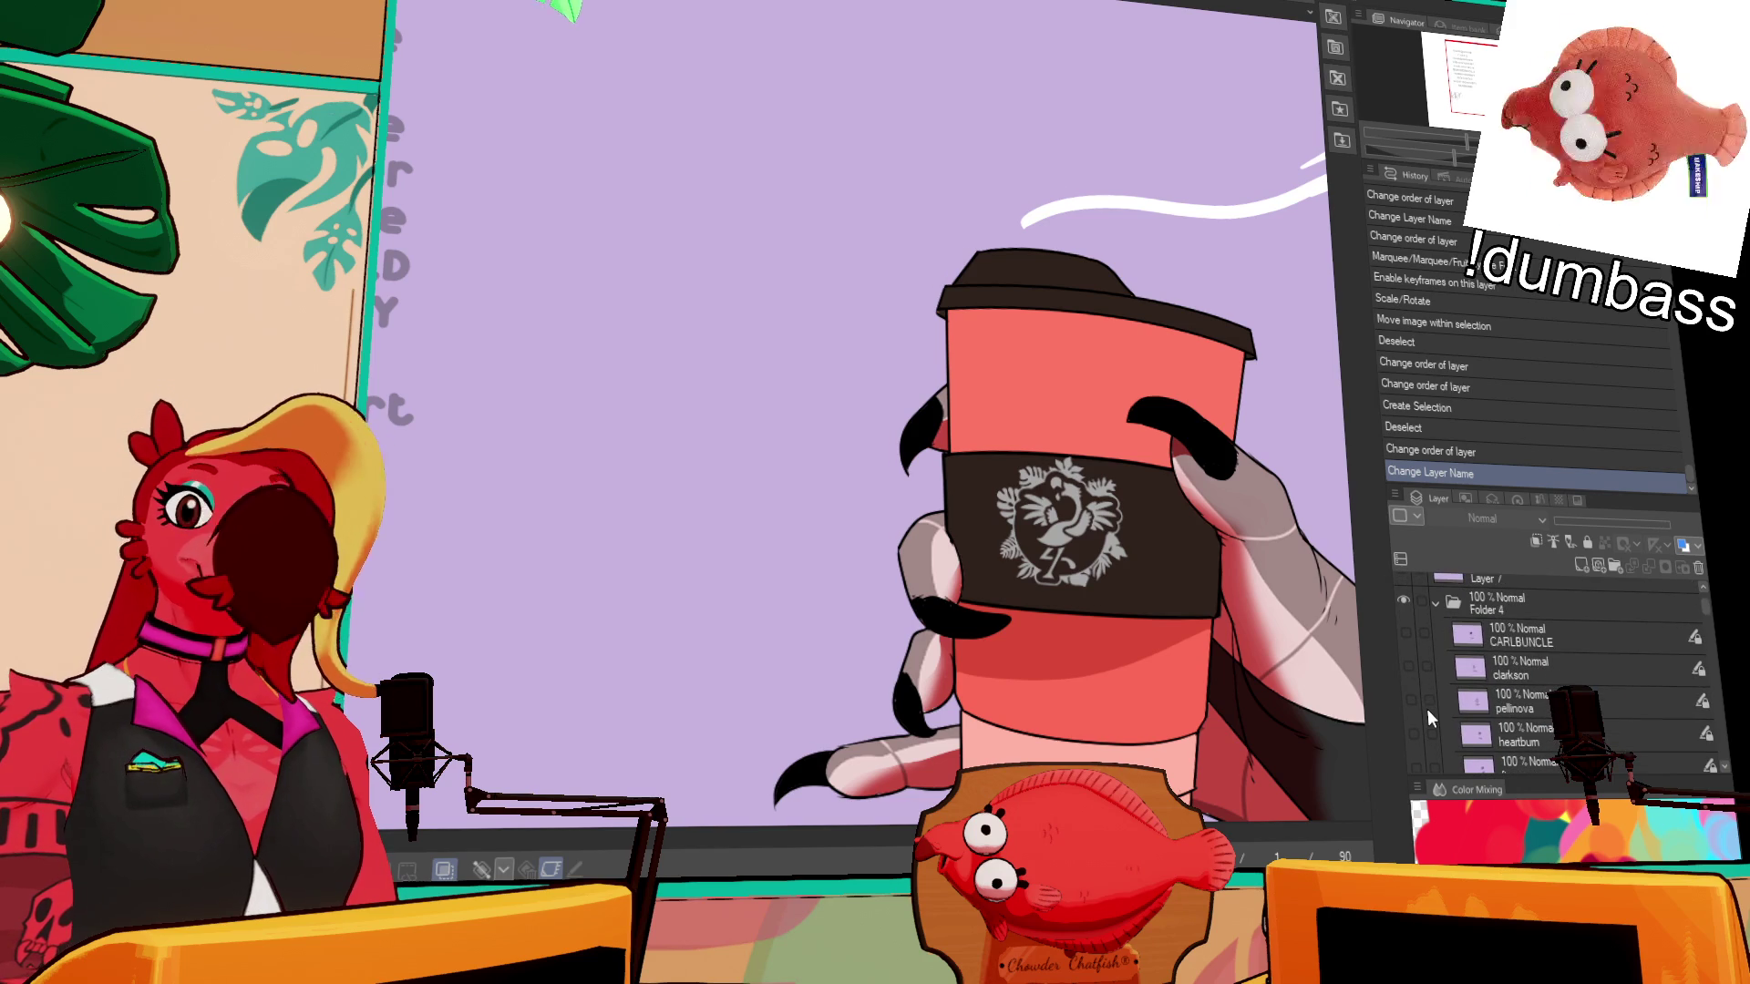
{"action": "scroll", "coordinate": [1431, 691], "scroll_direction": "up", "scroll_amount": 5}
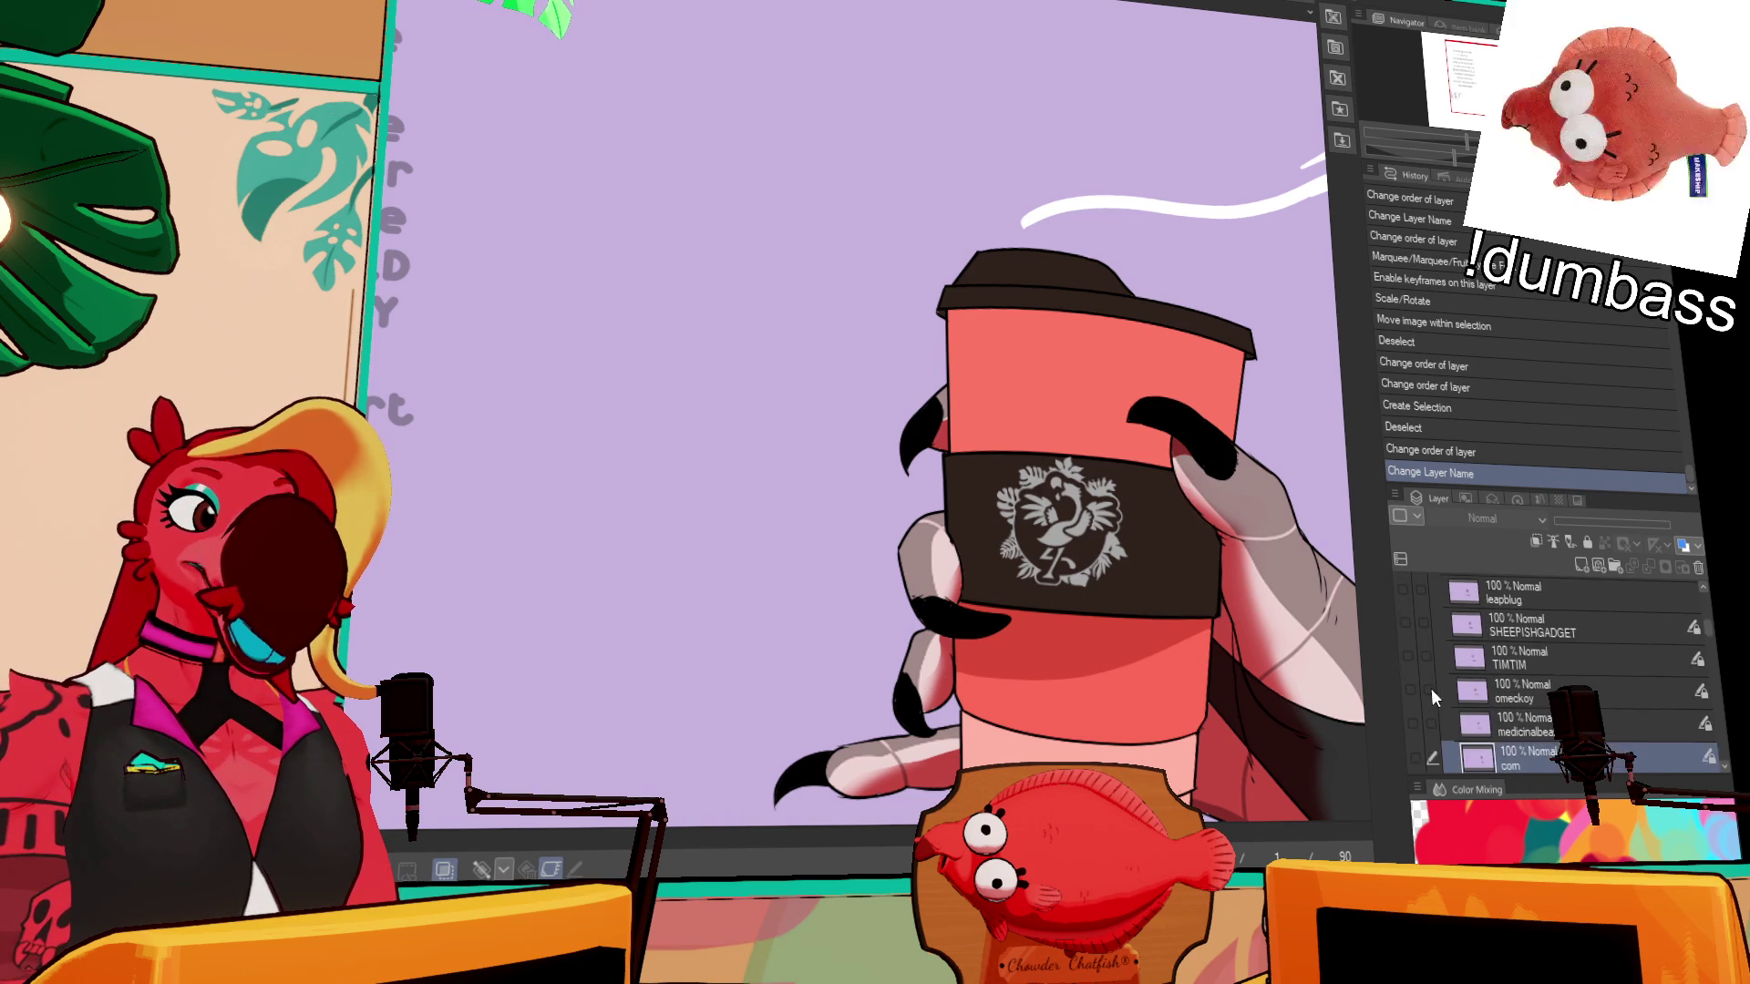
{"action": "scroll", "coordinate": [1431, 698], "scroll_direction": "up", "scroll_amount": 3}
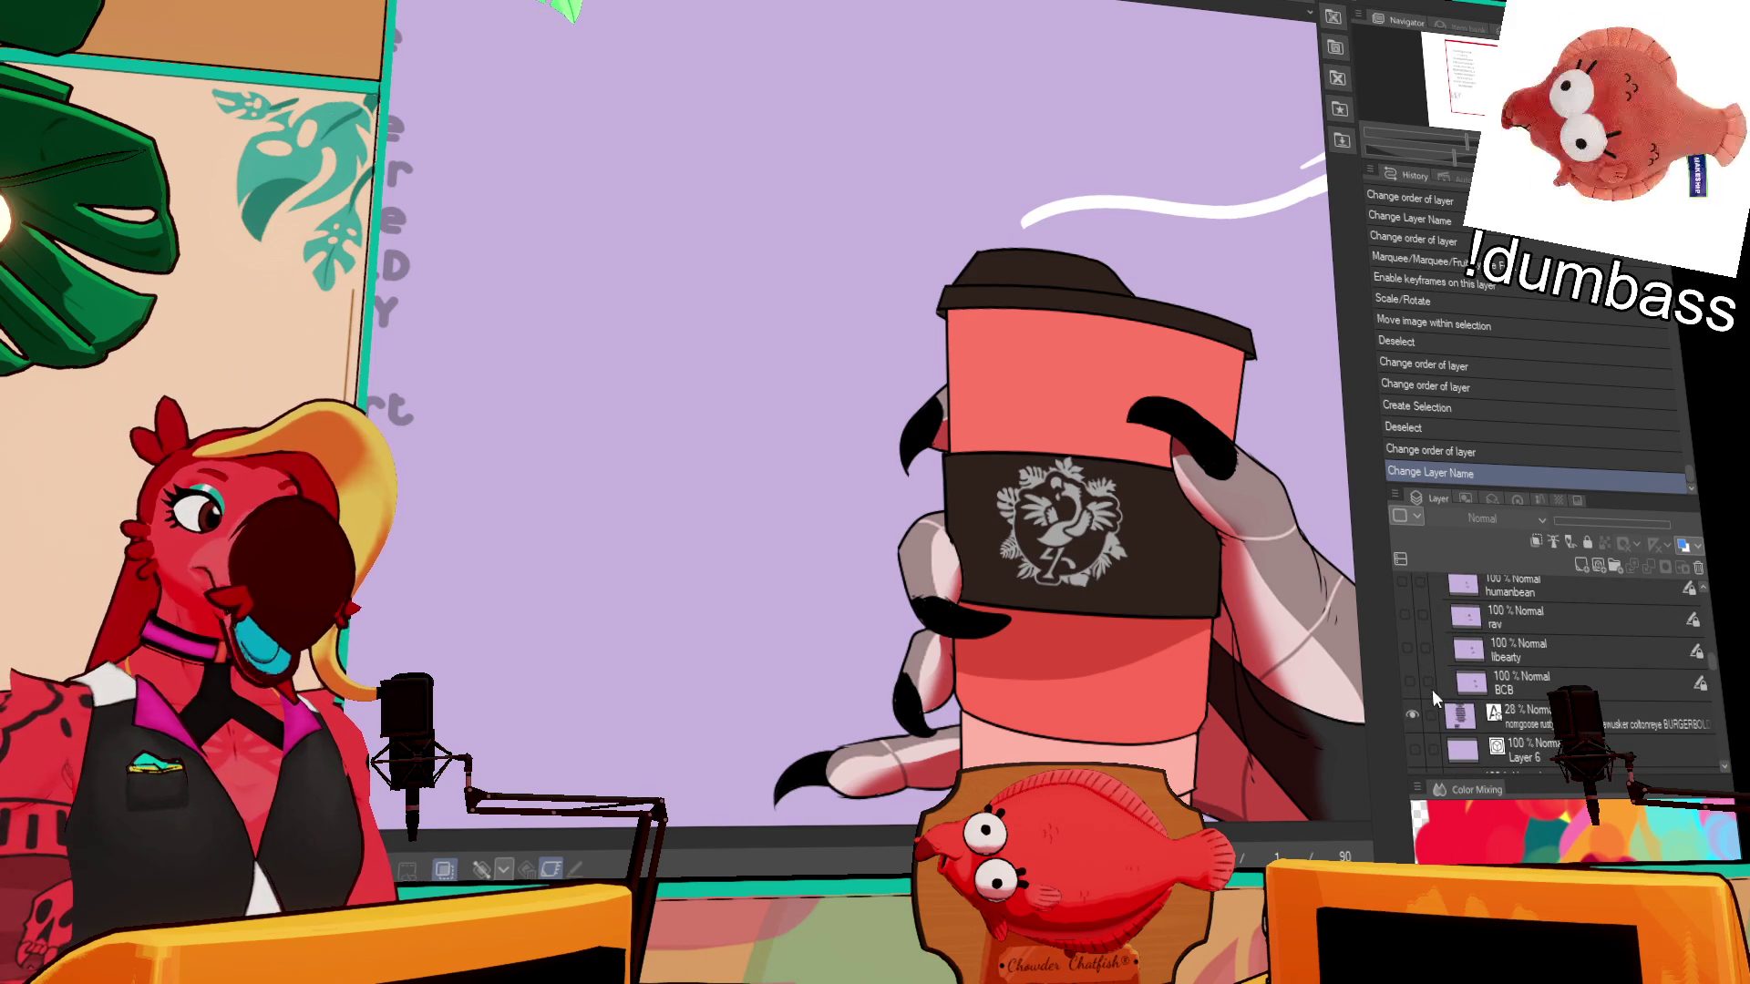
{"action": "scroll", "coordinate": [1436, 691], "scroll_direction": "up", "scroll_amount": 4}
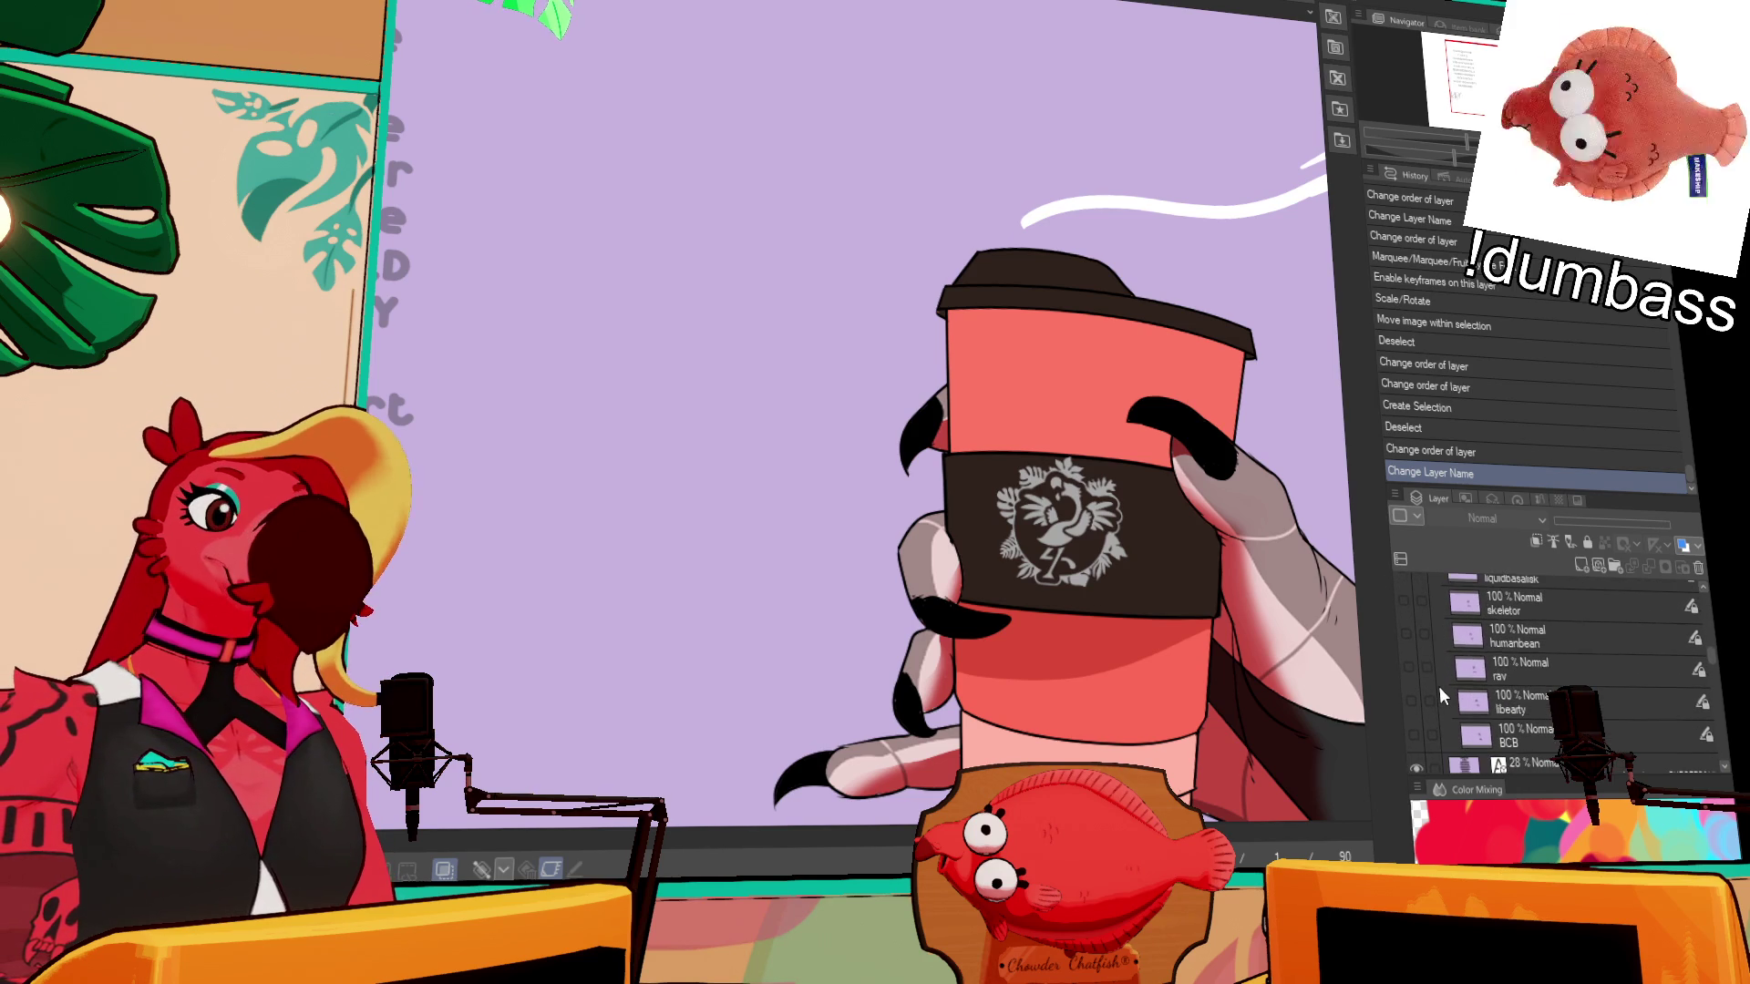
{"action": "scroll", "coordinate": [1443, 682], "scroll_direction": "up", "scroll_amount": 1}
{"action": "type", "text": "corn"}
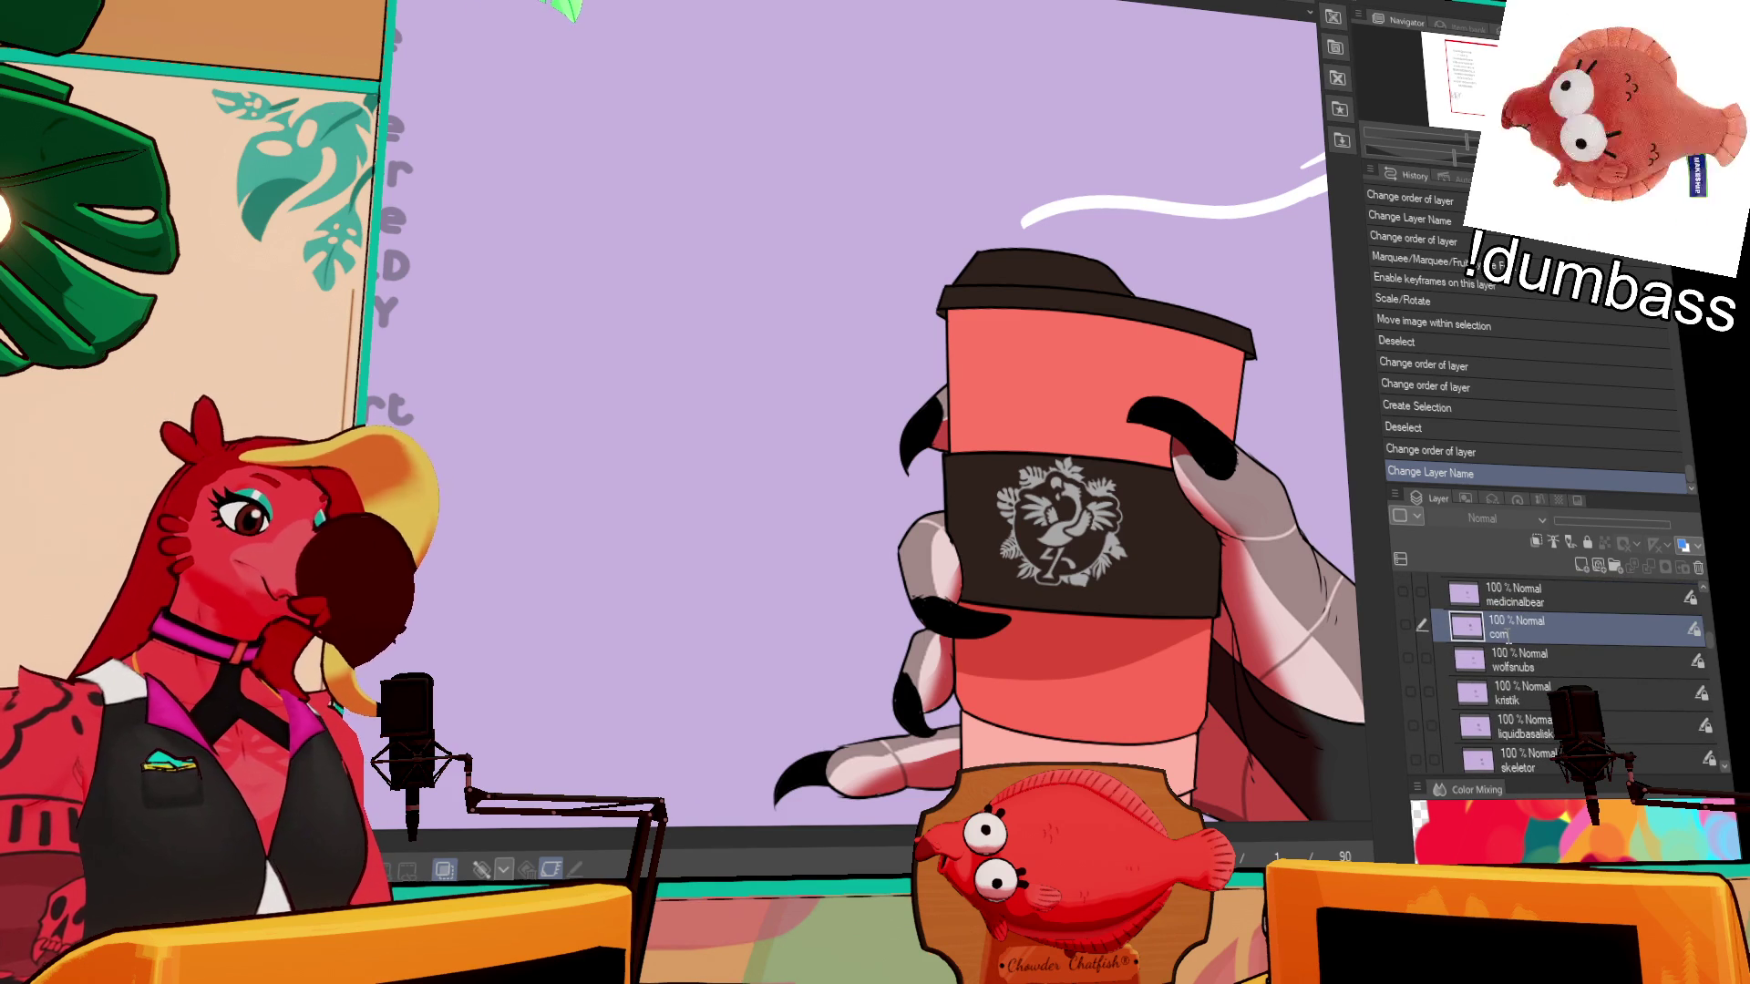
{"action": "key", "text": "Return"}
{"action": "scroll", "coordinate": [1509, 634], "scroll_direction": "up", "scroll_amount": 5}
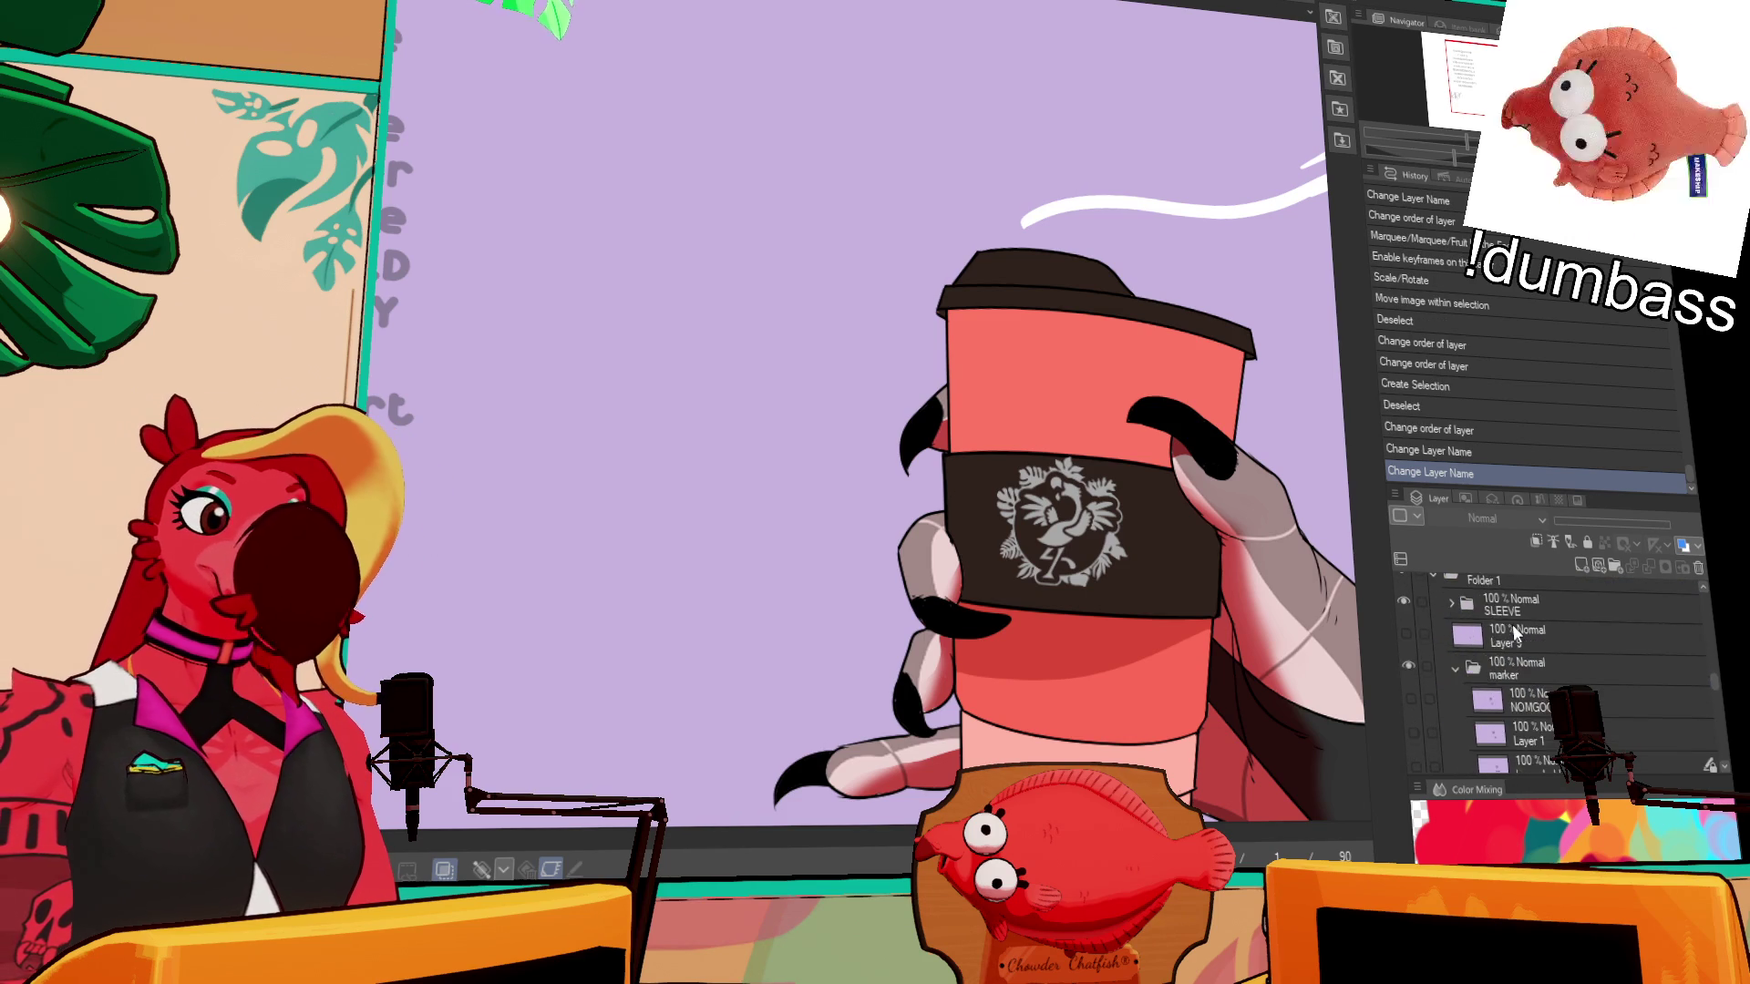
{"action": "left_click", "coordinate": [1581, 567]}
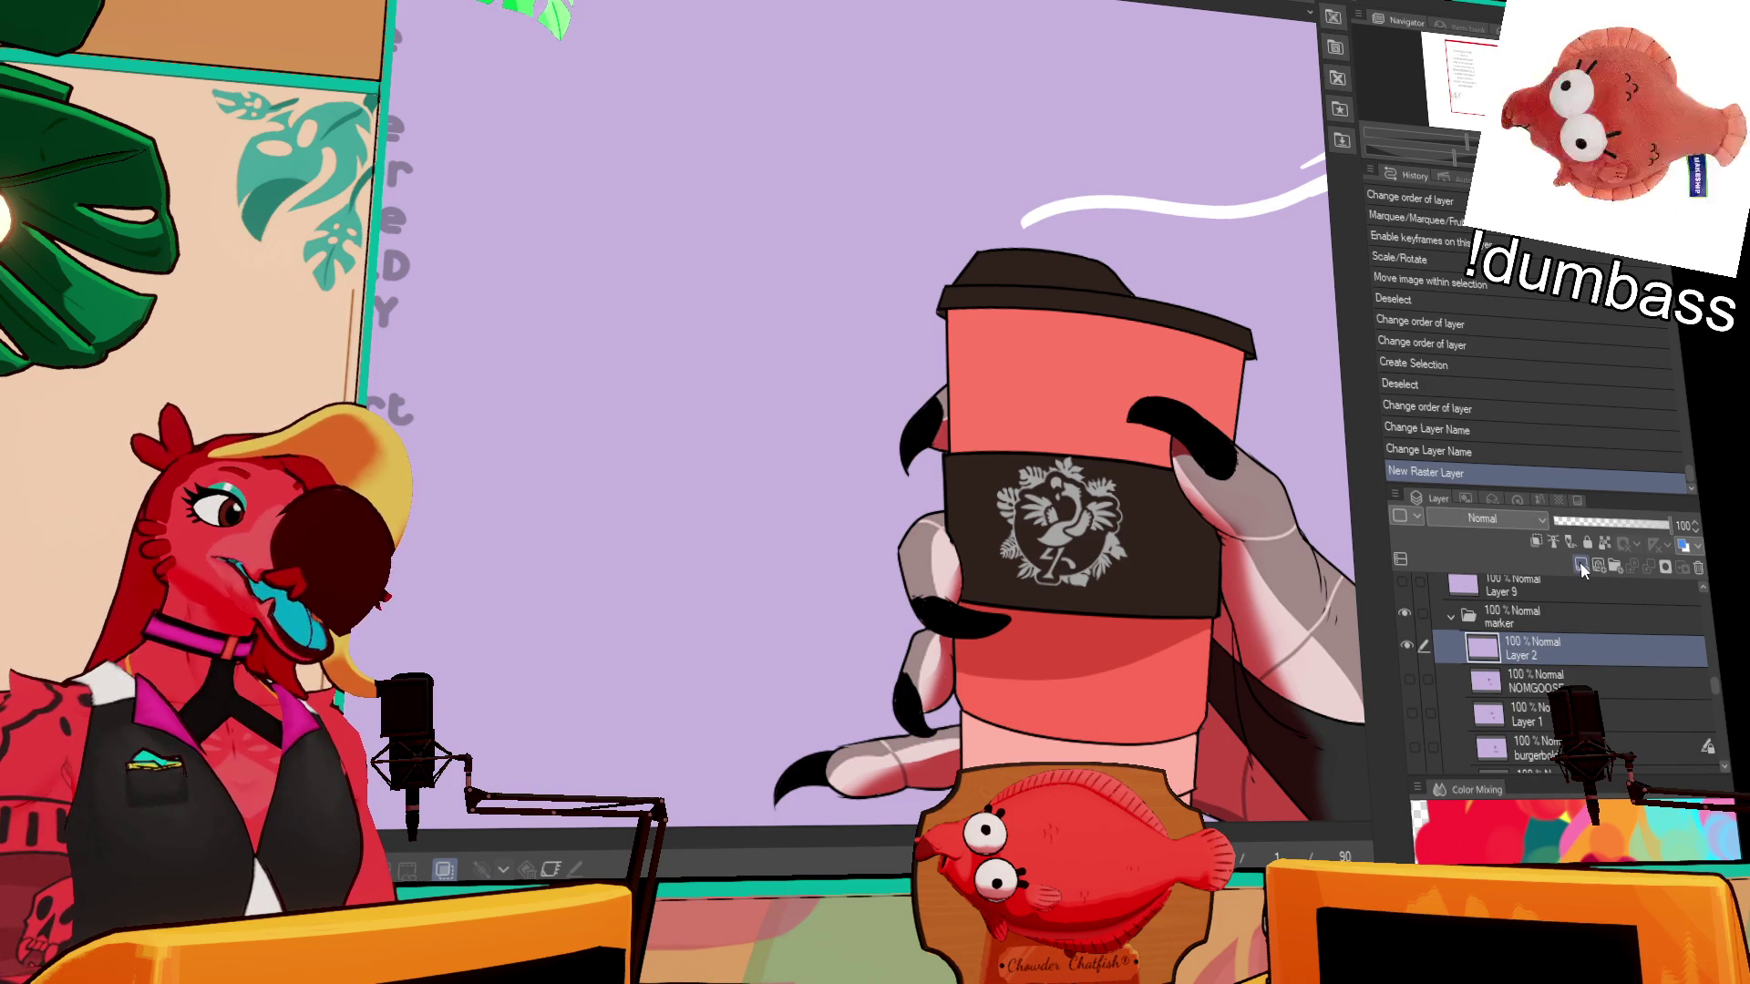
- Clear and name the new layer WOLFDOESART, then add another layer named humblebee
{"action": "key", "text": "Delete"}
{"action": "key", "text": "Delete"}
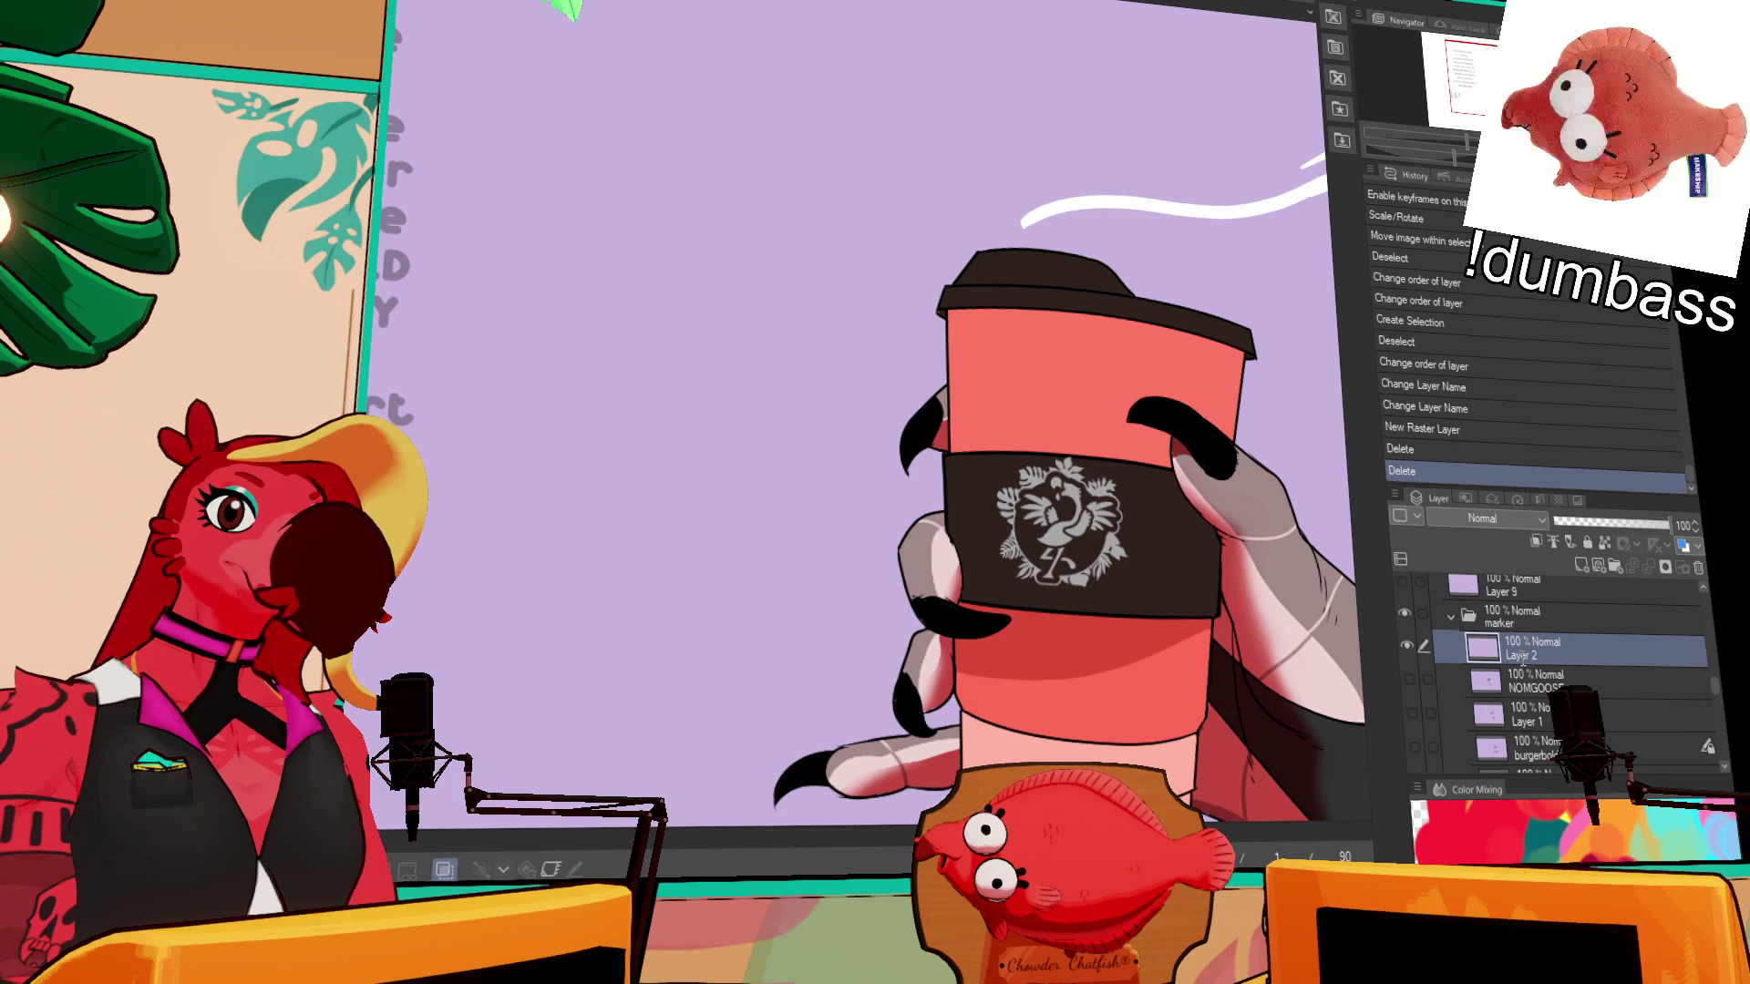
{"action": "type", "text": "WOLFDOESART"}
{"action": "key", "text": "Return"}
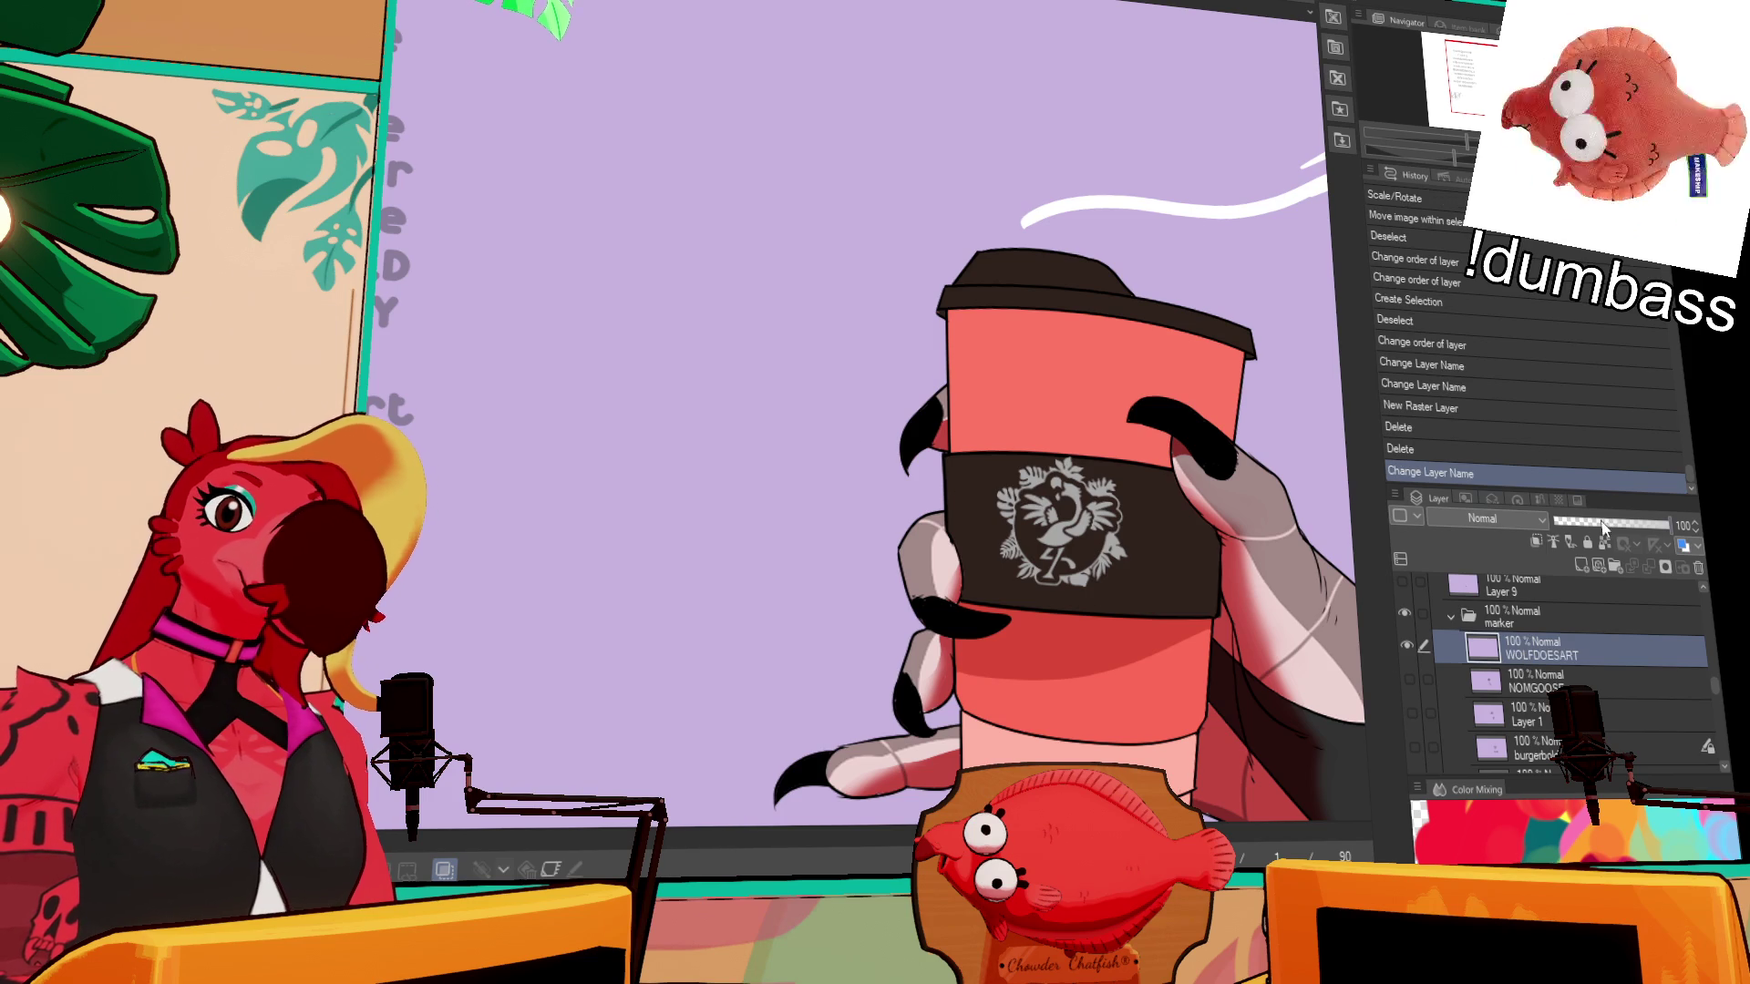
{"action": "left_click", "coordinate": [1580, 567]}
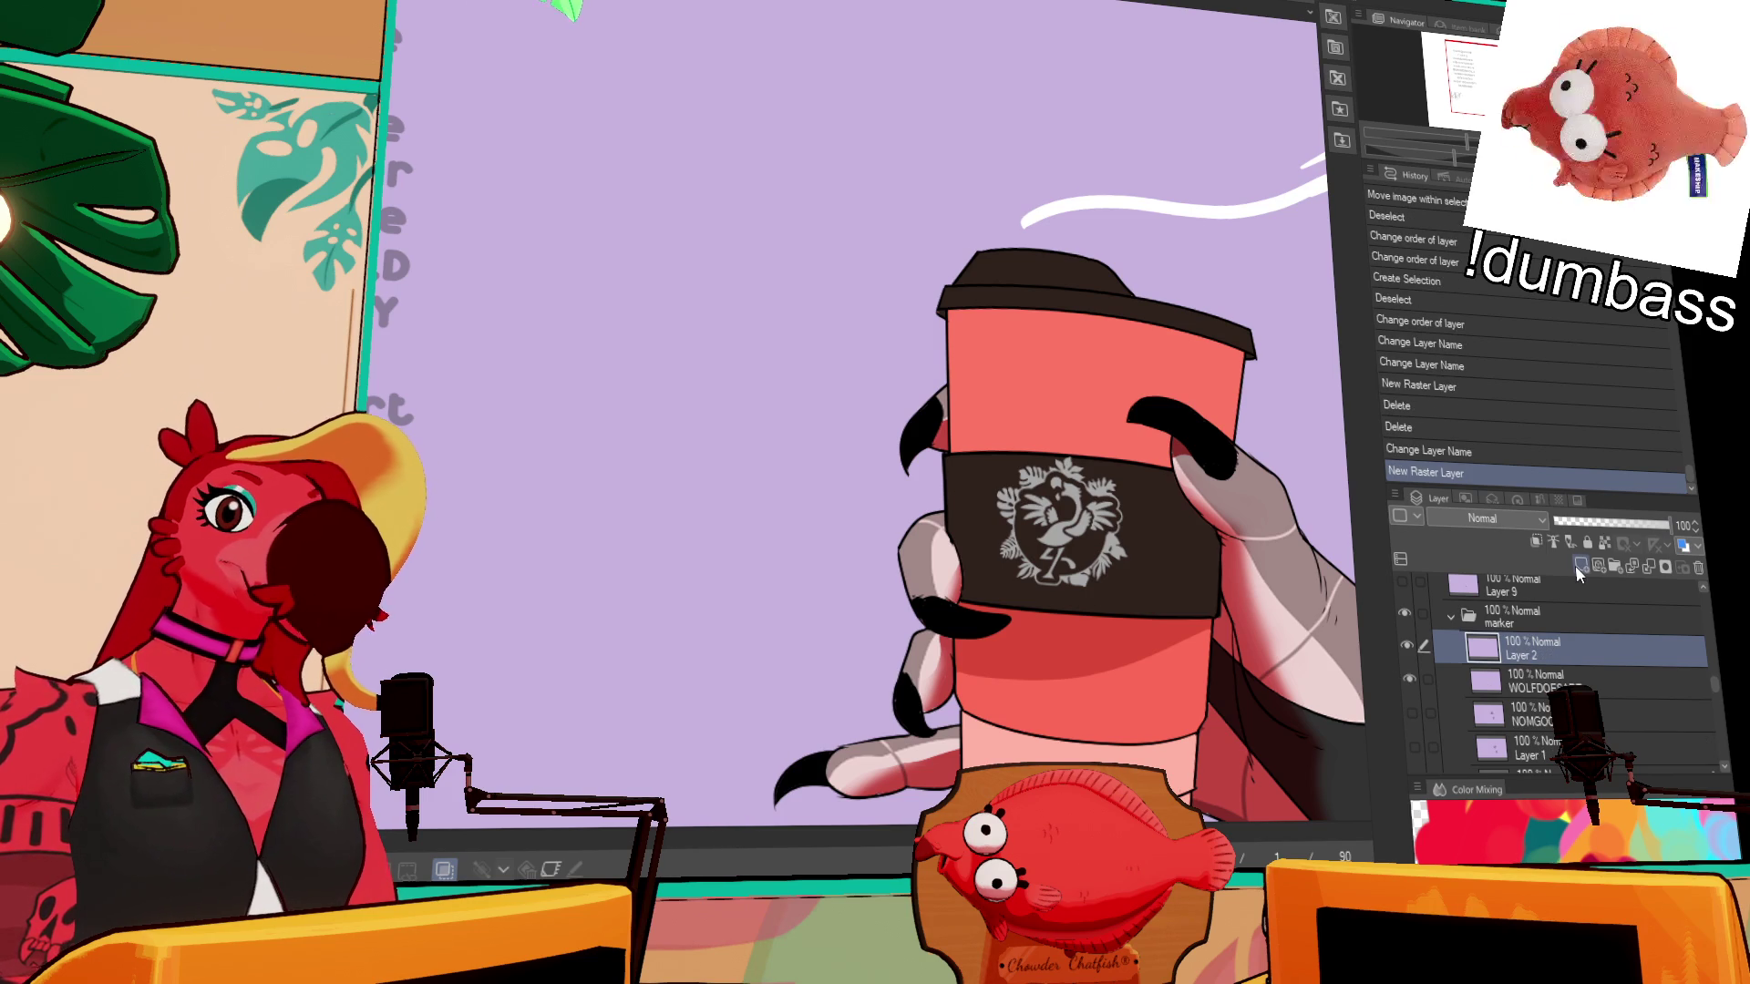
{"action": "double_click", "coordinate": [1571, 641]}
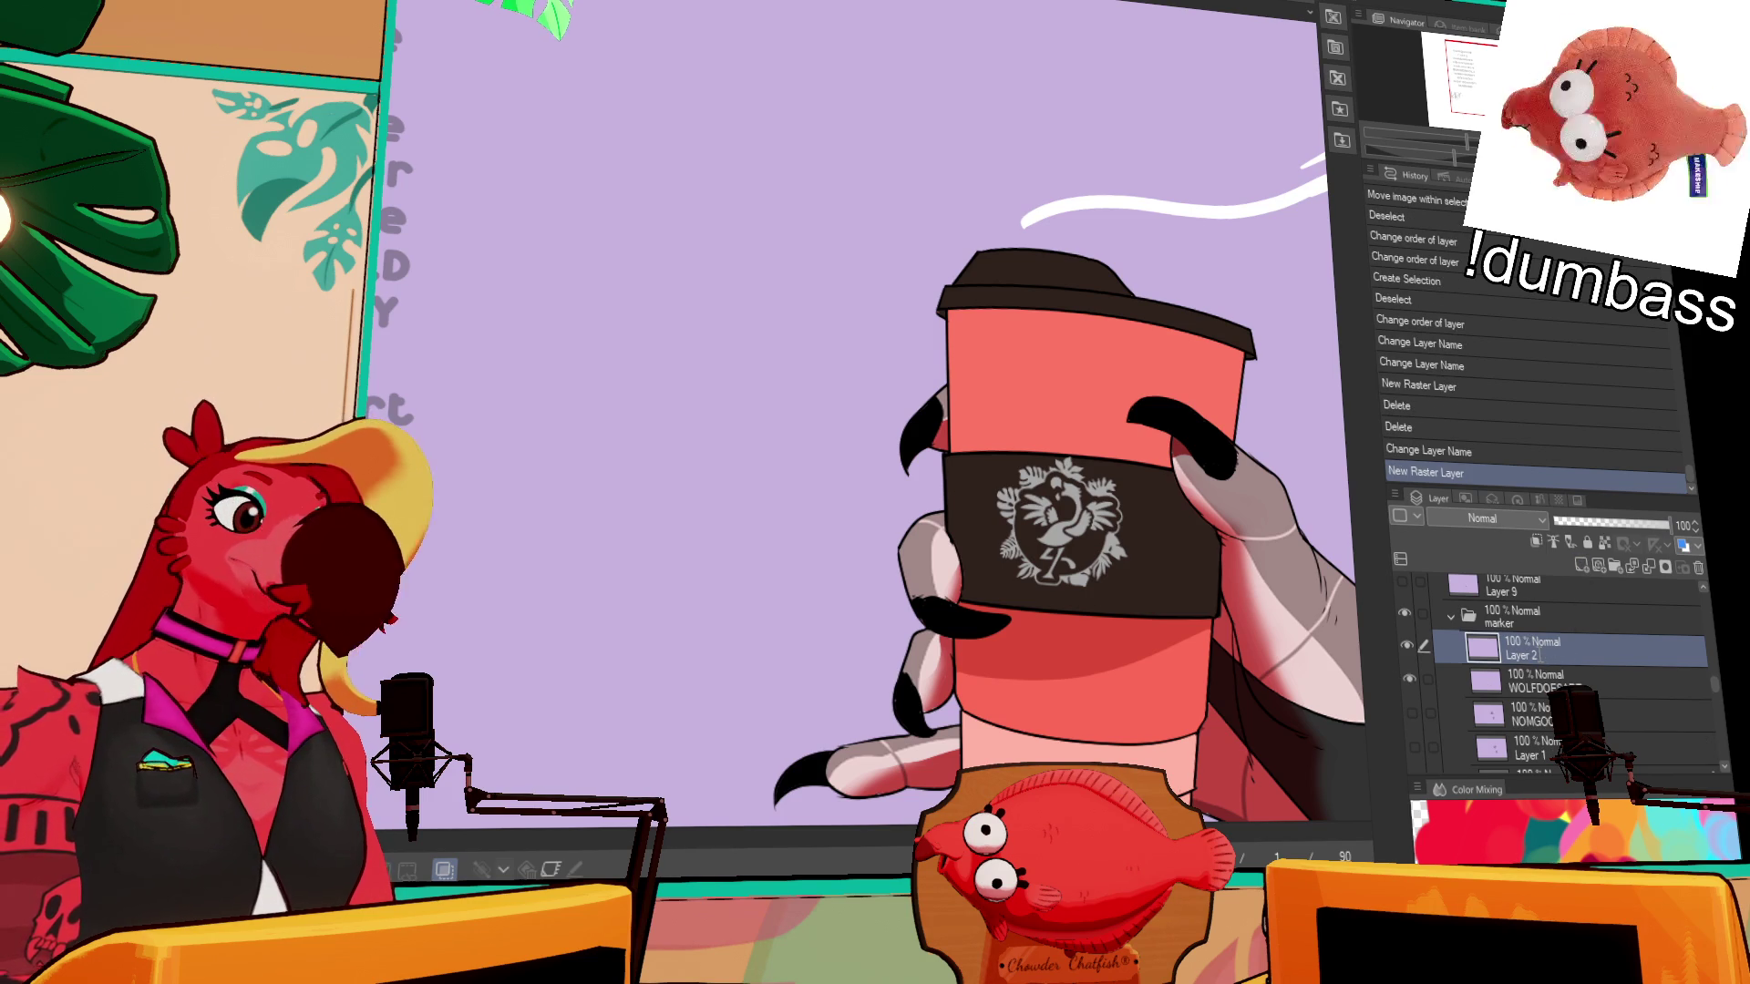
{"action": "type", "text": "humblebee"}
{"action": "key", "text": "Return"}
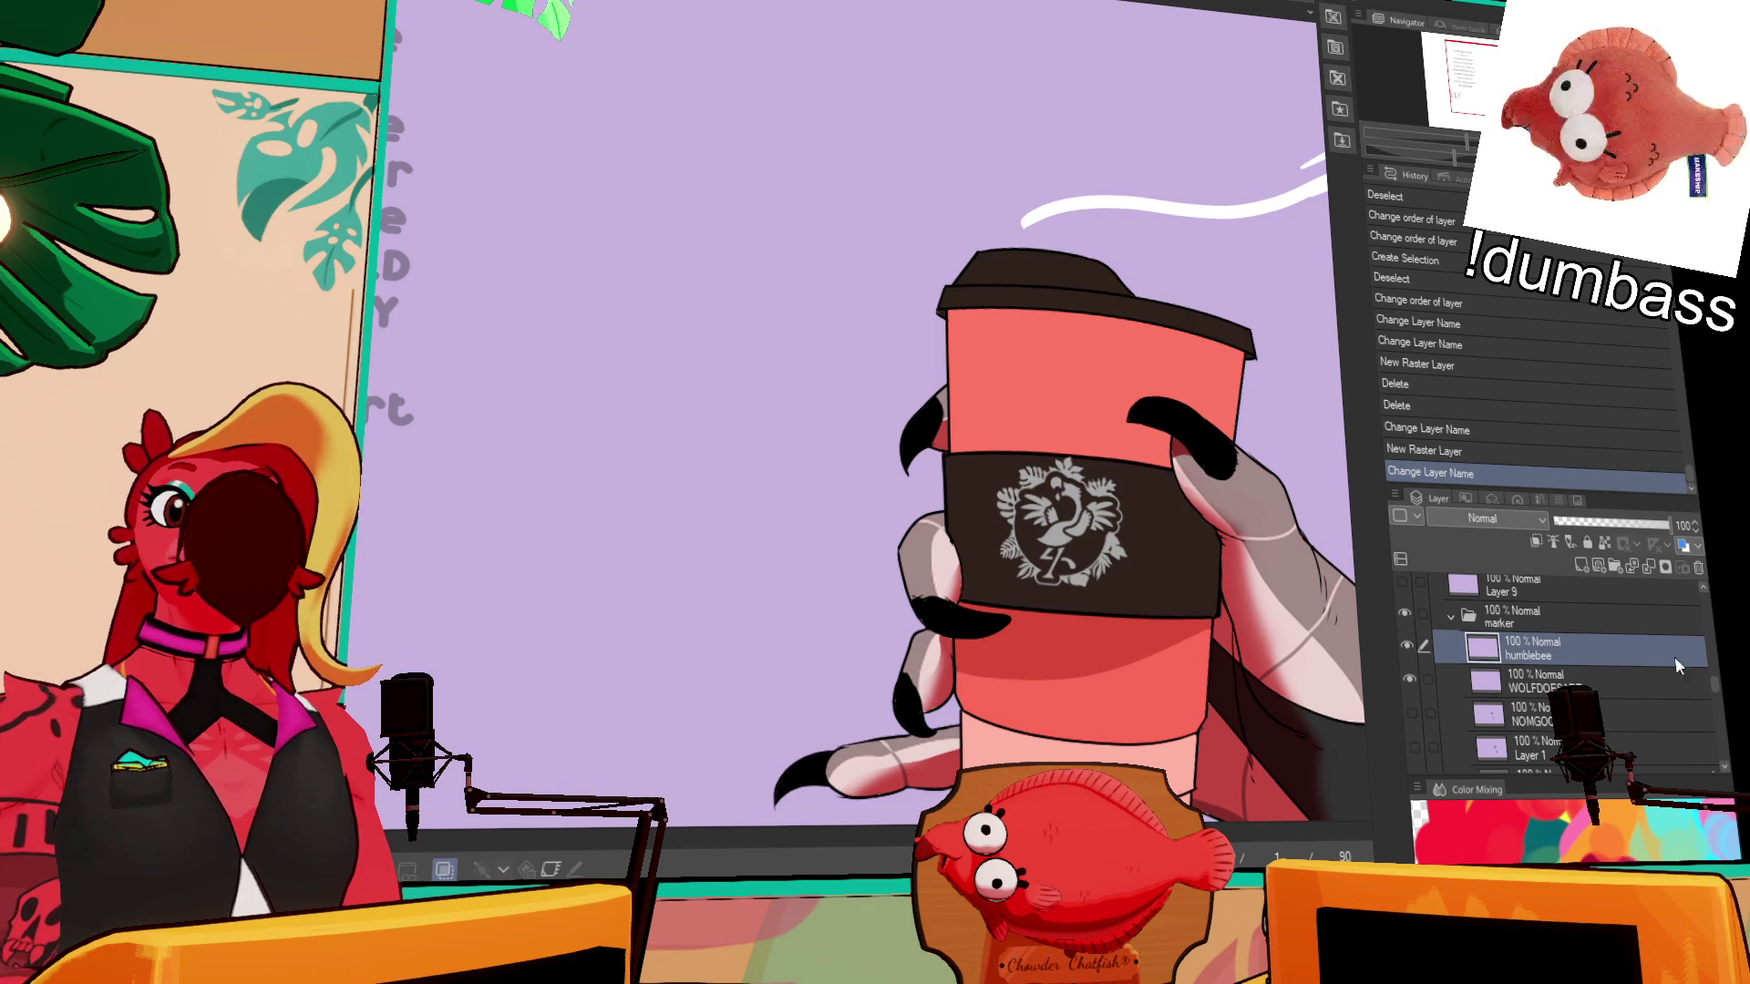
- Cycle through the Google Habit, Sunday and Husband doodles, ending with burgerbold shown
{"action": "left_click", "coordinate": [1458, 682]}
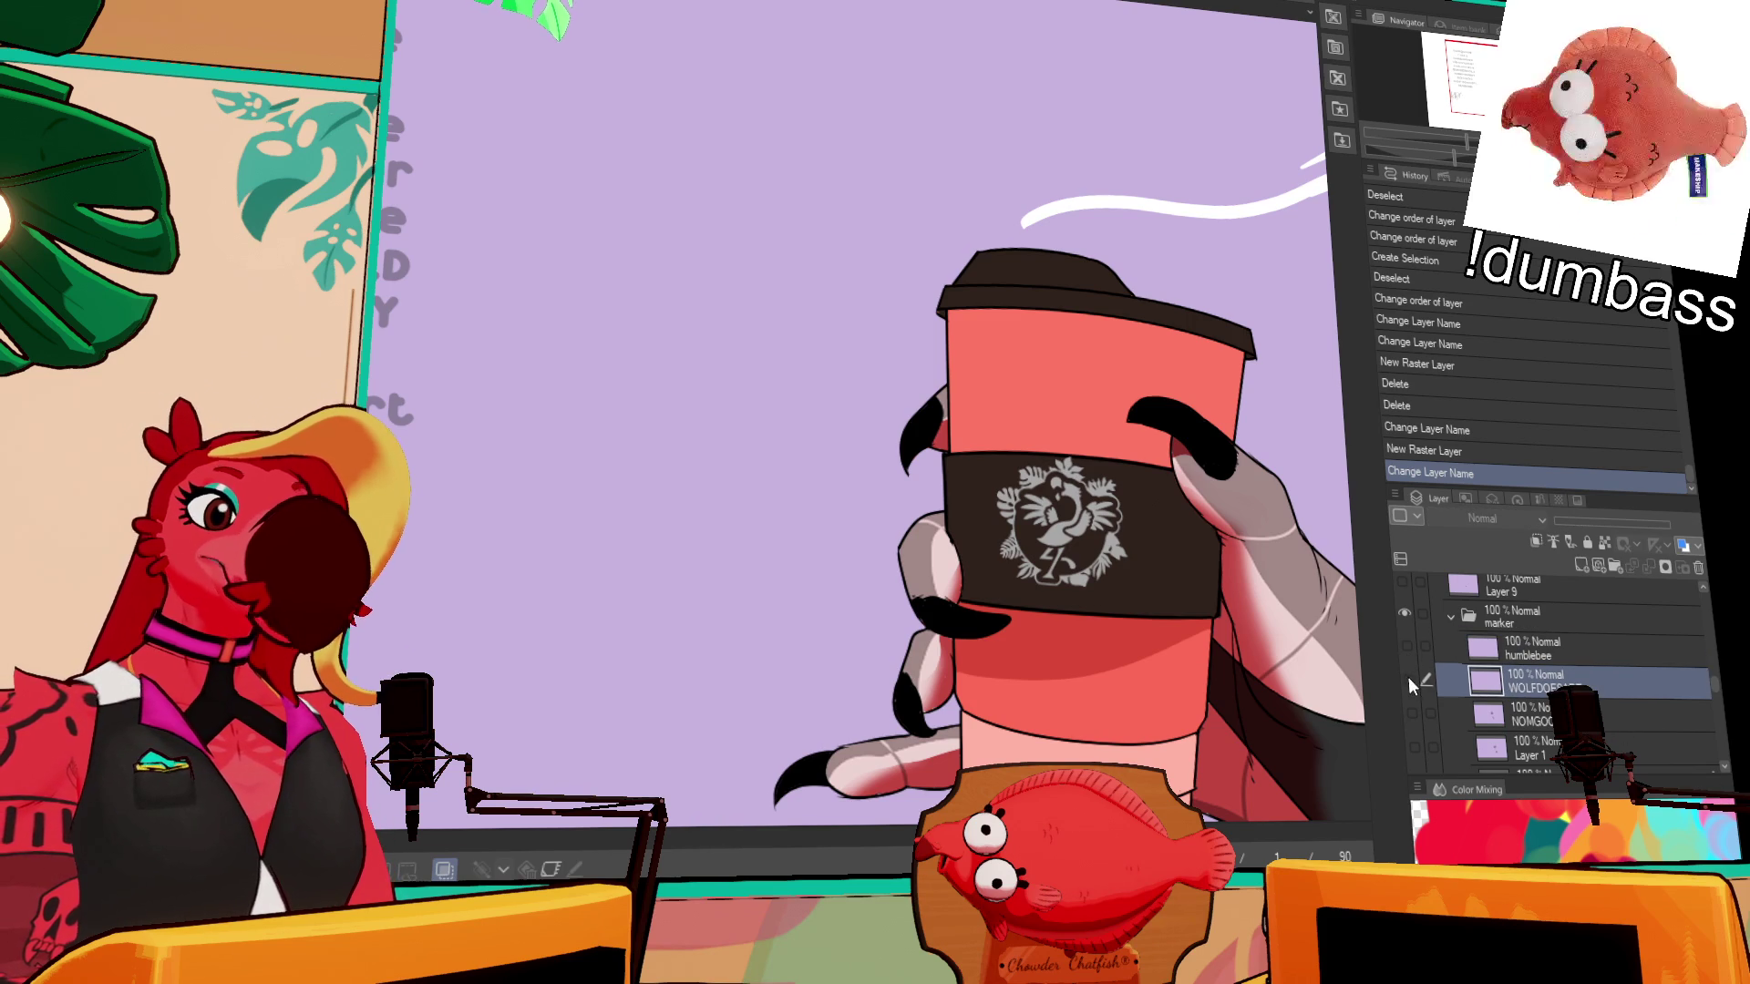
{"action": "scroll", "coordinate": [1408, 677], "scroll_direction": "down", "scroll_amount": 1}
{"action": "scroll", "coordinate": [1414, 691], "scroll_direction": "down", "scroll_amount": 3}
{"action": "left_click", "coordinate": [1413, 690]}
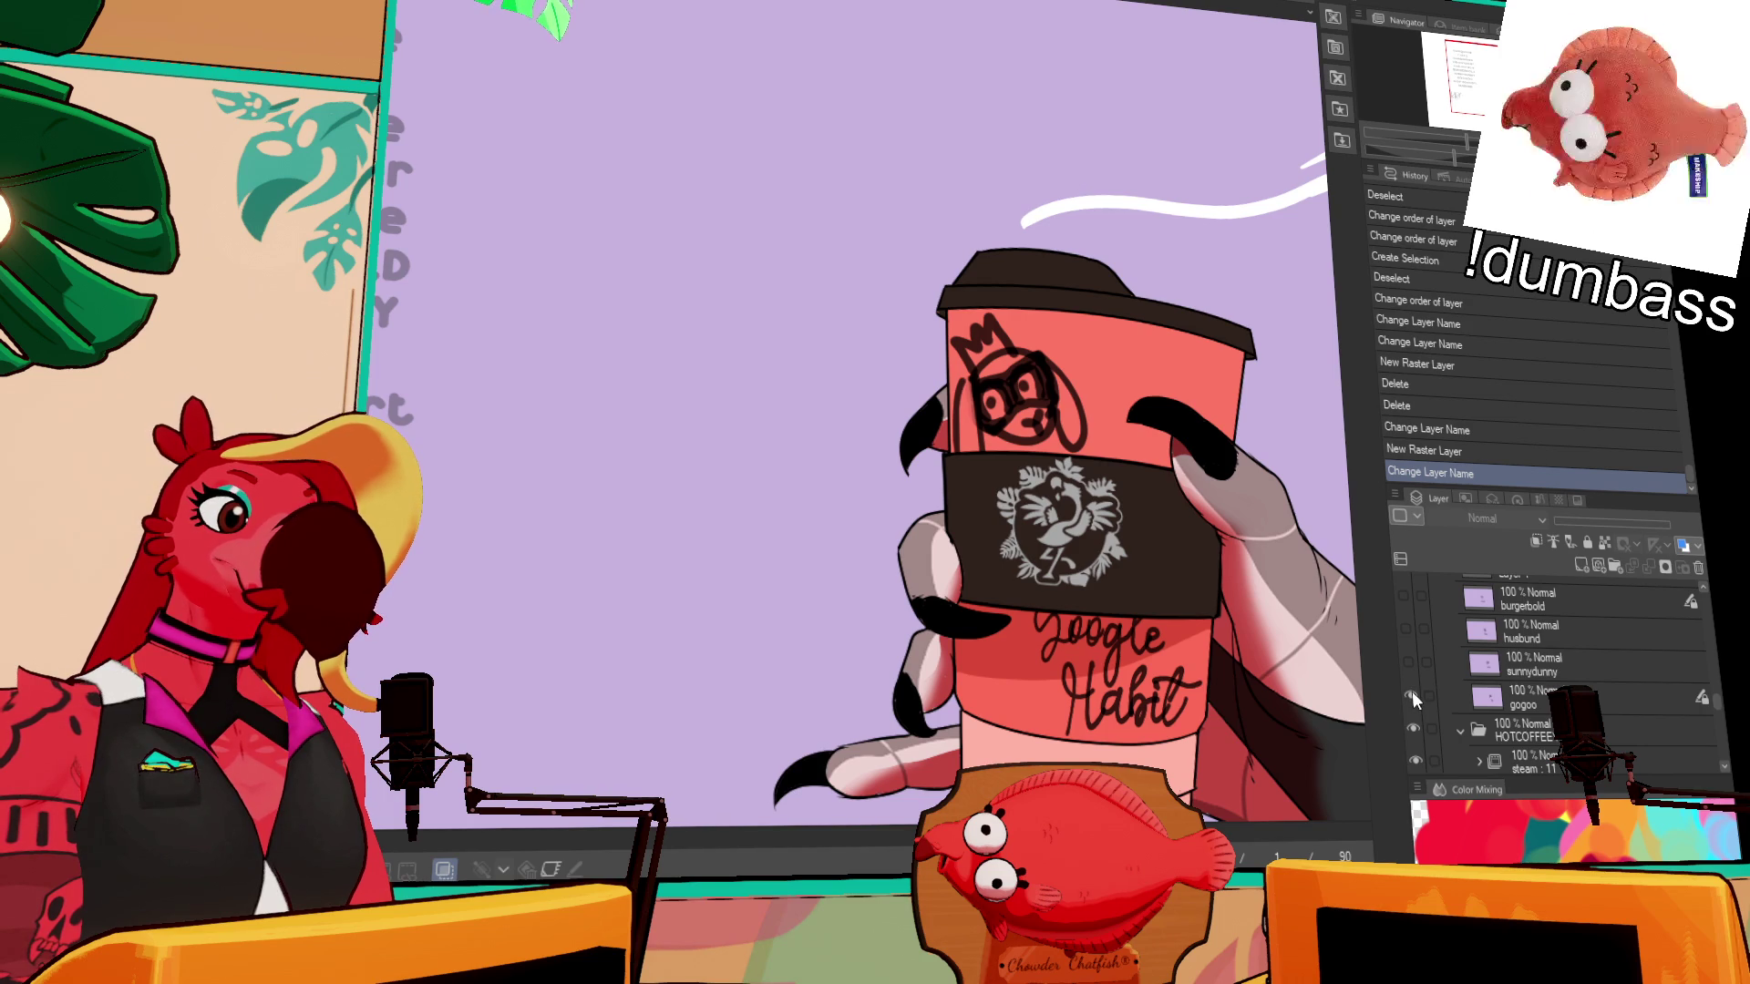
{"action": "left_click", "coordinate": [1413, 691]}
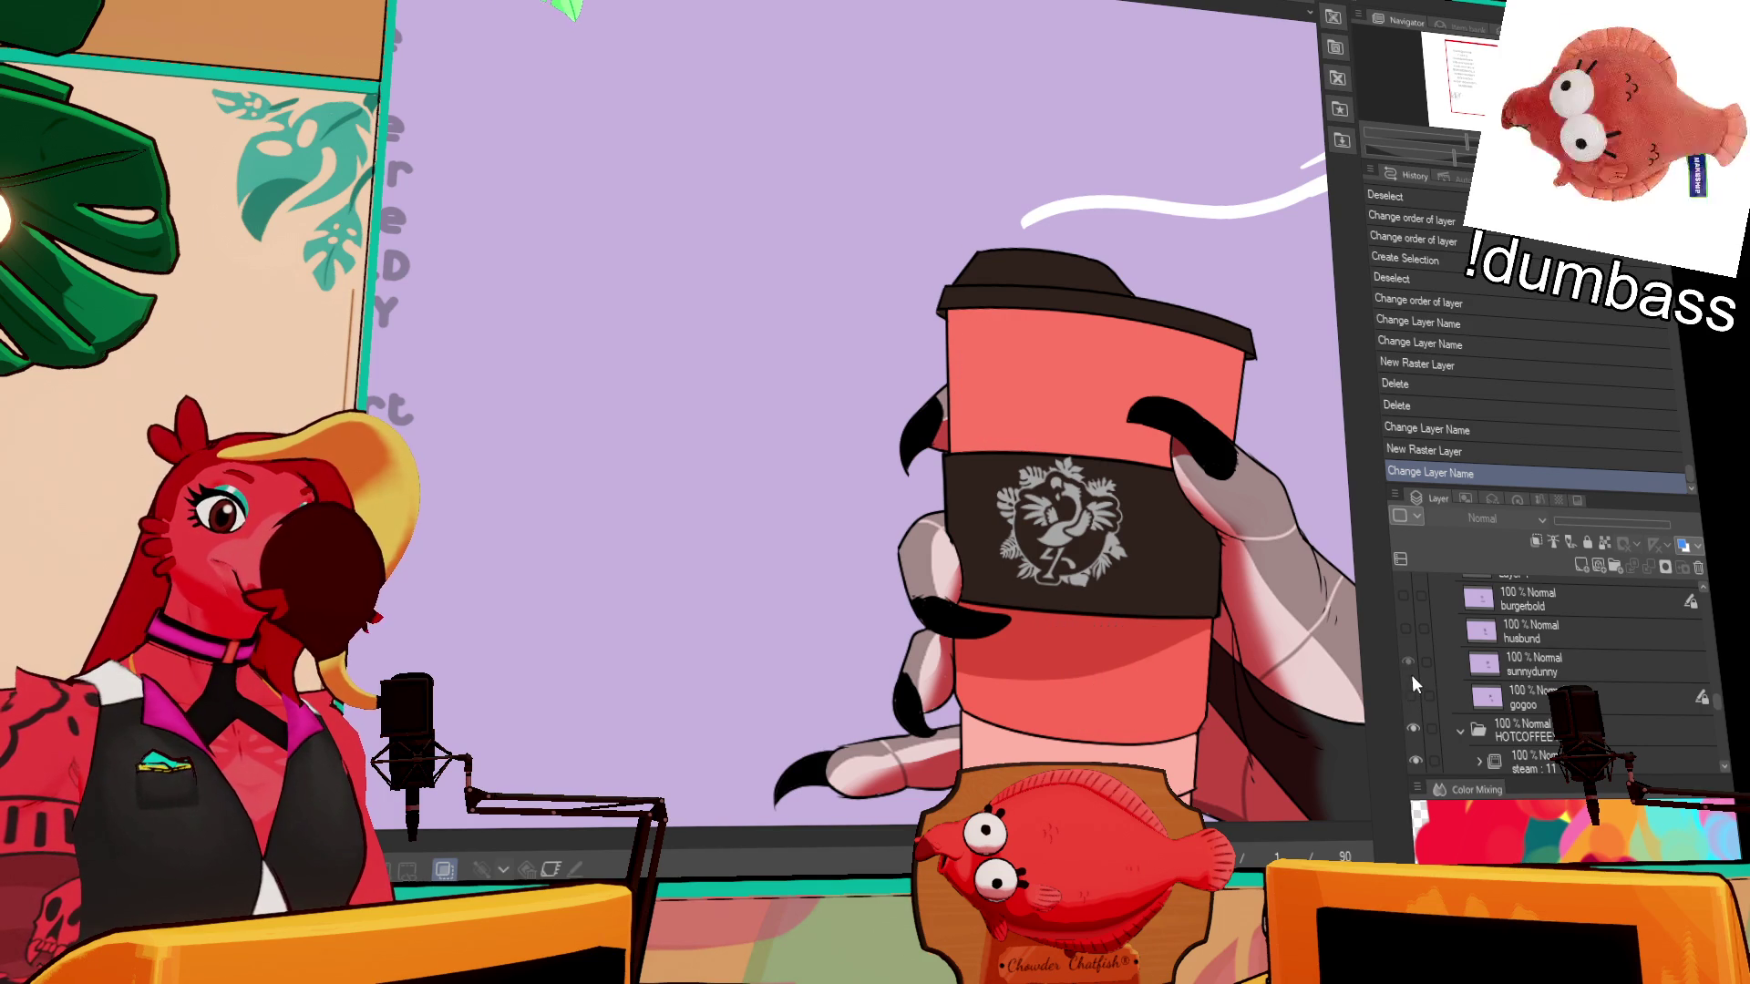
{"action": "left_click", "coordinate": [1412, 675]}
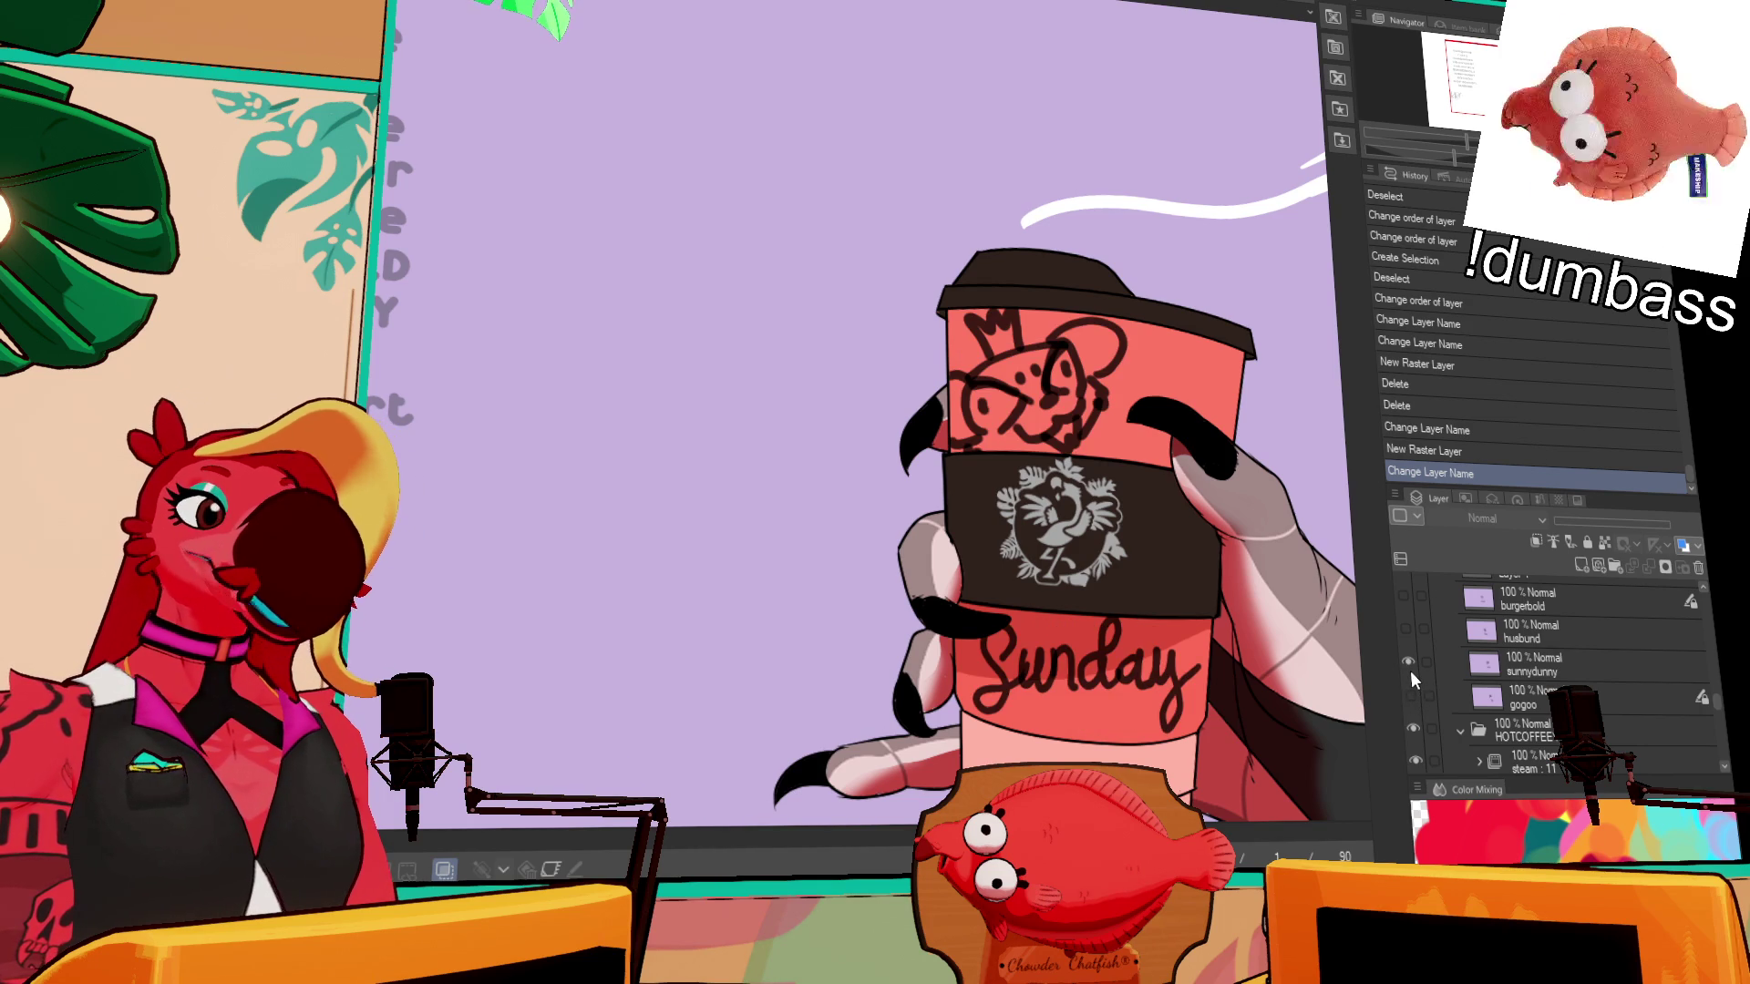
{"action": "left_click", "coordinate": [1409, 665]}
{"action": "left_click", "coordinate": [1408, 629]}
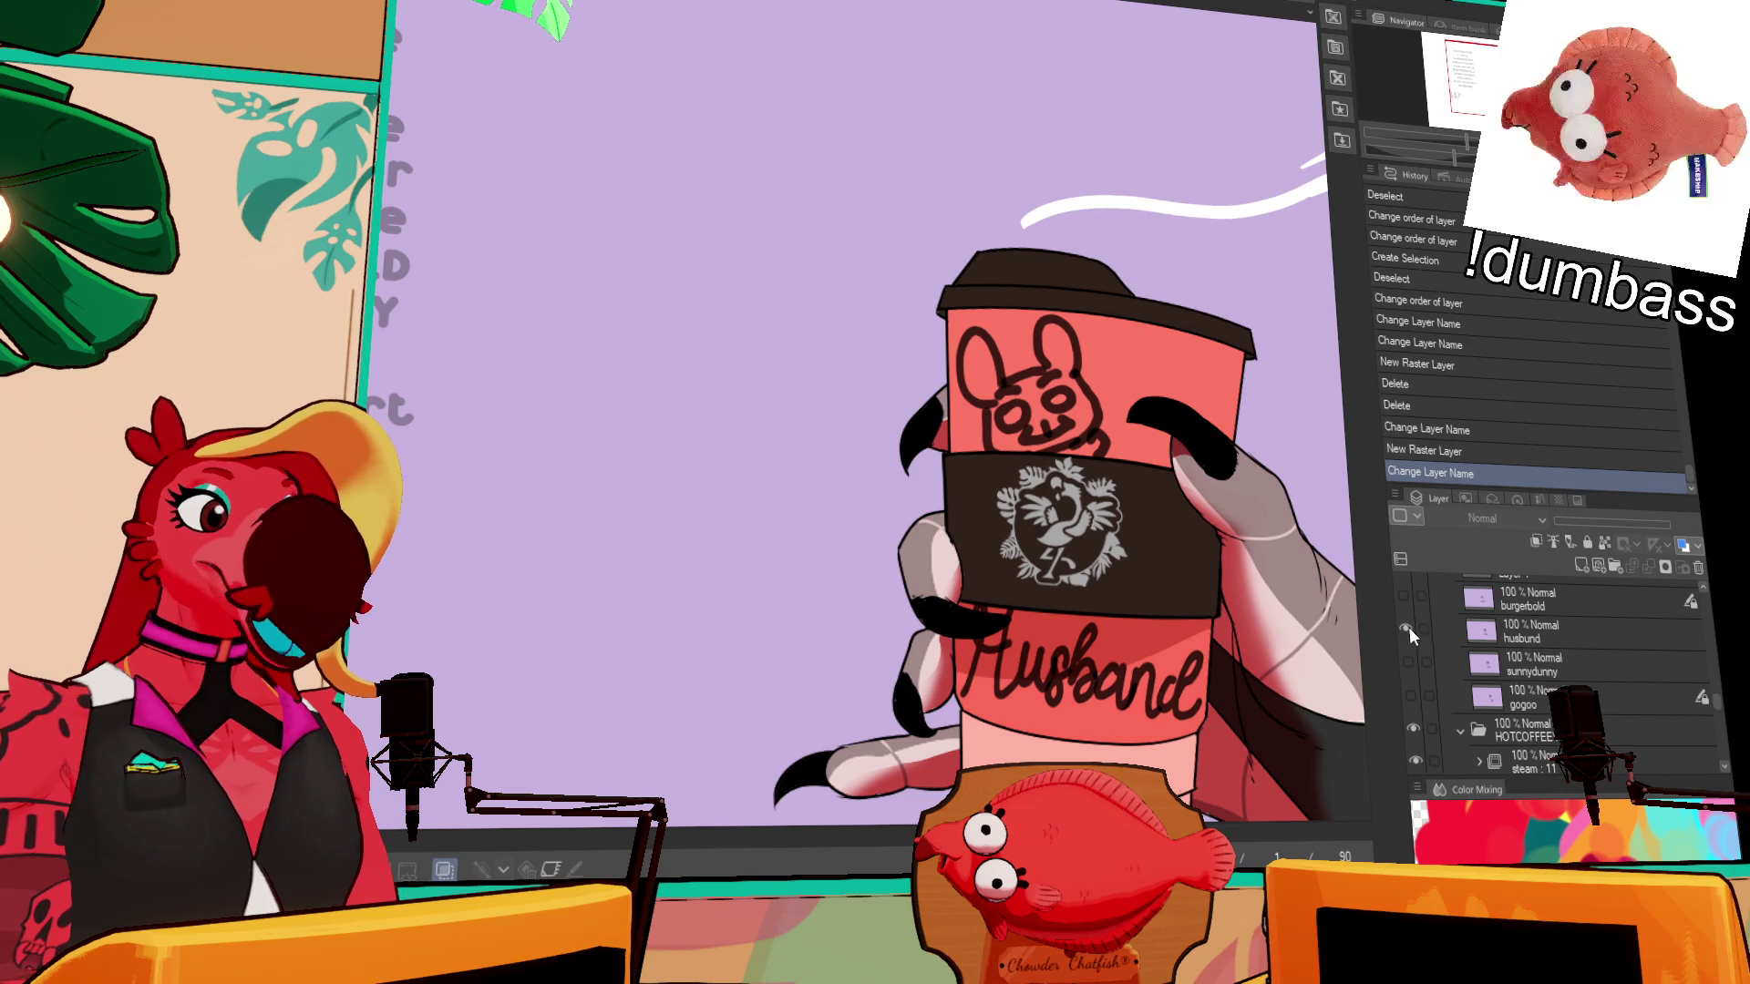
{"action": "left_click", "coordinate": [1409, 628]}
{"action": "left_click", "coordinate": [1409, 593]}
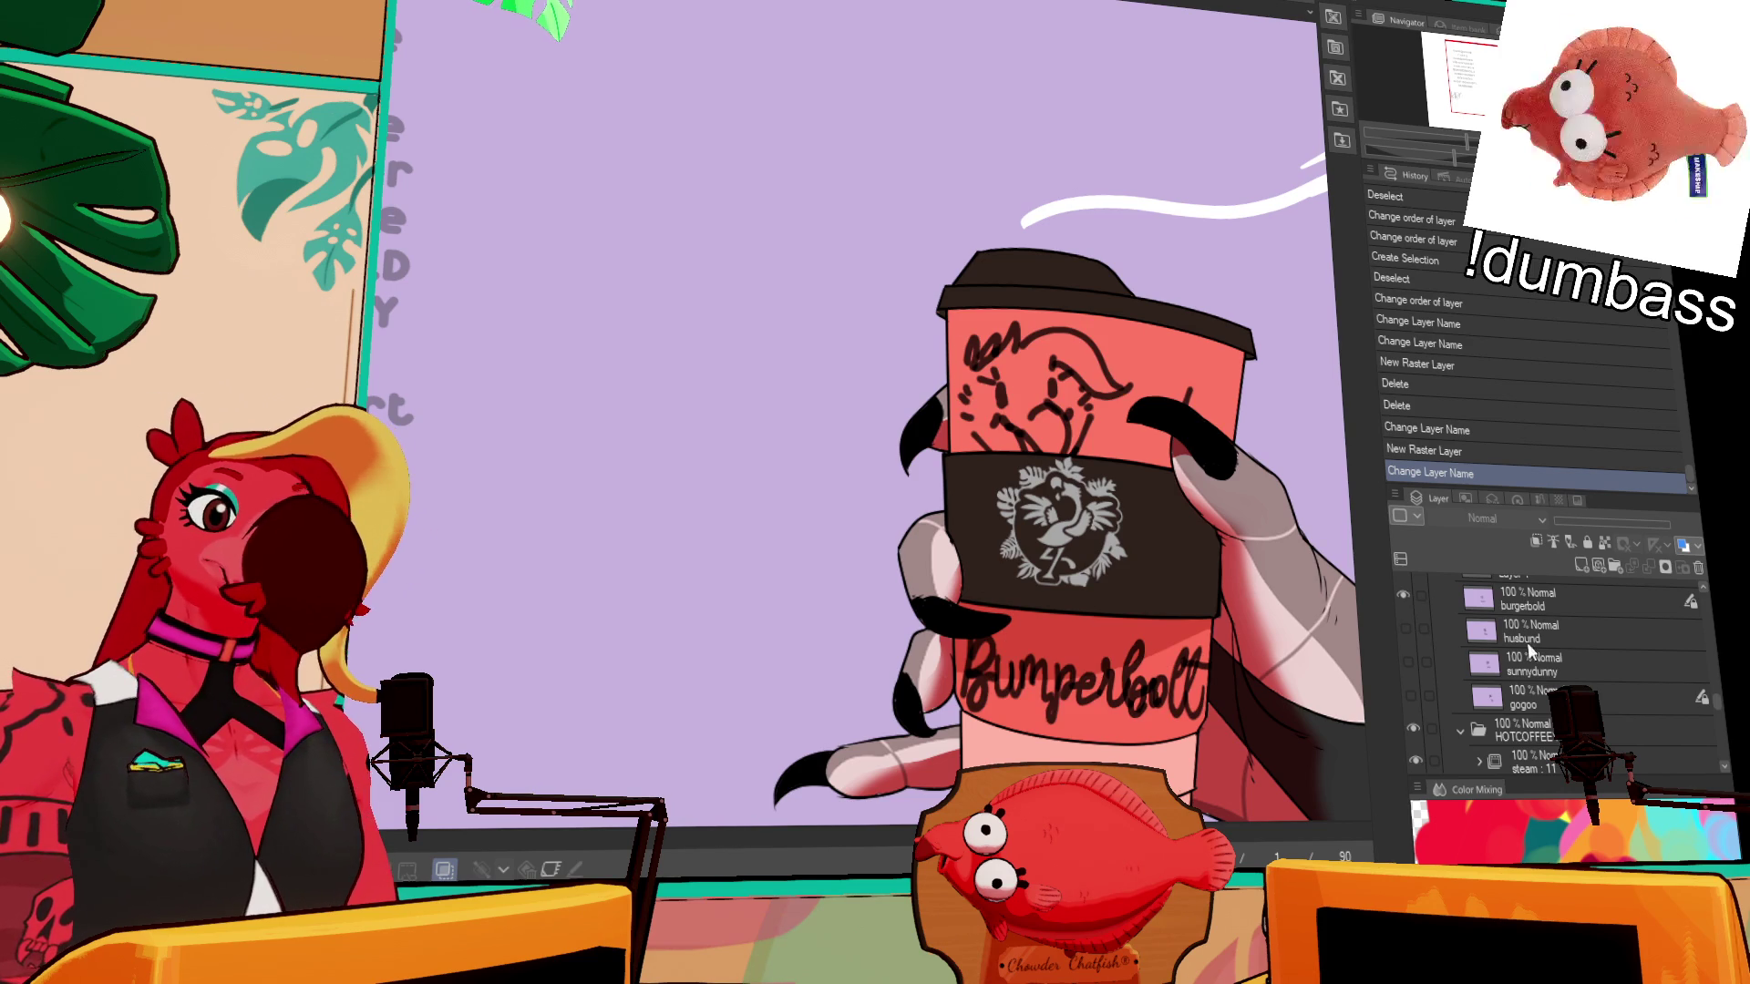
- Lasso the burgerbold doodle and try tilting it with Scale/Rotate, then cancel
{"action": "left_click", "coordinate": [1540, 599]}
{"action": "mouse_move", "coordinate": [1203, 370]}
{"action": "left_mouse_down"}
{"action": "mouse_move", "coordinate": [1157, 493]}
{"action": "mouse_move", "coordinate": [1212, 366]}
{"action": "left_mouse_up"}
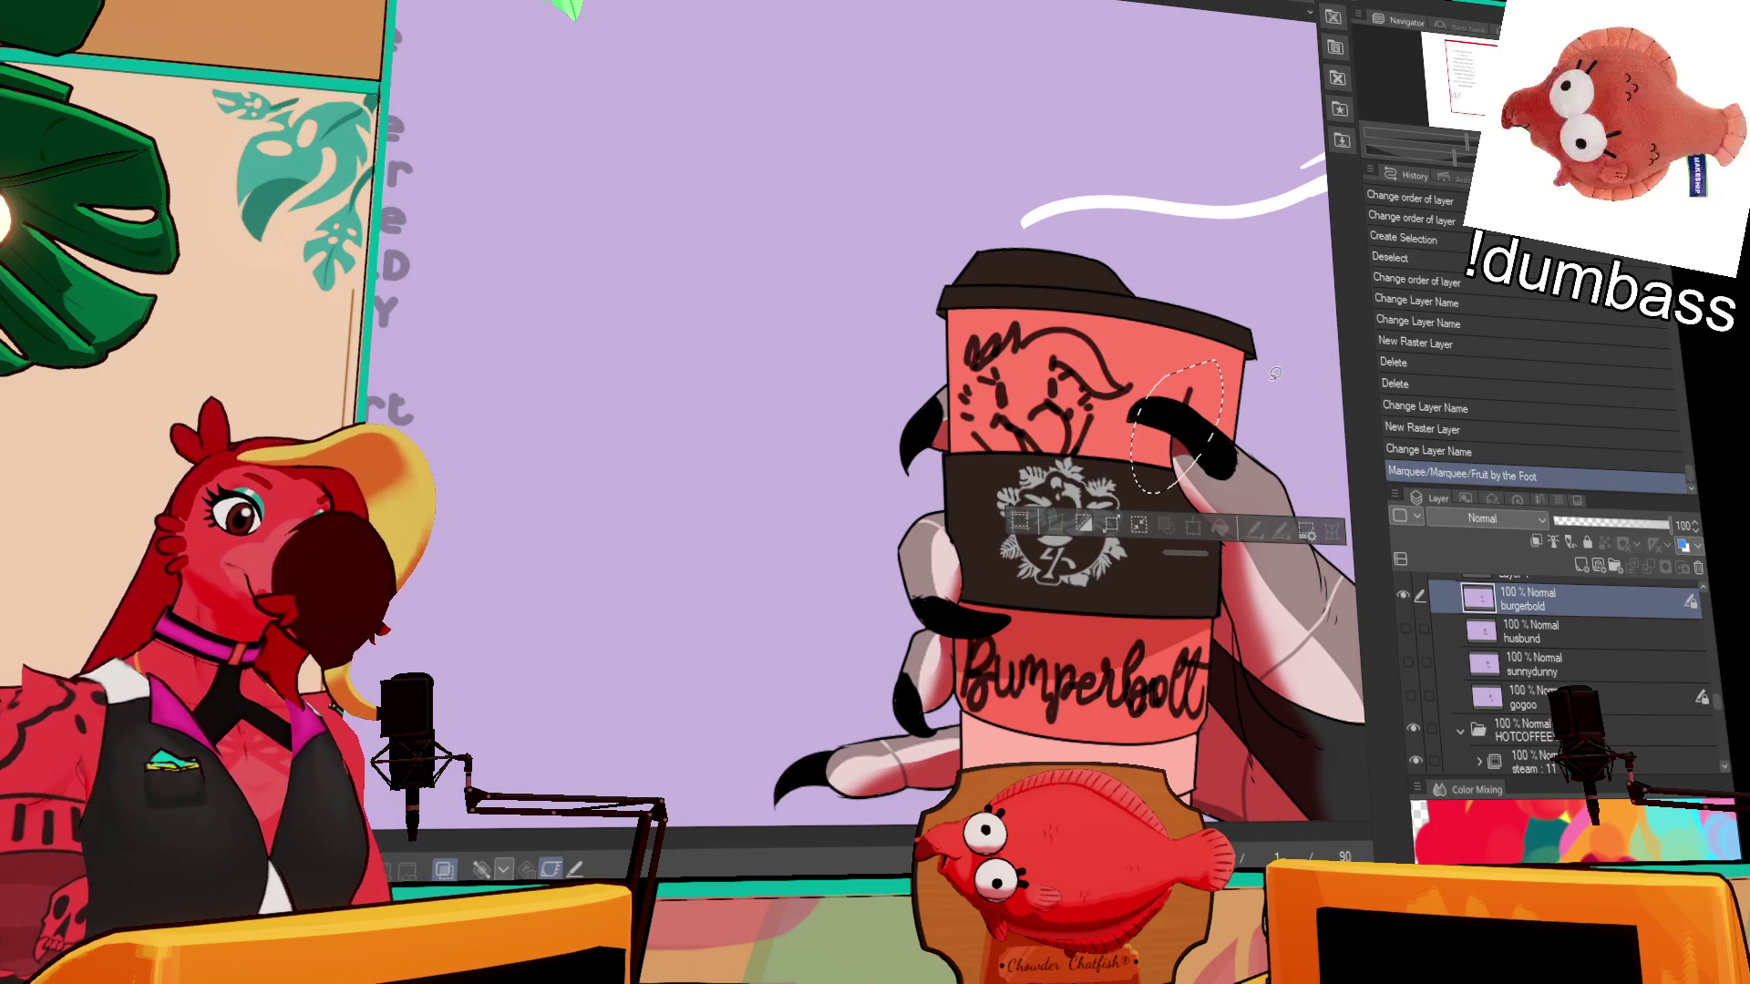
{"action": "key", "text": "ctrl+d"}
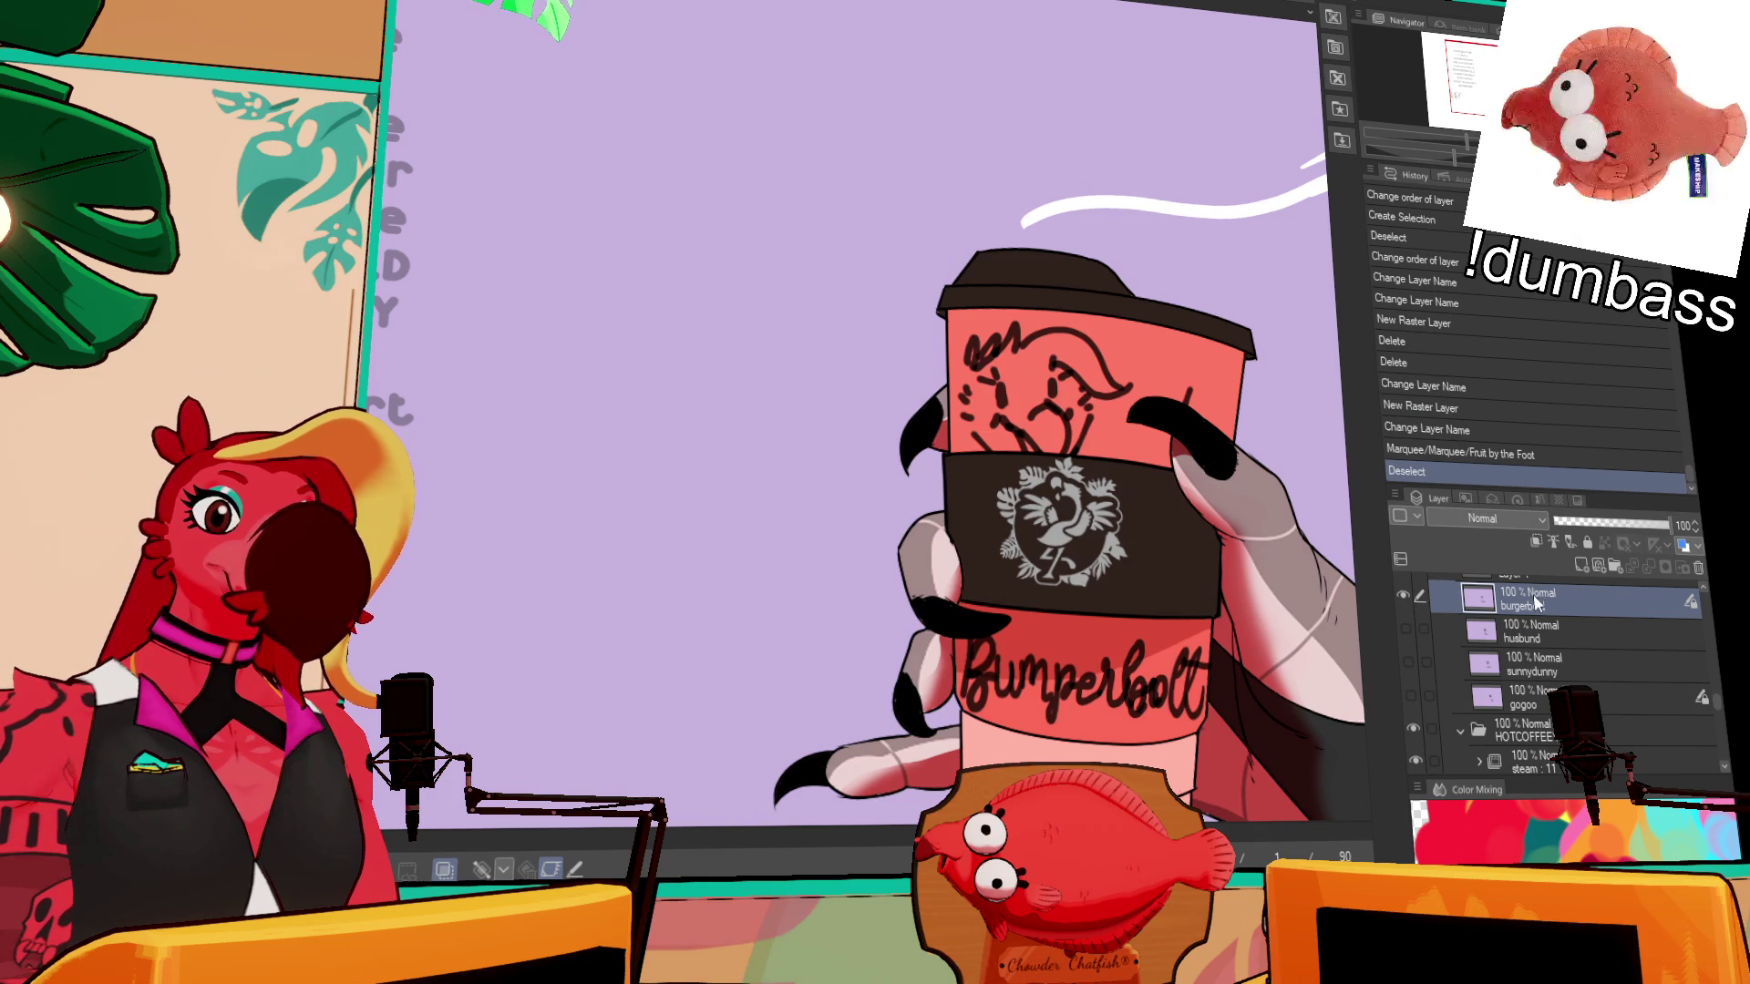
{"action": "left_click", "coordinate": [553, 874]}
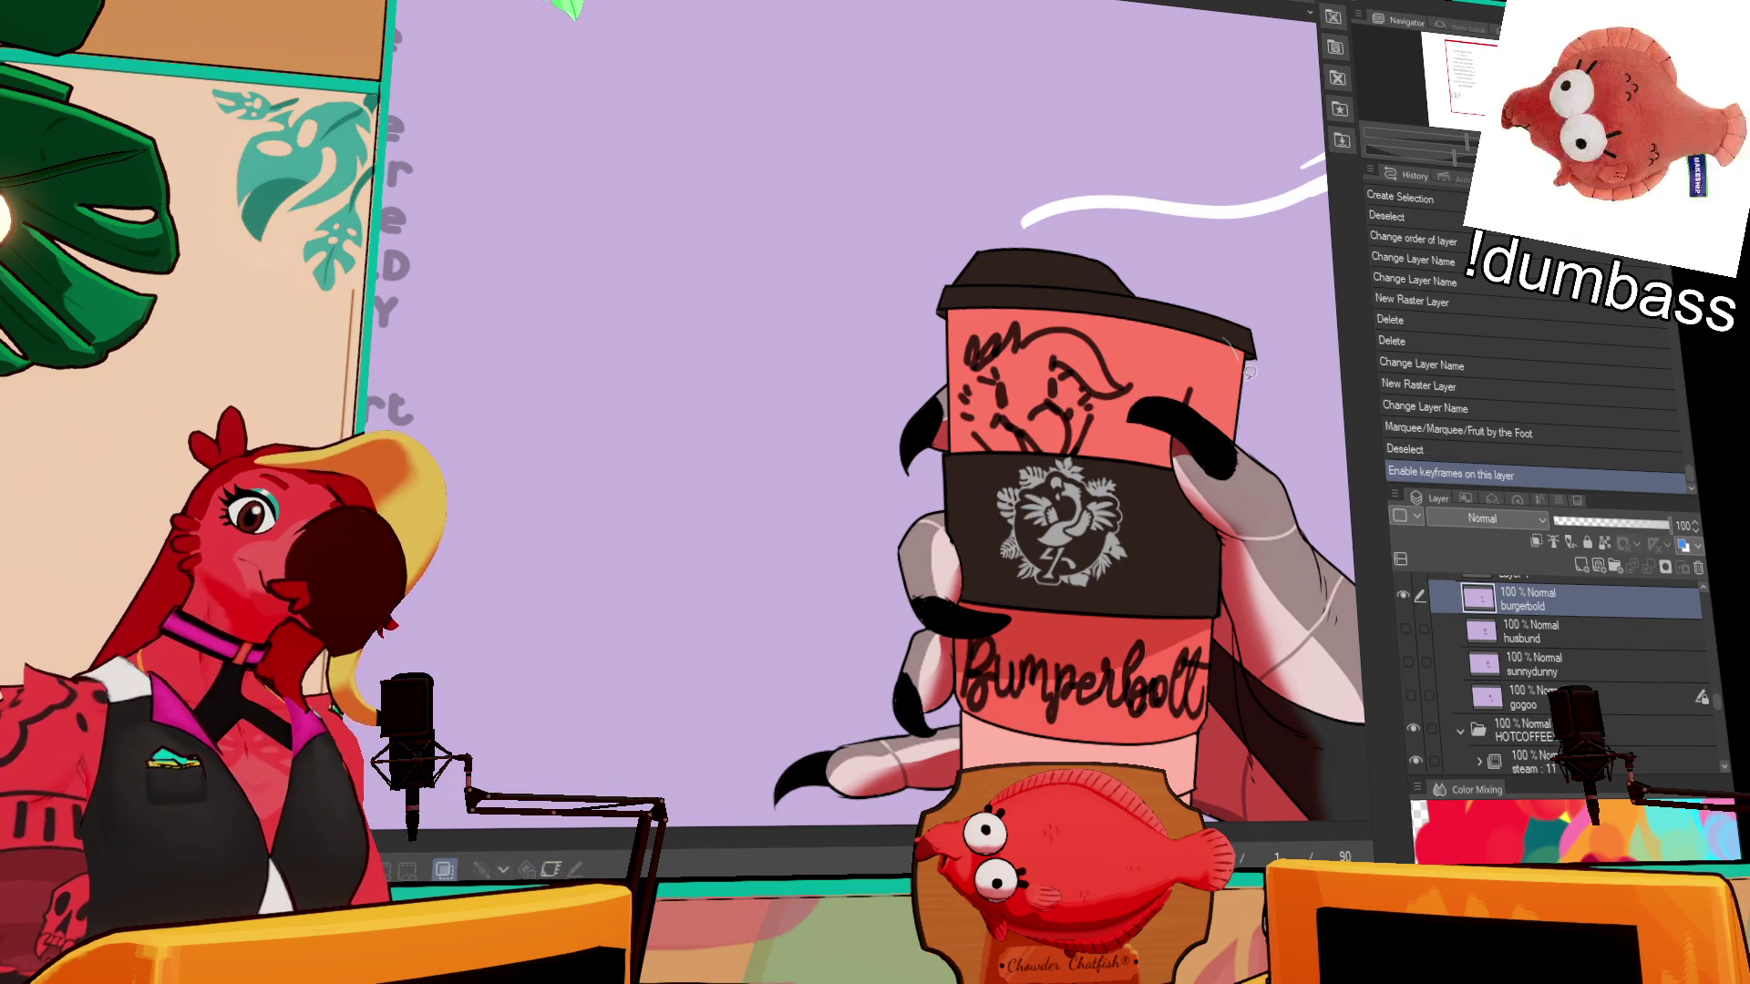
{"action": "left_click_drag", "start_coordinate": [1231, 349], "coordinate": [1139, 503]}
{"action": "key", "text": "Delete"}
{"action": "key", "text": "ctrl+d"}
{"action": "mouse_move", "coordinate": [1153, 308]}
{"action": "left_mouse_down"}
{"action": "mouse_move", "coordinate": [1104, 497]}
{"action": "mouse_move", "coordinate": [966, 282]}
{"action": "left_mouse_up"}
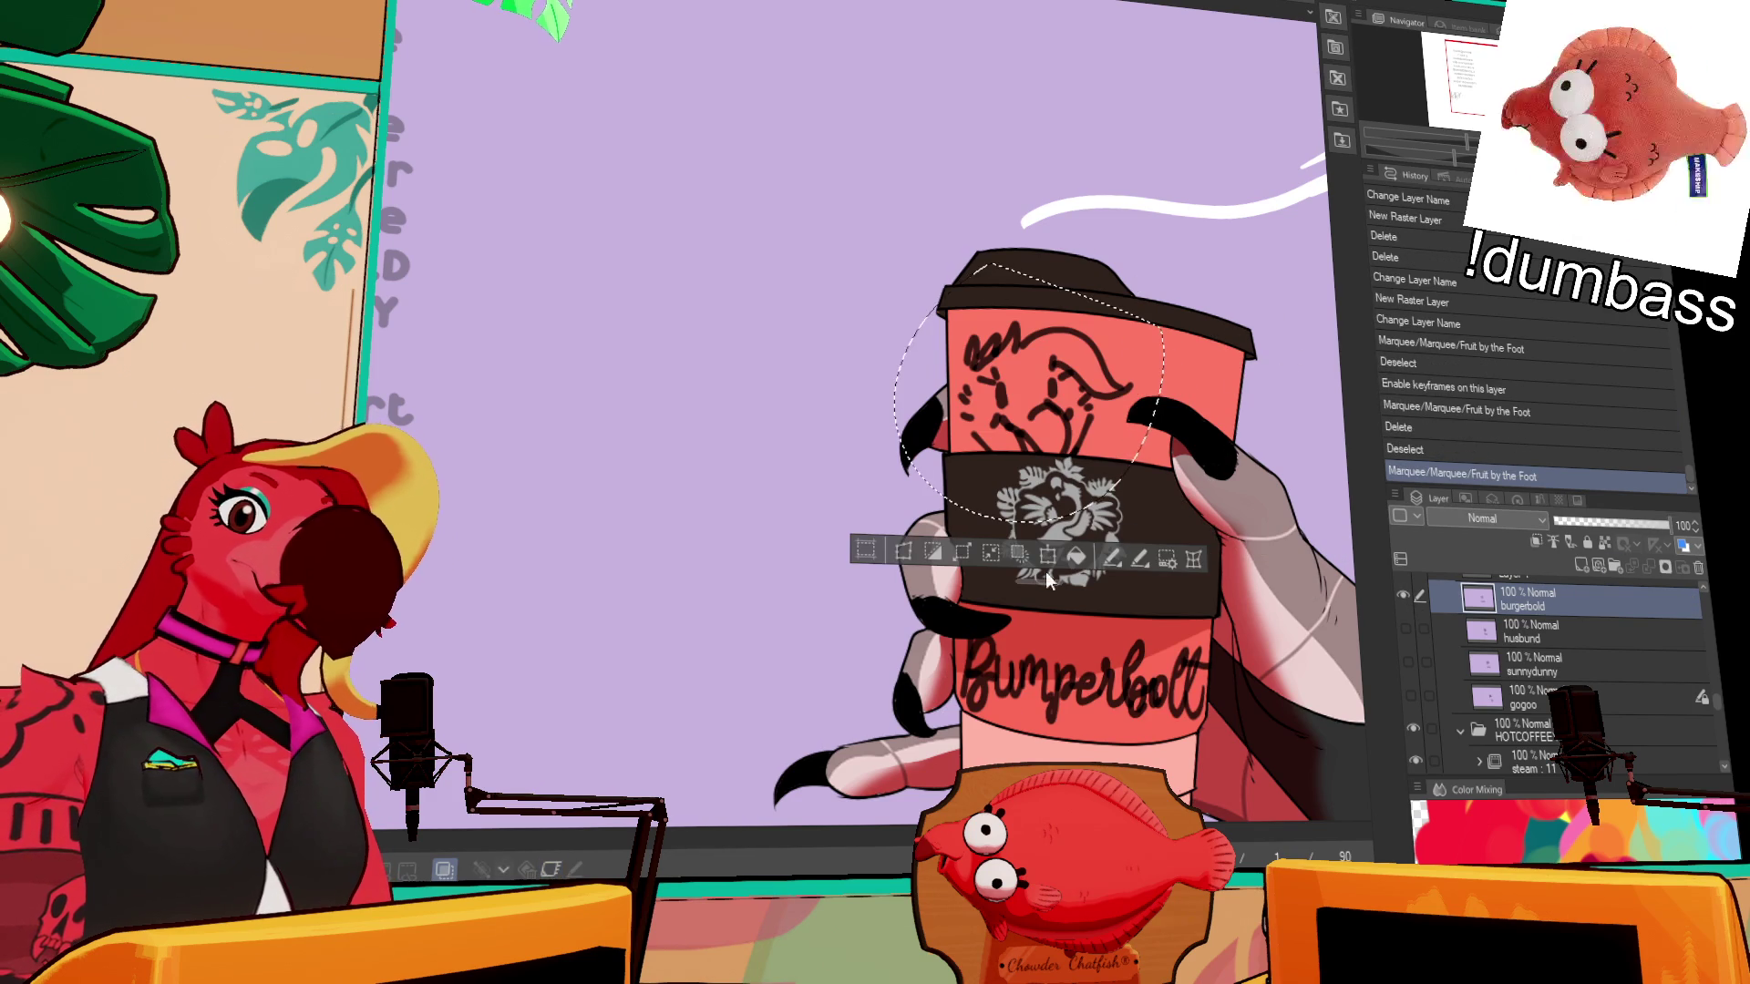
{"action": "left_click", "coordinate": [1195, 562]}
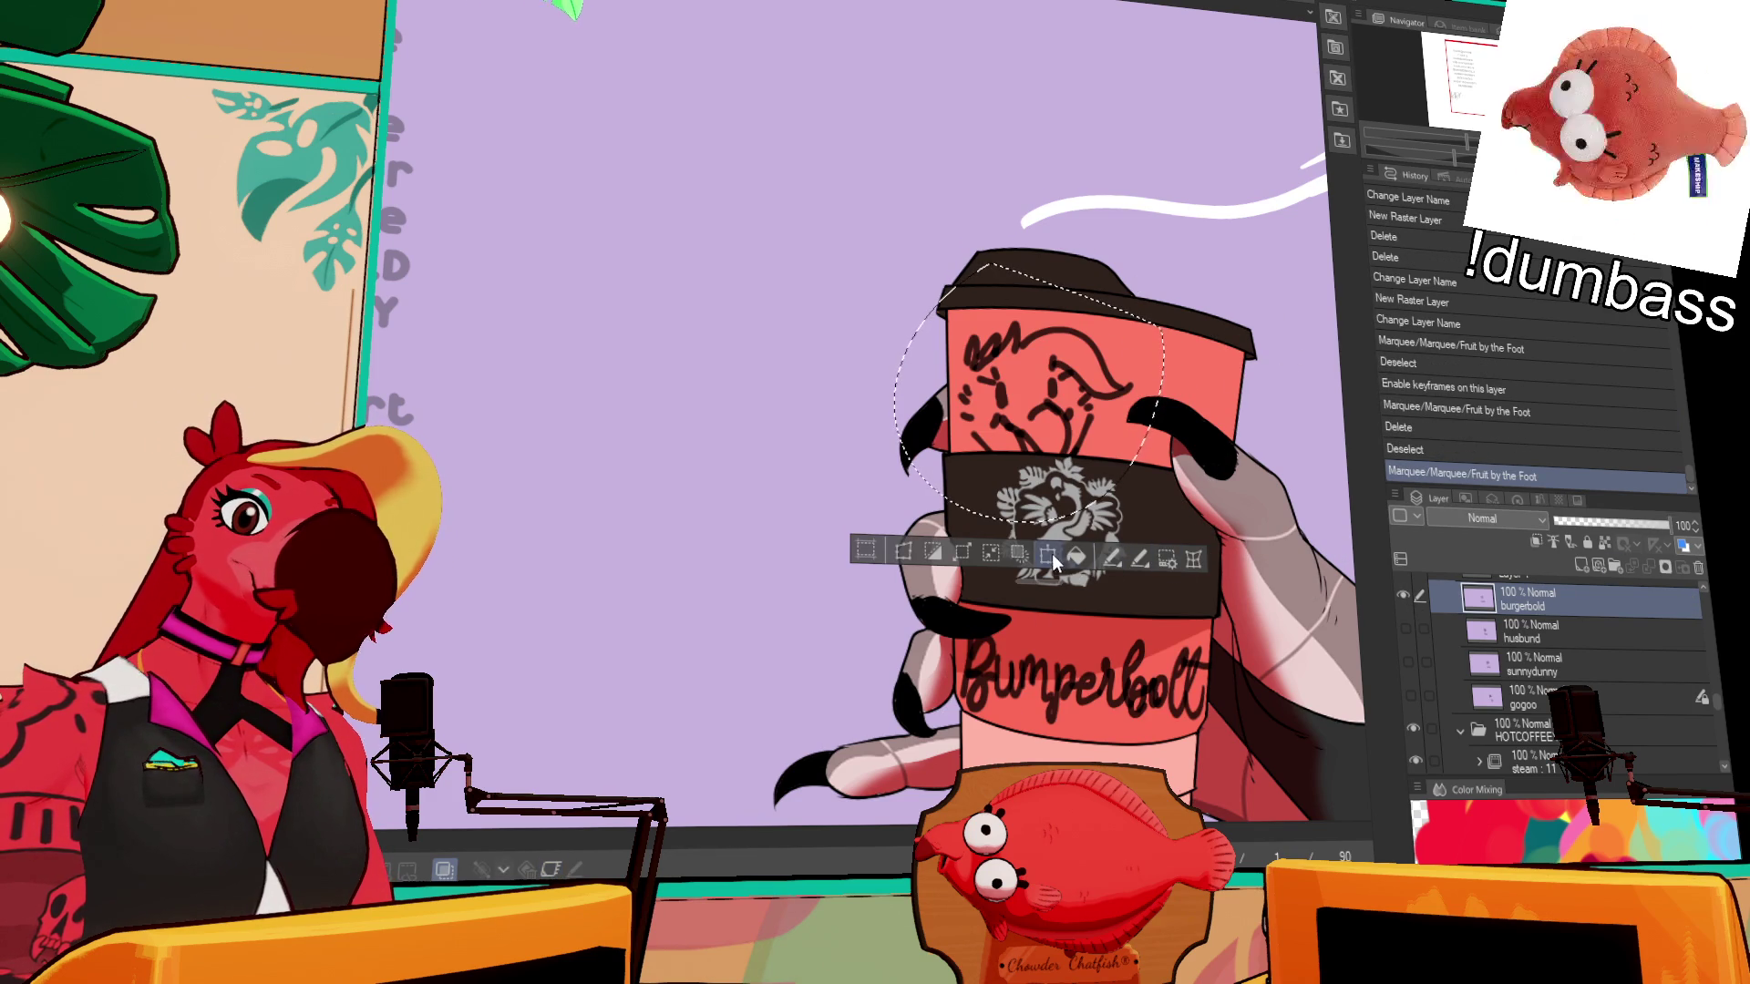
{"action": "left_click_drag", "start_coordinate": [1138, 467], "coordinate": [1121, 460]}
{"action": "key", "text": "Escape"}
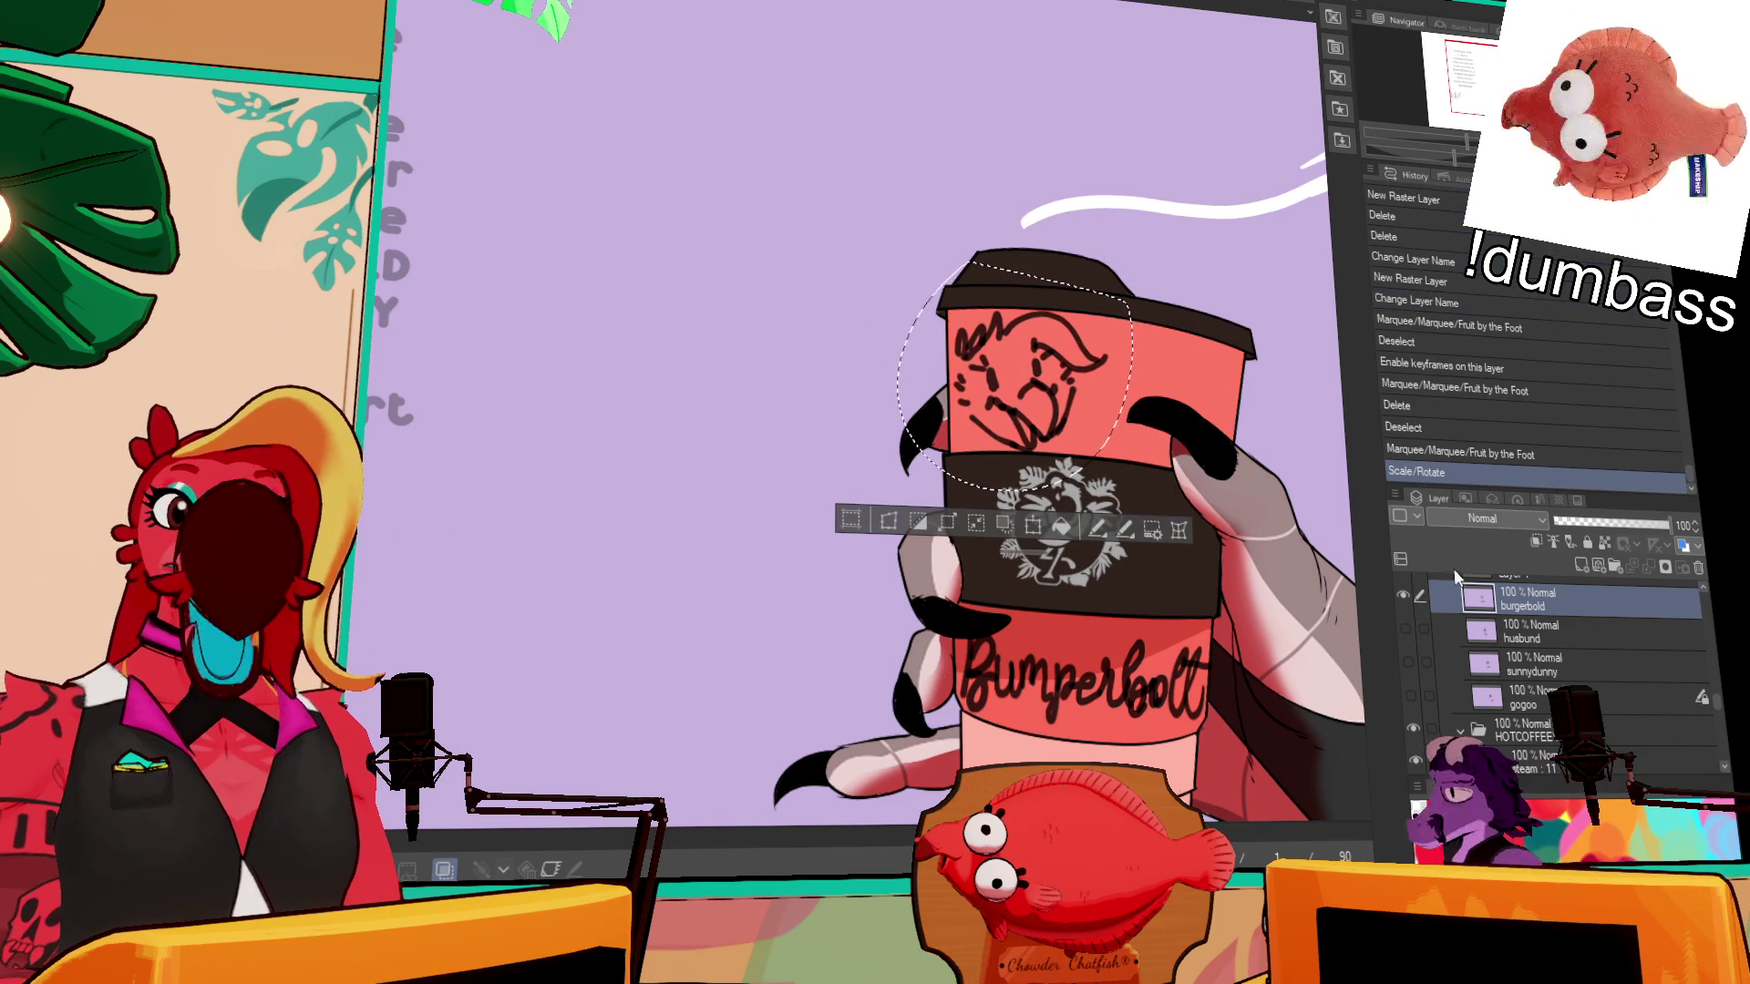
- Hide the burgerbold doodle and show Layer 1's face sketch with 'her' lettering
{"action": "left_click", "coordinate": [1567, 629]}
{"action": "left_click", "coordinate": [1403, 594]}
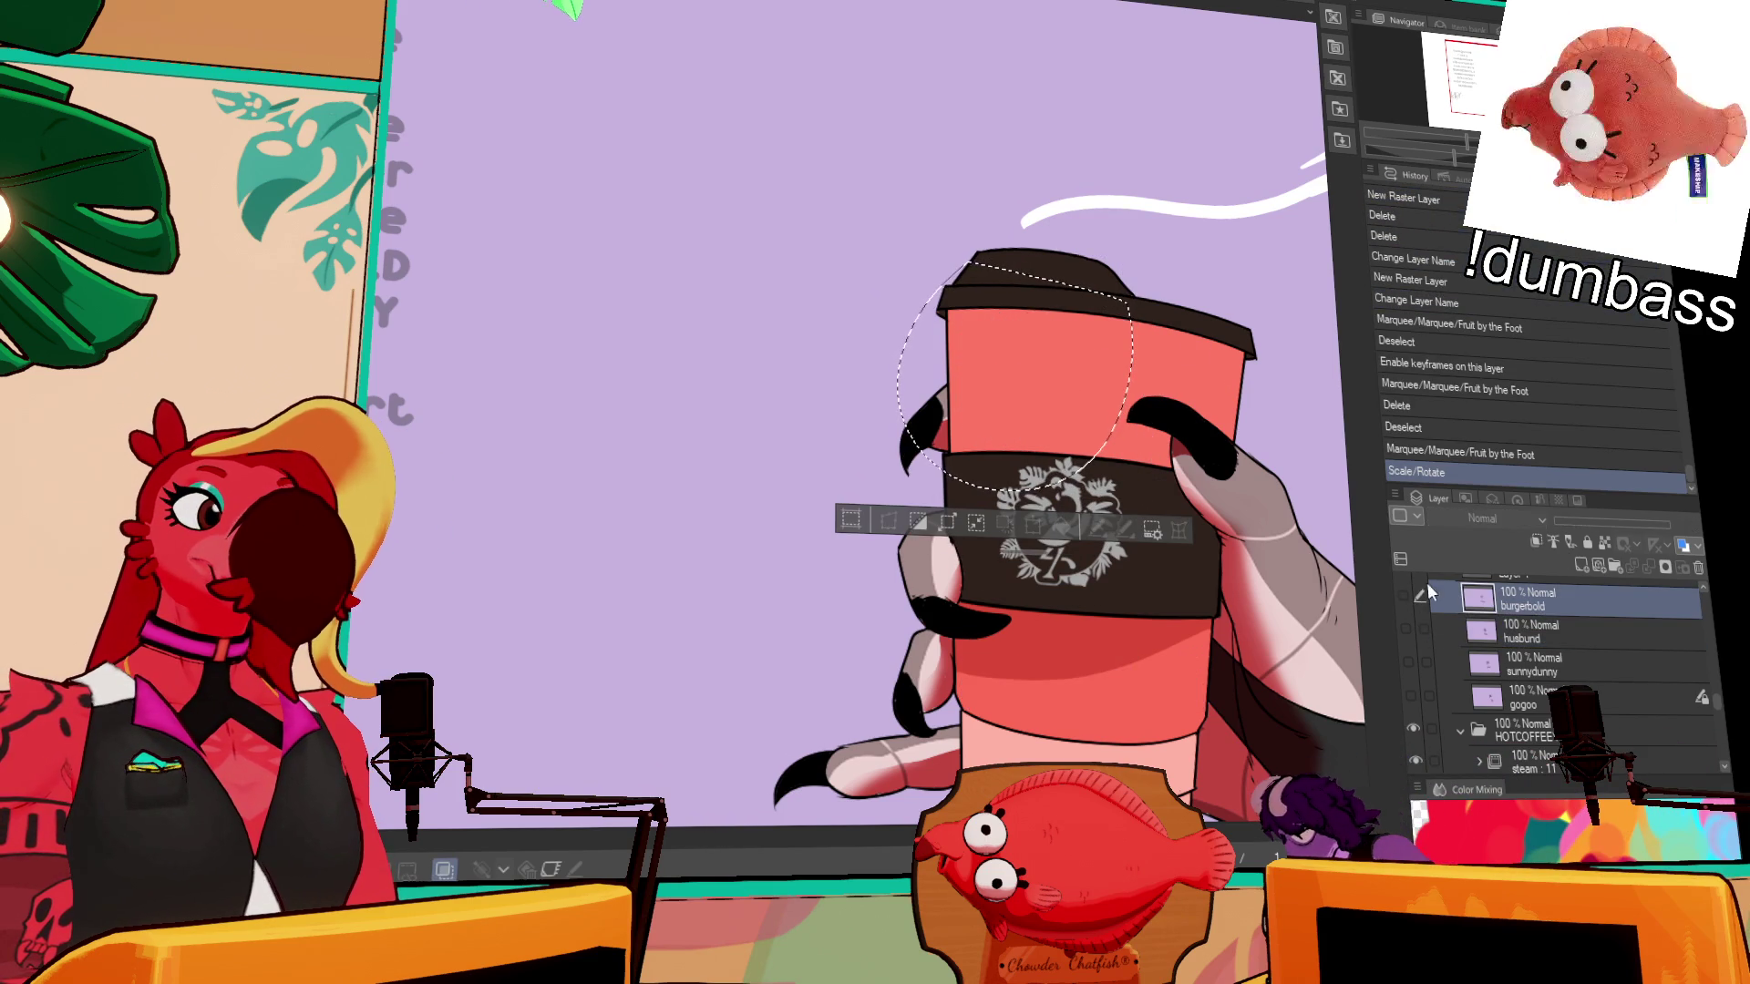
{"action": "left_click", "coordinate": [1440, 602]}
{"action": "scroll", "coordinate": [1721, 711], "scroll_direction": "up", "scroll_amount": 1}
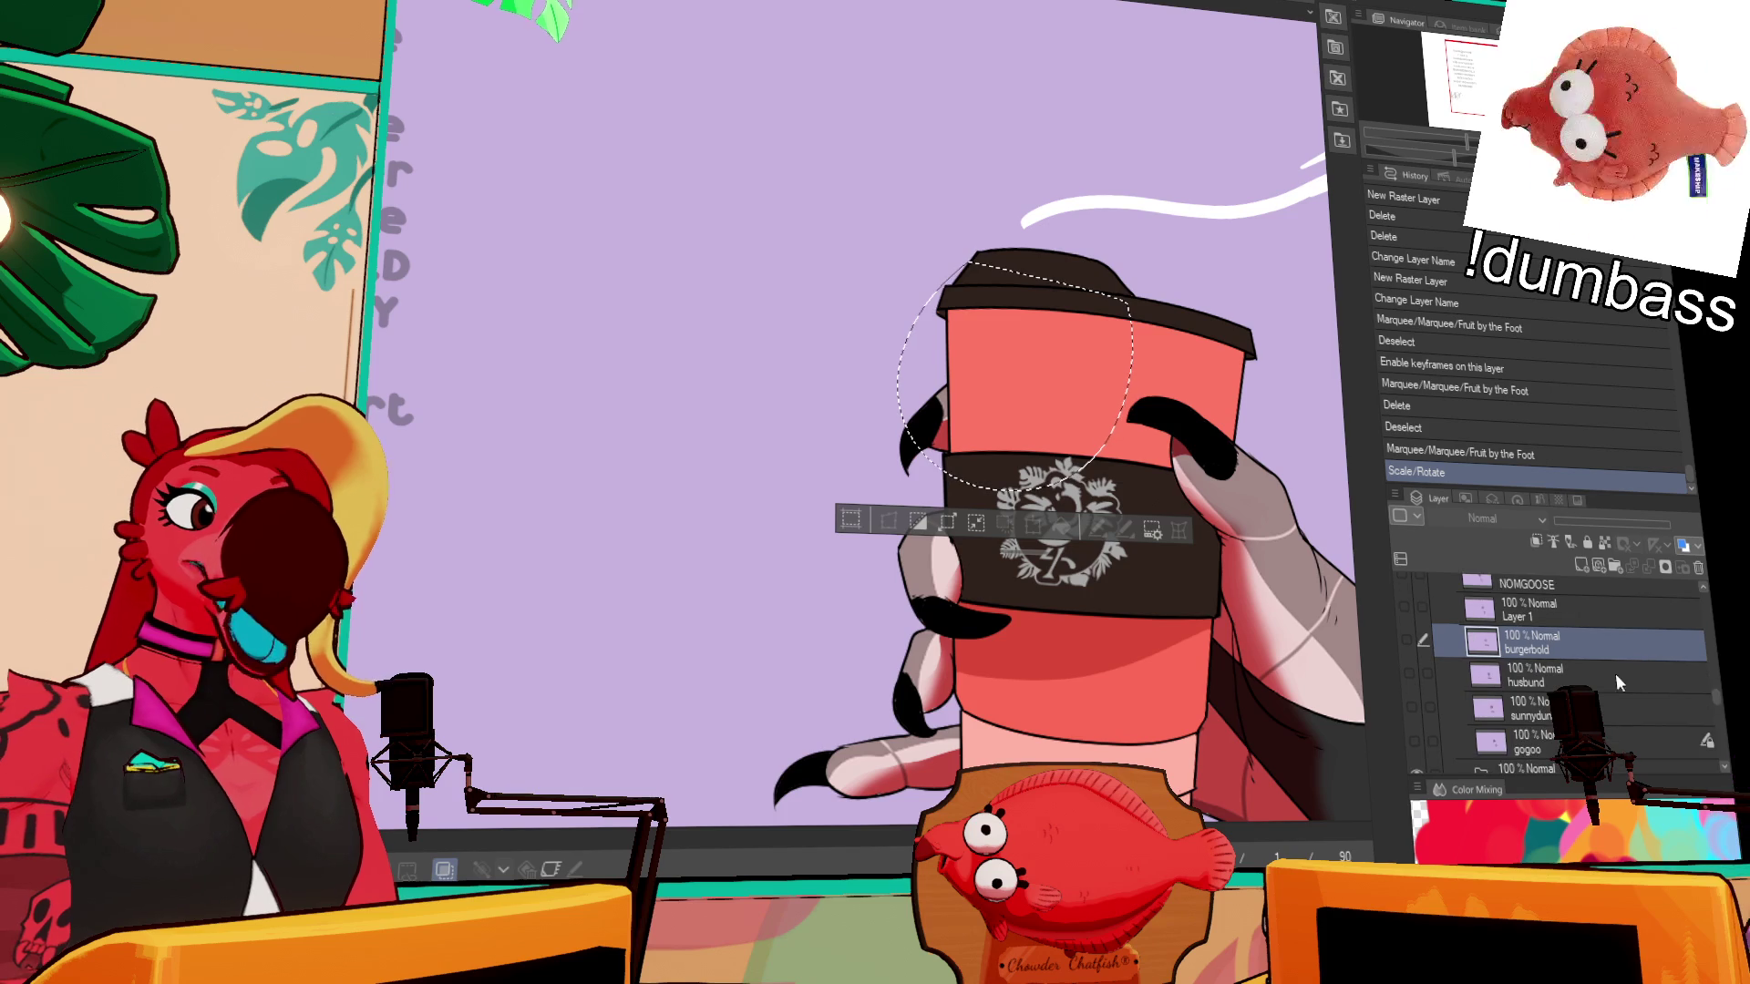
{"action": "left_click", "coordinate": [1403, 608]}
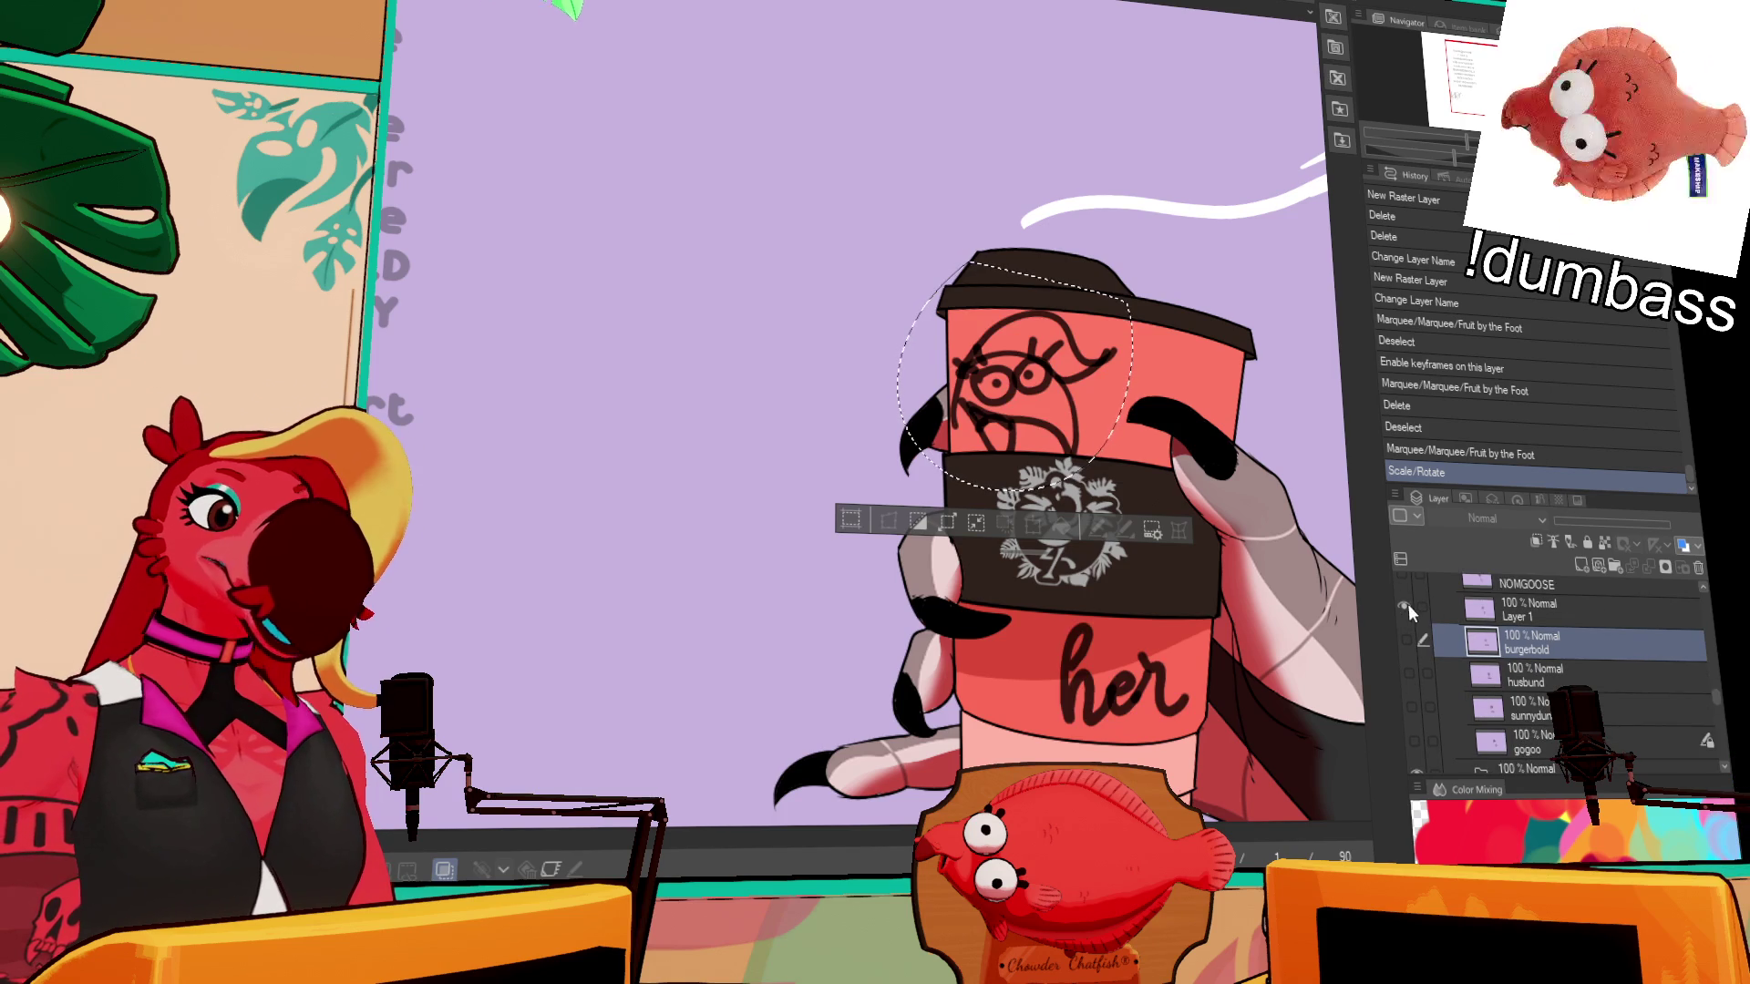
- Hide Layer 1's doodle, deselect, restore the palettes, and hide the cat and 'mom juice' layer
{"action": "left_click", "coordinate": [1404, 608]}
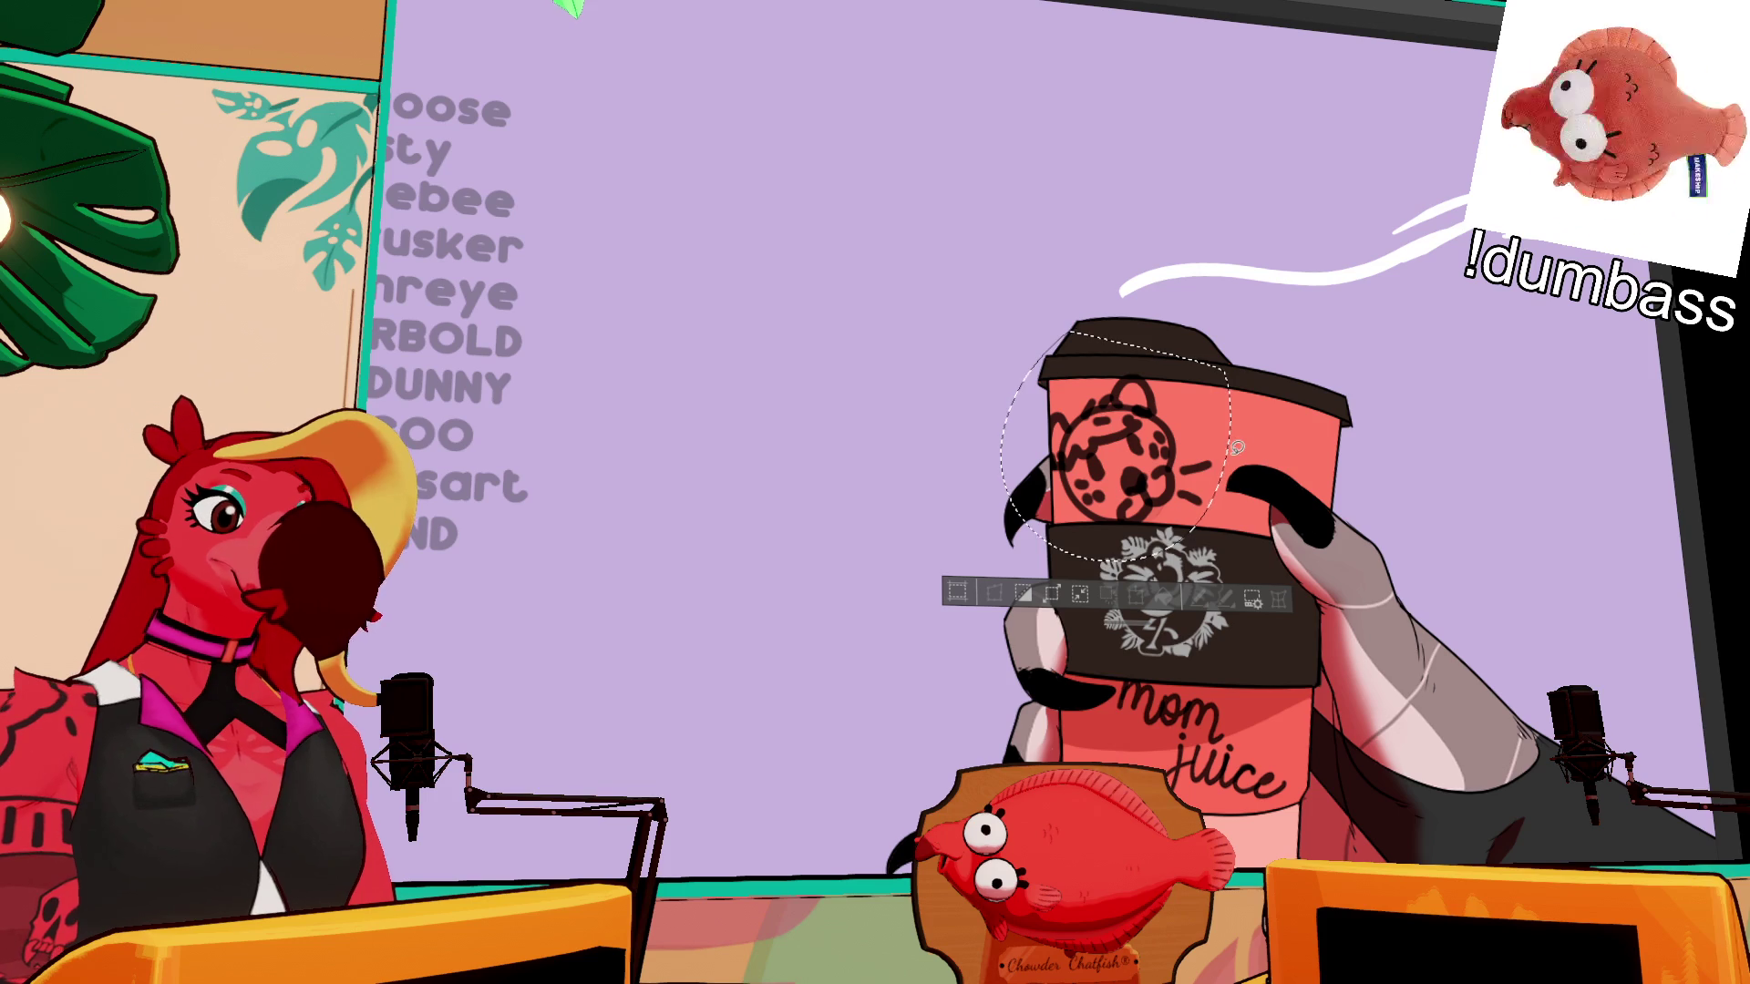
{"action": "left_click", "coordinate": [1466, 500]}
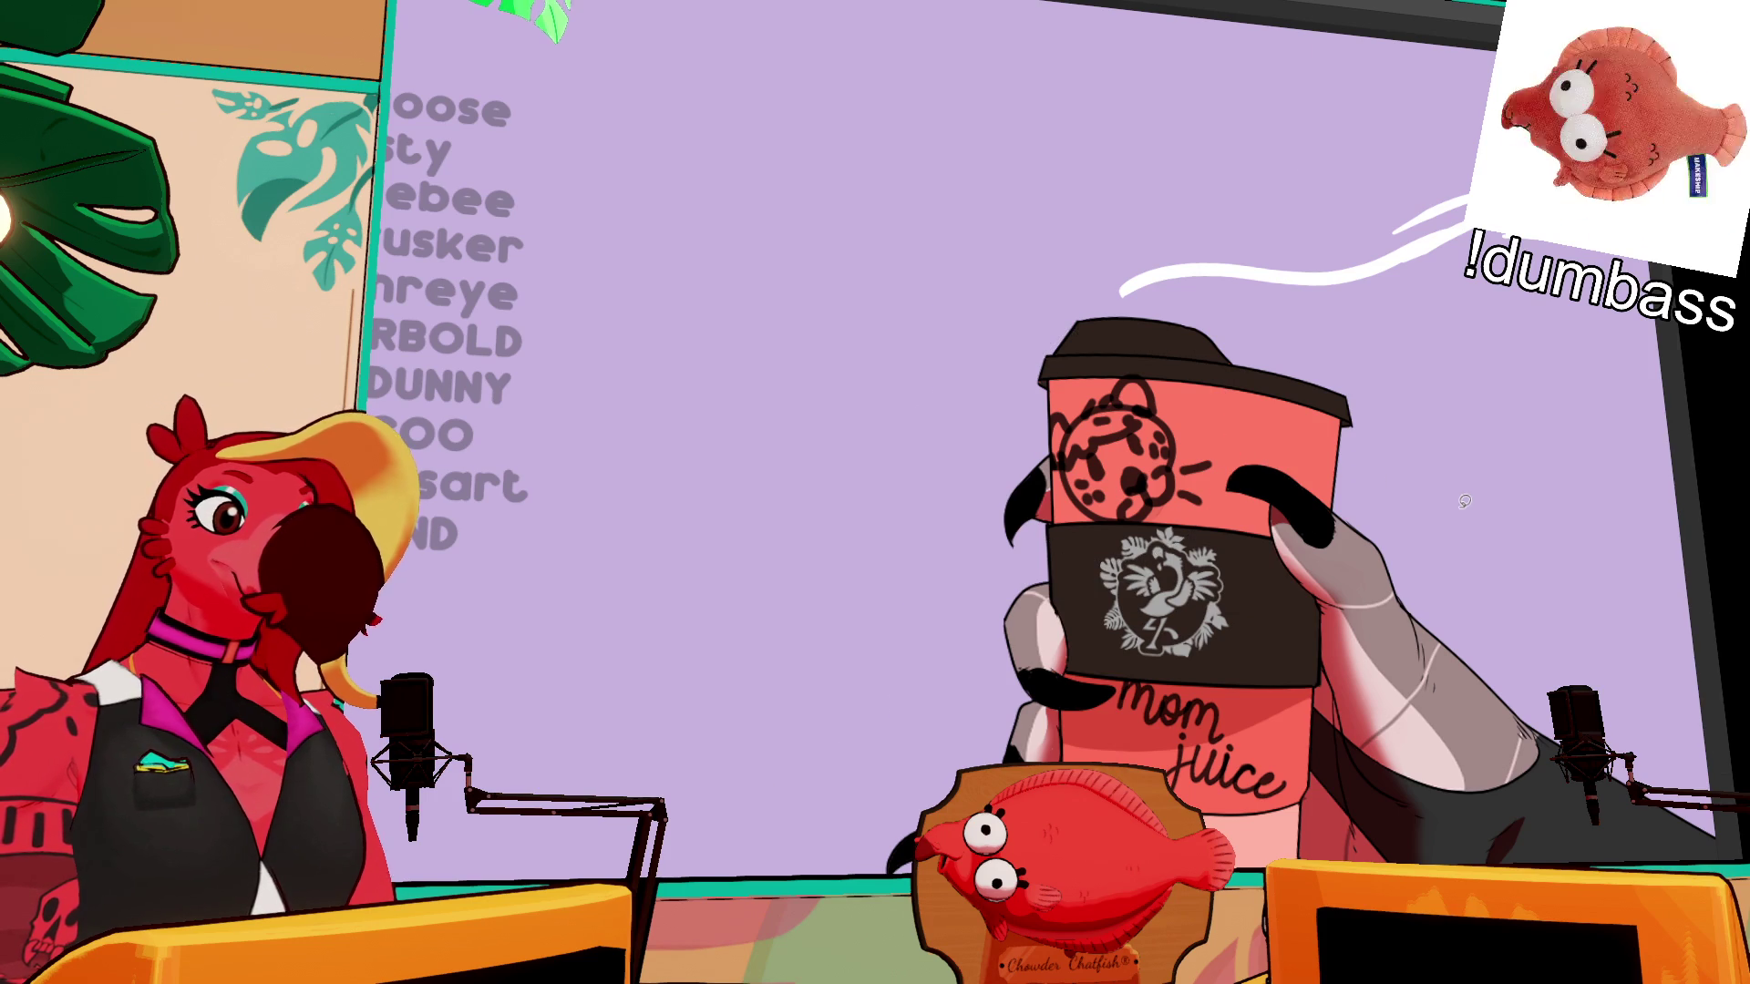
{"action": "key", "text": "Tab"}
{"action": "left_click", "coordinate": [1410, 686]}
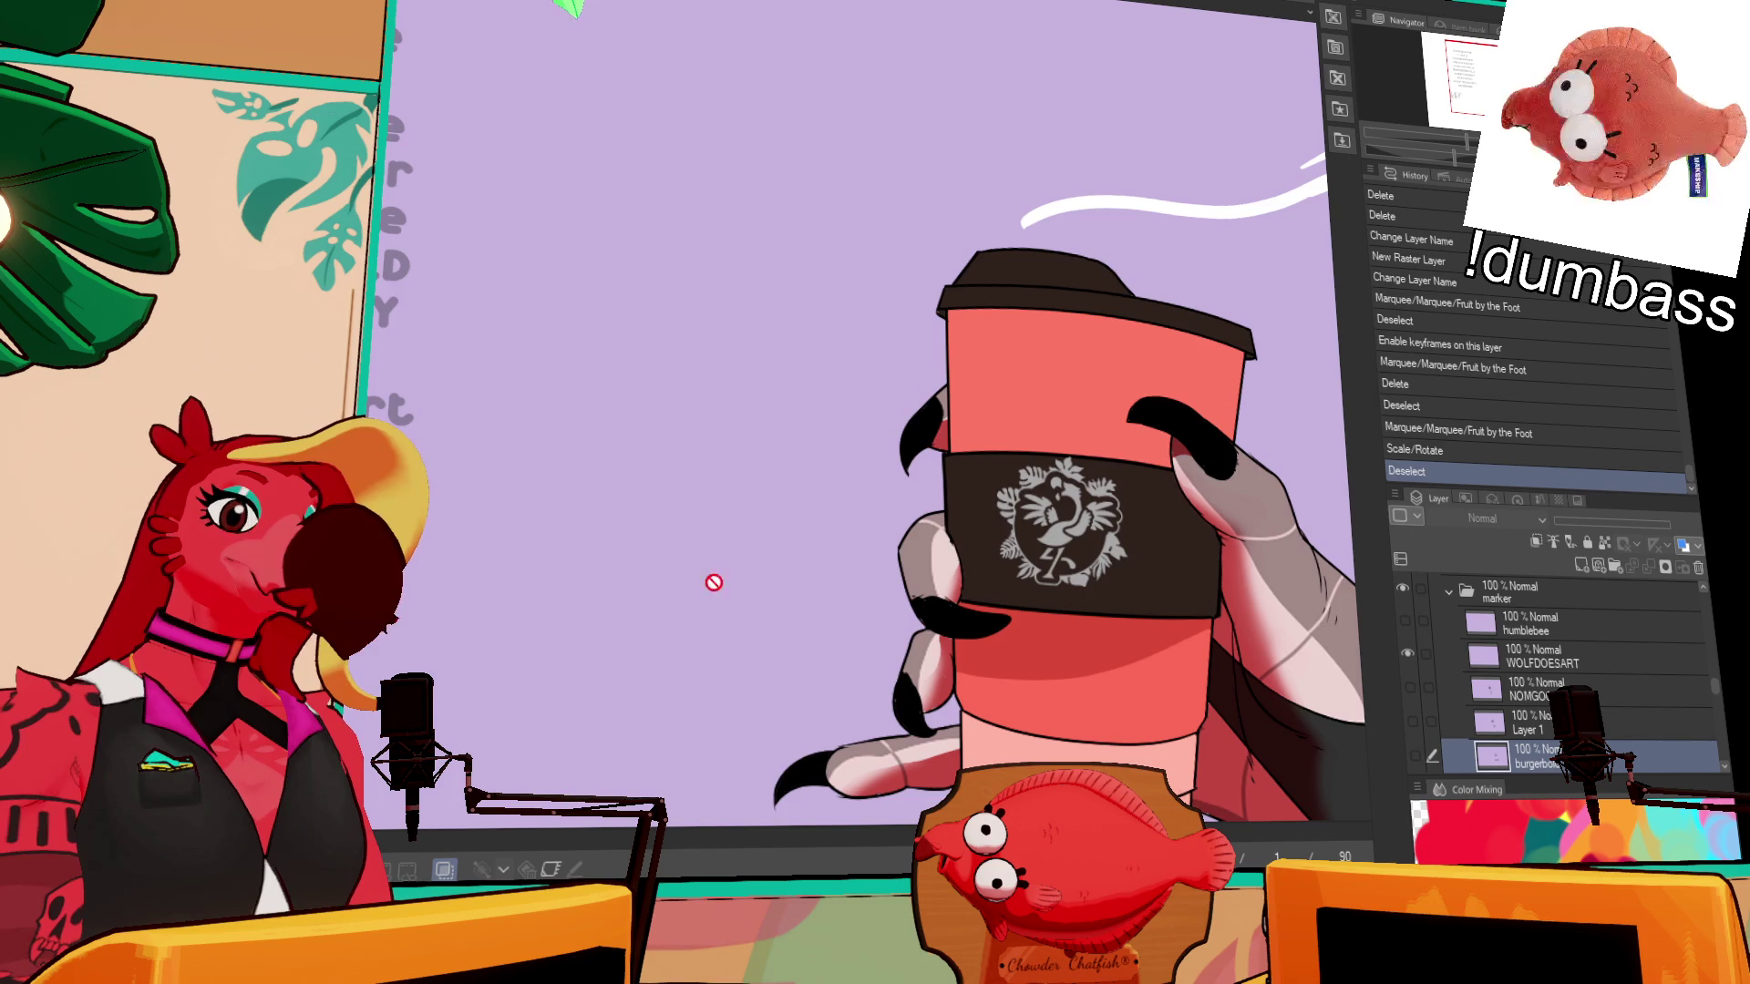
{"action": "left_click_drag", "start_coordinate": [900, 557], "coordinate": [779, 521]}
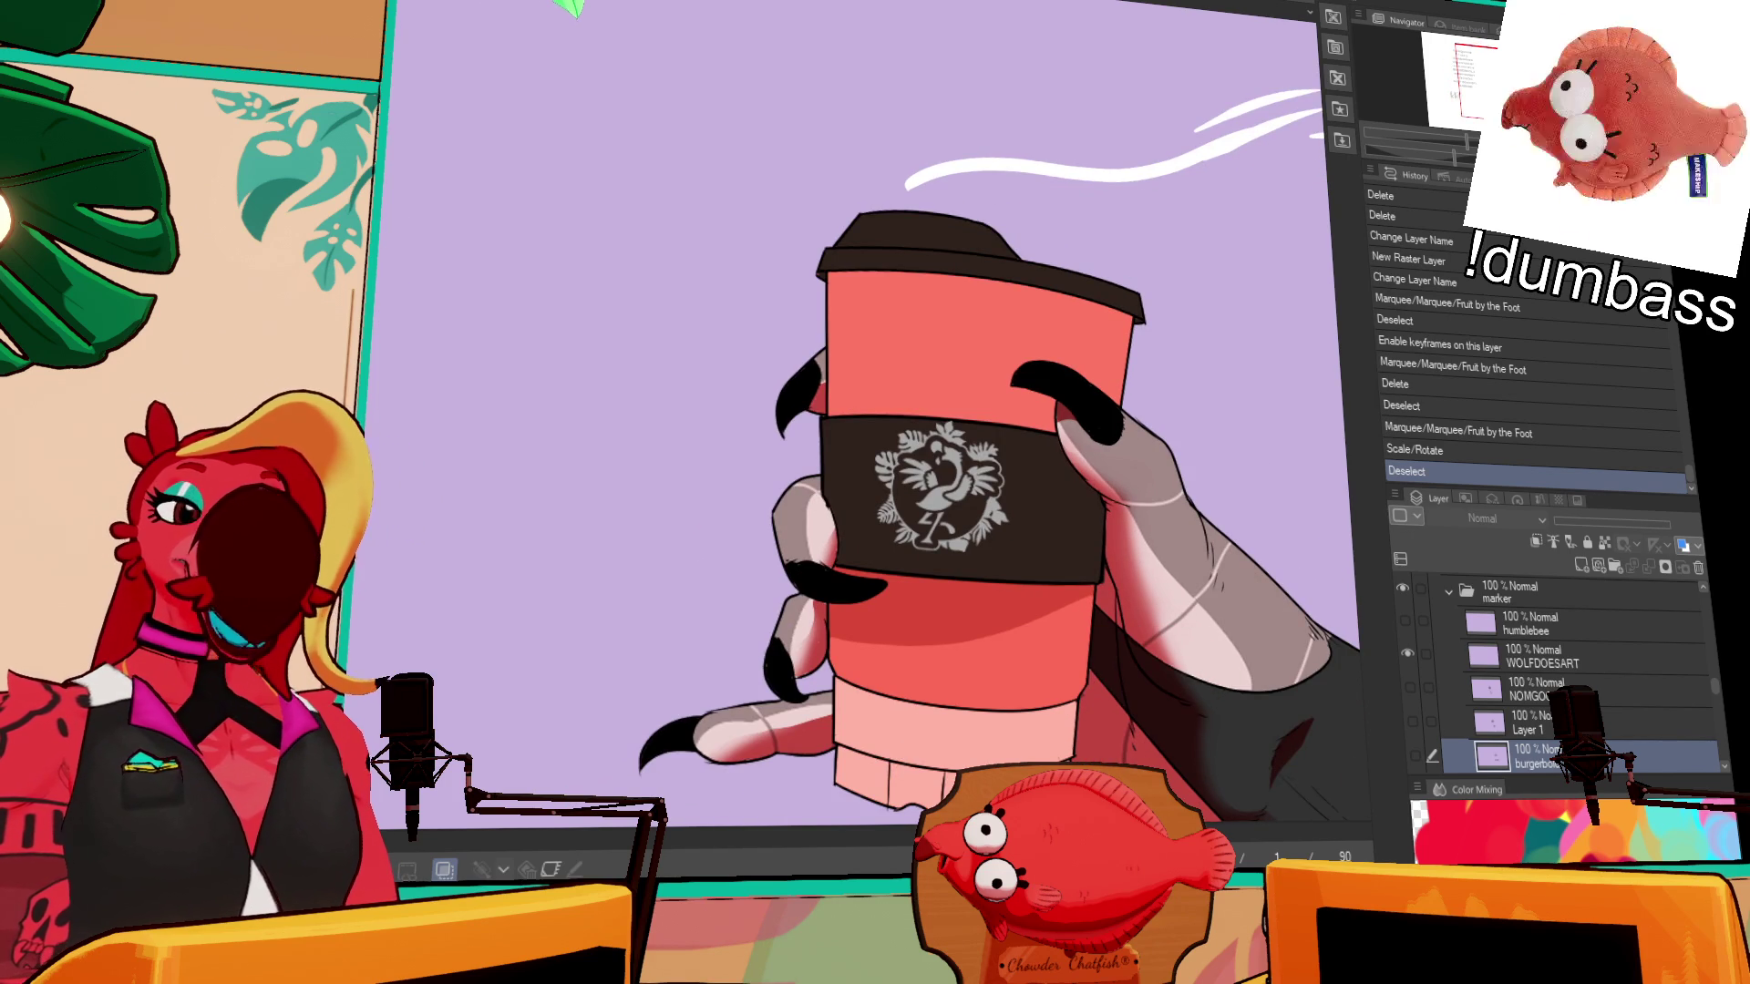
{"action": "left_click", "coordinate": [1540, 656]}
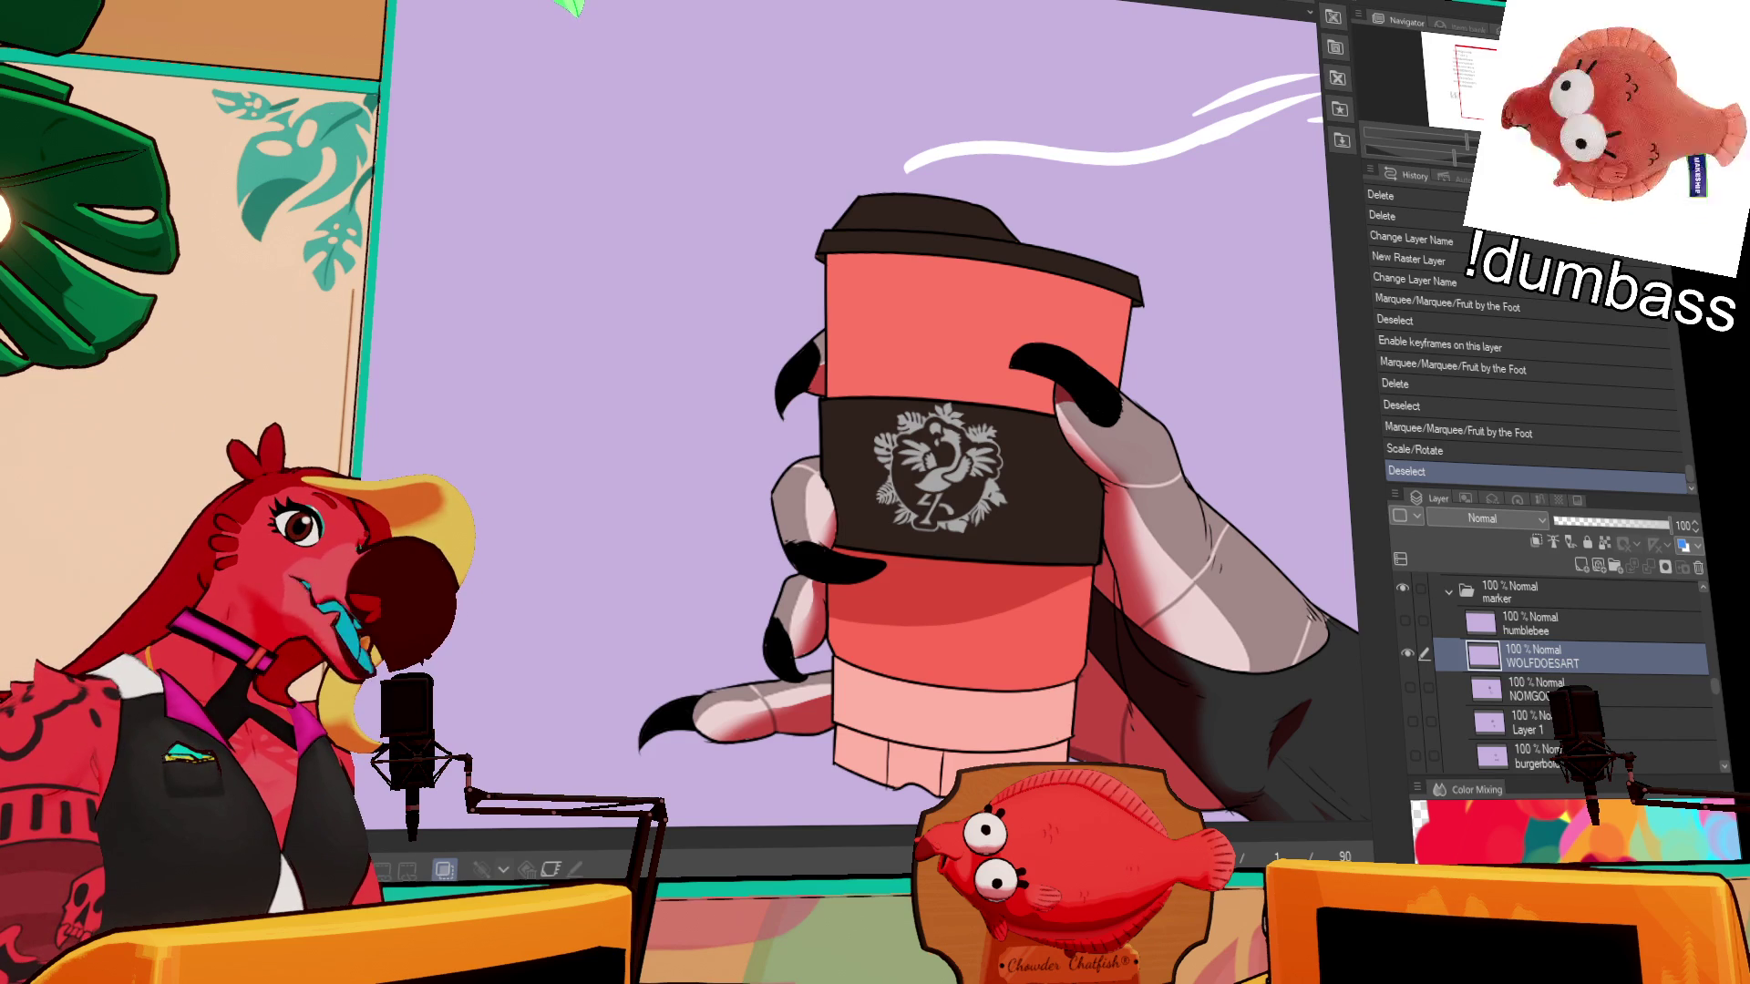
{"action": "mouse_move", "coordinate": [925, 392]}
{"action": "left_mouse_down"}
{"action": "mouse_move", "coordinate": [910, 310]}
{"action": "mouse_move", "coordinate": [948, 383]}
{"action": "mouse_move", "coordinate": [910, 303]}
{"action": "left_mouse_up"}
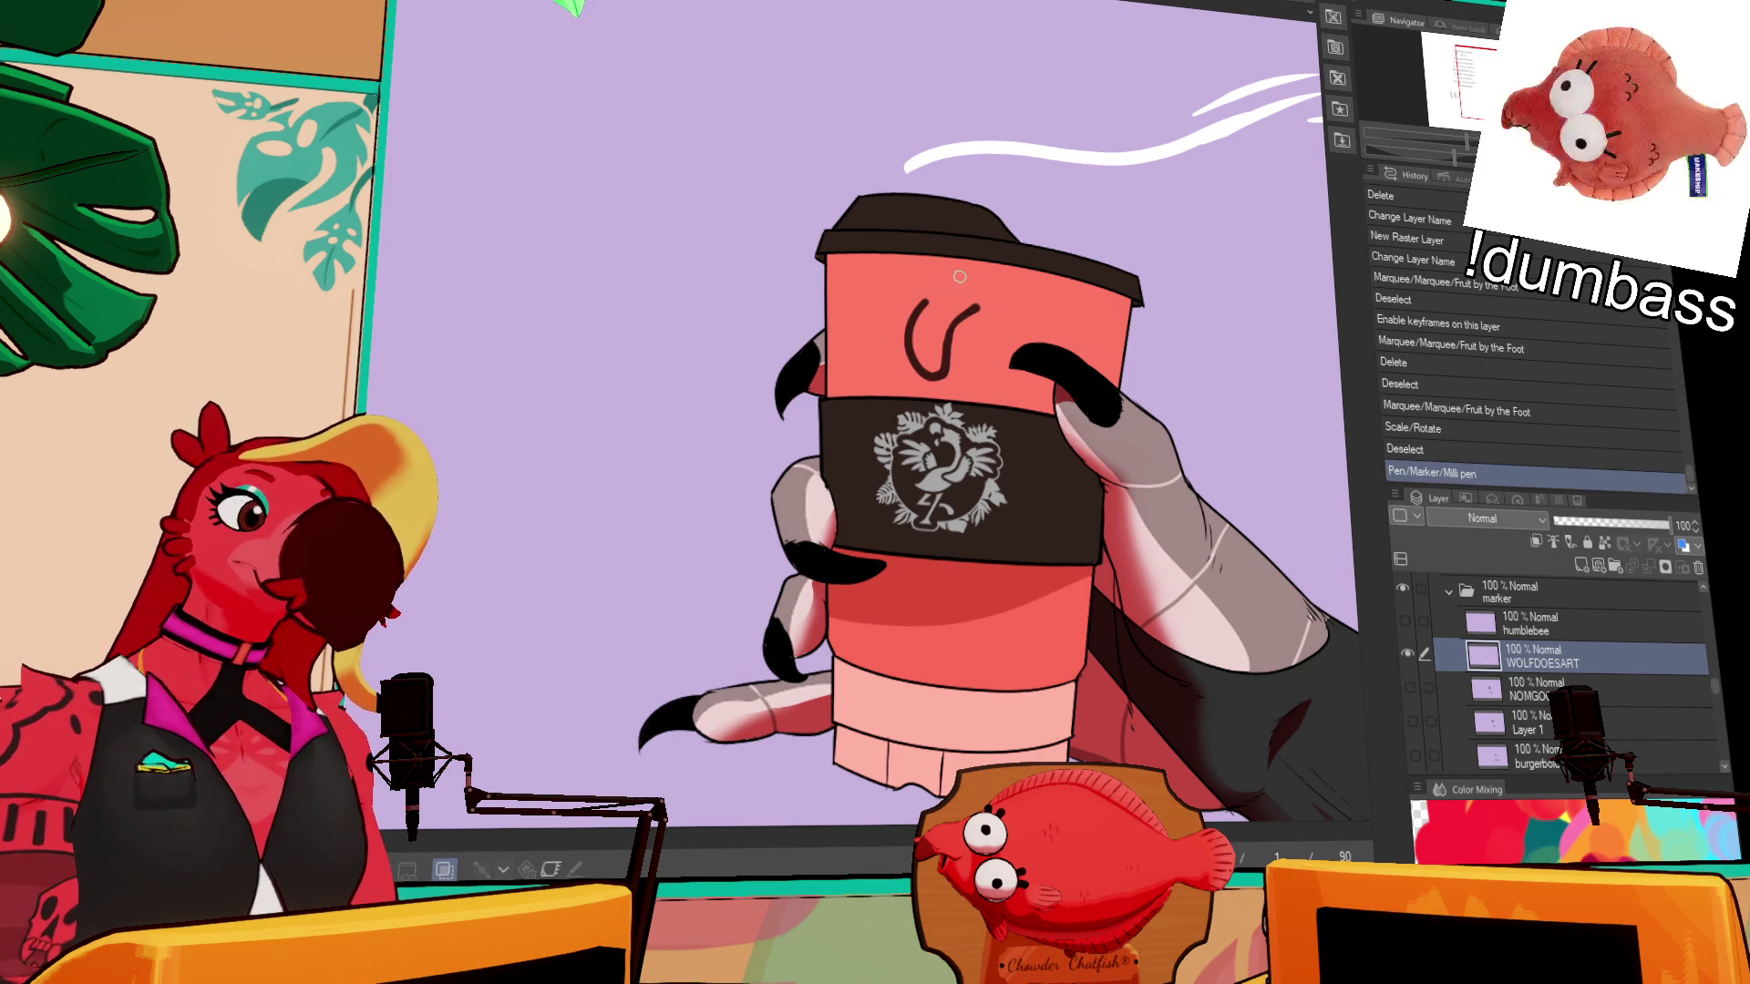
{"action": "key", "text": "ctrl+z"}
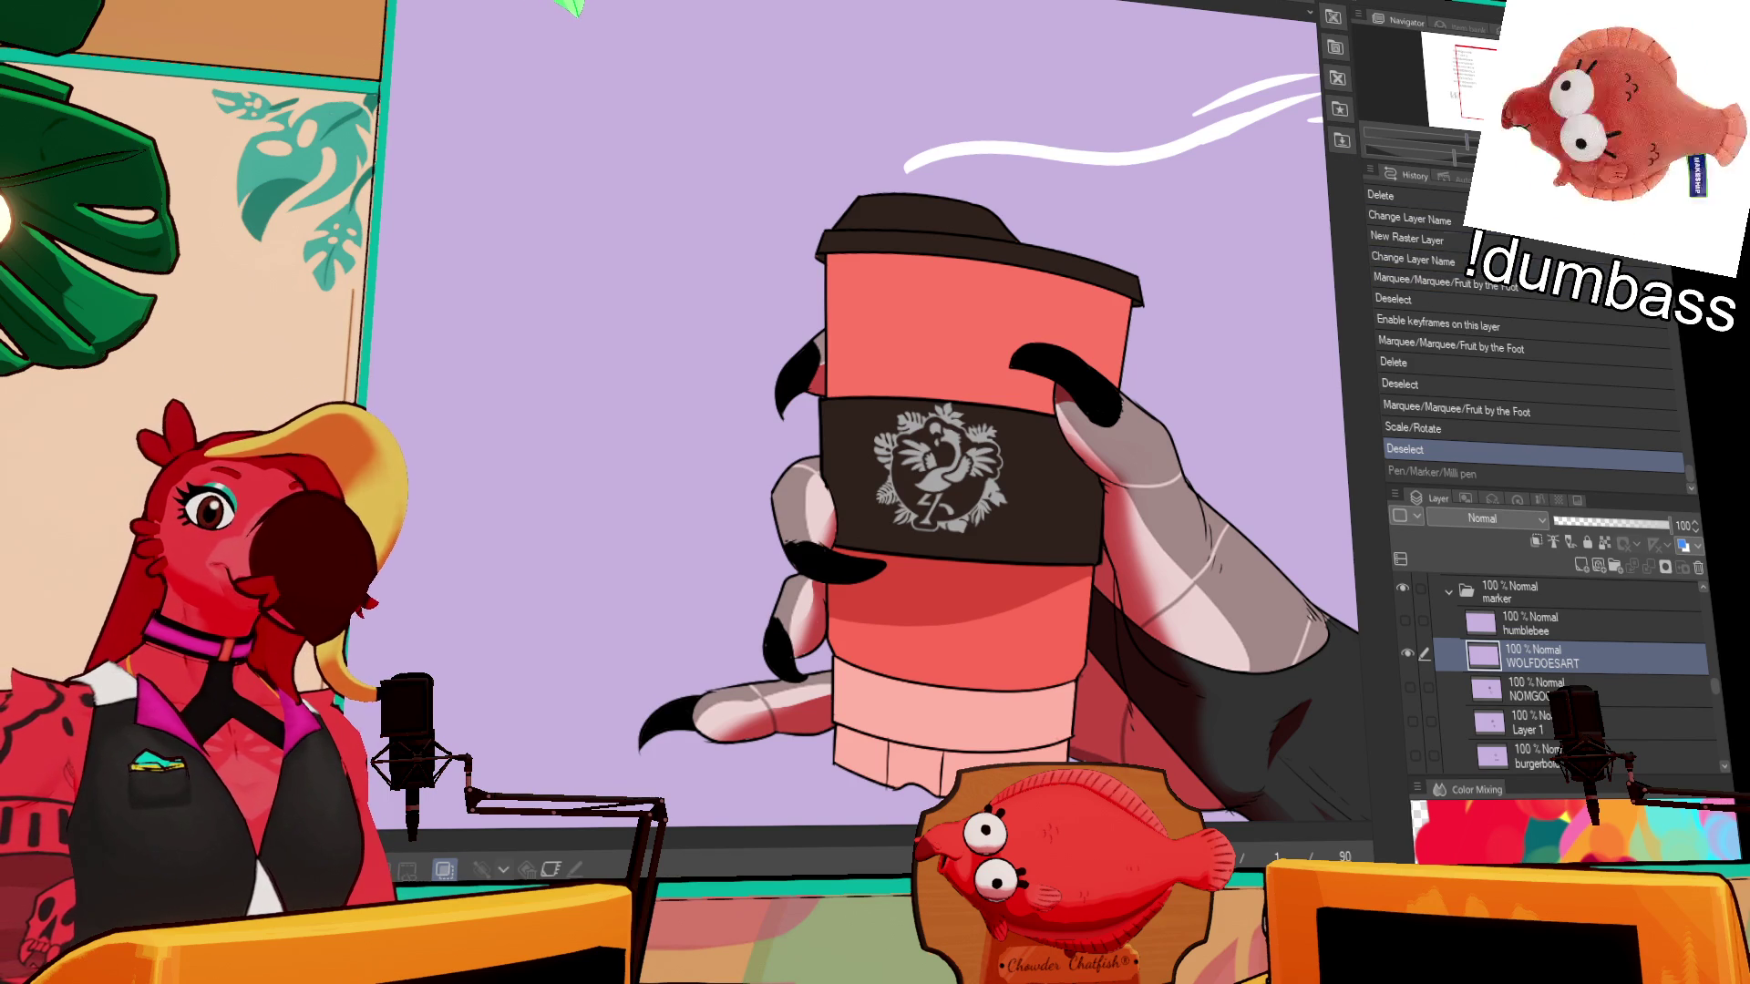
{"action": "left_click", "coordinate": [1529, 625]}
{"action": "scroll", "coordinate": [1202, 379], "scroll_direction": "up", "scroll_amount": 3}
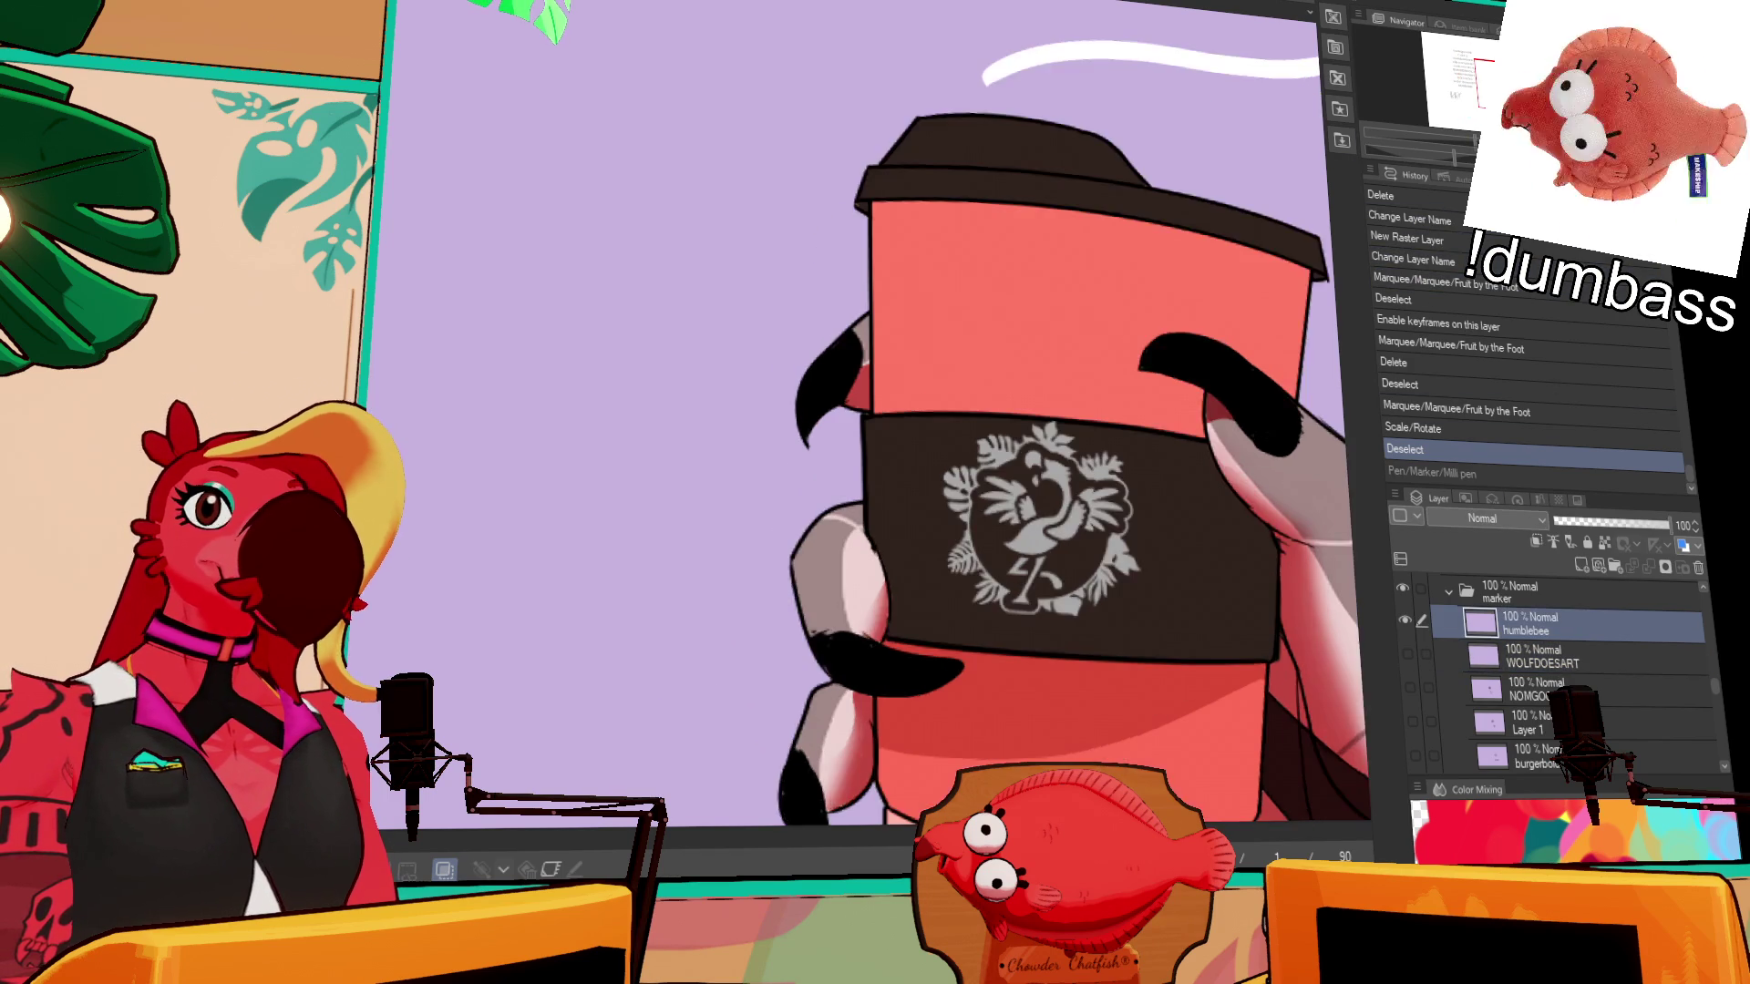
{"action": "left_click_drag", "start_coordinate": [1149, 489], "coordinate": [1121, 437]}
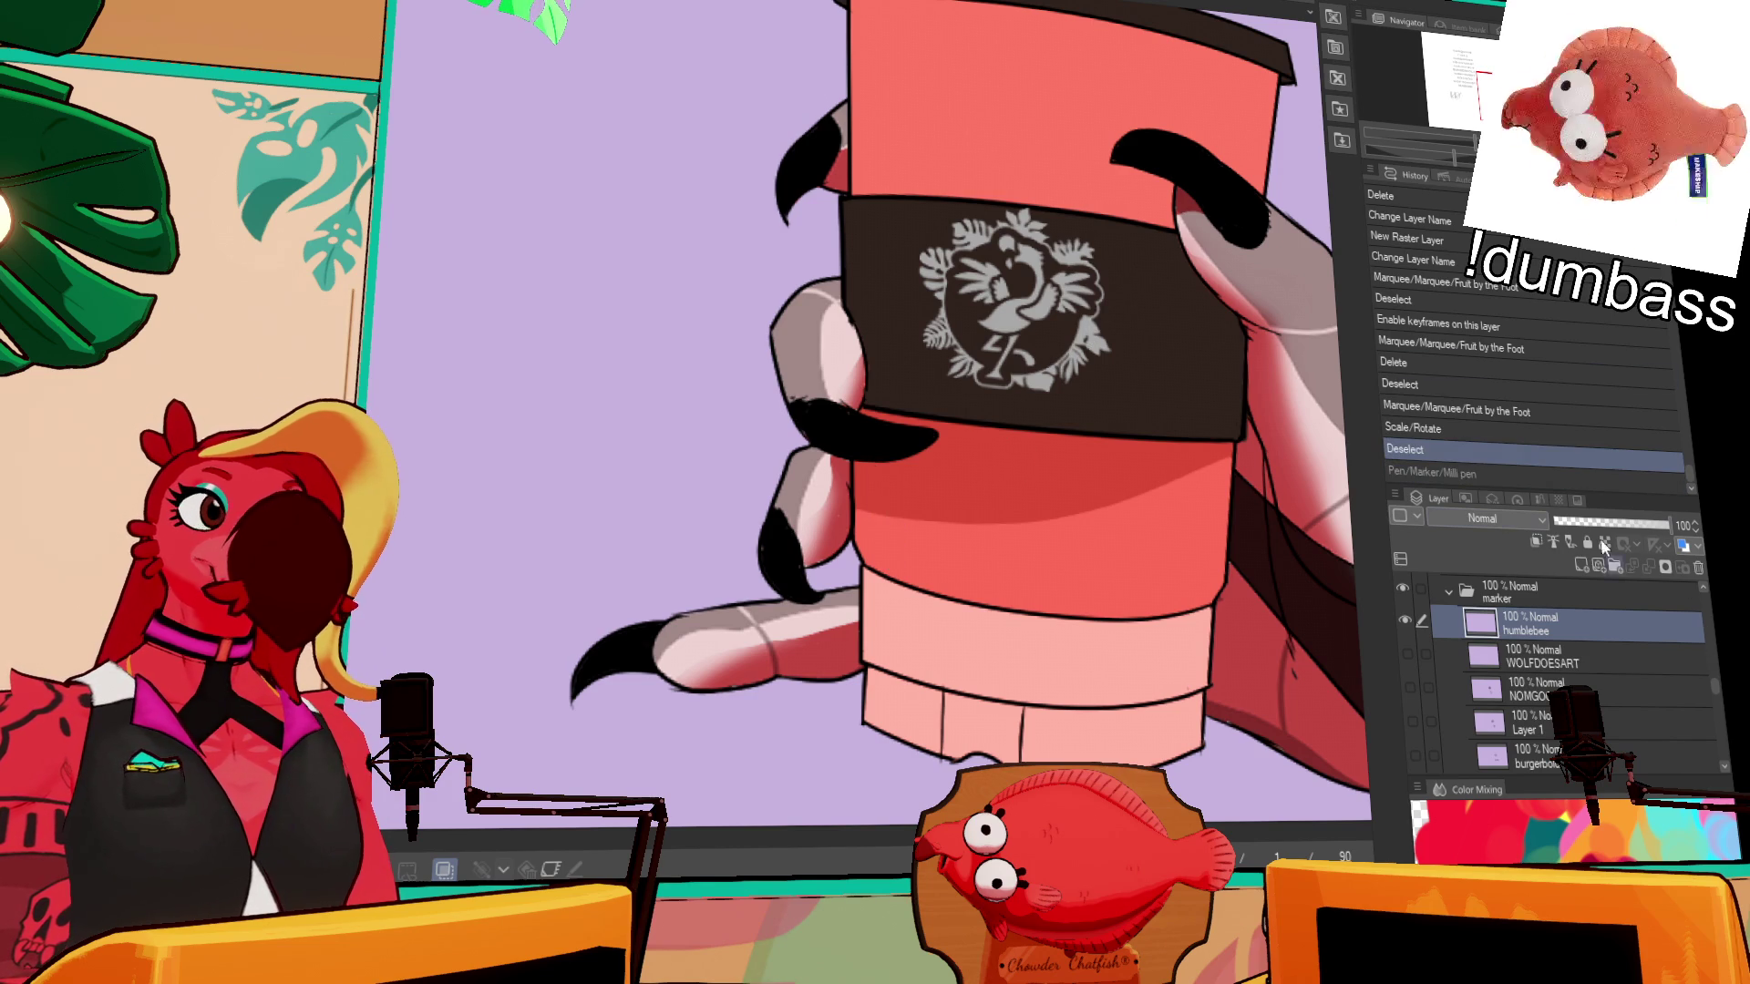
{"action": "left_click", "coordinate": [1463, 92]}
- Activate the 28% text layer, undo a stray edit, reopen the faint C text box, then go to Firefox
{"action": "left_click", "coordinate": [406, 428]}
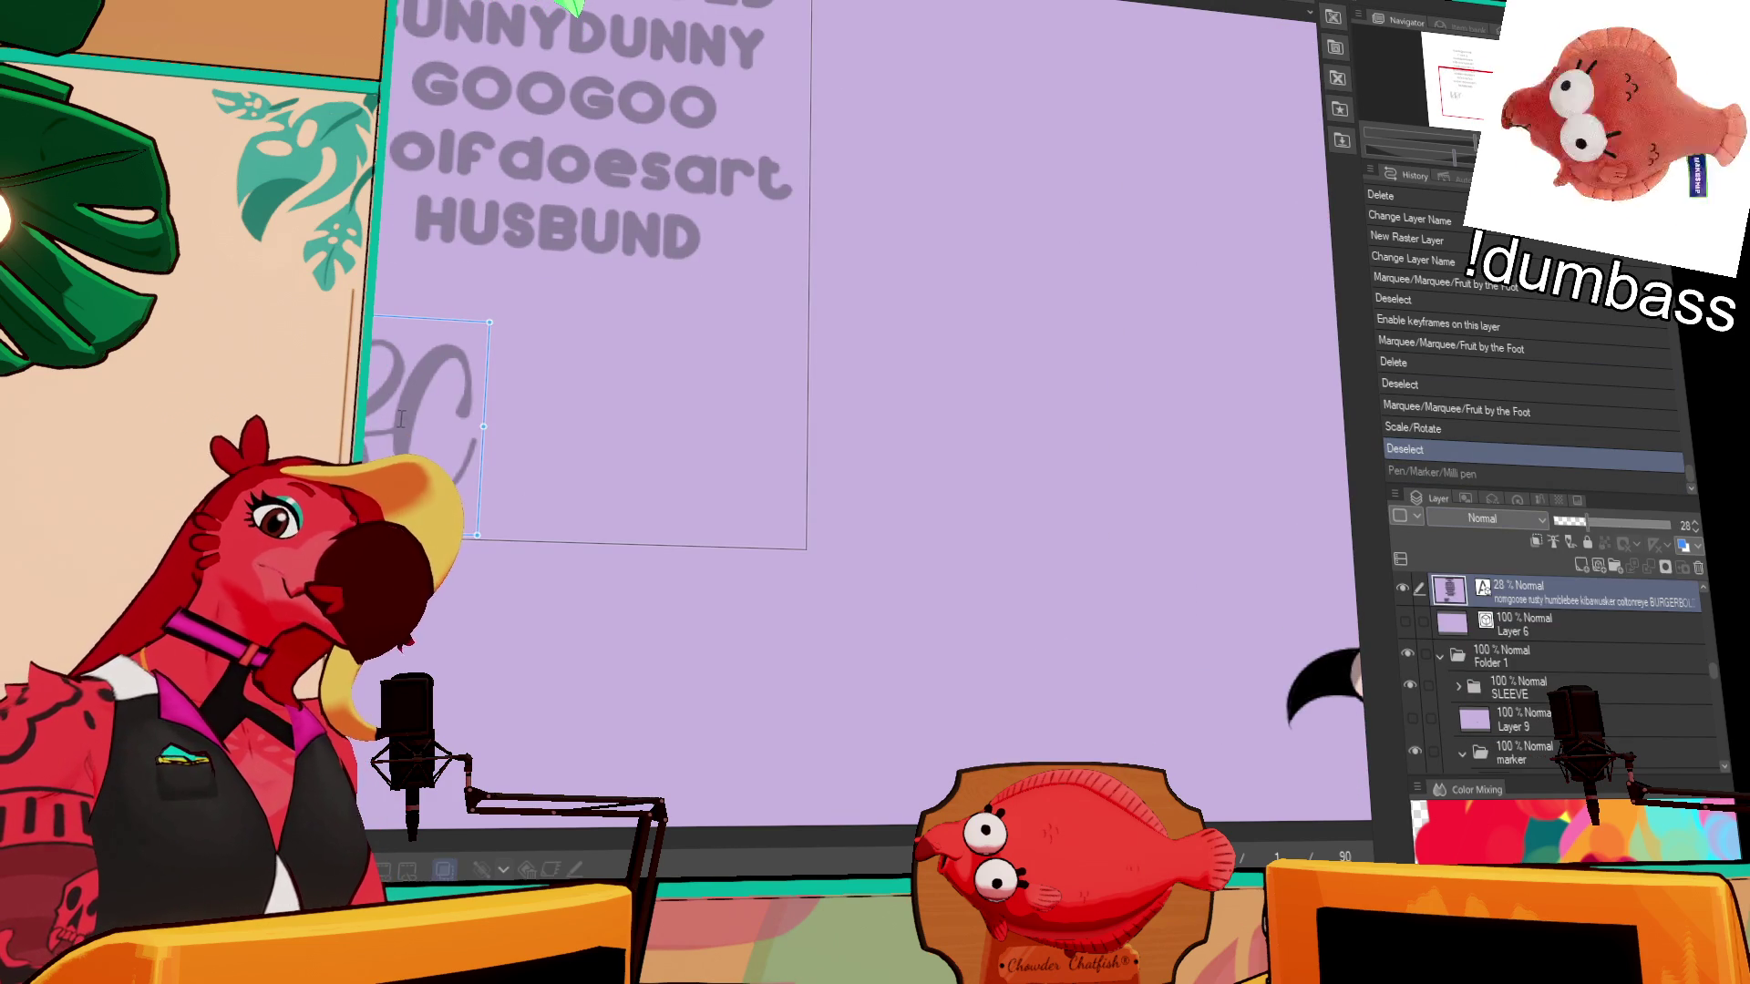
{"action": "key", "text": "Escape"}
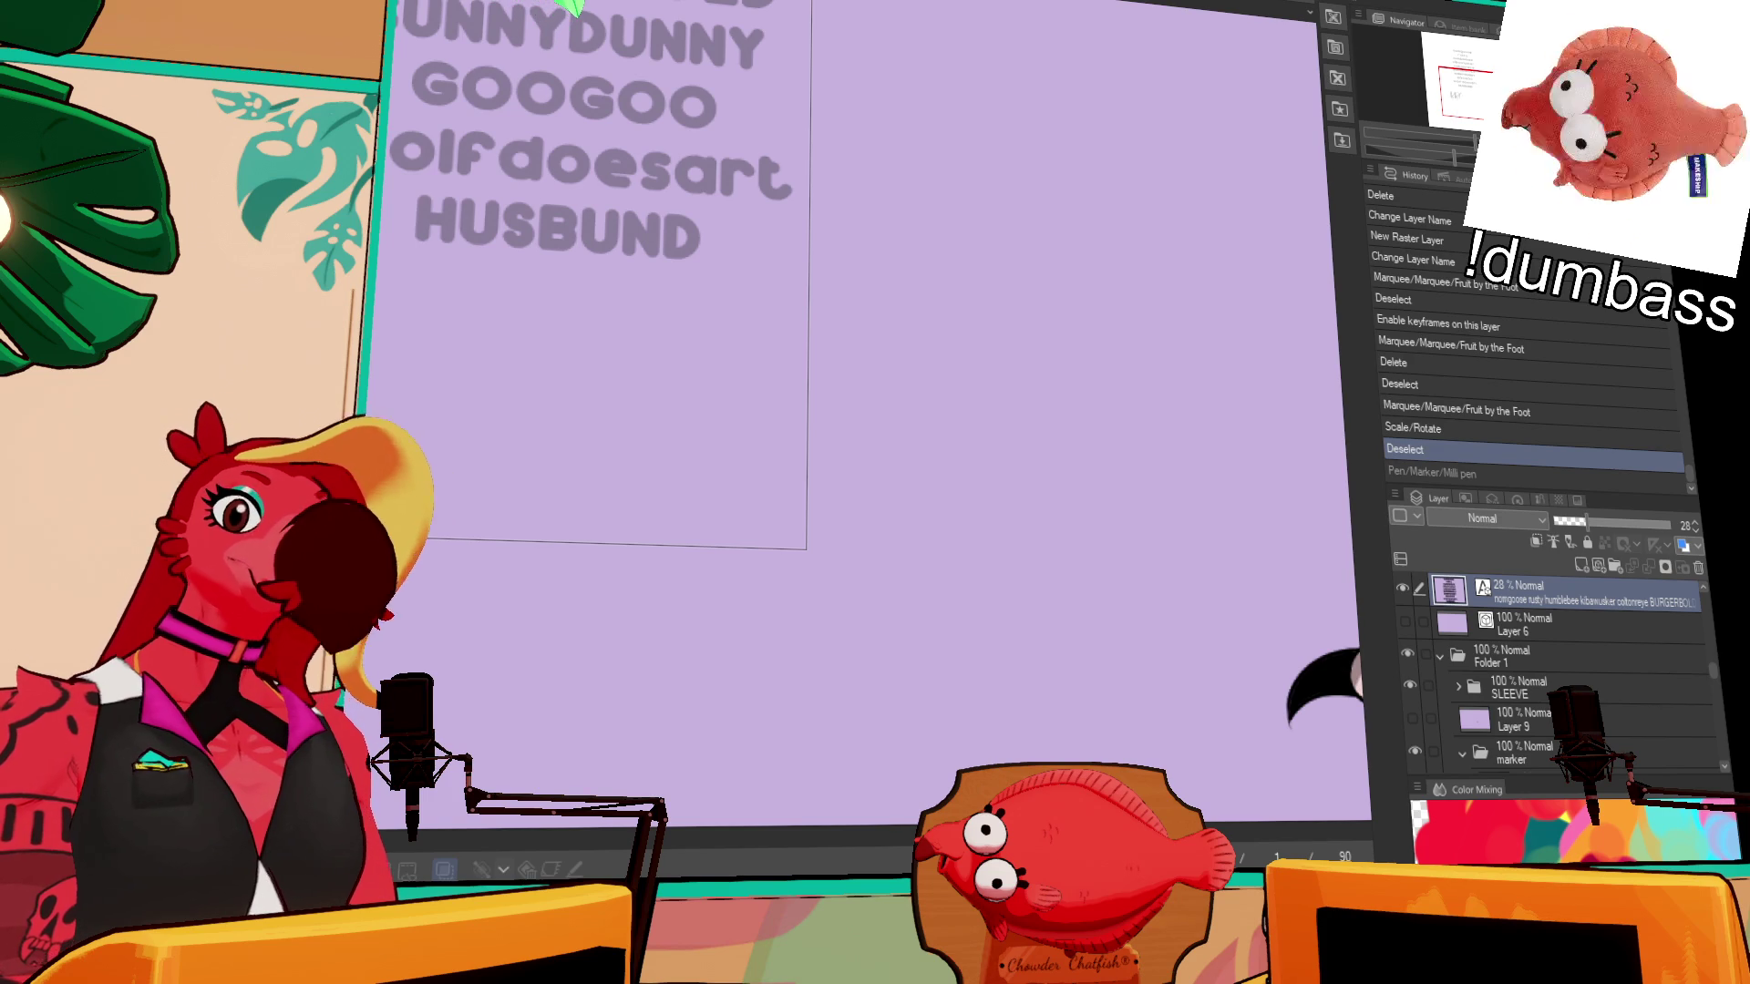
{"action": "left_click", "coordinate": [565, 164]}
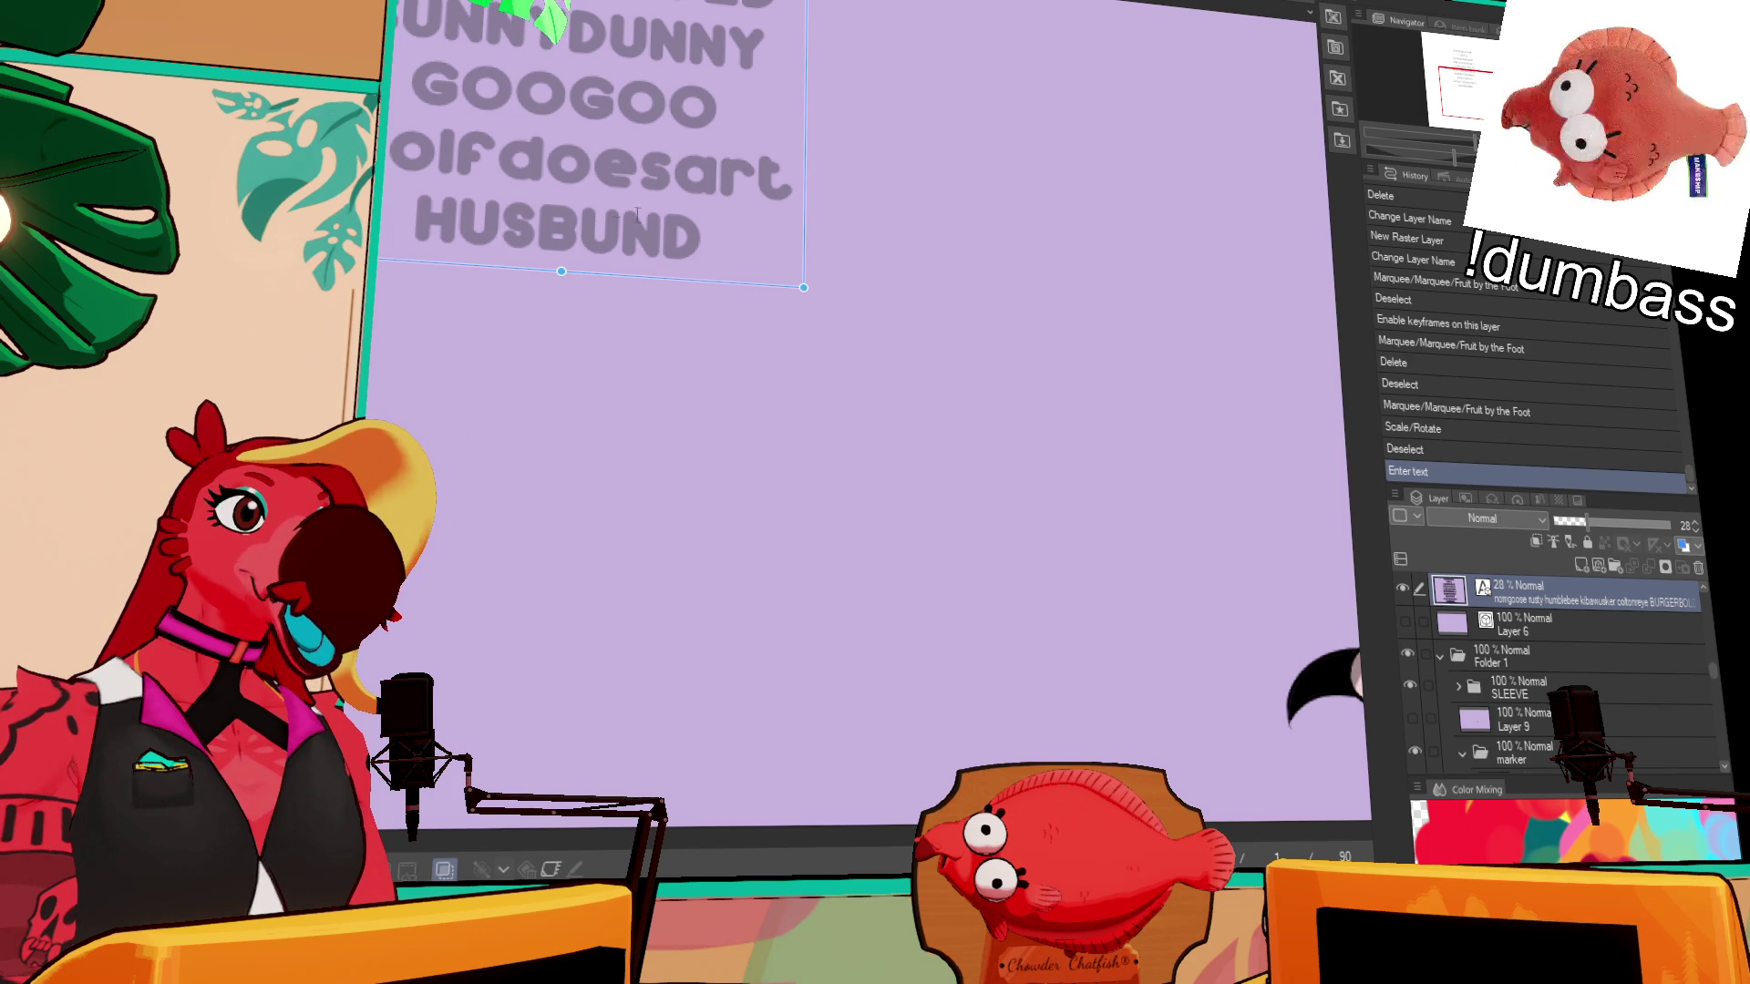
{"action": "left_click", "coordinate": [1513, 428]}
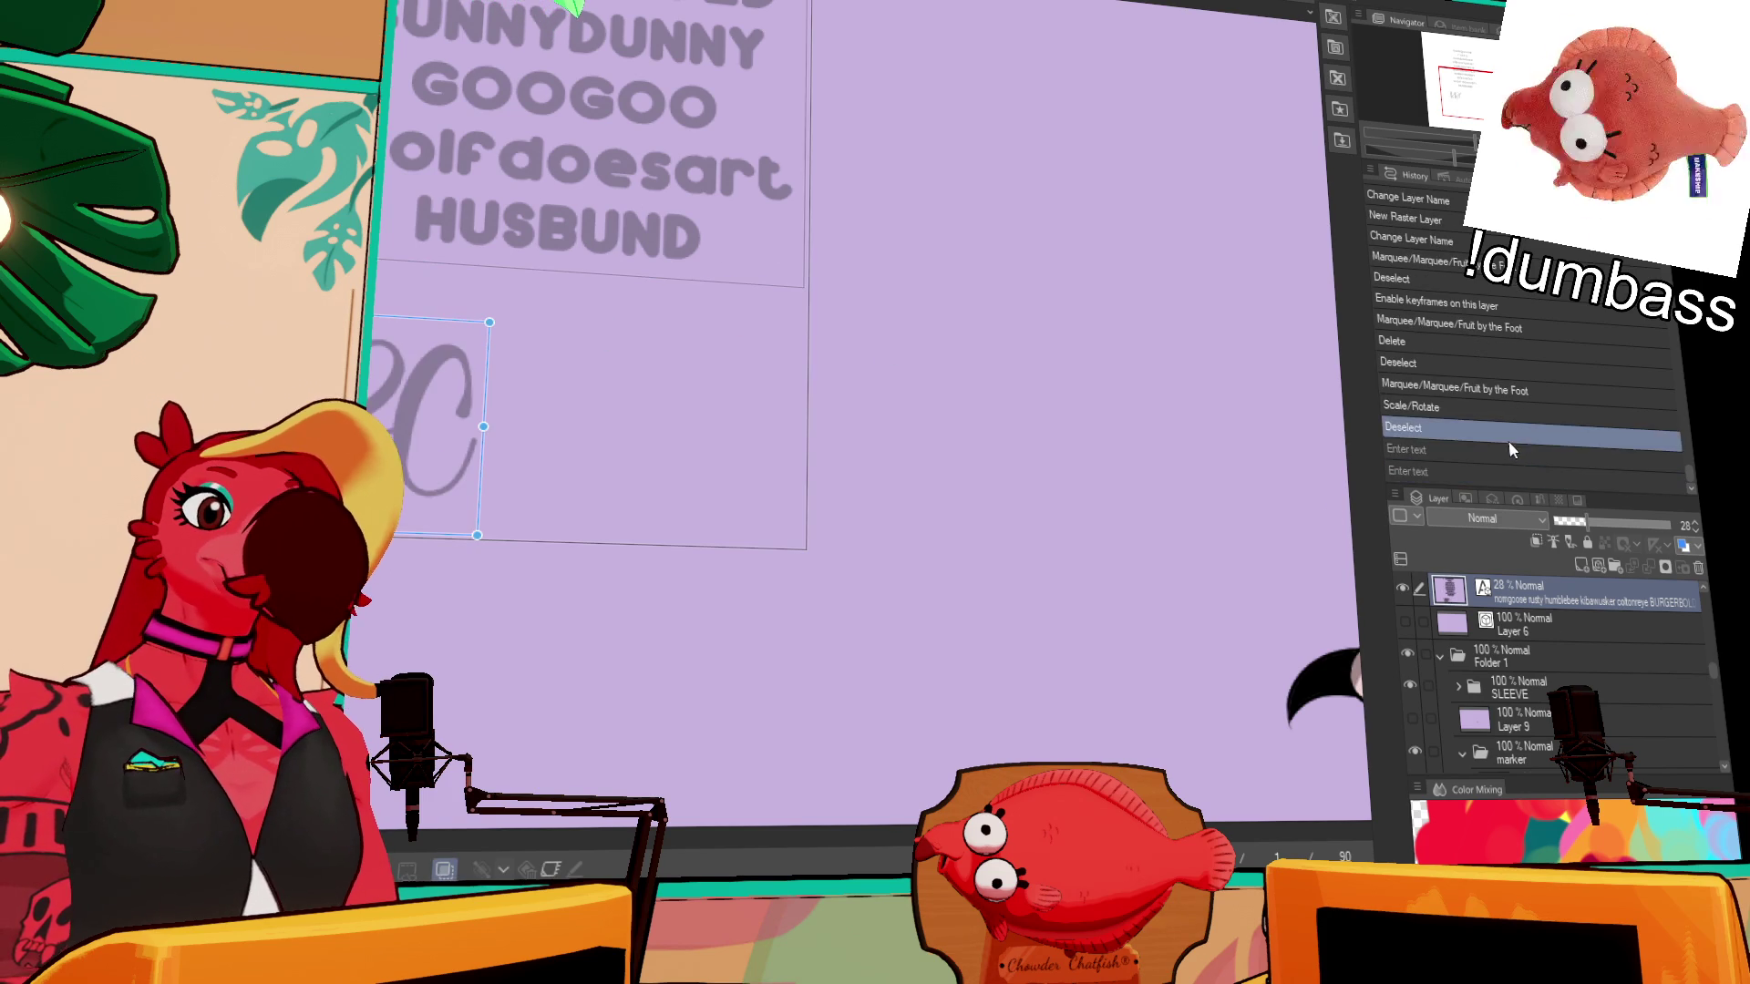
{"action": "left_click", "coordinate": [437, 495]}
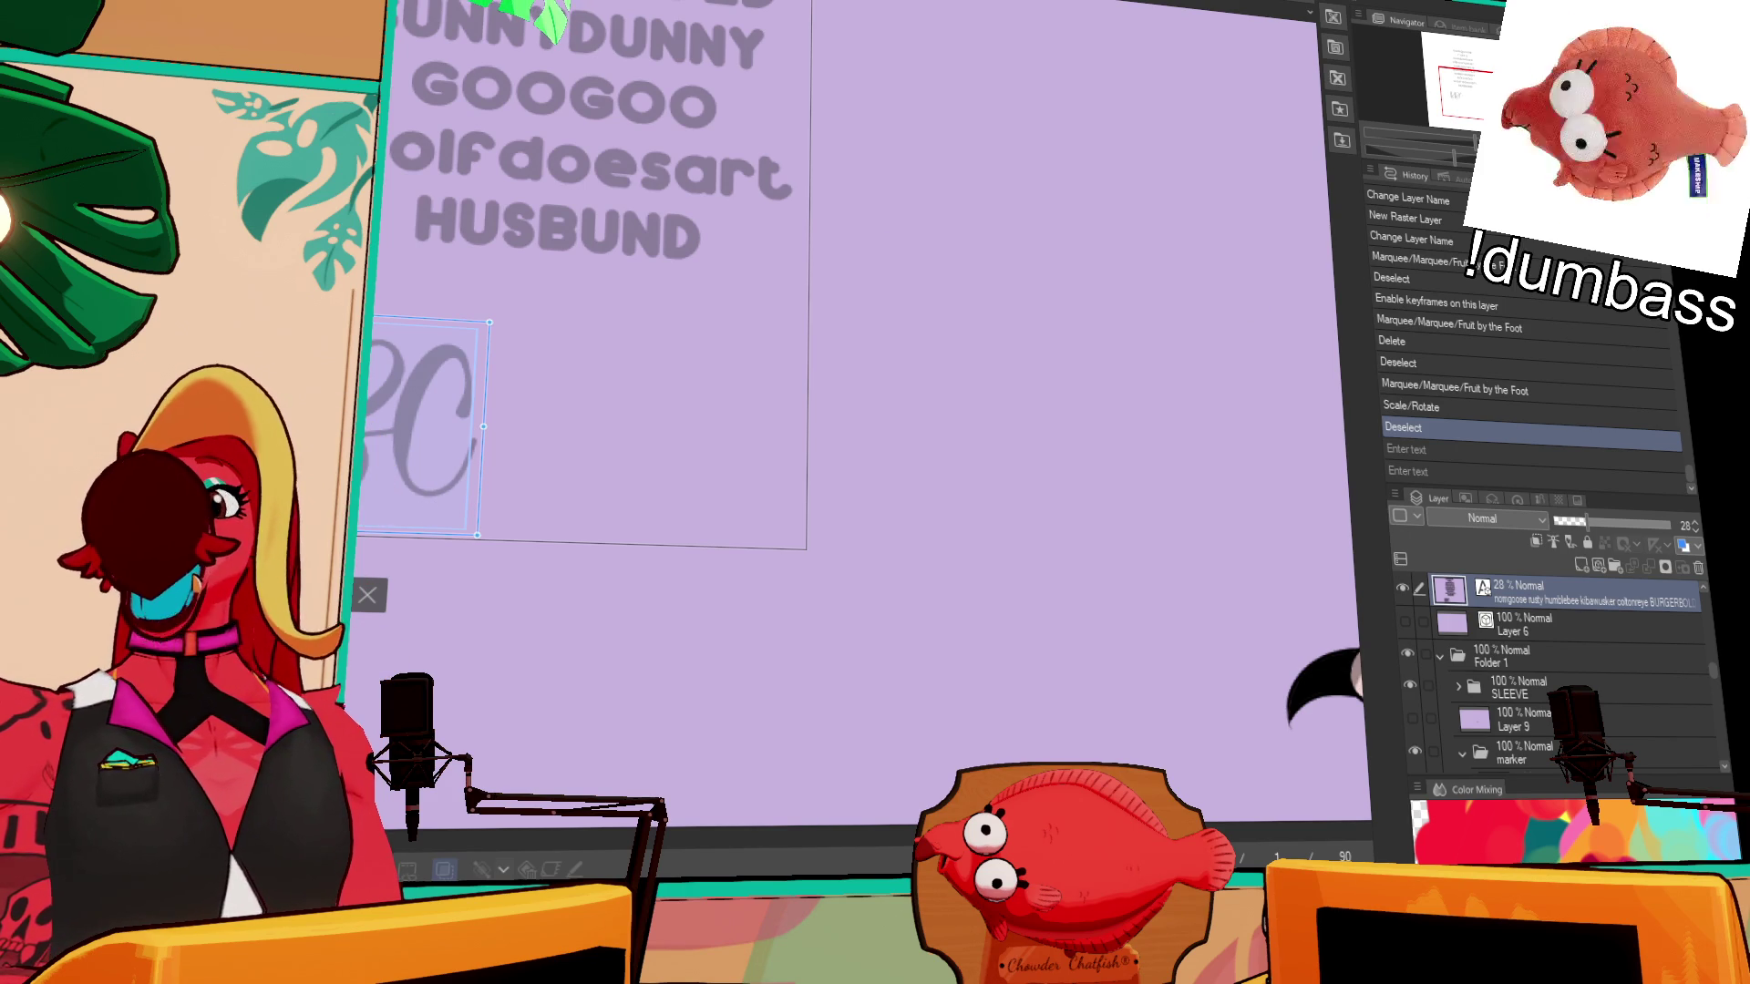
{"action": "key", "text": "alt+Tab"}
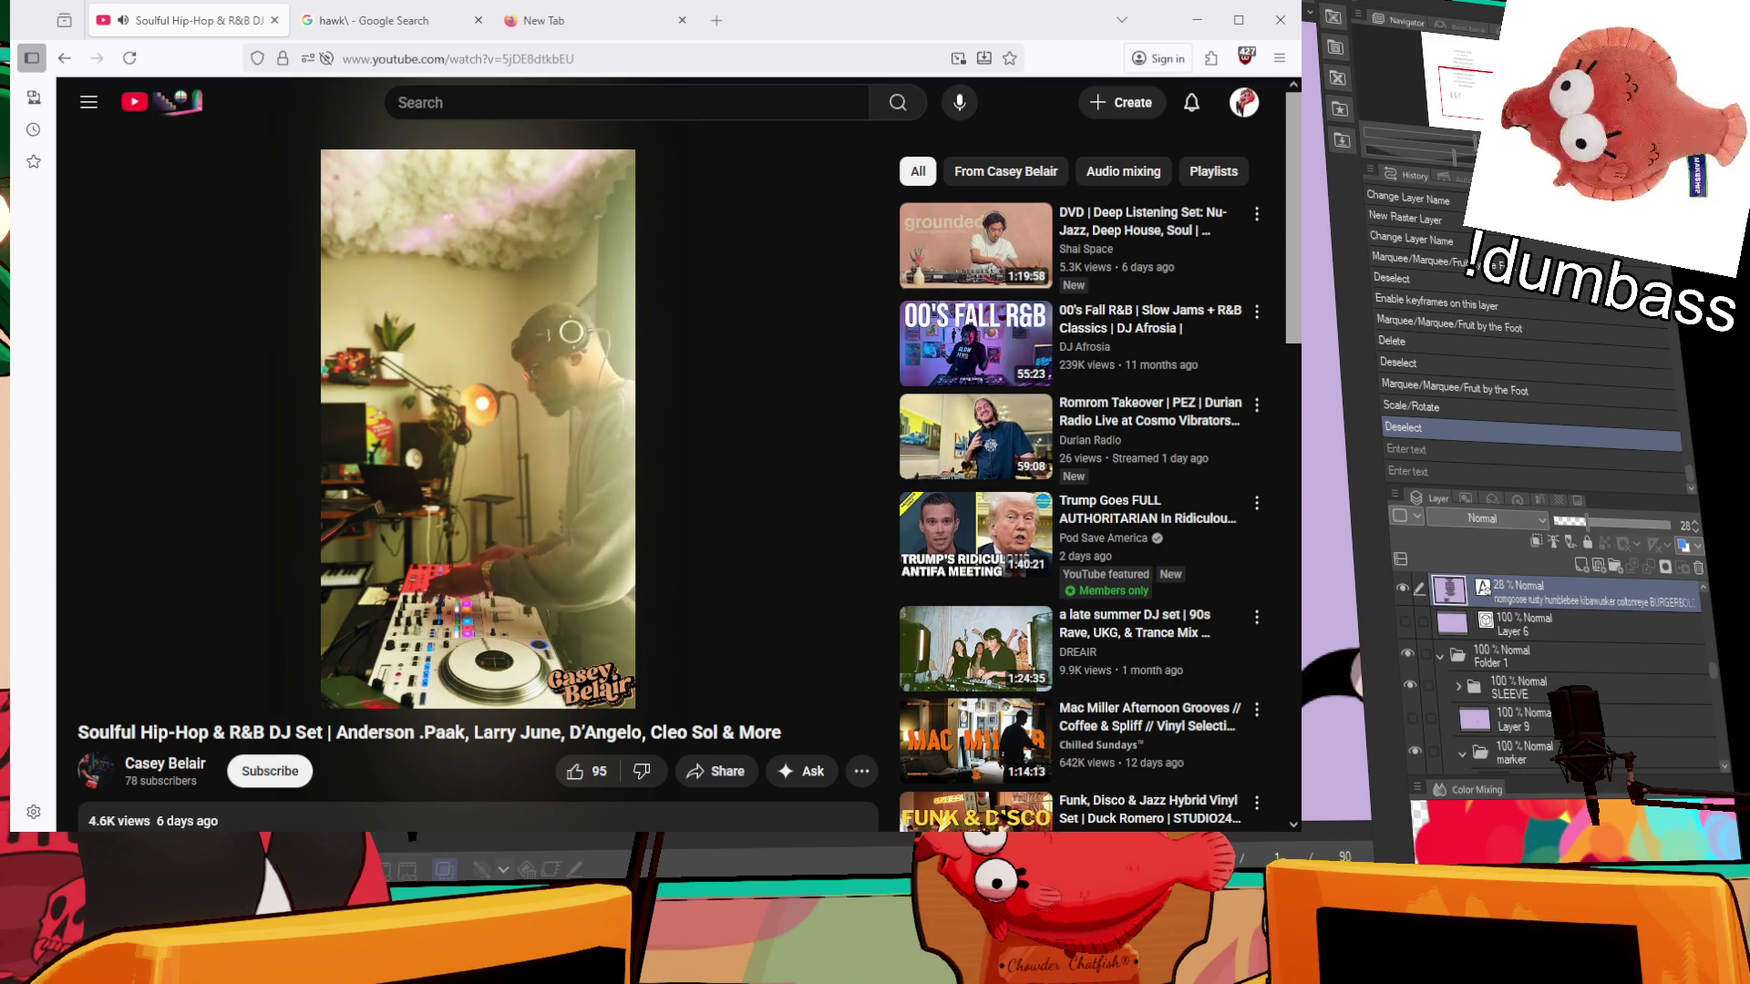
- Scroll the YouTube DJ set page, then return to its top with Home
{"action": "scroll", "coordinate": [183, 680], "scroll_direction": "down", "scroll_amount": 1}
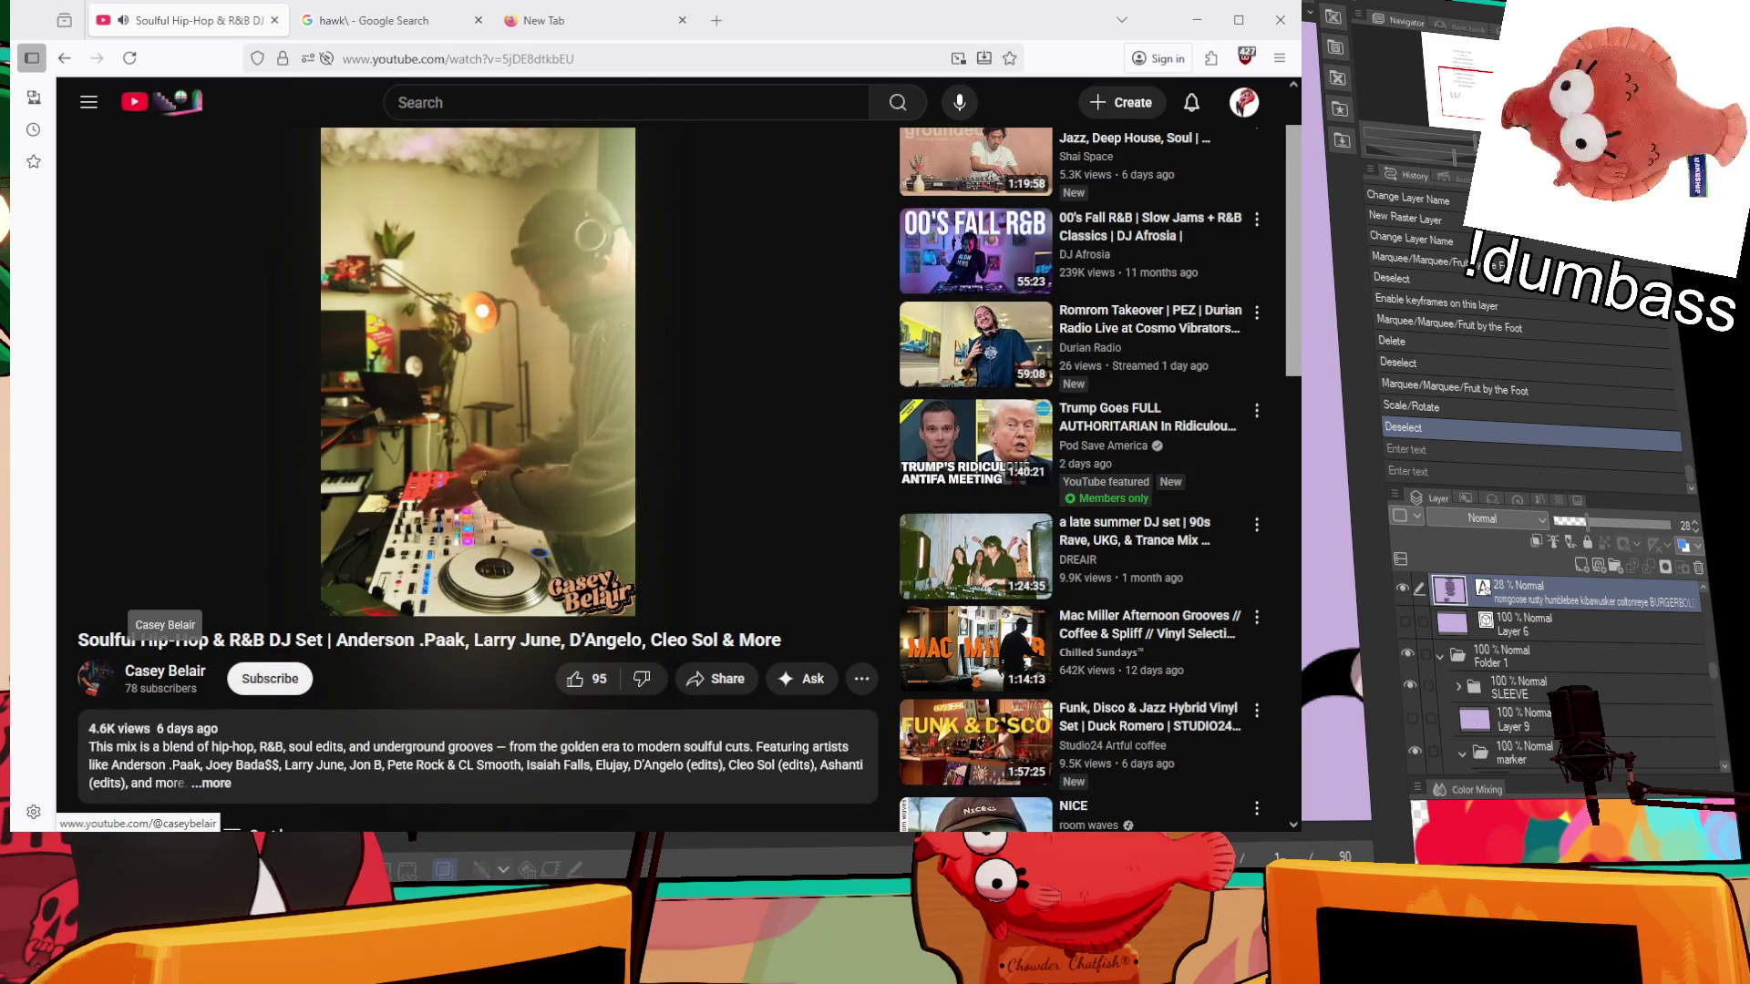
{"action": "scroll", "coordinate": [586, 820], "scroll_direction": "up", "scroll_amount": 1}
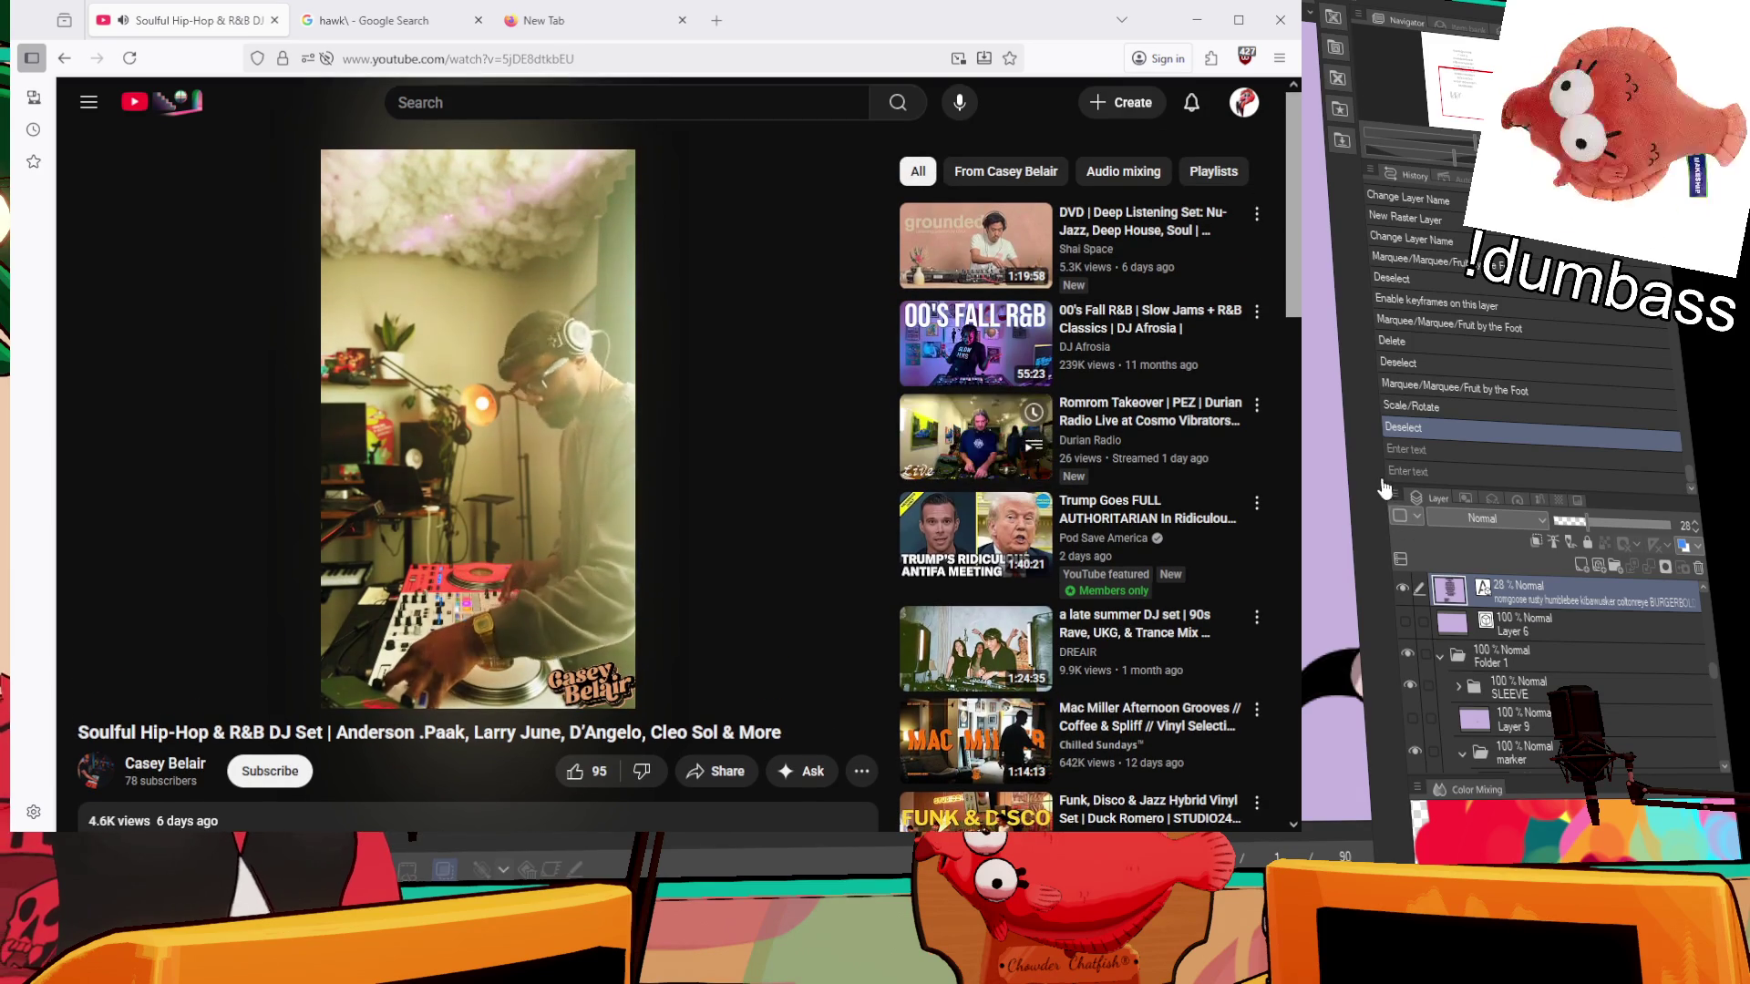
{"action": "scroll", "coordinate": [593, 456], "scroll_direction": "down", "scroll_amount": 3}
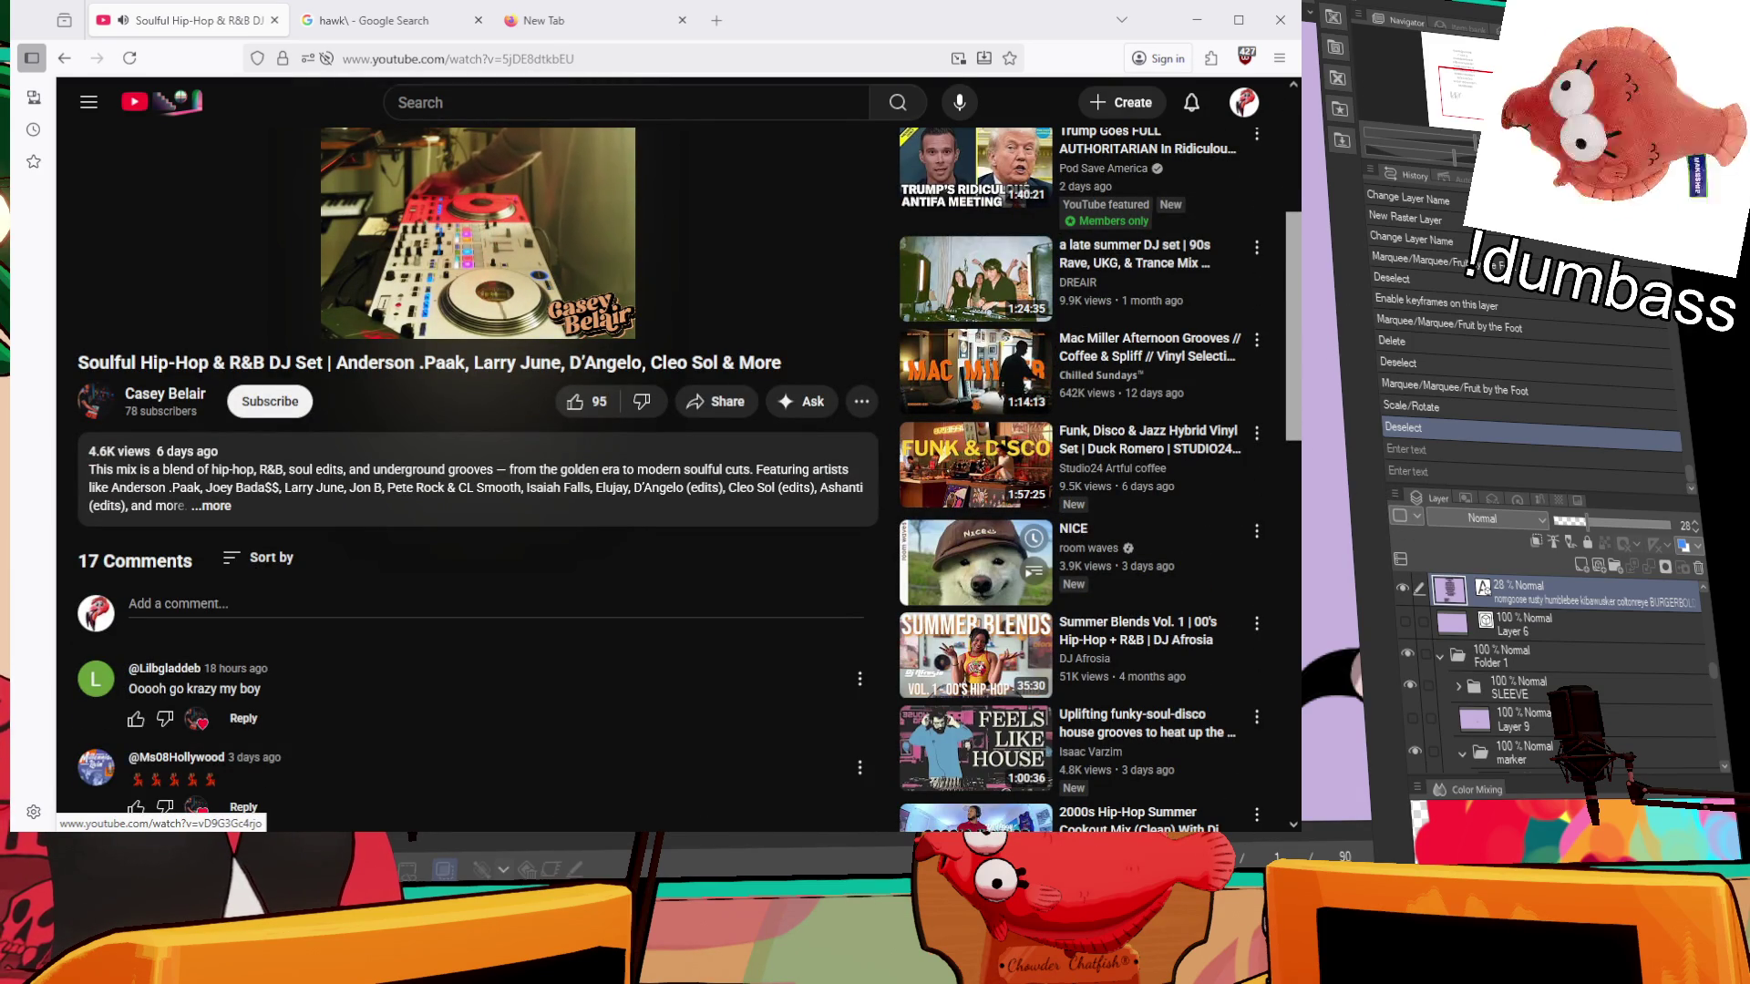
{"action": "scroll", "coordinate": [593, 456], "scroll_direction": "down", "scroll_amount": 3}
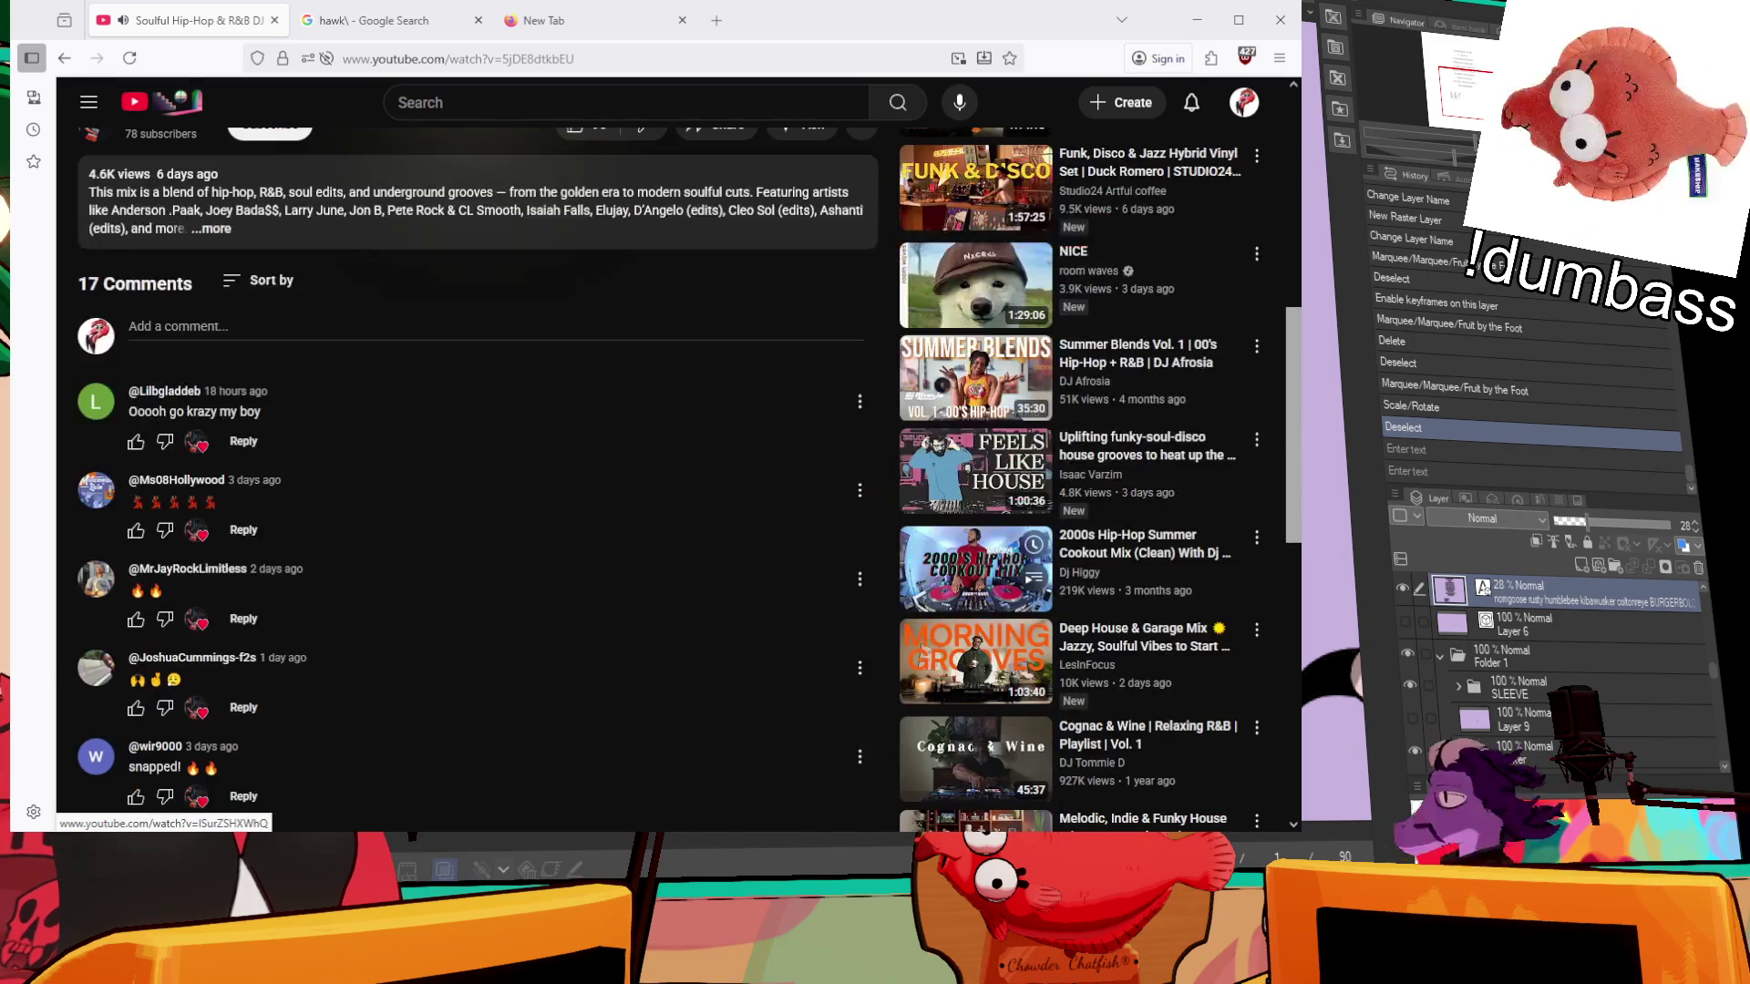
{"action": "key", "text": "Home"}
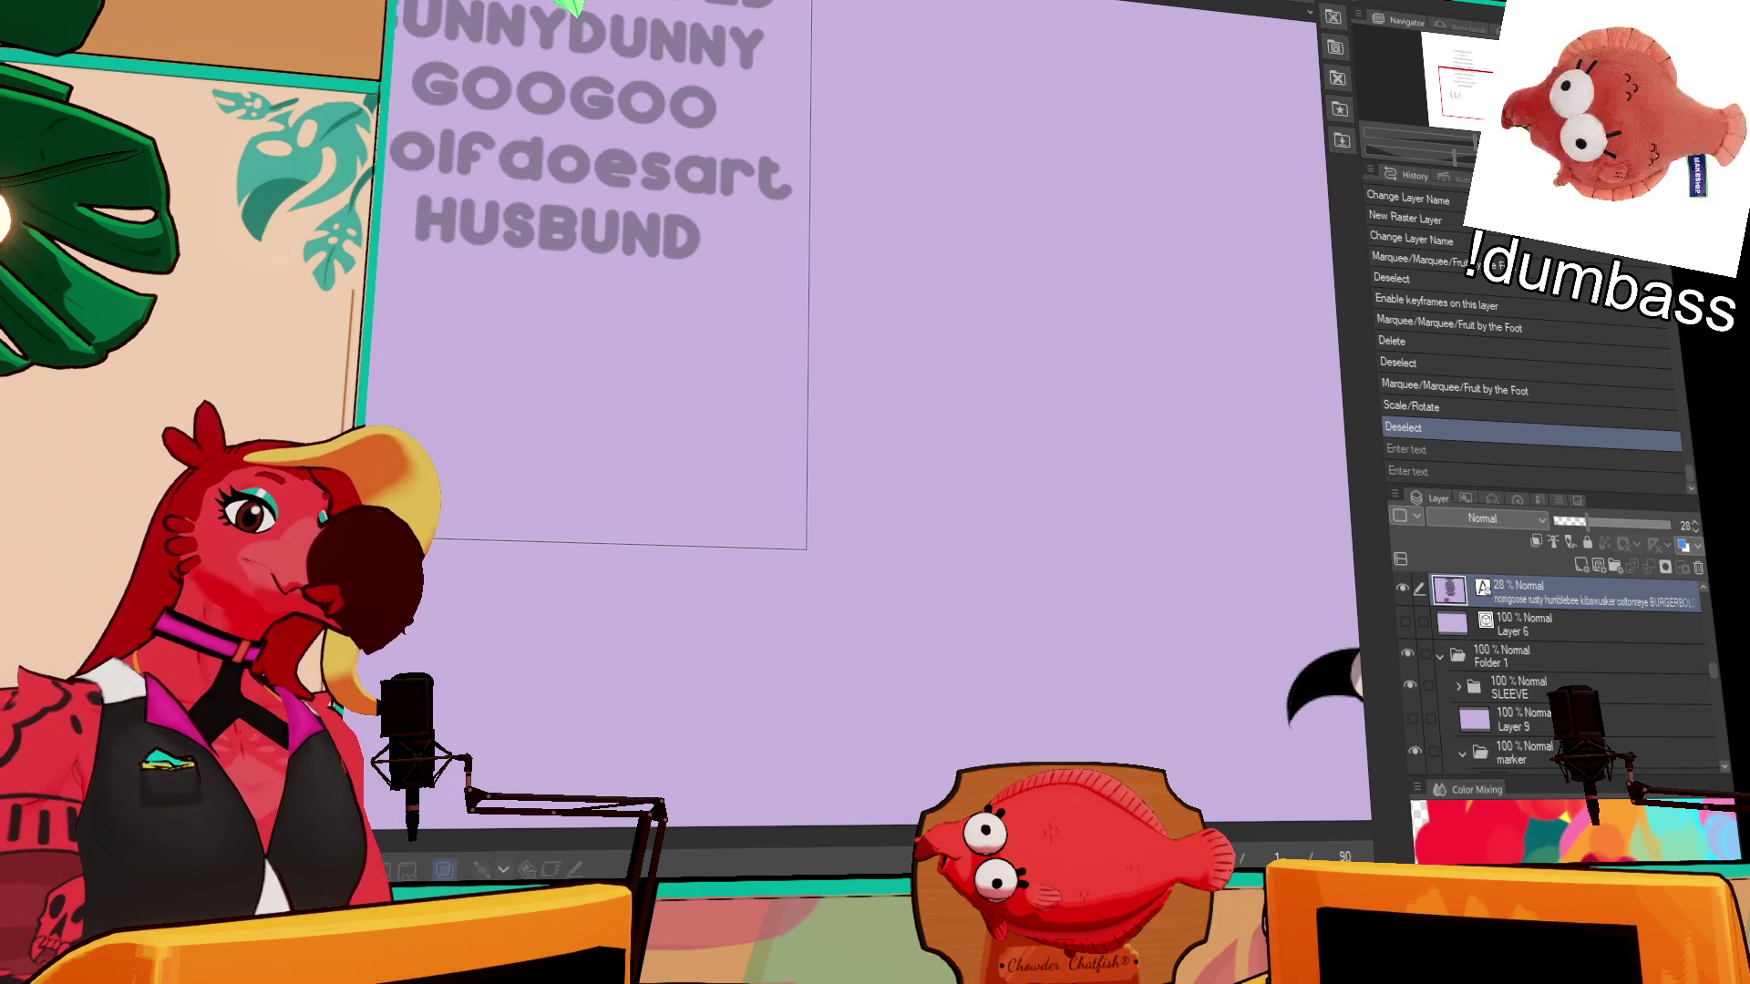
- Finish the 'BumbleBee' guide text, select the humblebee layer, and recentre the view with Ctrl+0
{"action": "type", "text": "umbleBee"}
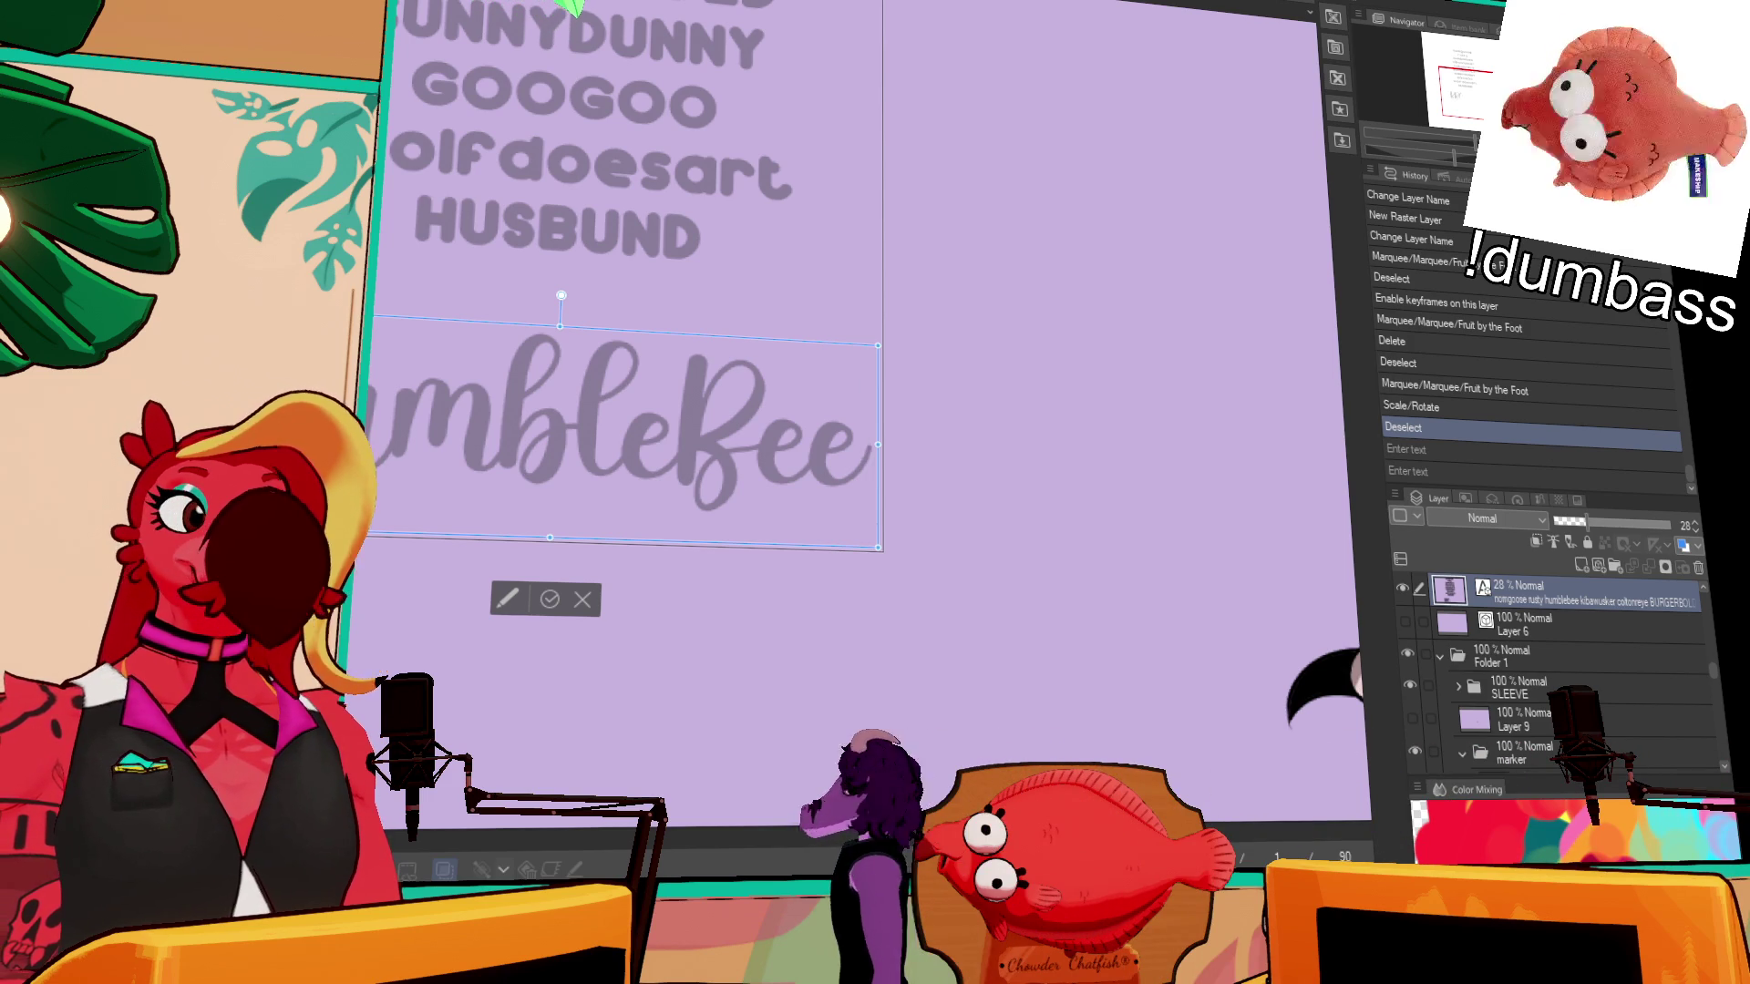
{"action": "key", "text": "Escape"}
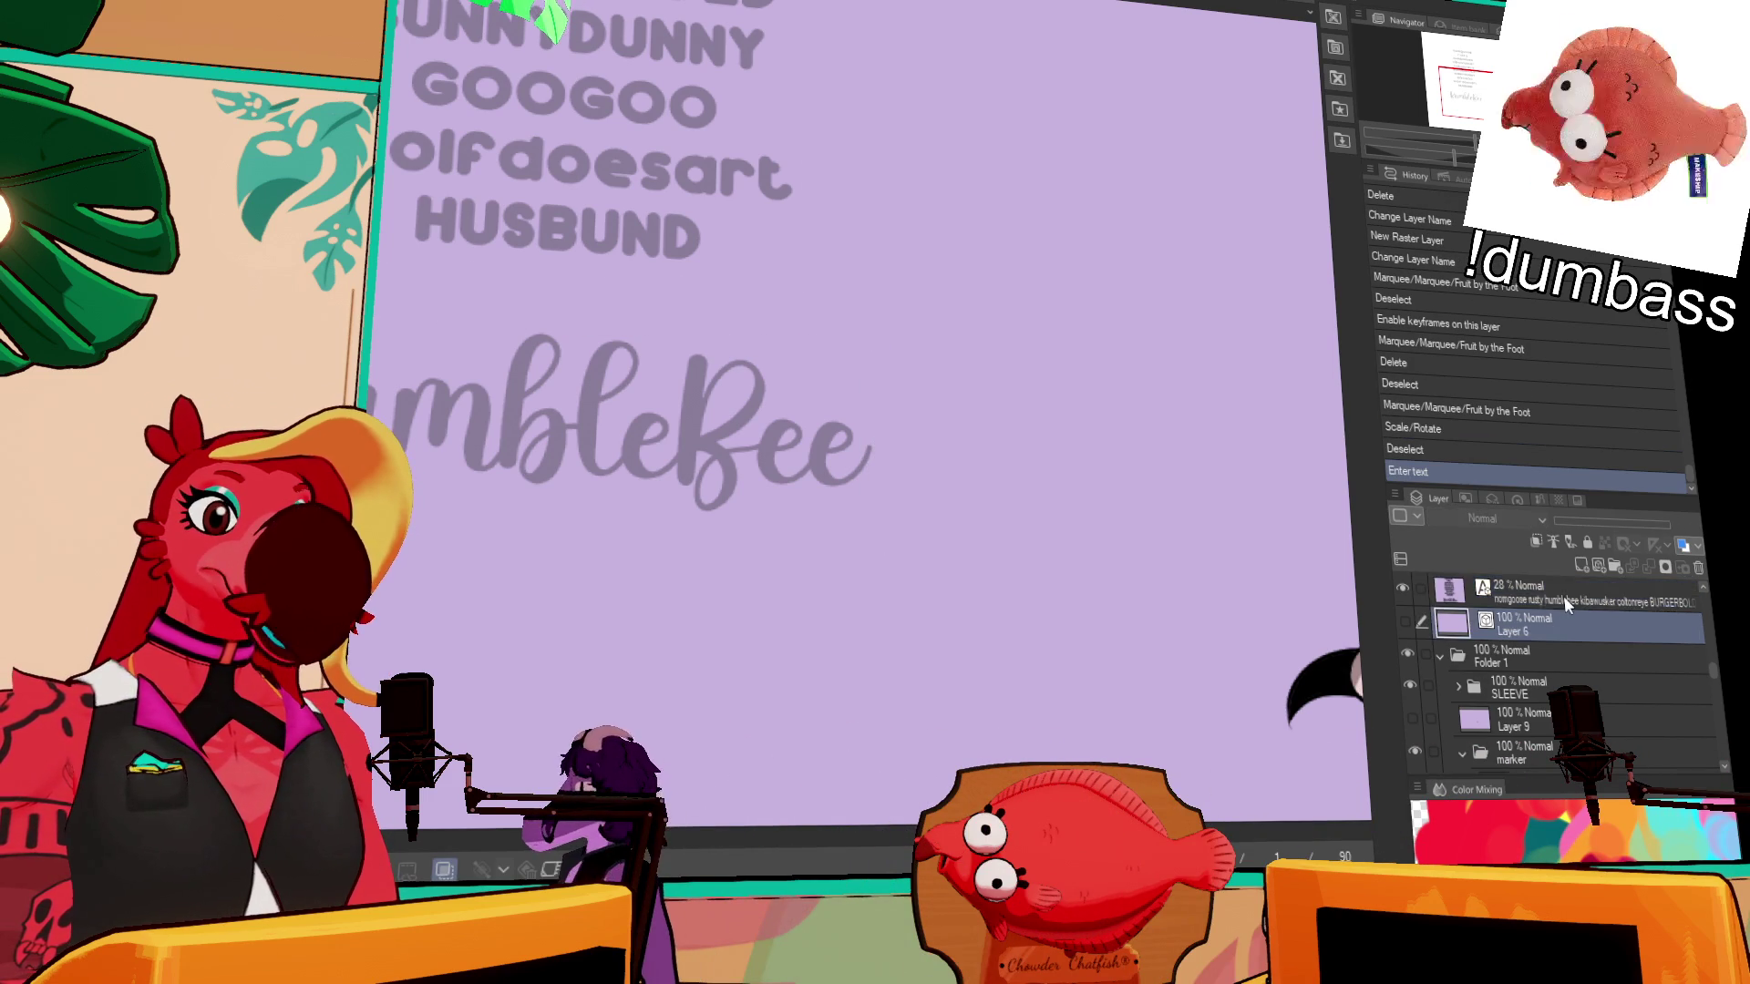
{"action": "scroll", "coordinate": [1547, 621], "scroll_direction": "down", "scroll_amount": 3}
{"action": "left_click", "coordinate": [1543, 609]}
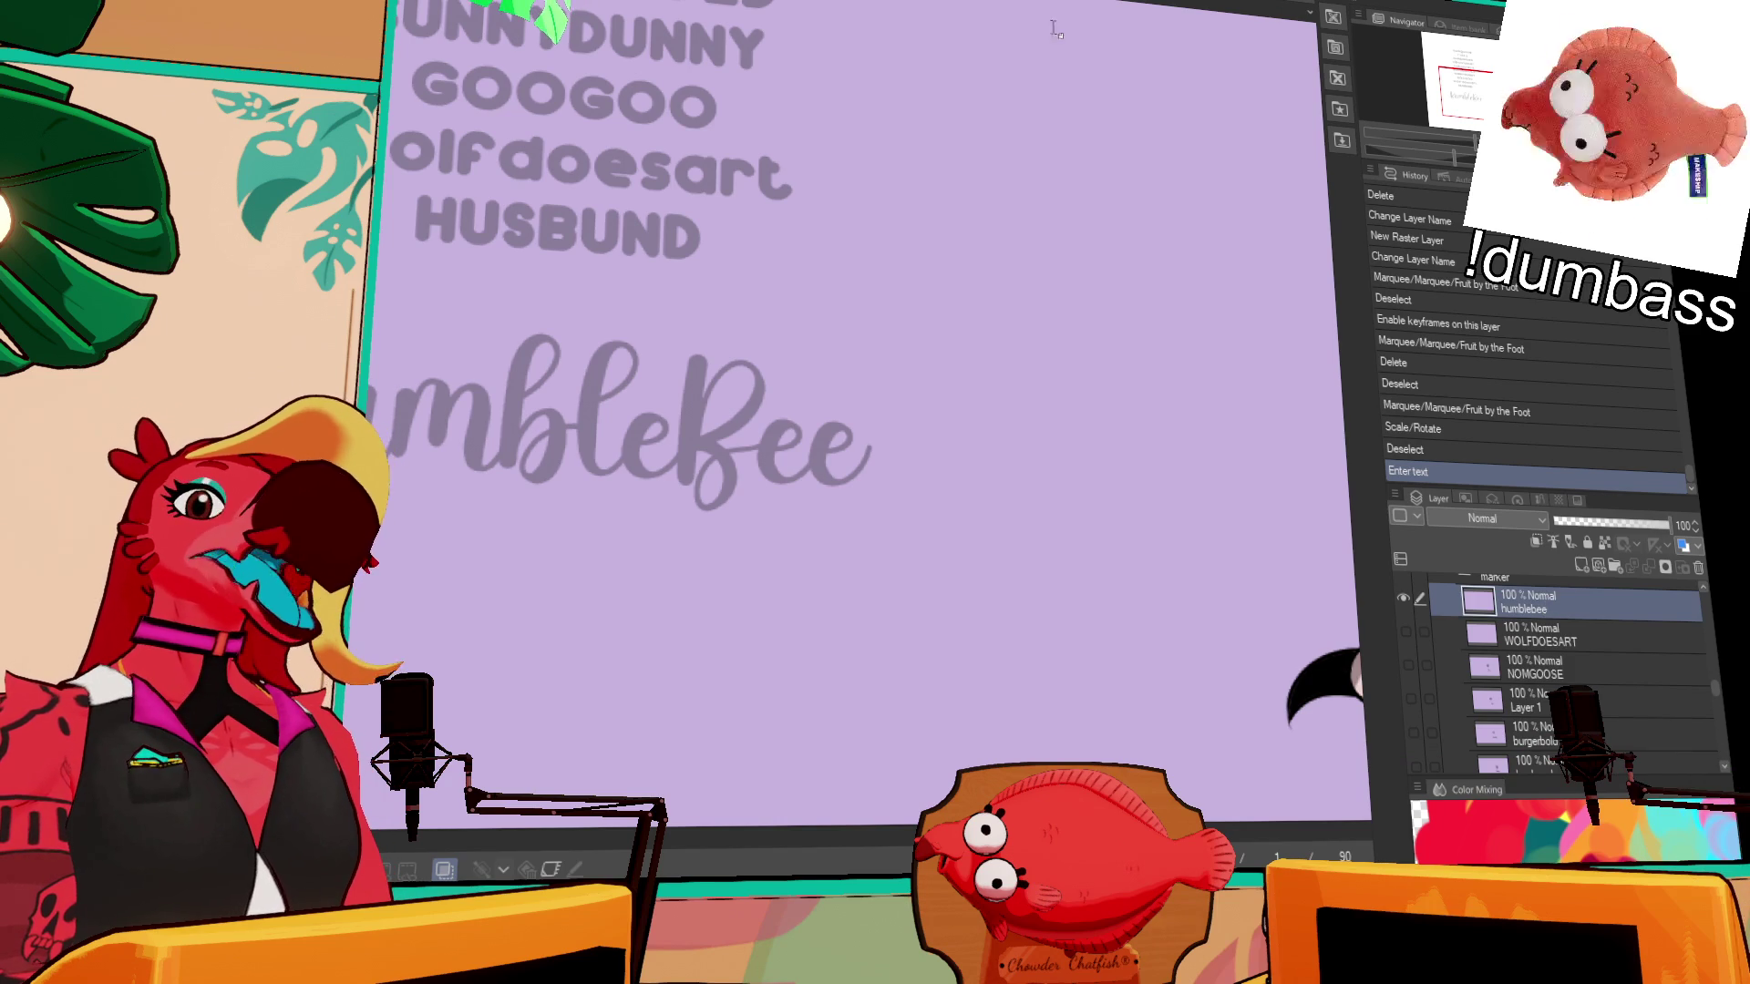
{"action": "key", "text": "ctrl+0"}
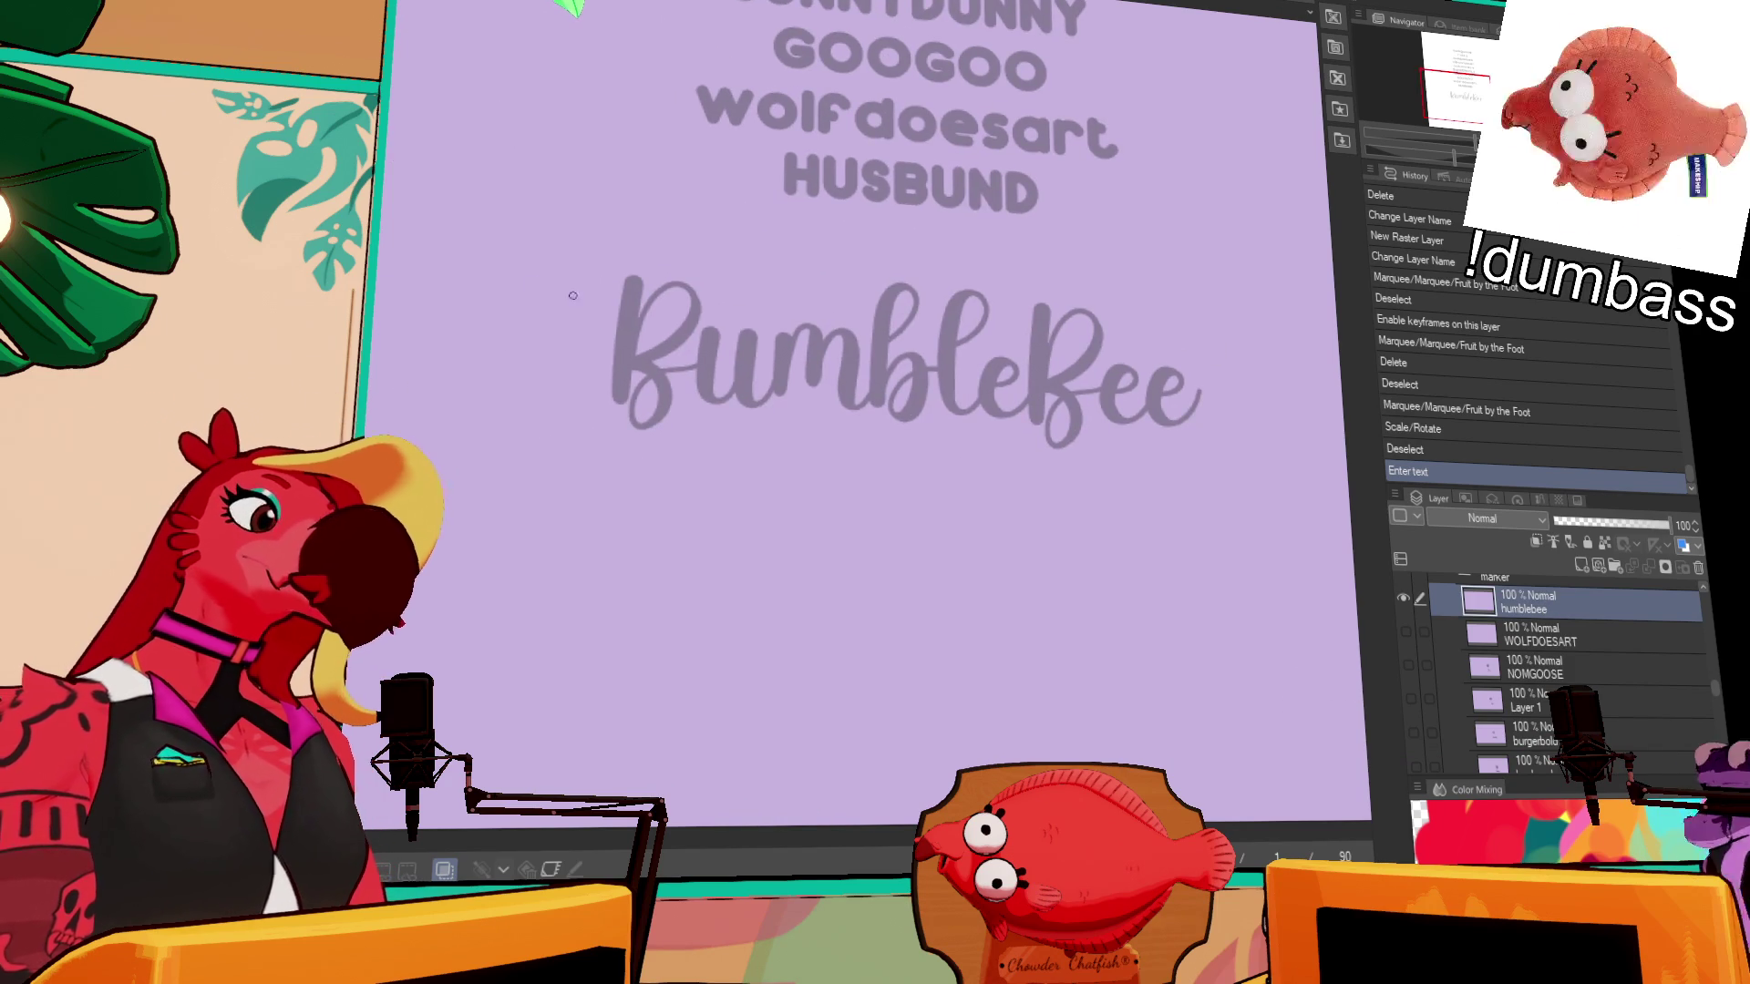
- Ink the B, u and l of BumbleBee over the guide, undoing the misdrawn u strokes
{"action": "mouse_move", "coordinate": [648, 310]}
{"action": "left_mouse_down"}
{"action": "mouse_move", "coordinate": [821, 360]}
{"action": "mouse_move", "coordinate": [825, 460]}
{"action": "left_mouse_up"}
{"action": "key", "text": "ctrl+z"}
{"action": "mouse_move", "coordinate": [833, 336]}
{"action": "left_mouse_down"}
{"action": "mouse_move", "coordinate": [877, 374]}
{"action": "mouse_move", "coordinate": [843, 415]}
{"action": "mouse_move", "coordinate": [842, 468]}
{"action": "left_mouse_up"}
{"action": "left_click_drag", "start_coordinate": [911, 381], "coordinate": [941, 401]}
{"action": "key", "text": "ctrl+z"}
{"action": "mouse_move", "coordinate": [910, 378]}
{"action": "left_mouse_down"}
{"action": "mouse_move", "coordinate": [957, 451]}
{"action": "mouse_move", "coordinate": [992, 438]}
{"action": "mouse_move", "coordinate": [994, 392]}
{"action": "mouse_move", "coordinate": [1003, 438]}
{"action": "mouse_move", "coordinate": [1085, 417]}
{"action": "mouse_move", "coordinate": [1094, 472]}
{"action": "left_mouse_up"}
{"action": "key", "text": "ctrl+z"}
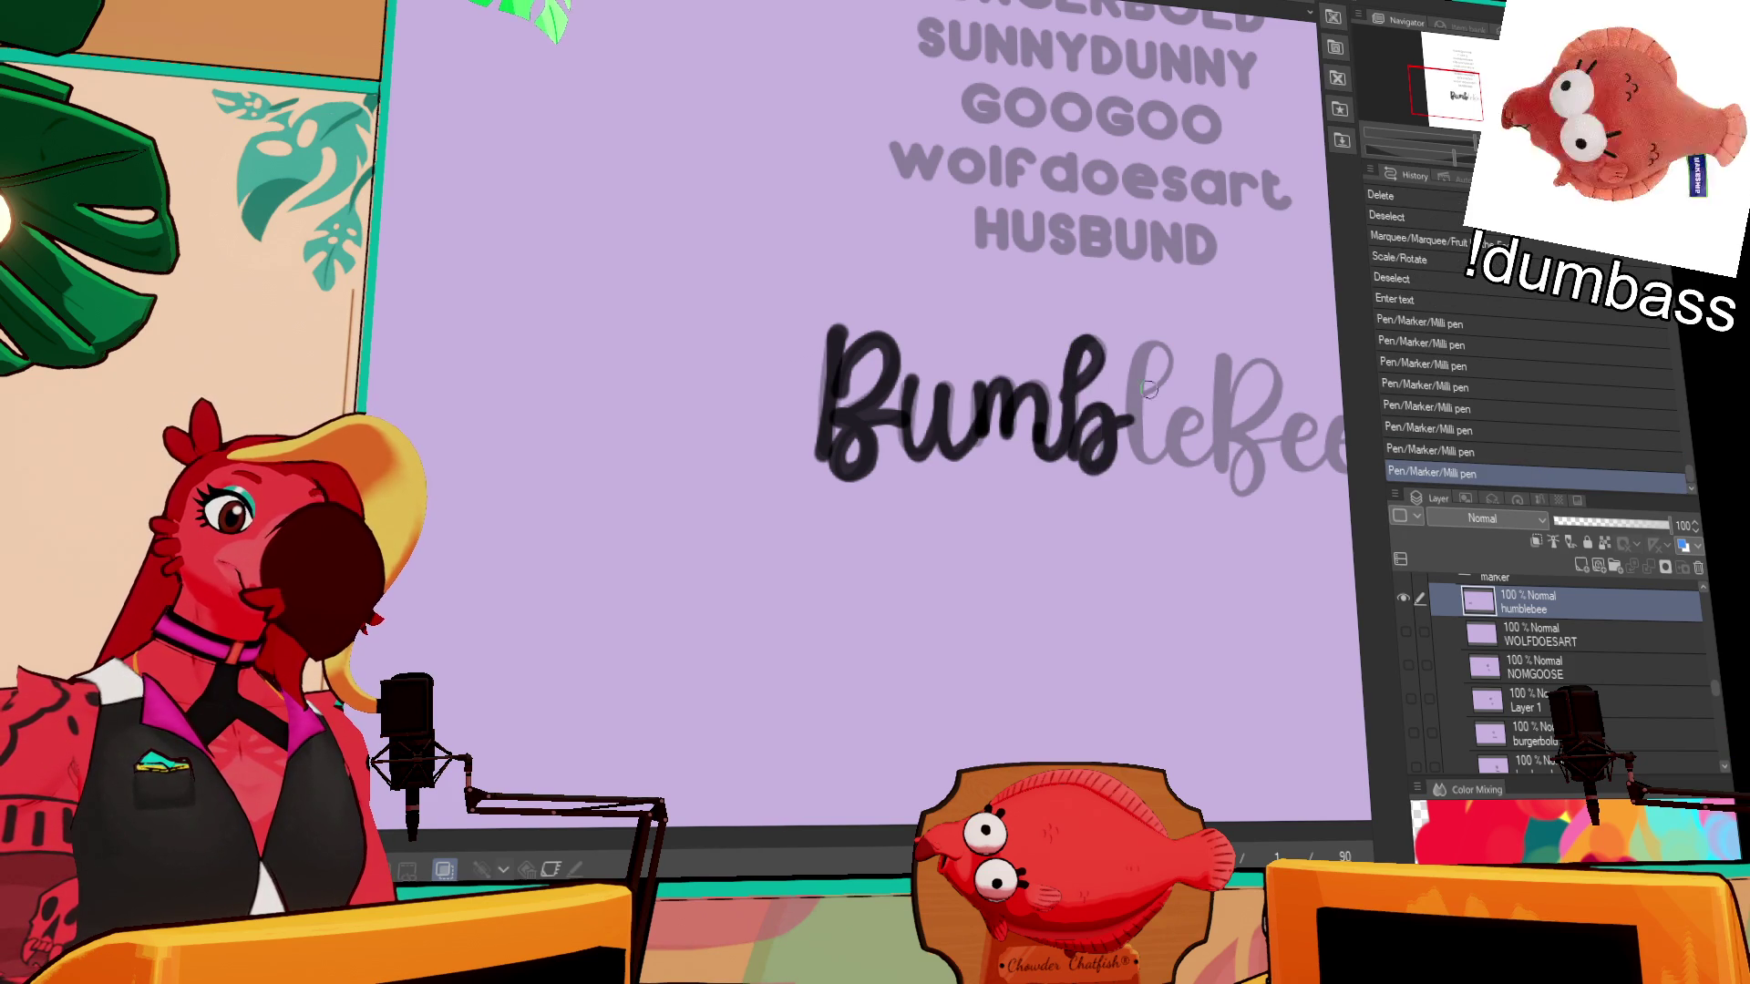
{"action": "mouse_move", "coordinate": [1138, 398]}
{"action": "left_mouse_down"}
{"action": "mouse_move", "coordinate": [1226, 430]}
{"action": "mouse_move", "coordinate": [1228, 456]}
{"action": "left_mouse_up"}
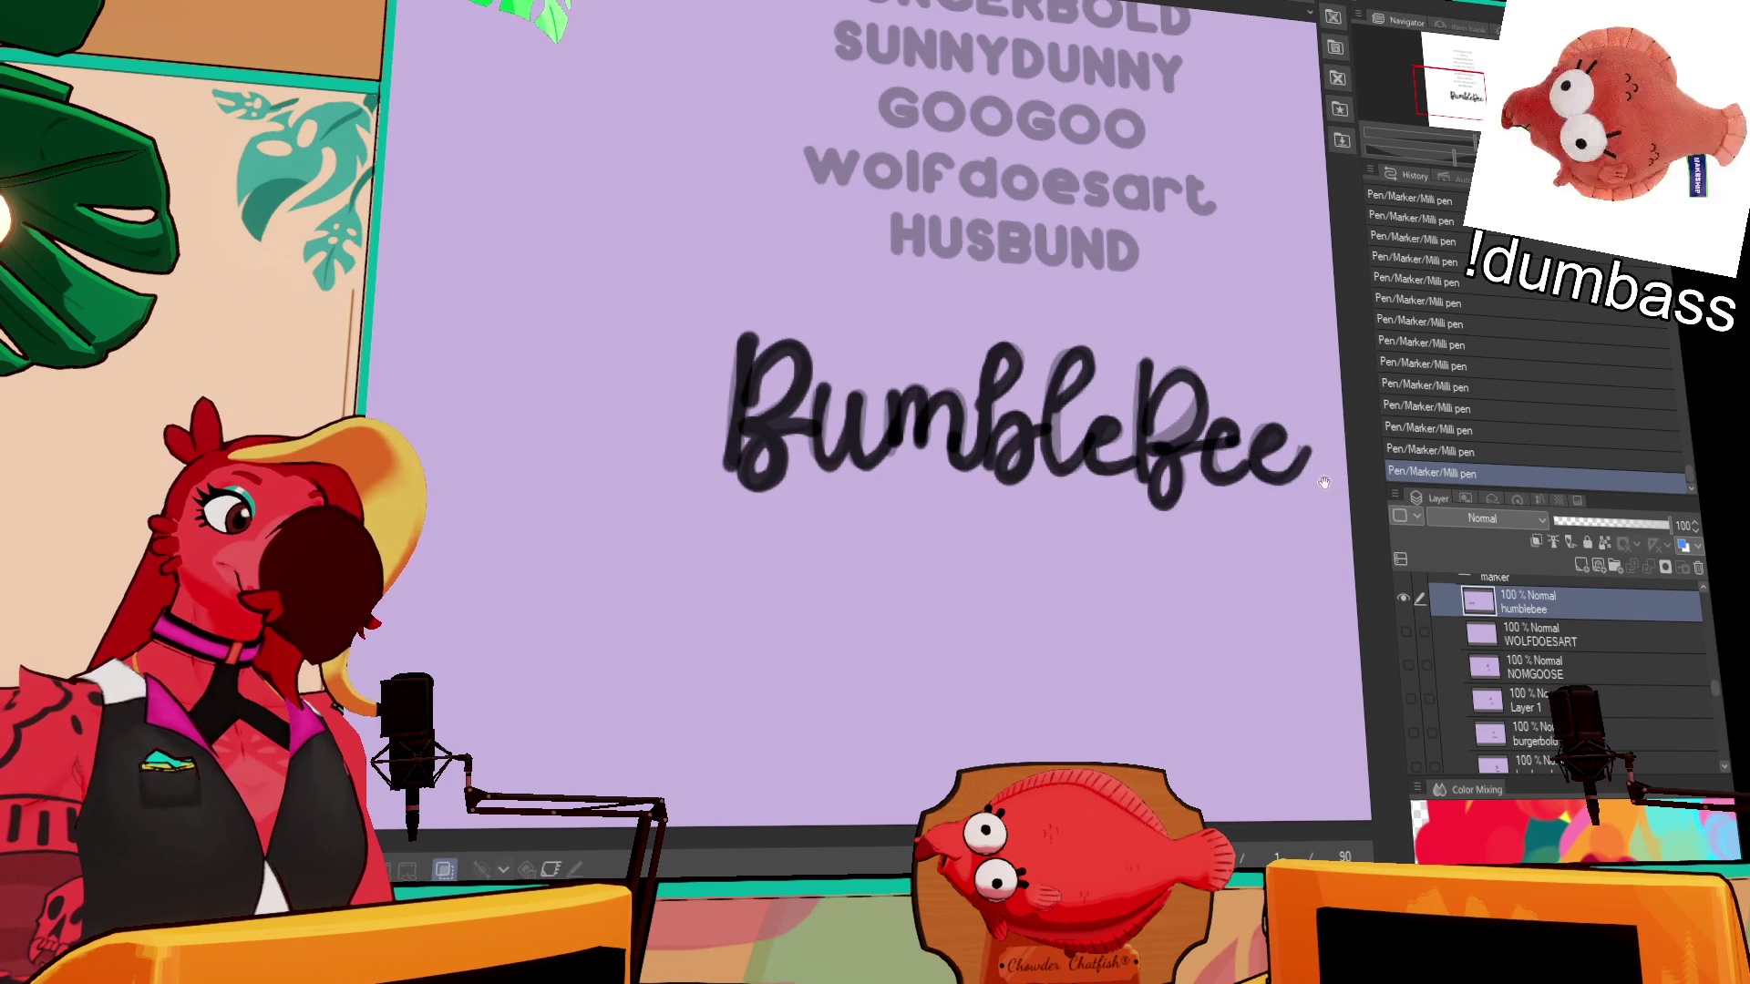
- Lasso the inked BumbleBee lettering and move it right and down toward the cup
{"action": "left_click_drag", "start_coordinate": [1323, 483], "coordinate": [1255, 502]}
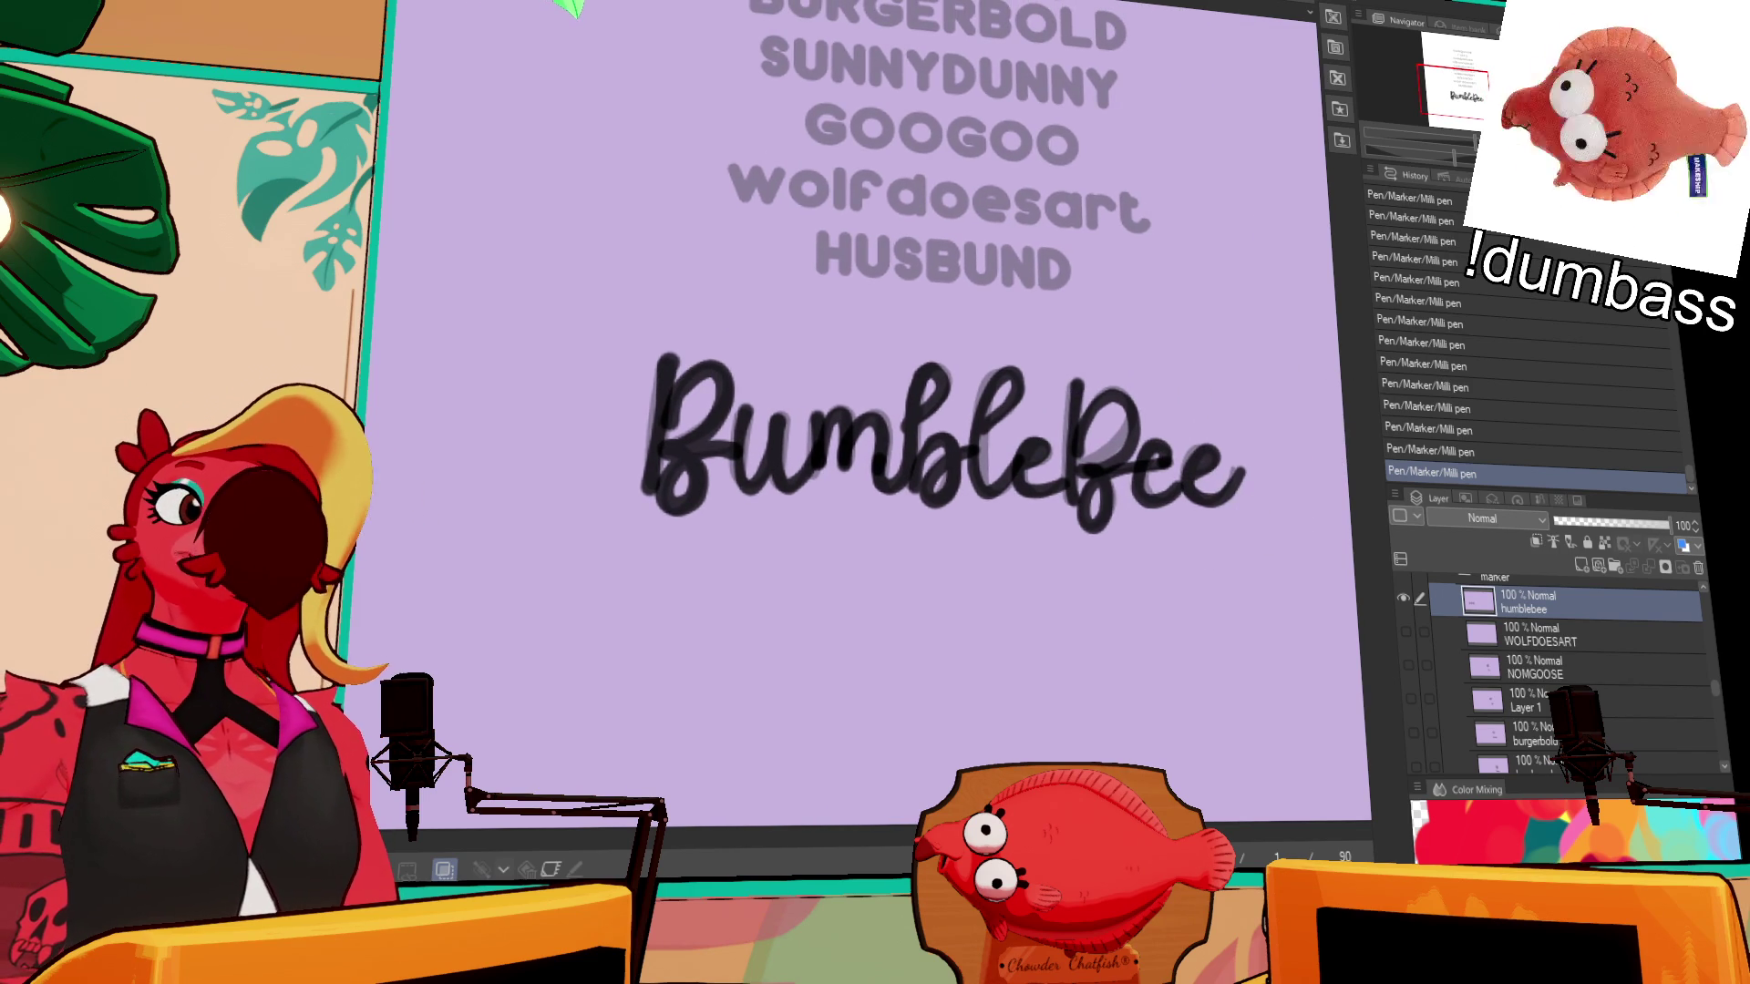
{"action": "scroll", "coordinate": [1155, 306], "scroll_direction": "down", "scroll_amount": 2}
{"action": "left_click_drag", "start_coordinate": [1301, 283], "coordinate": [1156, 307]}
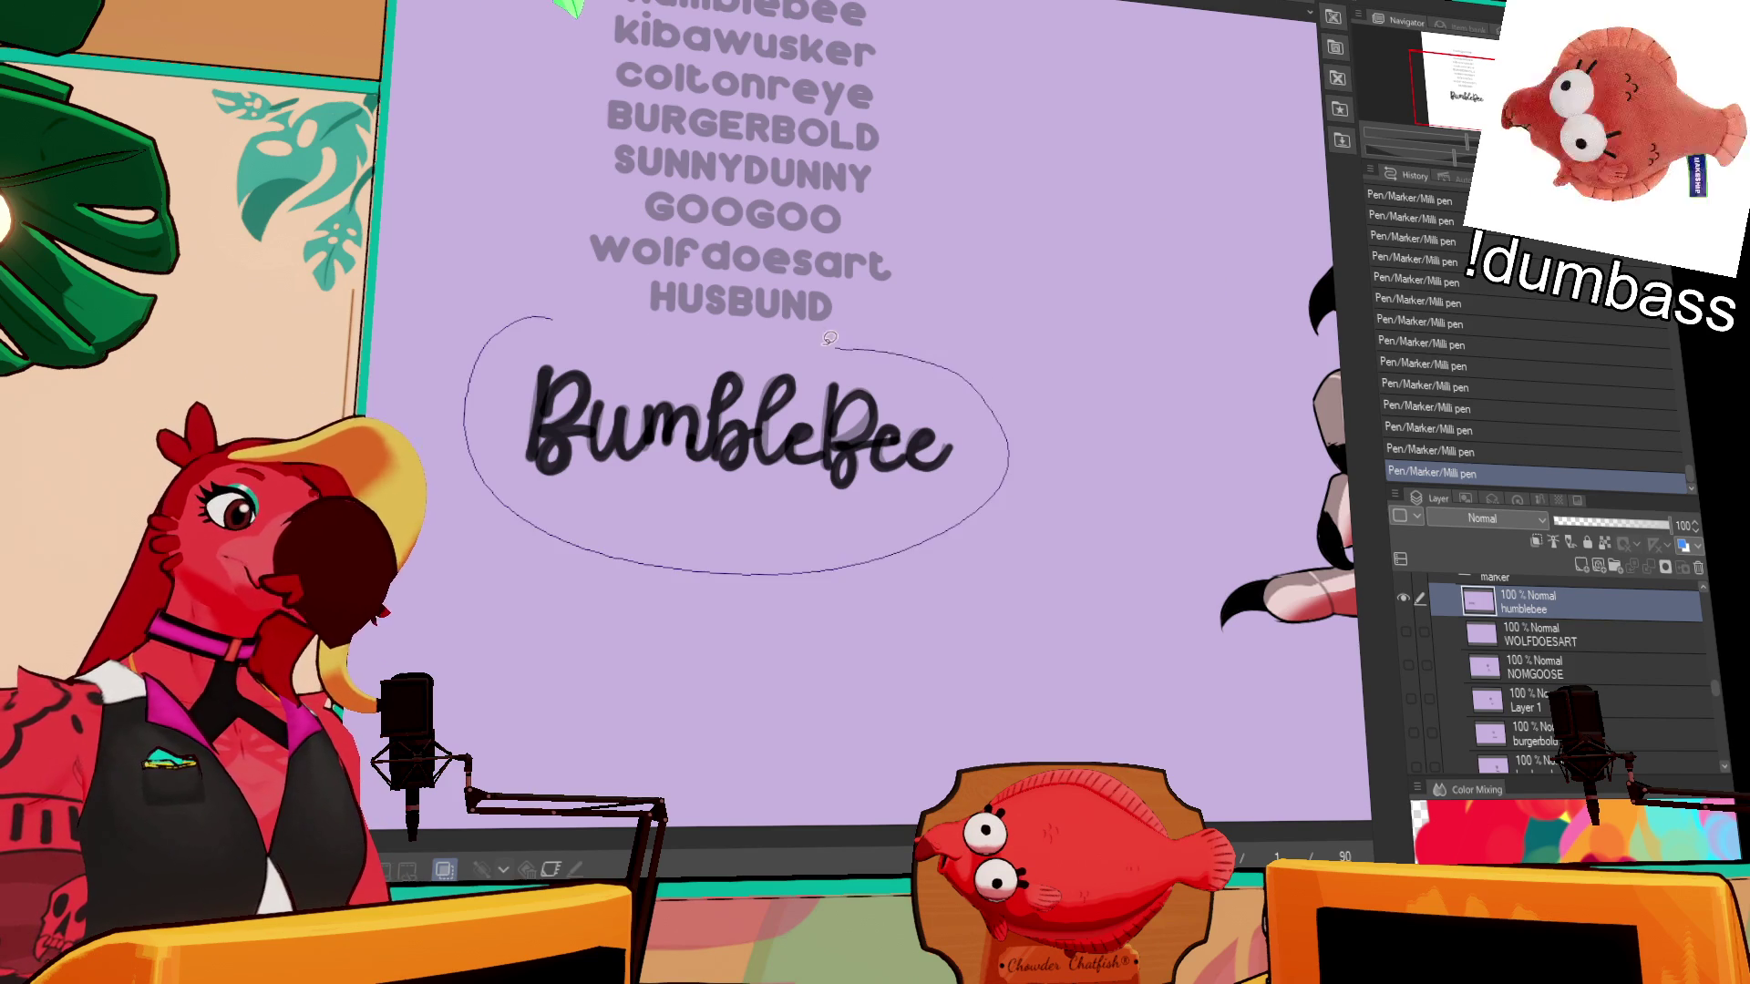
{"action": "left_click_drag", "start_coordinate": [829, 337], "coordinate": [828, 340]}
{"action": "mouse_move", "coordinate": [757, 438]}
{"action": "left_mouse_down"}
{"action": "mouse_move", "coordinate": [1094, 593]}
{"action": "mouse_move", "coordinate": [1057, 629]}
{"action": "mouse_move", "coordinate": [1091, 663]}
{"action": "mouse_move", "coordinate": [1218, 720]}
{"action": "left_mouse_up"}
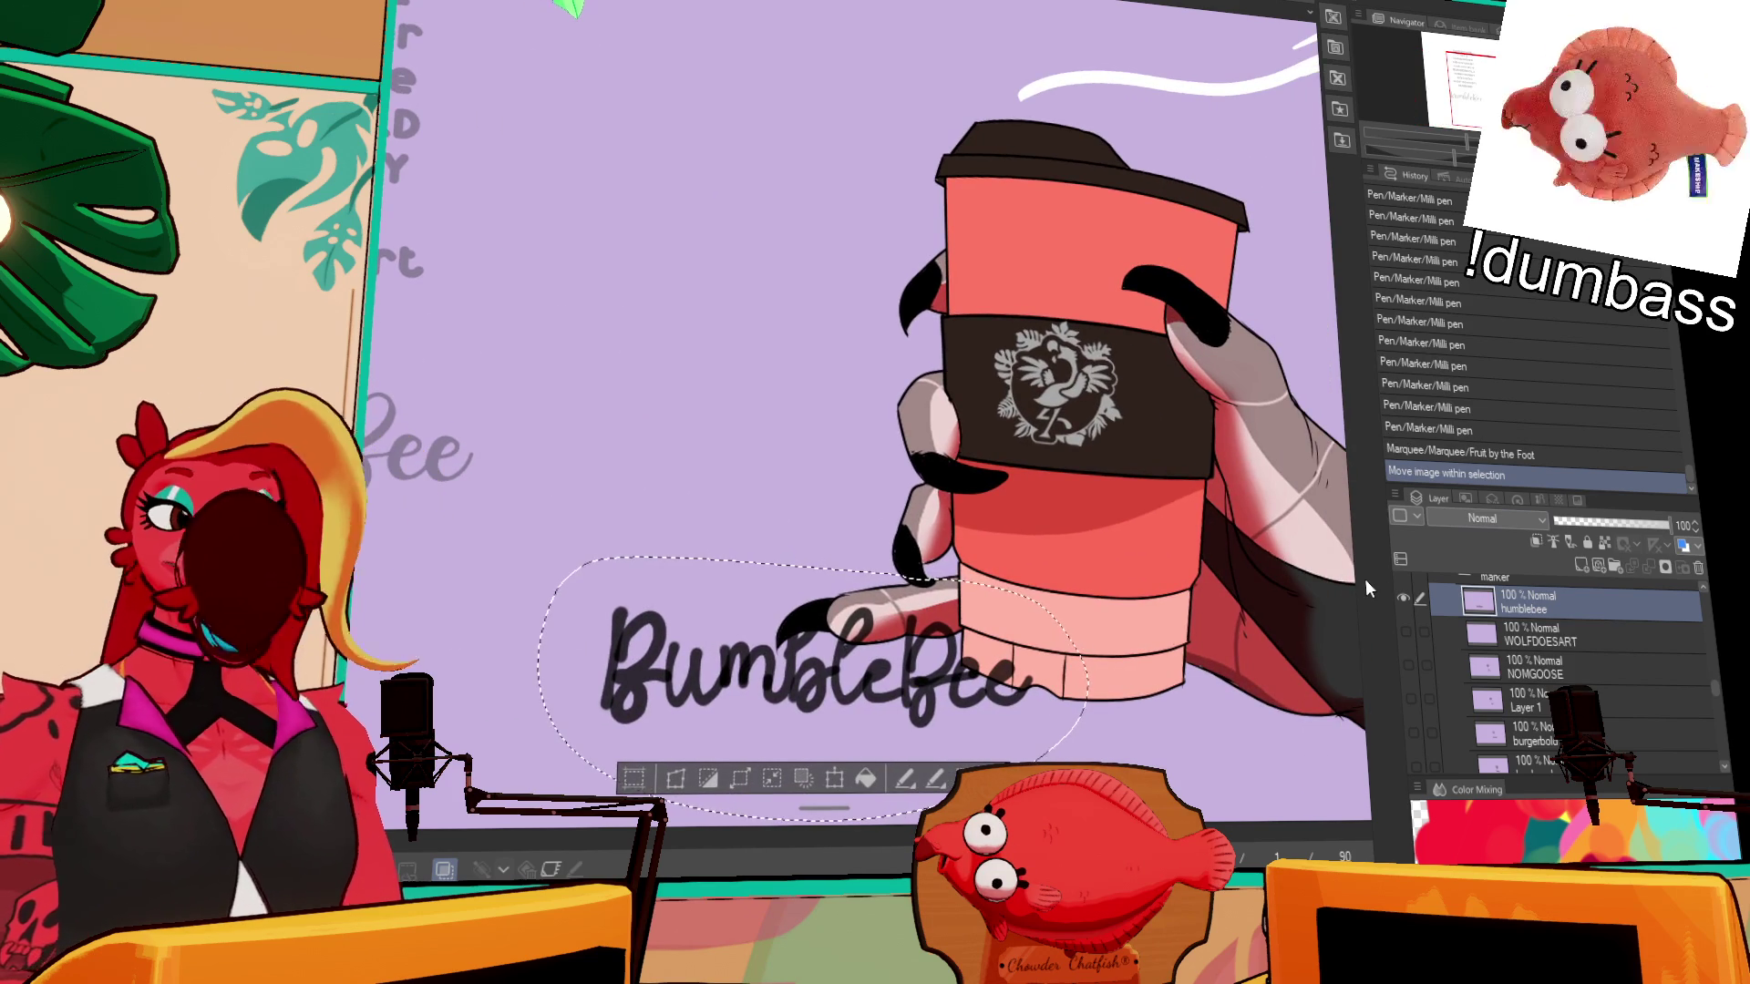
- Shrink, move and tilt the BumbleBee lettering onto the red cup with Scale/Rotate, then deselect
{"action": "left_click", "coordinate": [837, 777]}
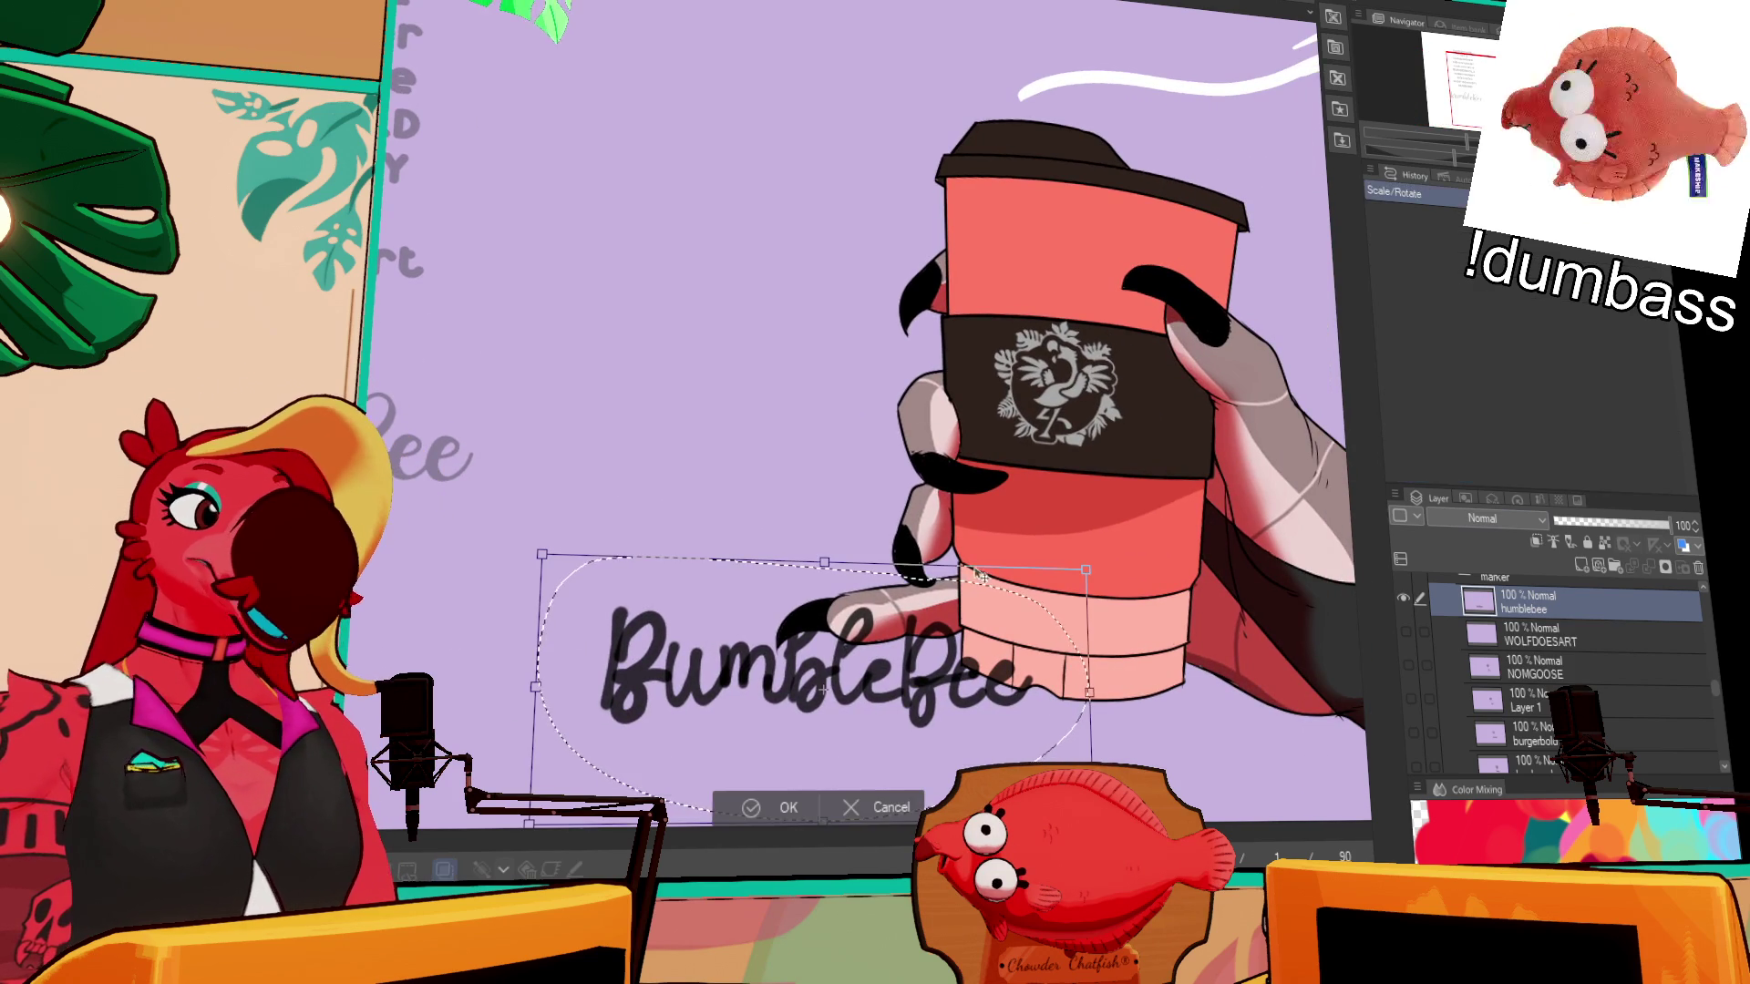
{"action": "left_click_drag", "start_coordinate": [1091, 563], "coordinate": [871, 666]}
{"action": "mouse_move", "coordinate": [778, 754]}
{"action": "left_mouse_down"}
{"action": "mouse_move", "coordinate": [1110, 590]}
{"action": "mouse_move", "coordinate": [1156, 645]}
{"action": "mouse_move", "coordinate": [1158, 562]}
{"action": "left_mouse_up"}
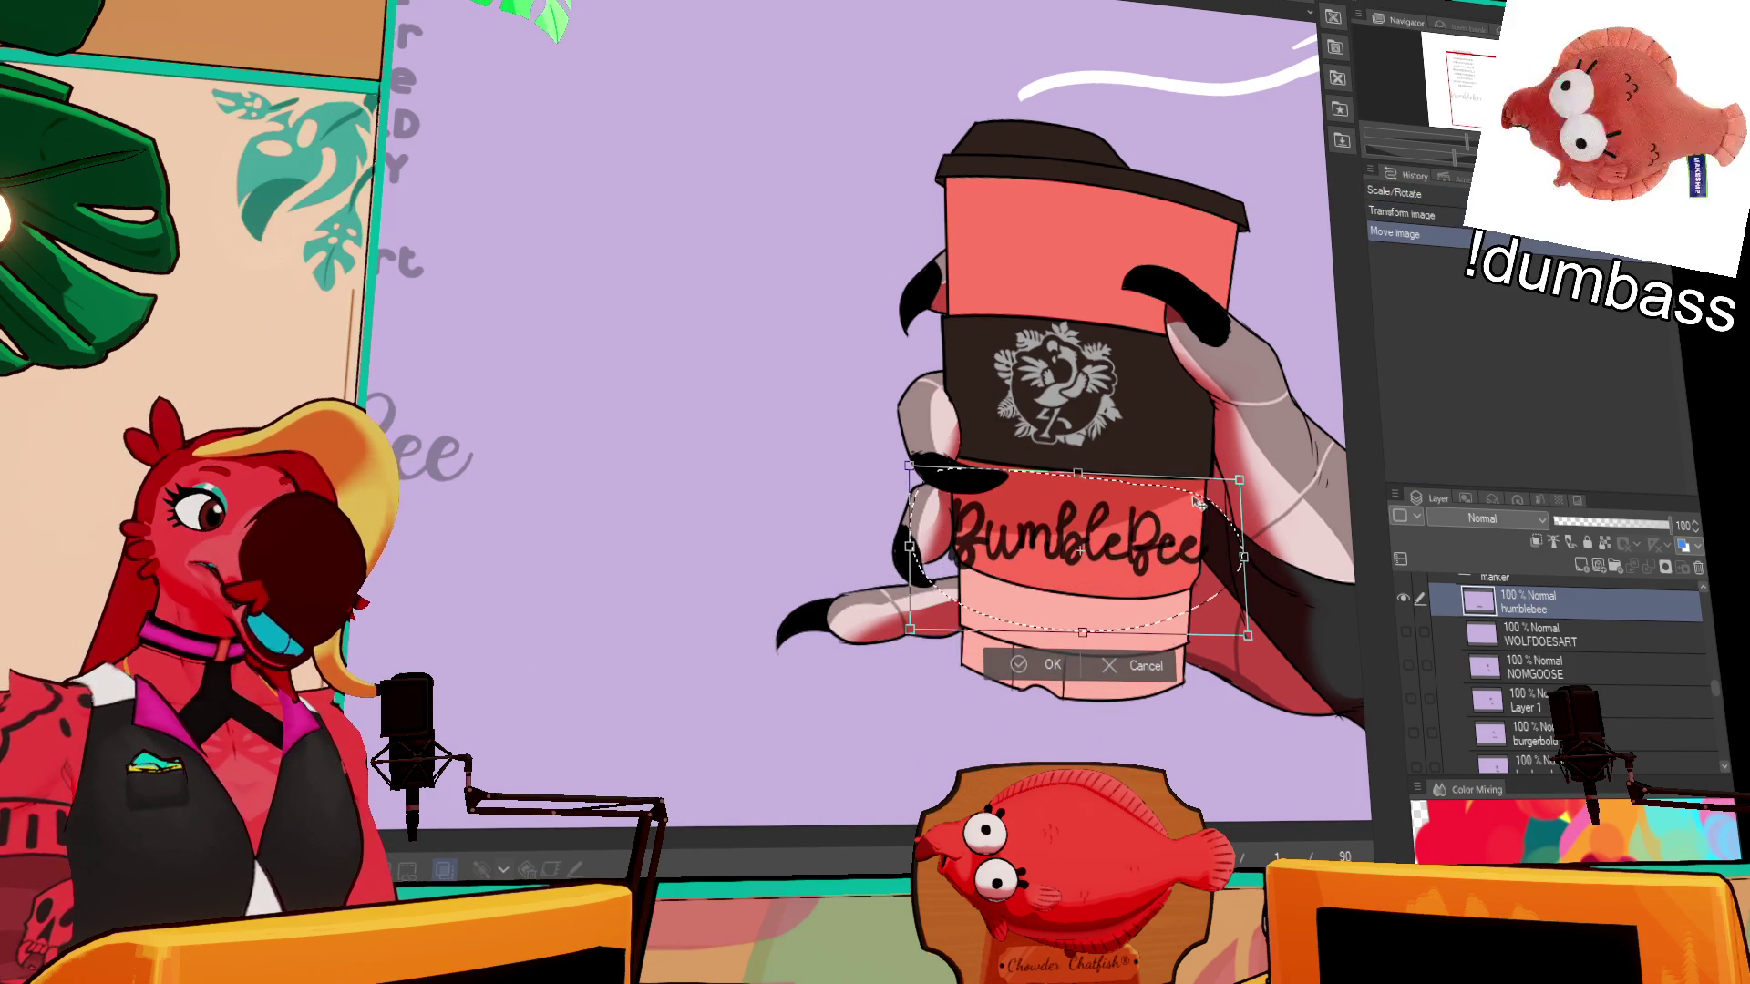
{"action": "mouse_move", "coordinate": [1235, 475]}
{"action": "left_mouse_down"}
{"action": "mouse_move", "coordinate": [1187, 565]}
{"action": "mouse_move", "coordinate": [1299, 551]}
{"action": "mouse_move", "coordinate": [1188, 580]}
{"action": "left_mouse_up"}
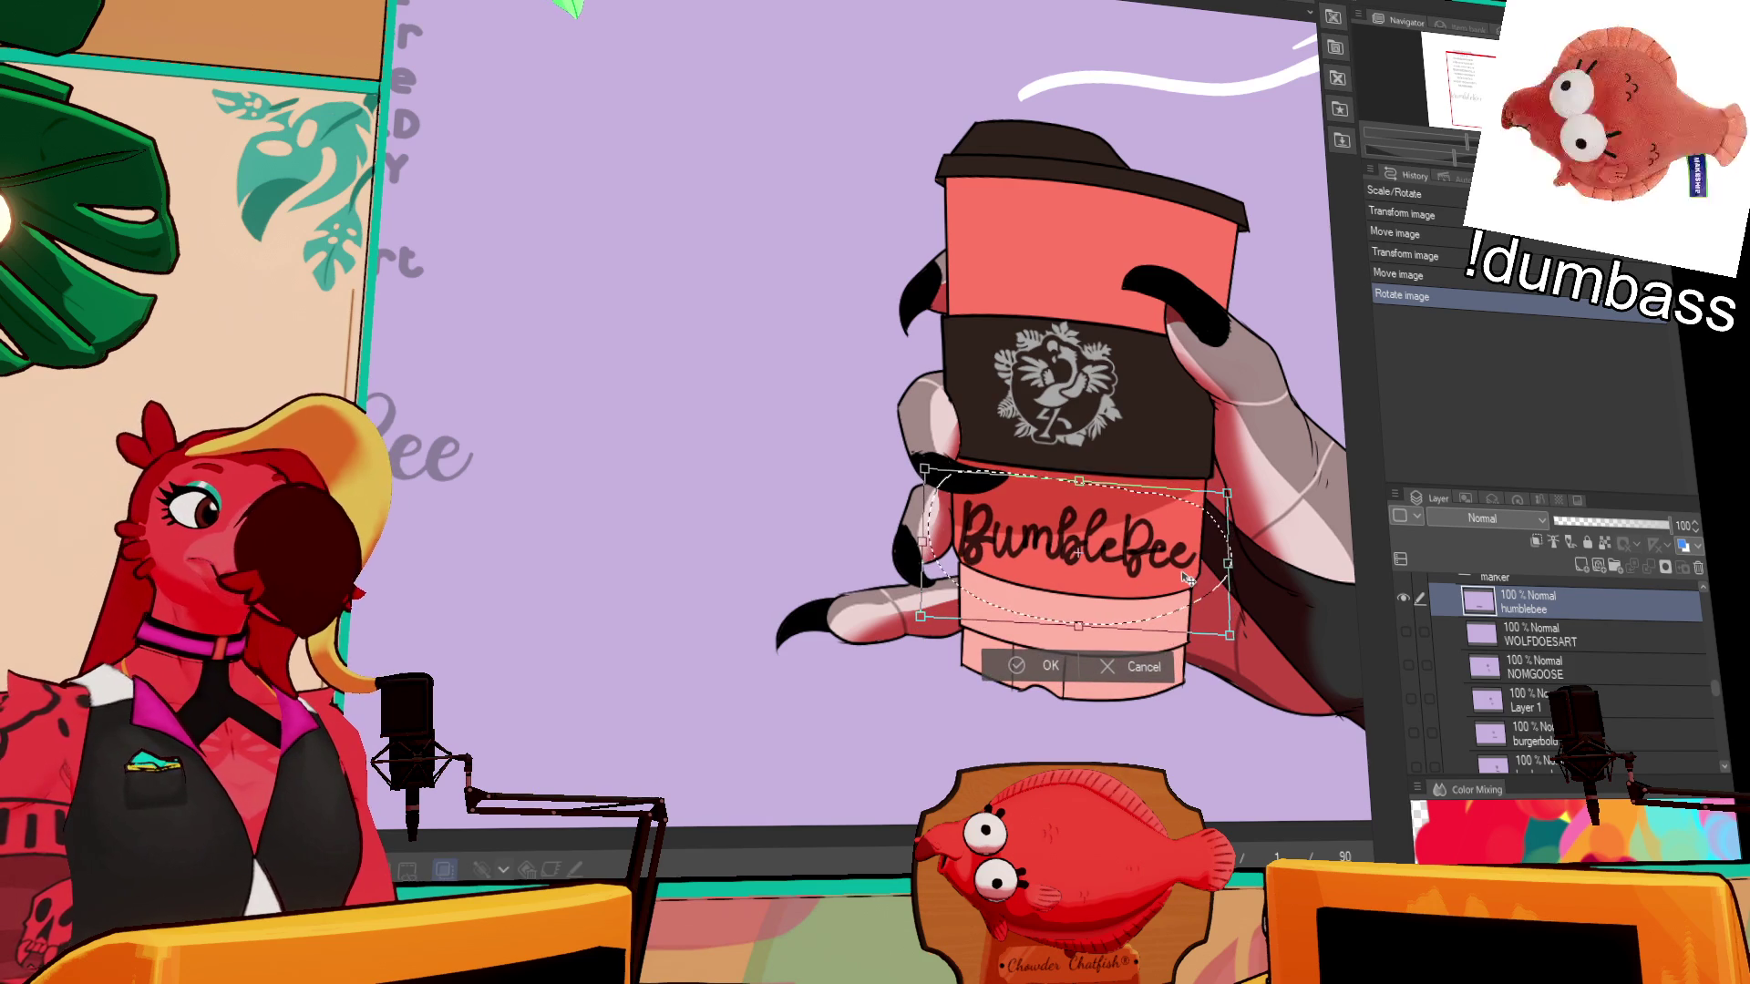
{"action": "key", "text": "Return"}
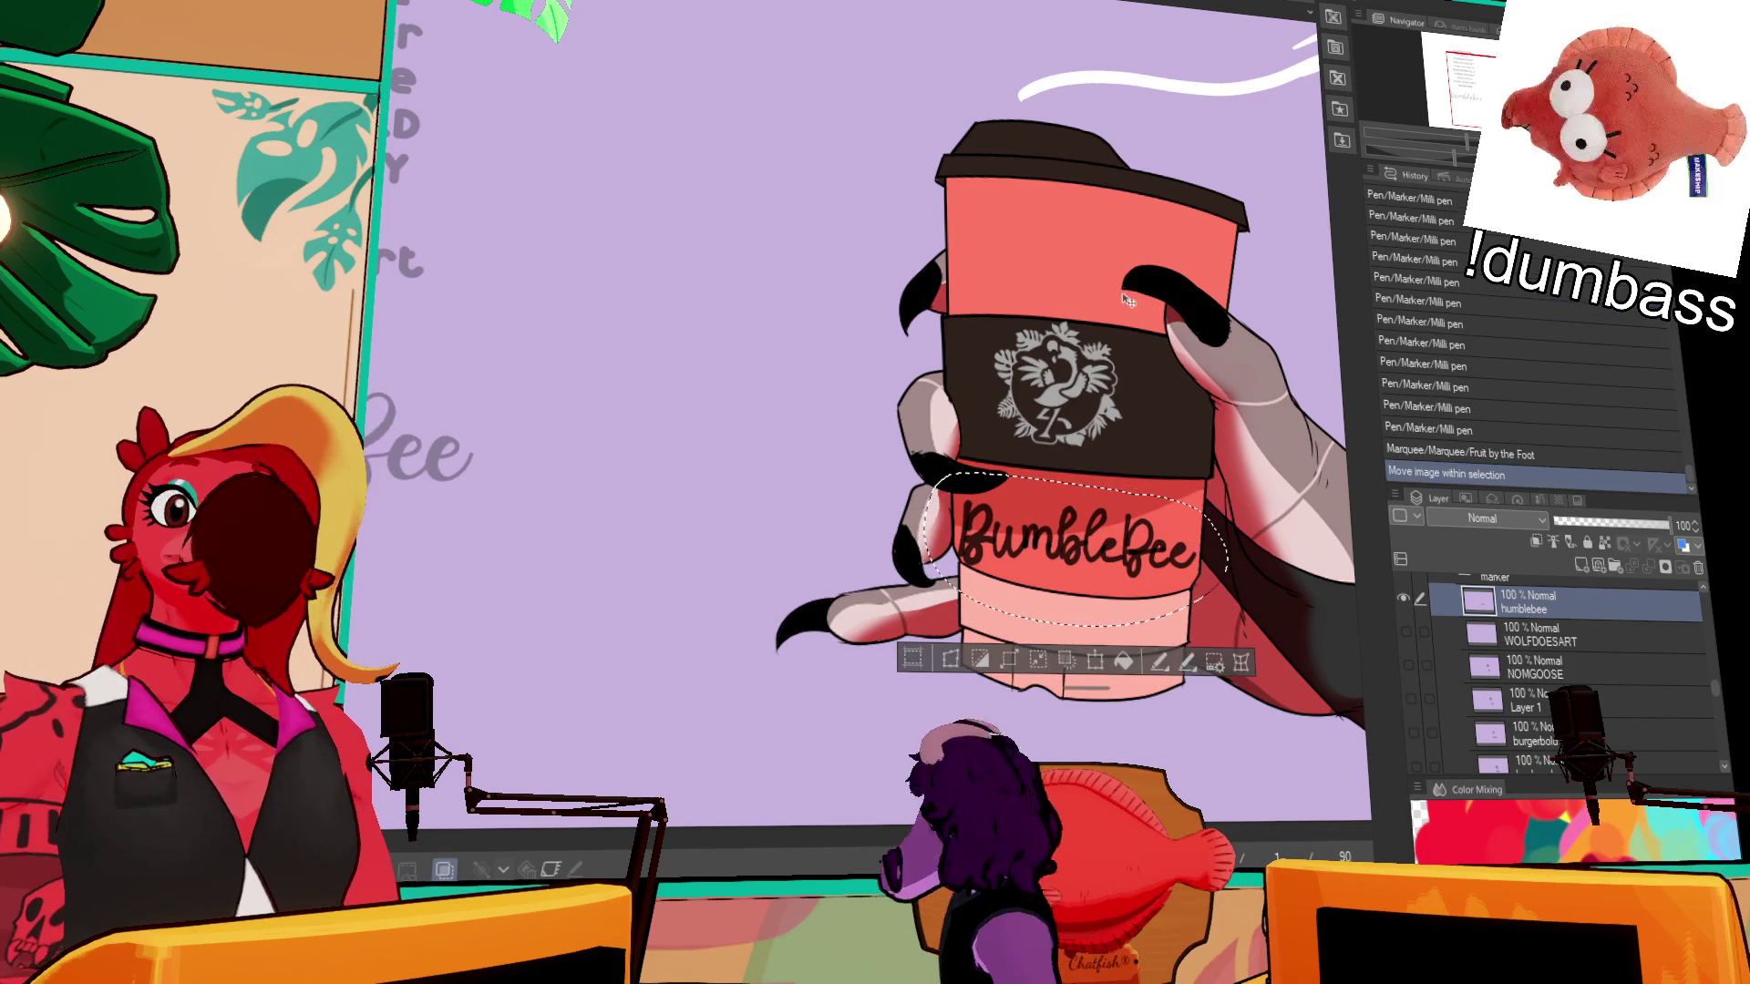
{"action": "key", "text": "ctrl+d"}
{"action": "scroll", "coordinate": [1127, 301], "scroll_direction": "up", "scroll_amount": 5}
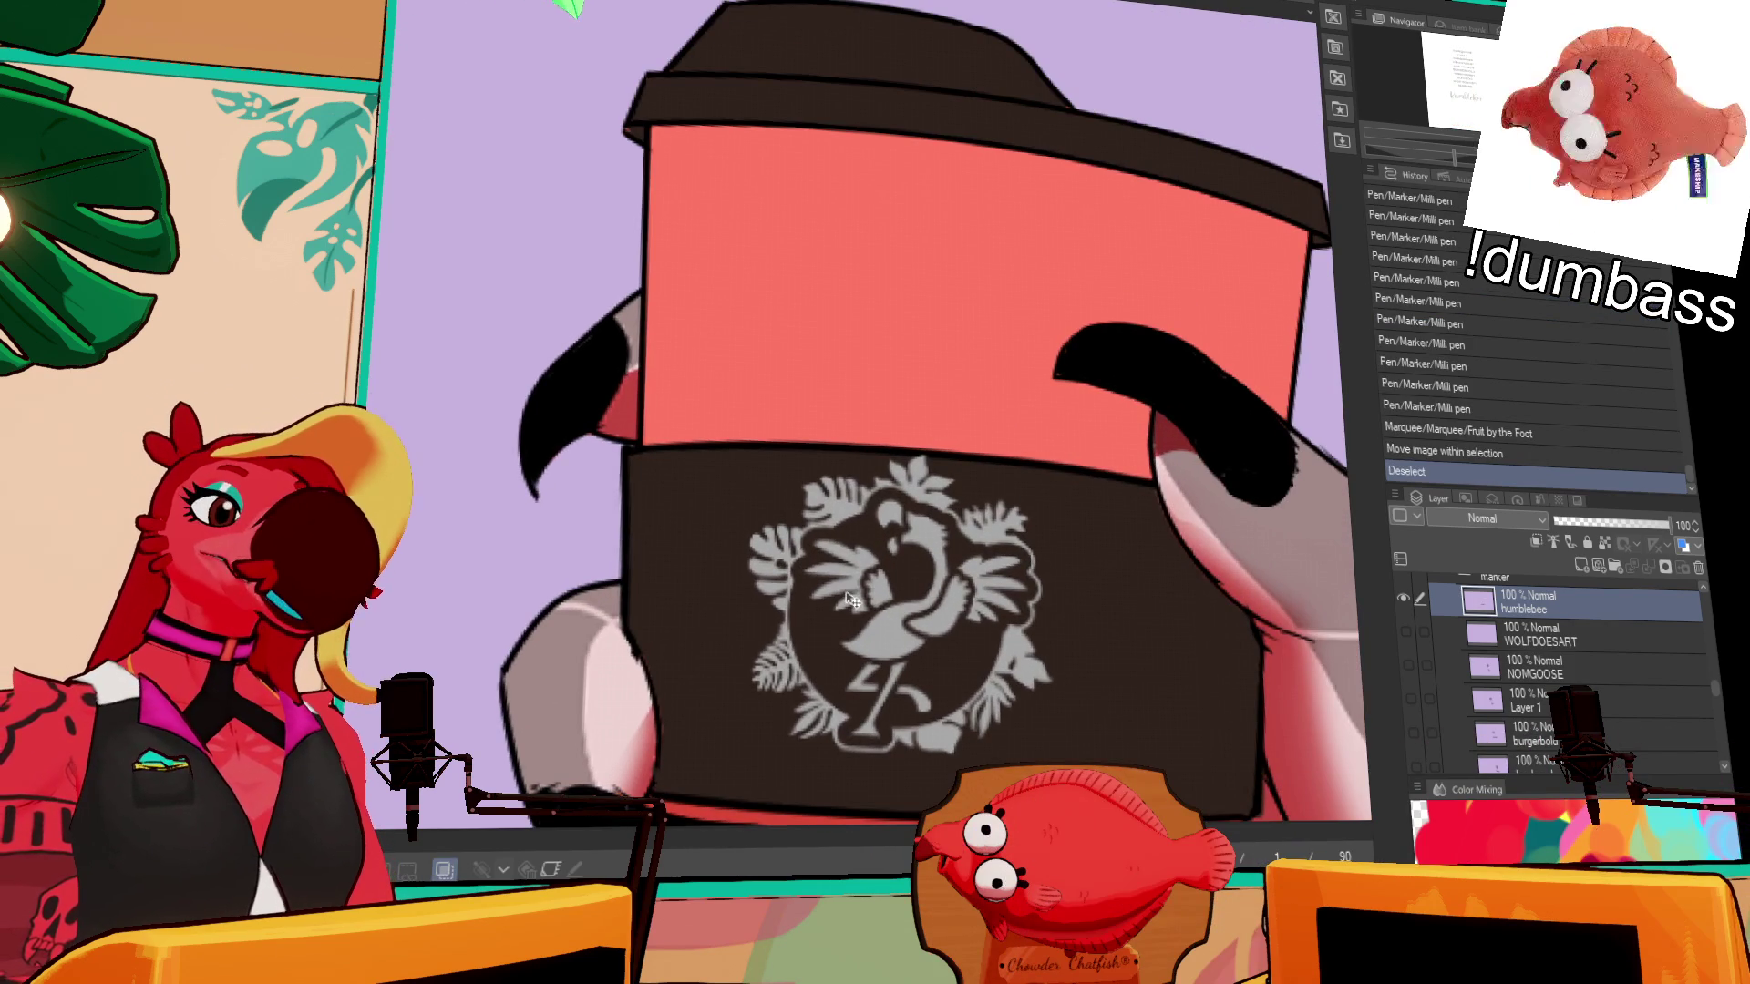
- Begin the portrait doodle on the cup's upper part with a first hair line
{"action": "left_click_drag", "start_coordinate": [1016, 243], "coordinate": [1143, 316]}
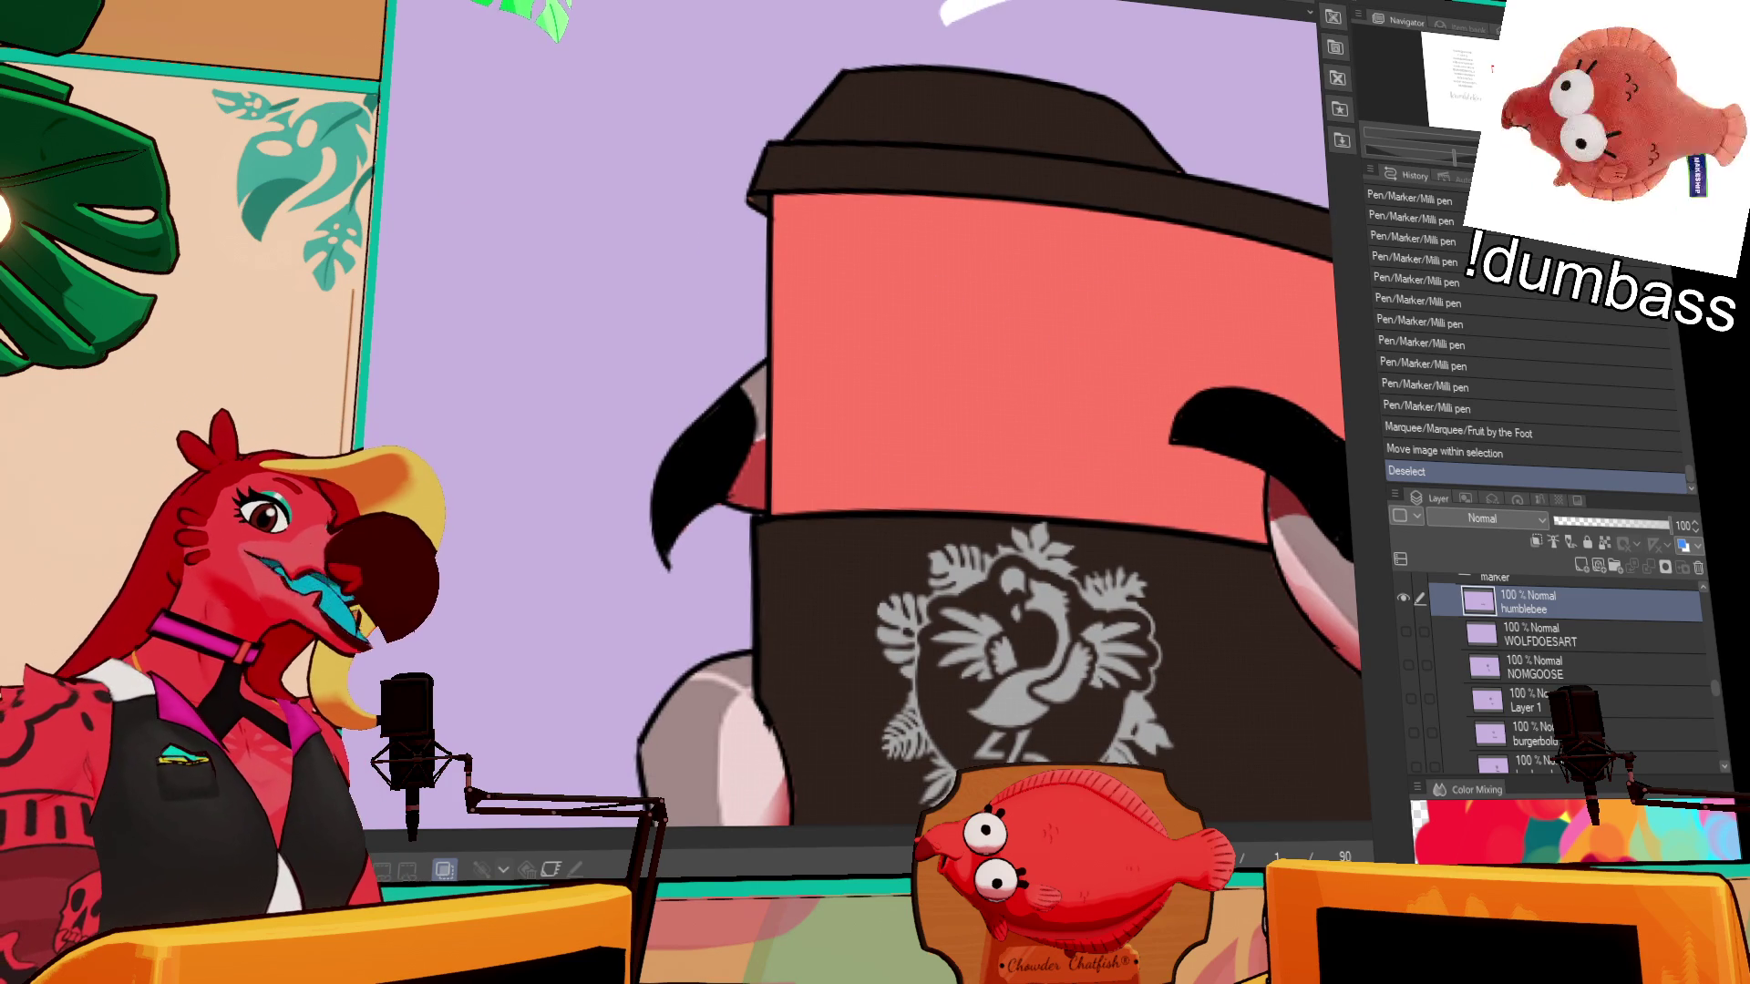
{"action": "left_click_drag", "start_coordinate": [925, 276], "coordinate": [911, 481]}
{"action": "key", "text": "ctrl+z"}
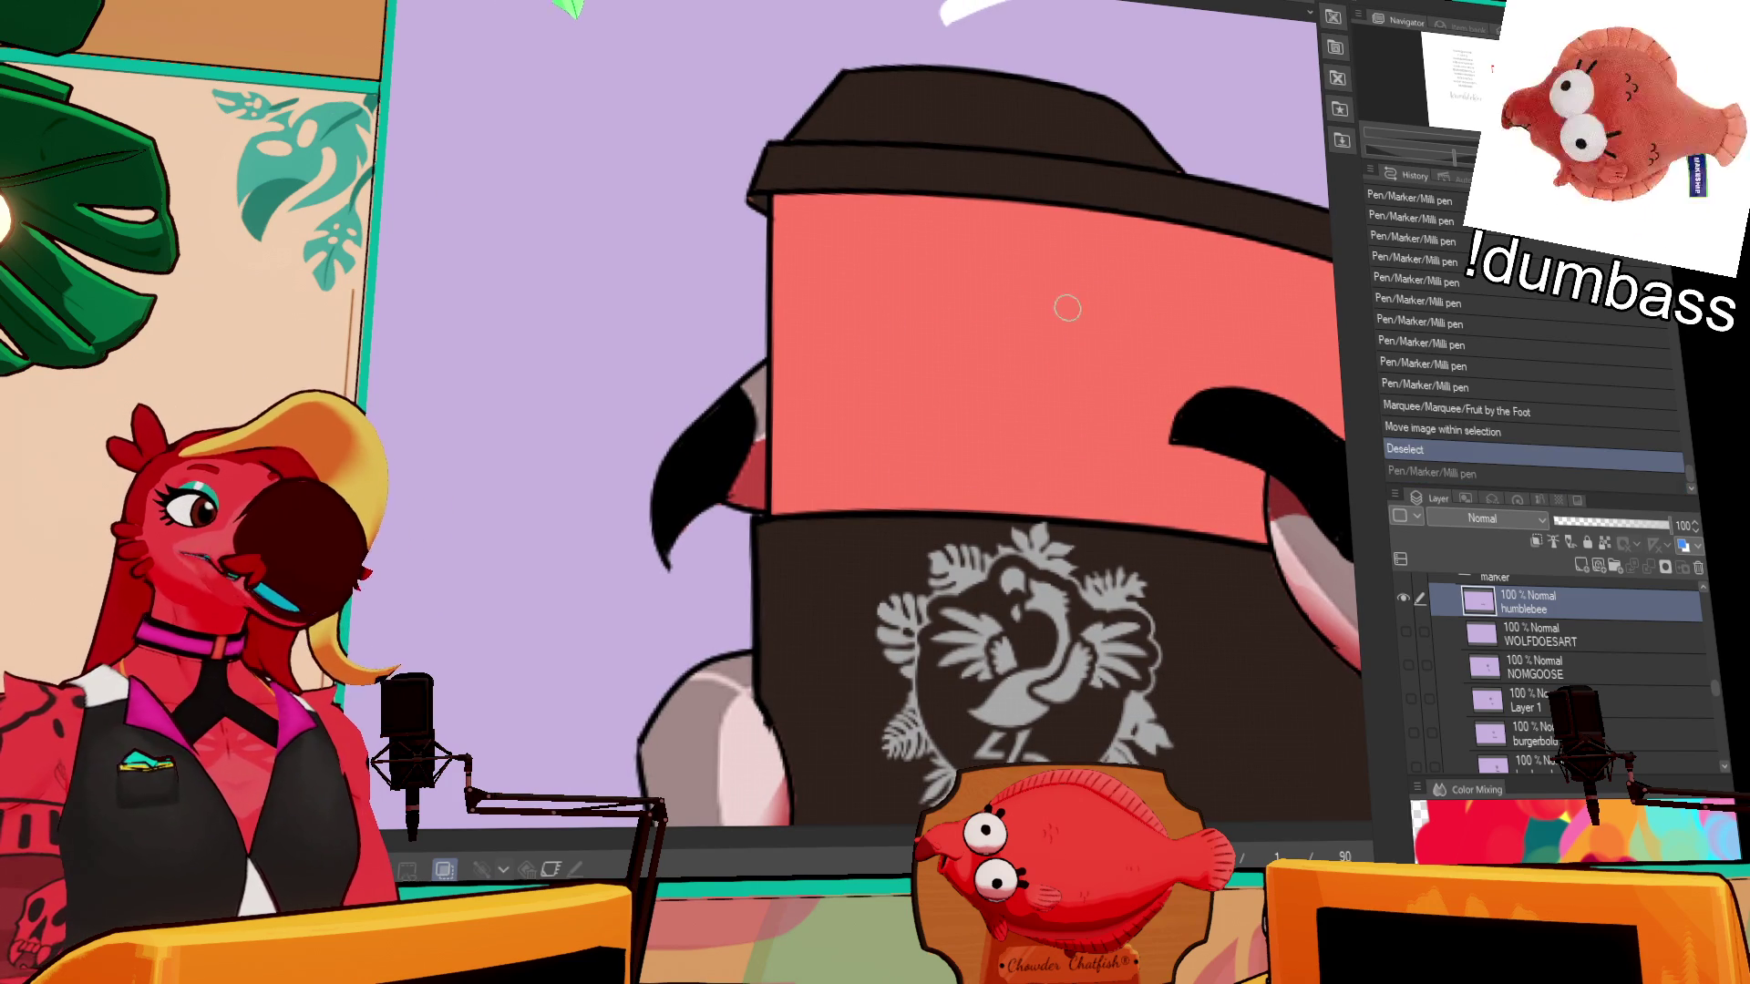
{"action": "mouse_move", "coordinate": [1279, 289]}
{"action": "left_mouse_down"}
{"action": "mouse_move", "coordinate": [1252, 298]}
{"action": "mouse_move", "coordinate": [1258, 284]}
{"action": "left_mouse_up"}
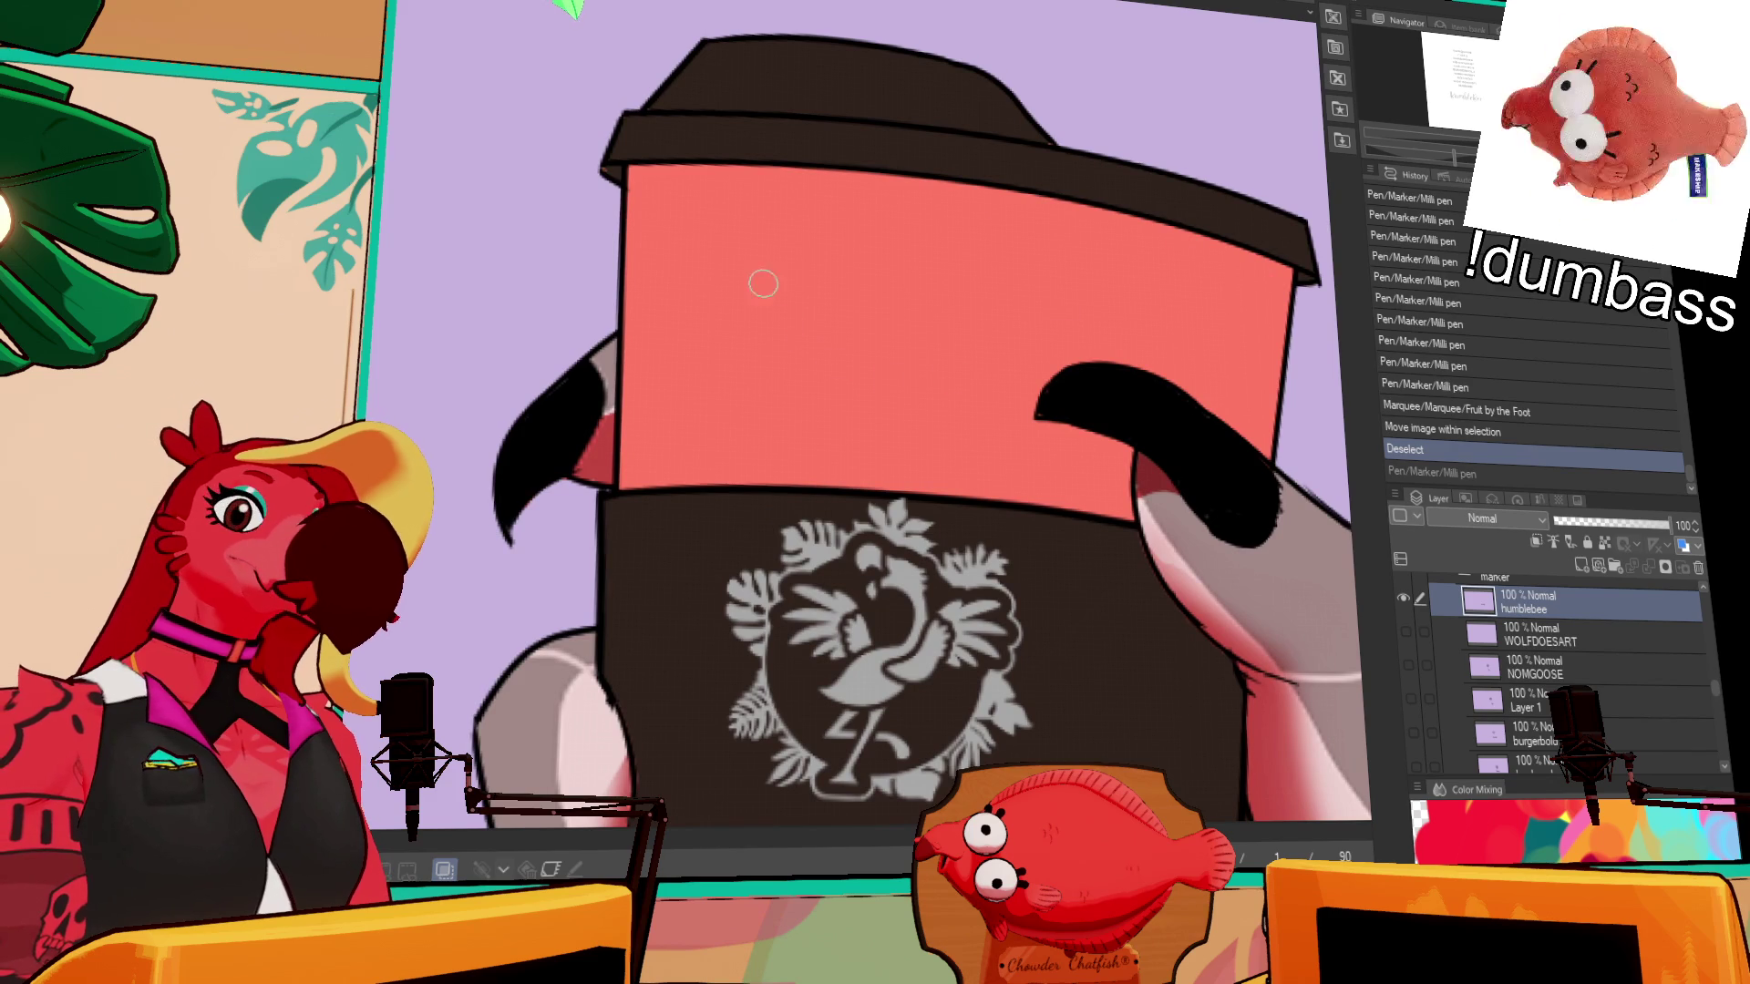
{"action": "left_click_drag", "start_coordinate": [691, 236], "coordinate": [691, 275]}
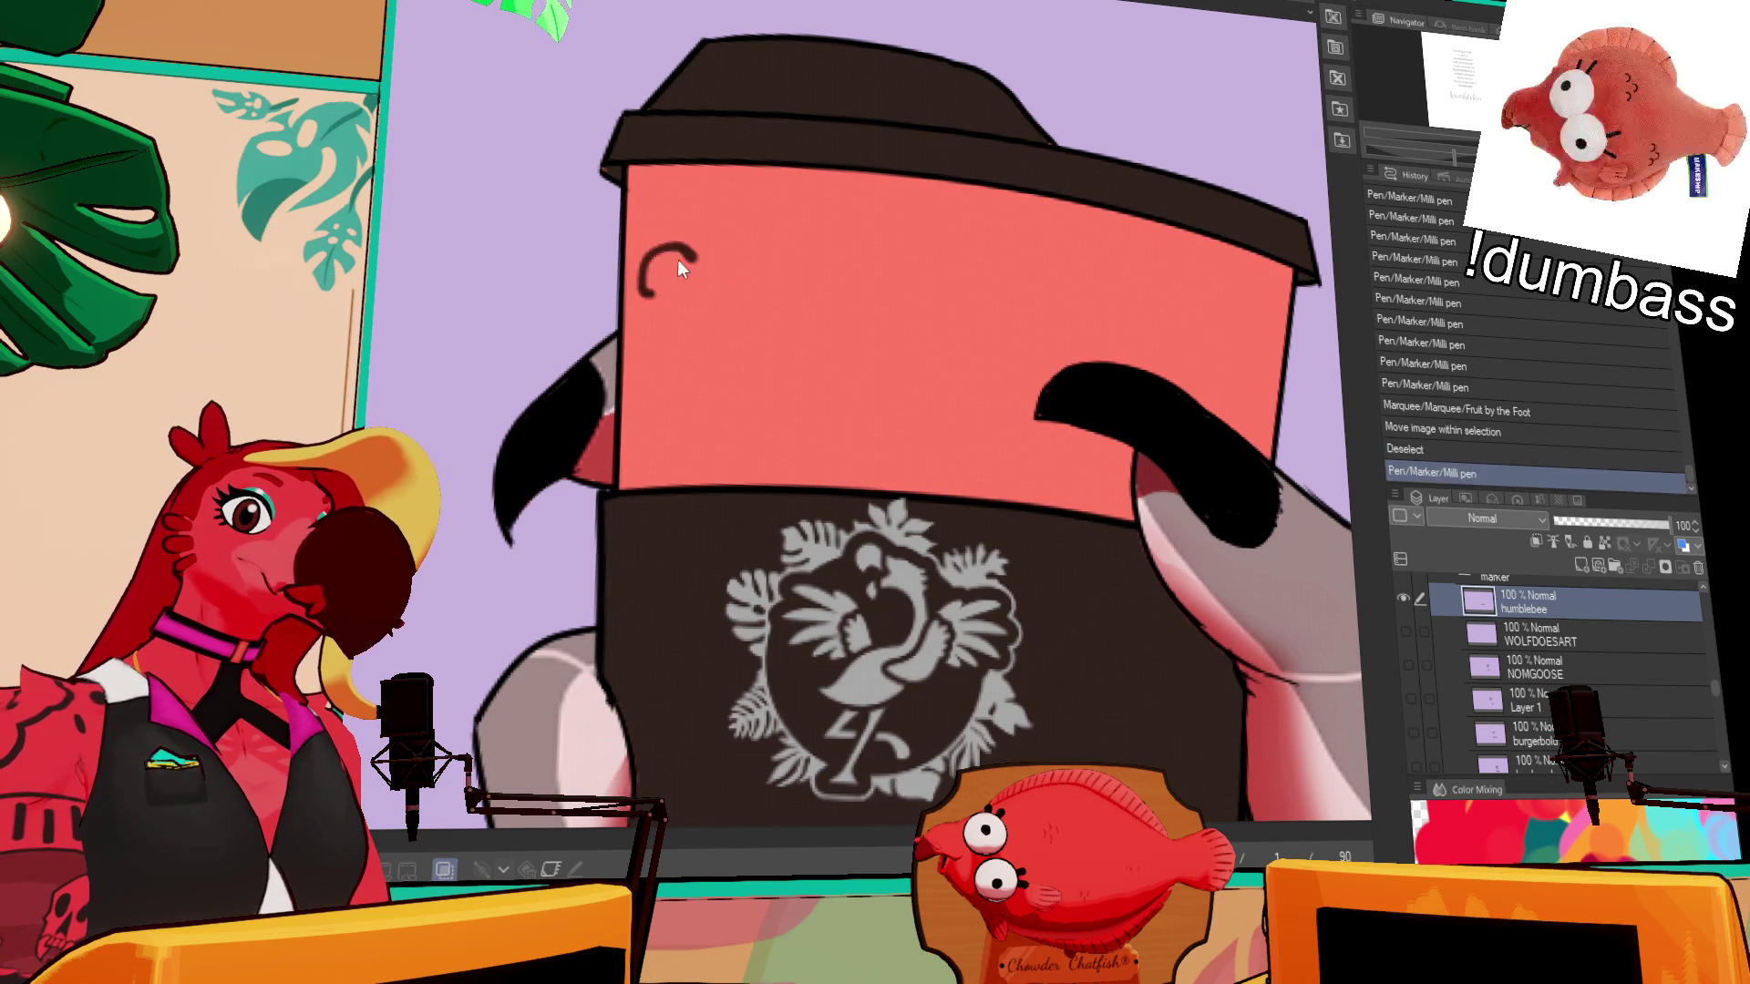
- Draw curly hair and round glasses with dotted pupils on the portrait doodle
{"action": "left_click_drag", "start_coordinate": [823, 222], "coordinate": [679, 308]}
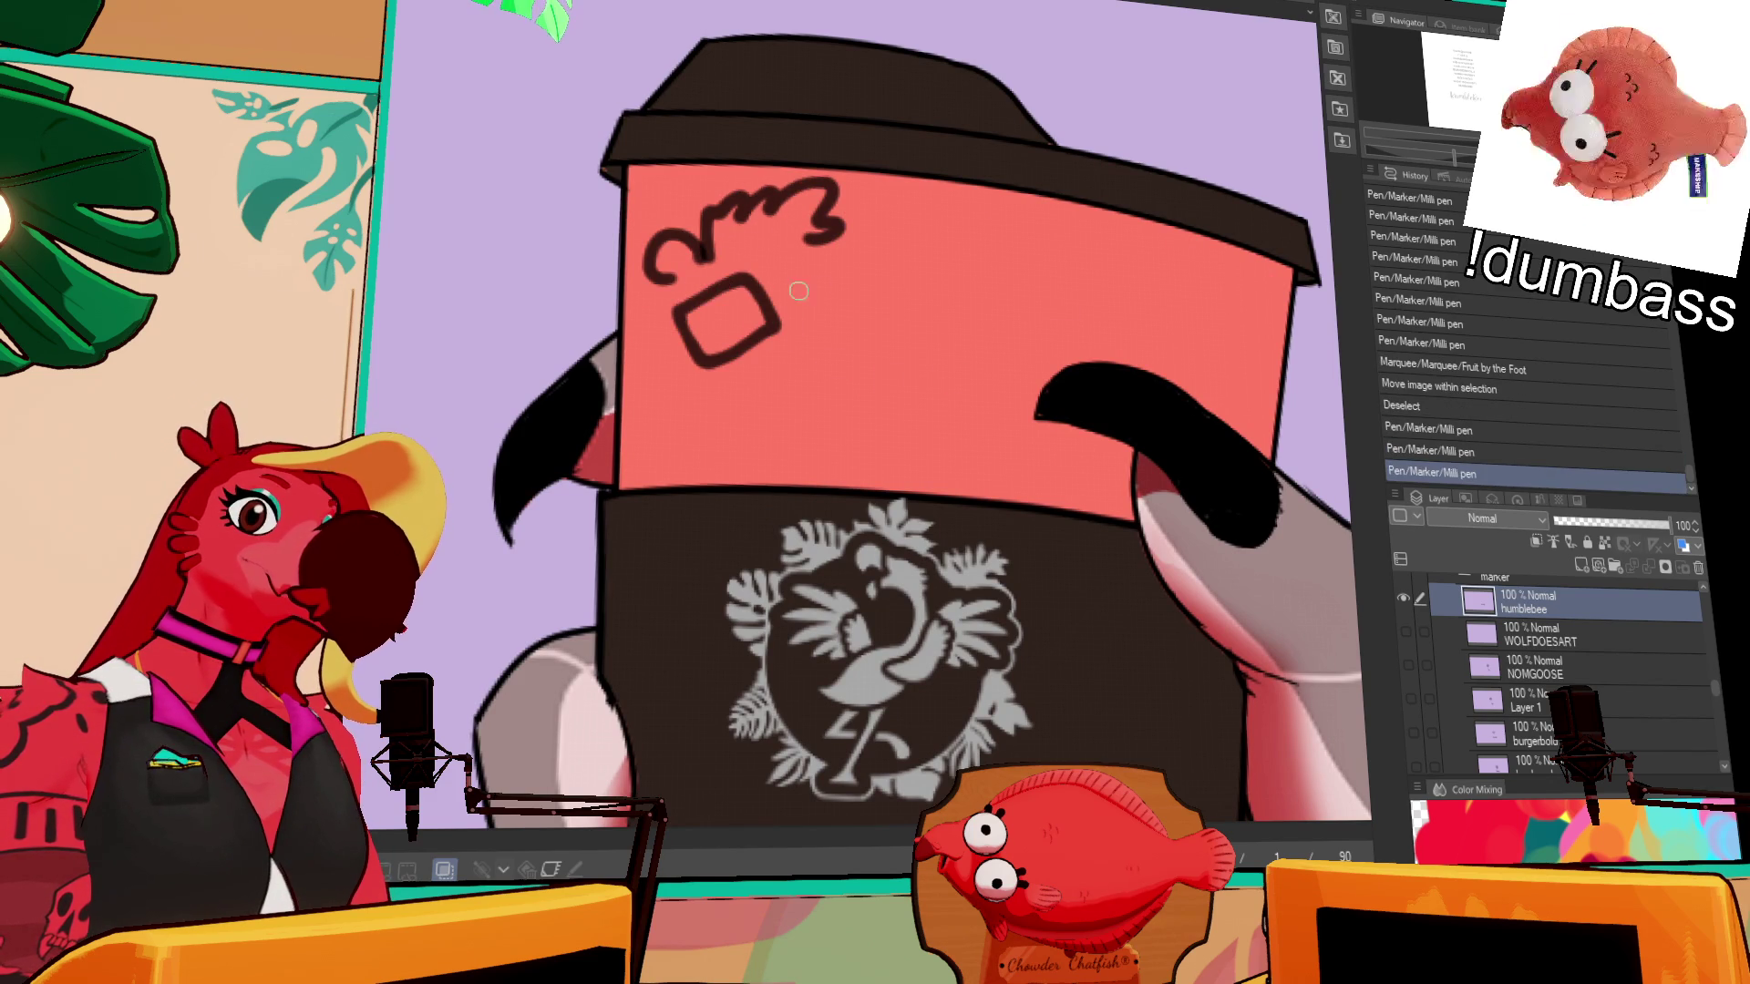
{"action": "mouse_move", "coordinate": [837, 305]}
{"action": "left_mouse_down"}
{"action": "mouse_move", "coordinate": [852, 233]}
{"action": "mouse_move", "coordinate": [808, 315]}
{"action": "left_mouse_up"}
{"action": "key", "text": "ctrl+z"}
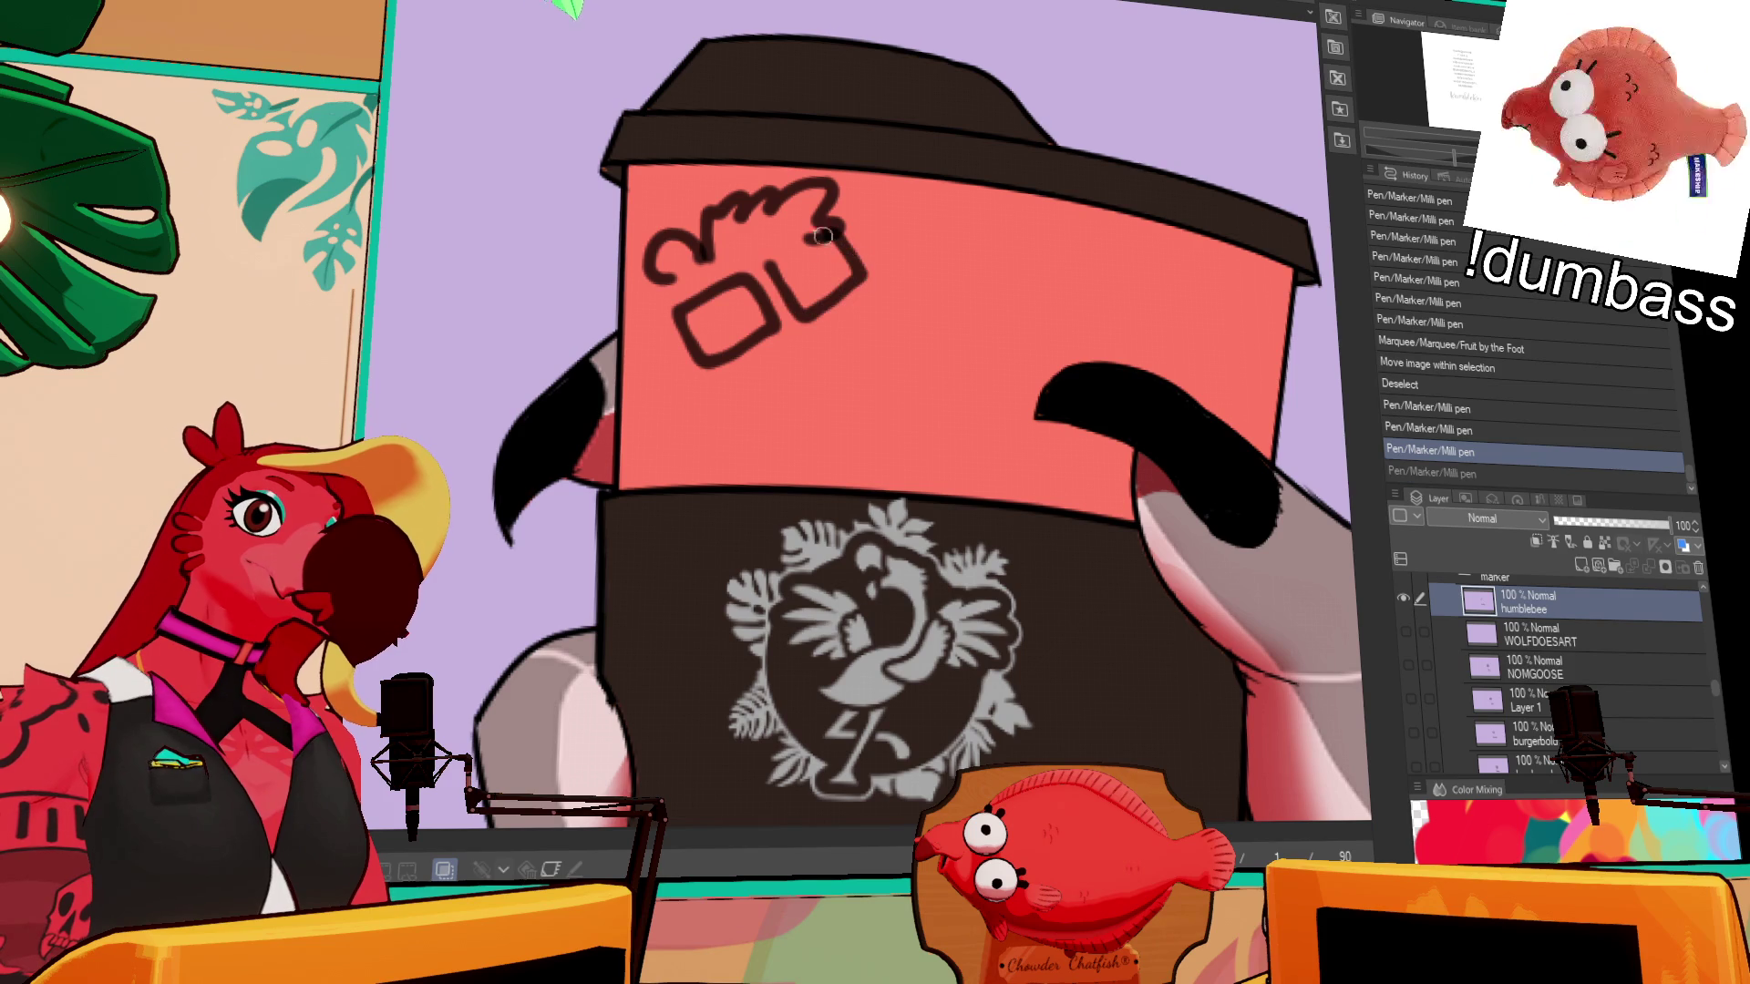
{"action": "left_click_drag", "start_coordinate": [824, 235], "coordinate": [765, 266]}
{"action": "left_click", "coordinate": [744, 311]}
{"action": "left_click", "coordinate": [807, 279]}
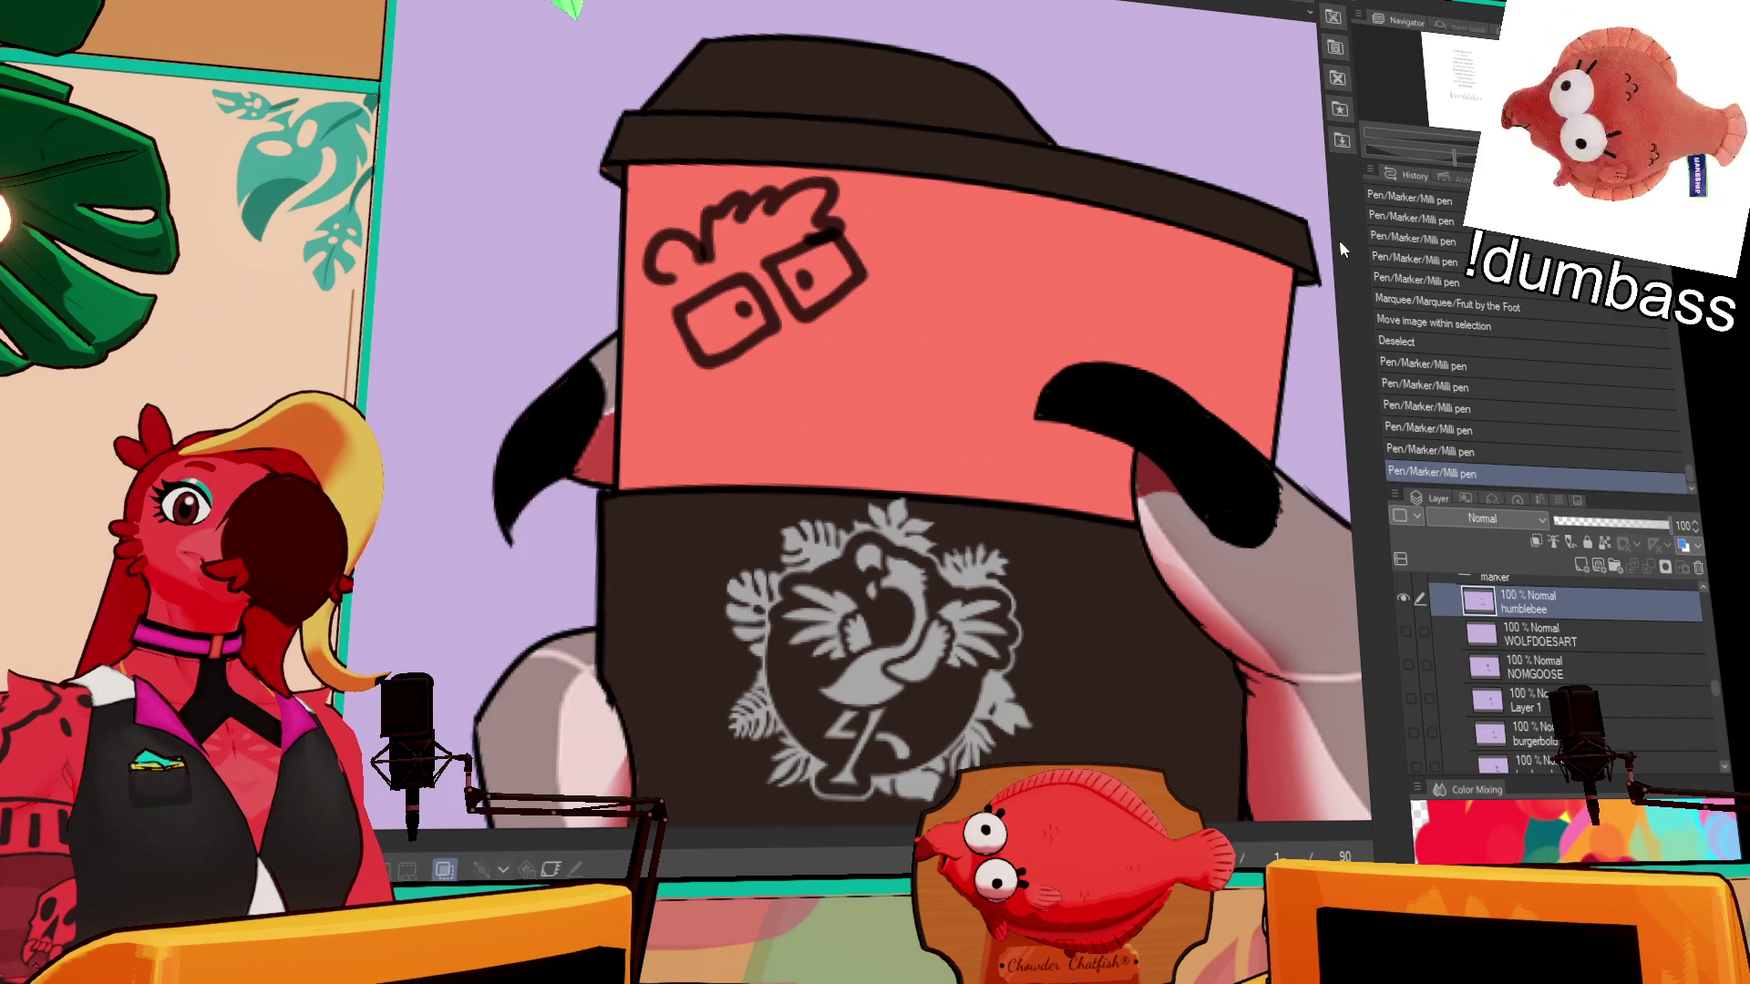
- Draw and darken the nose below the glasses, redoing the first attempt
{"action": "left_click_drag", "start_coordinate": [921, 246], "coordinate": [1134, 273]}
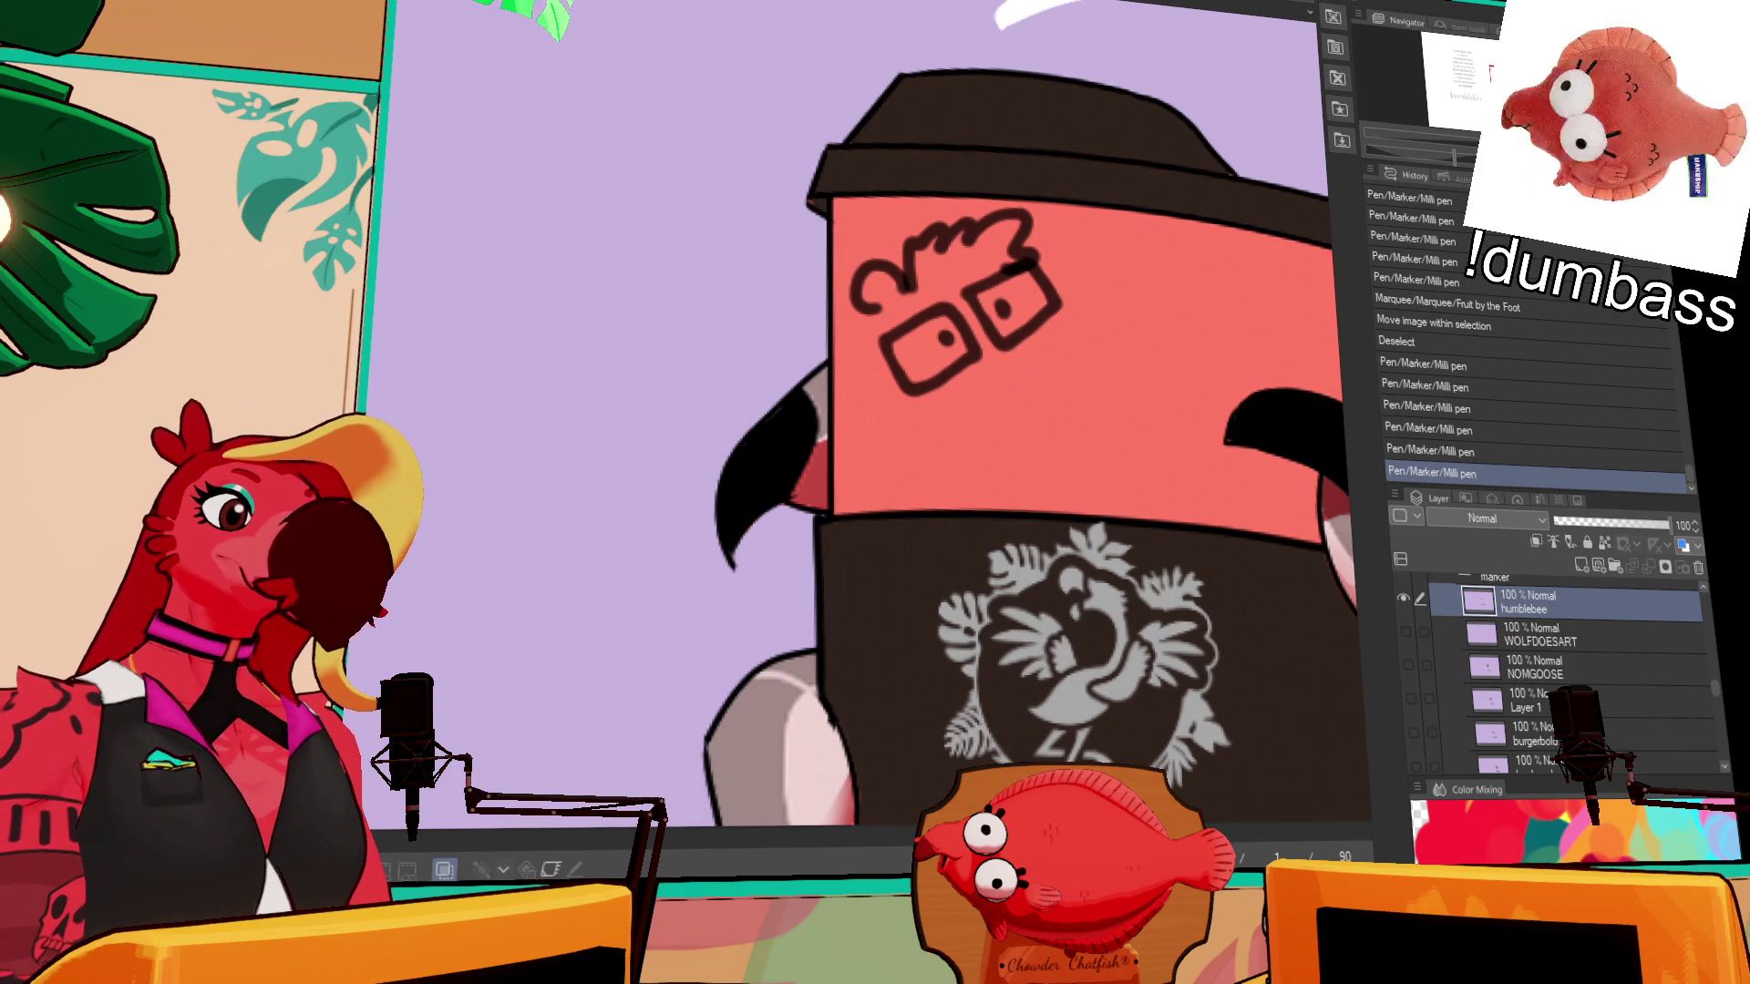
{"action": "key", "text": "ctrl+z"}
{"action": "left_click_drag", "start_coordinate": [1013, 365], "coordinate": [1024, 340]}
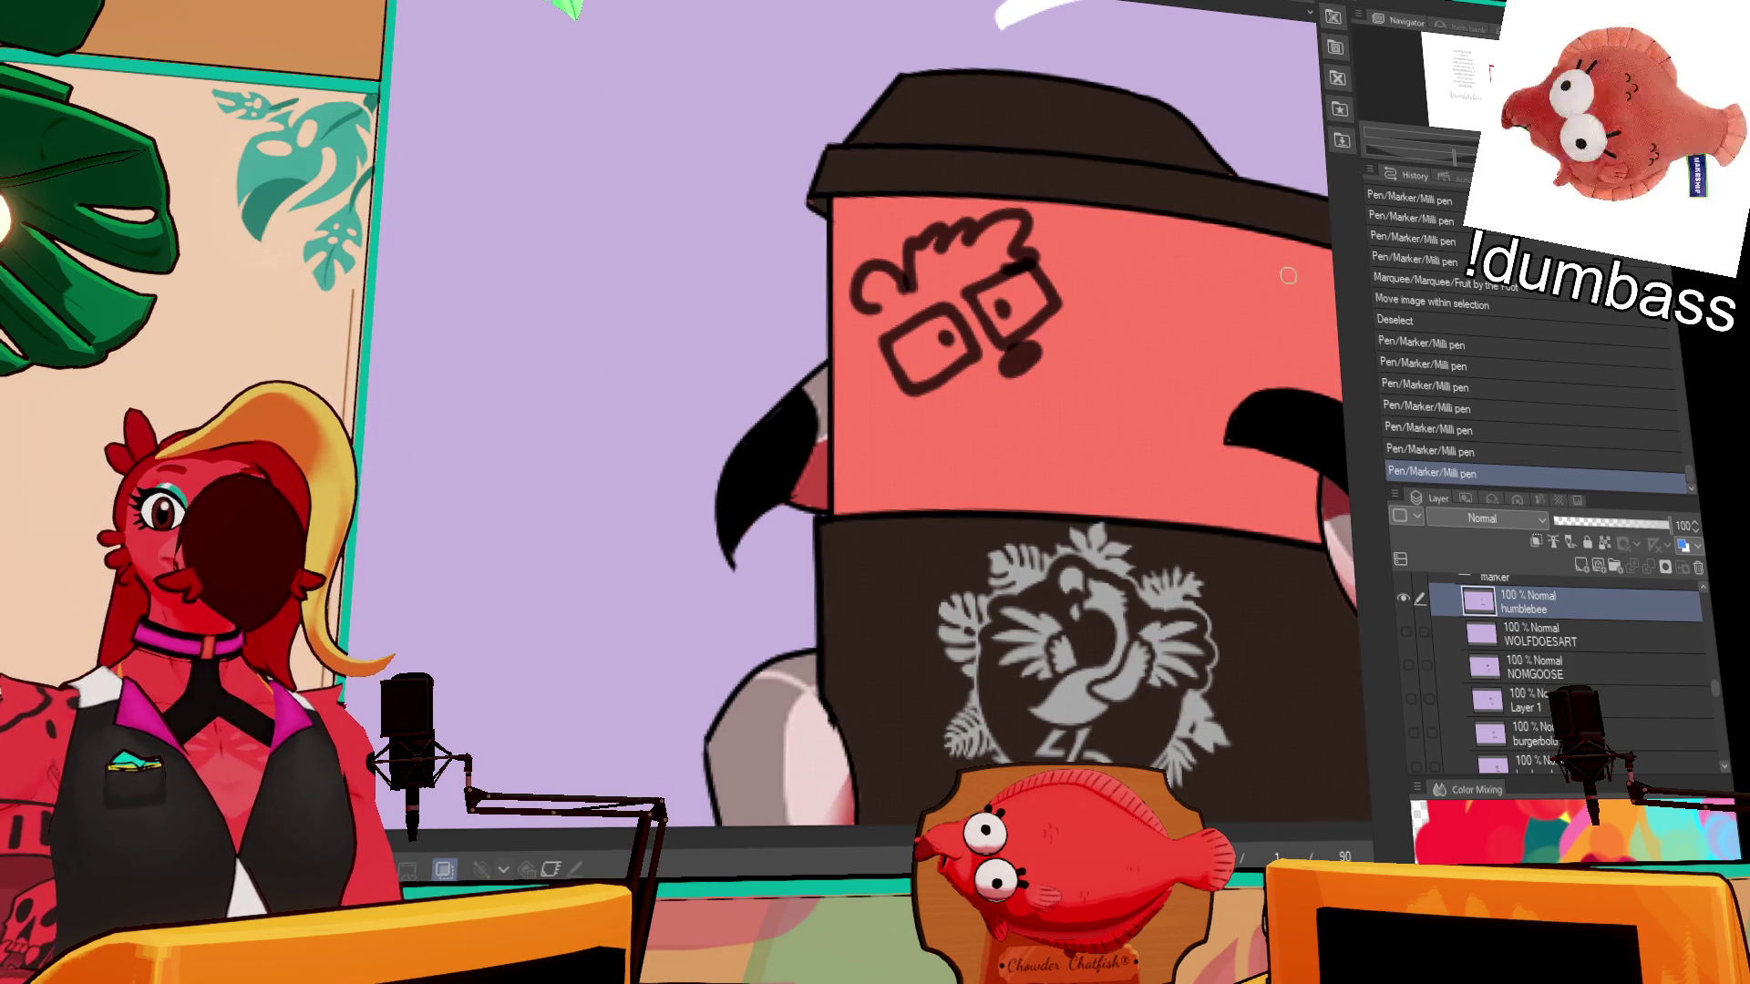
{"action": "key", "text": "ctrl+z"}
{"action": "mouse_move", "coordinate": [1051, 335]}
{"action": "left_mouse_down"}
{"action": "mouse_move", "coordinate": [1021, 361]}
{"action": "mouse_move", "coordinate": [1030, 346]}
{"action": "left_mouse_up"}
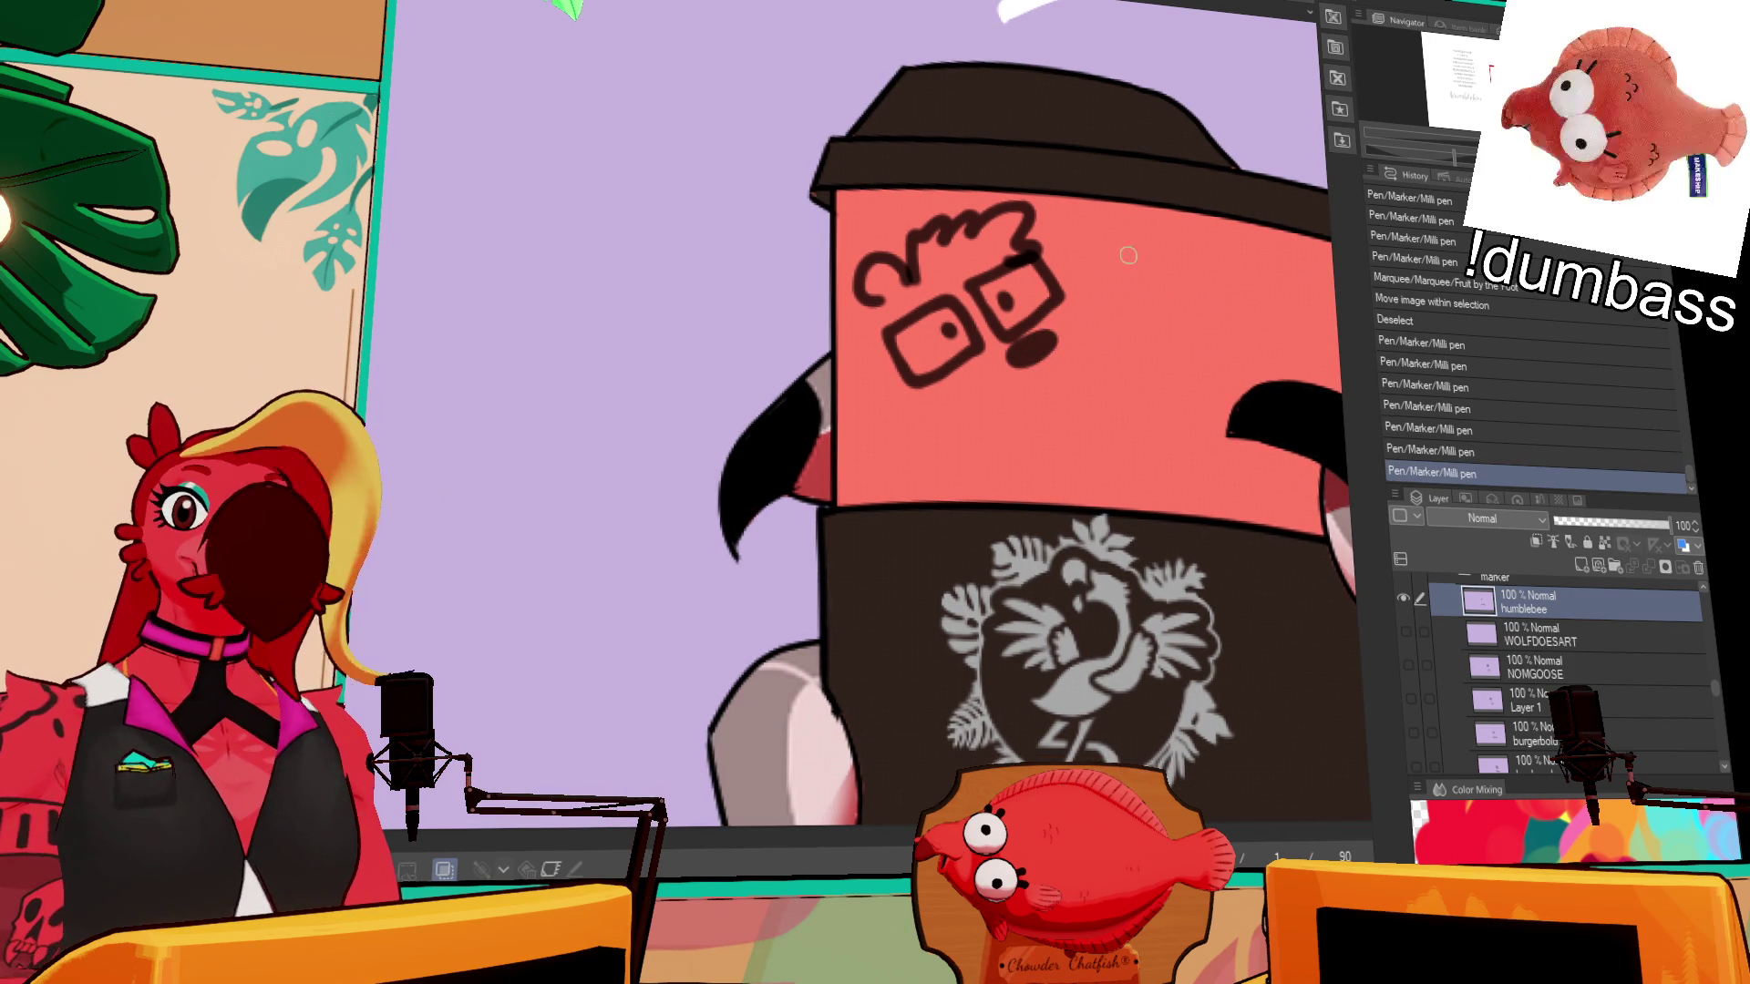
{"action": "left_click_drag", "start_coordinate": [1253, 234], "coordinate": [1249, 243]}
- Draw a thick smile under the nose, undoing and redoing strokes until it looks right
{"action": "left_click_drag", "start_coordinate": [1071, 350], "coordinate": [1025, 399]}
{"action": "key", "text": "ctrl+z"}
{"action": "key", "text": "ctrl+y"}
{"action": "key", "text": "ctrl+z"}
{"action": "key", "text": "ctrl+y"}
{"action": "key", "text": "ctrl+z"}
{"action": "key", "text": "ctrl+z"}
{"action": "mouse_move", "coordinate": [1048, 337]}
{"action": "left_mouse_down"}
{"action": "mouse_move", "coordinate": [1019, 418]}
{"action": "mouse_move", "coordinate": [998, 417]}
{"action": "left_mouse_up"}
{"action": "key", "text": "ctrl+z"}
{"action": "key", "text": "ctrl+z"}
{"action": "left_click_drag", "start_coordinate": [1066, 356], "coordinate": [986, 418]}
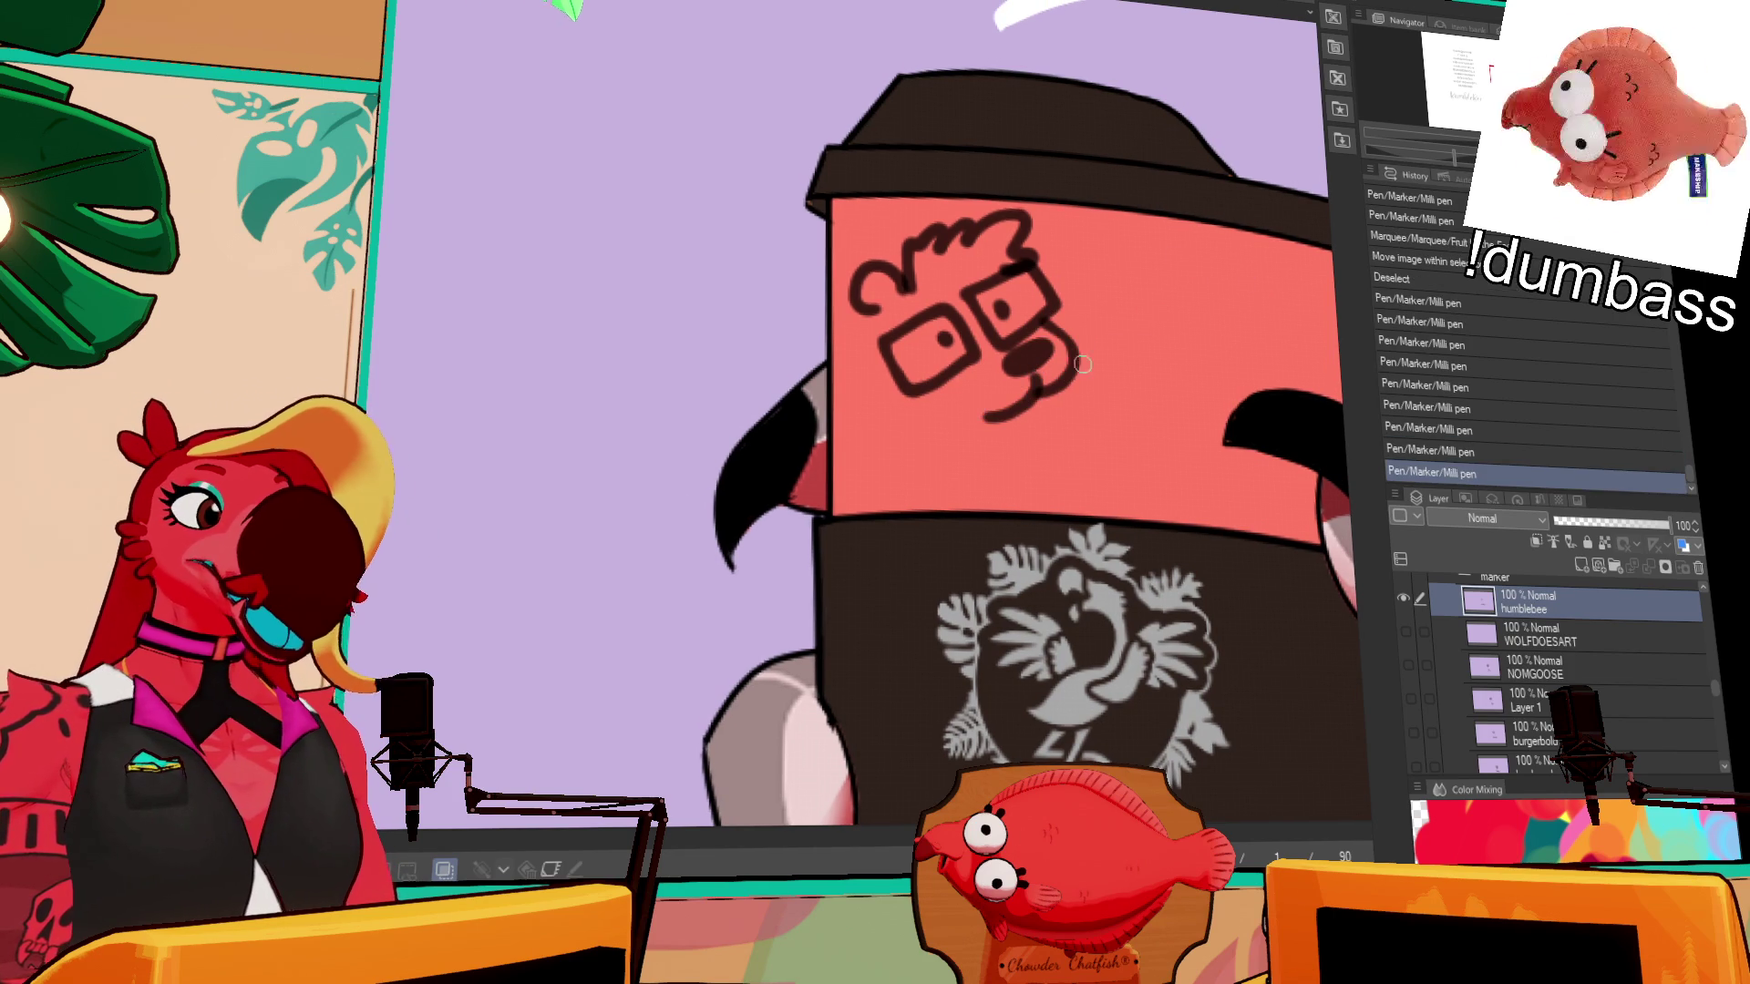
{"action": "key", "text": "ctrl+z"}
{"action": "key", "text": "ctrl+z"}
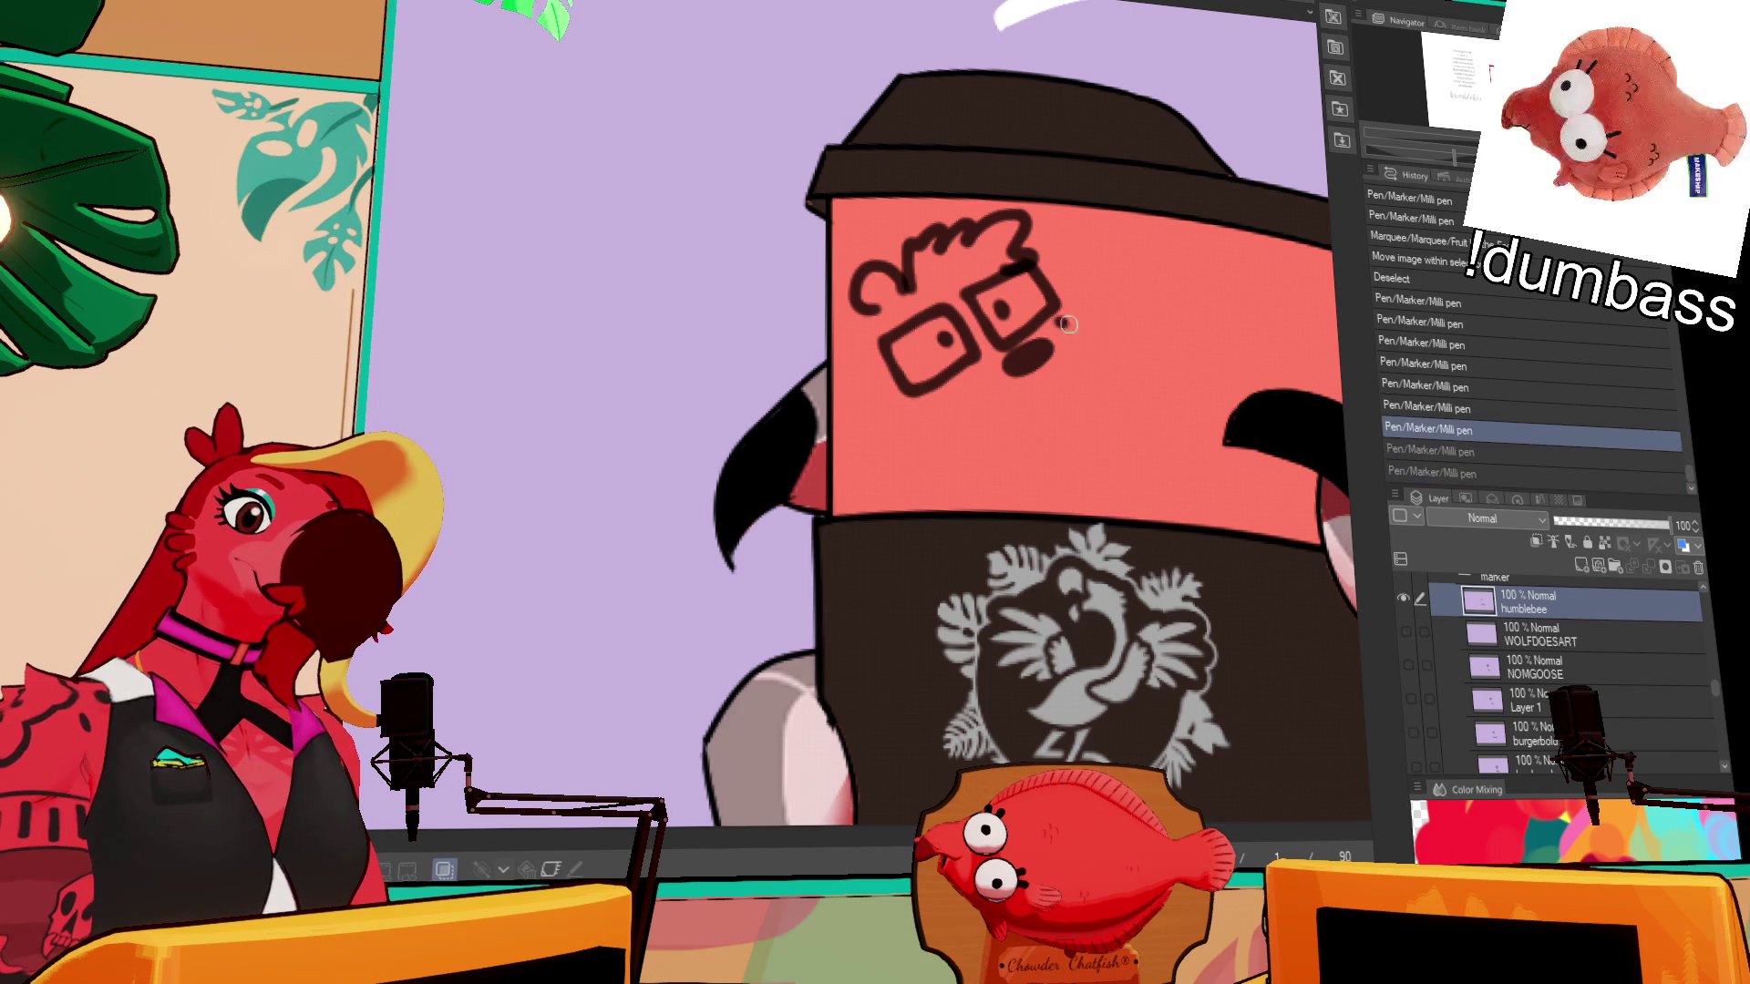
{"action": "key", "text": "ctrl+y"}
{"action": "key", "text": "ctrl+y"}
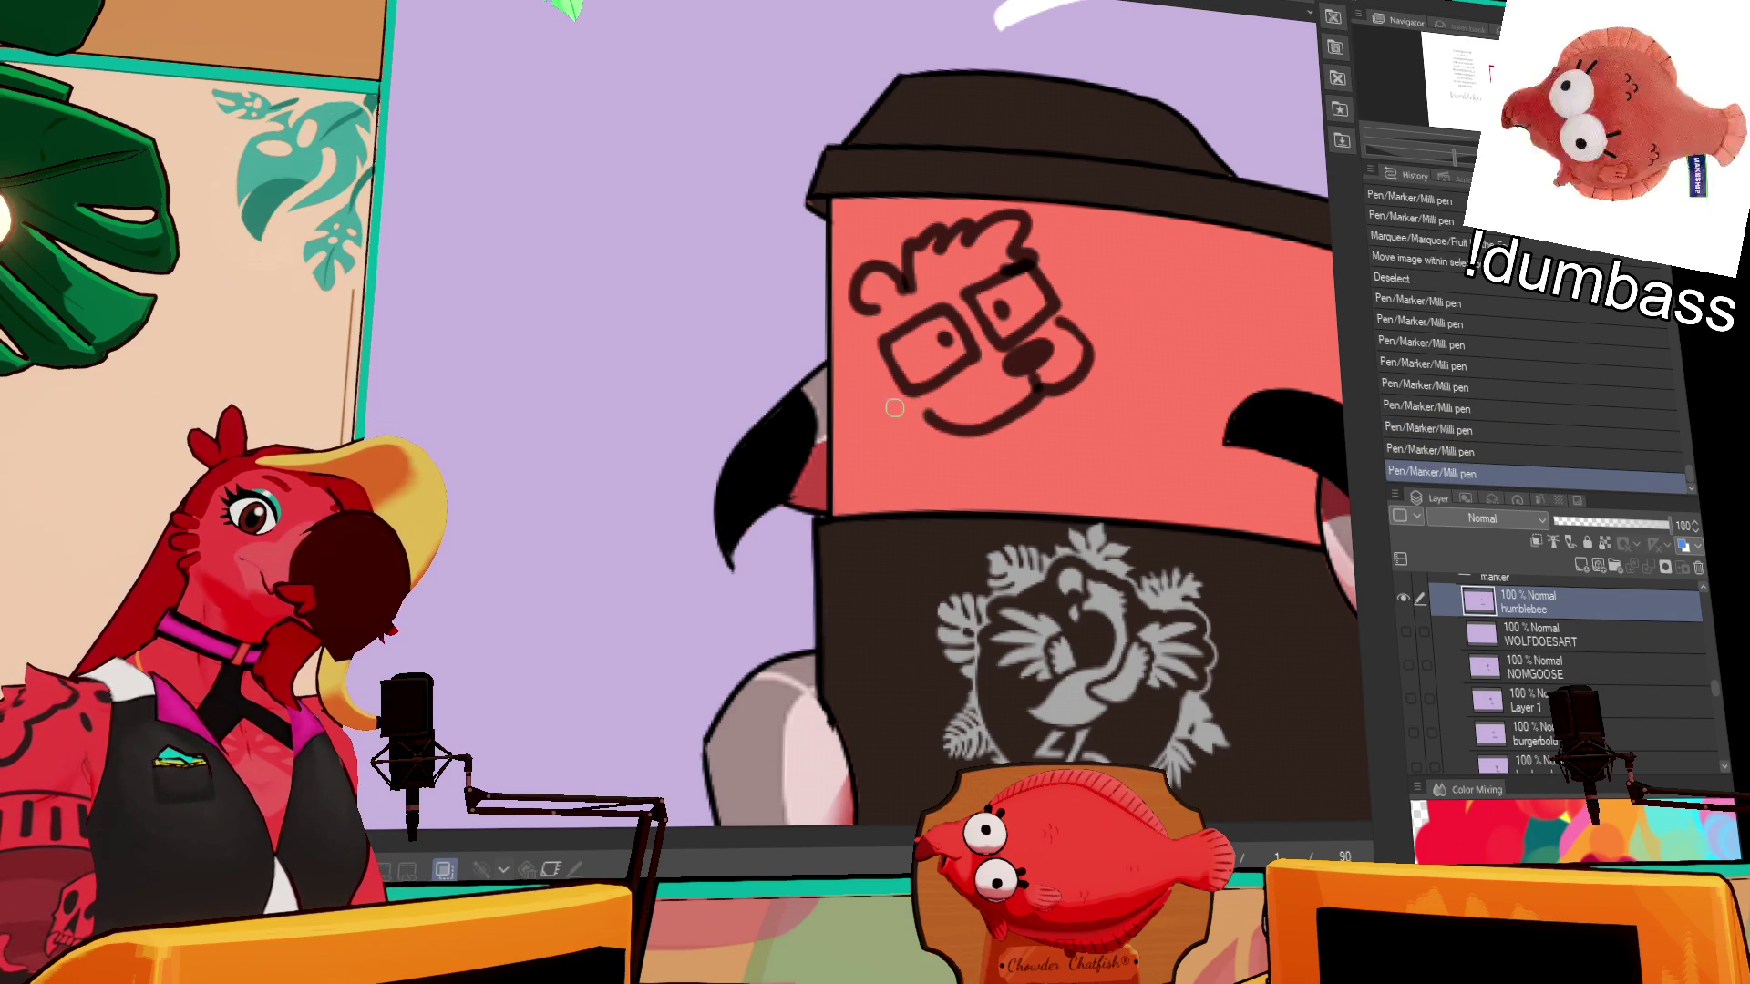
{"action": "left_click_drag", "start_coordinate": [982, 414], "coordinate": [968, 404]}
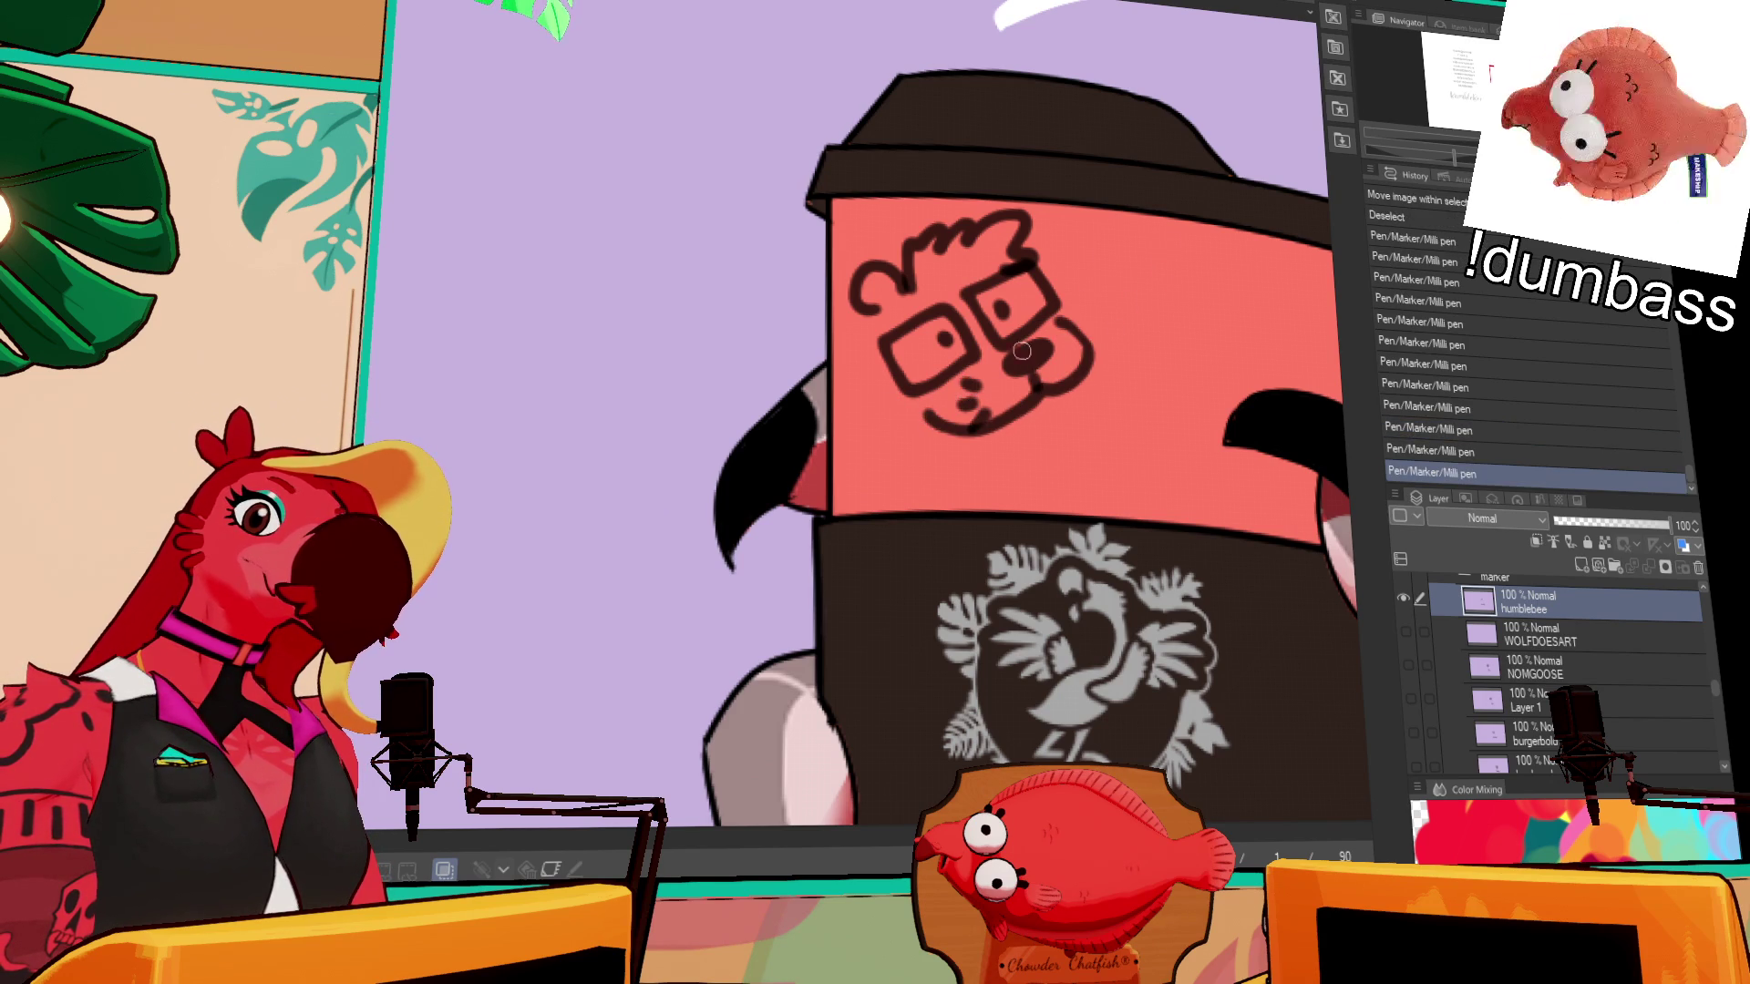
- Outline the face and head, fill in dark hair, and nudge the claw with Liquify
{"action": "left_click_drag", "start_coordinate": [852, 305], "coordinate": [871, 404]}
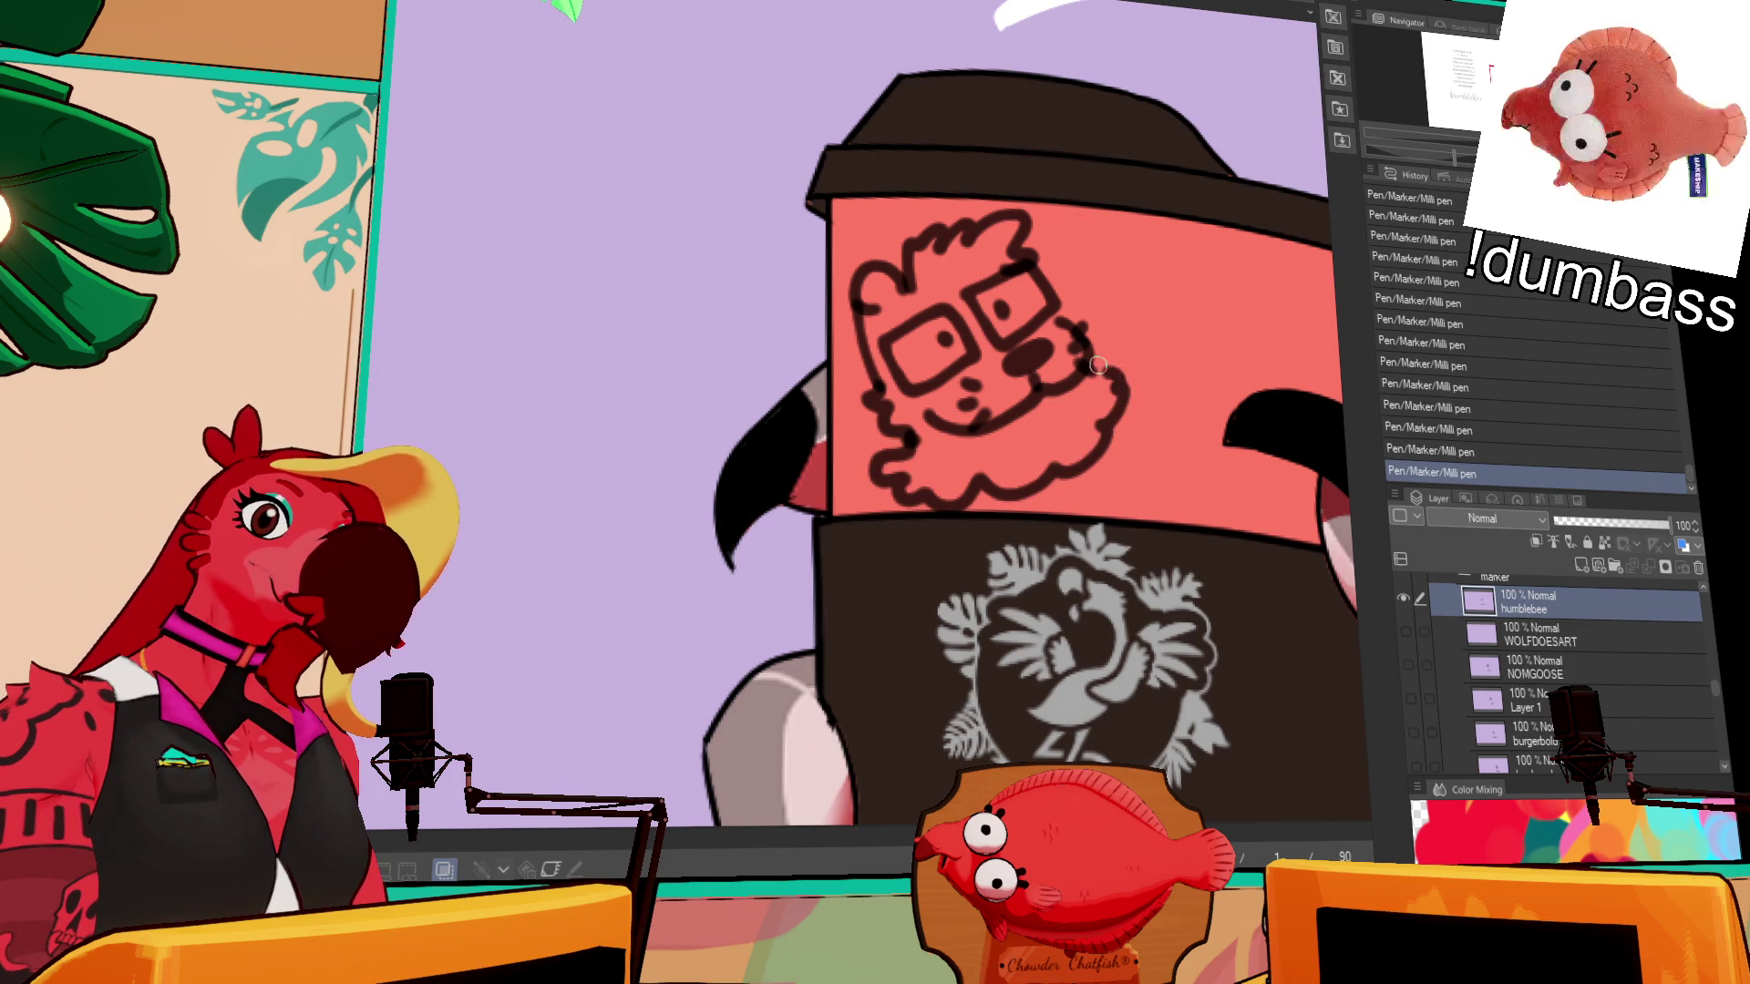
{"action": "left_click_drag", "start_coordinate": [1180, 297], "coordinate": [1039, 334]}
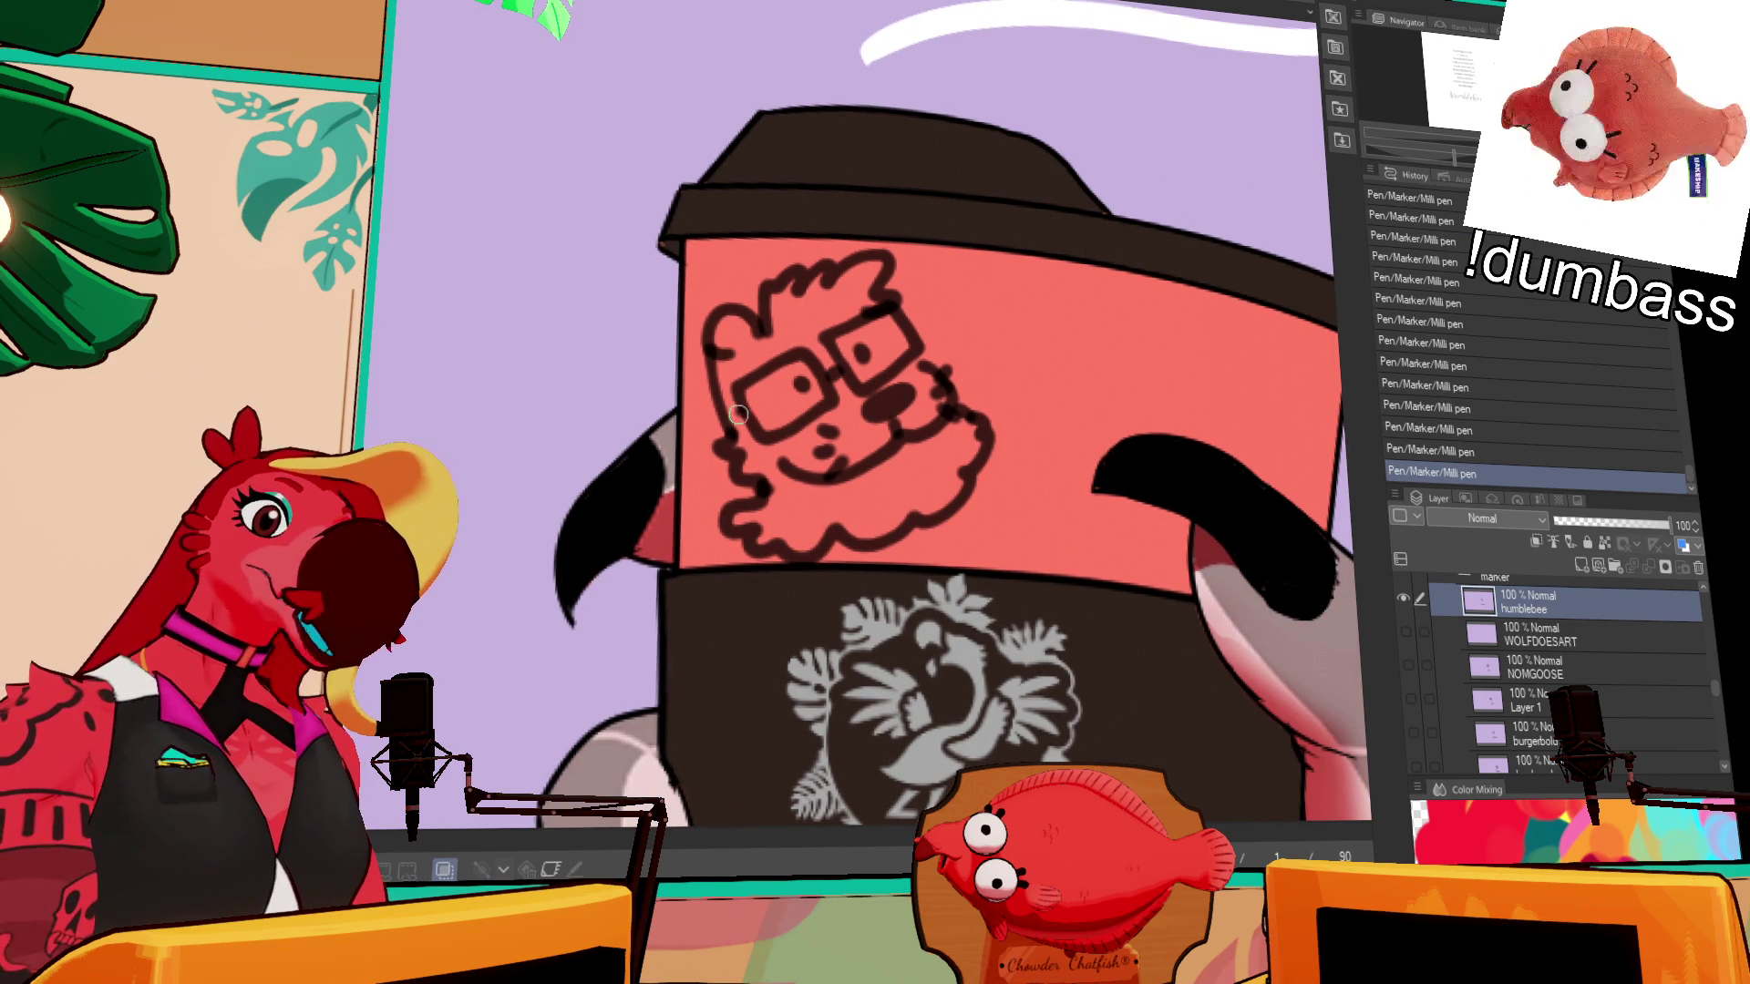
{"action": "left_click_drag", "start_coordinate": [781, 283], "coordinate": [766, 332]}
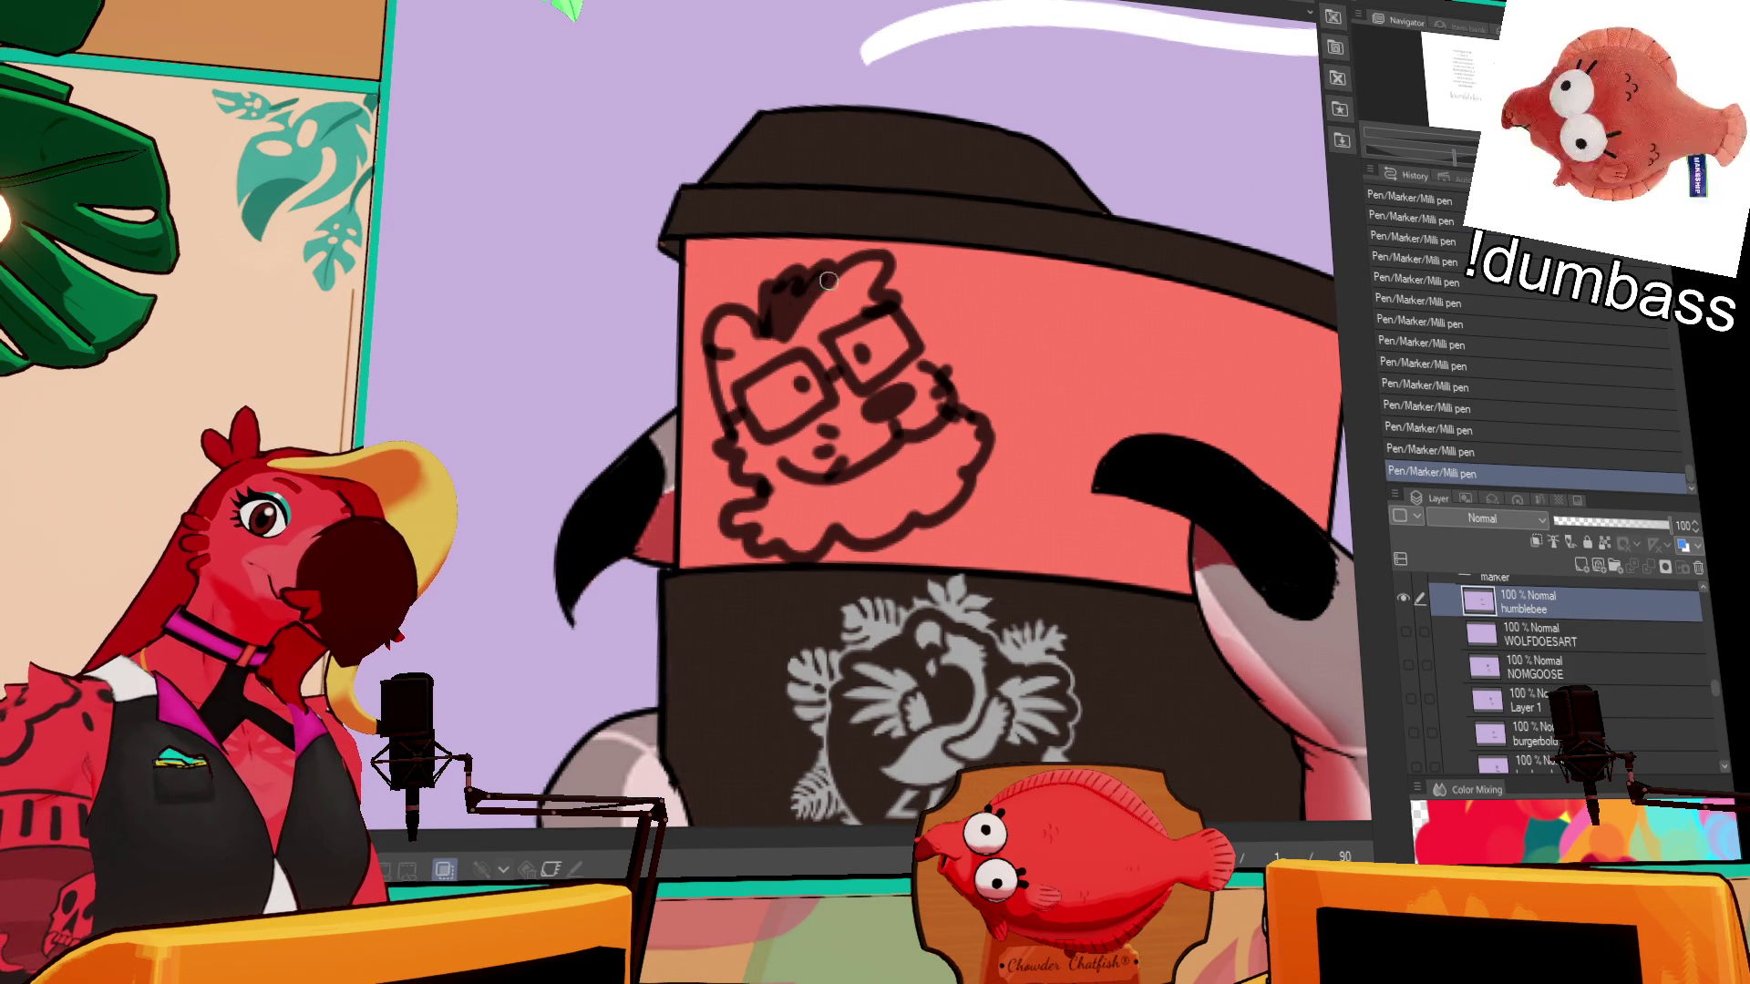
{"action": "left_click_drag", "start_coordinate": [873, 263], "coordinate": [843, 291]}
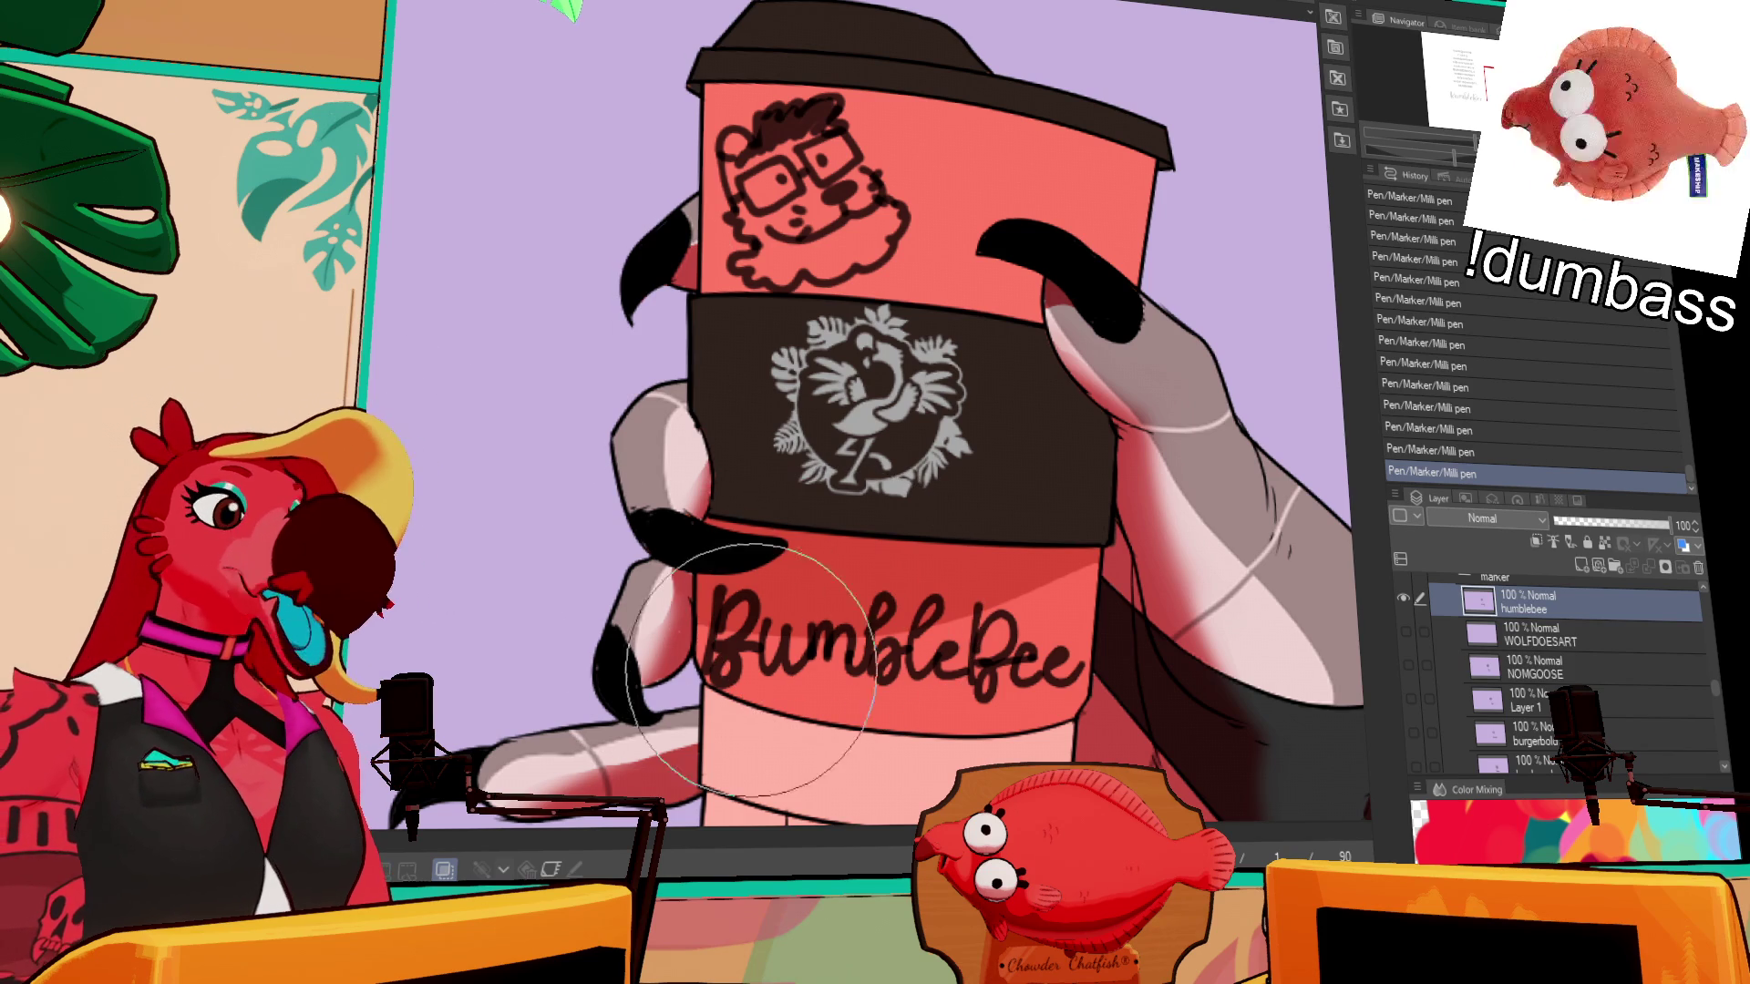
{"action": "mouse_move", "coordinate": [684, 696]}
{"action": "left_mouse_down"}
{"action": "mouse_move", "coordinate": [683, 736]}
{"action": "mouse_move", "coordinate": [682, 647]}
{"action": "left_mouse_up"}
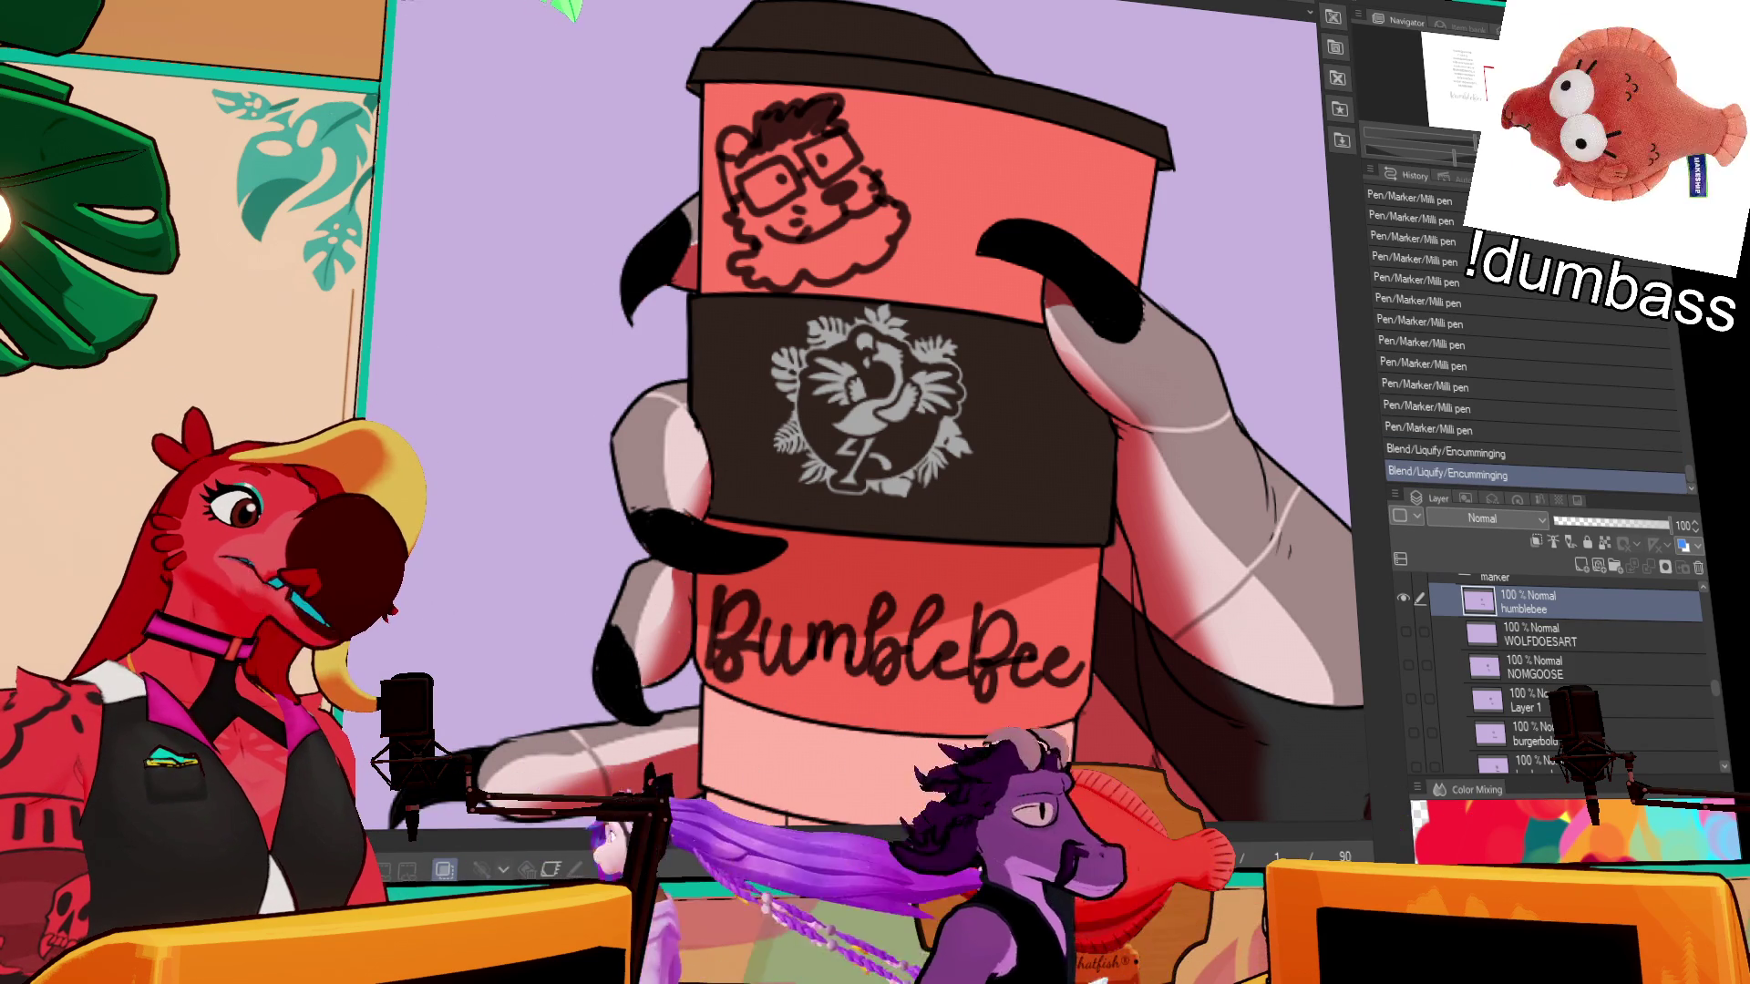
{"action": "key", "text": "ctrl+Tab"}
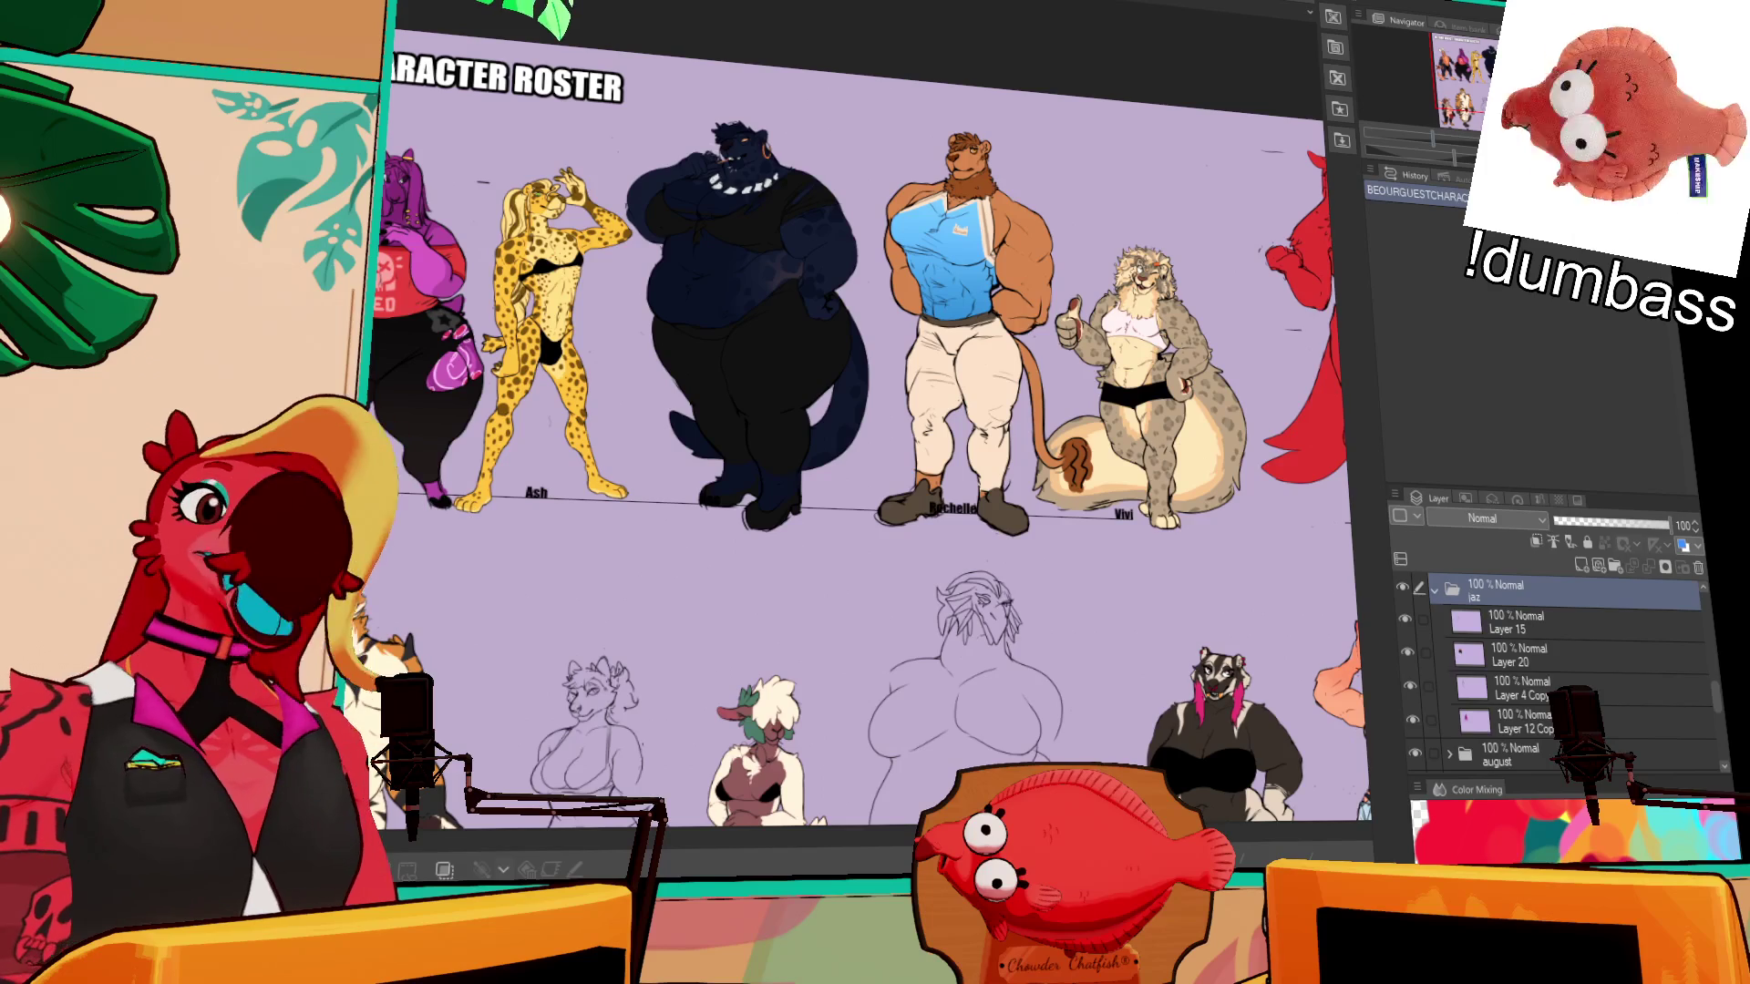
- Zoom into the roster's snow leopard and widen the canvas by collapsing the Navigator/History column
{"action": "scroll", "coordinate": [866, 410], "scroll_direction": "up", "scroll_amount": 5}
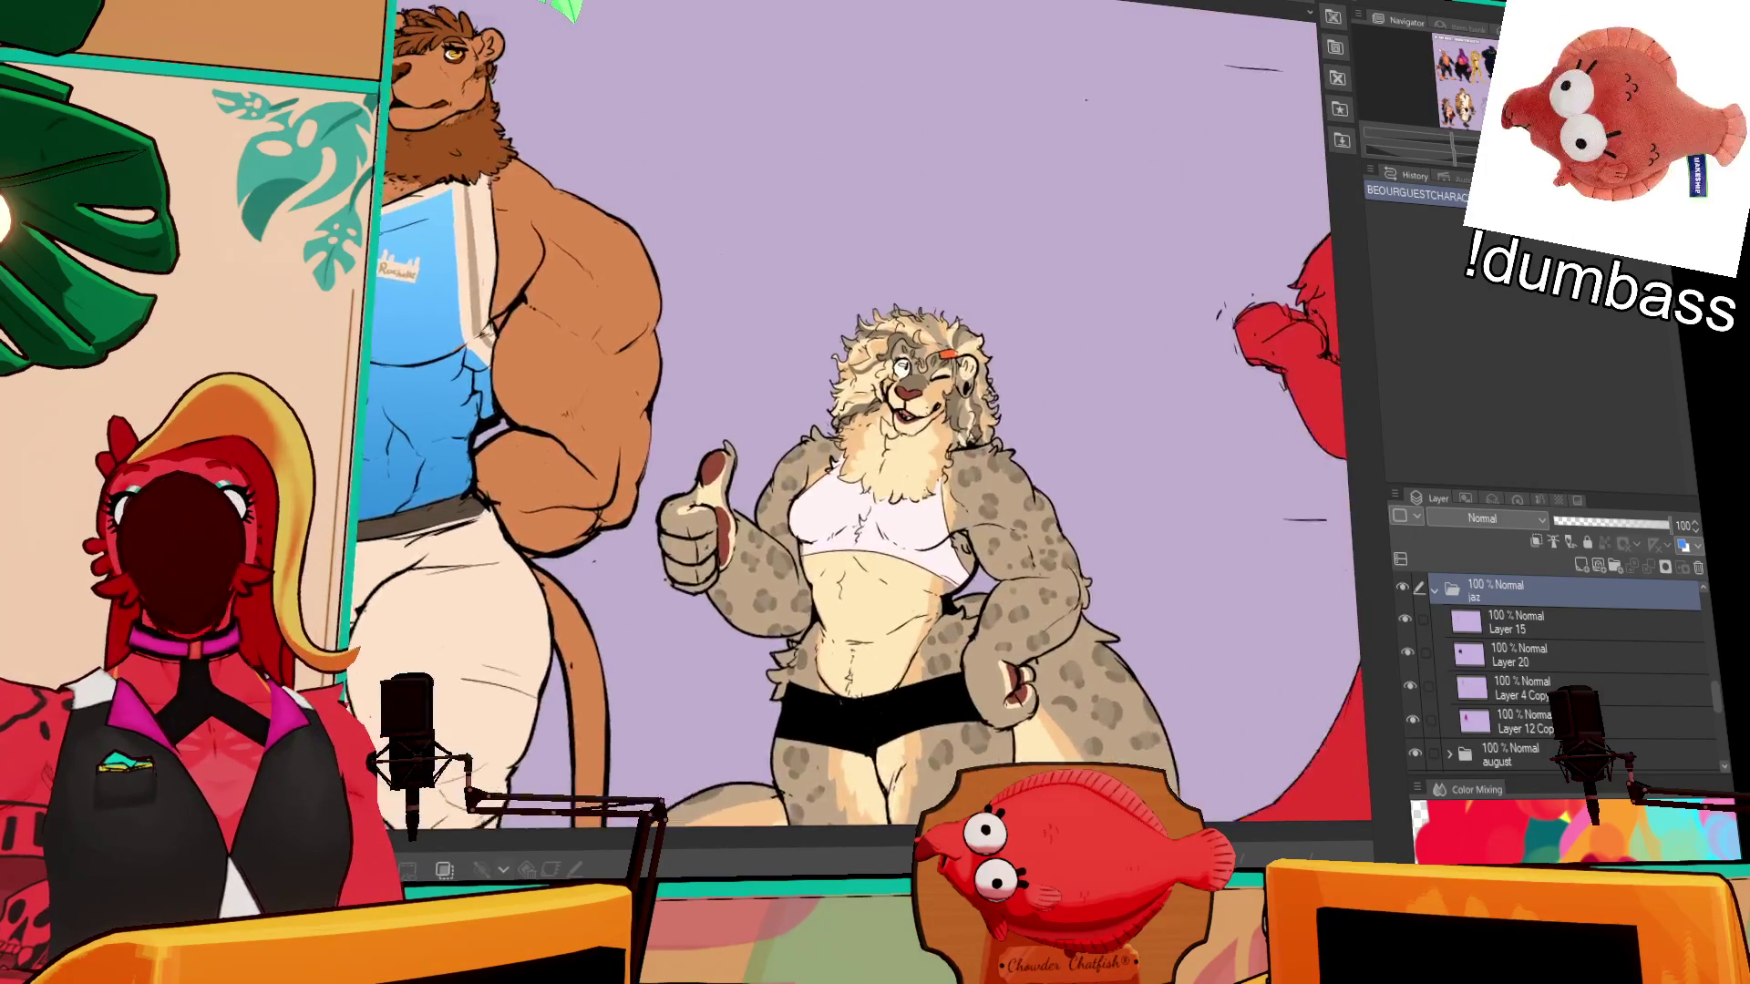
{"action": "scroll", "coordinate": [873, 410], "scroll_direction": "right", "scroll_amount": 2}
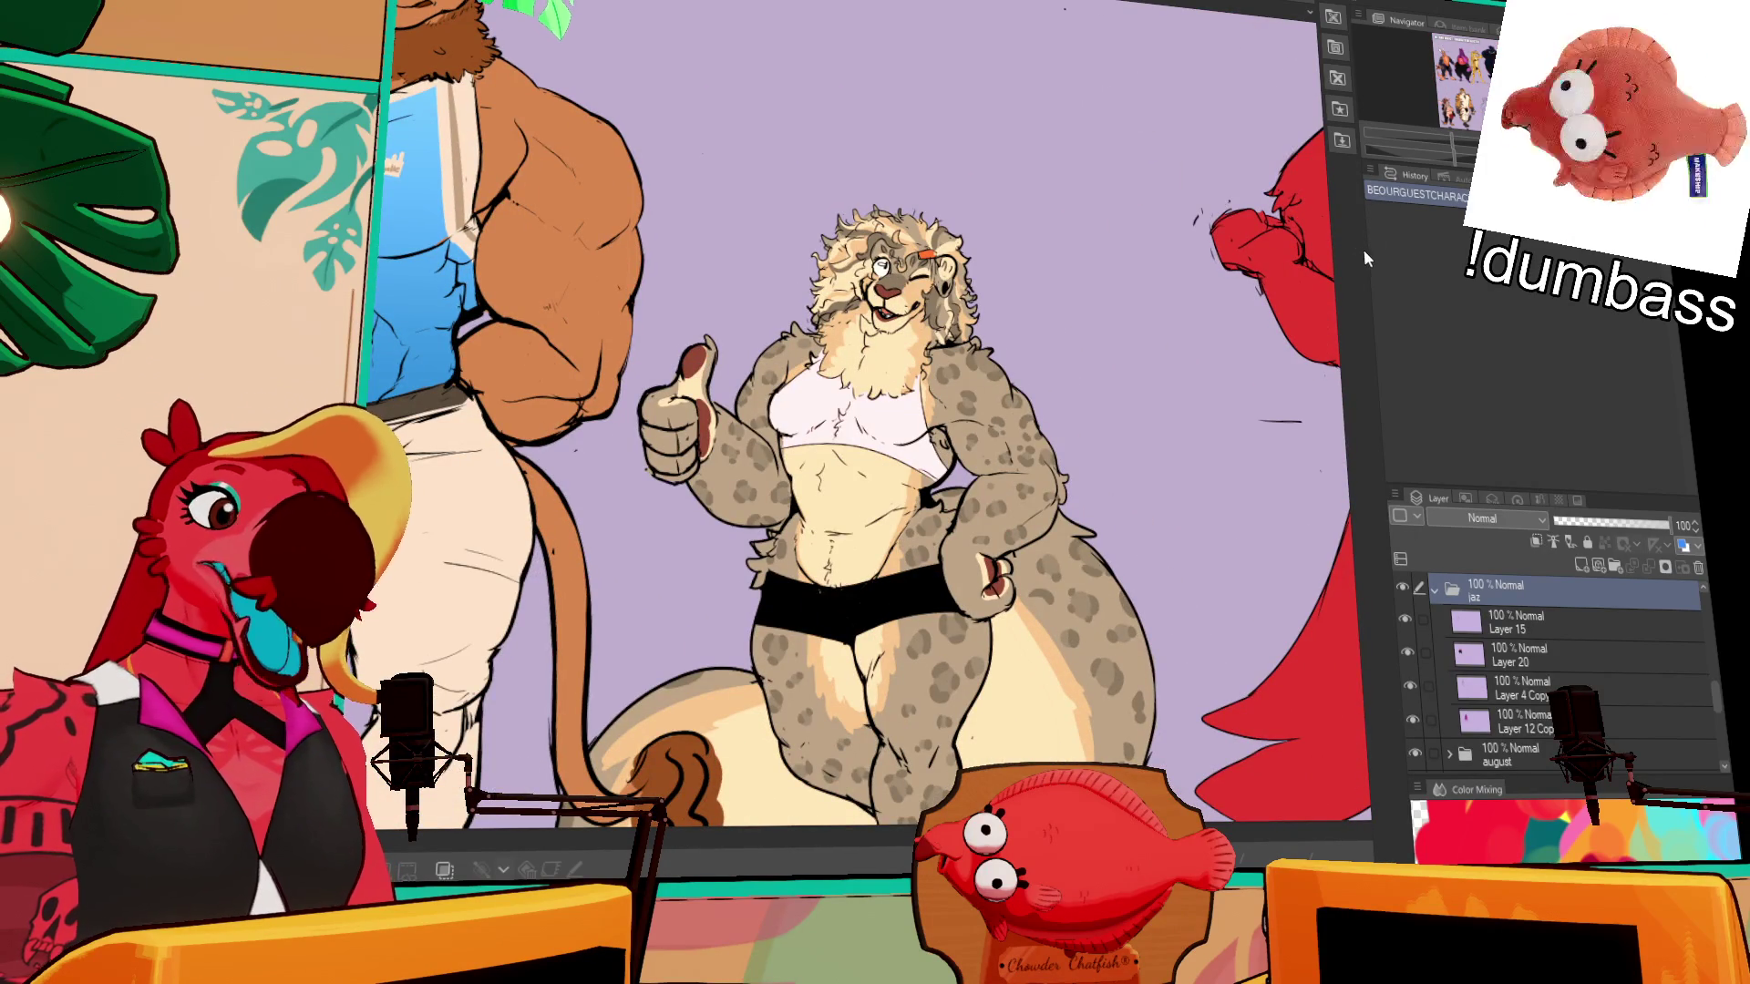
{"action": "left_click", "coordinate": [1333, 265]}
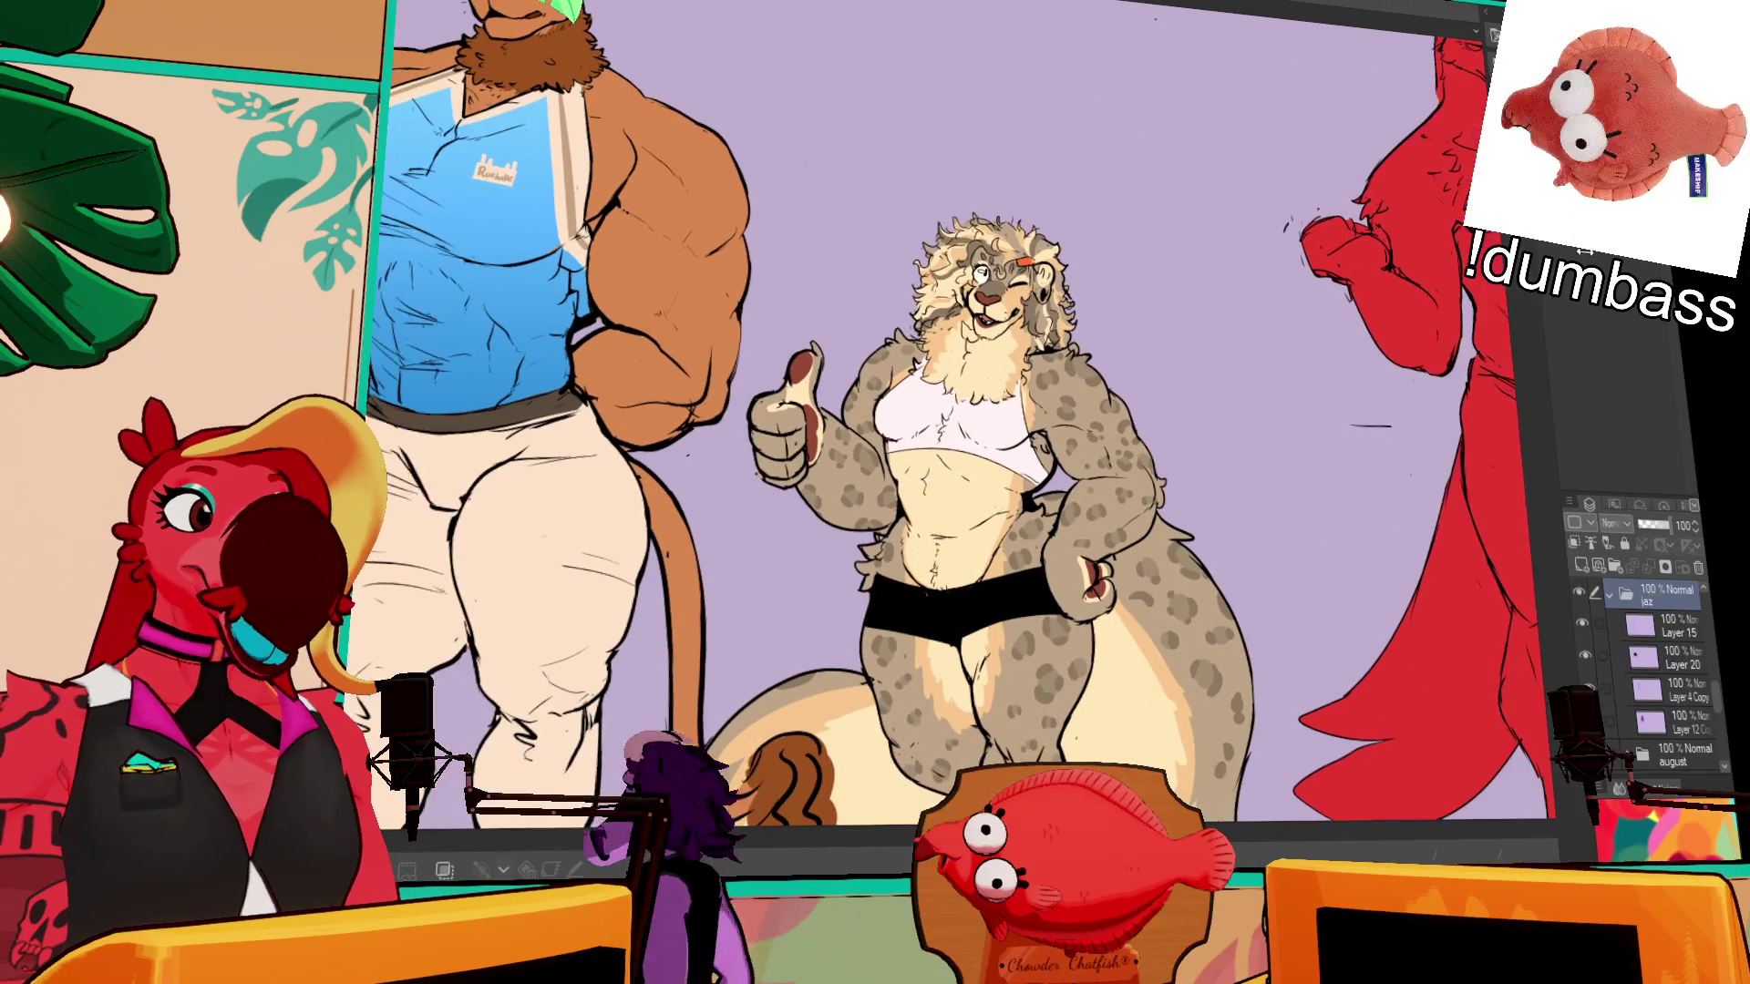
{"action": "scroll", "coordinate": [1367, 323], "scroll_direction": "up", "scroll_amount": 3}
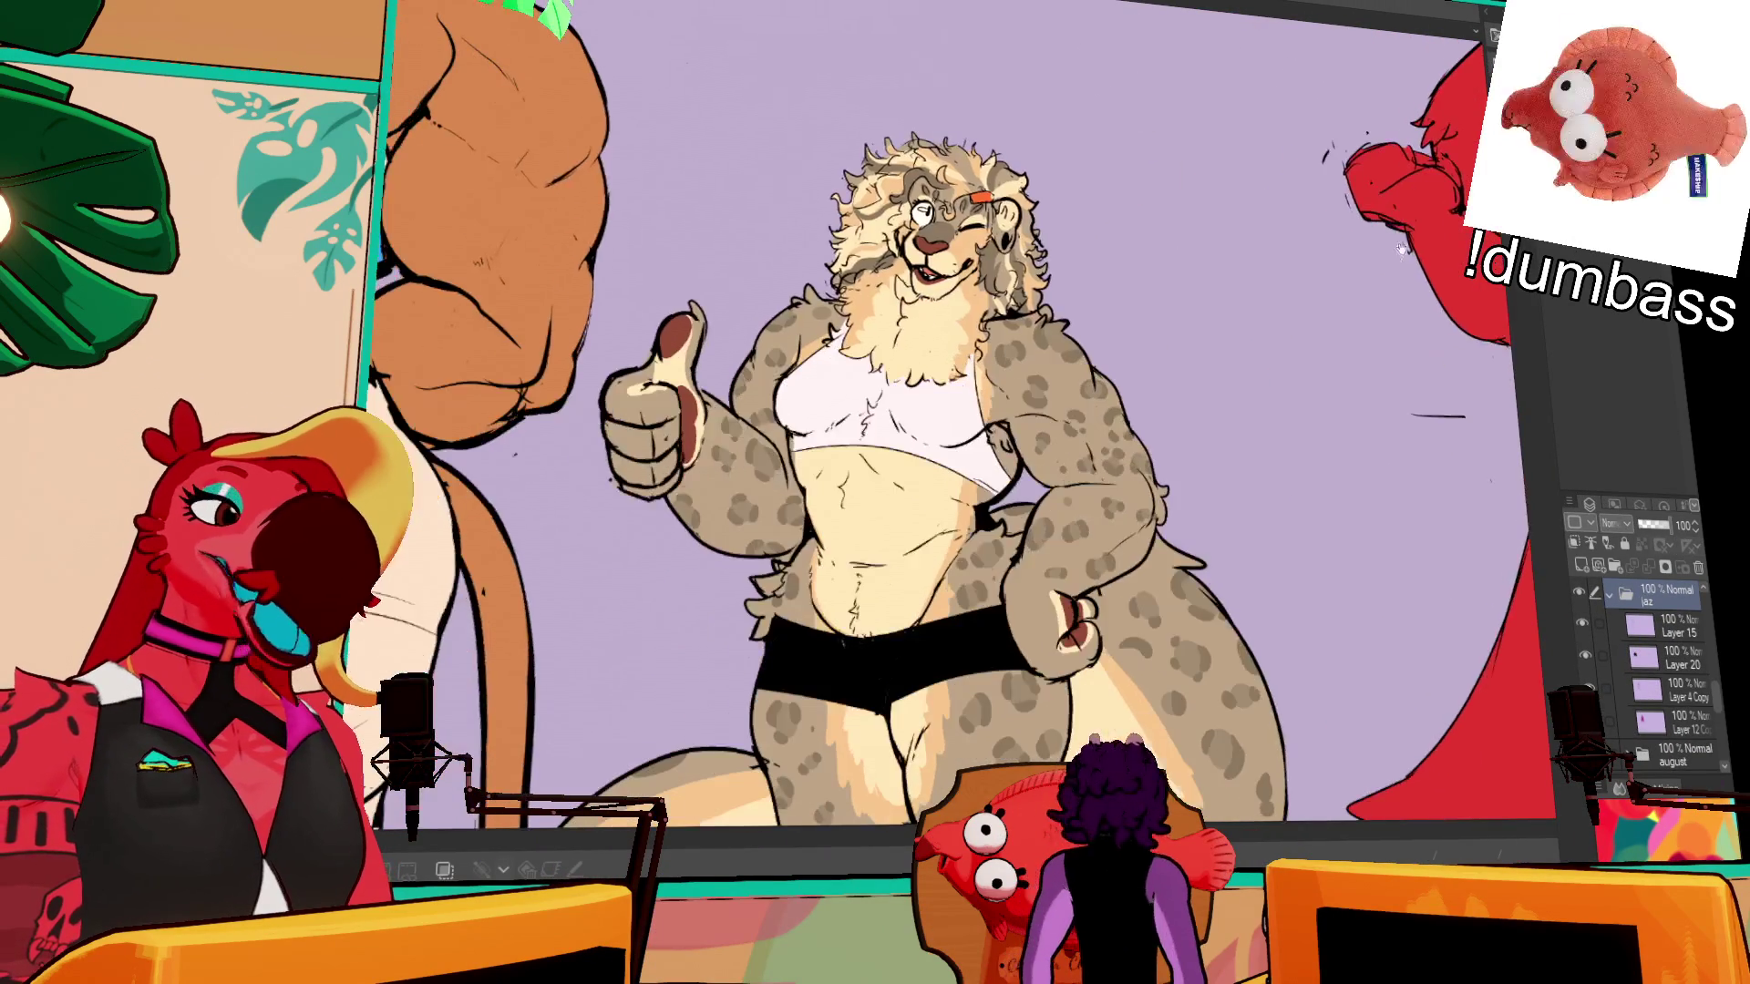
{"action": "scroll", "coordinate": [1401, 265], "scroll_direction": "up", "scroll_amount": 3}
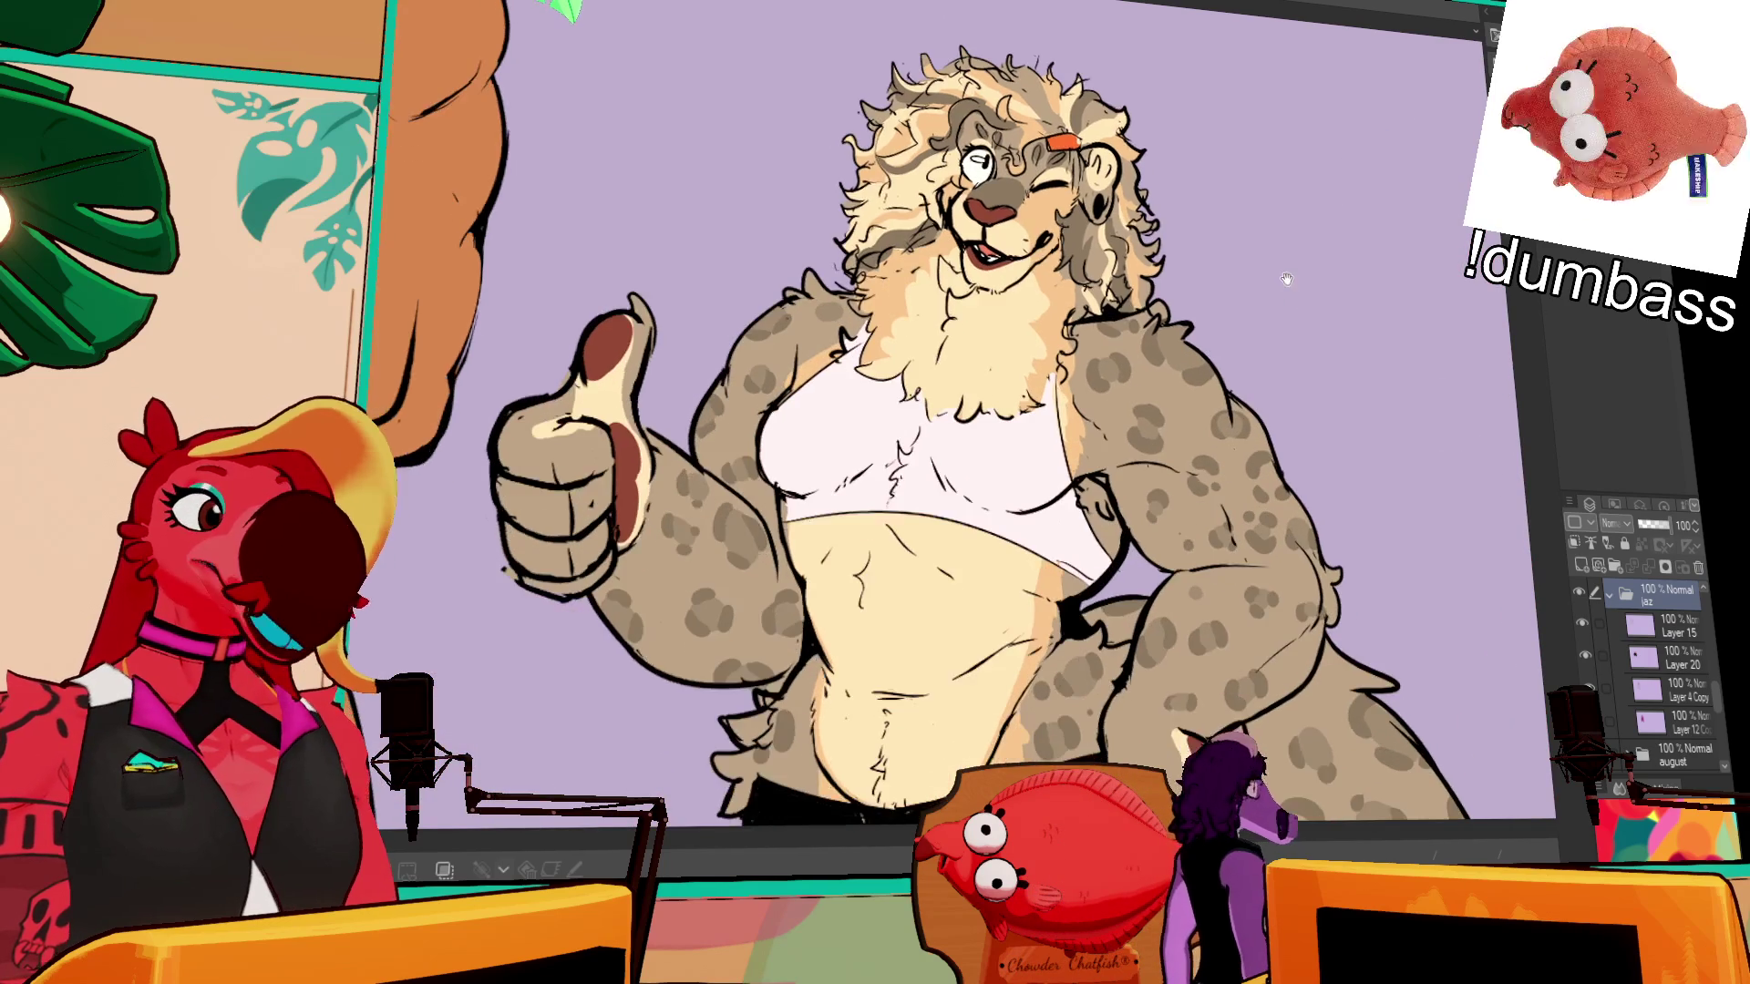
{"action": "scroll", "coordinate": [1347, 262], "scroll_direction": "up", "scroll_amount": 2}
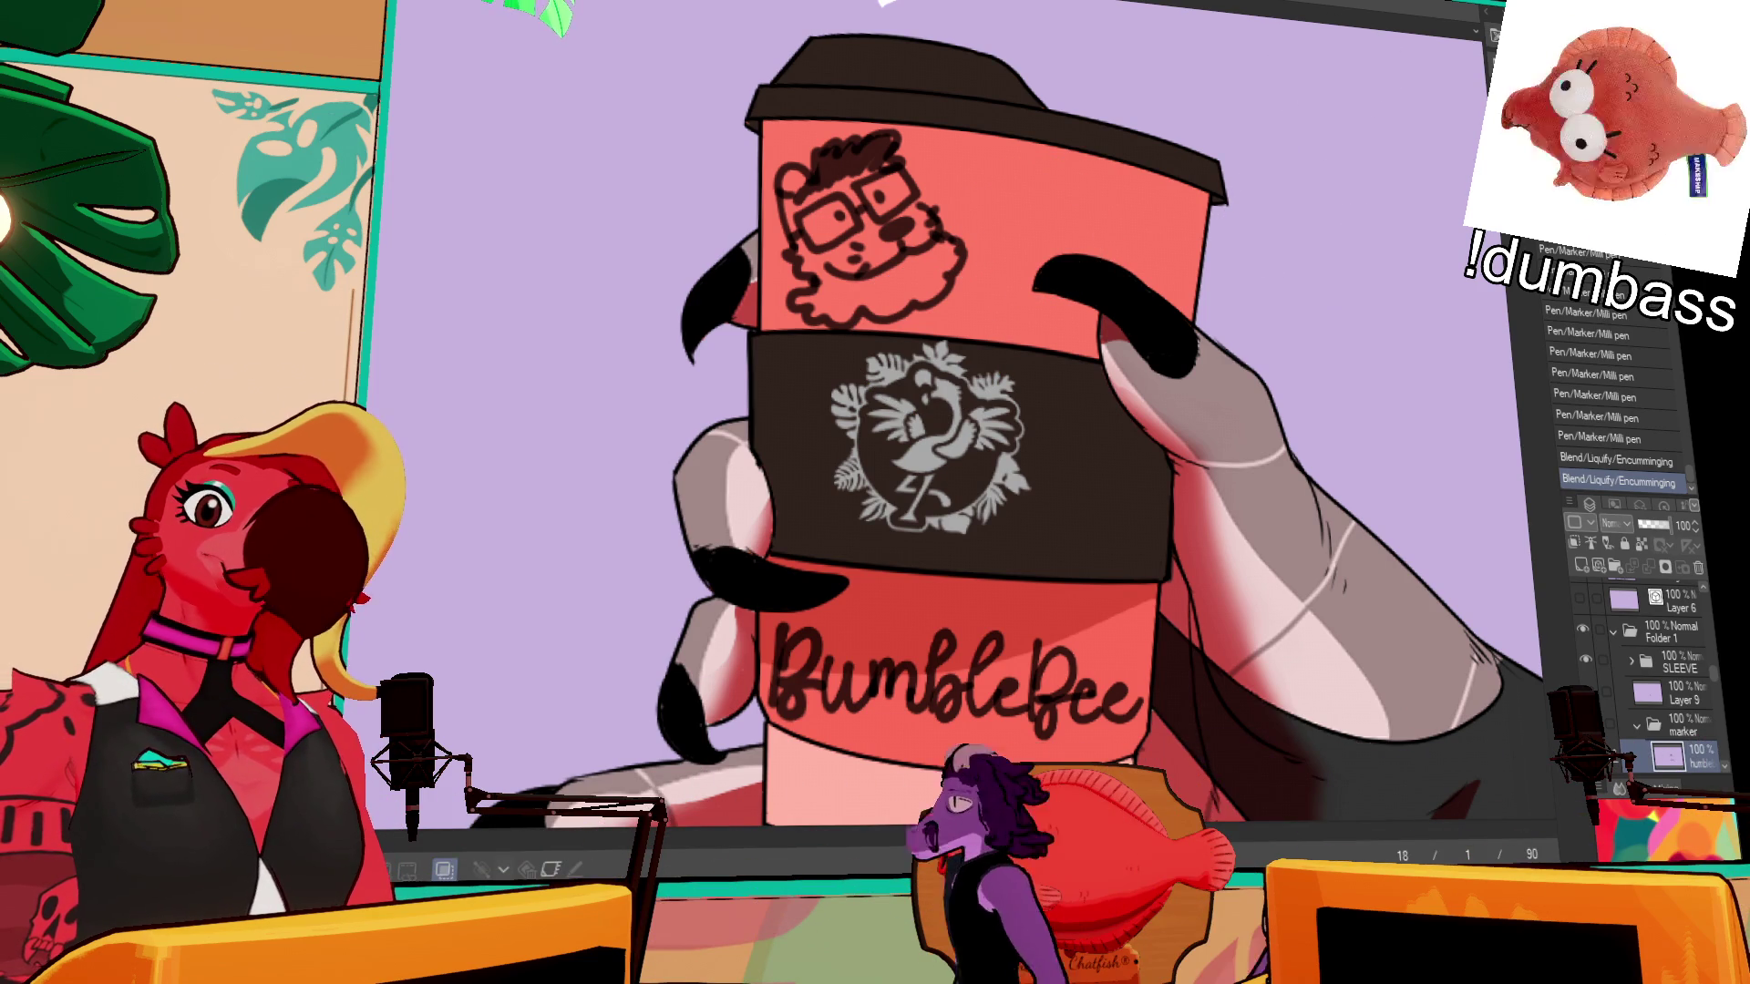
- Zoom out to the whole cup and hide the 'humble' layer's bear doodle and lettering
{"action": "key", "text": "ctrl+minus"}
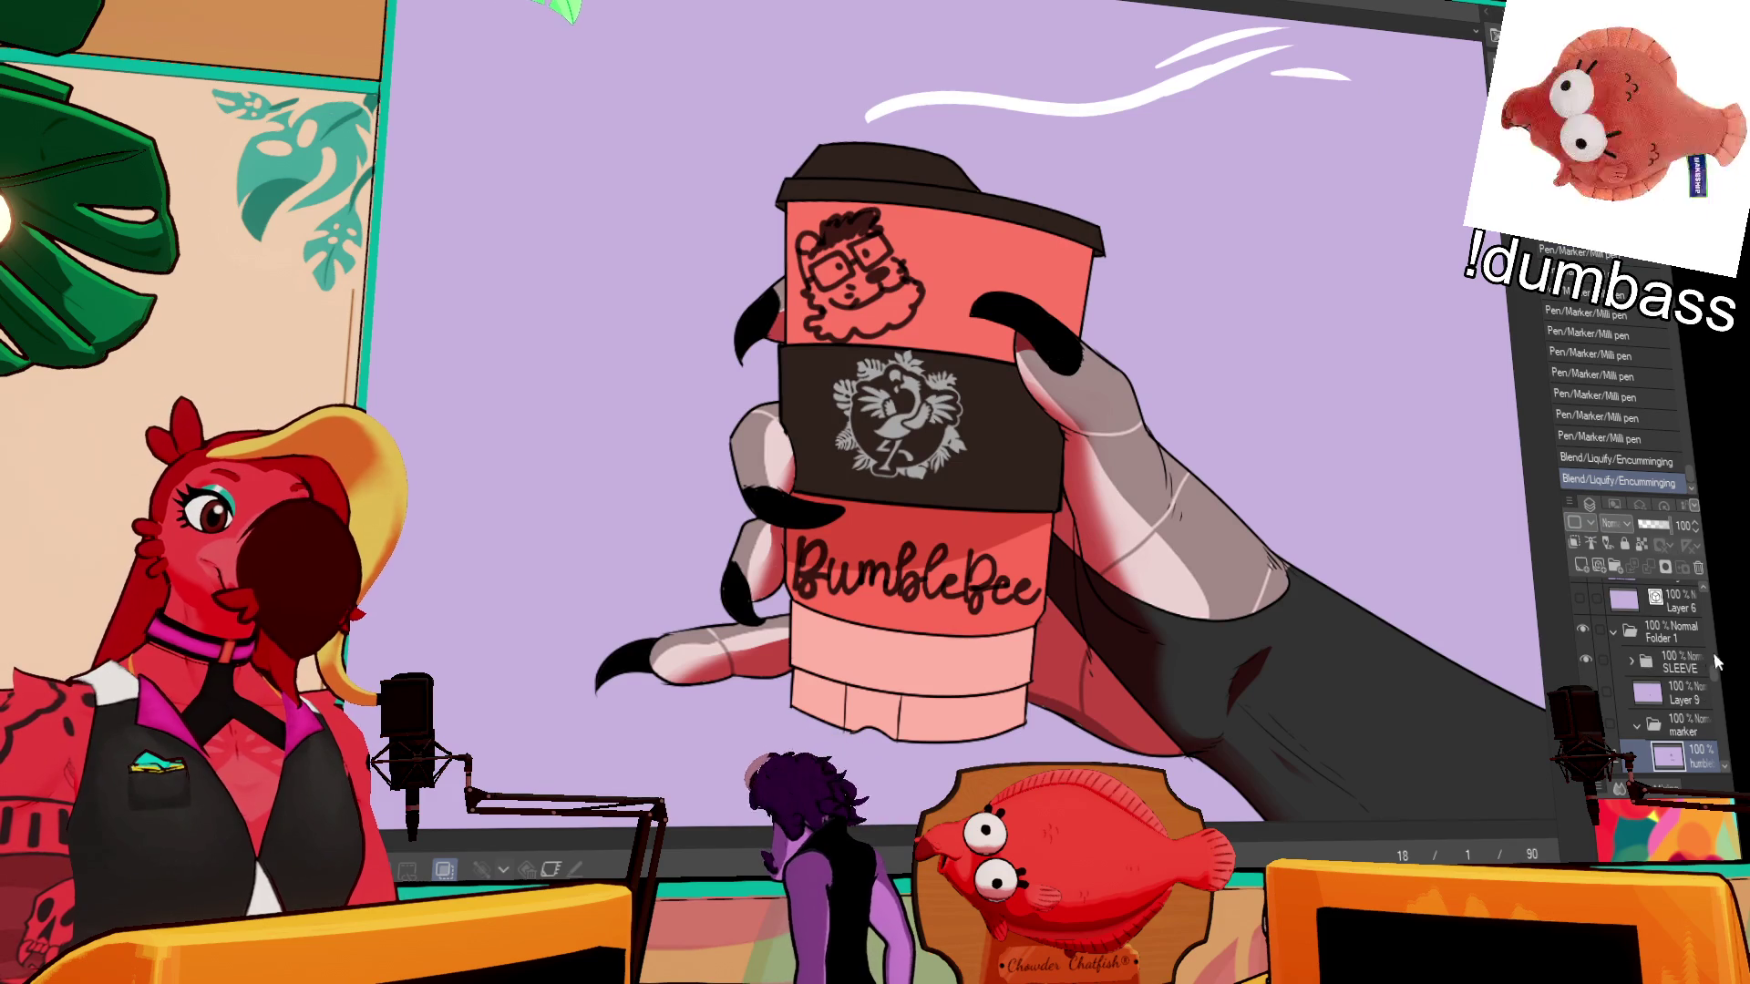
{"action": "scroll", "coordinate": [1716, 663], "scroll_direction": "down", "scroll_amount": 3}
{"action": "left_click", "coordinate": [1584, 661]}
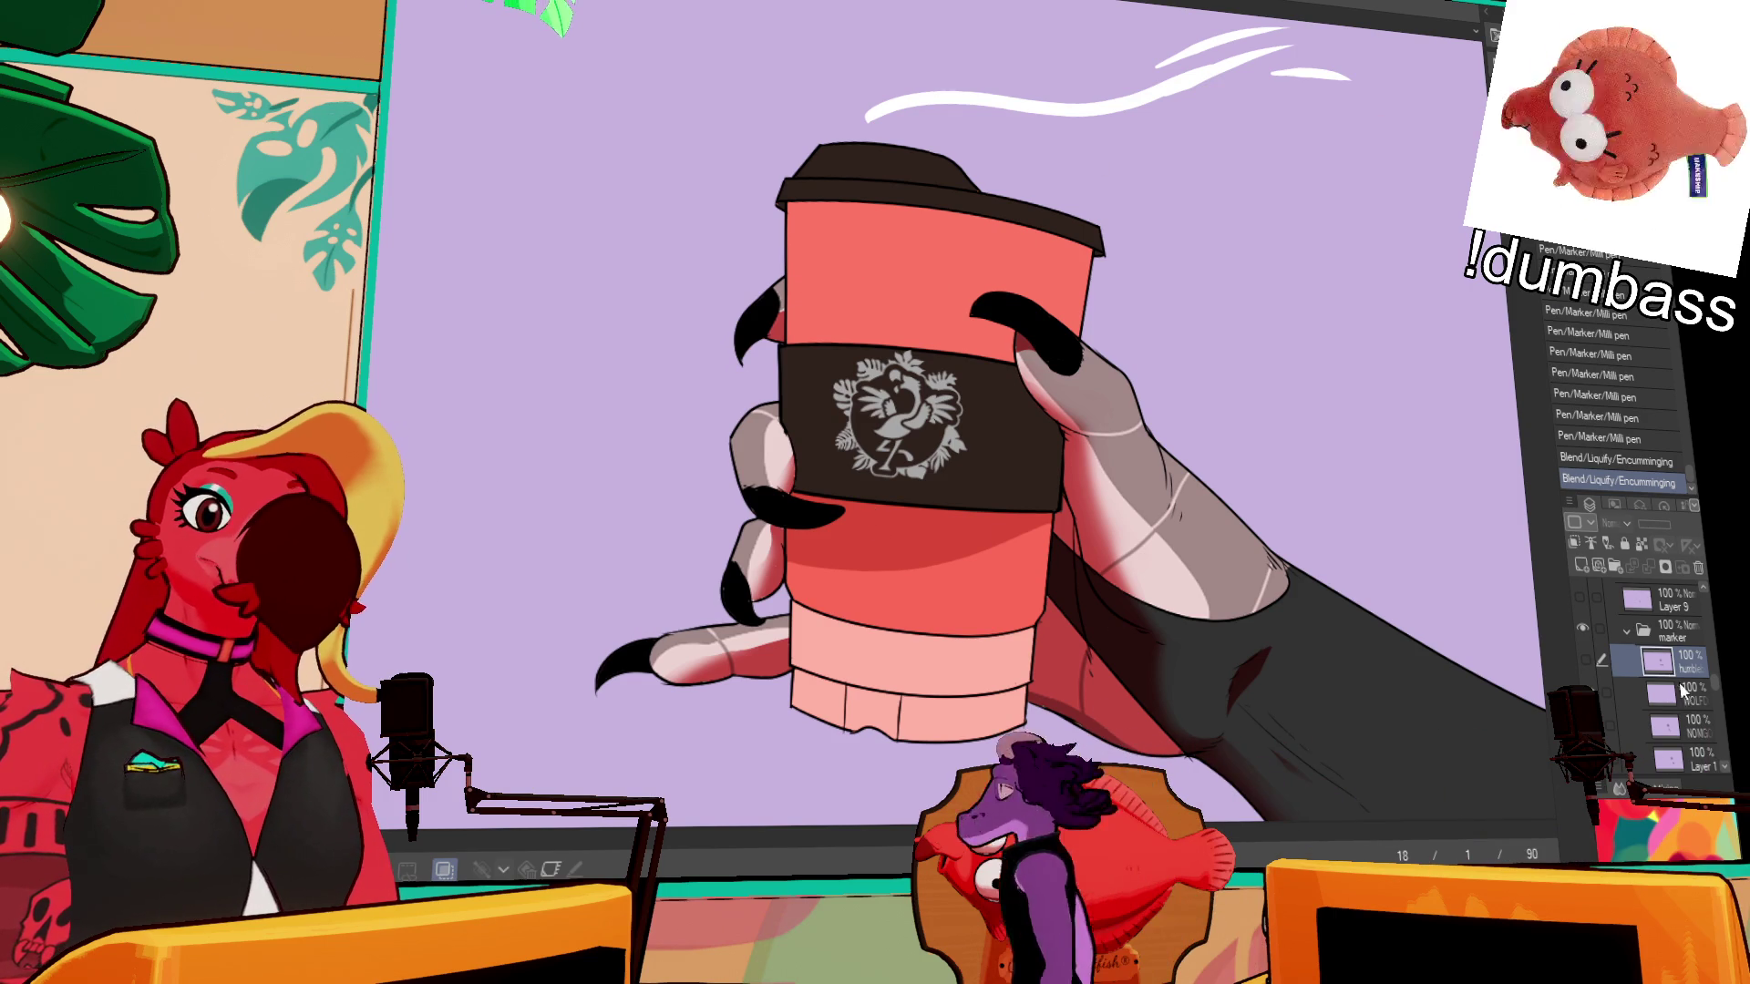
- Make WOLF the active drawing layer and zoom in on the red cup
{"action": "key", "text": "alt+bracketleft"}
{"action": "left_click_drag", "start_coordinate": [1049, 178], "coordinate": [1104, 235]}
{"action": "key", "text": "ctrl+plus"}
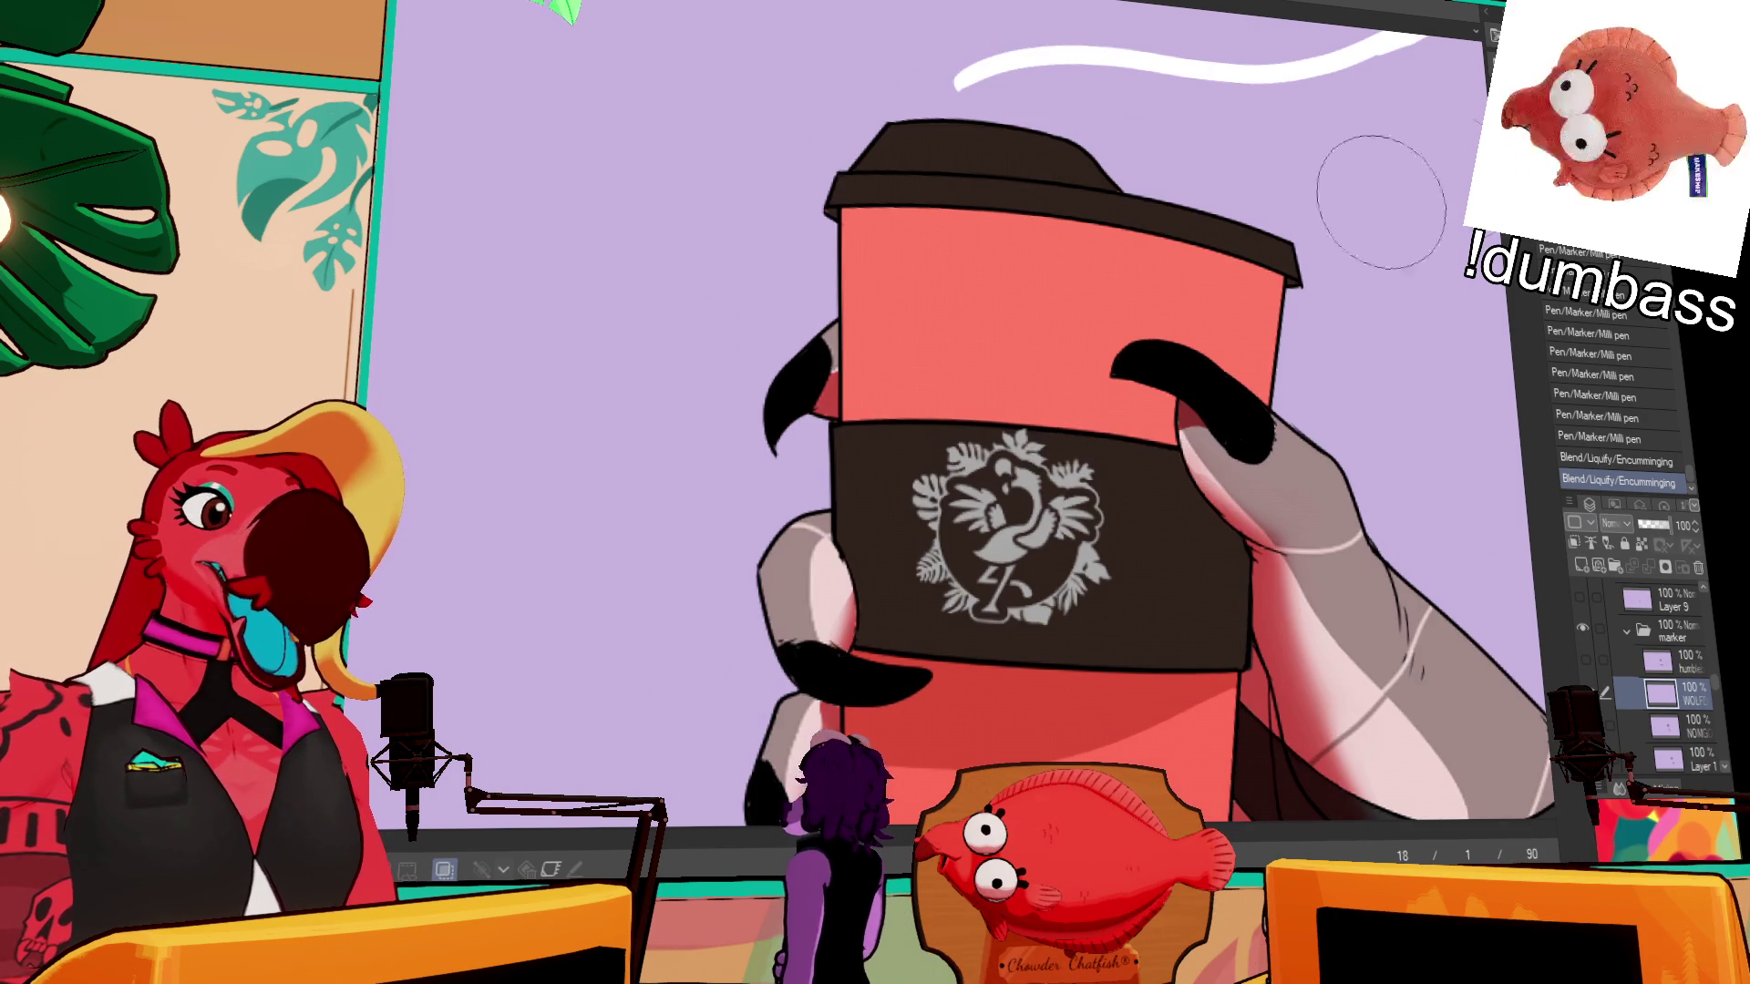
{"action": "key", "text": "ctrl+plus"}
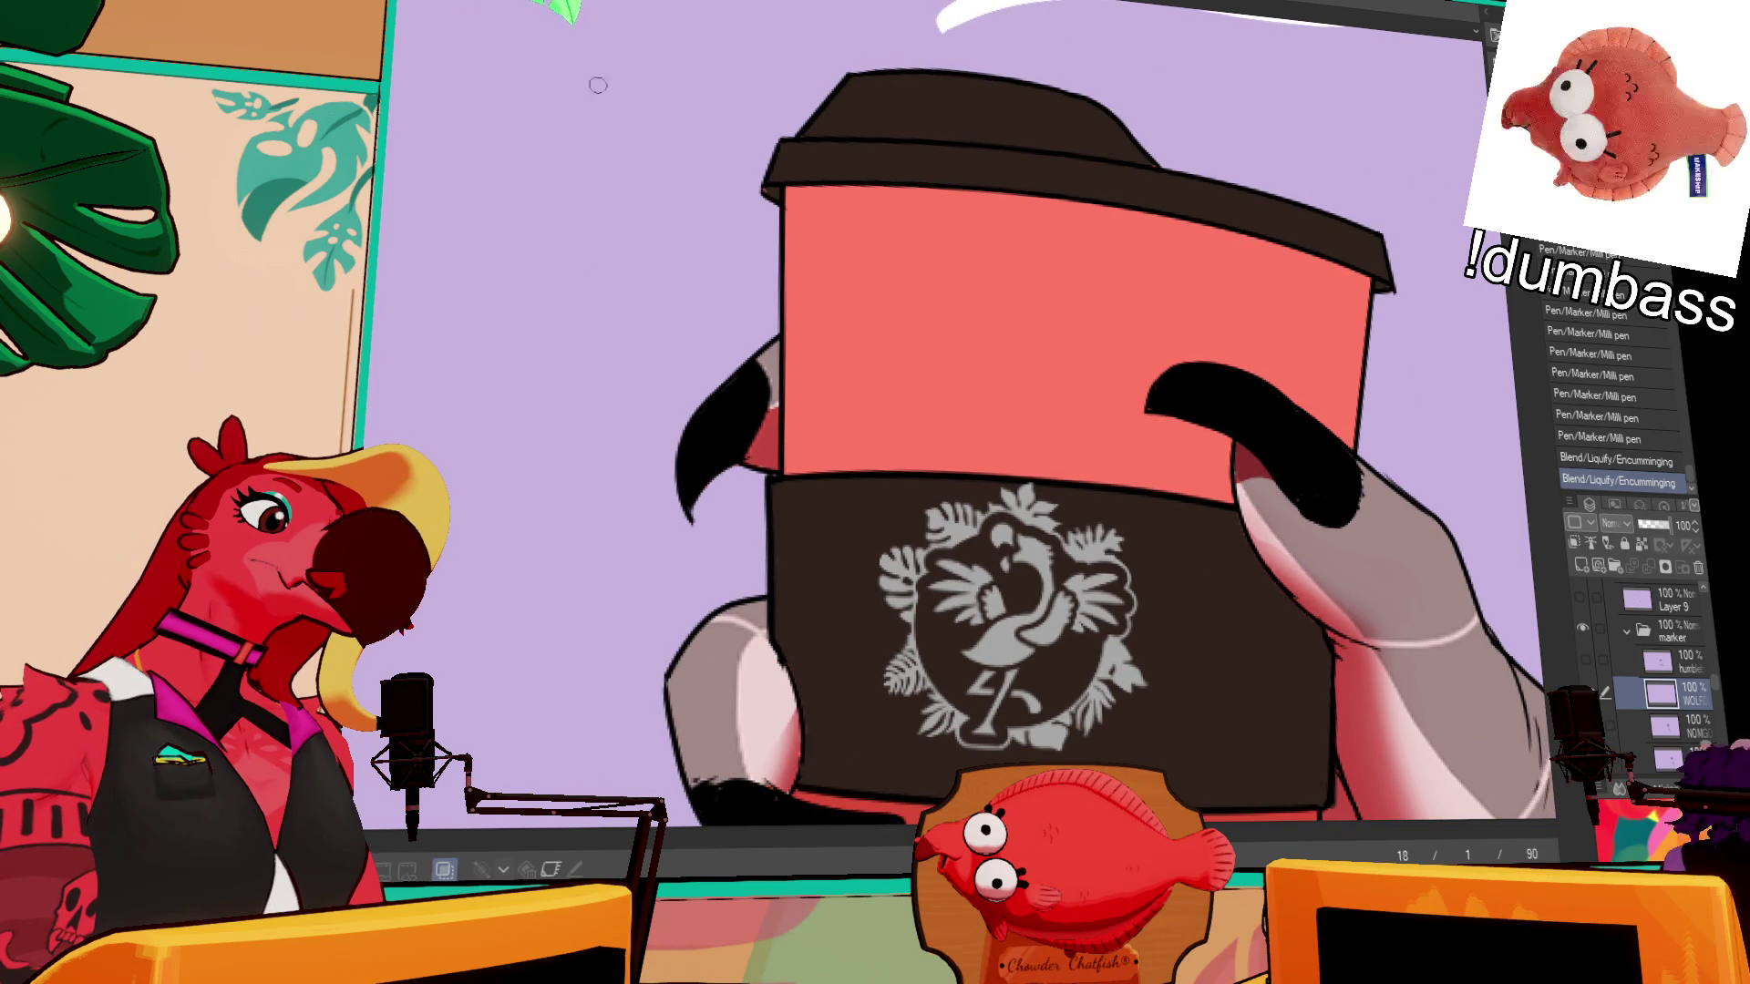
- Sketch the wolf's face, grinning mouth and long pointed ears, undoing and redrawing strokes
{"action": "left_click_drag", "start_coordinate": [912, 291], "coordinate": [888, 437]}
{"action": "key", "text": "ctrl+z"}
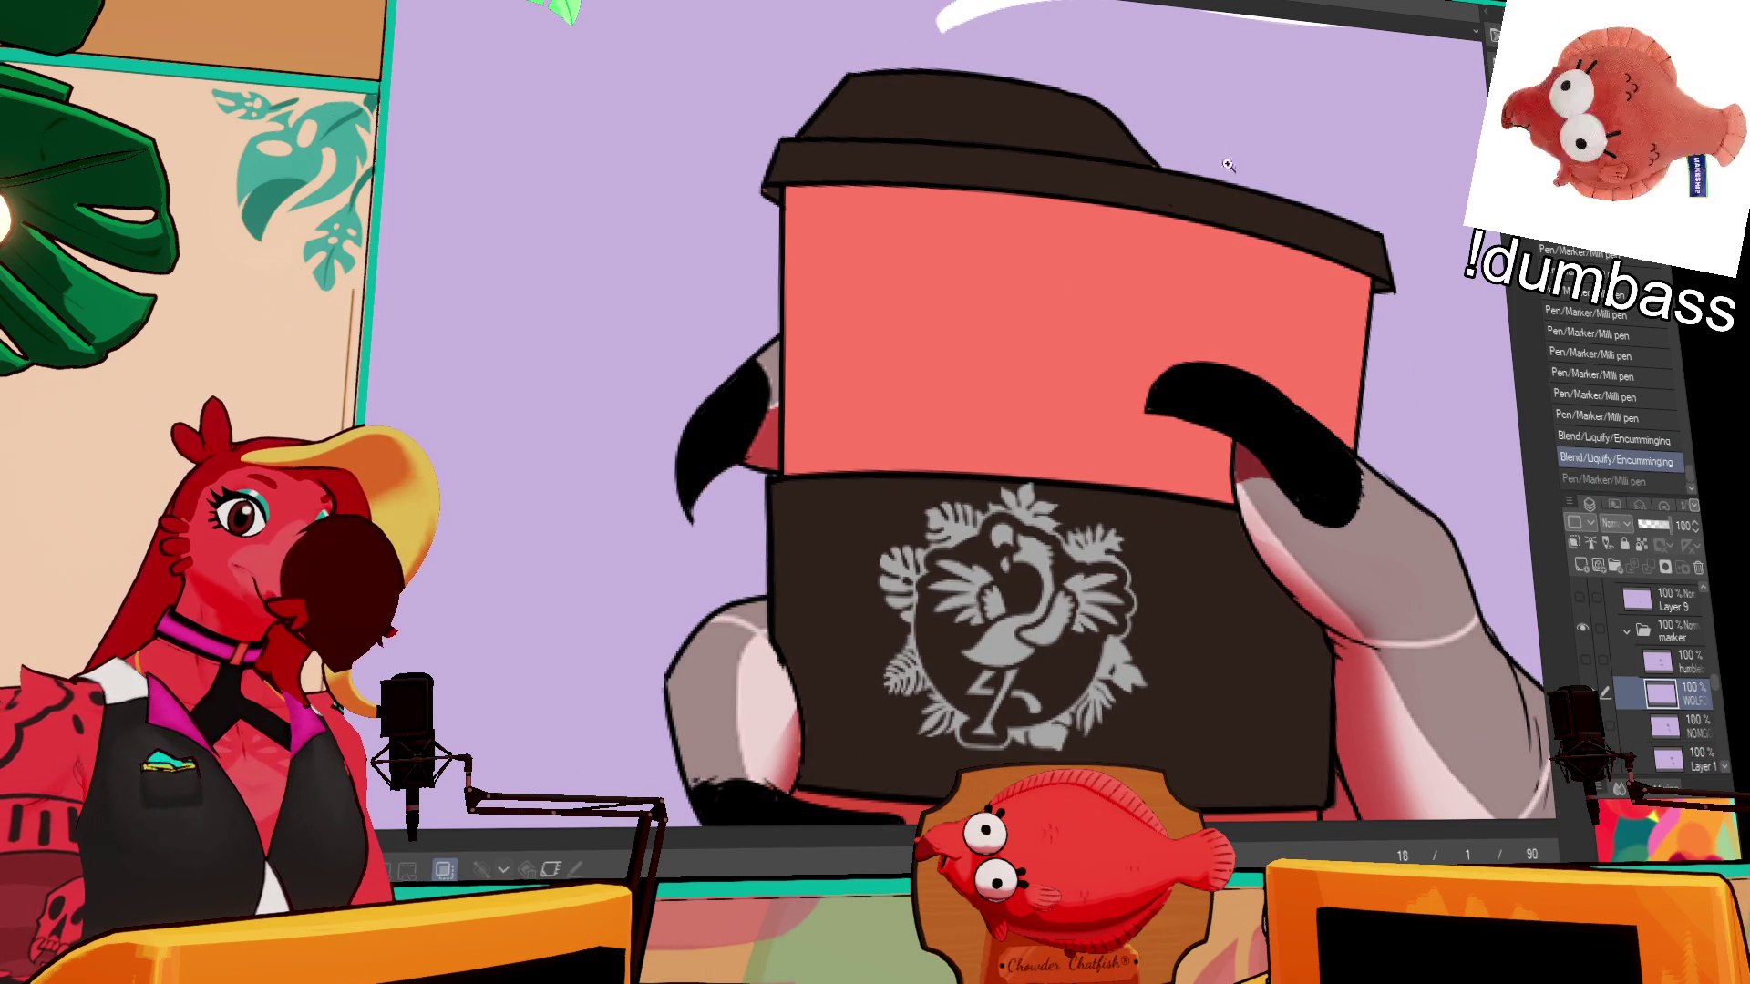
{"action": "left_click_drag", "start_coordinate": [928, 256], "coordinate": [846, 354]}
{"action": "key", "text": "ctrl+z"}
{"action": "mouse_move", "coordinate": [928, 256]}
{"action": "left_mouse_down"}
{"action": "mouse_move", "coordinate": [826, 367]}
{"action": "mouse_move", "coordinate": [840, 311]}
{"action": "mouse_move", "coordinate": [949, 322]}
{"action": "mouse_move", "coordinate": [824, 369]}
{"action": "mouse_move", "coordinate": [925, 414]}
{"action": "left_mouse_up"}
{"action": "key", "text": "ctrl+z"}
{"action": "key", "text": "ctrl+z"}
{"action": "mouse_move", "coordinate": [866, 324]}
{"action": "left_mouse_down"}
{"action": "mouse_move", "coordinate": [882, 416]}
{"action": "mouse_move", "coordinate": [953, 381]}
{"action": "mouse_move", "coordinate": [825, 418]}
{"action": "left_mouse_up"}
{"action": "key", "text": "ctrl+z"}
{"action": "left_click_drag", "start_coordinate": [938, 392], "coordinate": [977, 334]}
{"action": "key", "text": "ctrl+z"}
{"action": "key", "text": "ctrl+z"}
{"action": "key", "text": "ctrl+z"}
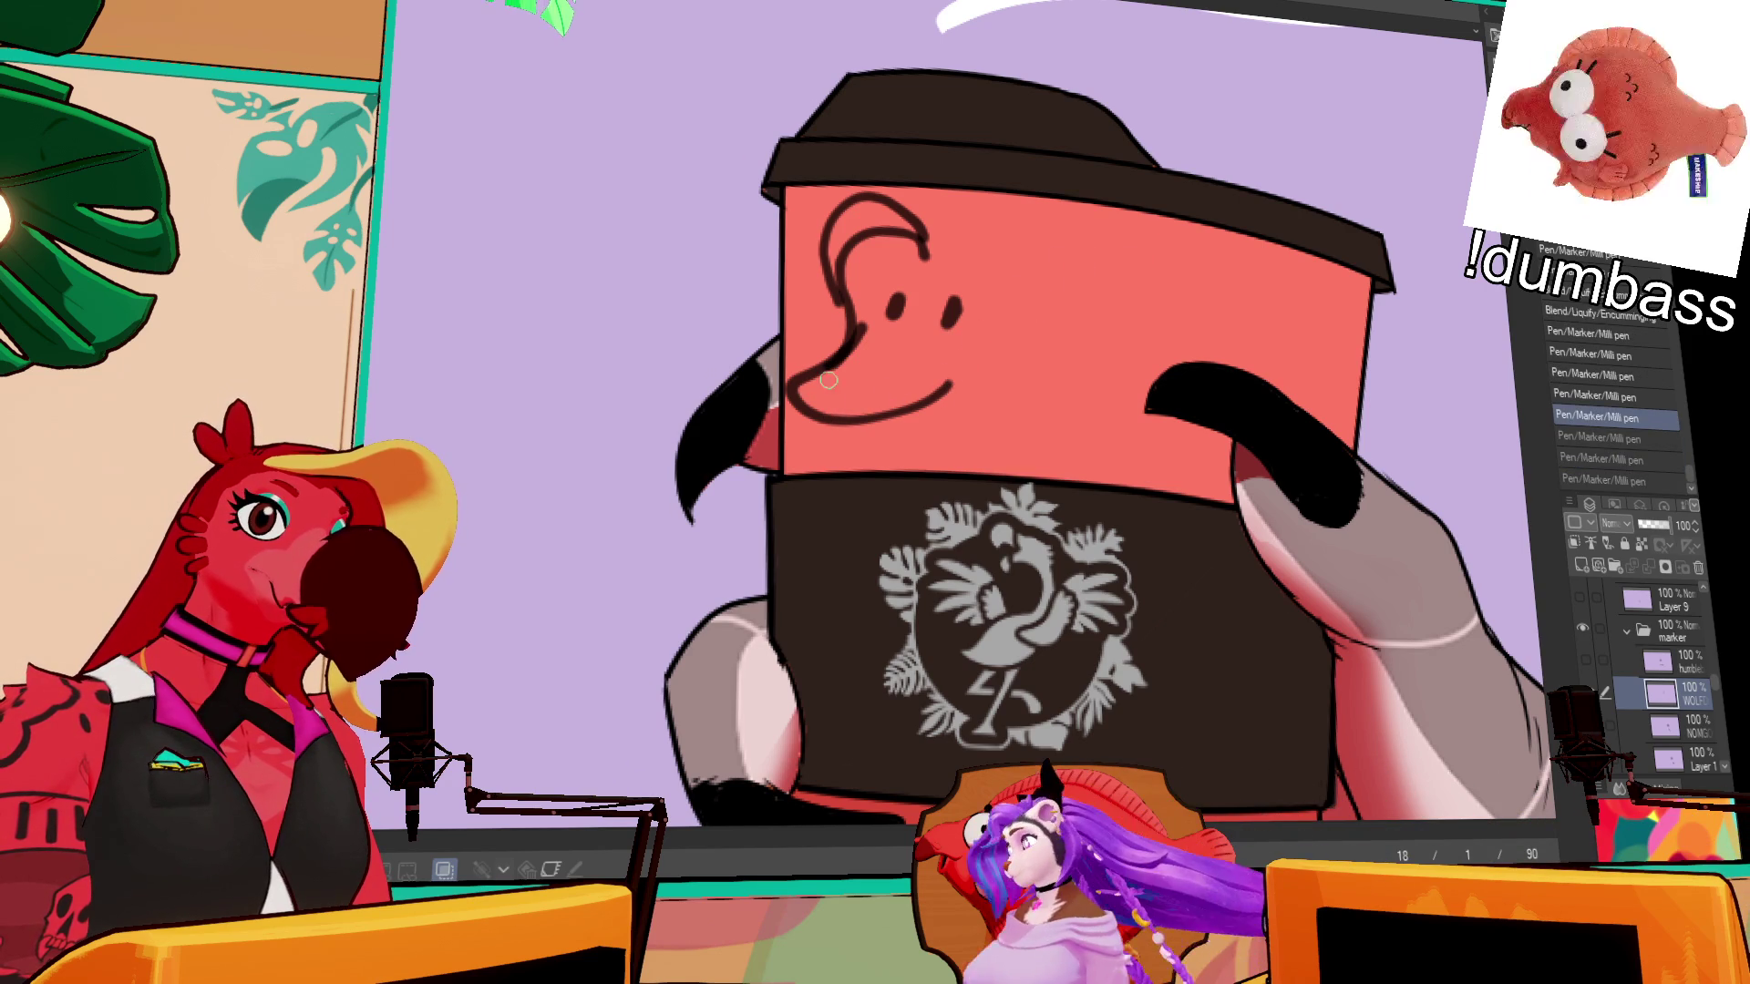
{"action": "left_click_drag", "start_coordinate": [952, 383], "coordinate": [965, 355]}
{"action": "key", "text": "ctrl+y"}
{"action": "key", "text": "ctrl+y"}
{"action": "key", "text": "ctrl+y"}
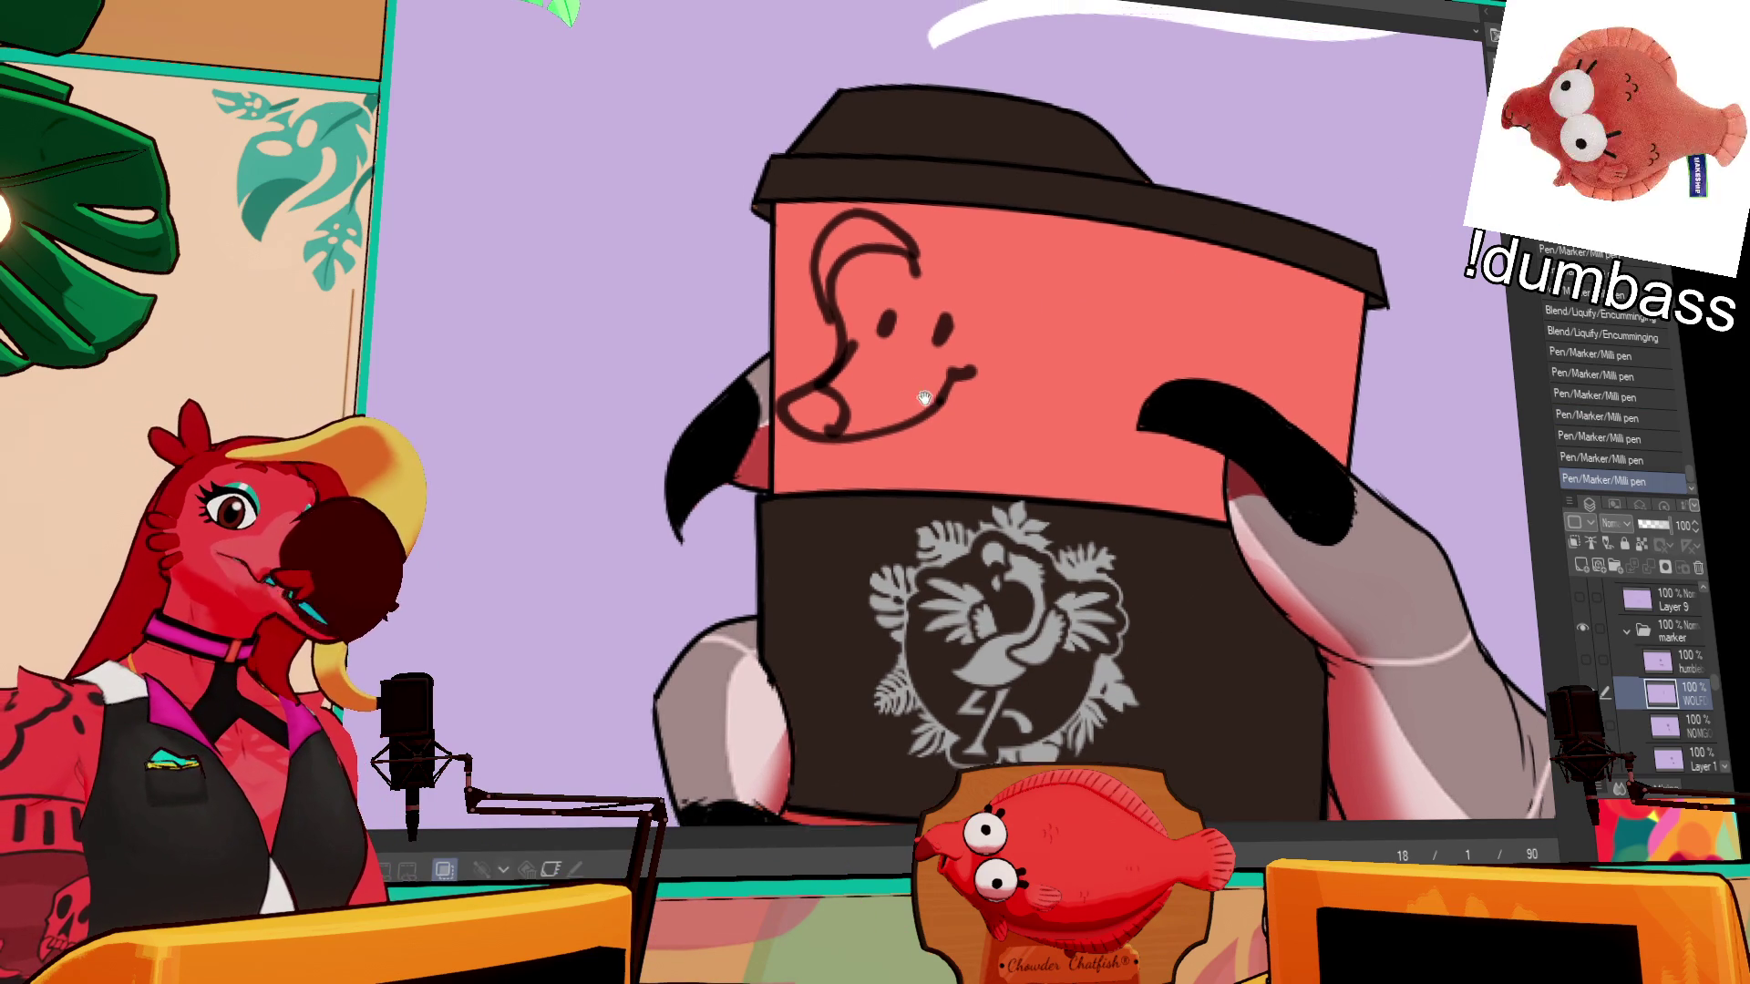
{"action": "mouse_move", "coordinate": [855, 332]}
{"action": "left_mouse_down"}
{"action": "mouse_move", "coordinate": [843, 394]}
{"action": "mouse_move", "coordinate": [866, 399]}
{"action": "left_mouse_up"}
{"action": "key", "text": "ctrl+z"}
{"action": "left_click_drag", "start_coordinate": [941, 281], "coordinate": [955, 304]}
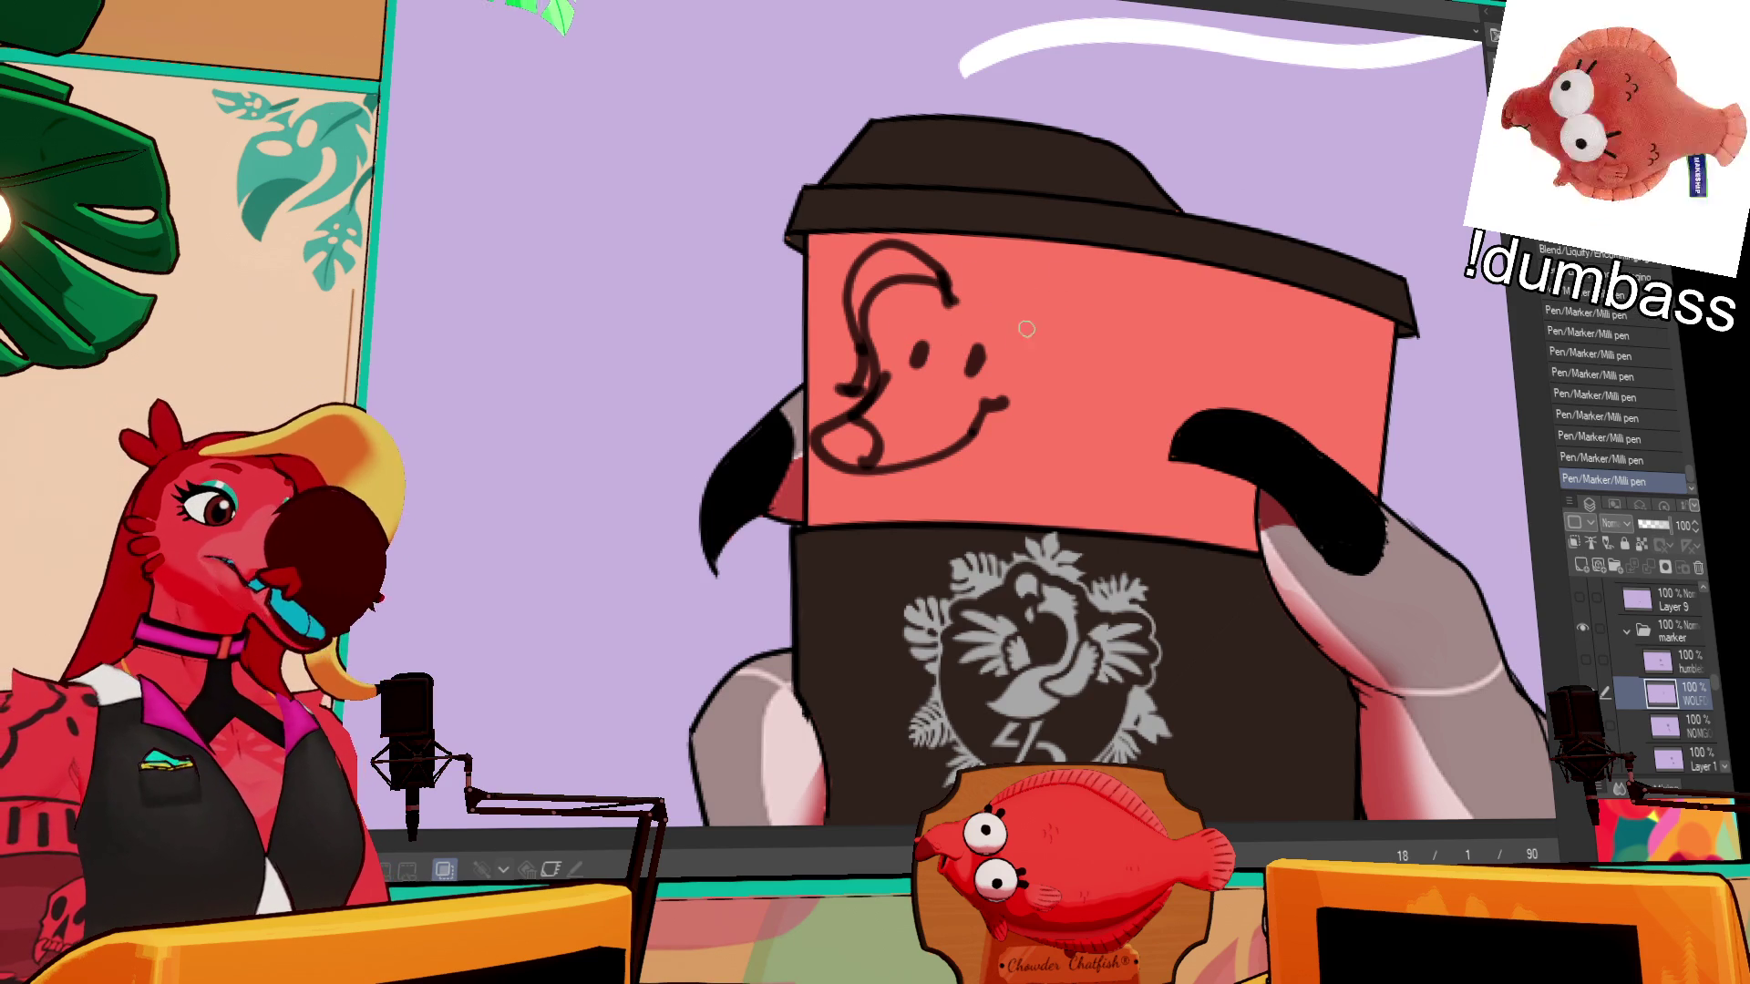
{"action": "key", "text": "ctrl+z"}
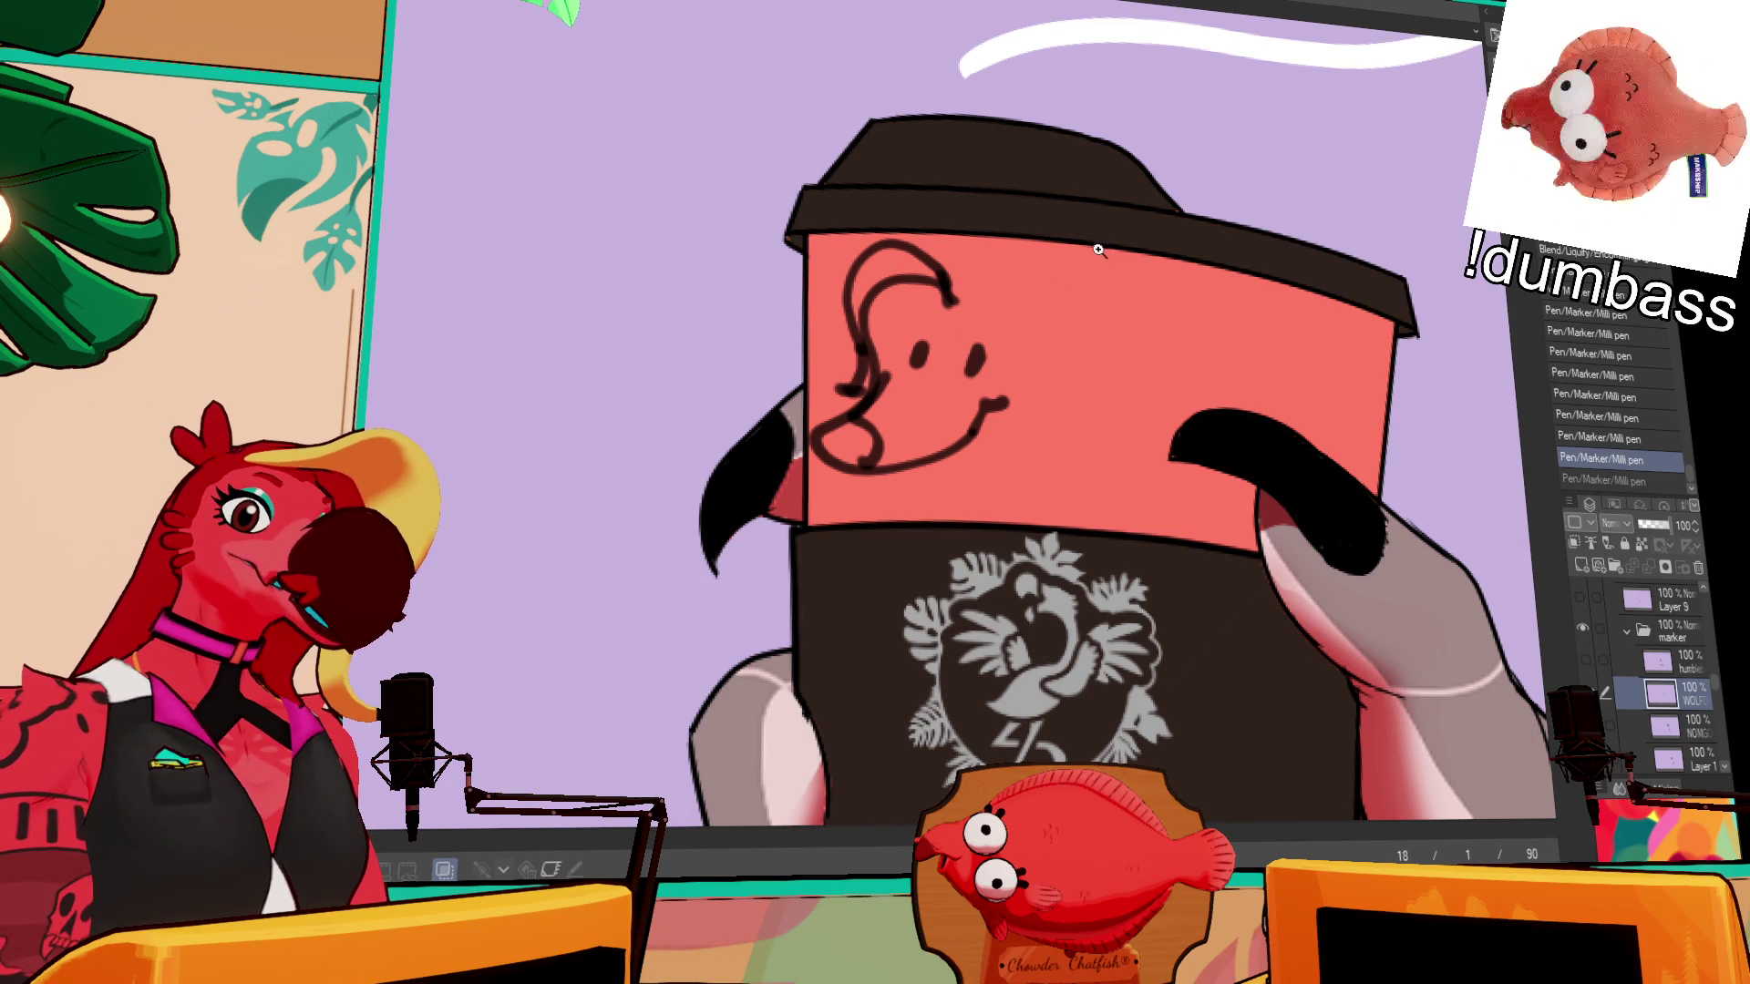
{"action": "mouse_move", "coordinate": [943, 290]}
{"action": "left_mouse_down"}
{"action": "mouse_move", "coordinate": [882, 319]}
{"action": "mouse_move", "coordinate": [953, 264]}
{"action": "mouse_move", "coordinate": [1011, 312]}
{"action": "left_mouse_up"}
{"action": "key", "text": "ctrl+z"}
{"action": "key", "text": "ctrl+z"}
{"action": "key", "text": "ctrl+y"}
{"action": "key", "text": "ctrl+y"}
{"action": "key", "text": "ctrl+z"}
{"action": "key", "text": "ctrl+z"}
{"action": "left_click_drag", "start_coordinate": [896, 242], "coordinate": [1006, 307]}
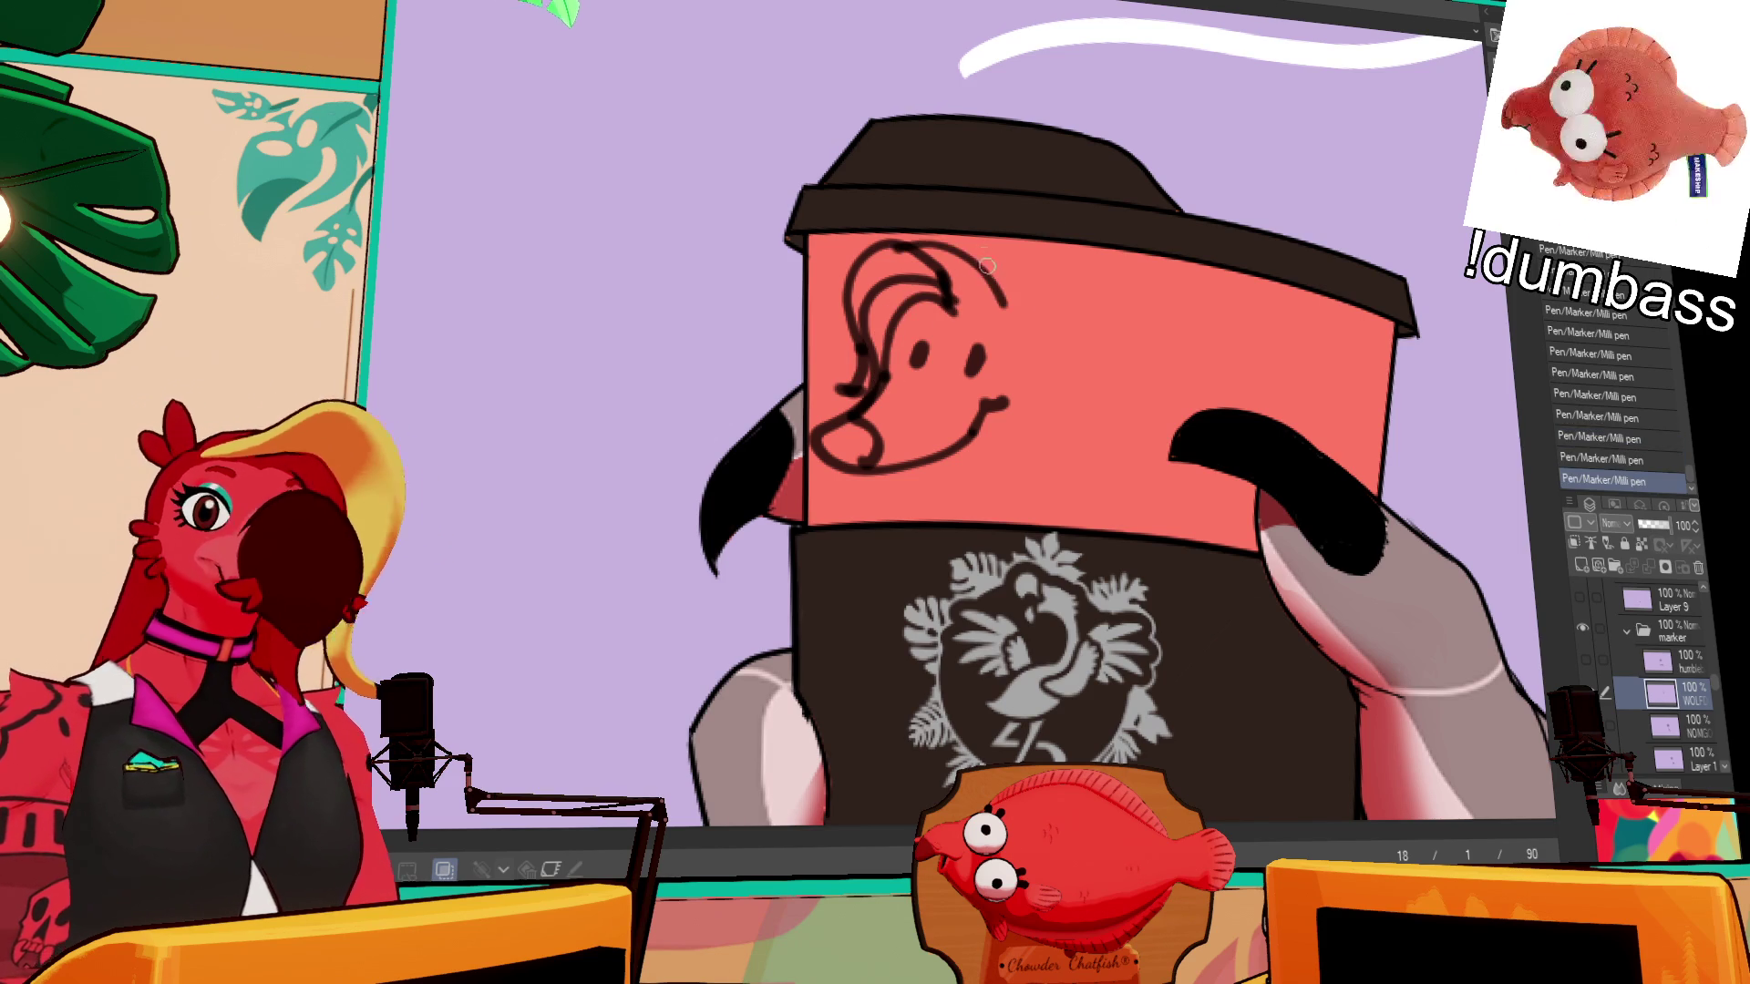
{"action": "scroll", "coordinate": [1188, 202], "scroll_direction": "down", "scroll_amount": 1}
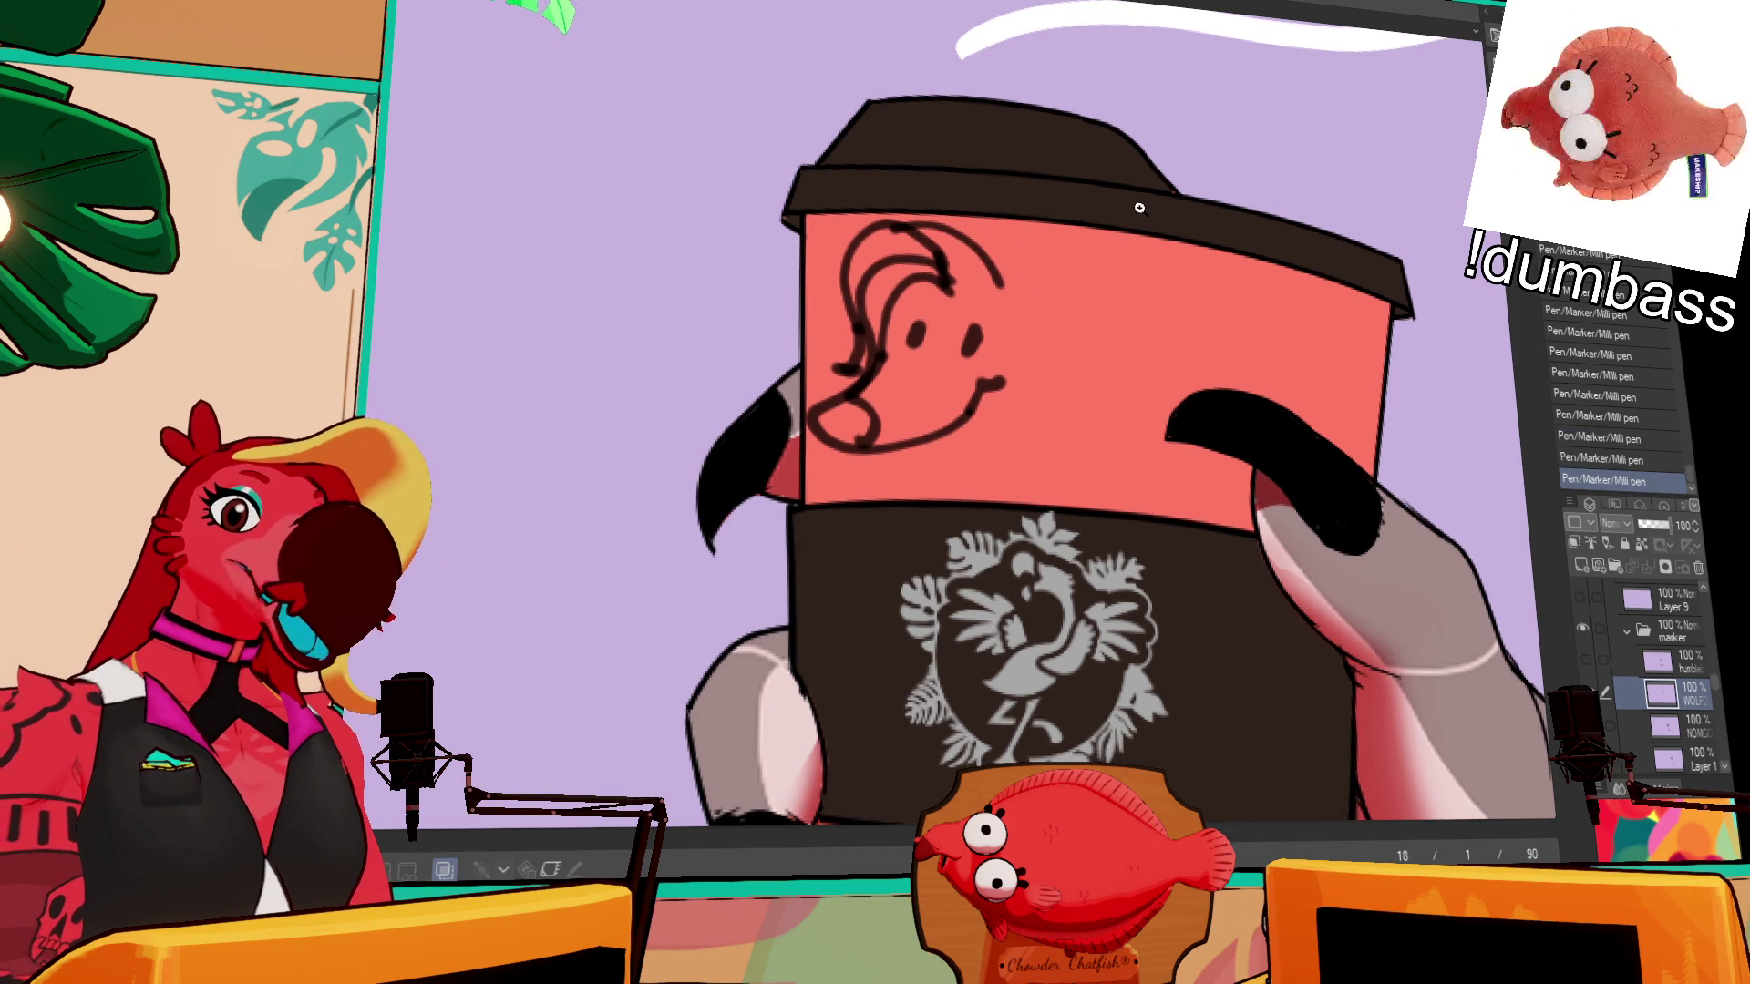
{"action": "key", "text": "ctrl+z"}
{"action": "left_click_drag", "start_coordinate": [996, 294], "coordinate": [1035, 318]}
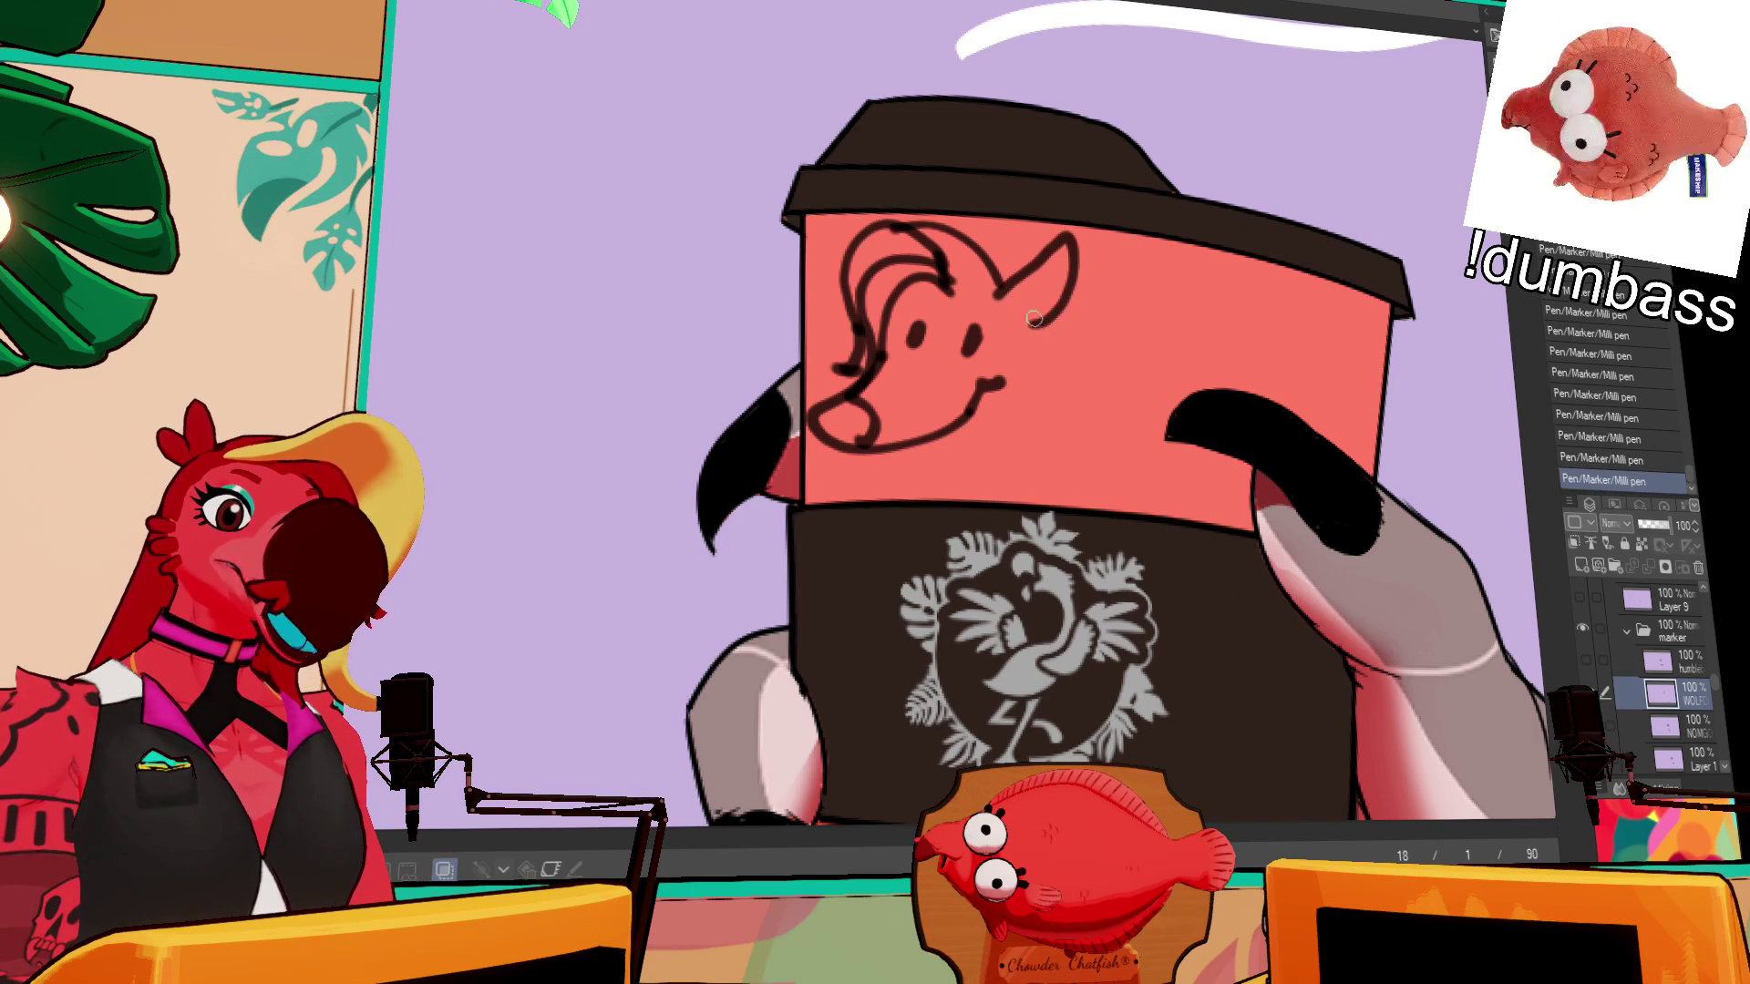
- Add inner-ear, fang, eye and curved neck lines to finish the wolf doodle
{"action": "left_click_drag", "start_coordinate": [1257, 146], "coordinate": [1304, 246]}
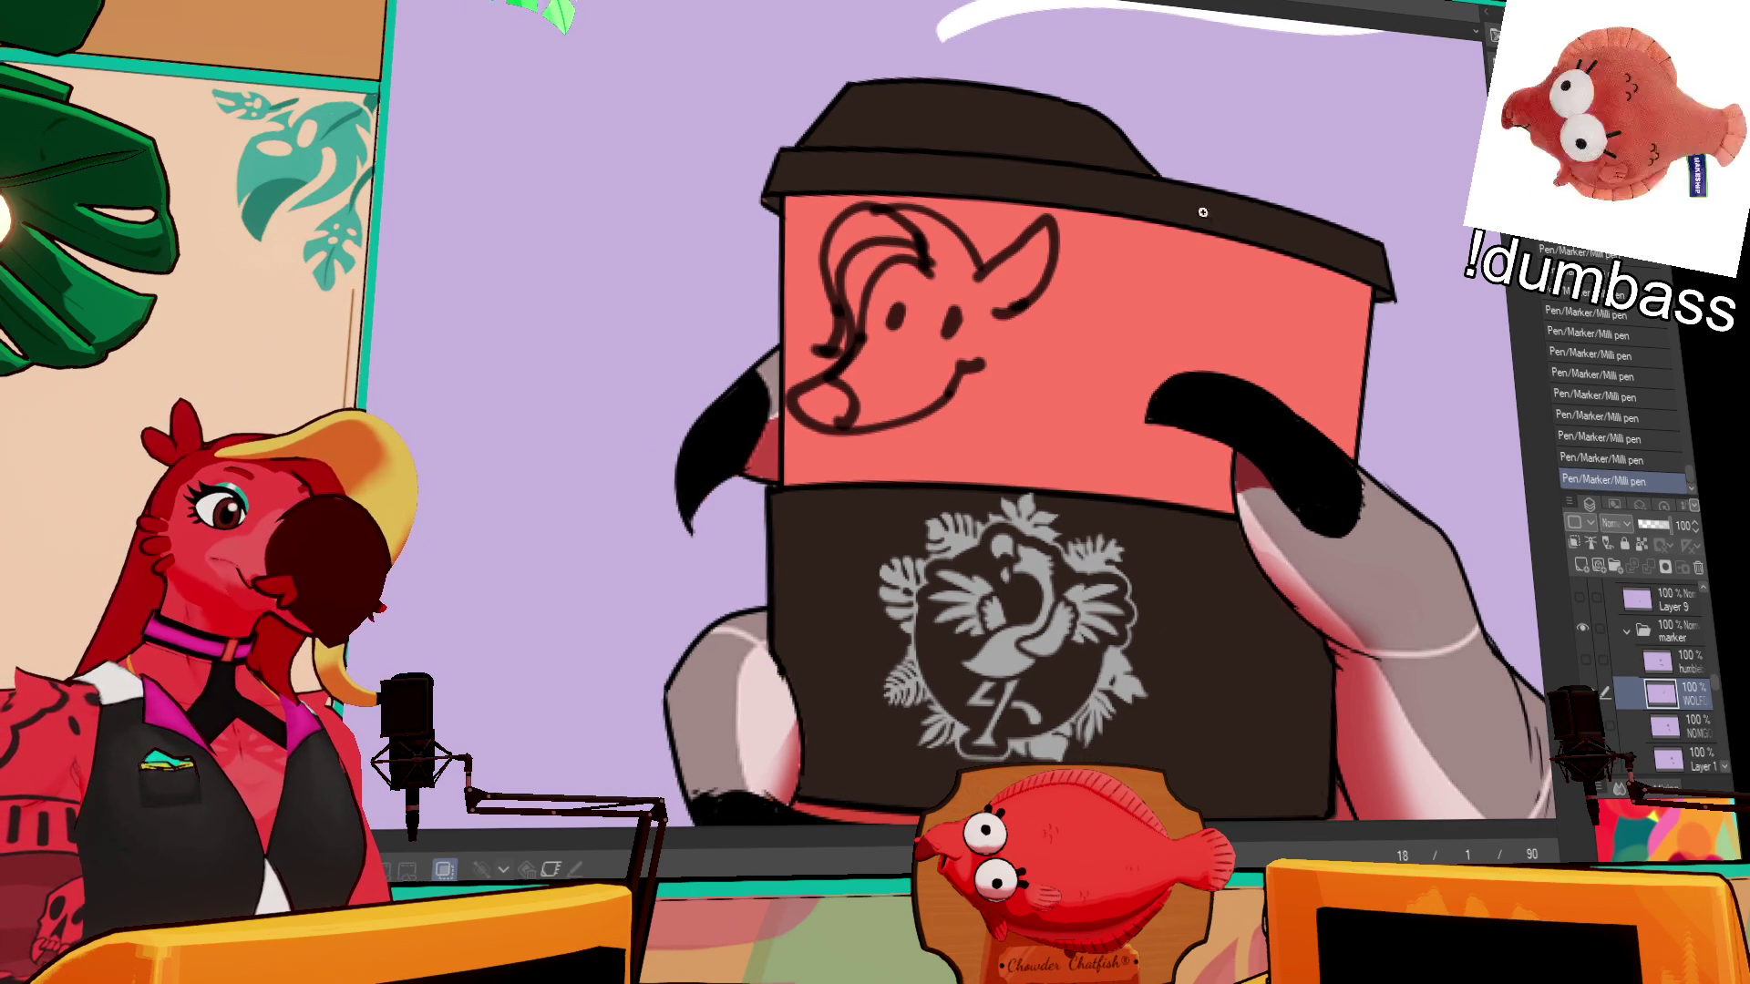
{"action": "left_click_drag", "start_coordinate": [995, 262], "coordinate": [1004, 311]}
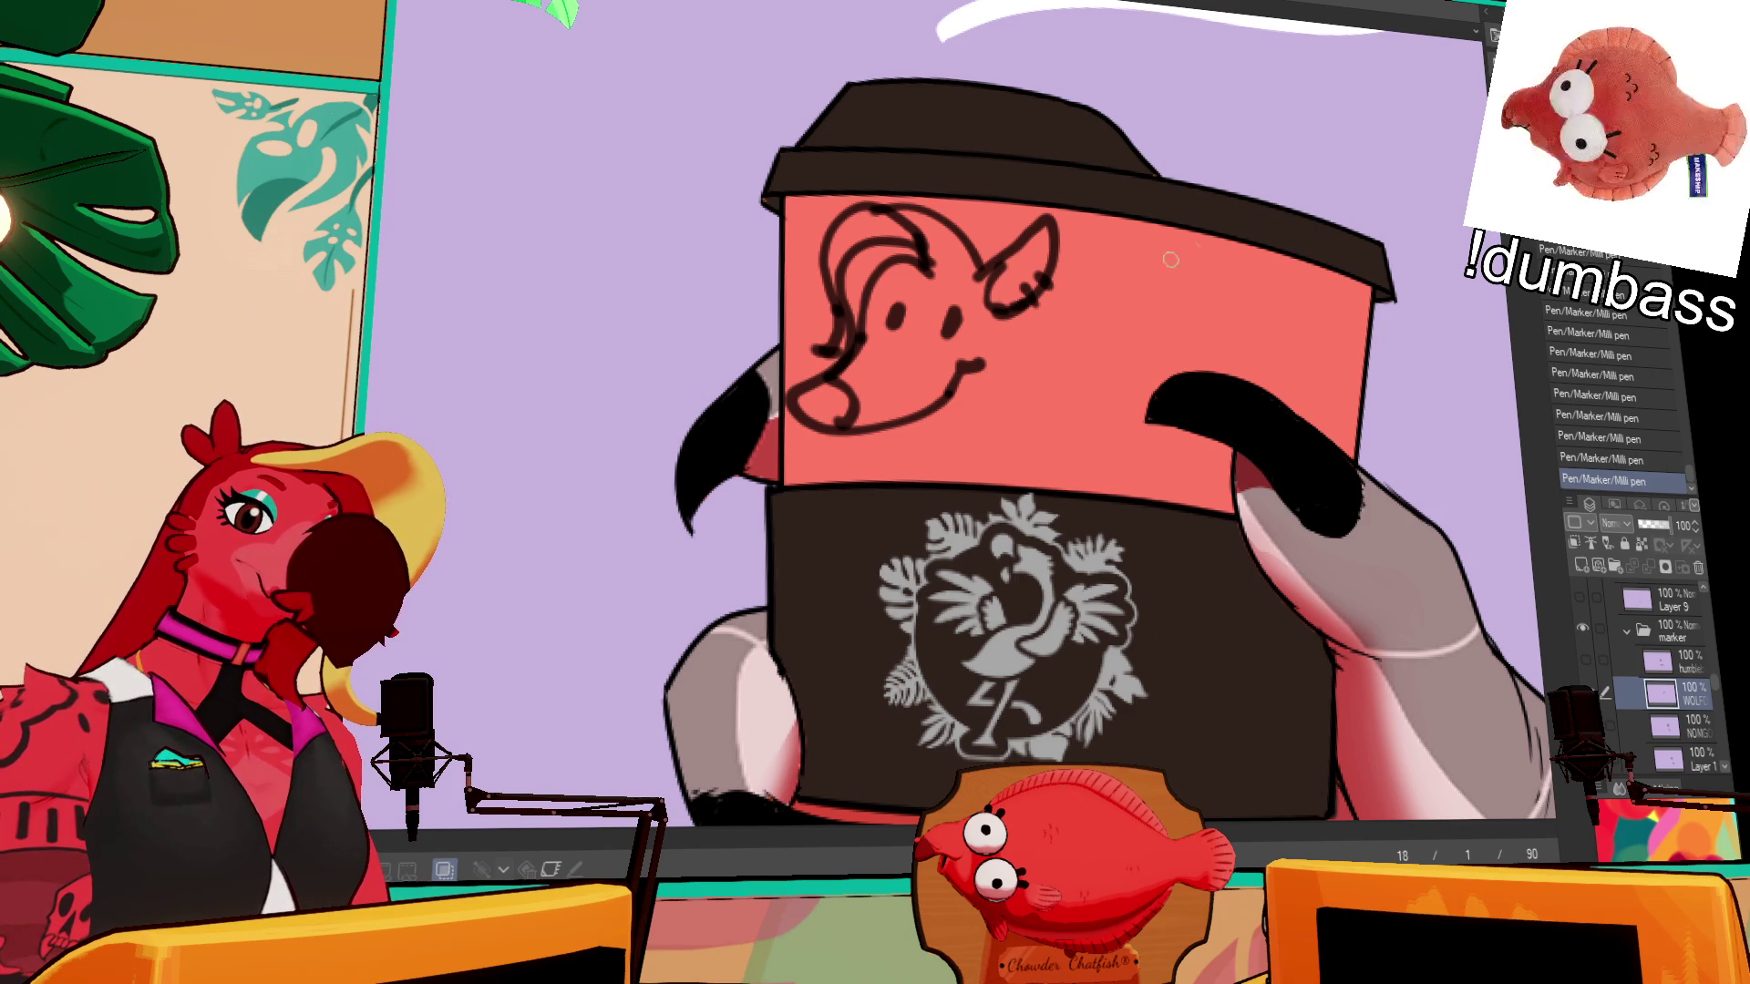
{"action": "left_click_drag", "start_coordinate": [905, 434], "coordinate": [957, 377]}
{"action": "mouse_move", "coordinate": [877, 287]}
{"action": "left_mouse_down"}
{"action": "mouse_move", "coordinate": [903, 317]}
{"action": "mouse_move", "coordinate": [959, 321]}
{"action": "left_mouse_up"}
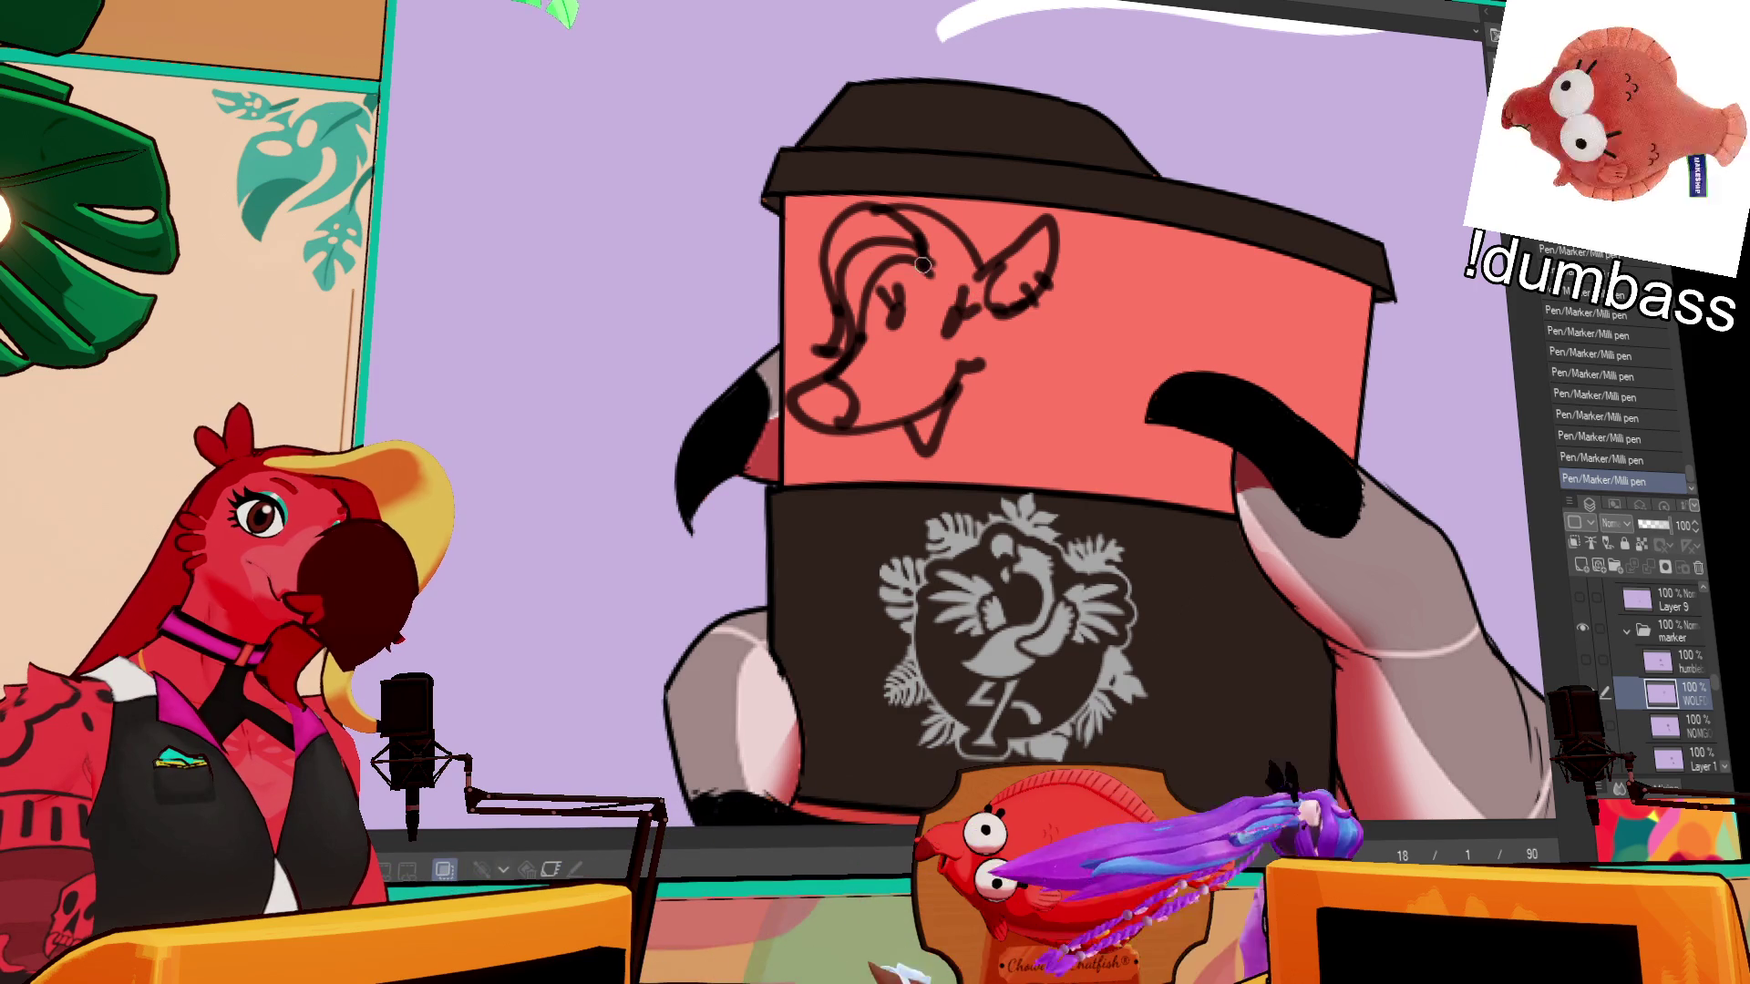
{"action": "mouse_move", "coordinate": [922, 265]}
{"action": "left_mouse_down"}
{"action": "mouse_move", "coordinate": [952, 239]}
{"action": "mouse_move", "coordinate": [971, 273]}
{"action": "left_mouse_up"}
{"action": "scroll", "coordinate": [1064, 319], "scroll_direction": "down", "scroll_amount": 1}
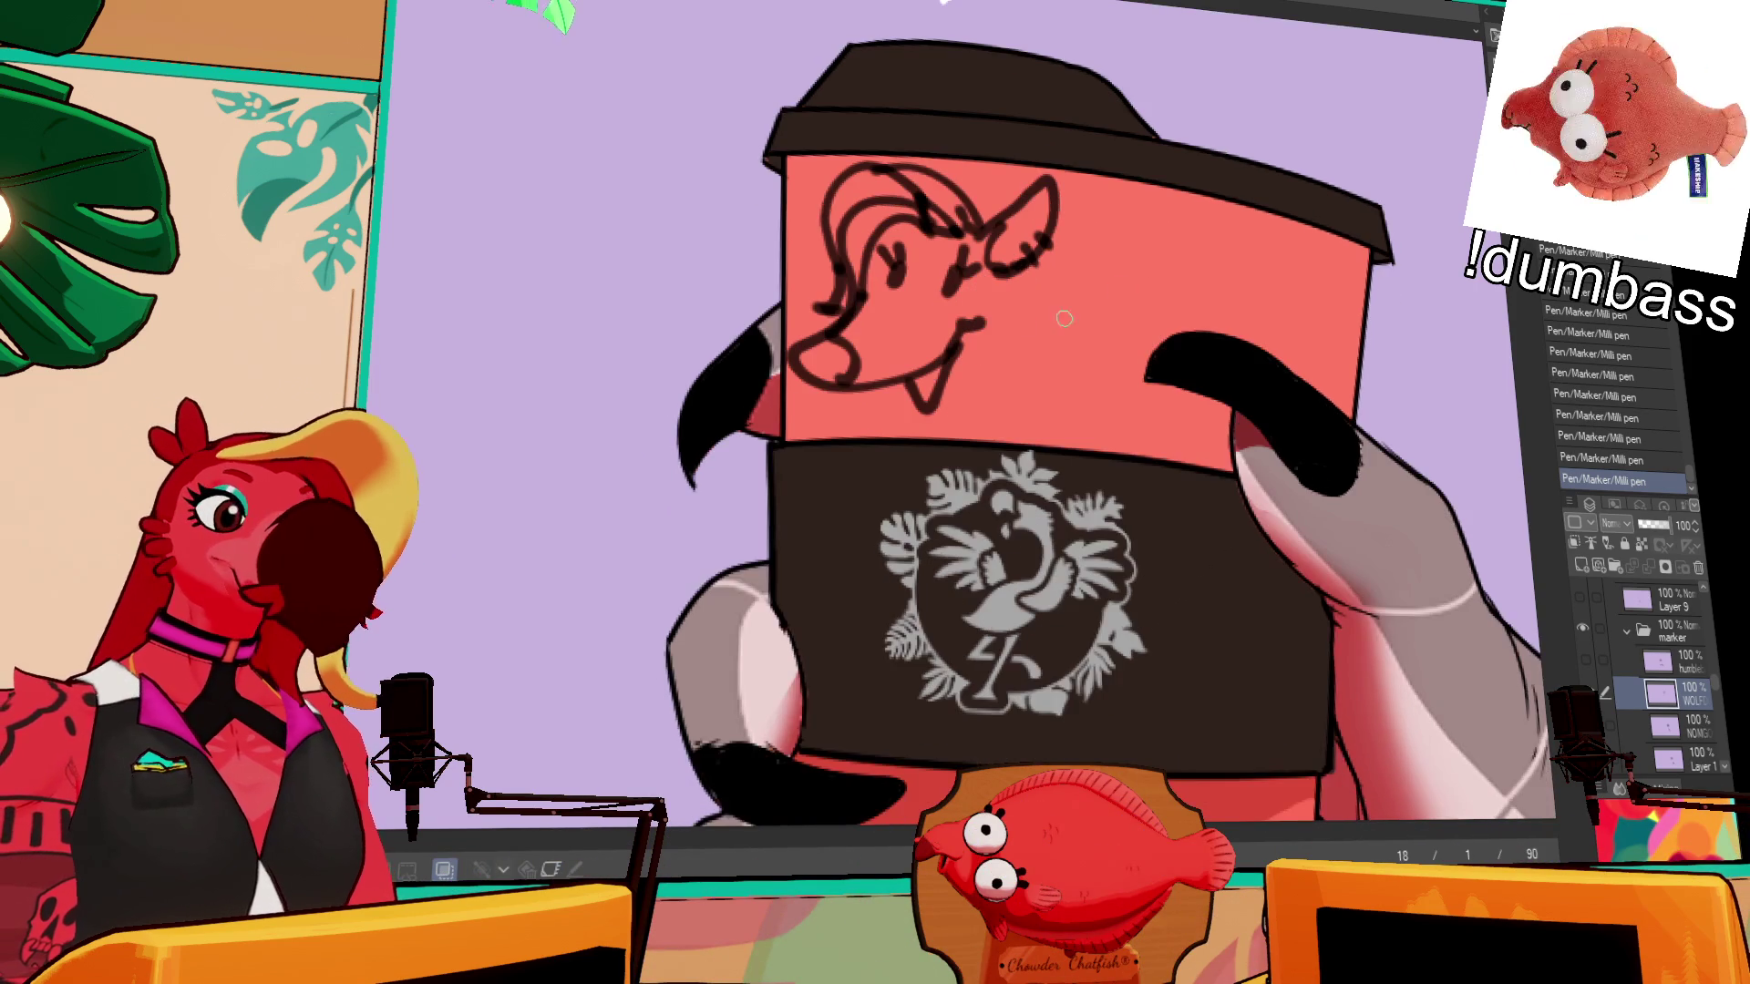
{"action": "key", "text": "ctrl+z"}
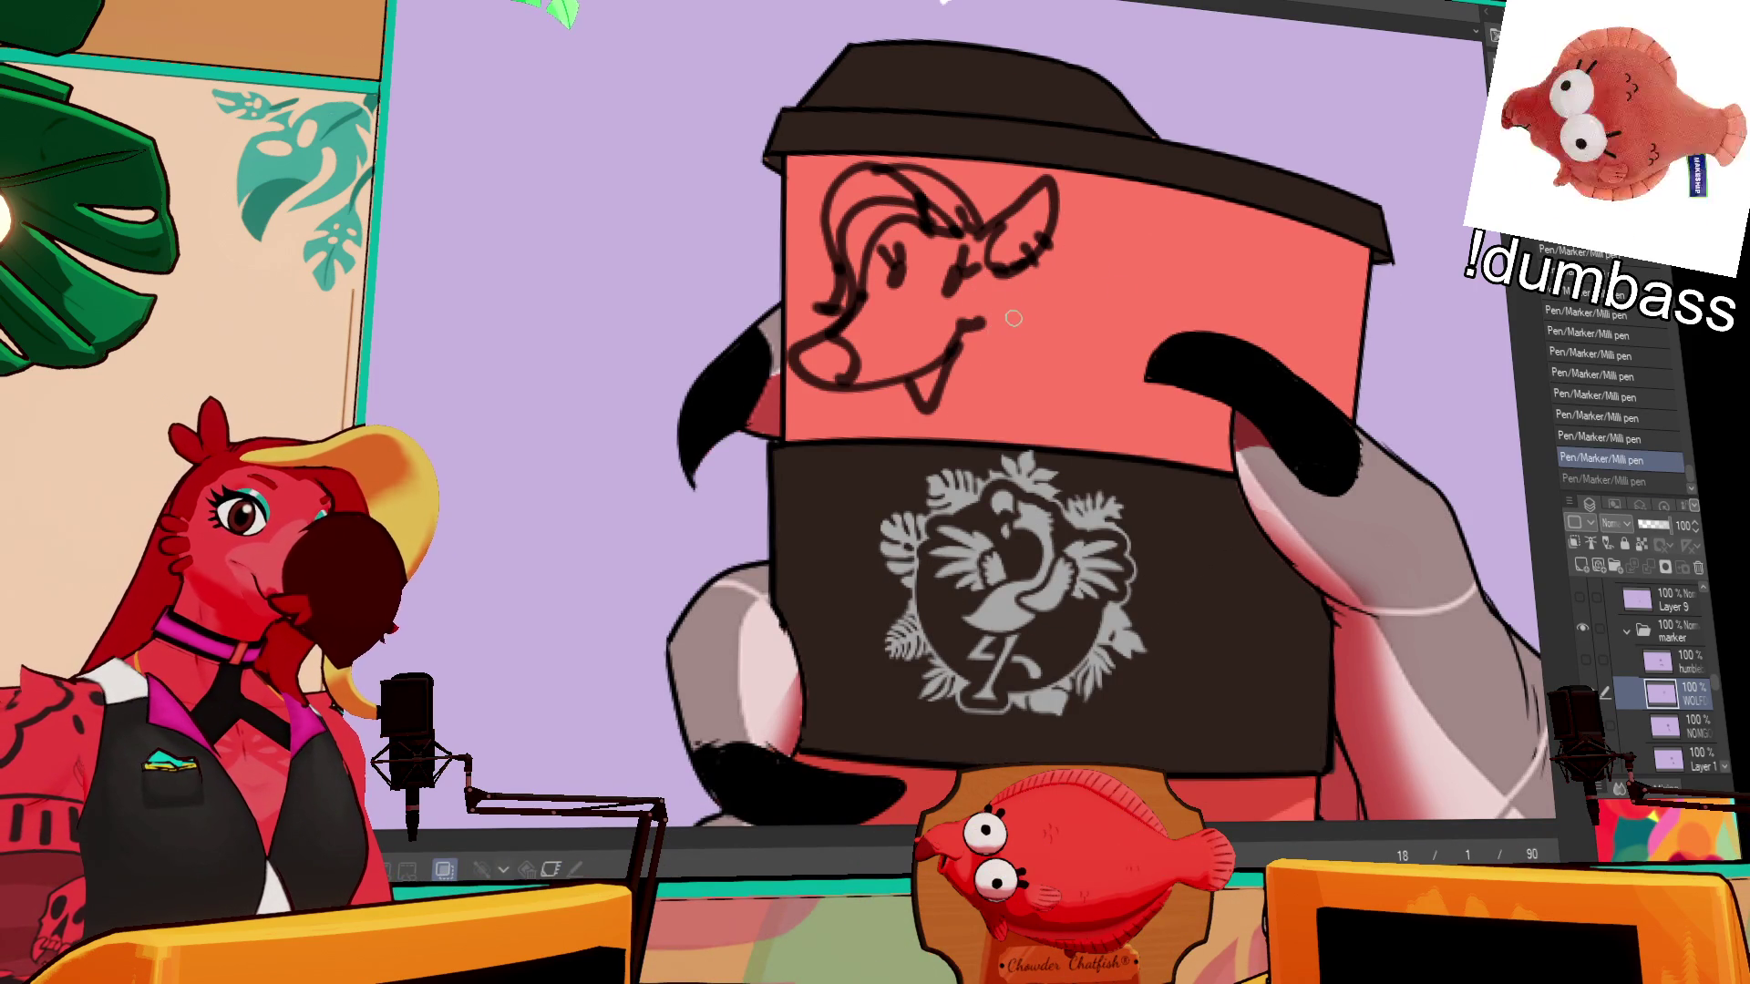
{"action": "mouse_move", "coordinate": [1004, 301]}
{"action": "left_mouse_down"}
{"action": "mouse_move", "coordinate": [1000, 350]}
{"action": "mouse_move", "coordinate": [934, 415]}
{"action": "left_mouse_up"}
{"action": "mouse_move", "coordinate": [1277, 247]}
{"action": "left_mouse_down"}
{"action": "mouse_move", "coordinate": [1255, 172]}
{"action": "mouse_move", "coordinate": [1238, 261]}
{"action": "left_mouse_up"}
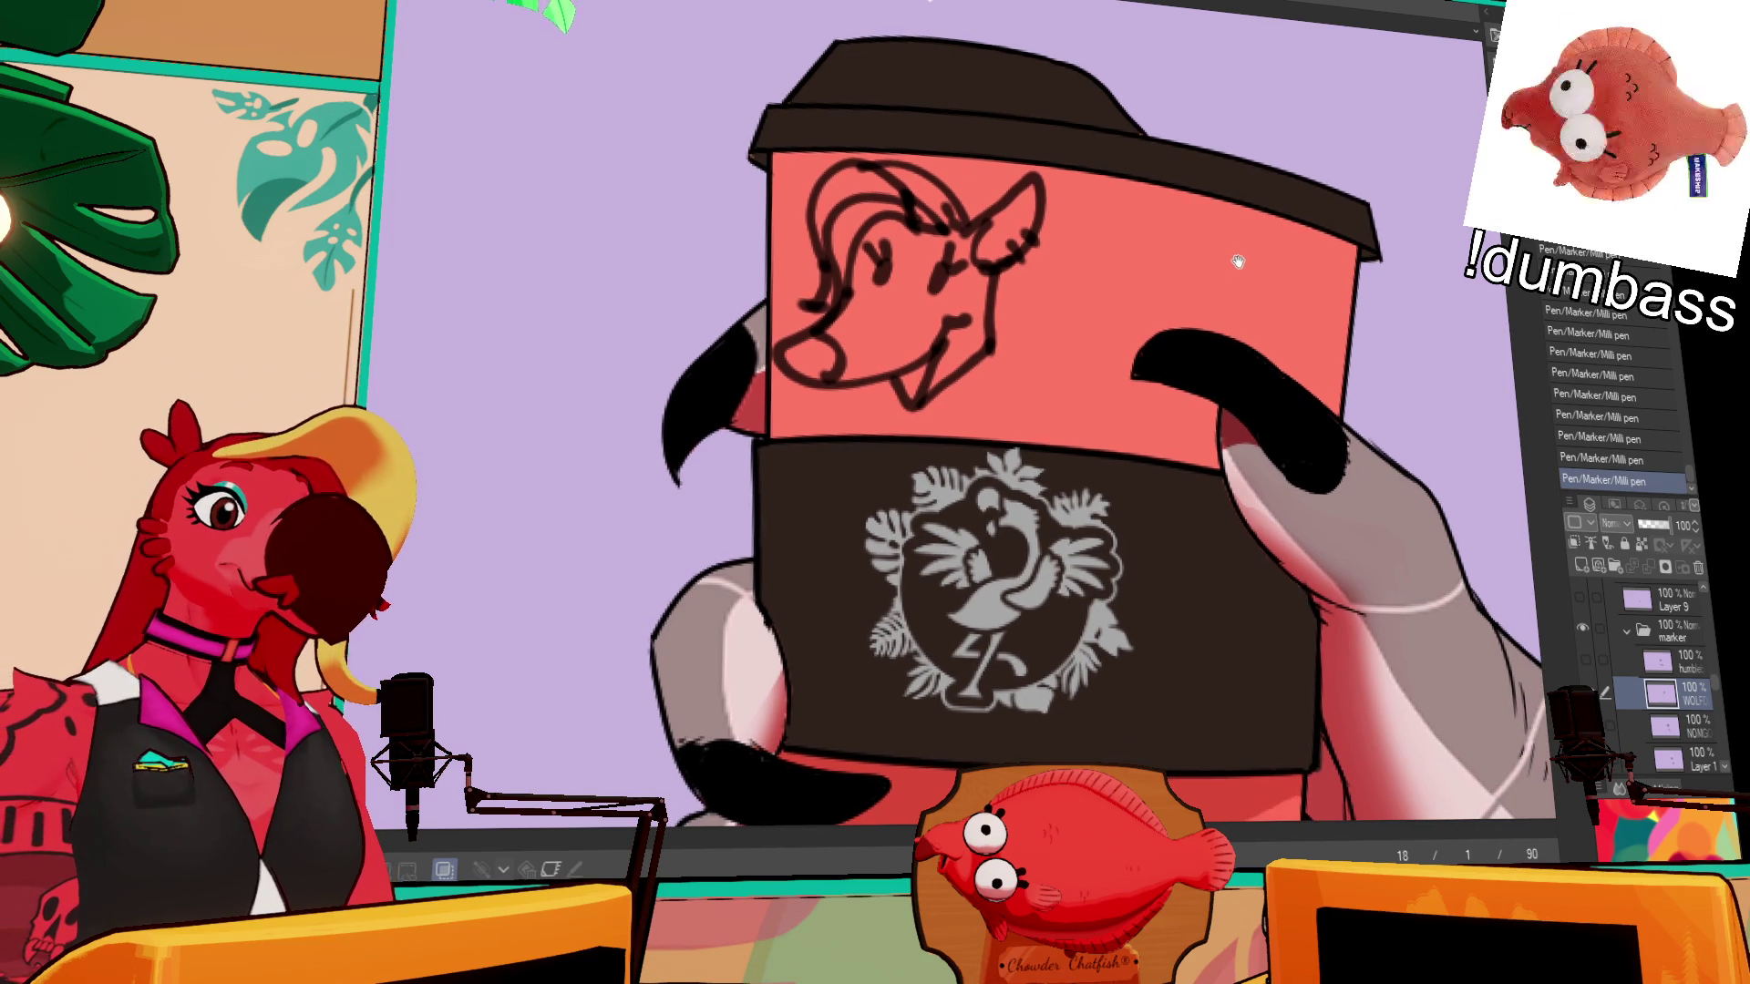
{"action": "key", "text": "ctrl+z"}
{"action": "left_click_drag", "start_coordinate": [995, 265], "coordinate": [1046, 394]}
{"action": "mouse_move", "coordinate": [921, 393]}
{"action": "left_mouse_down"}
{"action": "mouse_move", "coordinate": [948, 436]}
{"action": "mouse_move", "coordinate": [934, 432]}
{"action": "left_mouse_up"}
{"action": "key", "text": "ctrl+z"}
{"action": "left_click_drag", "start_coordinate": [1025, 382], "coordinate": [1093, 391]}
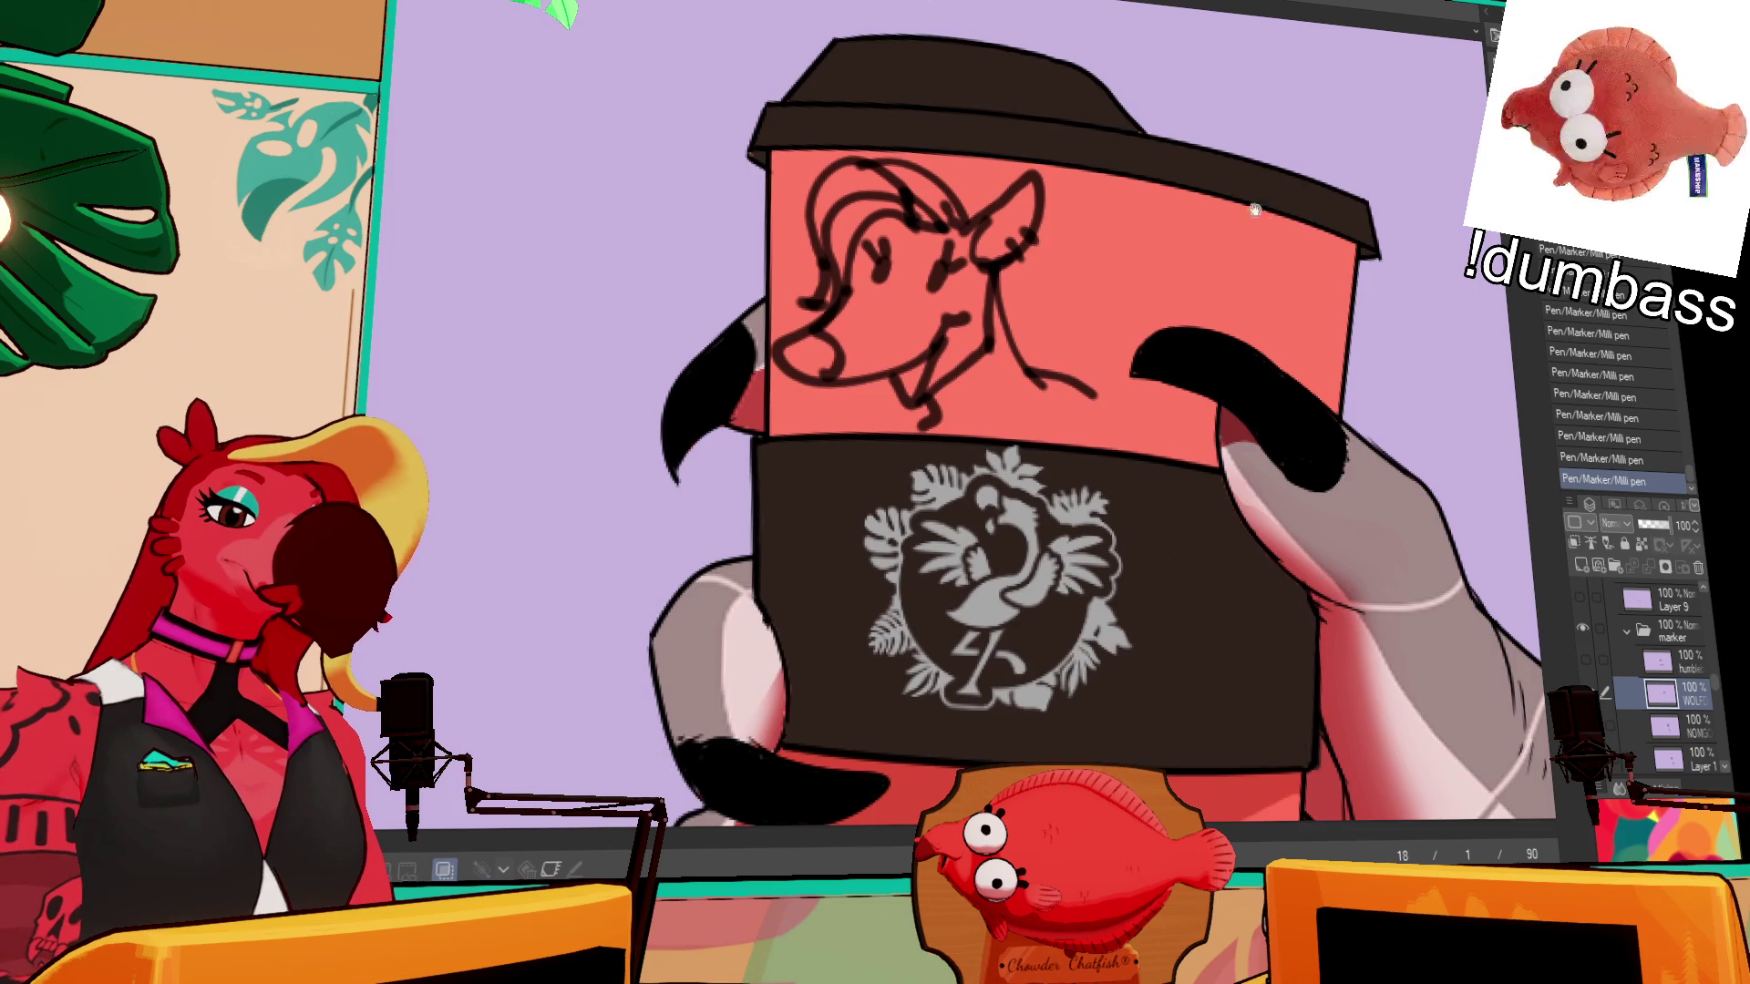
{"action": "left_click_drag", "start_coordinate": [1201, 510], "coordinate": [1210, 249]}
{"action": "key", "text": "ctrl+Tab"}
- Replace the BumbleBee name text with 'wool fart'
{"action": "left_click", "coordinate": [1032, 445]}
{"action": "key", "text": "ctrl+a"}
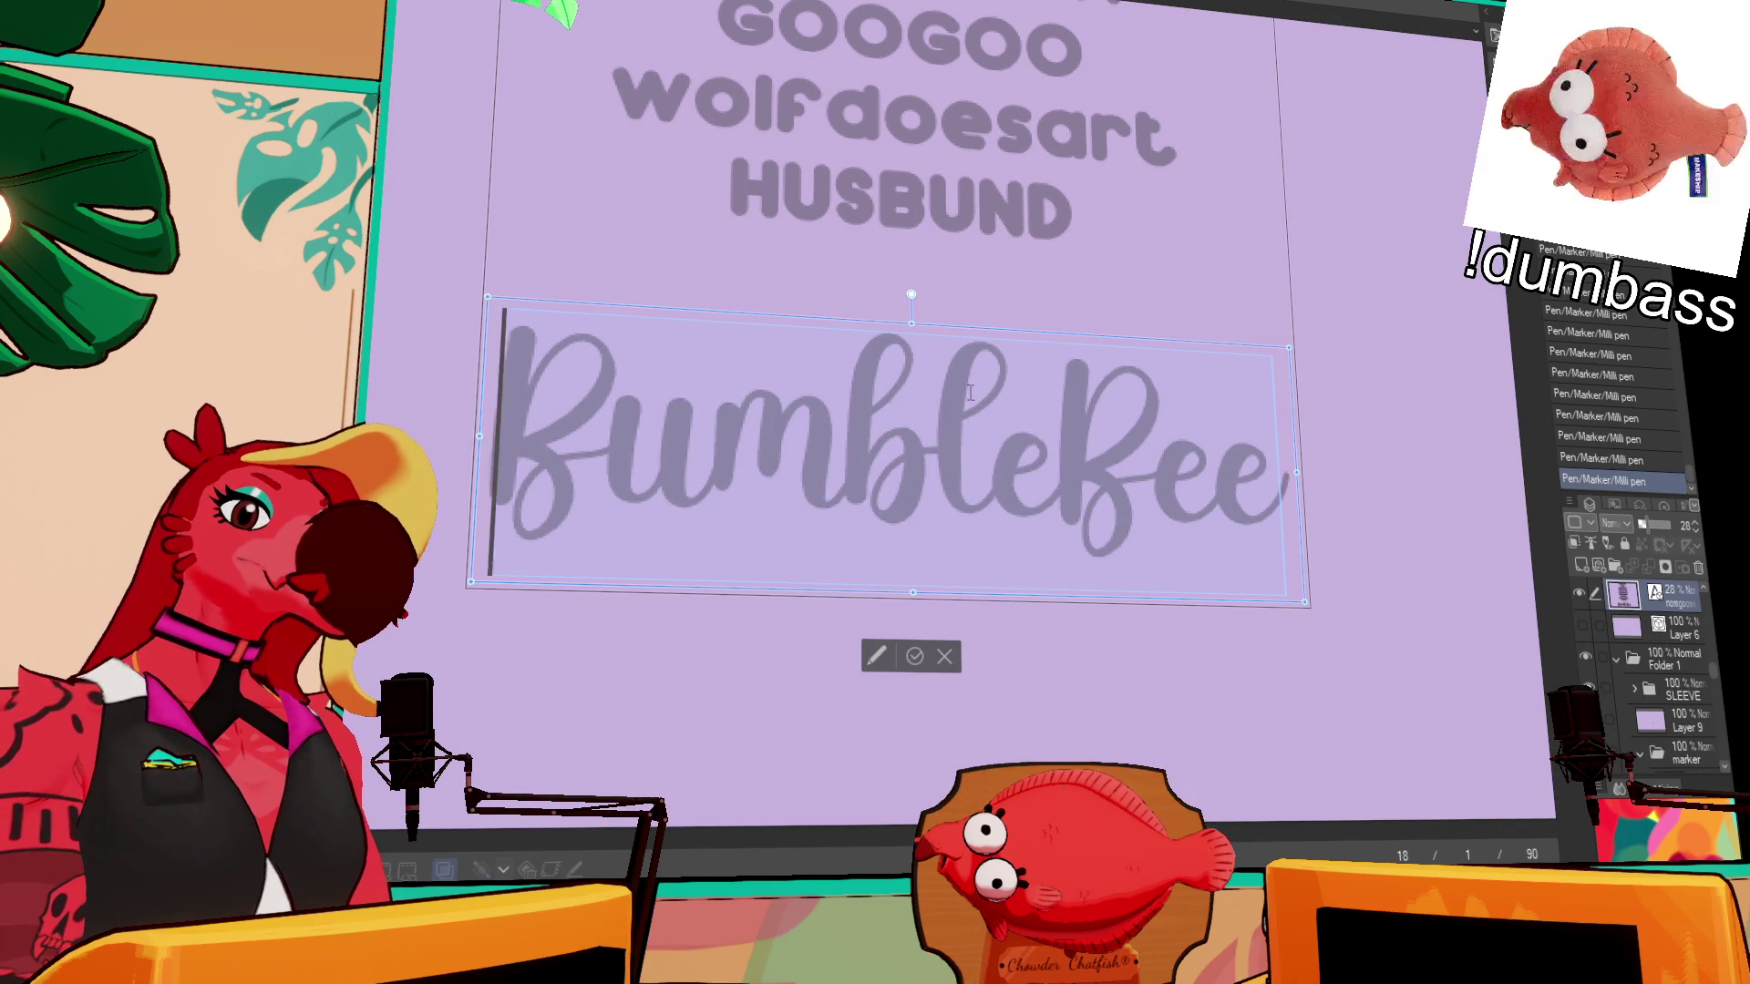
{"action": "type", "text": "wolf does art"}
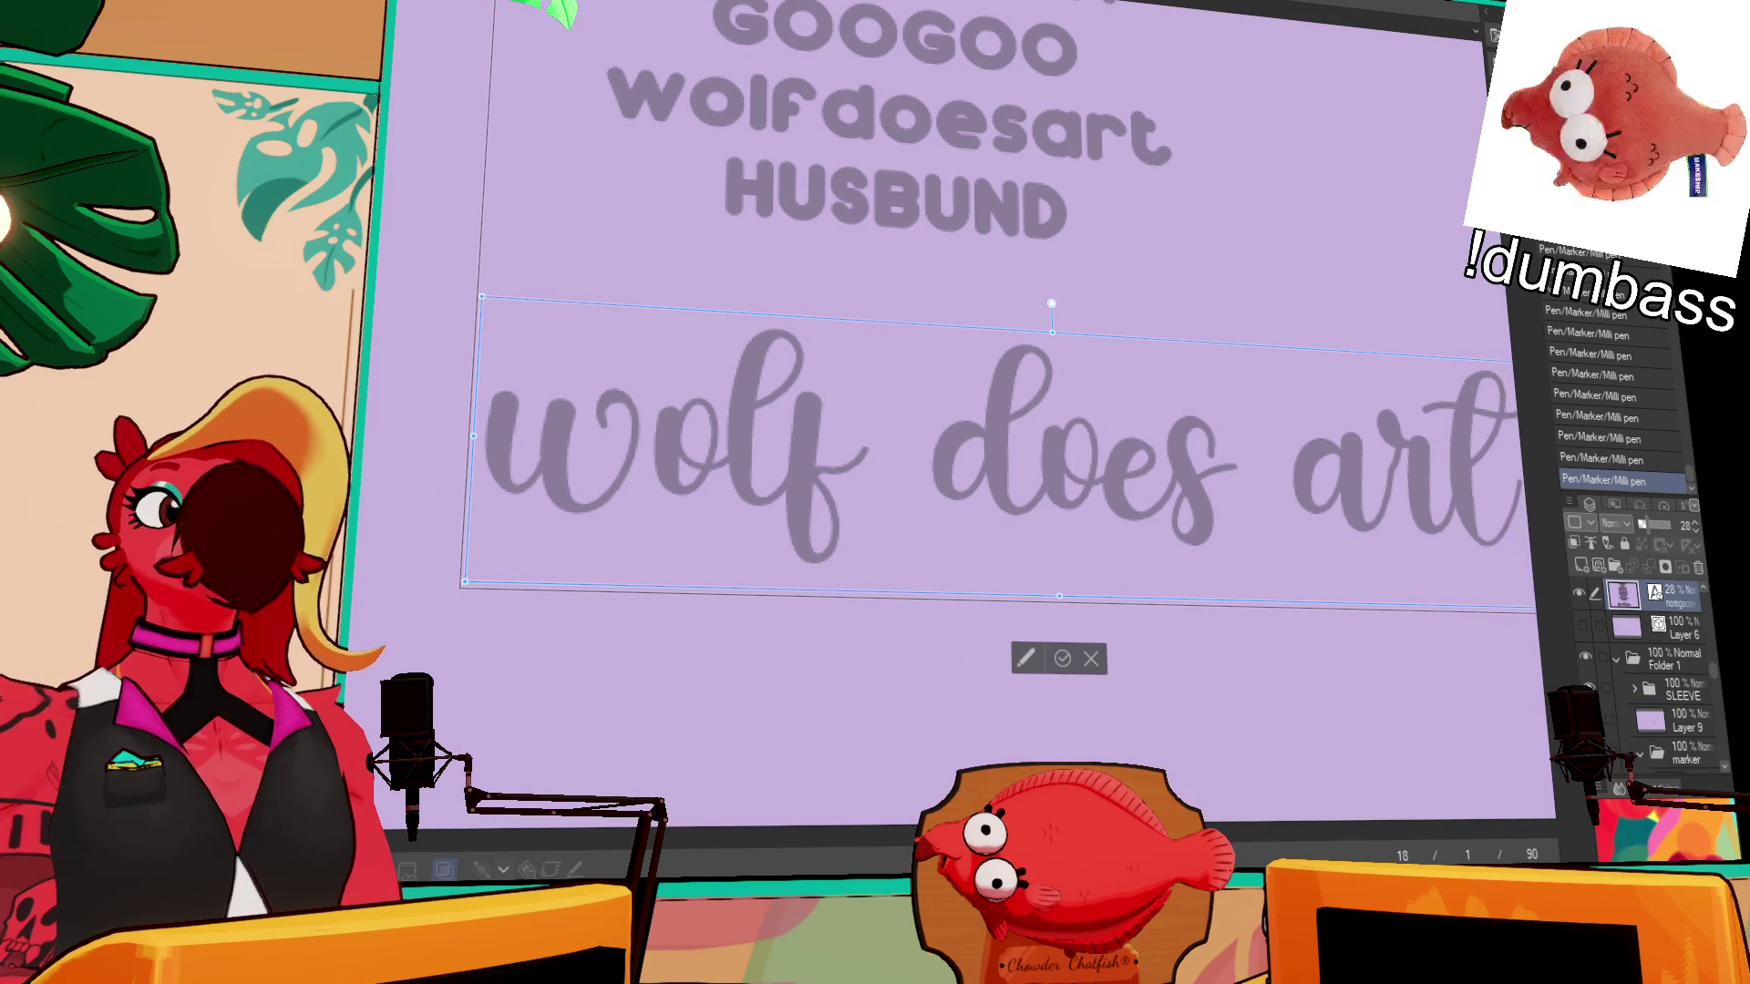
{"action": "left_click_drag", "start_coordinate": [985, 377], "coordinate": [826, 394]}
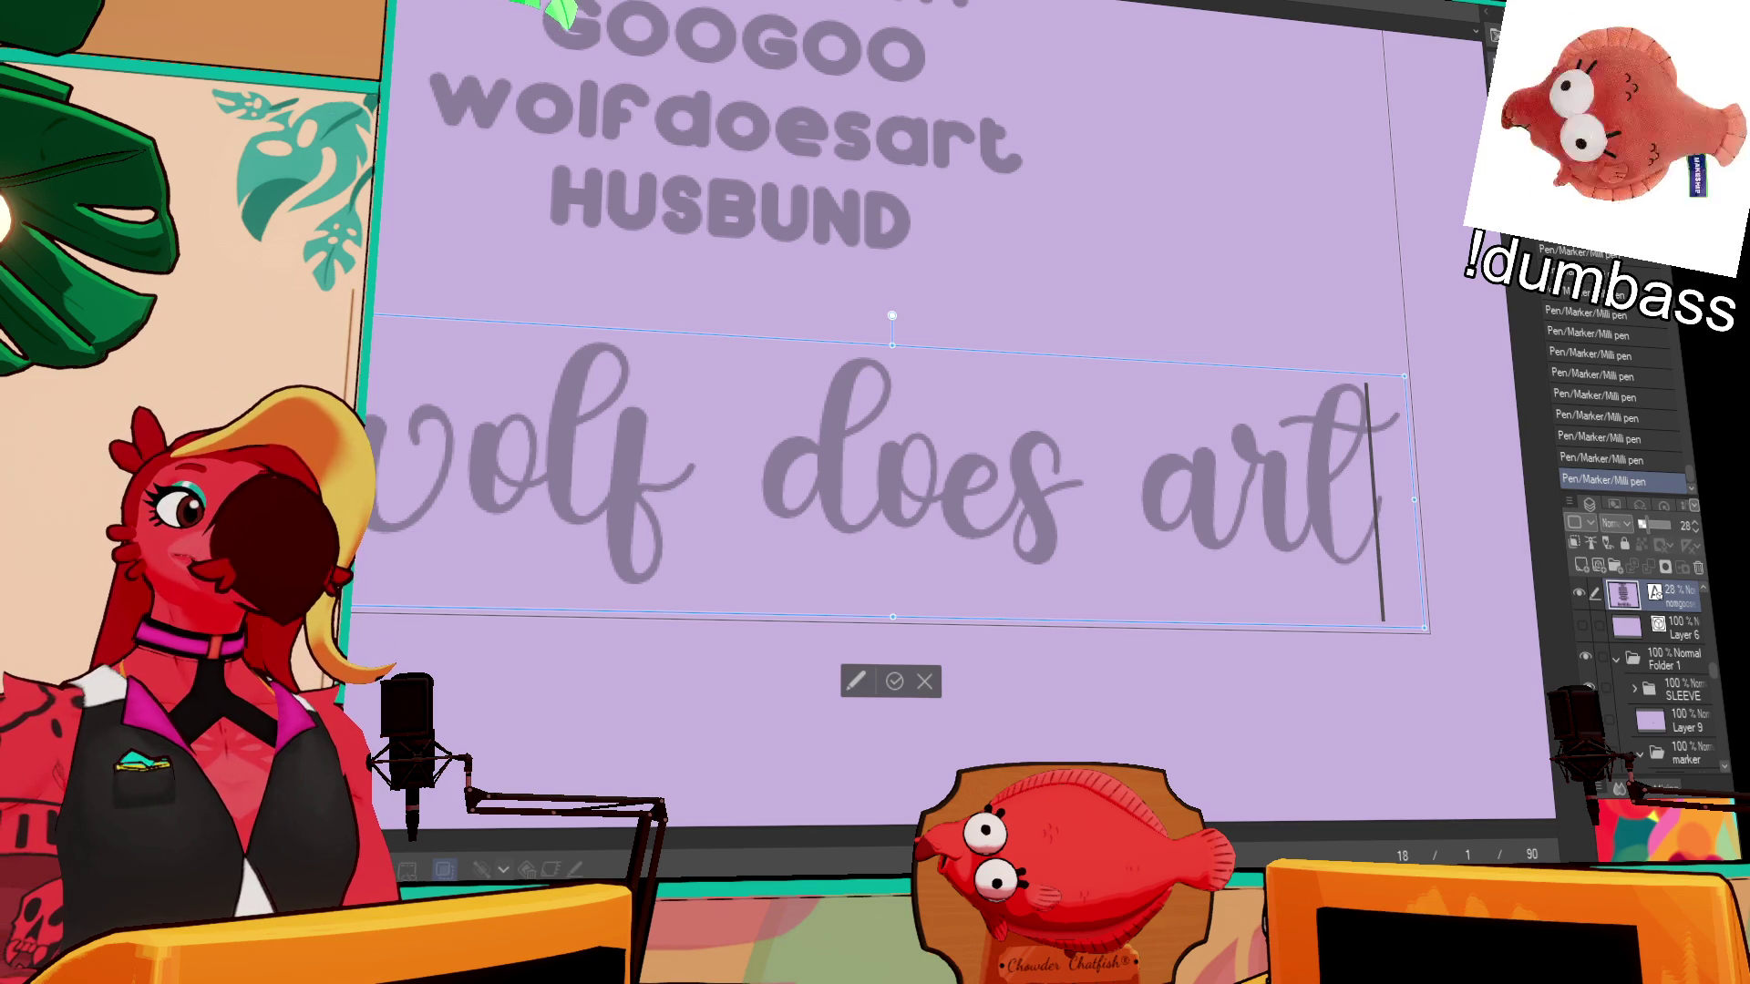
{"action": "scroll", "coordinate": [875, 455], "scroll_direction": "down", "scroll_amount": 1}
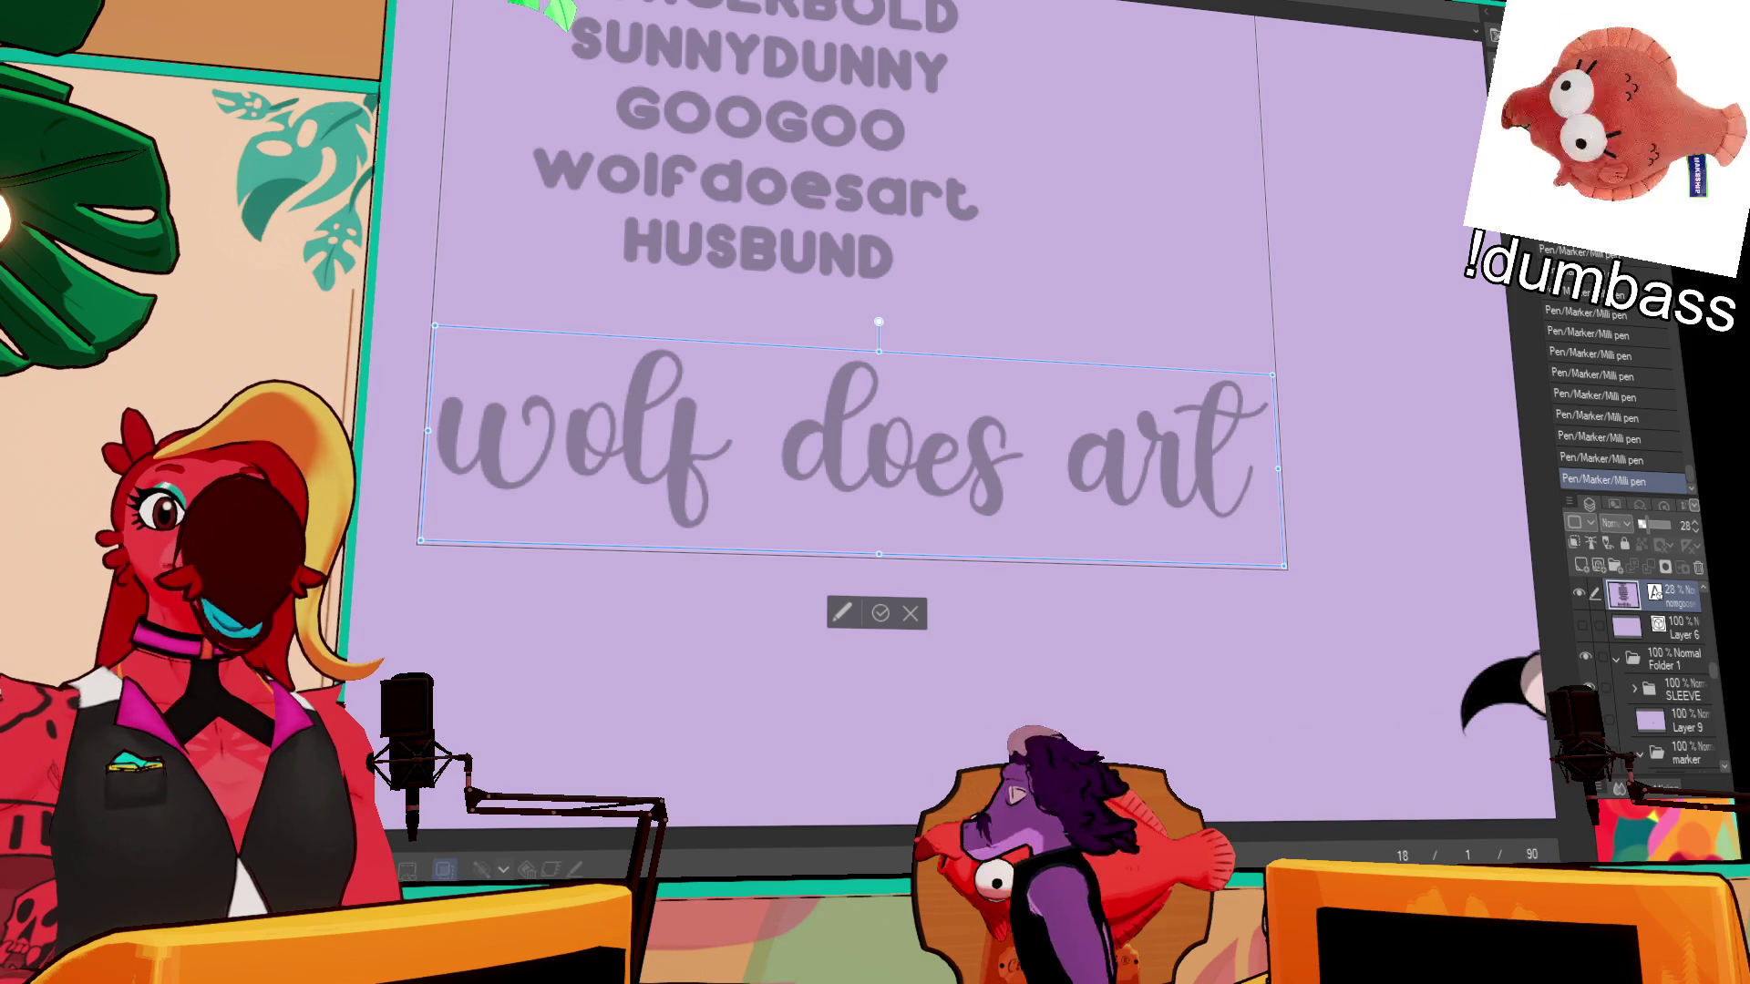
{"action": "key", "text": "ctrl+Left"}
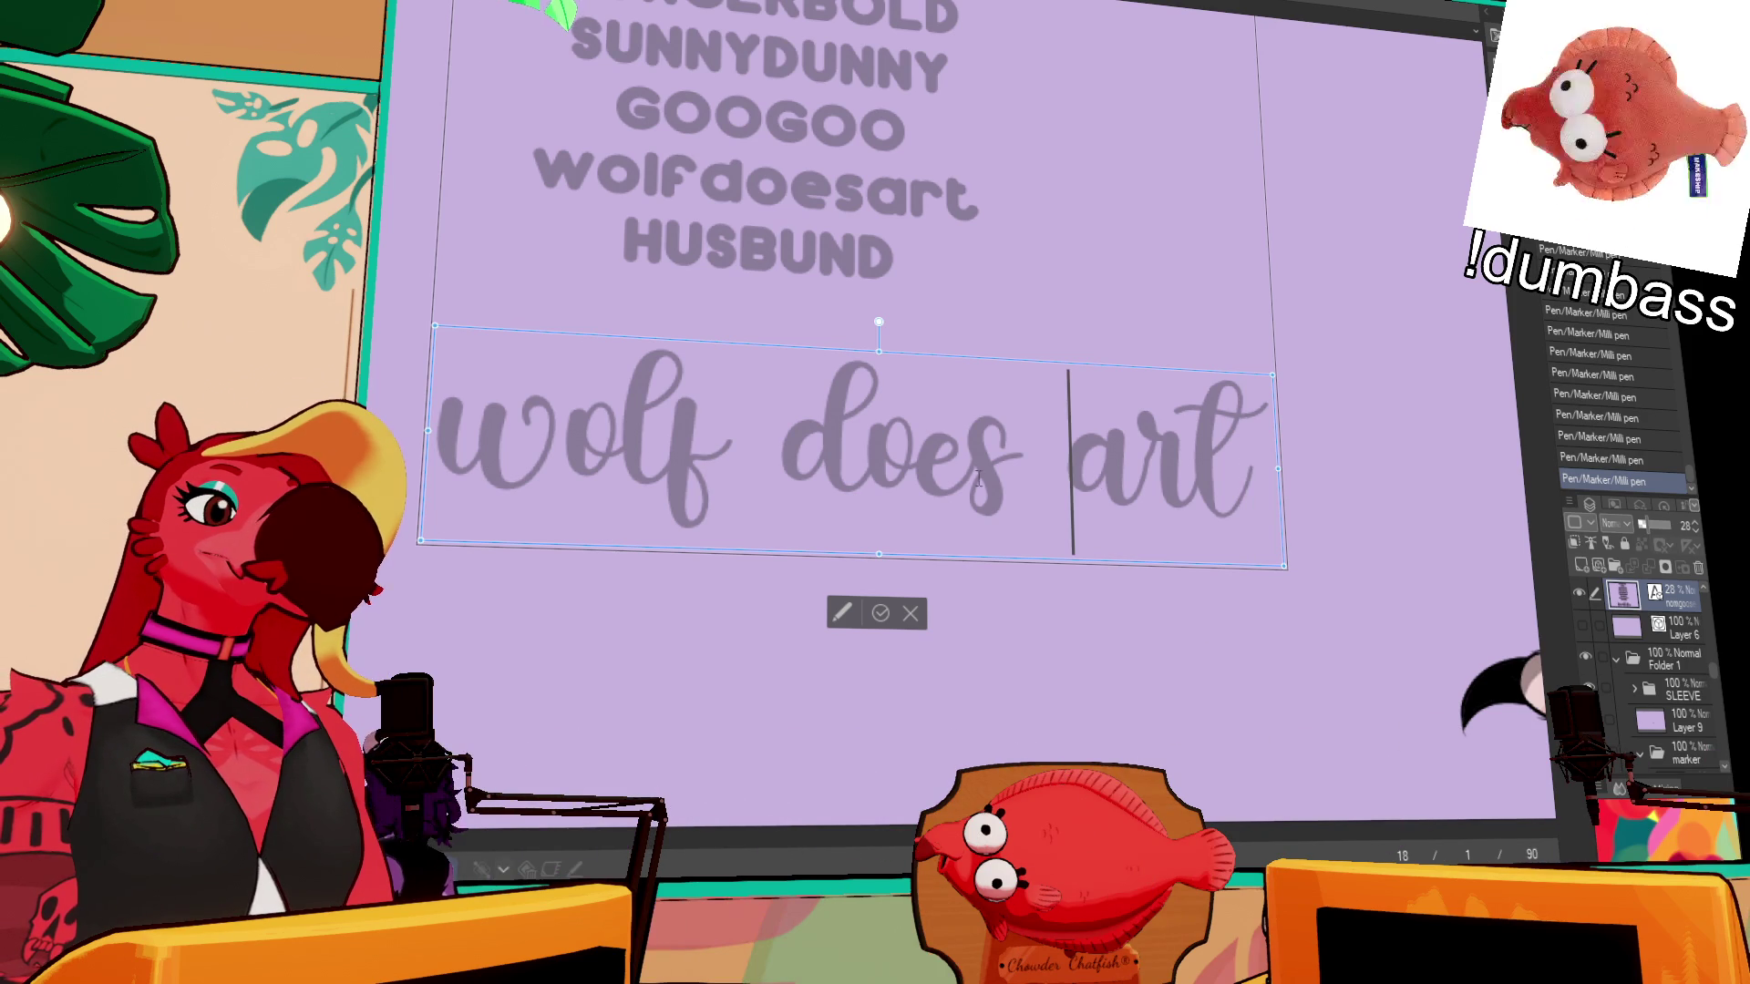
{"action": "key", "text": "ctrl+shift+Left"}
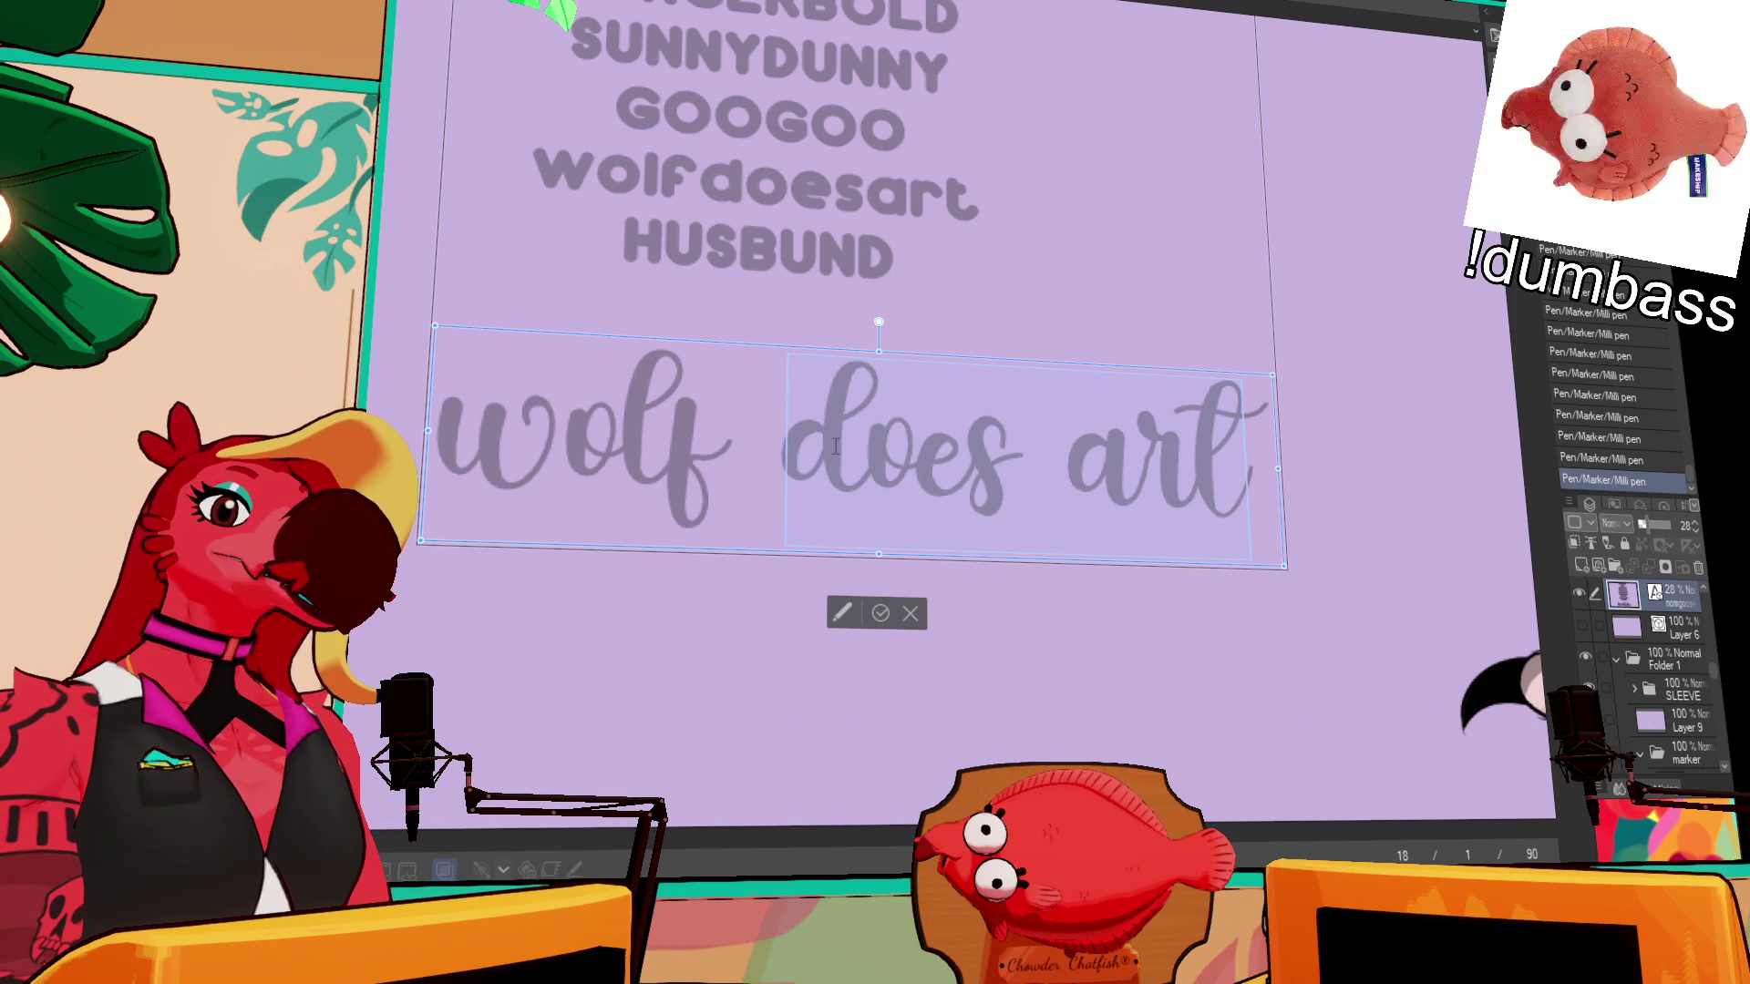
{"action": "key", "text": "ctrl+a"}
{"action": "type", "text": "wool fart"}
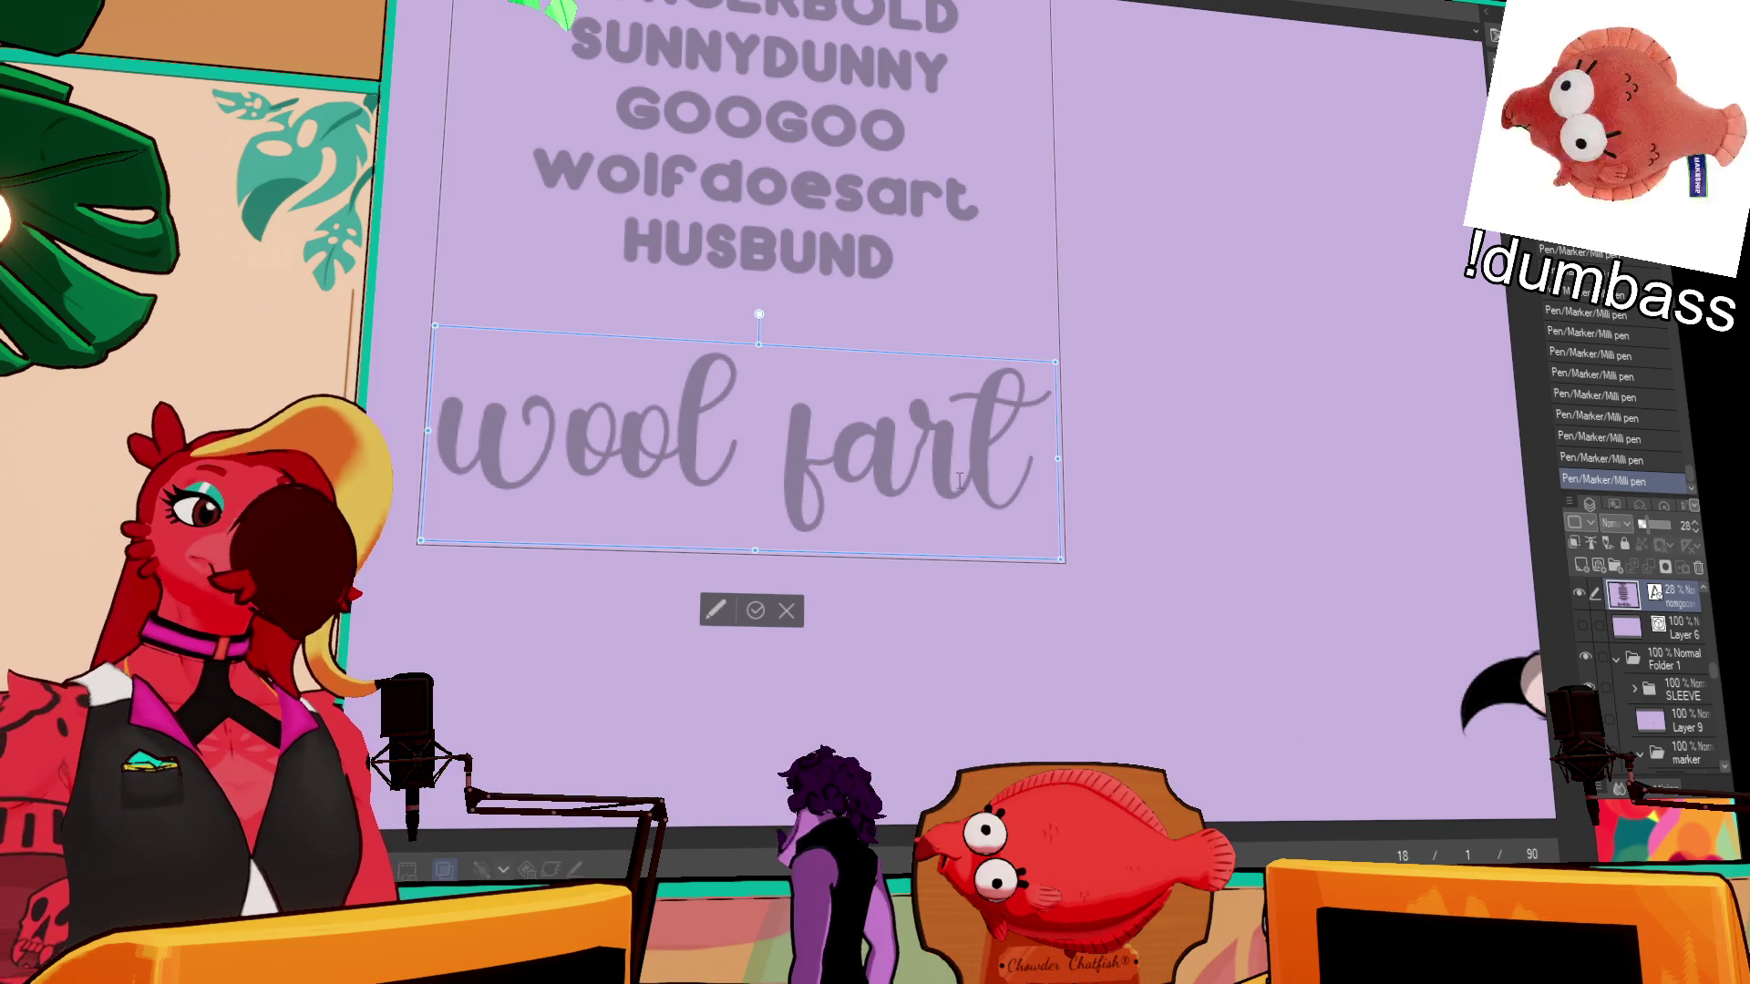
- Capitalise the W and F so it reads 'Wool Fart', and commit the edit
{"action": "left_click", "coordinate": [529, 445]}
{"action": "key", "text": "BackSpace"}
{"action": "type", "text": "W"}
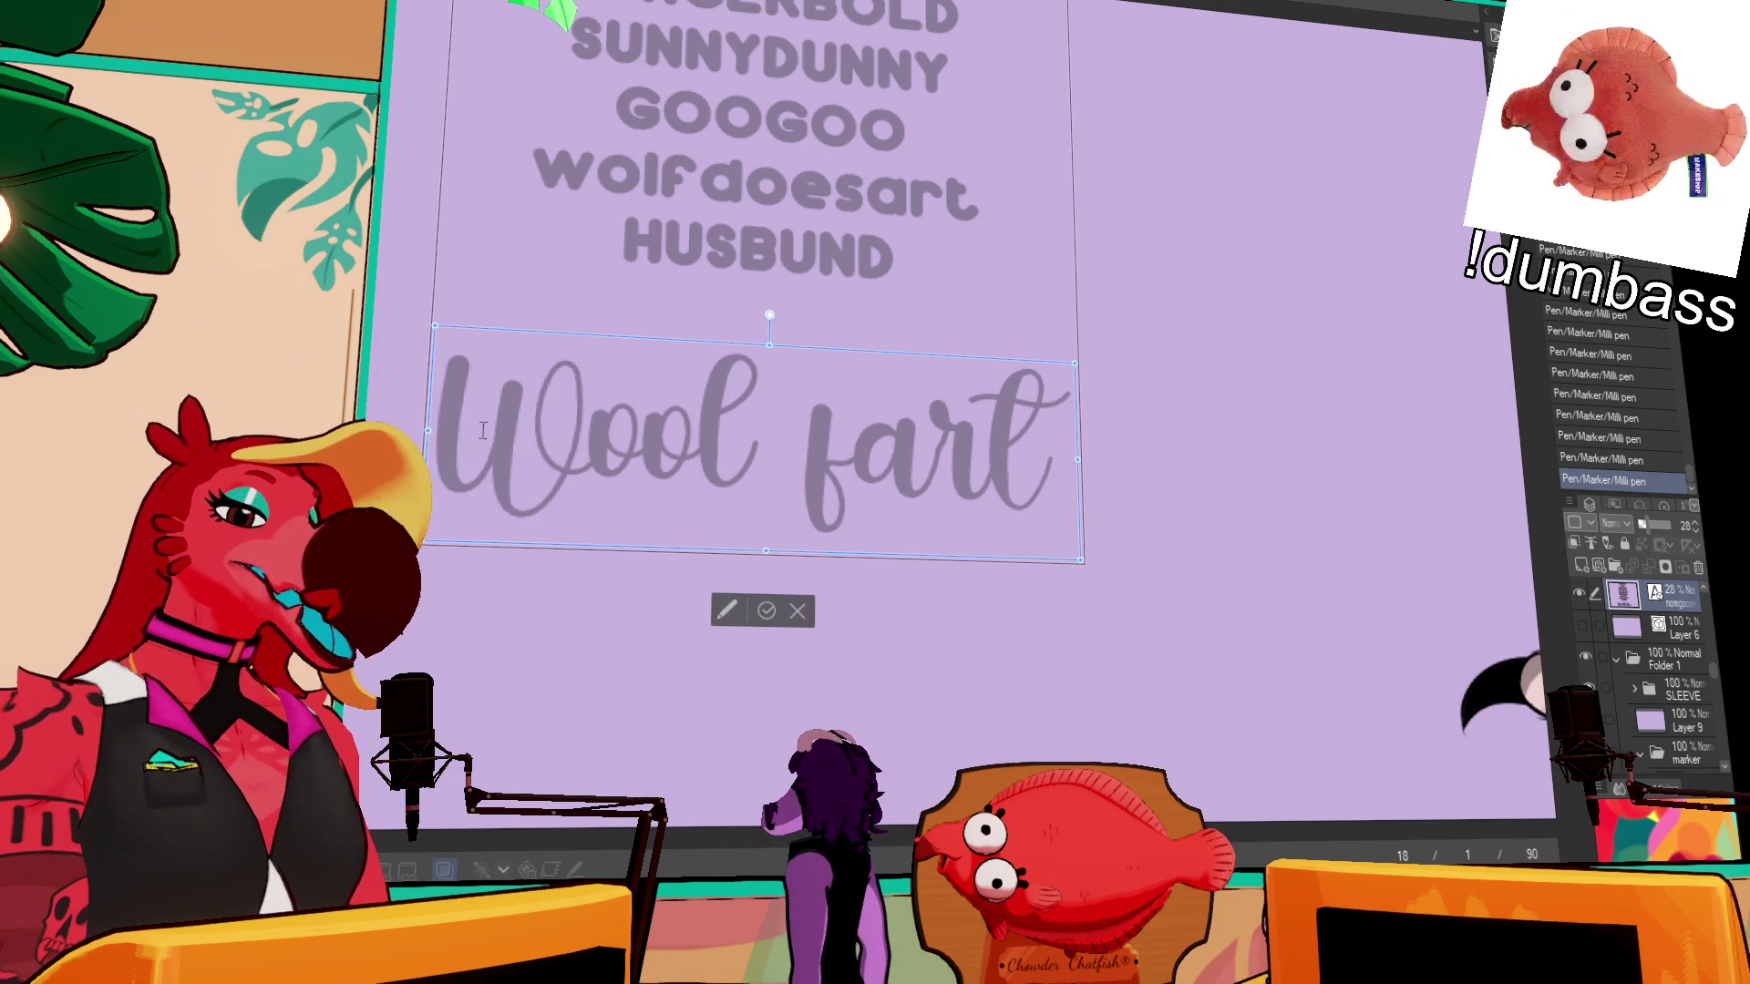
{"action": "left_click_drag", "start_coordinate": [857, 470], "coordinate": [817, 470]}
{"action": "type", "text": "F"}
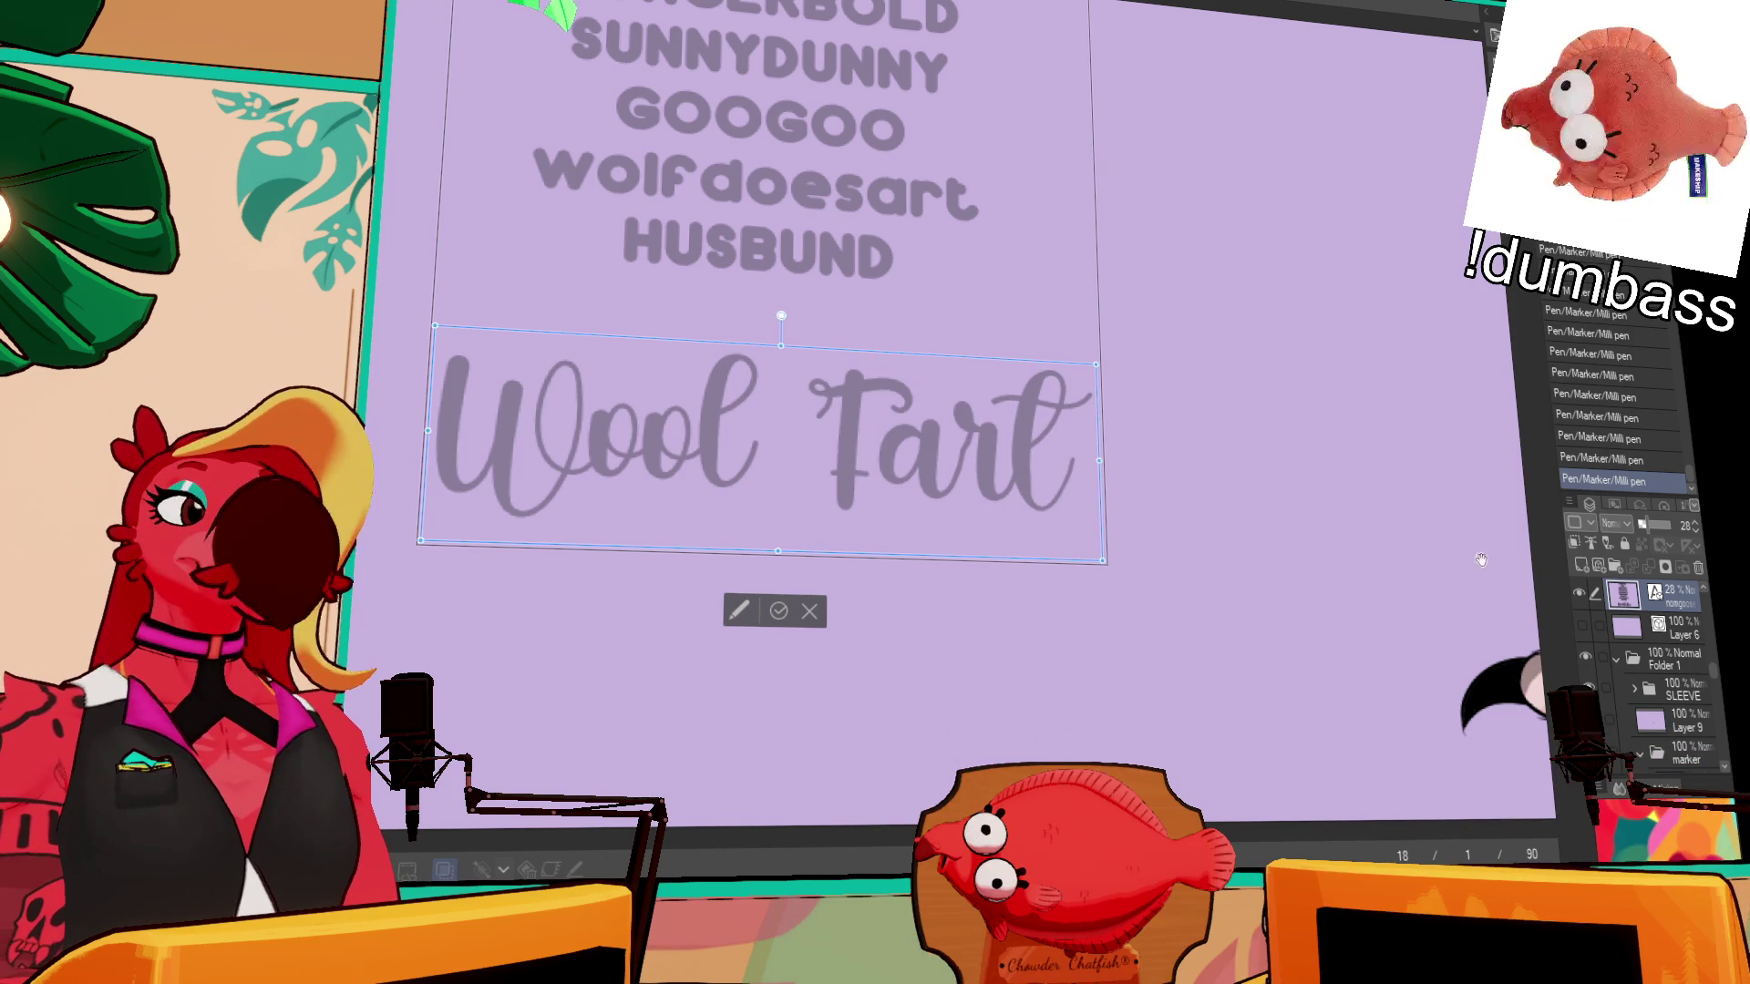
{"action": "key", "text": "Escape"}
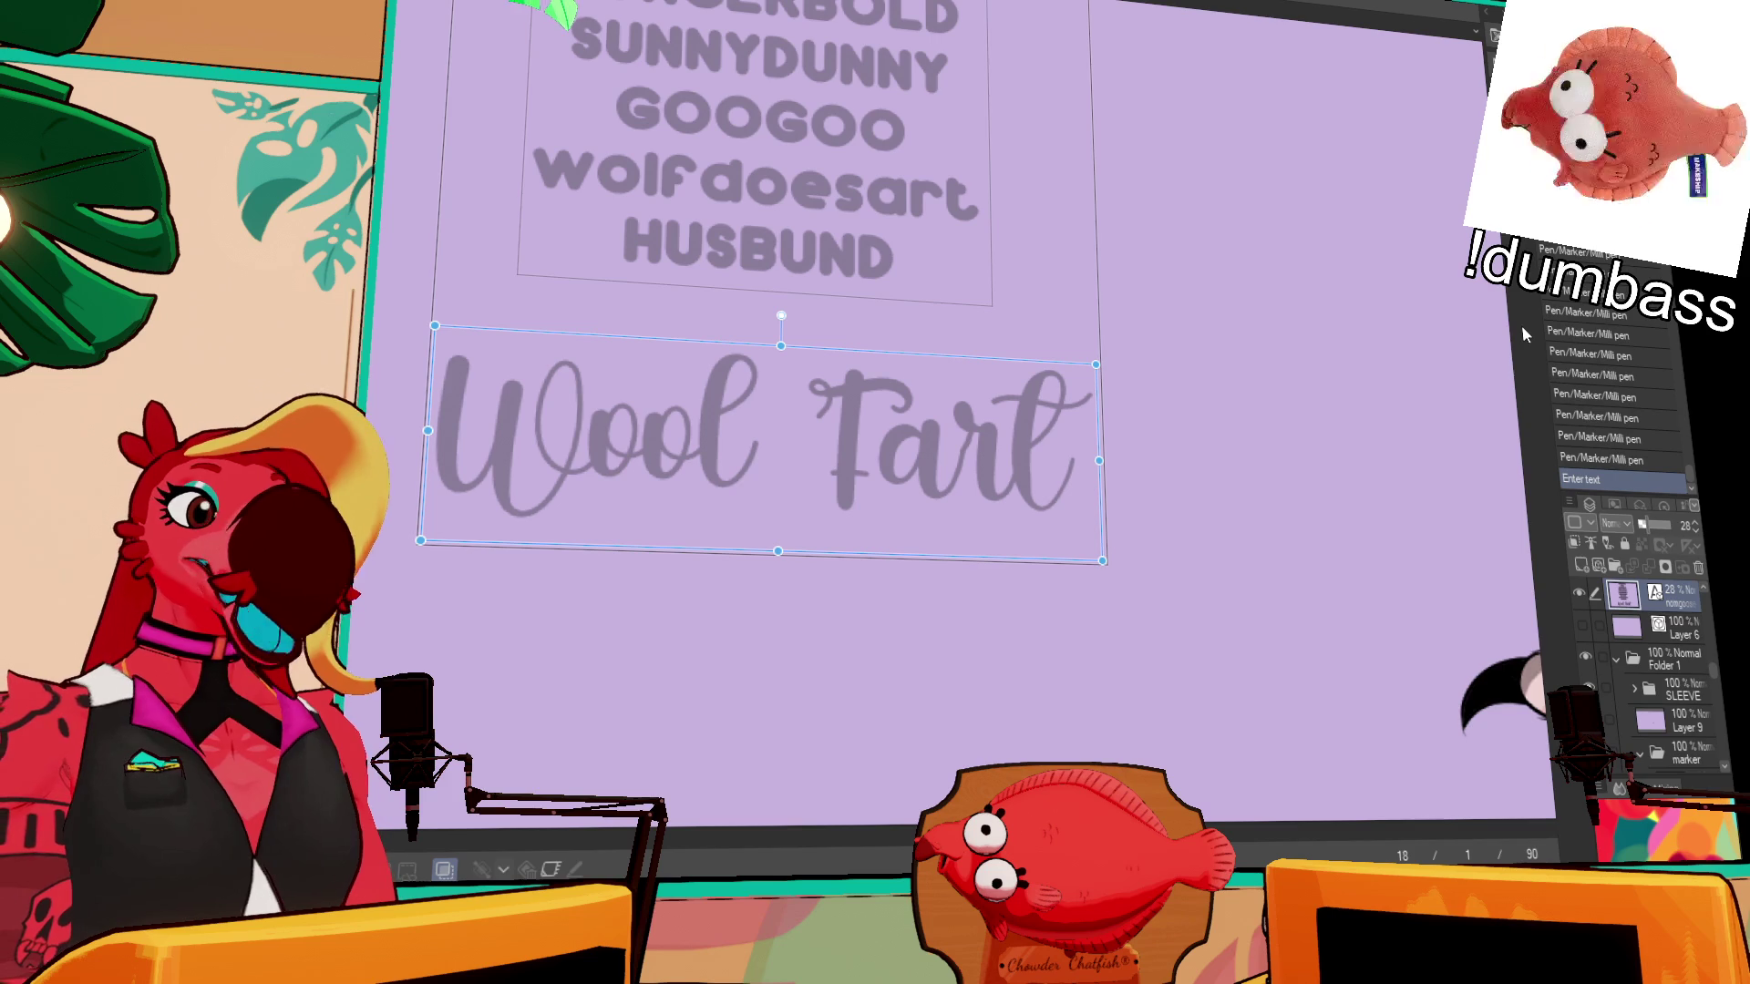
- Select the WOLF layer and centre the 'Wool Fart' lettering in view
{"action": "left_click", "coordinate": [1697, 724]}
{"action": "left_click_drag", "start_coordinate": [1717, 679], "coordinate": [1716, 686]}
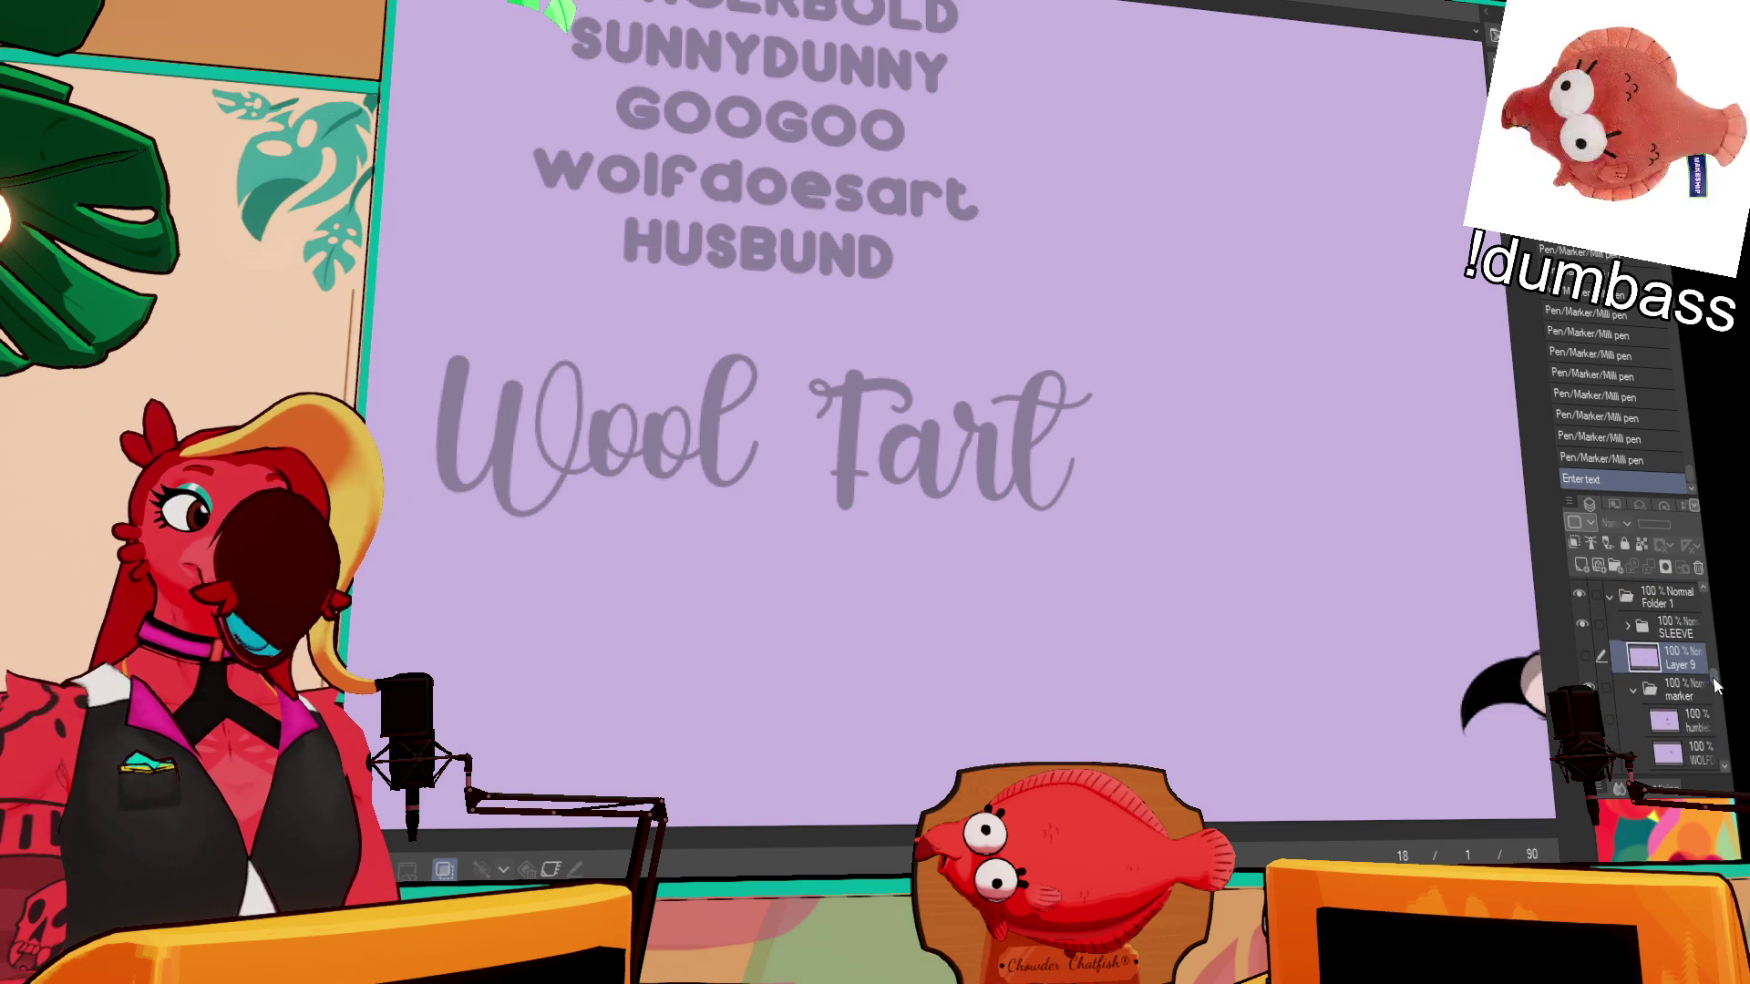
{"action": "left_click", "coordinate": [1676, 749]}
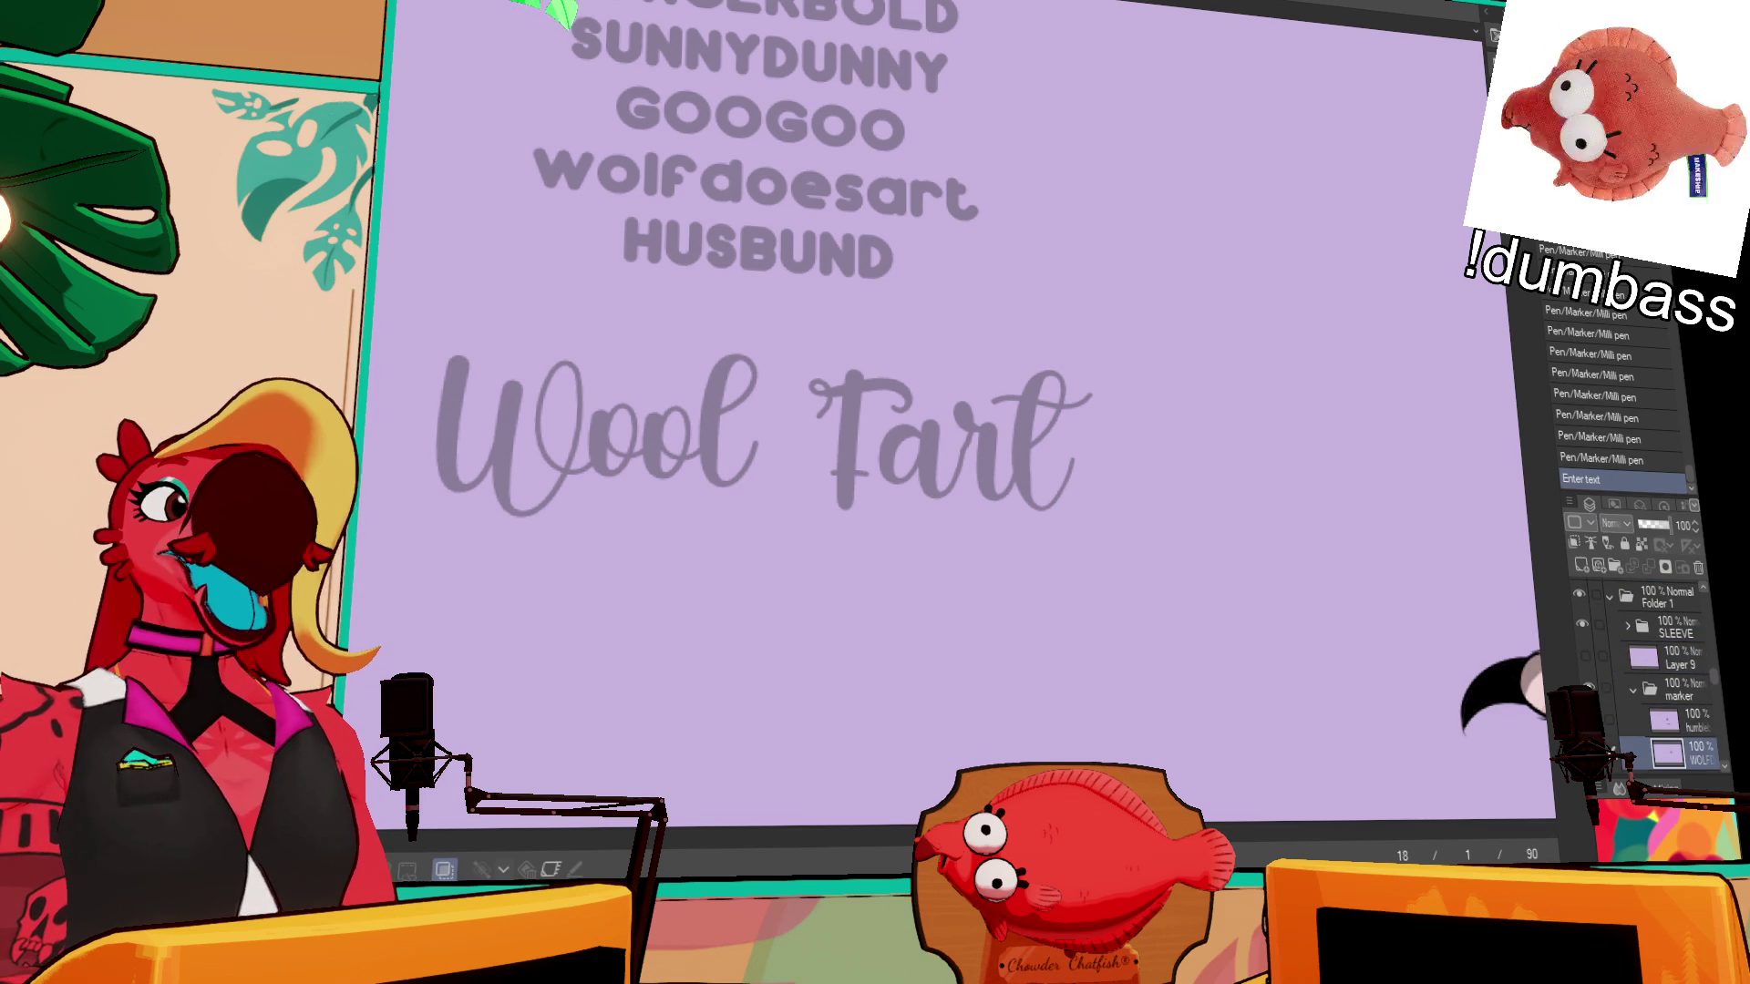
{"action": "scroll", "coordinate": [553, 356], "scroll_direction": "up", "scroll_amount": 3}
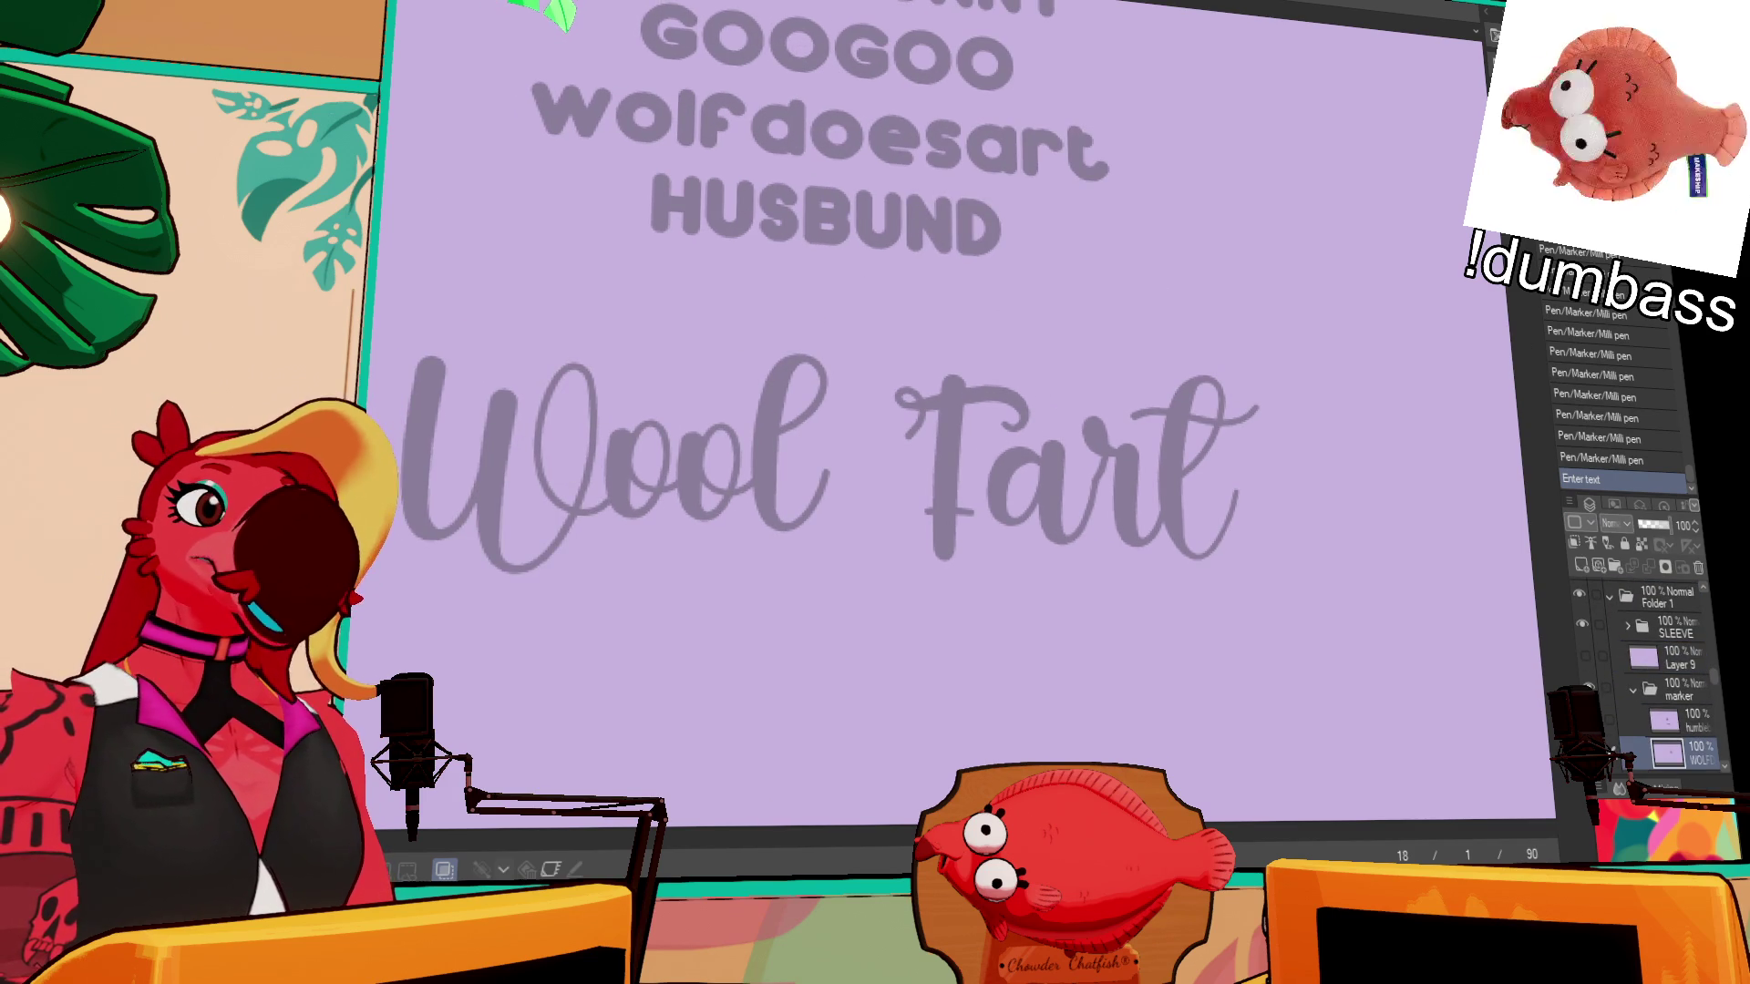
{"action": "mouse_move", "coordinate": [892, 466]}
{"action": "left_mouse_down"}
{"action": "mouse_move", "coordinate": [1172, 325]}
{"action": "mouse_move", "coordinate": [1164, 342]}
{"action": "left_mouse_up"}
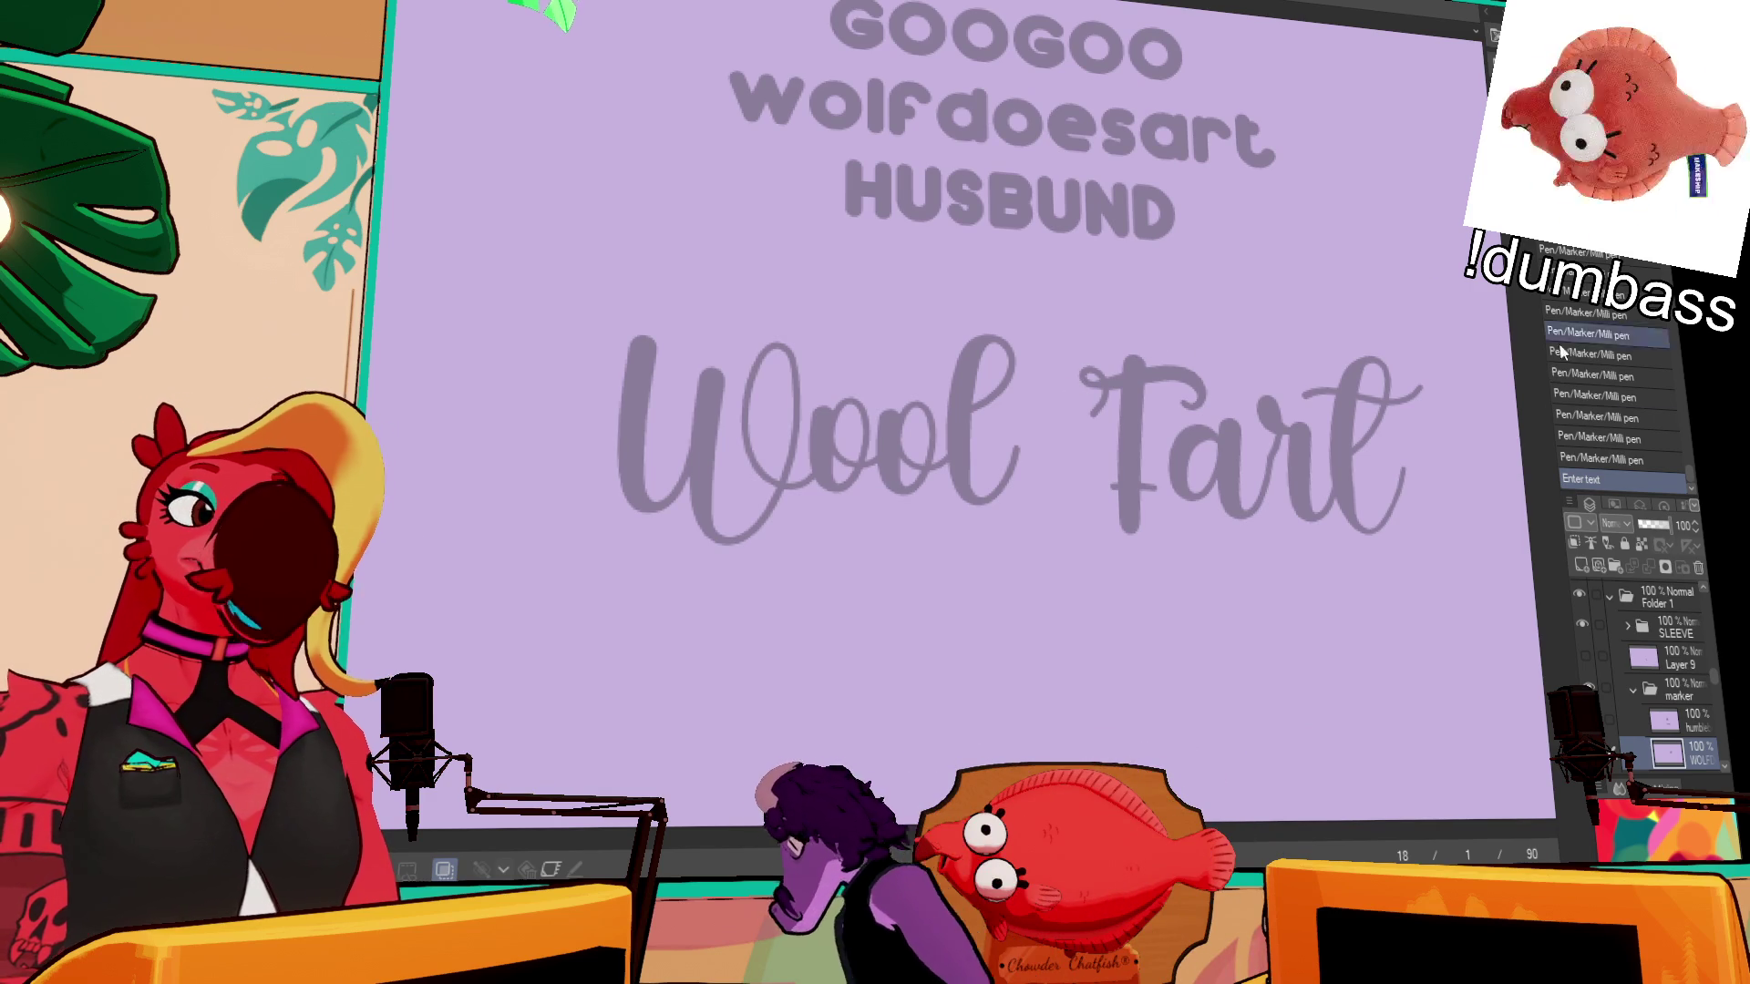
{"action": "scroll", "coordinate": [1678, 690], "scroll_direction": "down", "scroll_amount": 2}
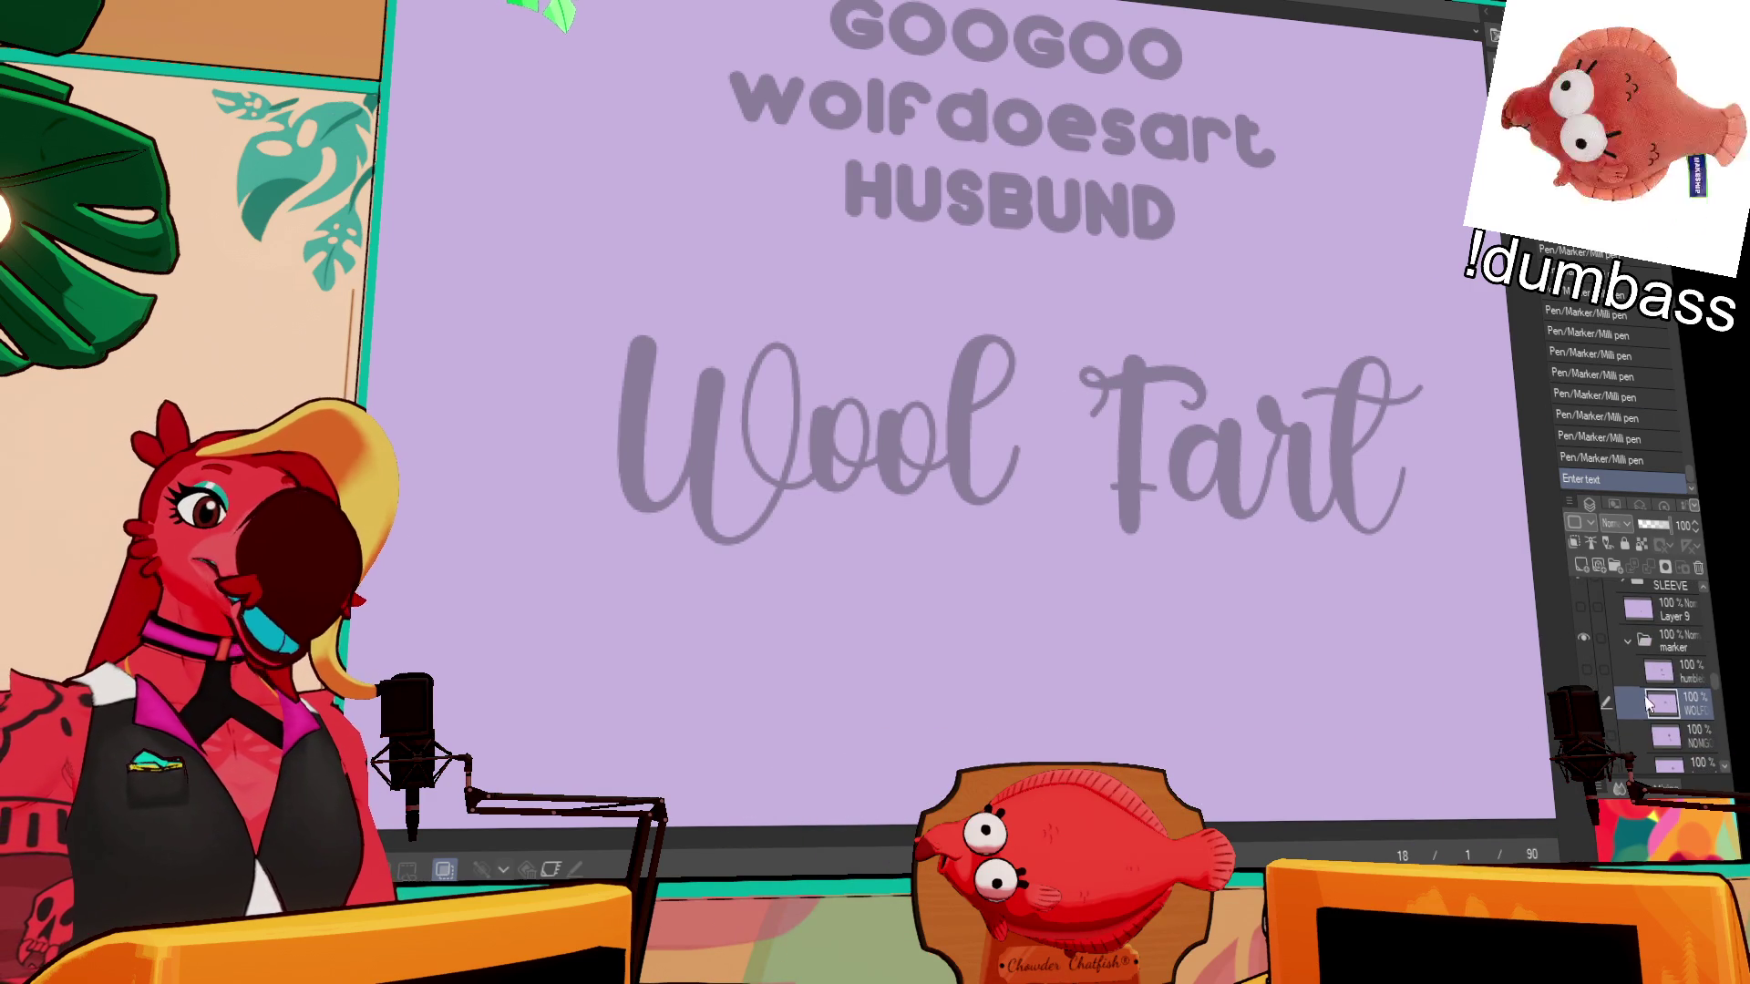
{"action": "left_click", "coordinate": [1140, 499]}
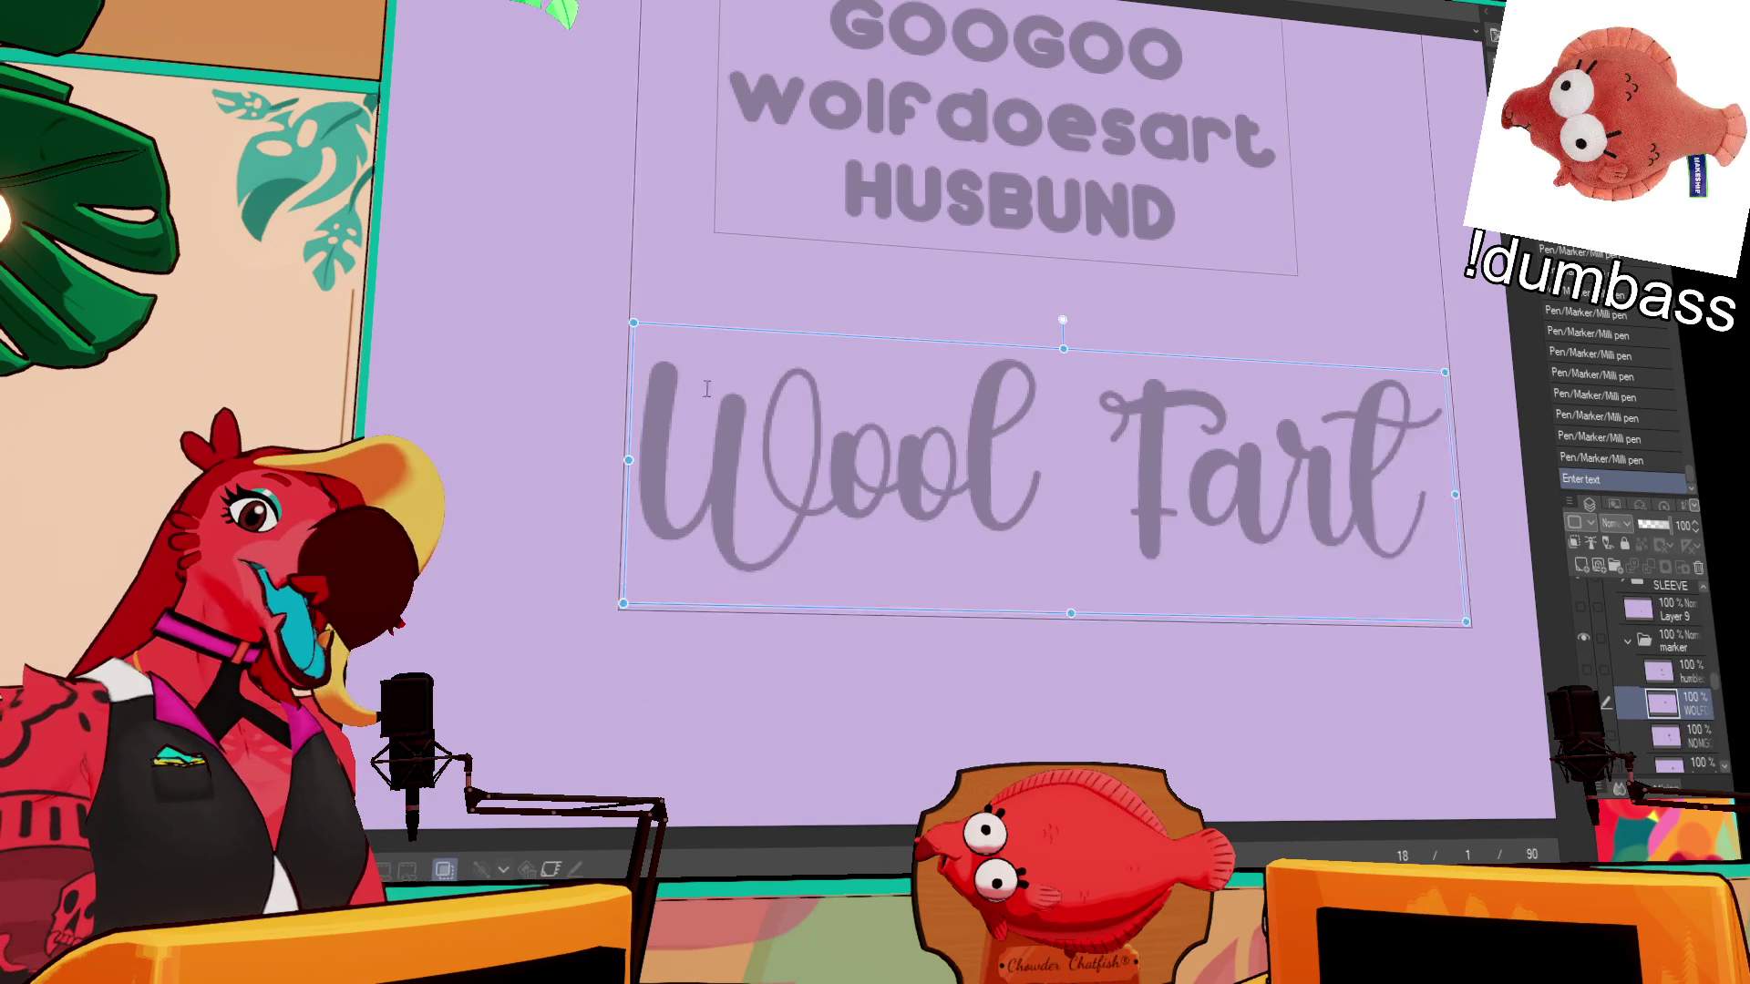
- On the WOLF layer, ink over the grey W of 'Wool', redoing bad strokes
{"action": "left_click", "coordinate": [1695, 725]}
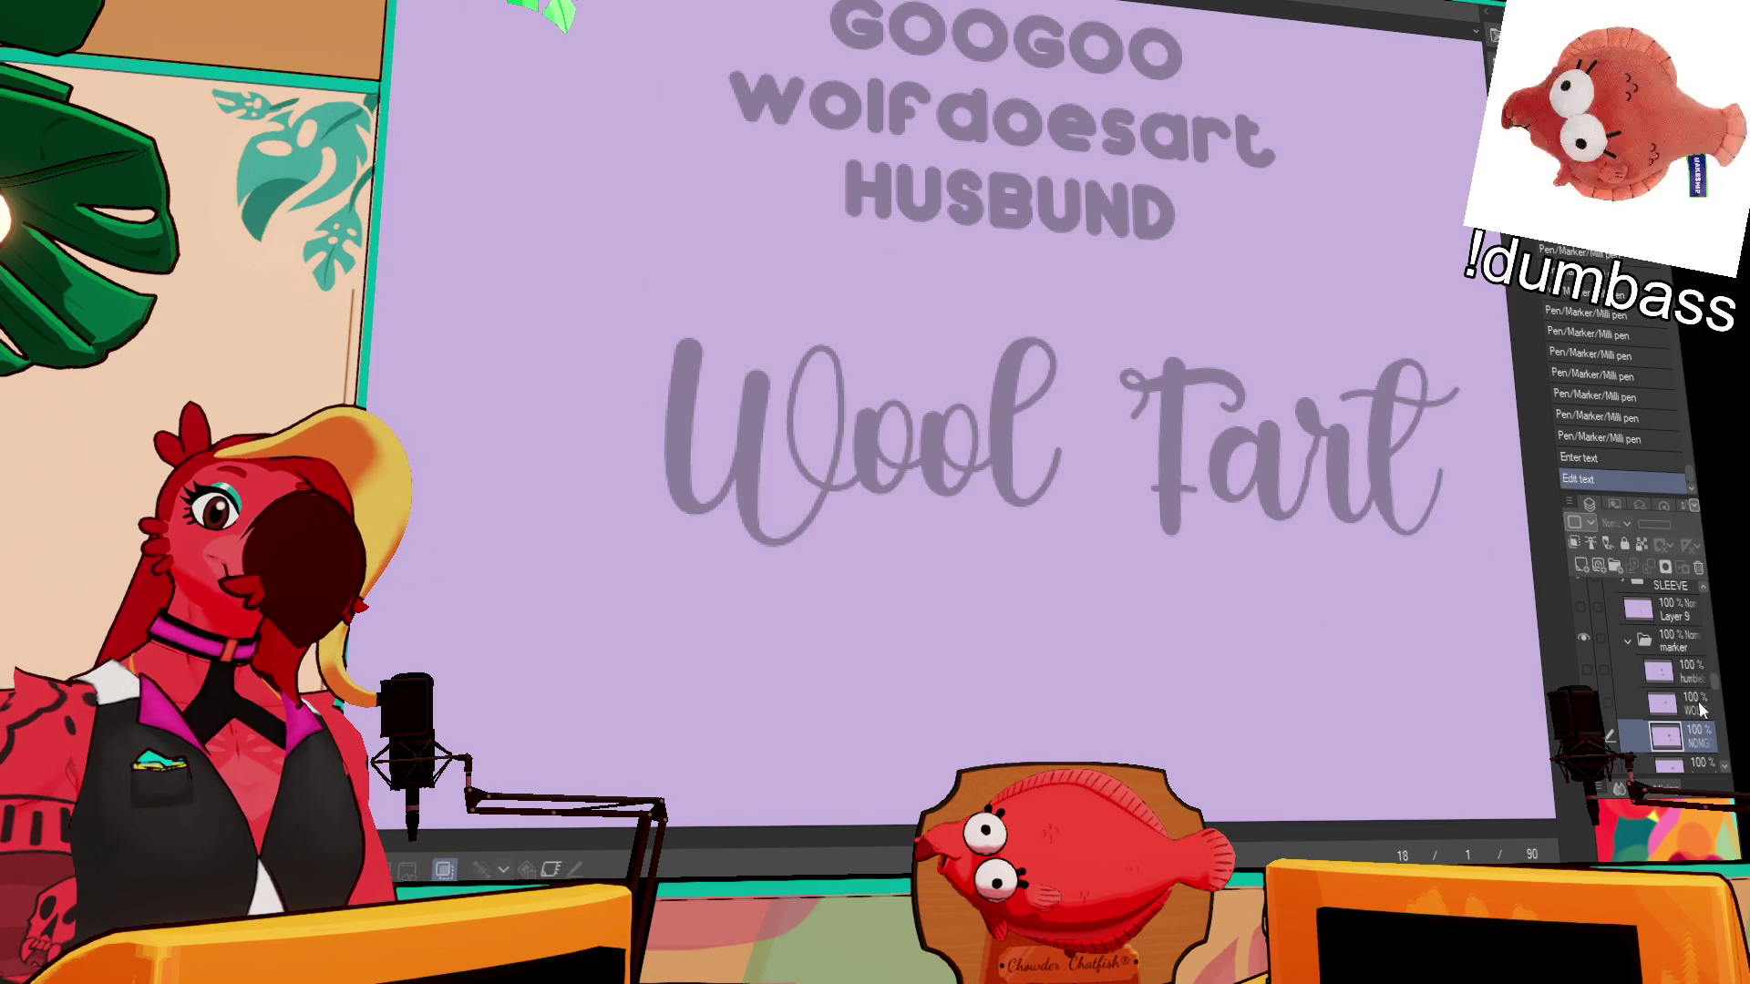
{"action": "left_click", "coordinate": [1674, 699]}
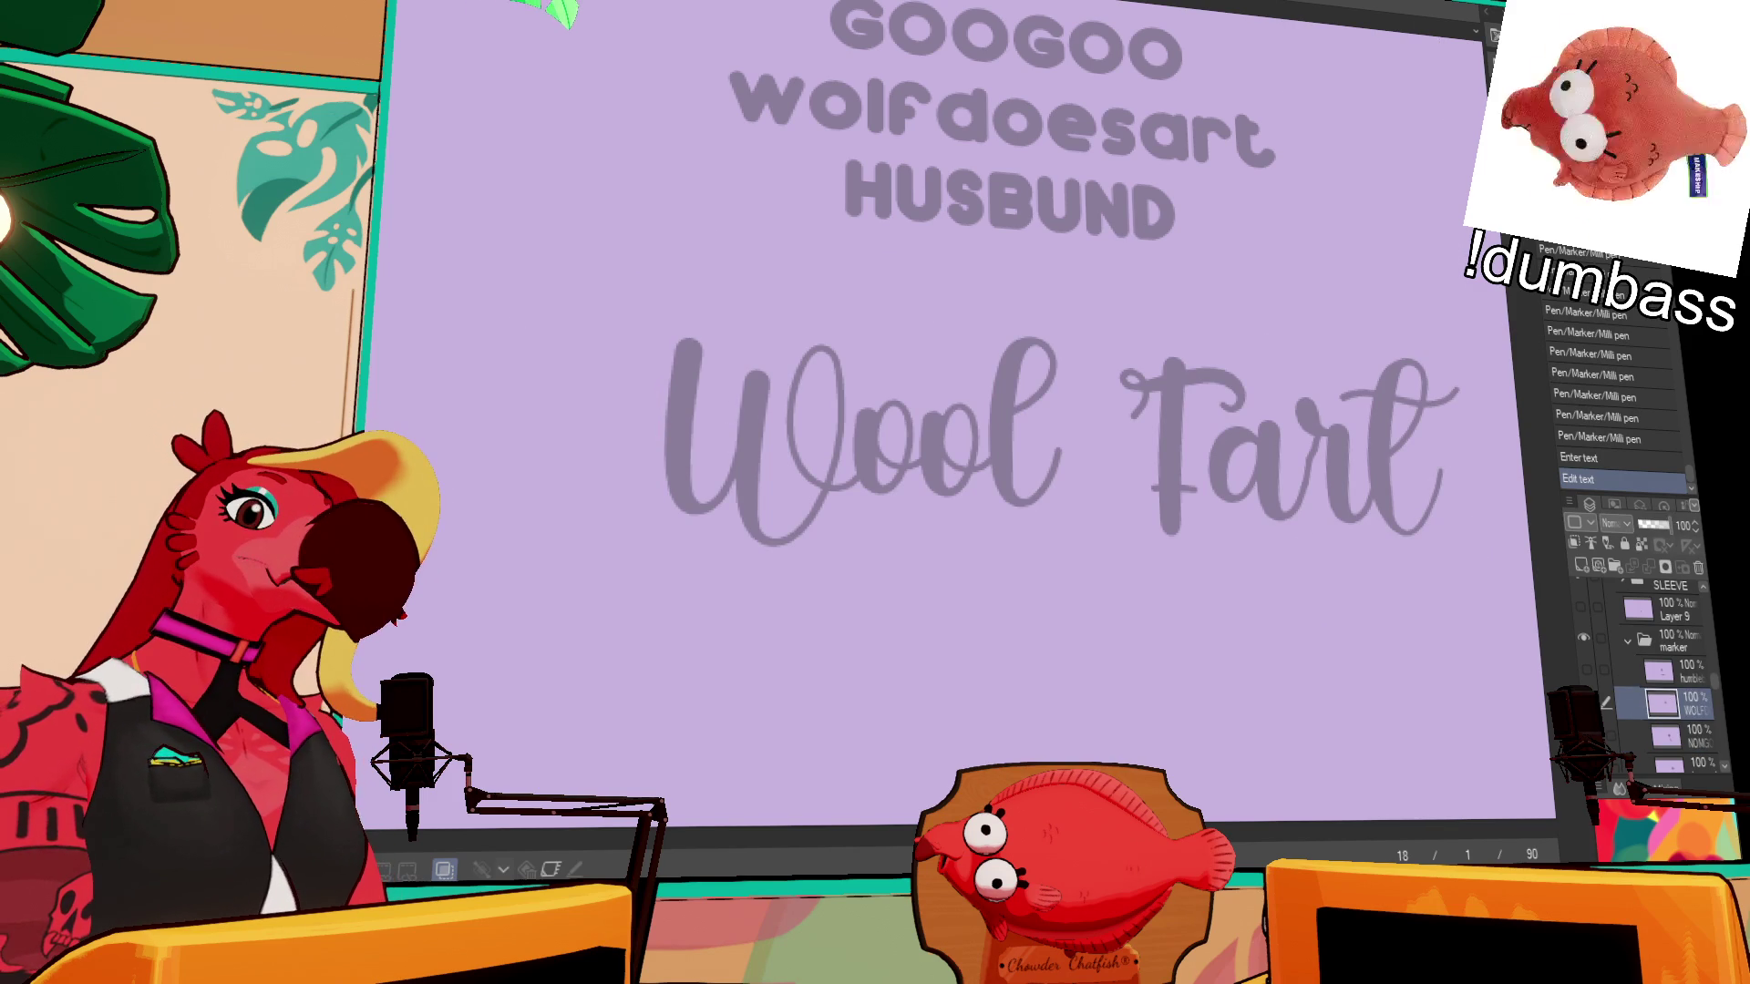
{"action": "left_click_drag", "start_coordinate": [679, 327], "coordinate": [677, 497]}
{"action": "key", "text": "ctrl+z"}
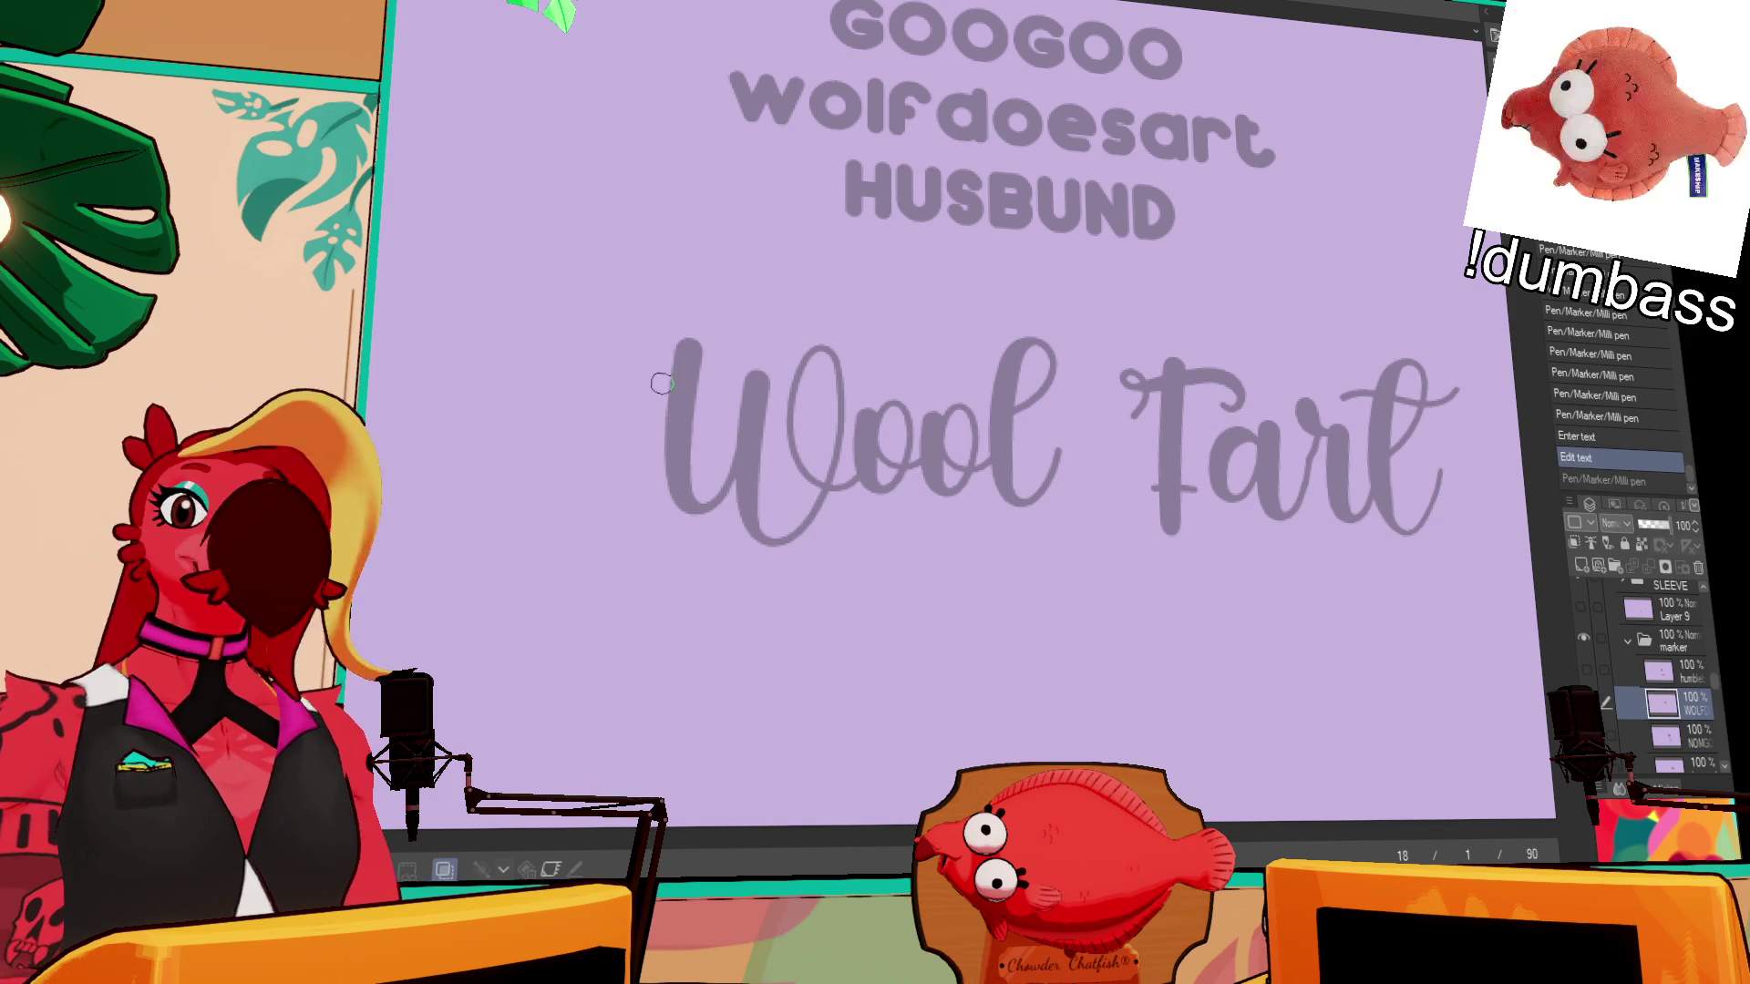
{"action": "mouse_move", "coordinate": [679, 339]}
{"action": "left_mouse_down"}
{"action": "mouse_move", "coordinate": [677, 515]}
{"action": "mouse_move", "coordinate": [702, 524]}
{"action": "left_mouse_up"}
{"action": "key", "text": "ctrl+z"}
{"action": "key", "text": "ctrl+z"}
{"action": "mouse_move", "coordinate": [691, 342]}
{"action": "left_mouse_down"}
{"action": "mouse_move", "coordinate": [720, 518]}
{"action": "mouse_move", "coordinate": [772, 360]}
{"action": "mouse_move", "coordinate": [802, 512]}
{"action": "left_mouse_up"}
{"action": "key", "text": "ctrl+z"}
{"action": "key", "text": "ctrl+z"}
{"action": "left_click_drag", "start_coordinate": [764, 378], "coordinate": [844, 351]}
{"action": "key", "text": "ctrl+z"}
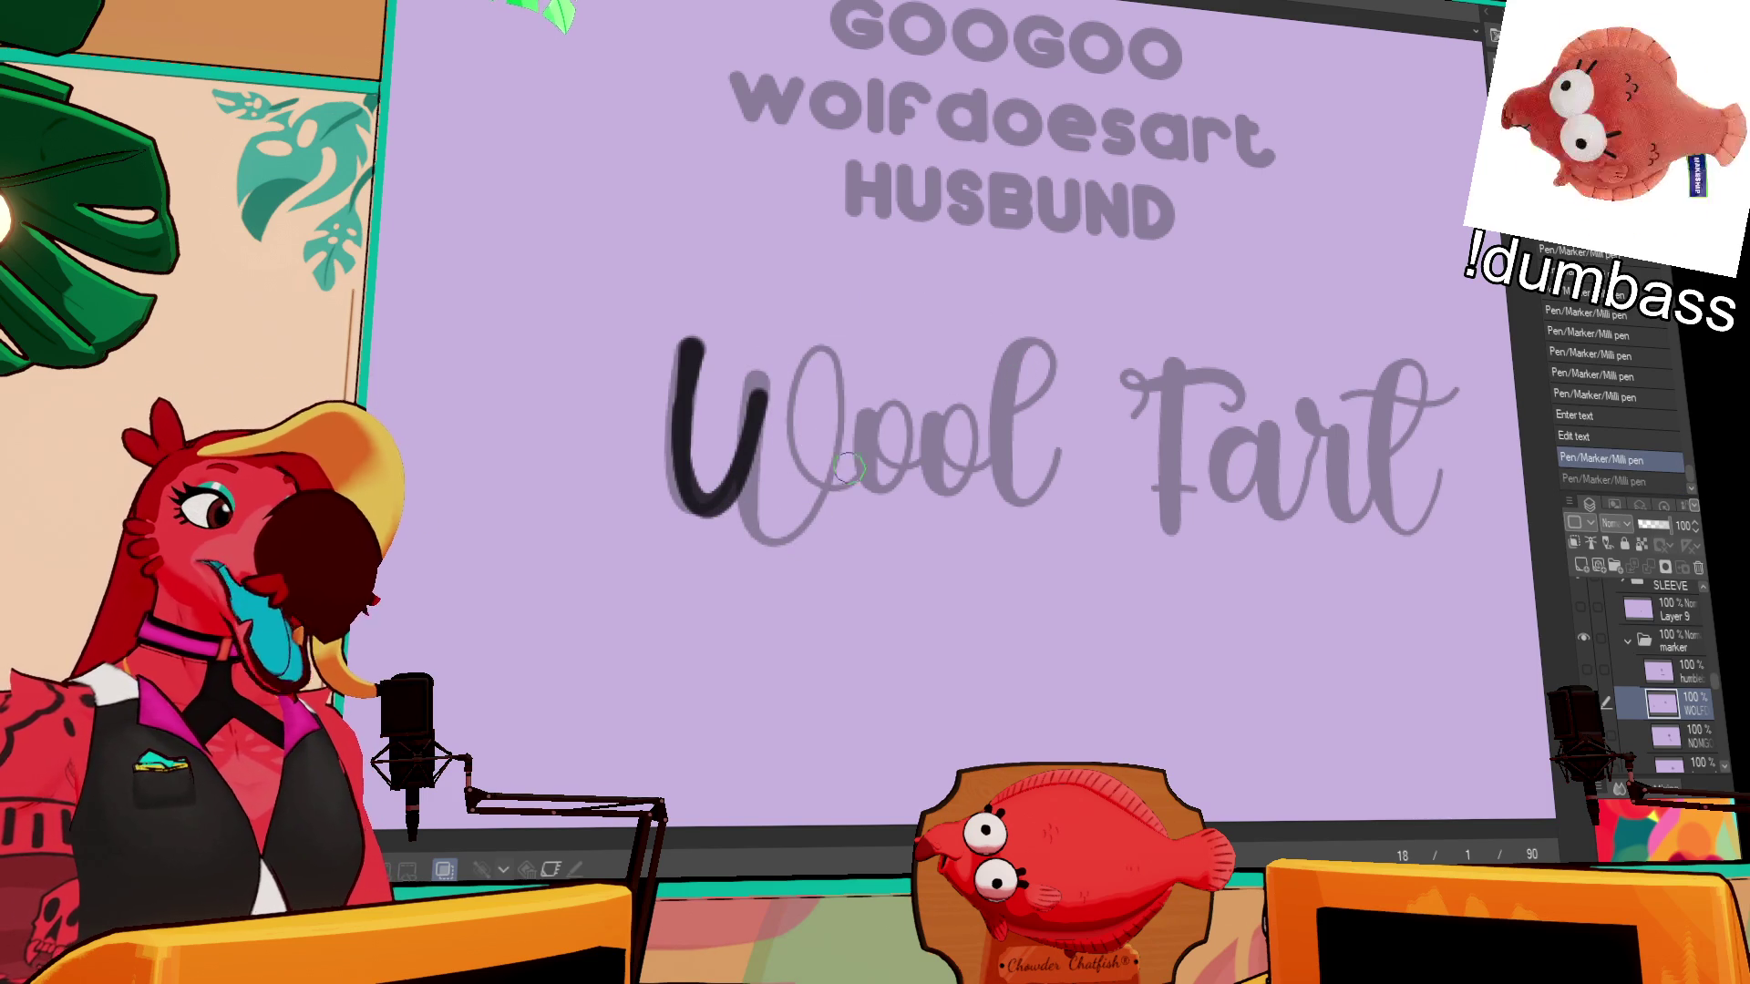
{"action": "left_click_drag", "start_coordinate": [831, 489], "coordinate": [997, 390]}
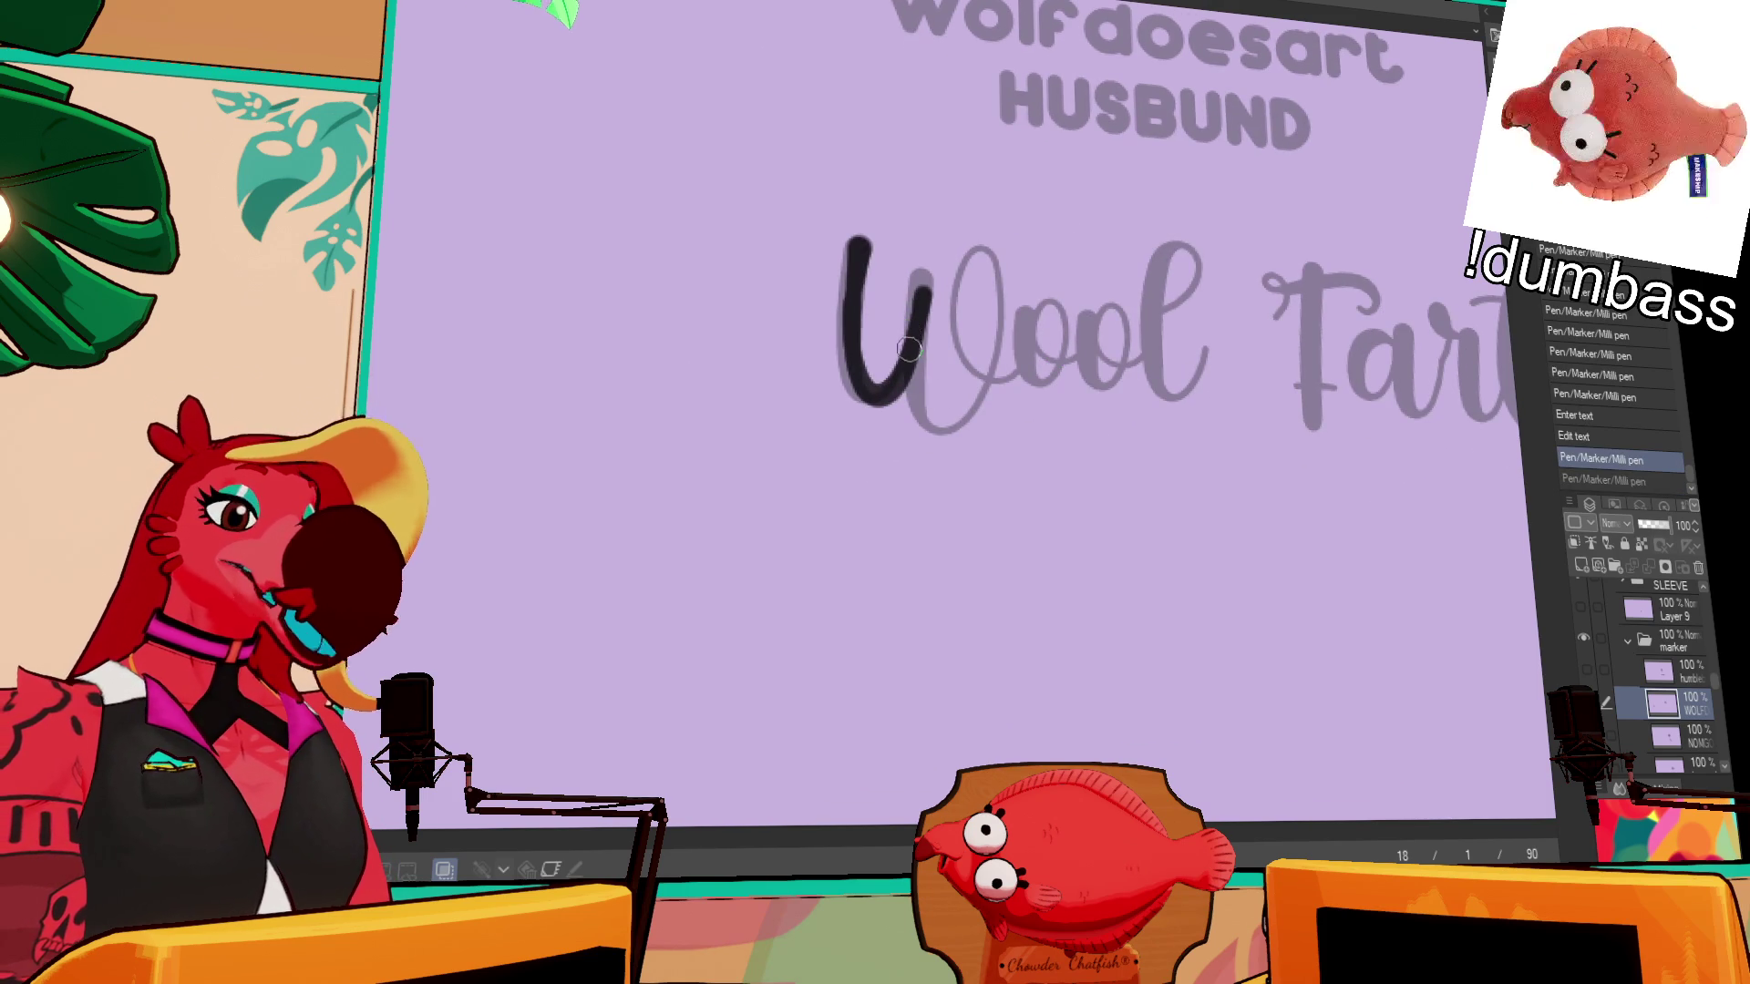
{"action": "left_click_drag", "start_coordinate": [928, 287], "coordinate": [951, 421]}
{"action": "key", "text": "ctrl+z"}
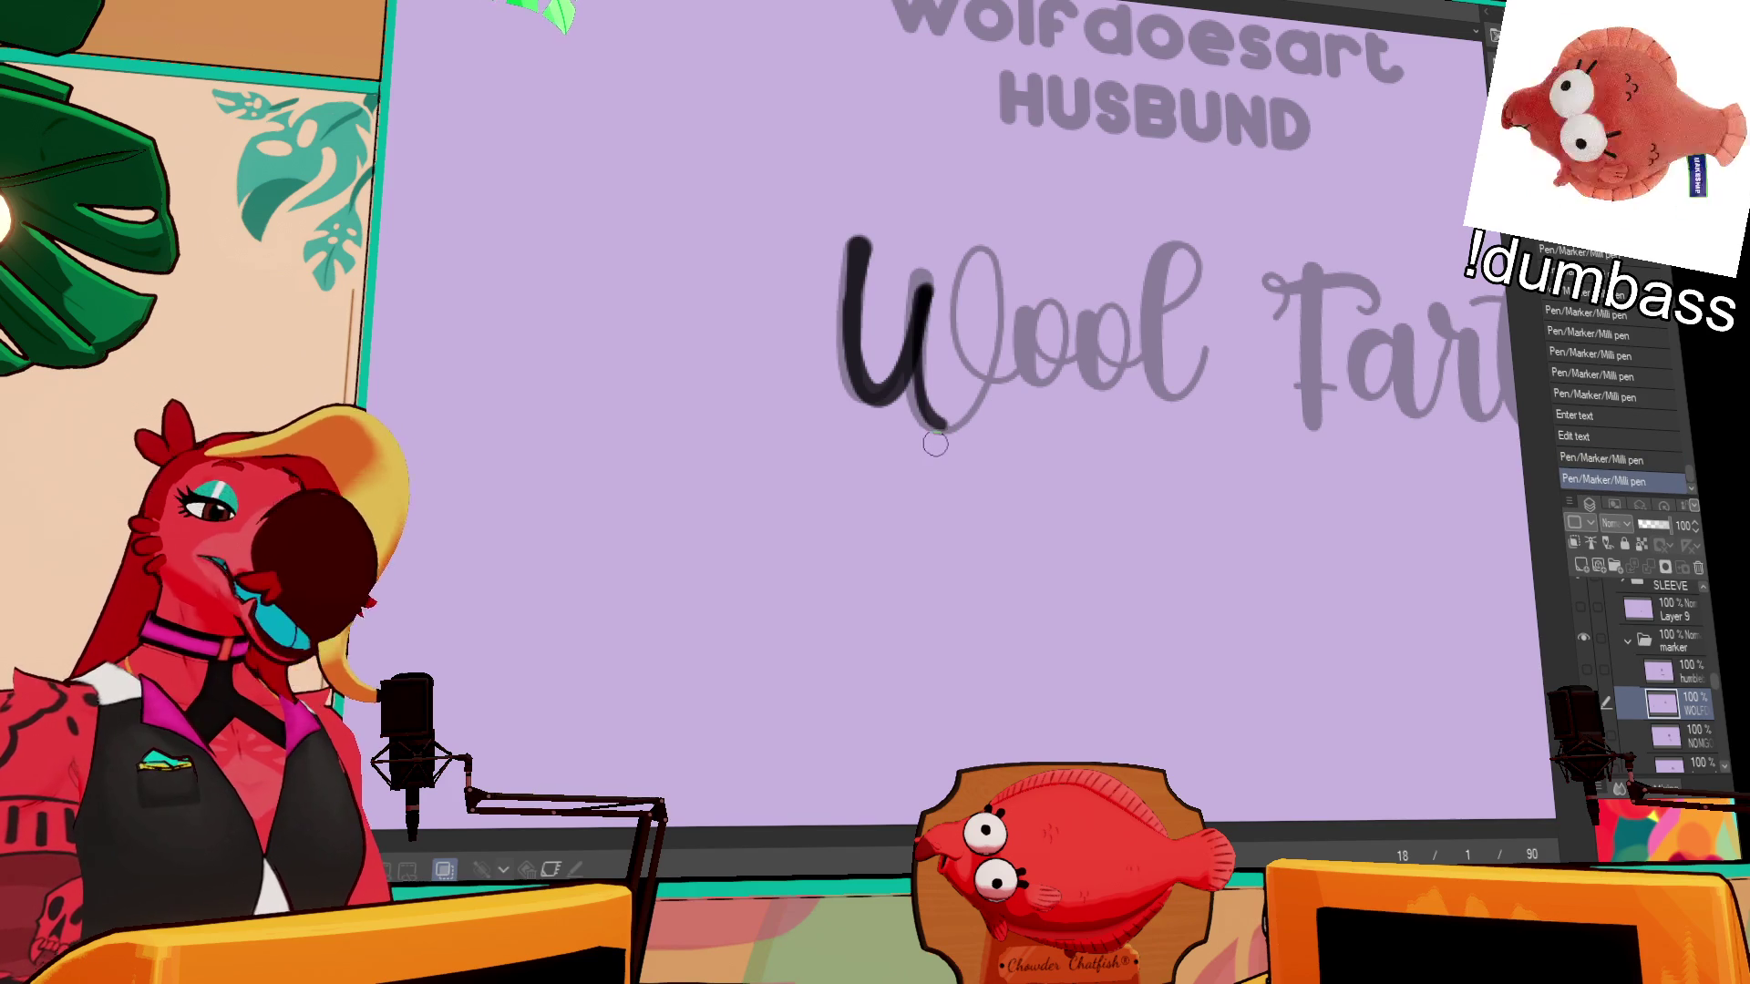
{"action": "key", "text": "ctrl+z"}
{"action": "mouse_move", "coordinate": [928, 286]}
{"action": "left_mouse_down"}
{"action": "mouse_move", "coordinate": [937, 419]}
{"action": "mouse_move", "coordinate": [968, 260]}
{"action": "mouse_move", "coordinate": [937, 419]}
{"action": "mouse_move", "coordinate": [998, 260]}
{"action": "mouse_move", "coordinate": [1039, 356]}
{"action": "mouse_move", "coordinate": [1066, 310]}
{"action": "mouse_move", "coordinate": [1030, 374]}
{"action": "mouse_move", "coordinate": [1080, 310]}
{"action": "mouse_move", "coordinate": [1146, 354]}
{"action": "left_mouse_up"}
{"action": "key", "text": "ctrl+z"}
{"action": "key", "text": "ctrl+z"}
{"action": "key", "text": "ctrl+z"}
{"action": "key", "text": "ctrl+z"}
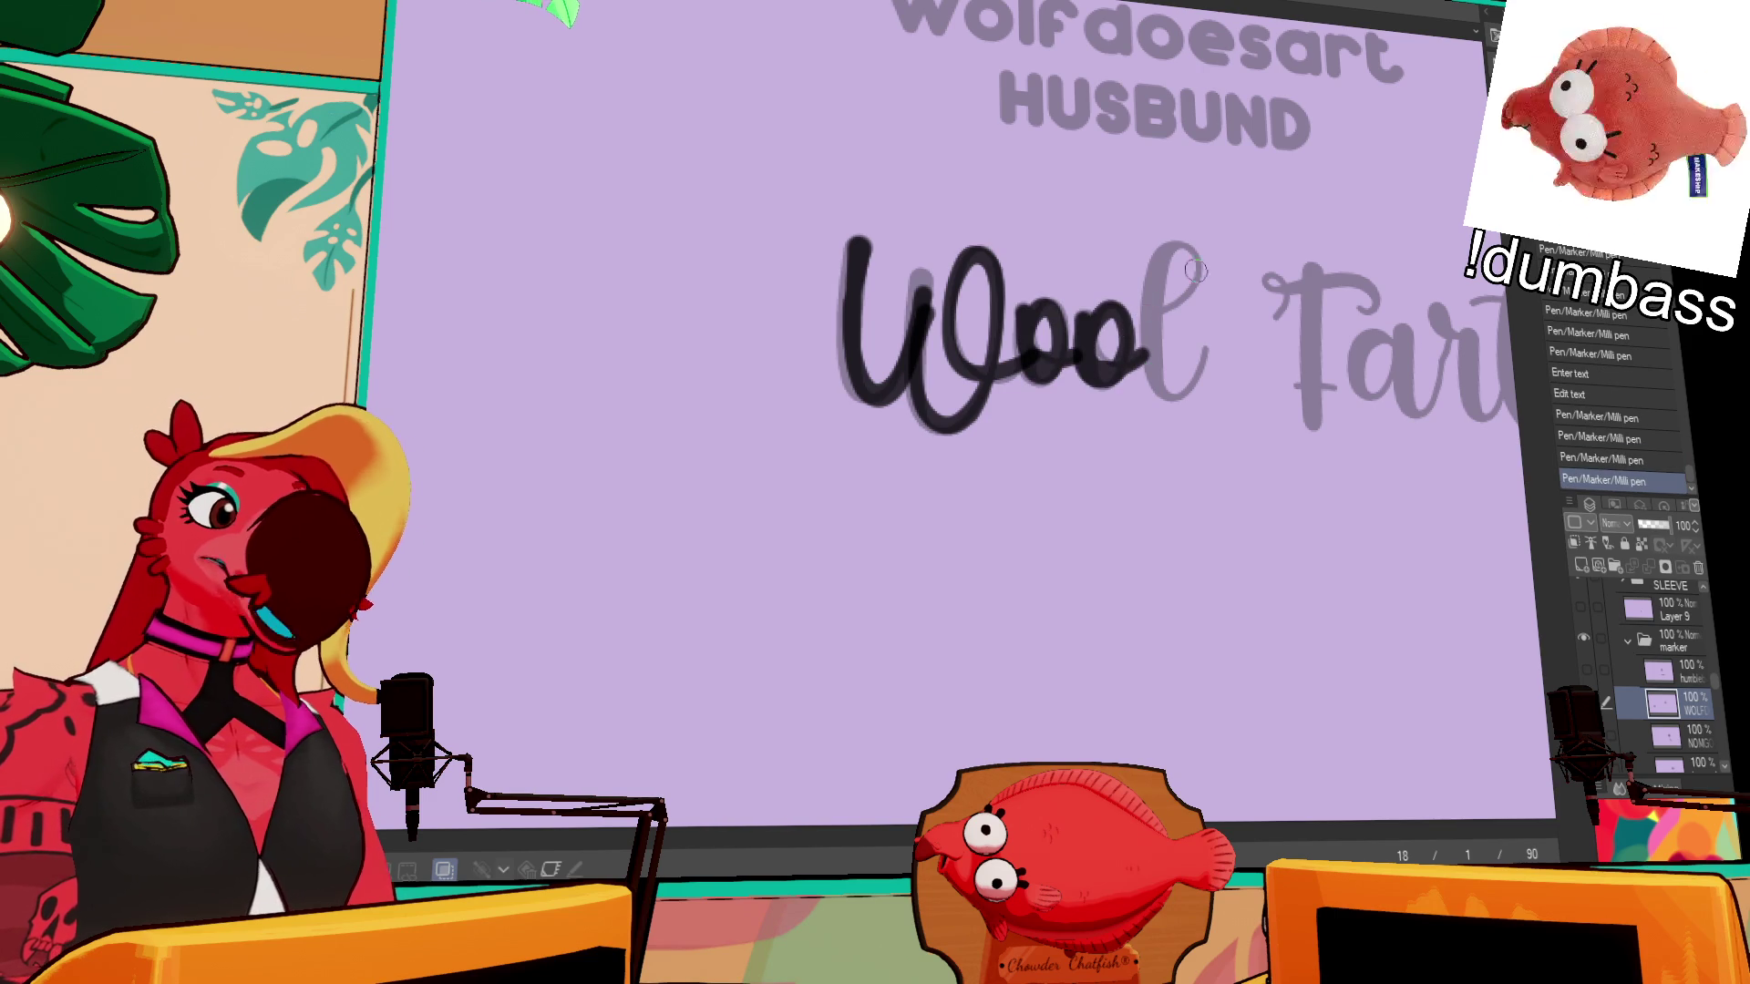
- Trace the end of 'Wool' and the F of 'Fart' in black ink
{"action": "left_click_drag", "start_coordinate": [1147, 319], "coordinate": [1198, 401]}
{"action": "key", "text": "ctrl+z"}
{"action": "mouse_move", "coordinate": [1147, 319]}
{"action": "left_mouse_down"}
{"action": "mouse_move", "coordinate": [1197, 386]}
{"action": "mouse_move", "coordinate": [1196, 356]}
{"action": "left_mouse_up"}
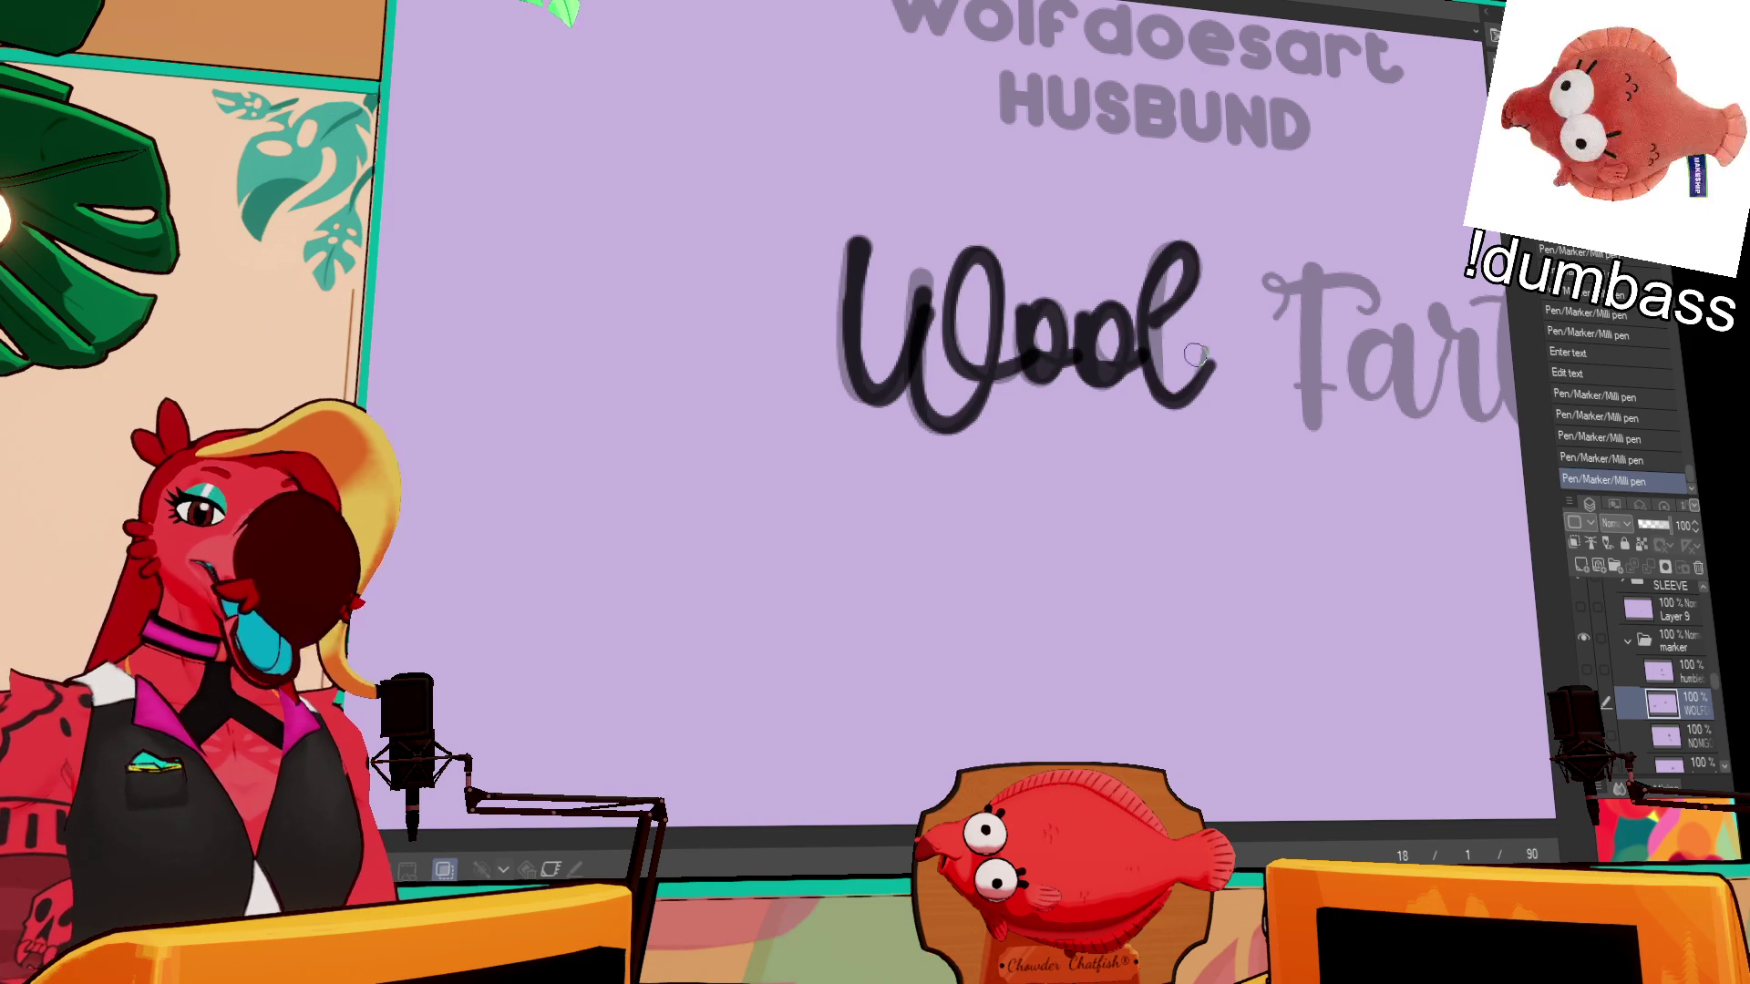
{"action": "mouse_move", "coordinate": [1357, 304]}
{"action": "left_mouse_down"}
{"action": "mouse_move", "coordinate": [1240, 314]}
{"action": "mouse_move", "coordinate": [1239, 333]}
{"action": "left_mouse_up"}
{"action": "key", "text": "ctrl+z"}
{"action": "key", "text": "ctrl+z"}
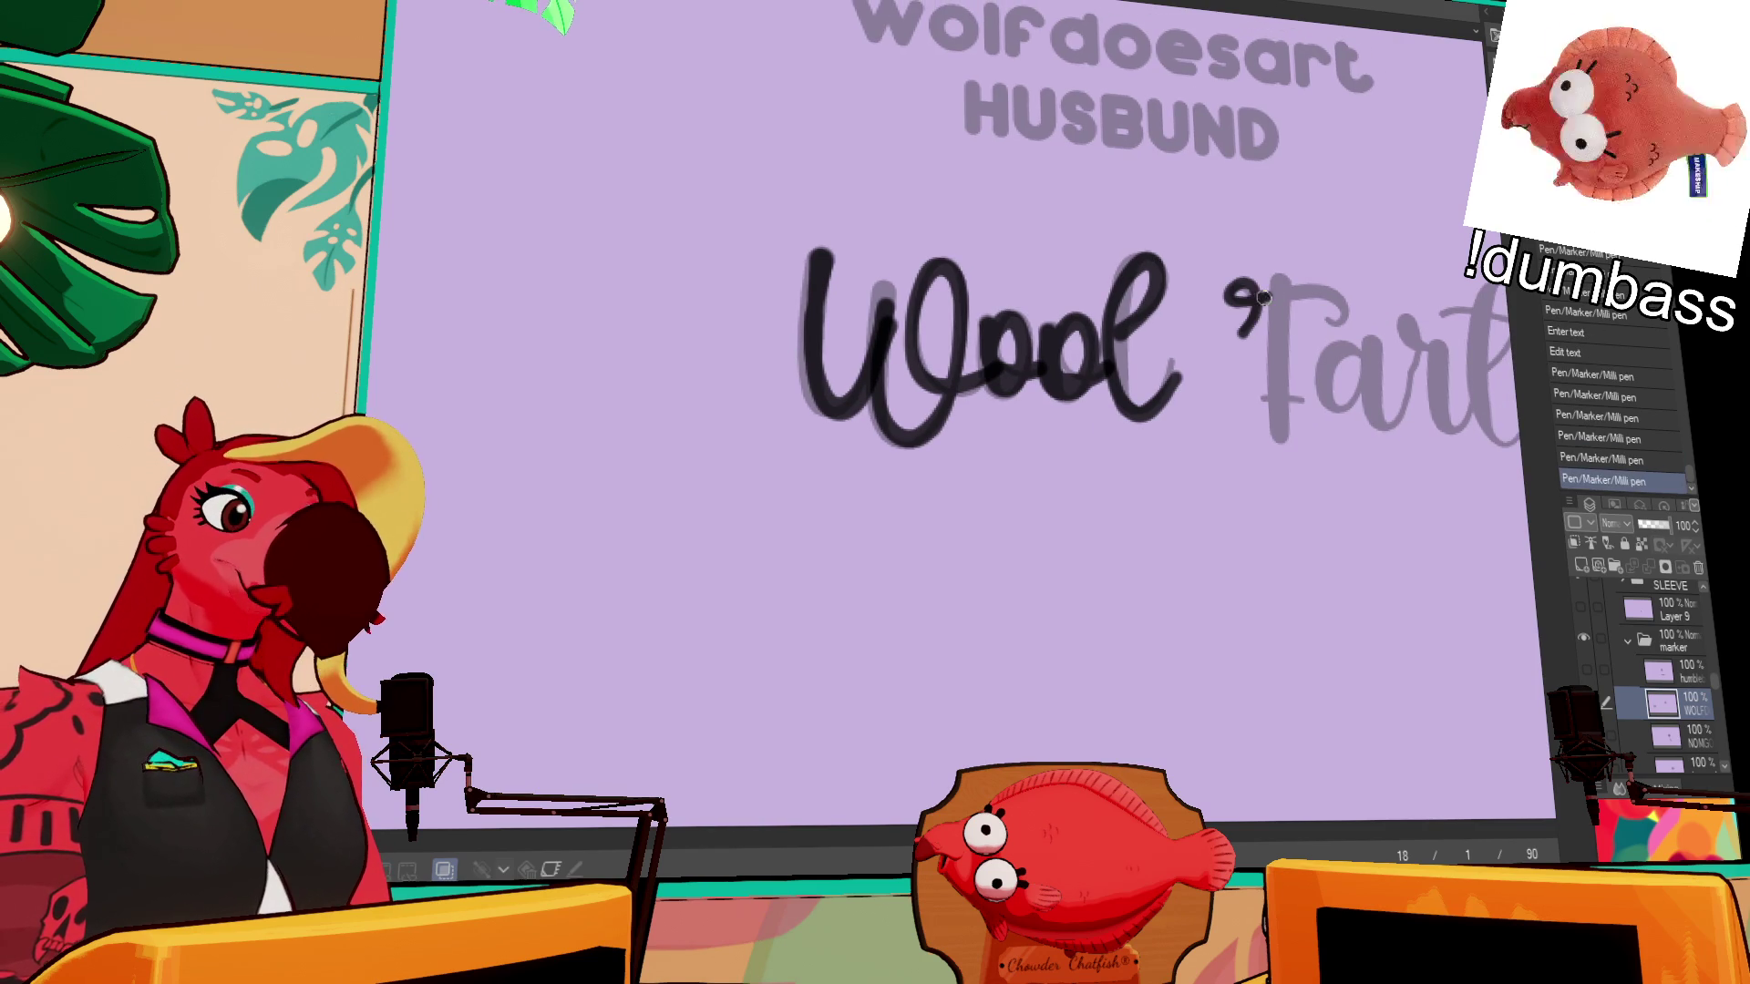
{"action": "left_click_drag", "start_coordinate": [1274, 273], "coordinate": [1280, 456]}
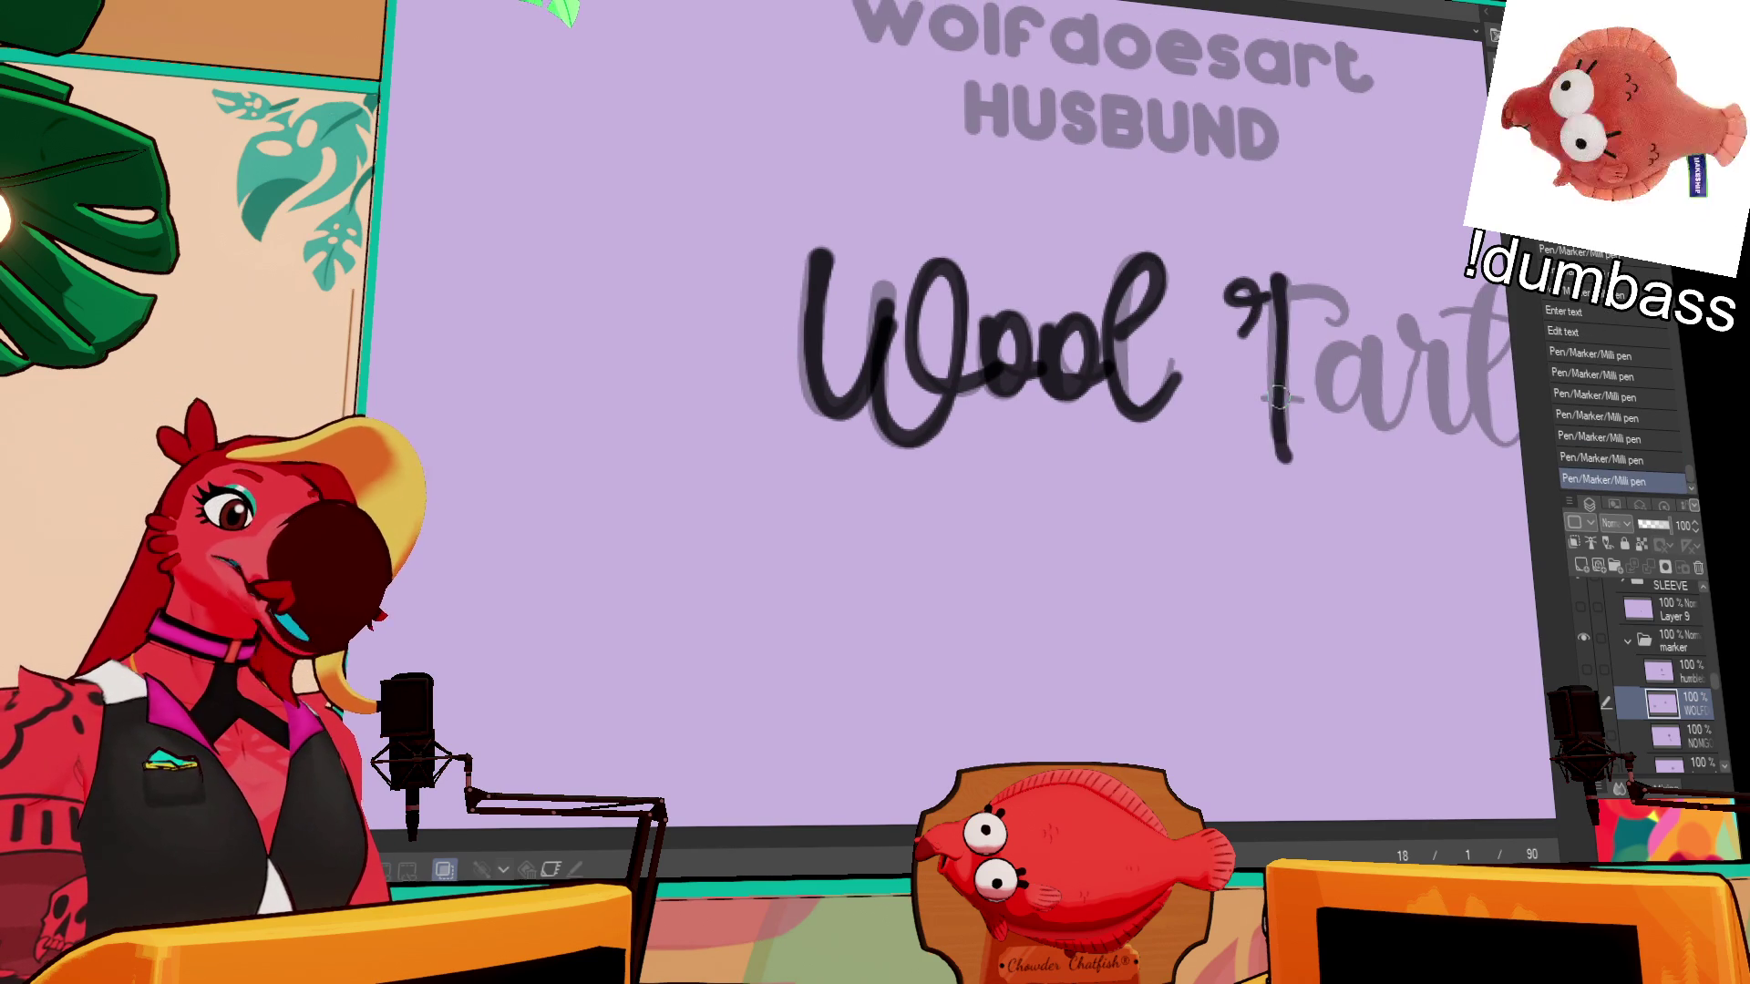
{"action": "key", "text": "ctrl+z"}
{"action": "left_click_drag", "start_coordinate": [1275, 273], "coordinate": [1279, 447]}
{"action": "key", "text": "ctrl+z"}
{"action": "mouse_move", "coordinate": [1280, 306]}
{"action": "left_mouse_down"}
{"action": "mouse_move", "coordinate": [1367, 290]}
{"action": "mouse_move", "coordinate": [1351, 310]}
{"action": "left_mouse_up"}
{"action": "key", "text": "ctrl+z"}
{"action": "key", "text": "ctrl+z"}
{"action": "key", "text": "ctrl+z"}
{"action": "key", "text": "ctrl+z"}
{"action": "mouse_move", "coordinate": [1241, 334]}
{"action": "left_mouse_down"}
{"action": "mouse_move", "coordinate": [1259, 289]}
{"action": "mouse_move", "coordinate": [1346, 311]}
{"action": "mouse_move", "coordinate": [1230, 311]}
{"action": "left_mouse_up"}
{"action": "left_click_drag", "start_coordinate": [1197, 369], "coordinate": [1142, 415]}
{"action": "key", "text": "ctrl+z"}
{"action": "key", "text": "ctrl+z"}
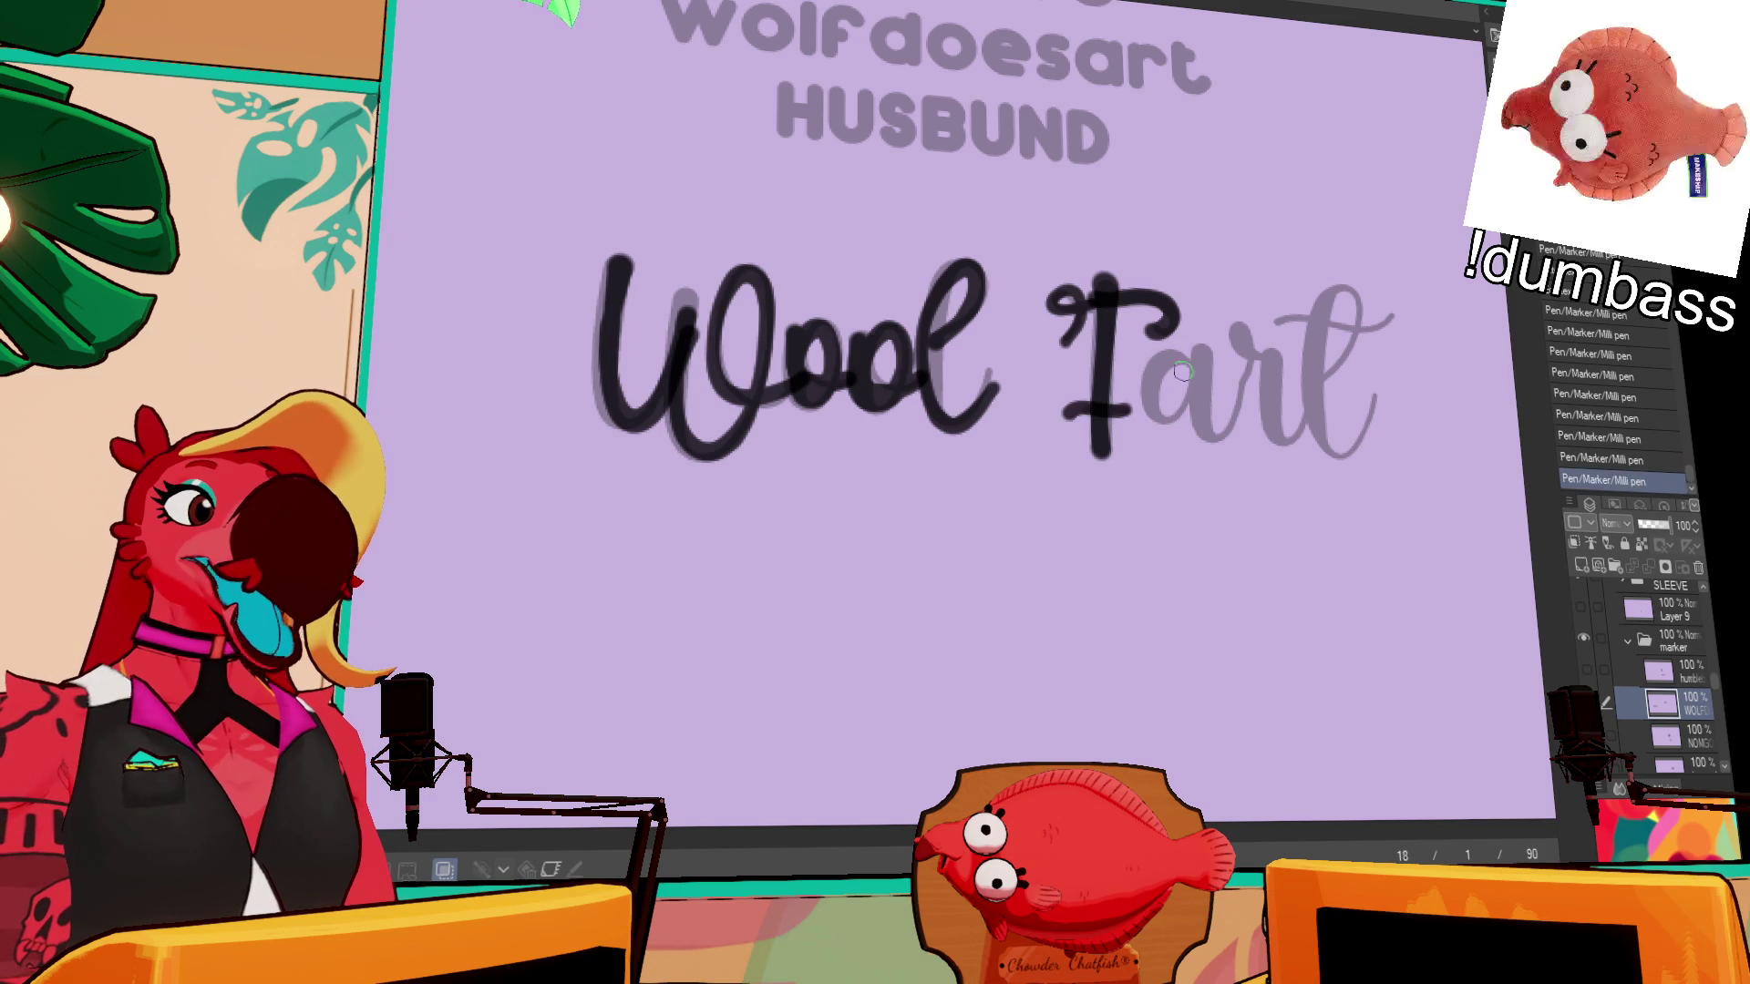
- Ink the 'a', 'r' and 't' of 'Fart', then zoom out to the cup
{"action": "left_click_drag", "start_coordinate": [1185, 365], "coordinate": [1201, 414]}
{"action": "mouse_move", "coordinate": [1194, 351]}
{"action": "left_mouse_down"}
{"action": "mouse_move", "coordinate": [1226, 429]}
{"action": "mouse_move", "coordinate": [1241, 424]}
{"action": "mouse_move", "coordinate": [1233, 365]}
{"action": "left_mouse_up"}
{"action": "key", "text": "ctrl+z"}
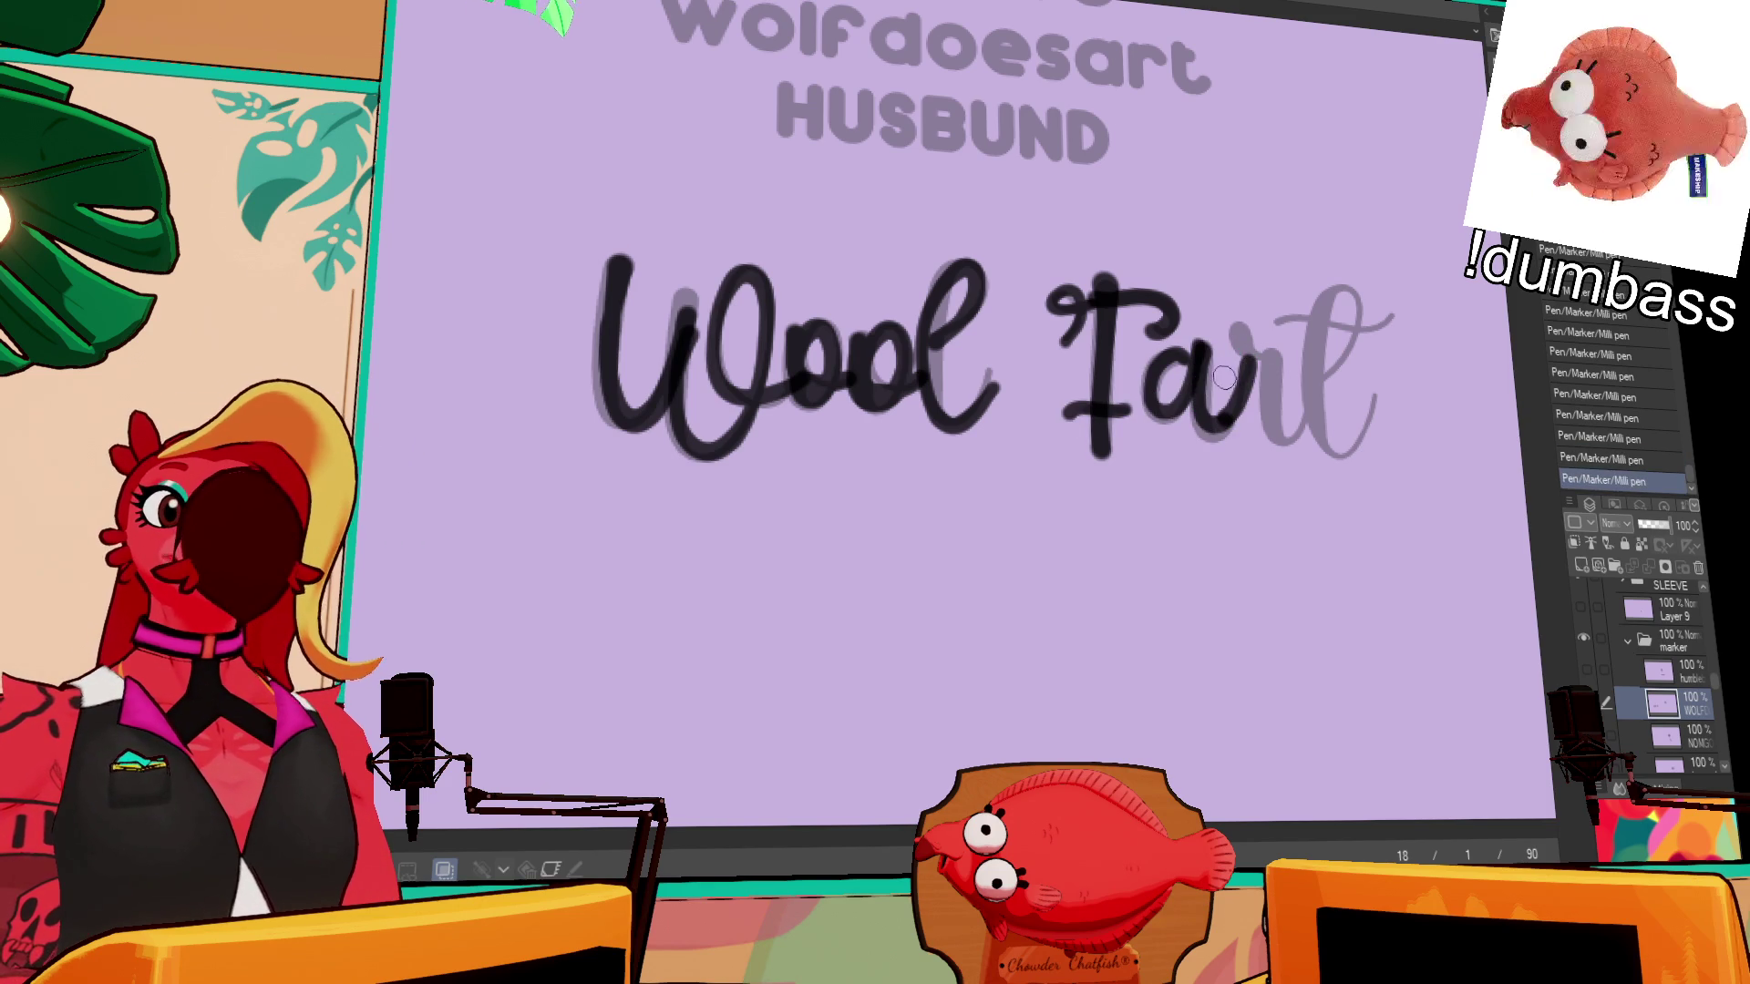
{"action": "key", "text": "ctrl+z"}
{"action": "key", "text": "ctrl+y"}
{"action": "key", "text": "ctrl+z"}
{"action": "left_click_drag", "start_coordinate": [1225, 428], "coordinate": [1265, 351]}
{"action": "key", "text": "ctrl+z"}
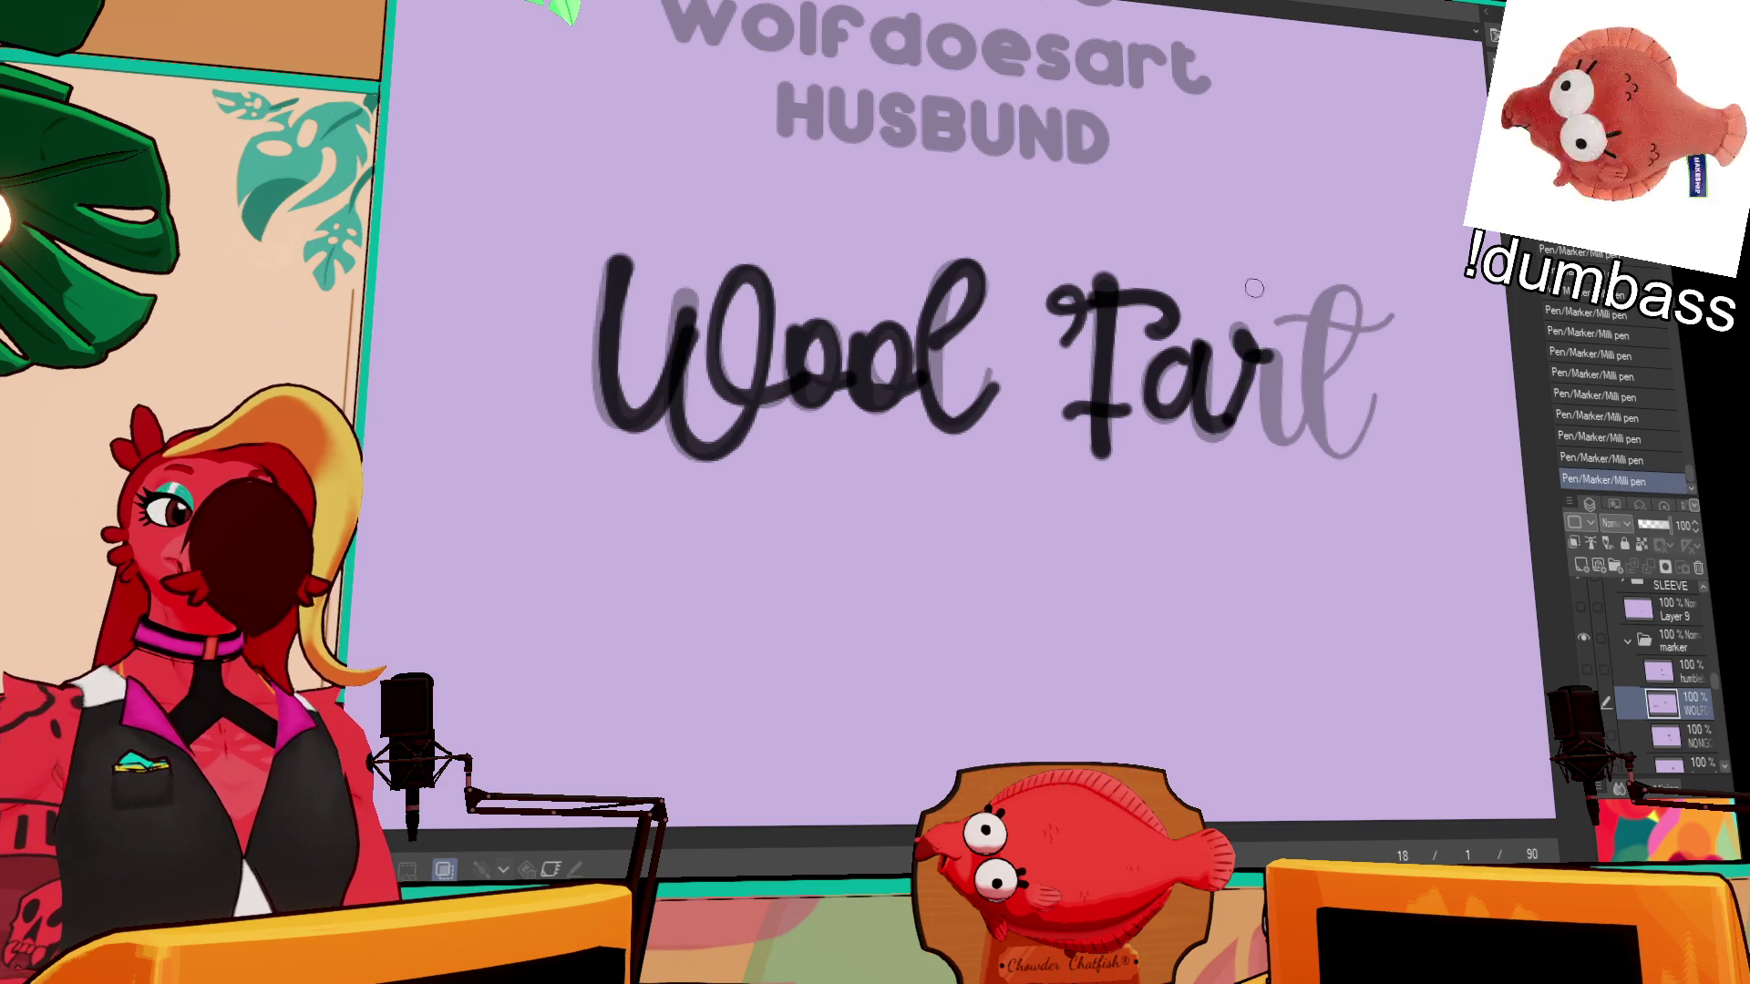
{"action": "key", "text": "ctrl+z"}
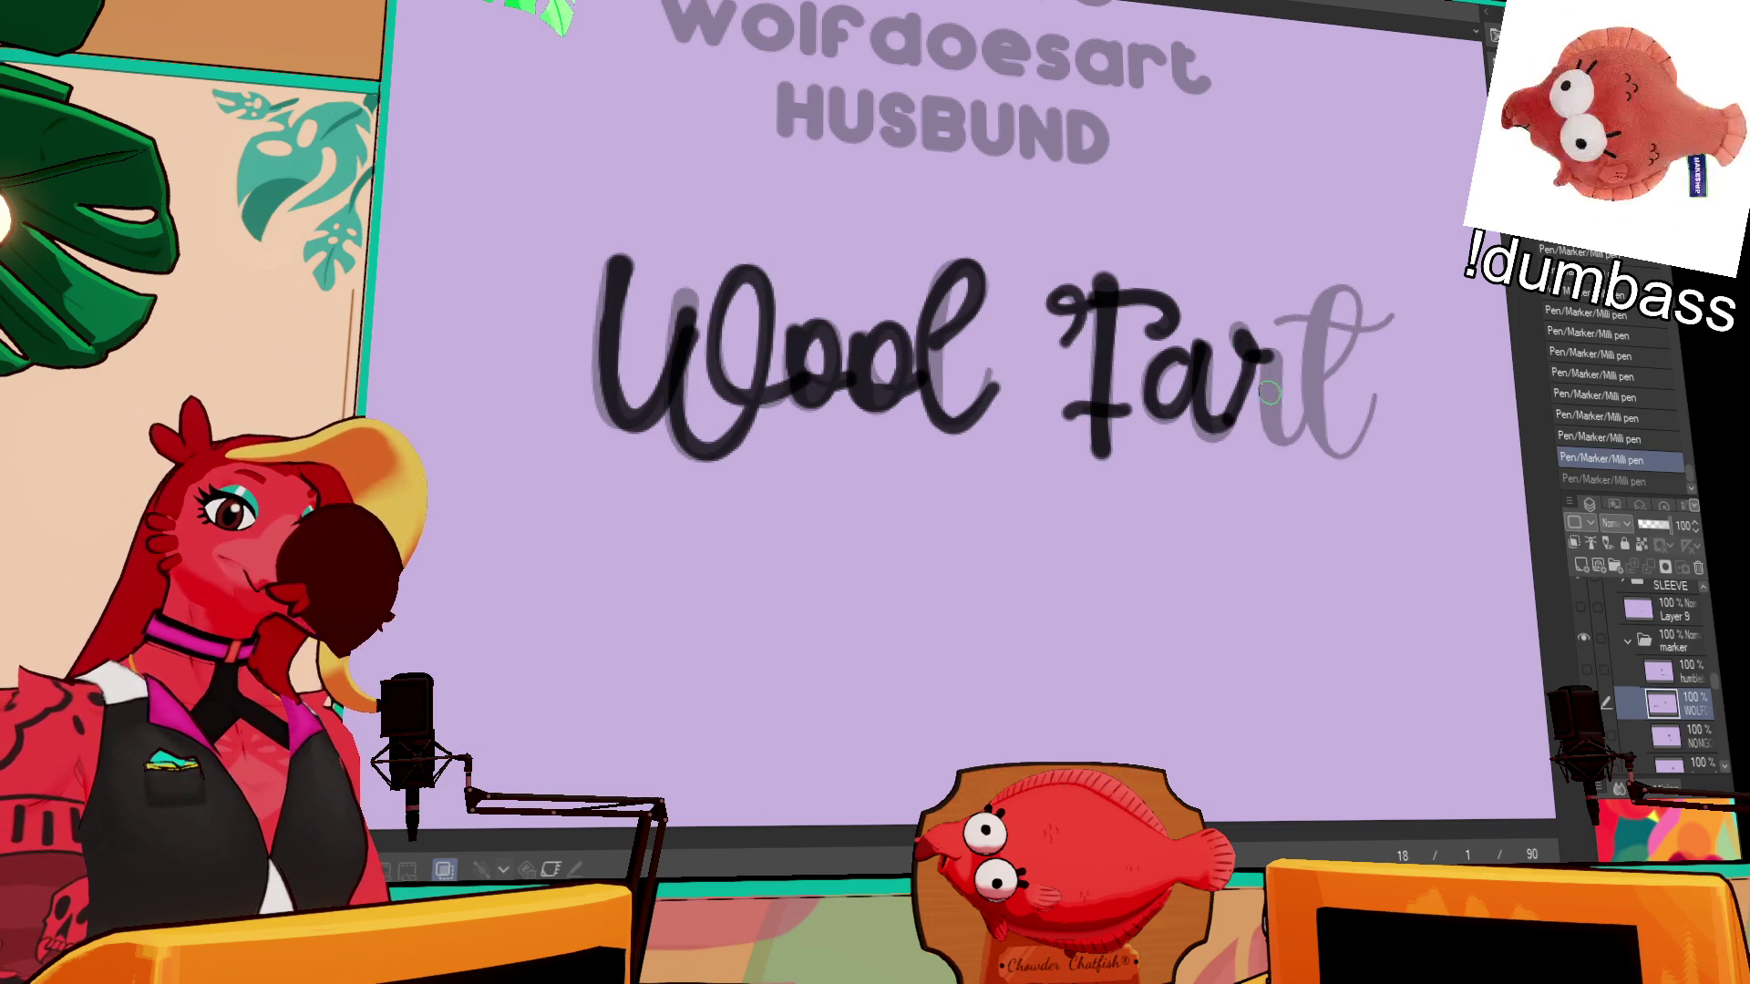
{"action": "mouse_move", "coordinate": [1139, 396]}
{"action": "left_mouse_down"}
{"action": "mouse_move", "coordinate": [1165, 497]}
{"action": "mouse_move", "coordinate": [1194, 369]}
{"action": "mouse_move", "coordinate": [1267, 363]}
{"action": "left_mouse_up"}
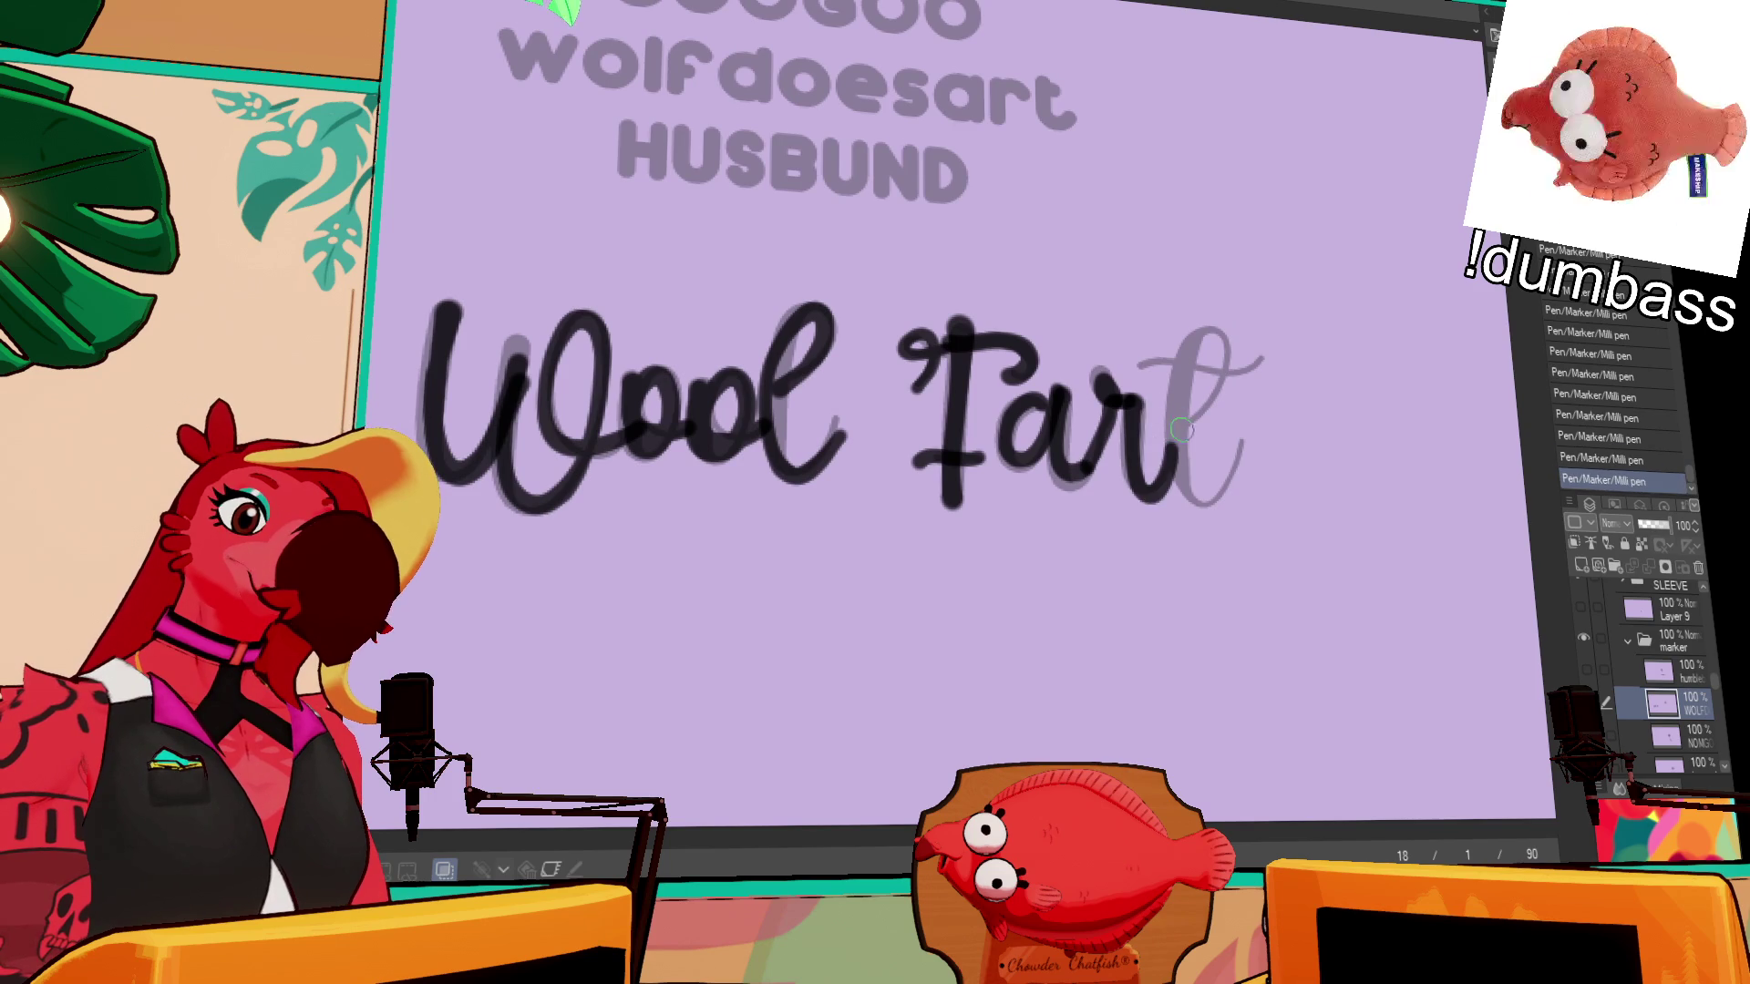
{"action": "key", "text": "ctrl+z"}
{"action": "mouse_move", "coordinate": [1185, 429]}
{"action": "left_mouse_down"}
{"action": "mouse_move", "coordinate": [1216, 333]}
{"action": "mouse_move", "coordinate": [1249, 451]}
{"action": "left_mouse_up"}
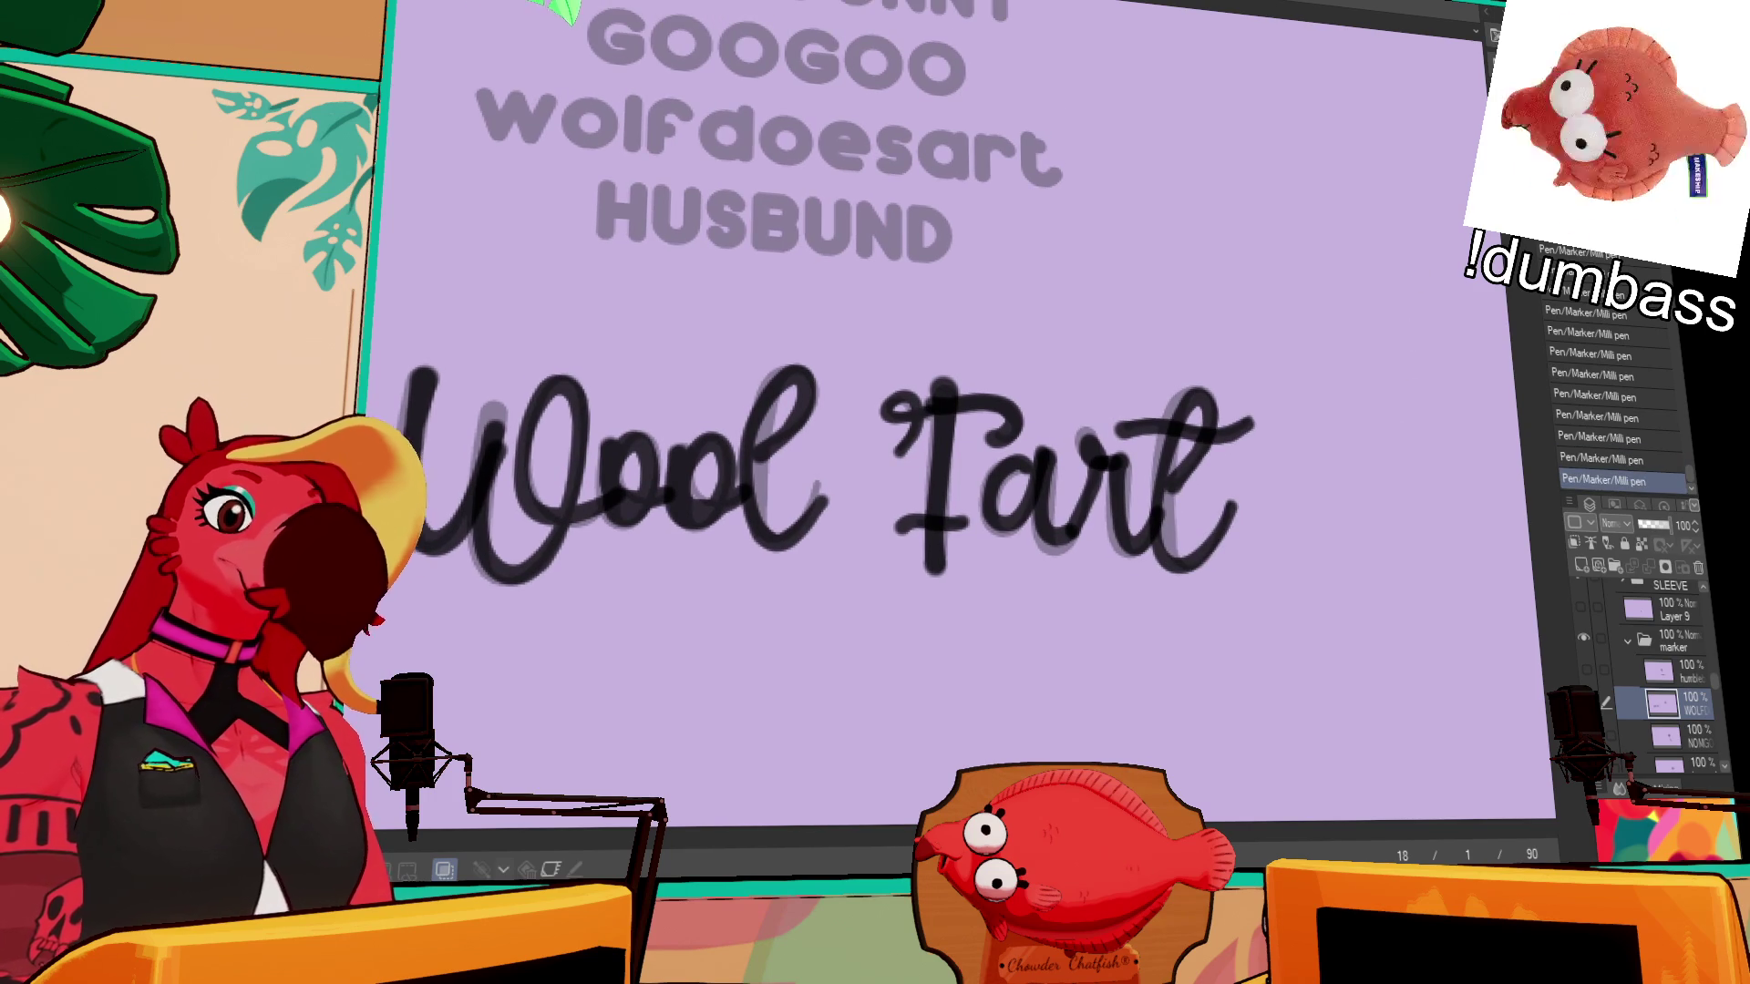
{"action": "key", "text": "ctrl+minus"}
- Lasso the inked 'Wool Fart', shrink it and place it on the cup below the sleeve
{"action": "mouse_move", "coordinate": [1123, 348]}
{"action": "left_mouse_down"}
{"action": "mouse_move", "coordinate": [845, 542]}
{"action": "mouse_move", "coordinate": [674, 321]}
{"action": "left_mouse_up"}
{"action": "left_click", "coordinate": [846, 586]}
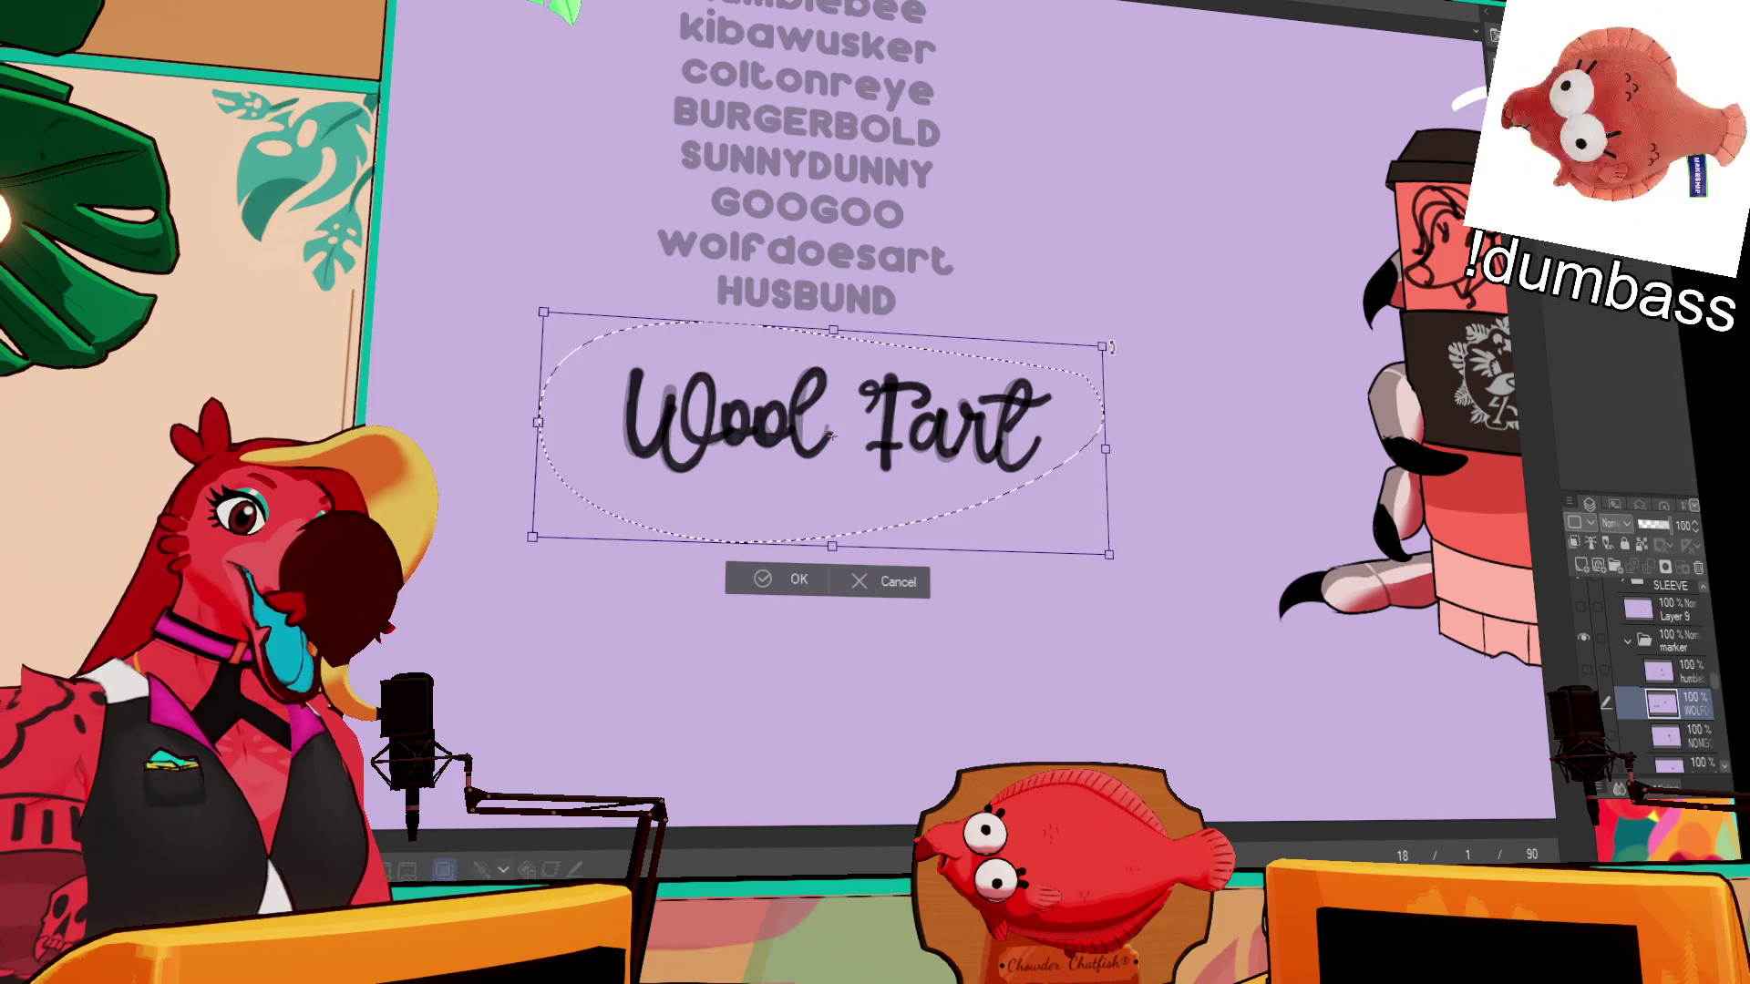
{"action": "left_click_drag", "start_coordinate": [1103, 344], "coordinate": [994, 388]}
{"action": "key", "text": "Return"}
{"action": "mouse_move", "coordinate": [820, 428]}
{"action": "left_mouse_down"}
{"action": "mouse_move", "coordinate": [1431, 502]}
{"action": "mouse_move", "coordinate": [1155, 510]}
{"action": "mouse_move", "coordinate": [1202, 536]}
{"action": "mouse_move", "coordinate": [1371, 544]}
{"action": "mouse_move", "coordinate": [1395, 536]}
{"action": "mouse_move", "coordinate": [1353, 497]}
{"action": "mouse_move", "coordinate": [1351, 513]}
{"action": "mouse_move", "coordinate": [1317, 428]}
{"action": "mouse_move", "coordinate": [1395, 426]}
{"action": "left_mouse_up"}
{"action": "key", "text": "ctrl+t"}
{"action": "key", "text": "Return"}
{"action": "key", "text": "ctrl+d"}
- Move and tilt 'Fart' beneath 'Wool', deselect, and hide the lettering layer
{"action": "key", "text": "ctrl+t"}
{"action": "mouse_move", "coordinate": [1347, 520]}
{"action": "left_mouse_down"}
{"action": "mouse_move", "coordinate": [1289, 552]}
{"action": "mouse_move", "coordinate": [1282, 536]}
{"action": "mouse_move", "coordinate": [1342, 519]}
{"action": "left_mouse_up"}
{"action": "key", "text": "Return"}
{"action": "key", "text": "ctrl+d"}
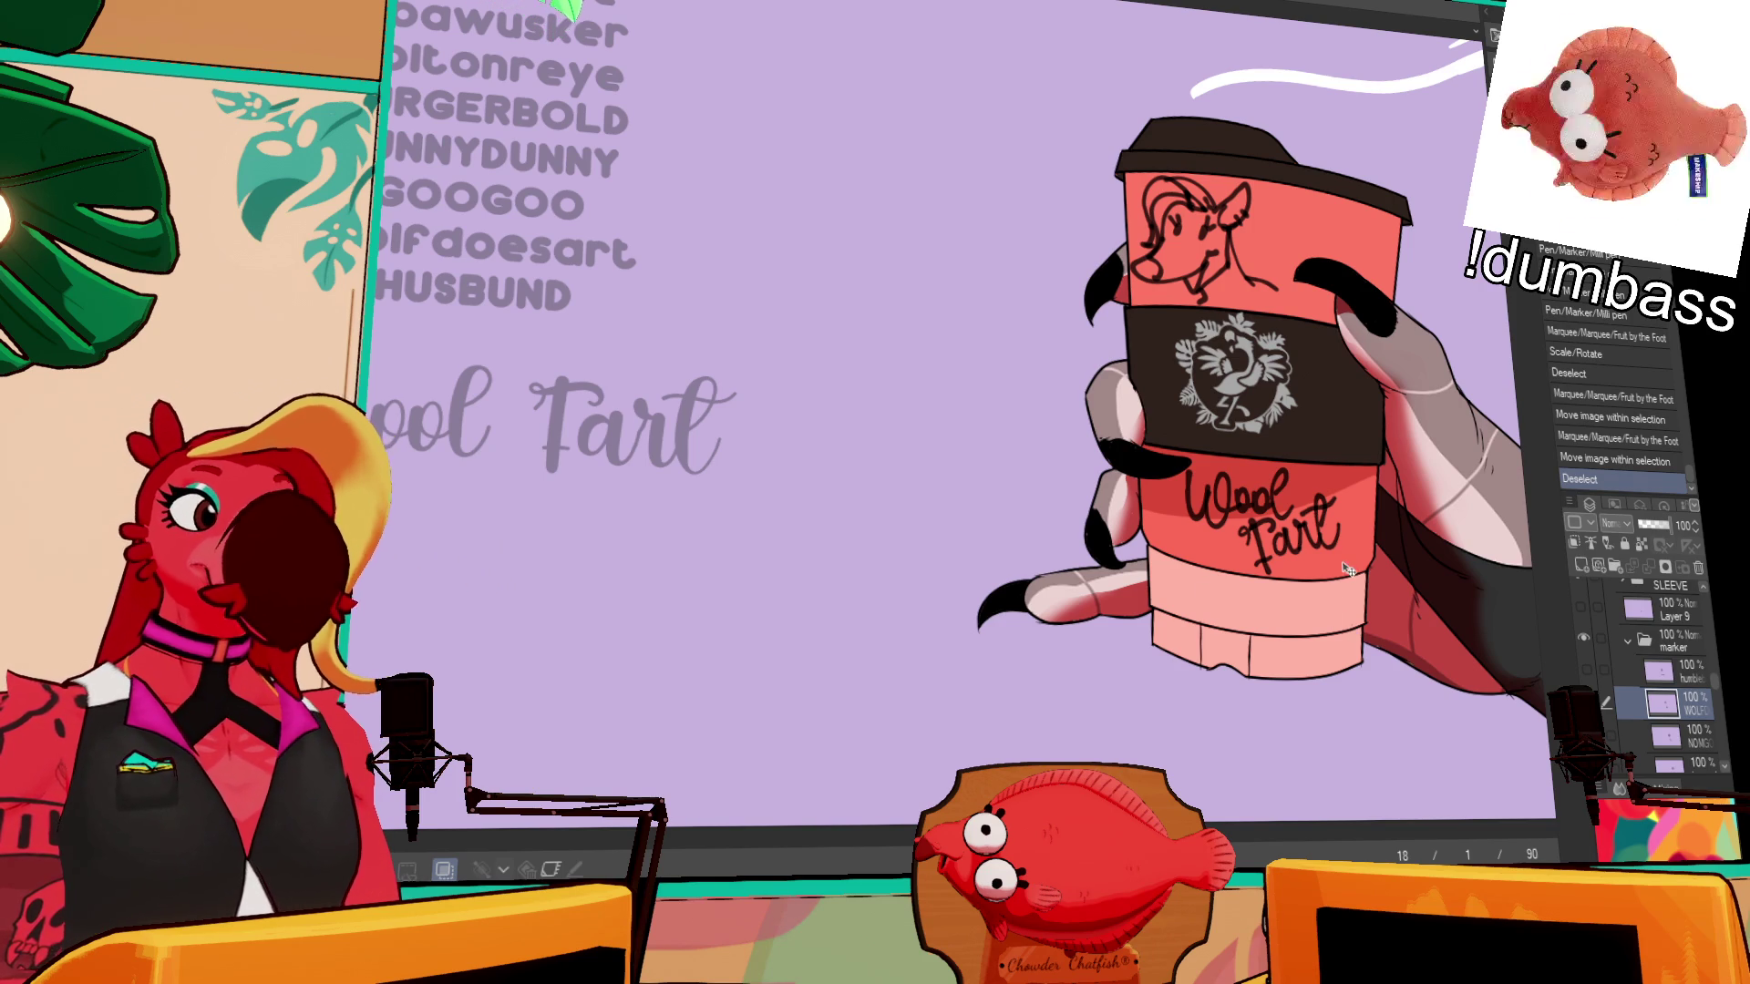
{"action": "left_click", "coordinate": [1583, 638]}
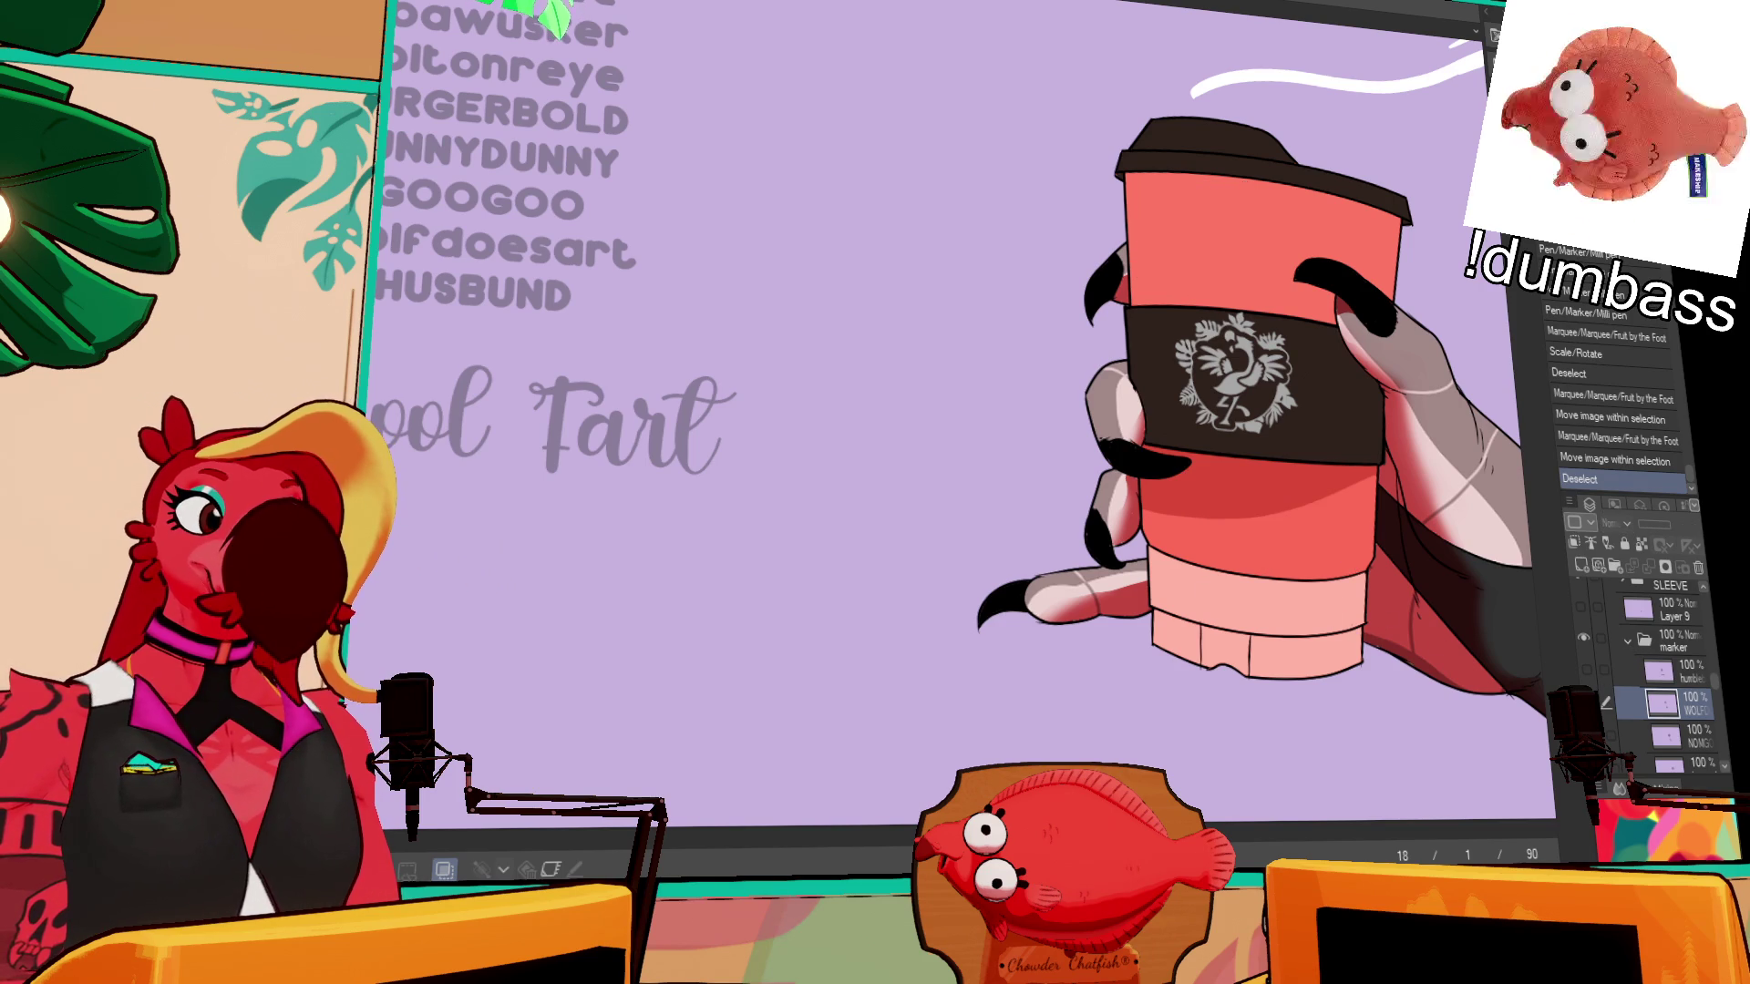
- Toggle the Google Habit, BumbleBee and Wool Fart cup versions on and off to compare them
{"action": "scroll", "coordinate": [1659, 674], "scroll_direction": "up", "scroll_amount": 5}
{"action": "left_click", "coordinate": [1597, 698]}
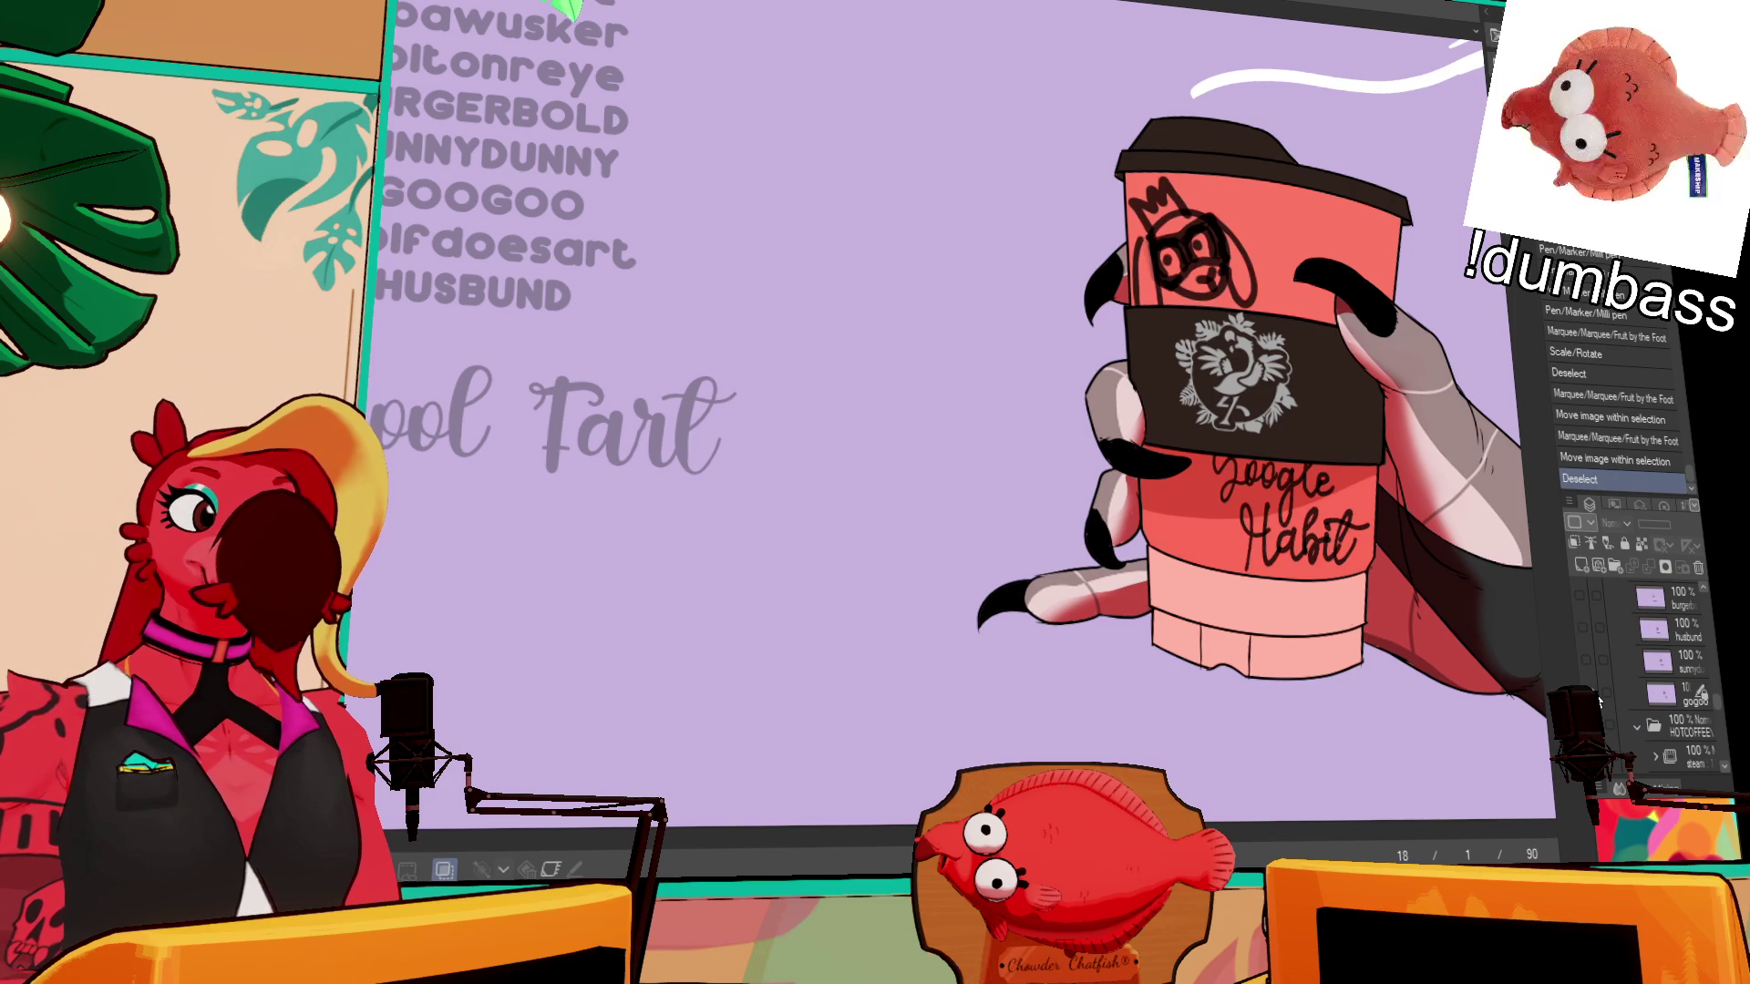
{"action": "left_click", "coordinate": [1594, 664]}
{"action": "left_click", "coordinate": [1593, 665]}
{"action": "scroll", "coordinate": [1593, 666], "scroll_direction": "up", "scroll_amount": 3}
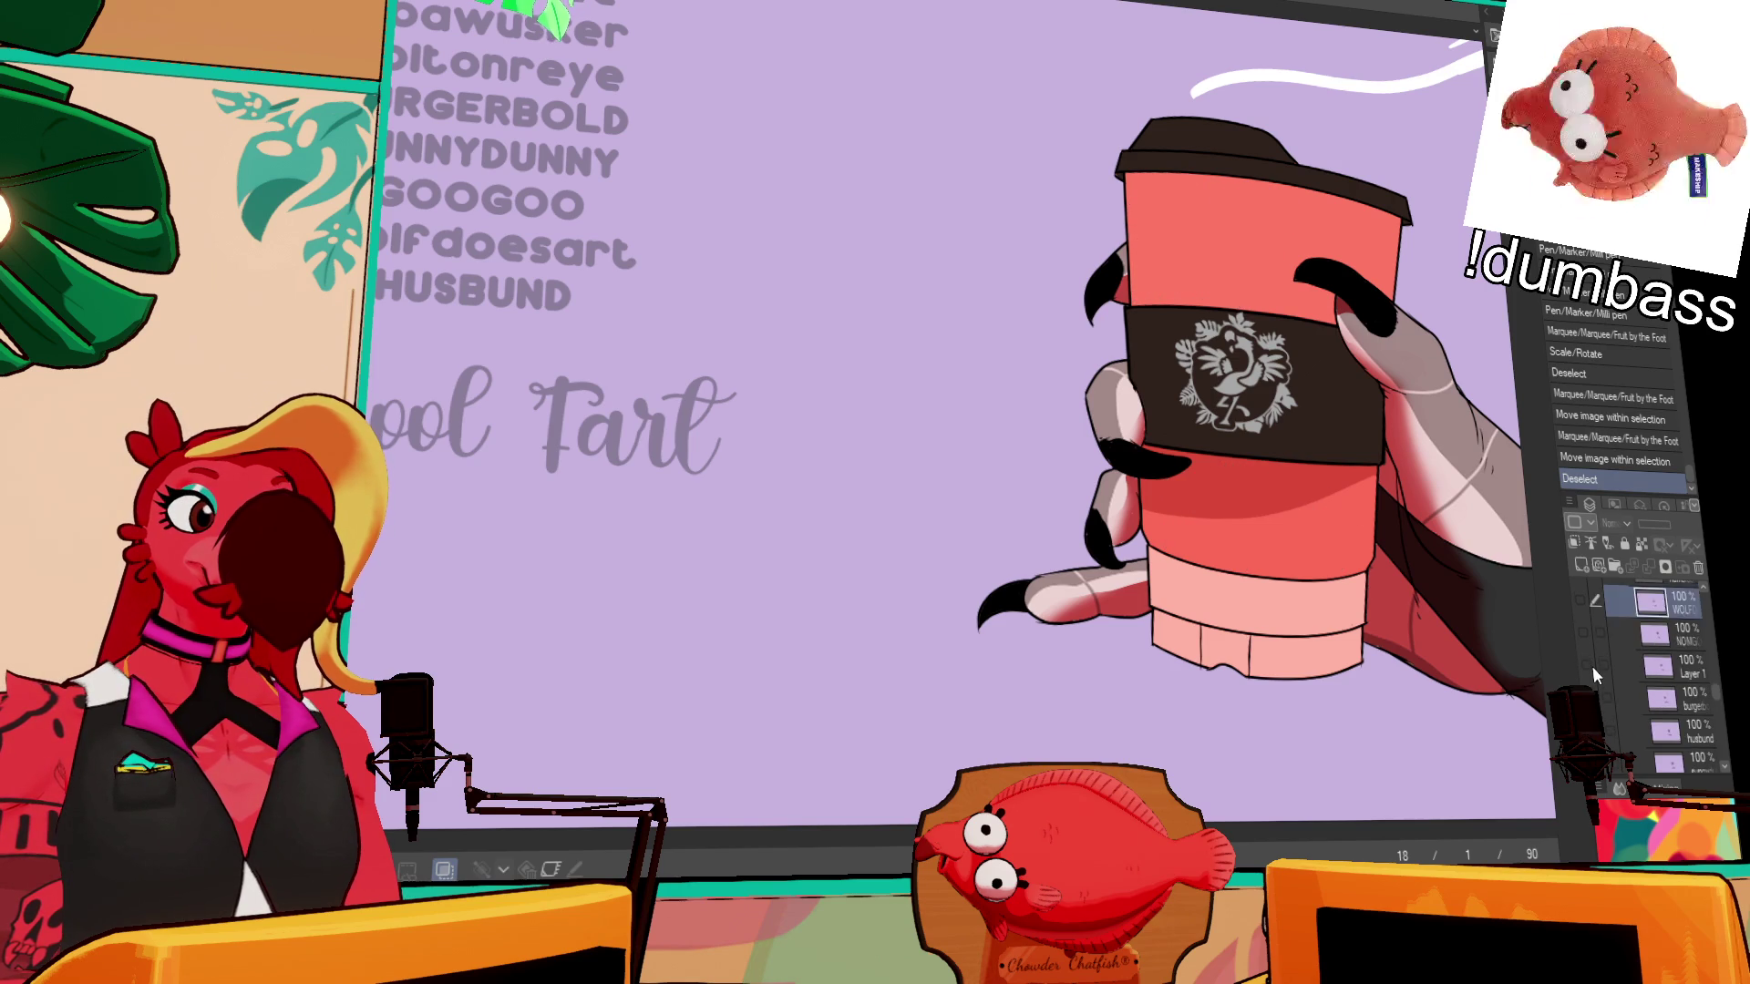
{"action": "left_click", "coordinate": [1581, 620]}
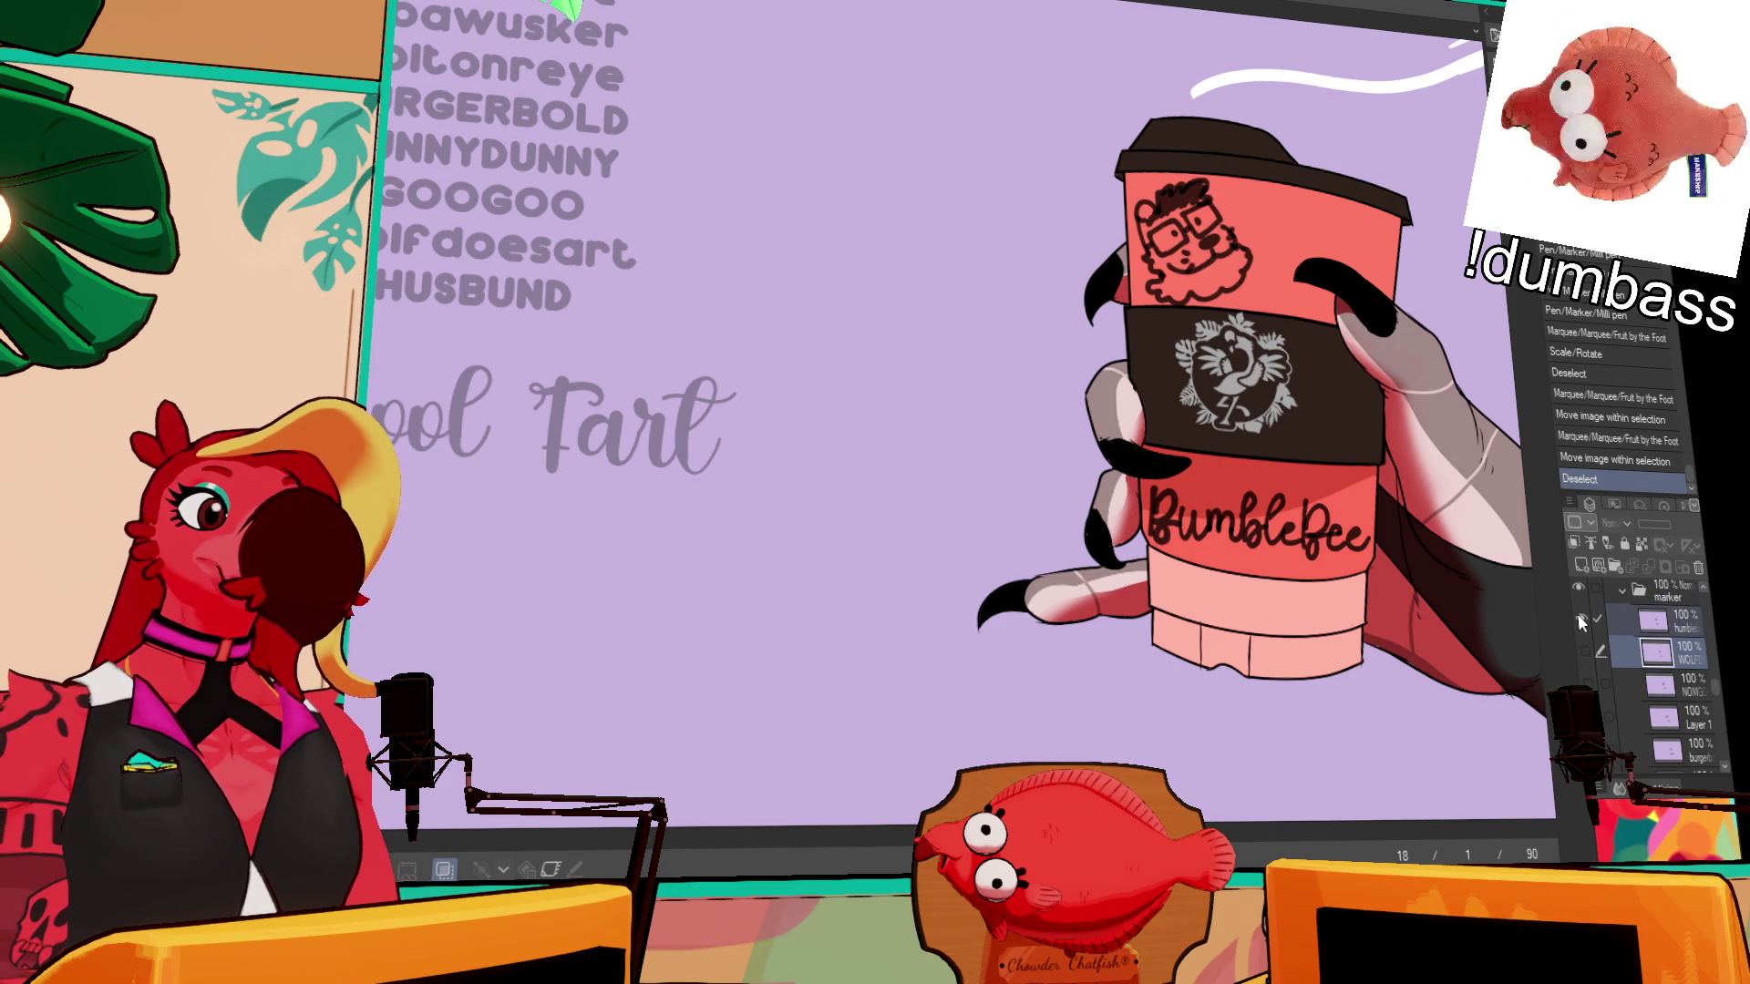
{"action": "left_click", "coordinate": [1582, 620]}
{"action": "left_click", "coordinate": [1582, 649]}
{"action": "left_click", "coordinate": [1582, 649]}
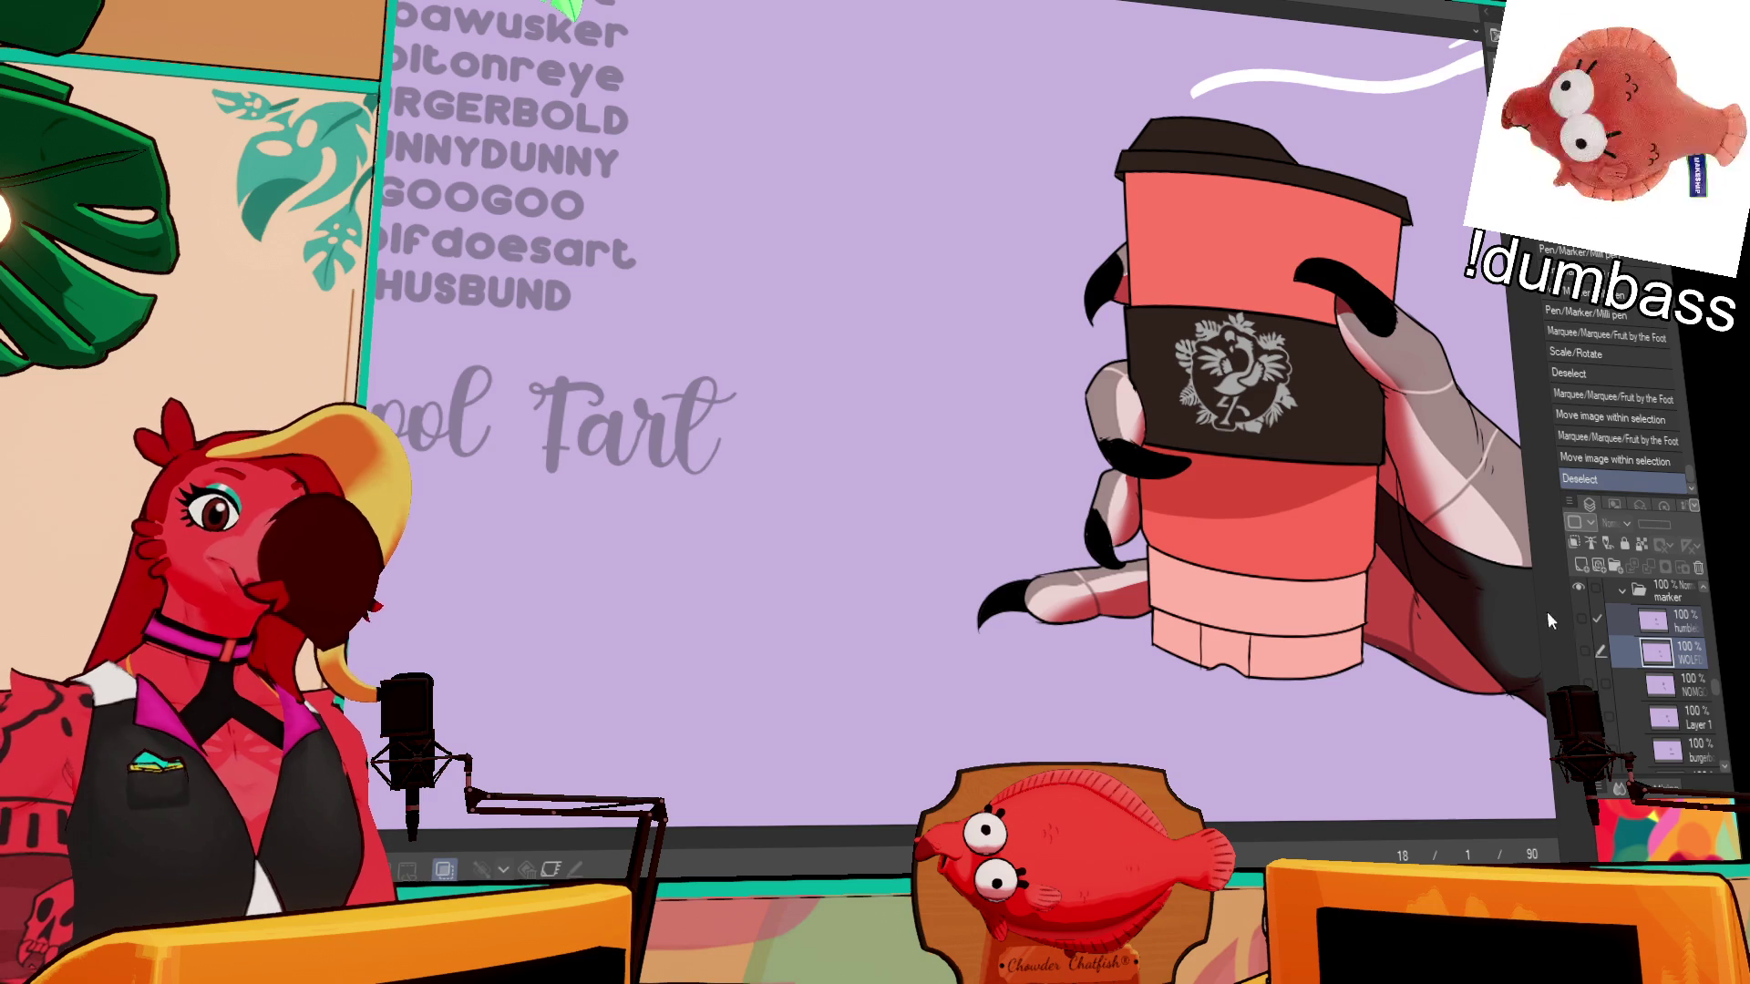
- Select the NOMG layer, show its face doodle on the cup, and select the name-list text
{"action": "left_click", "coordinate": [1678, 689]}
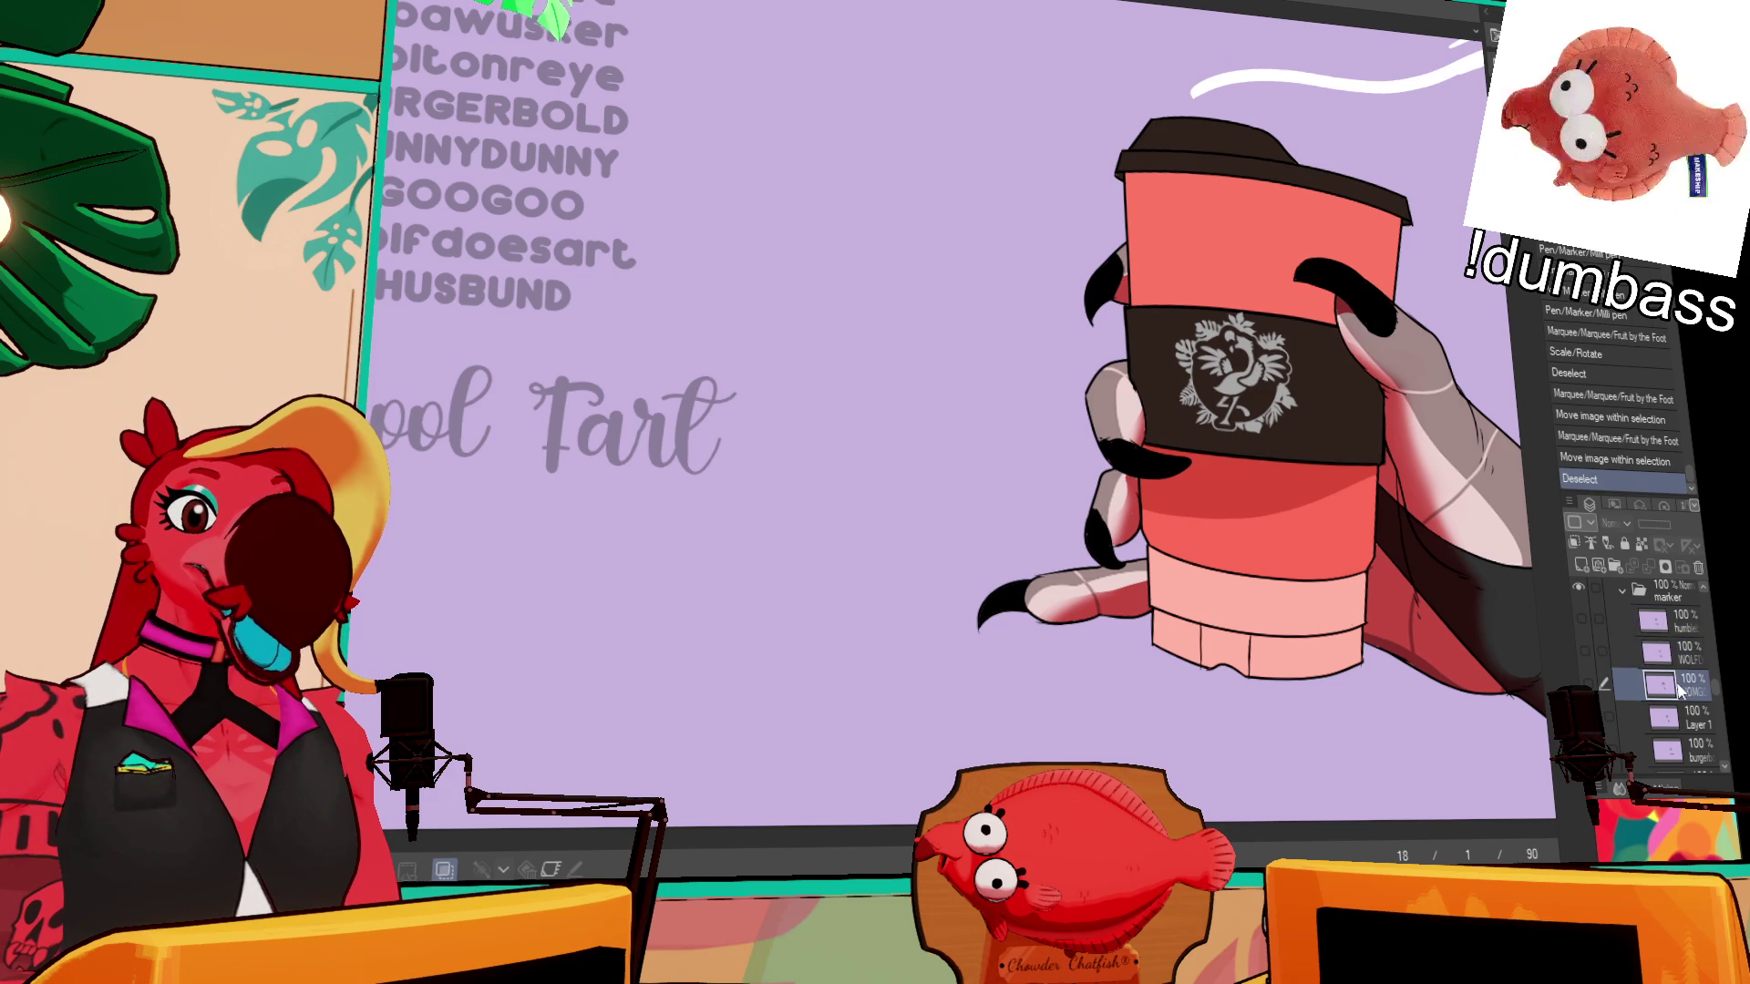
{"action": "left_click", "coordinate": [1583, 684]}
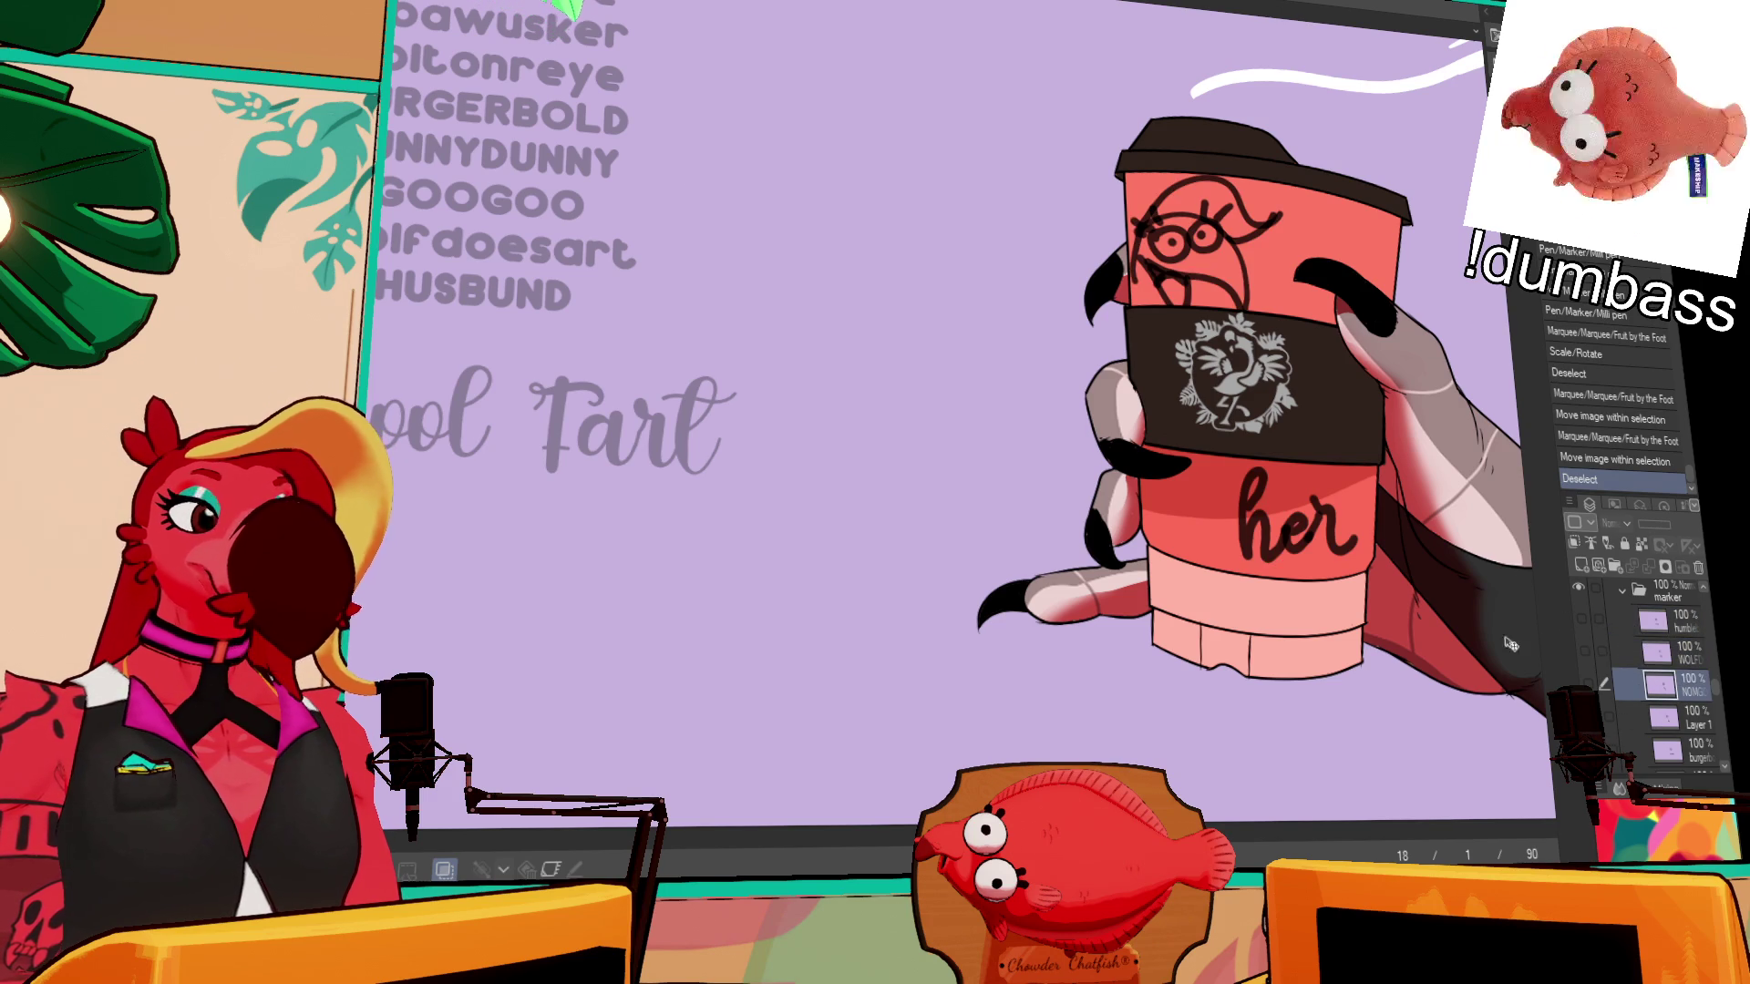
{"action": "left_click", "coordinate": [593, 304]}
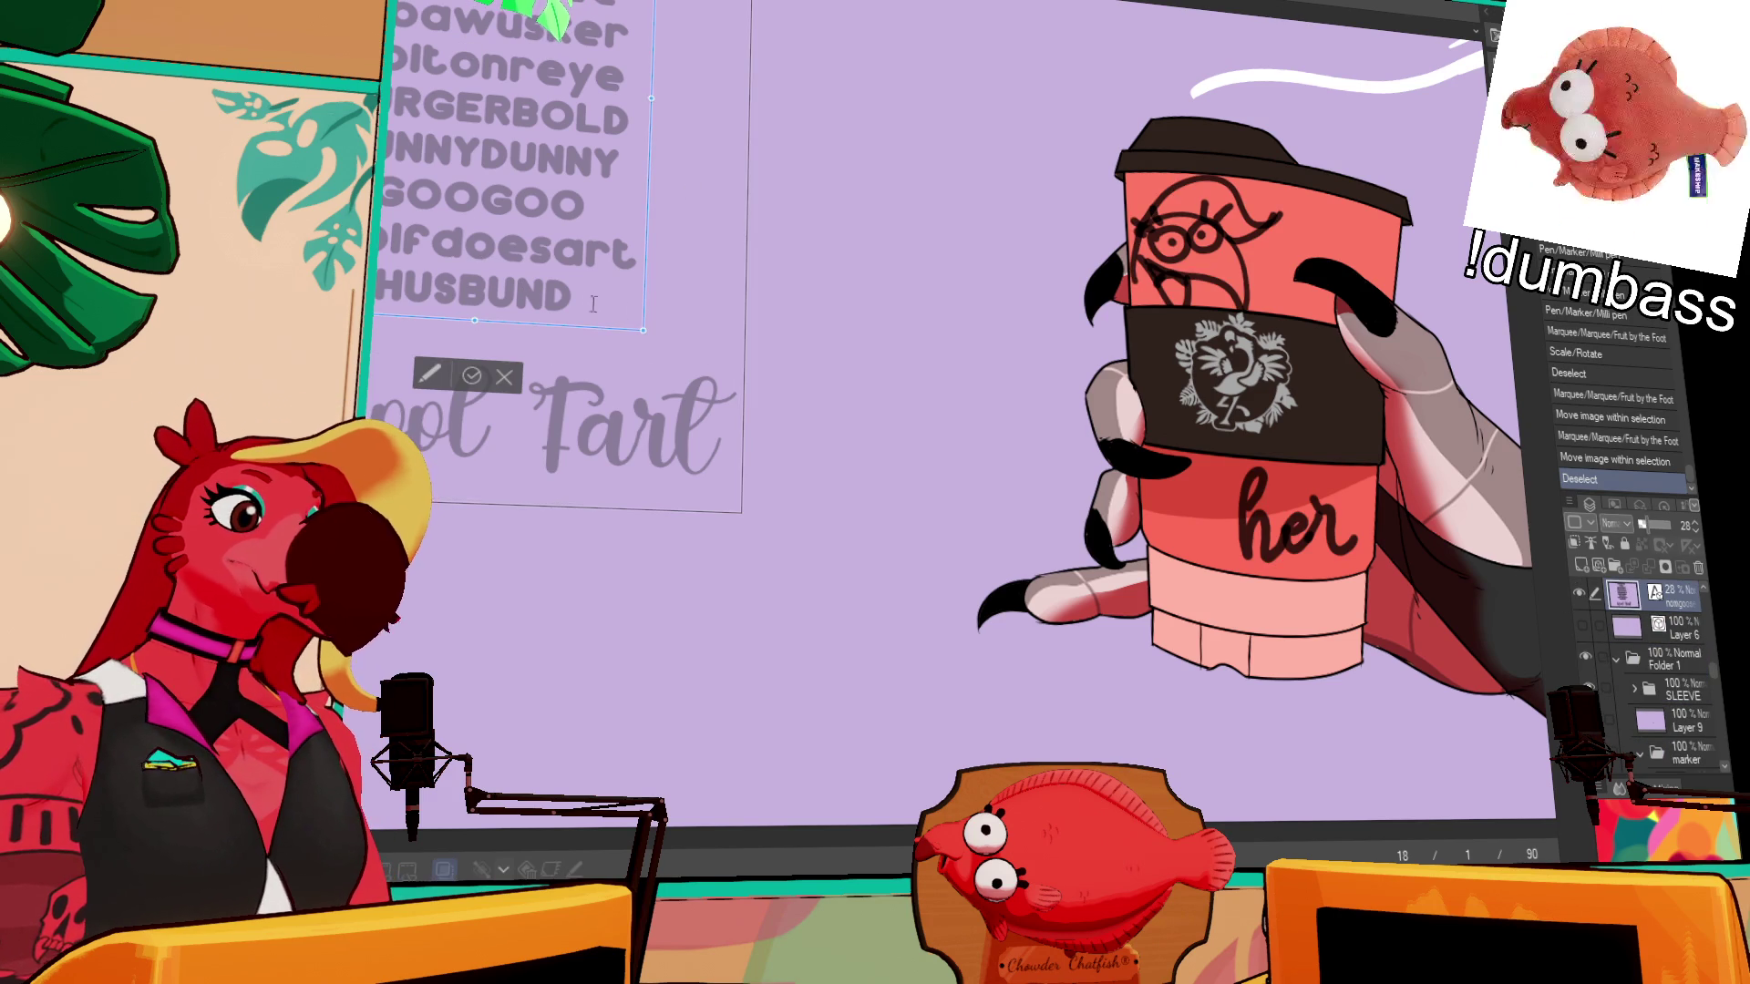
- Delete the used name lines above the last name in the viewer list
{"action": "left_click", "coordinate": [1685, 668]}
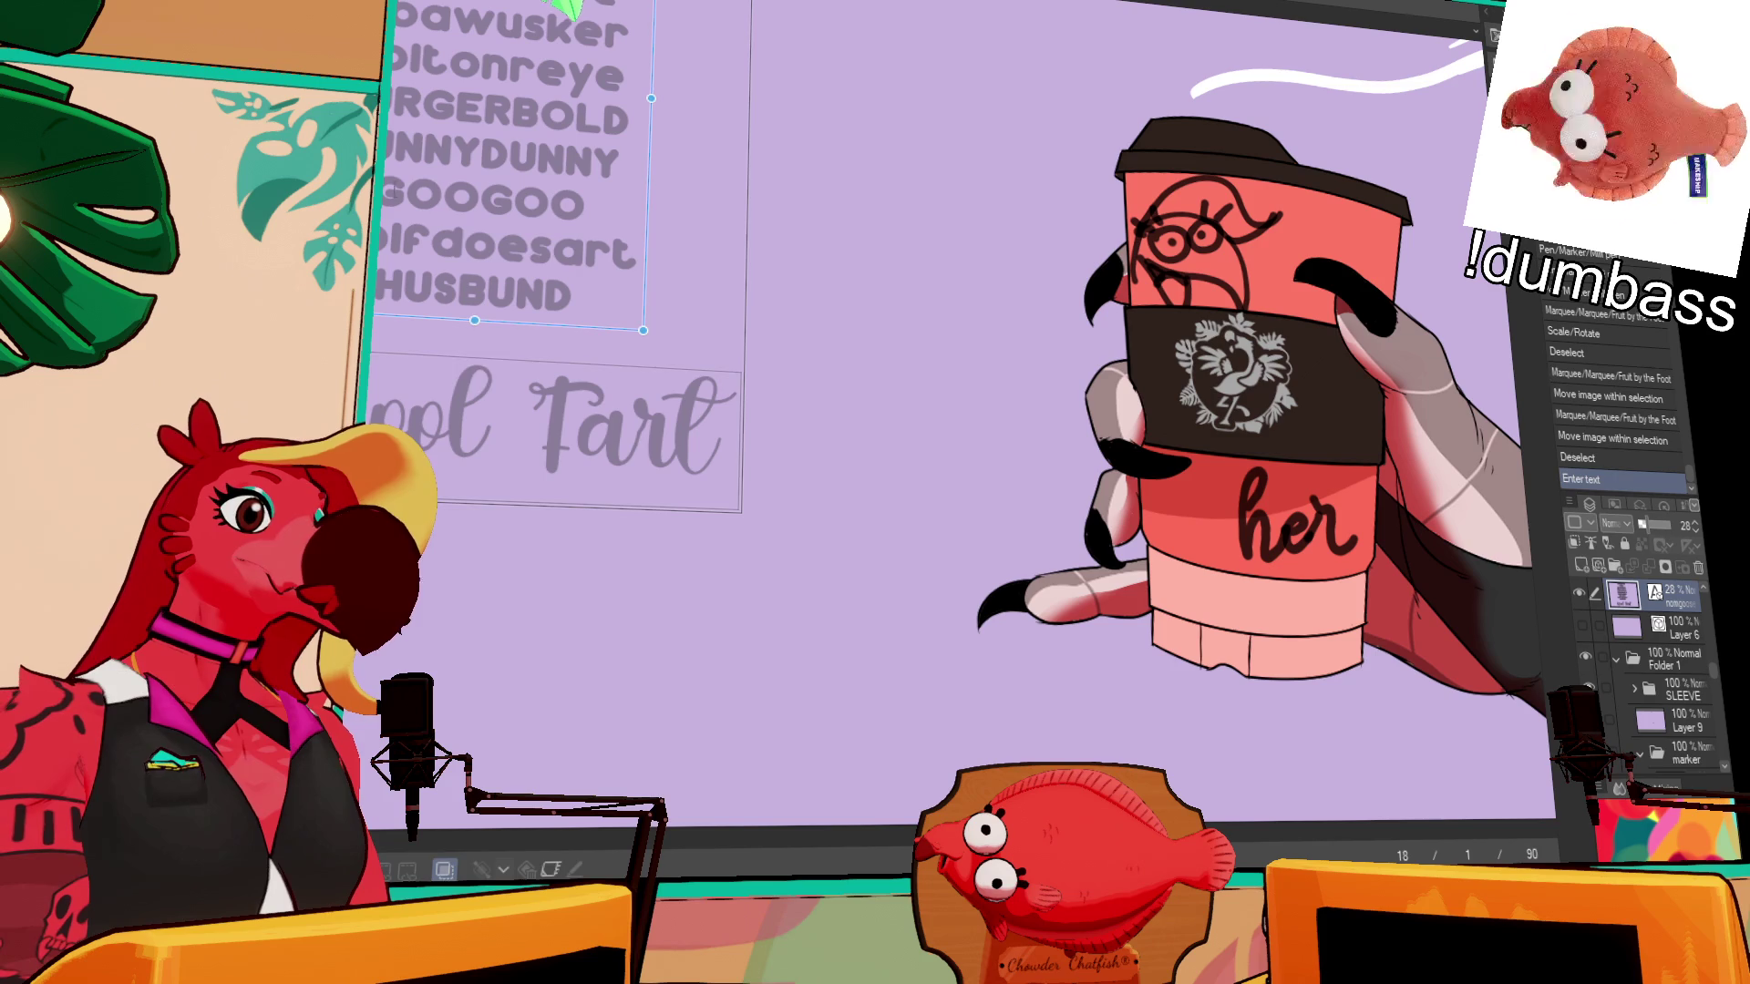
{"action": "left_click", "coordinate": [604, 258]}
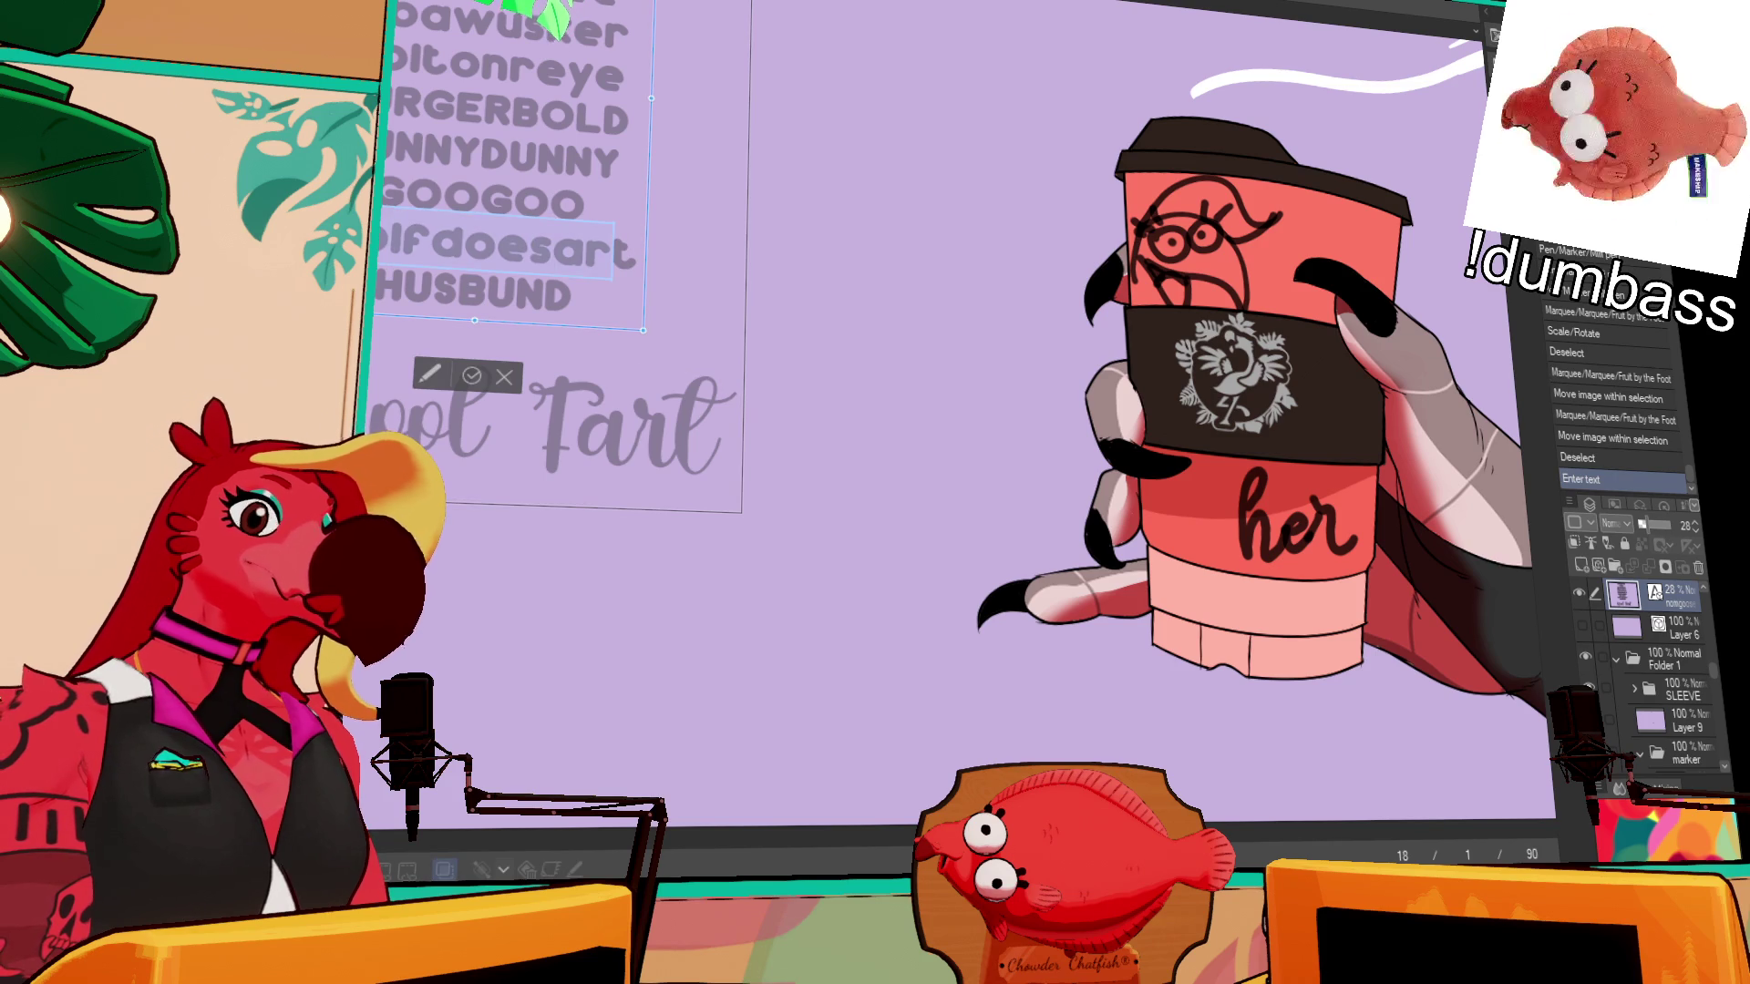
{"action": "key", "text": "BackSpace"}
{"action": "key", "text": "BackSpace"}
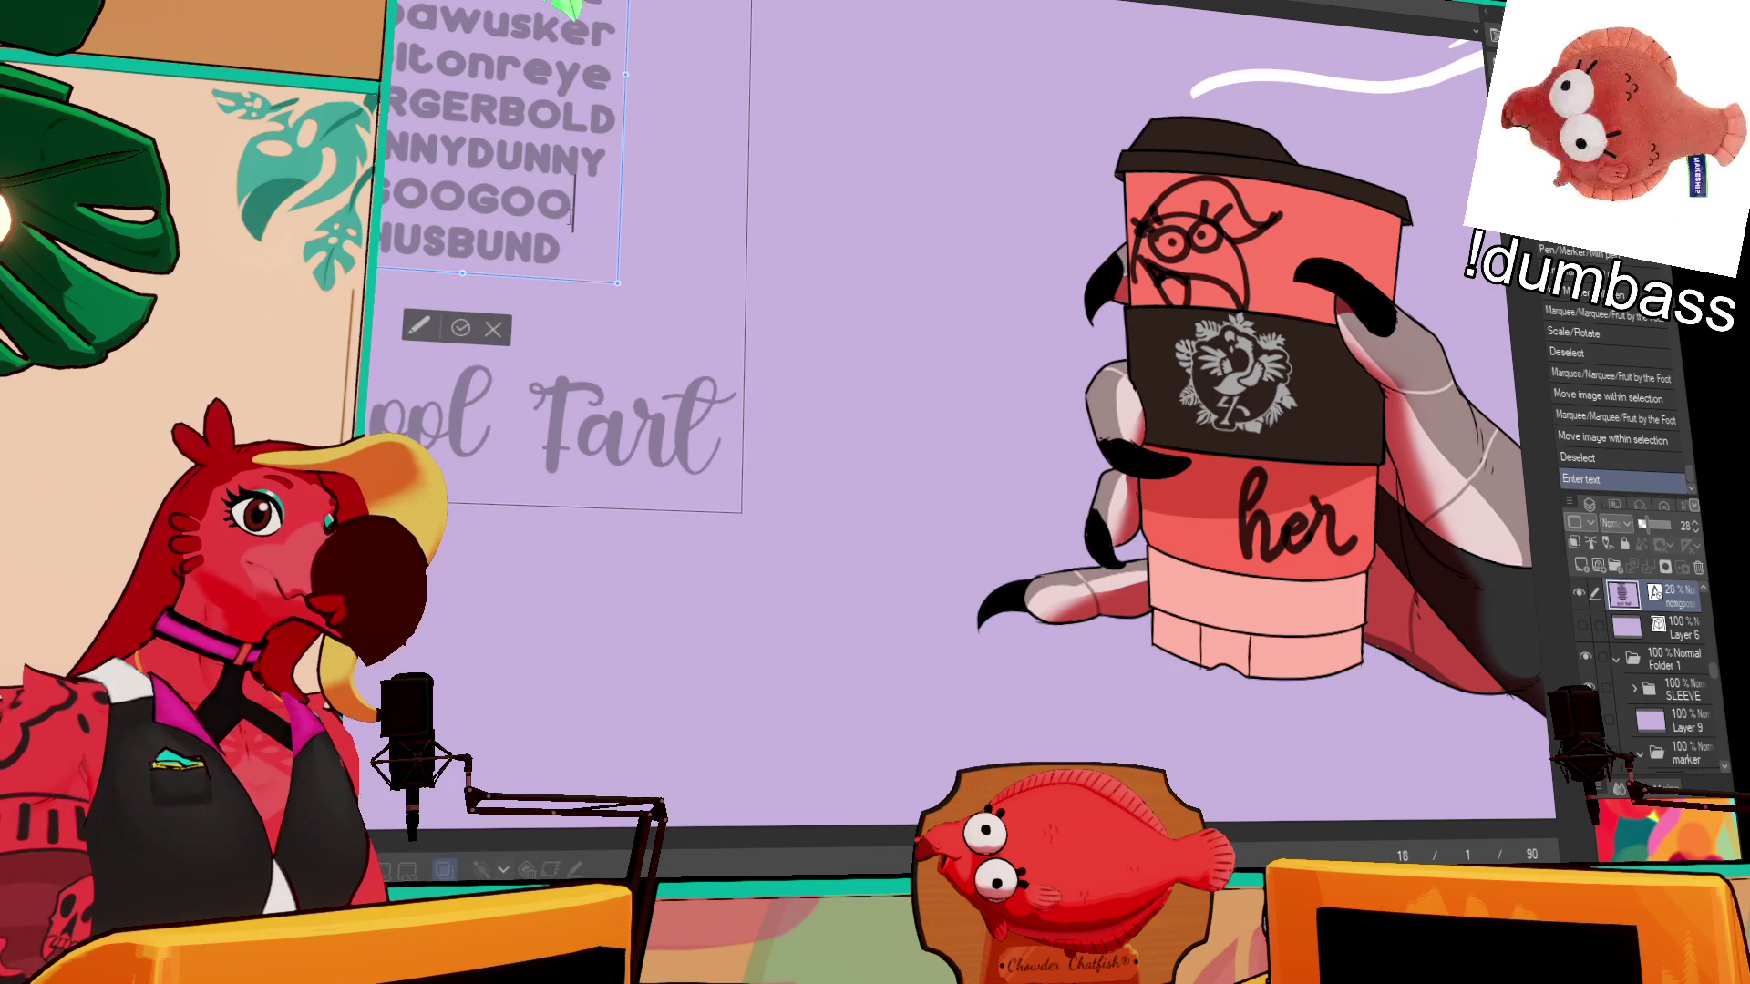
{"action": "key", "text": "BackSpace"}
{"action": "key", "text": "BackSpace"}
{"action": "key", "text": "BackSpace"}
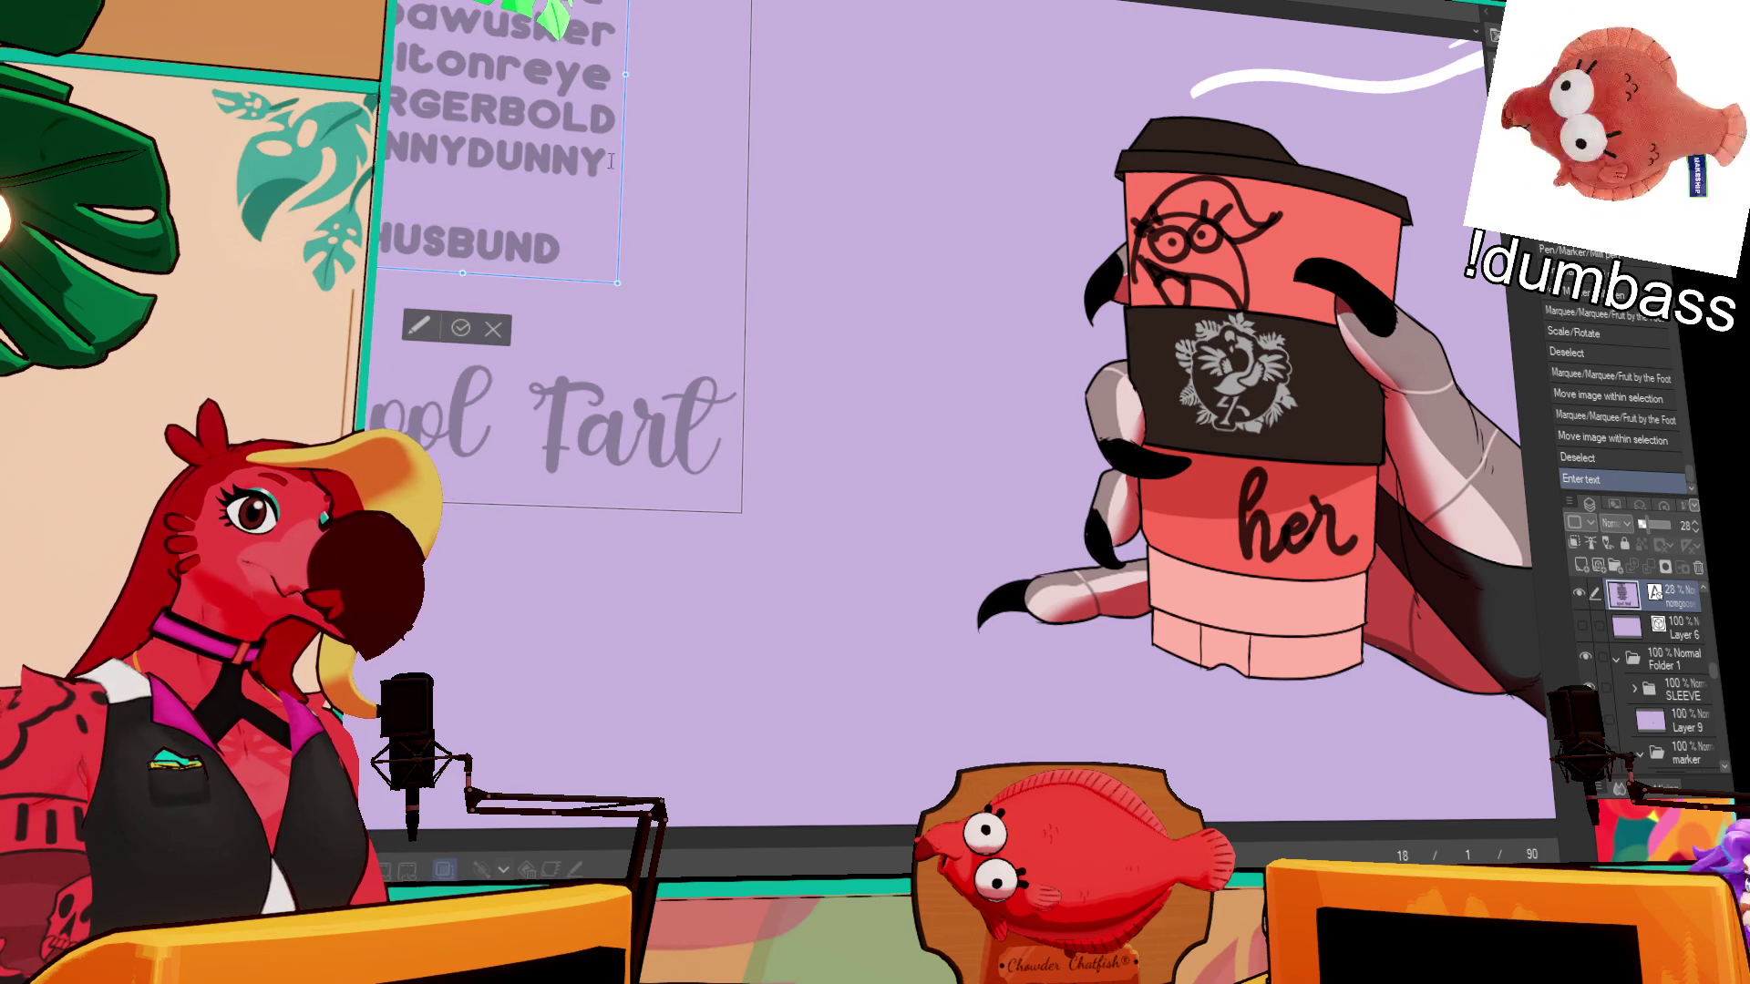
{"action": "key", "text": "BackSpace"}
{"action": "key", "text": "BackSpace"}
{"action": "key", "text": "BackSpace"}
{"action": "key", "text": "BackSpace"}
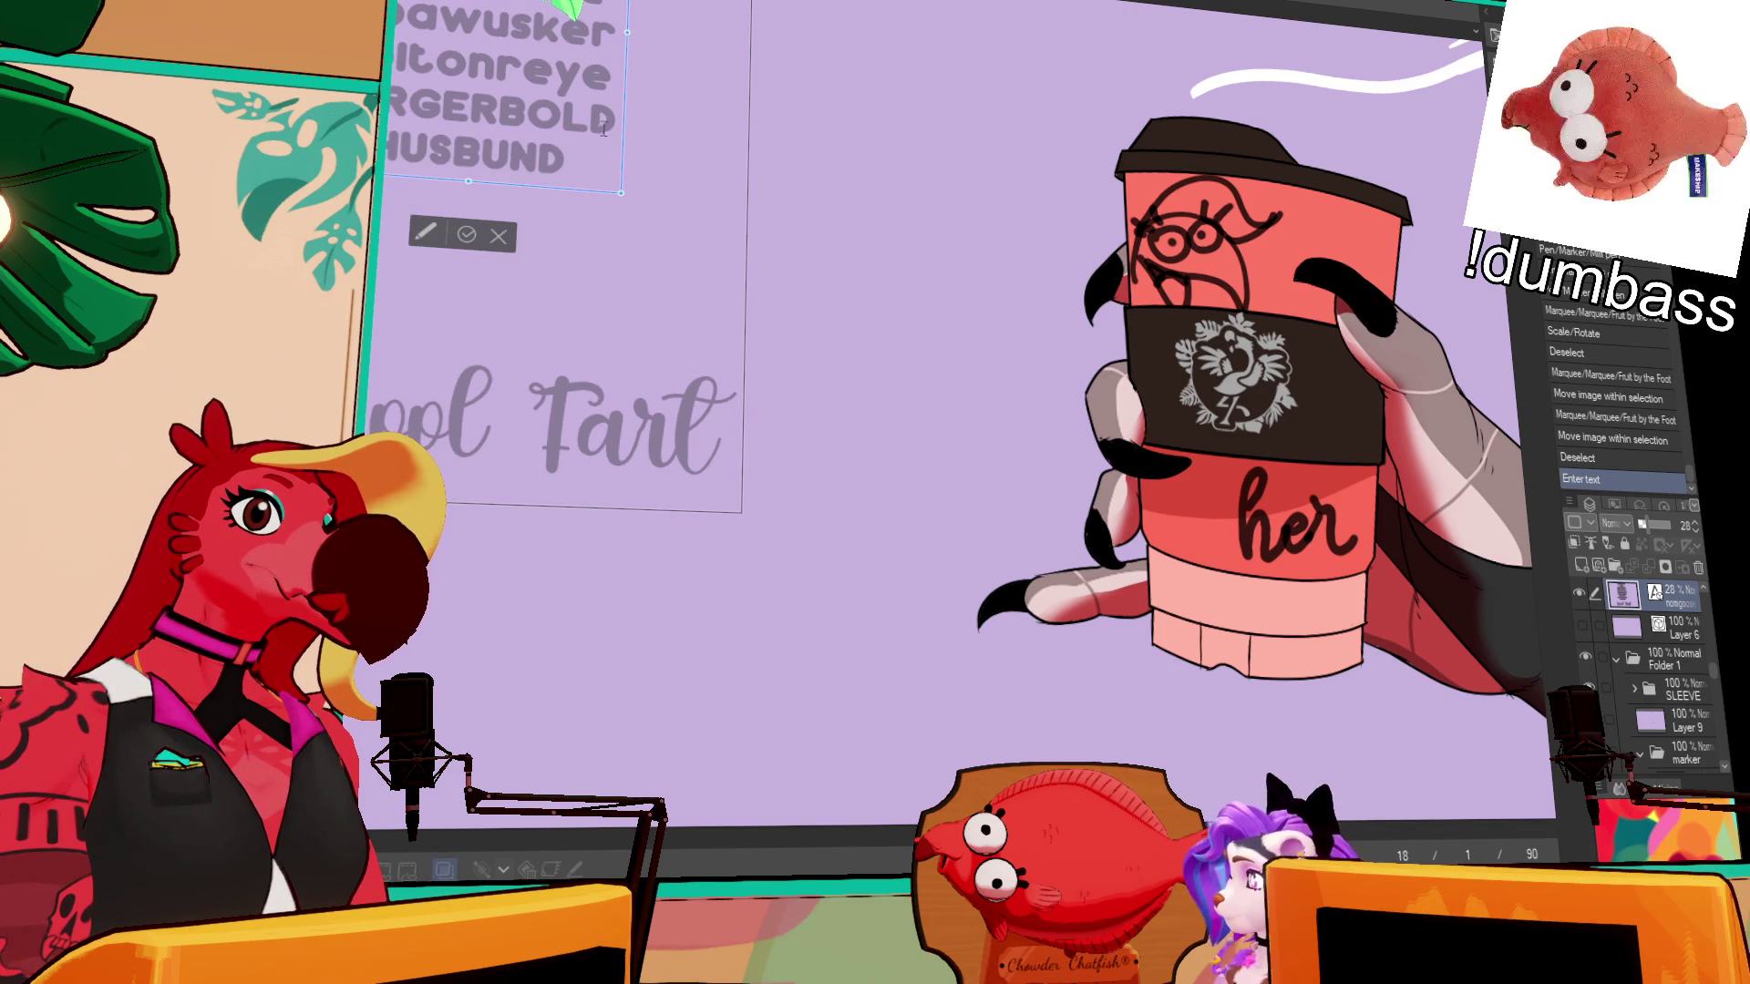
{"action": "key", "text": "BackSpace"}
{"action": "key", "text": "BackSpace"}
{"action": "key", "text": "BackSpace"}
{"action": "scroll", "coordinate": [391, 91], "scroll_direction": "down", "scroll_amount": 3}
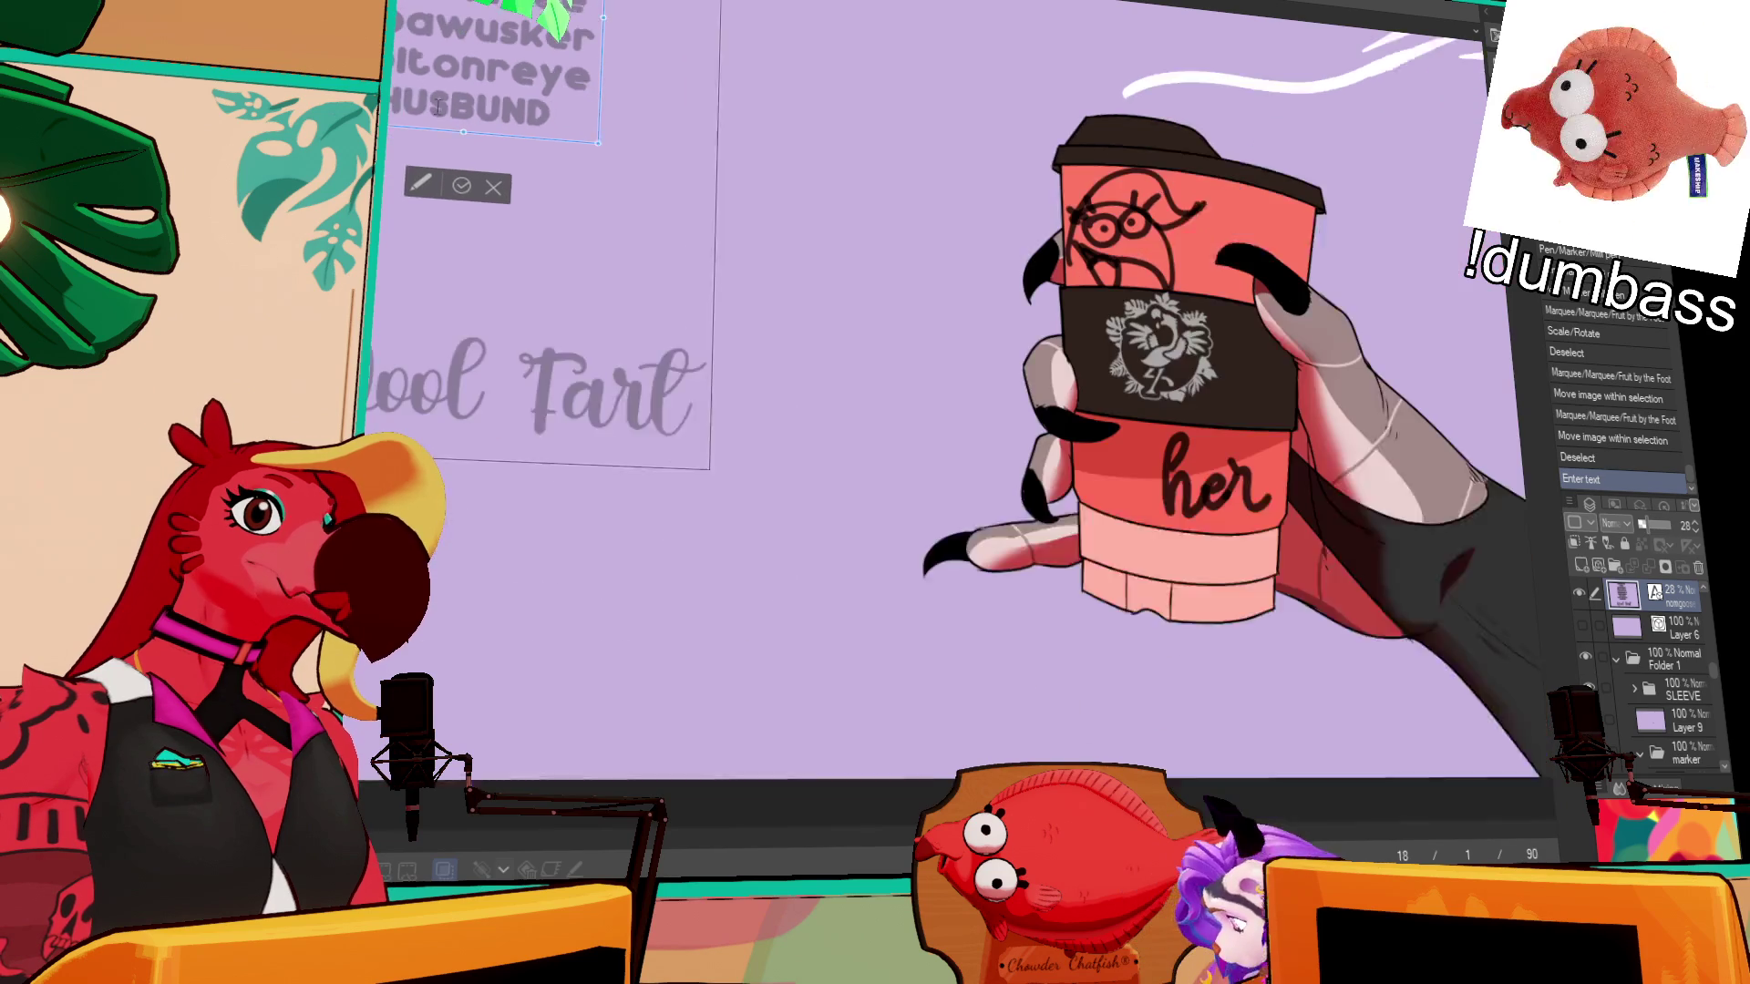
{"action": "scroll", "coordinate": [967, 410], "scroll_direction": "up", "scroll_amount": 3}
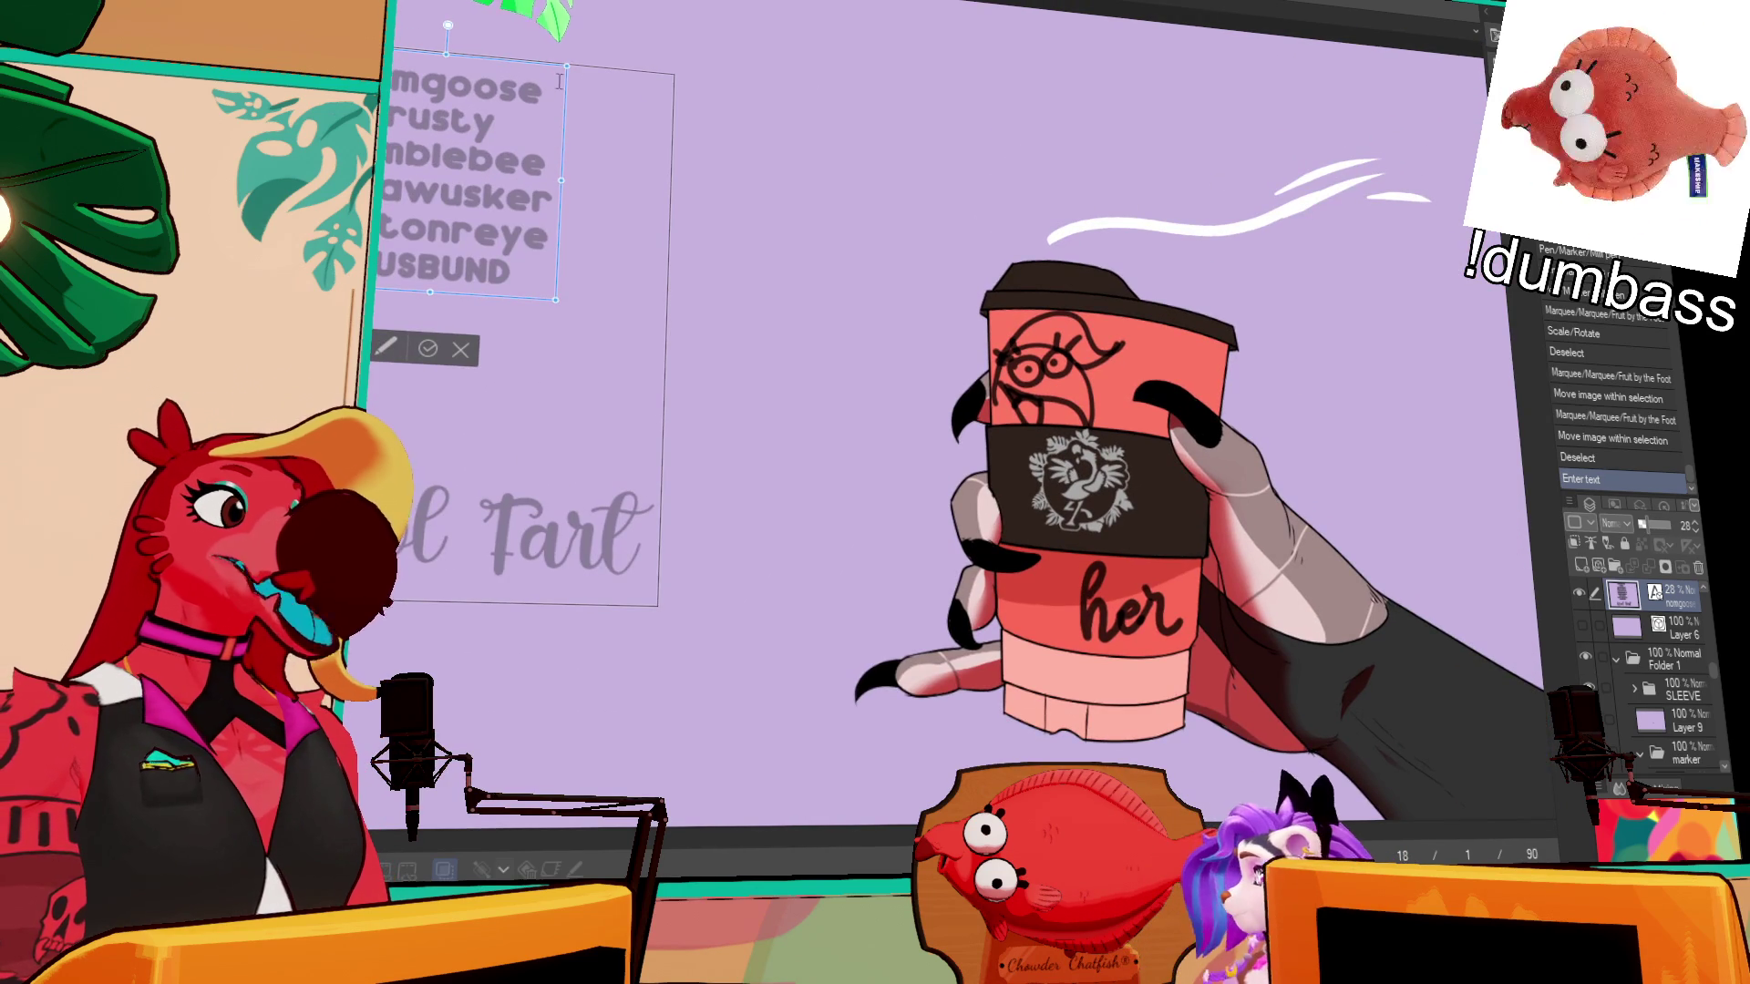
- Delete the first name line, the humblebee line and leftover empty lines, then commit the list
{"action": "left_click_drag", "start_coordinate": [538, 91], "coordinate": [418, 100]}
{"action": "key", "text": "BackSpace"}
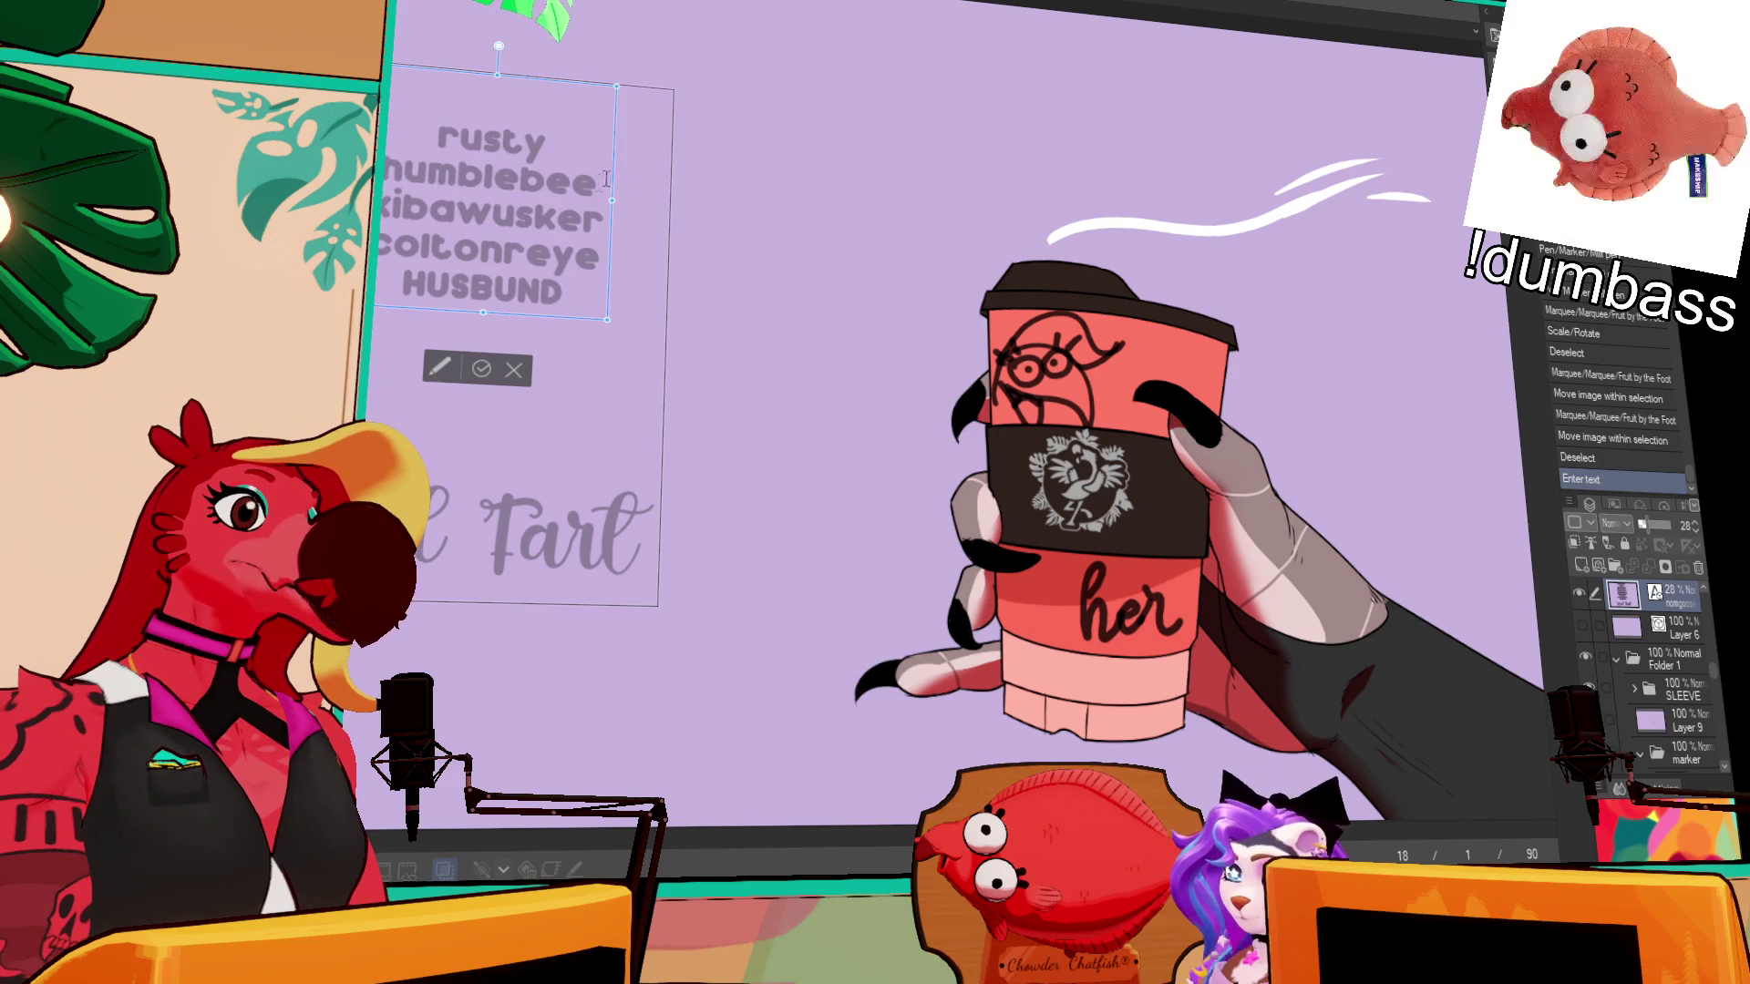
{"action": "left_click", "coordinate": [602, 178]}
{"action": "key", "text": "shift+Home"}
{"action": "key", "text": "BackSpace"}
{"action": "key", "text": "BackSpace"}
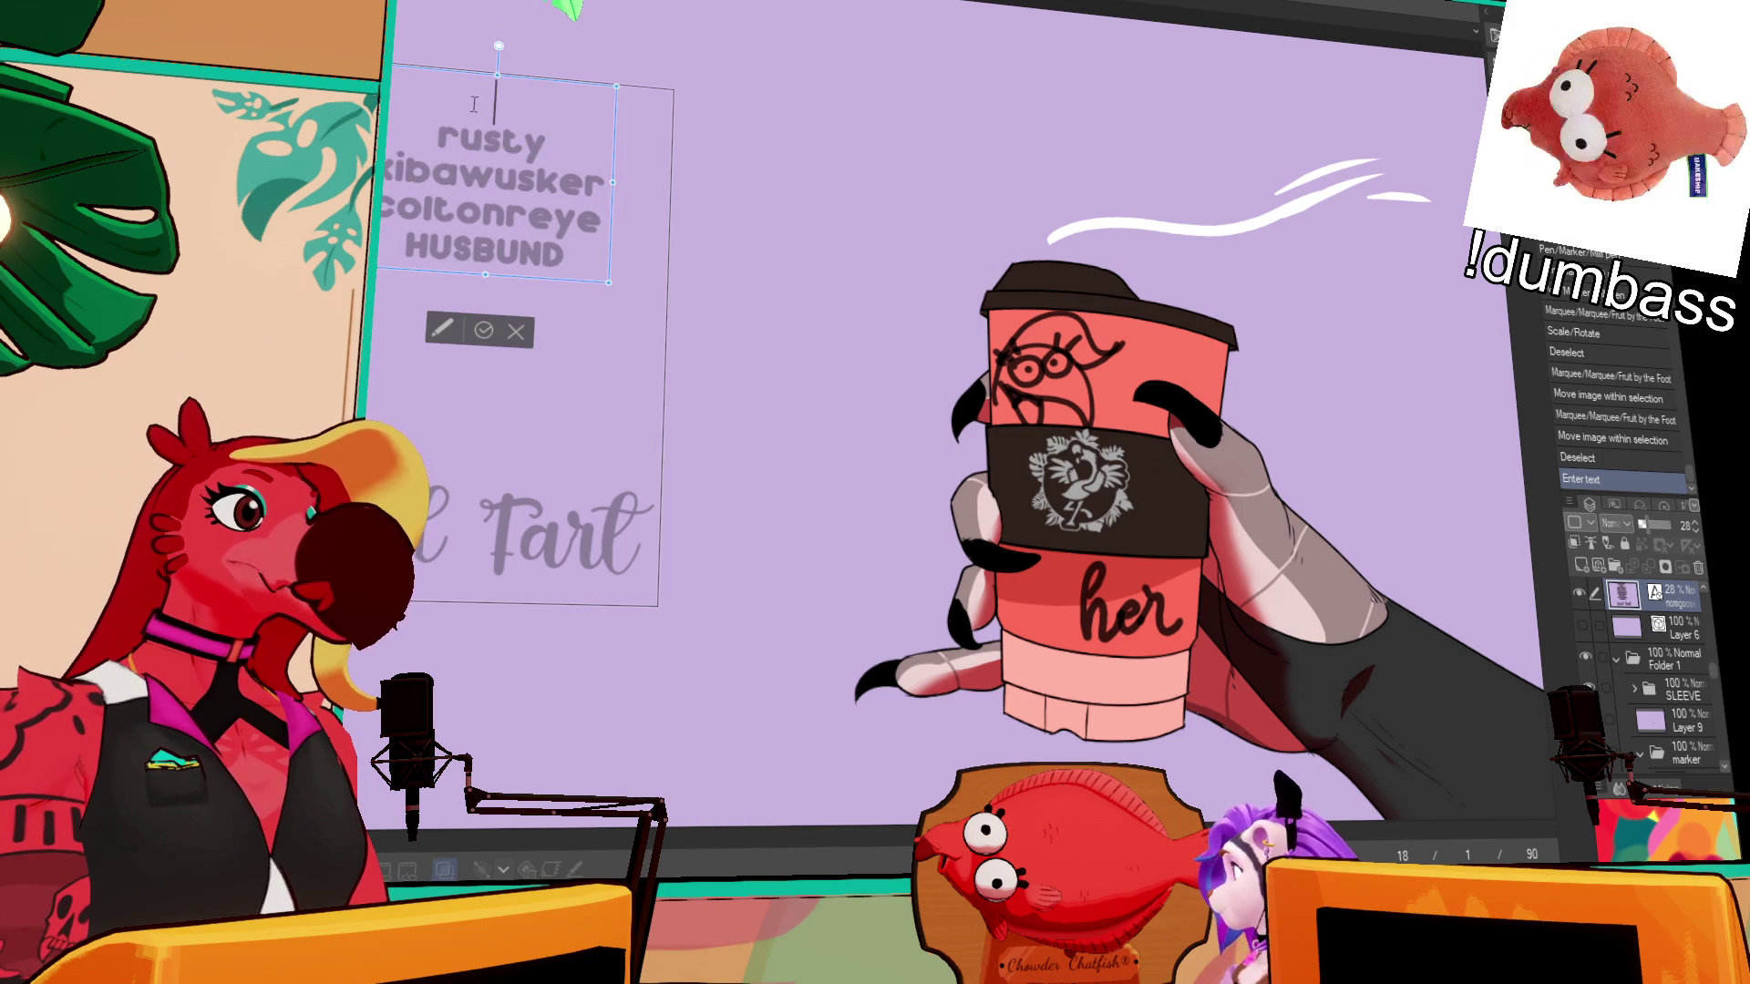
{"action": "key", "text": "Home"}
{"action": "key", "text": "BackSpace"}
{"action": "left_click", "coordinate": [1666, 654]}
- Hide the NOMG layer so the face doodle and 'her' lettering vanish from the cup
{"action": "scroll", "coordinate": [1663, 665], "scroll_direction": "down", "scroll_amount": 5}
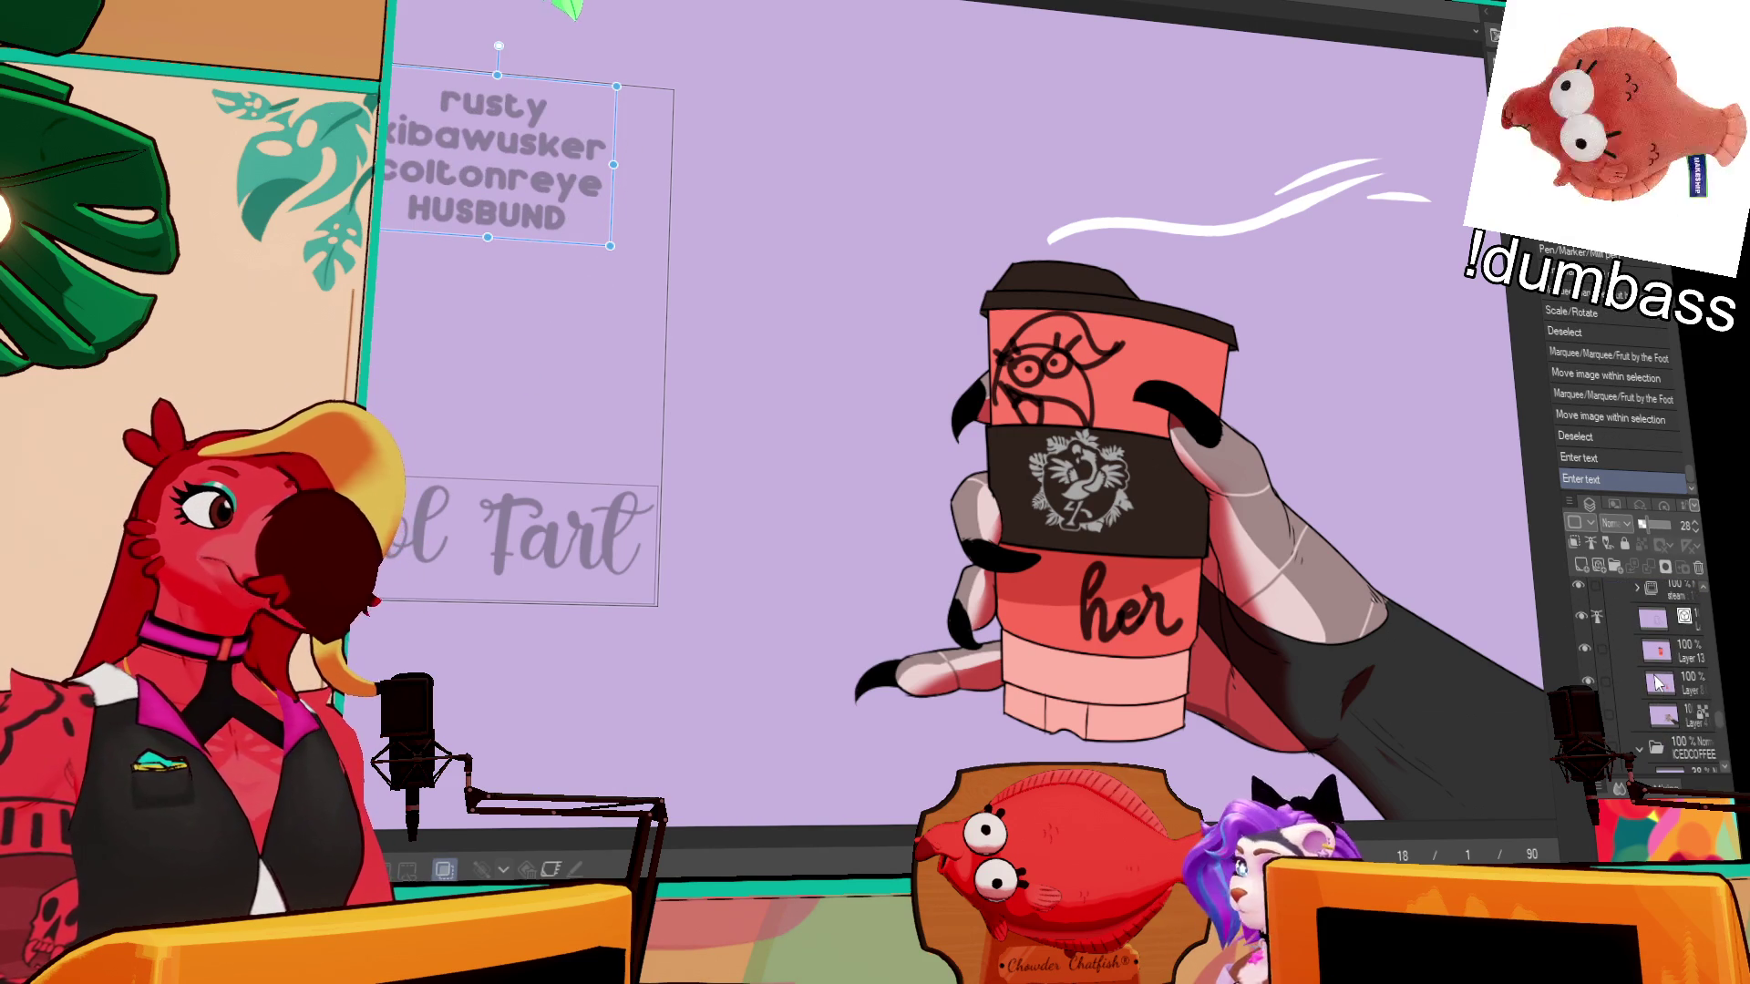
{"action": "scroll", "coordinate": [1657, 684], "scroll_direction": "down", "scroll_amount": 5}
{"action": "scroll", "coordinate": [1657, 683], "scroll_direction": "down", "scroll_amount": 4}
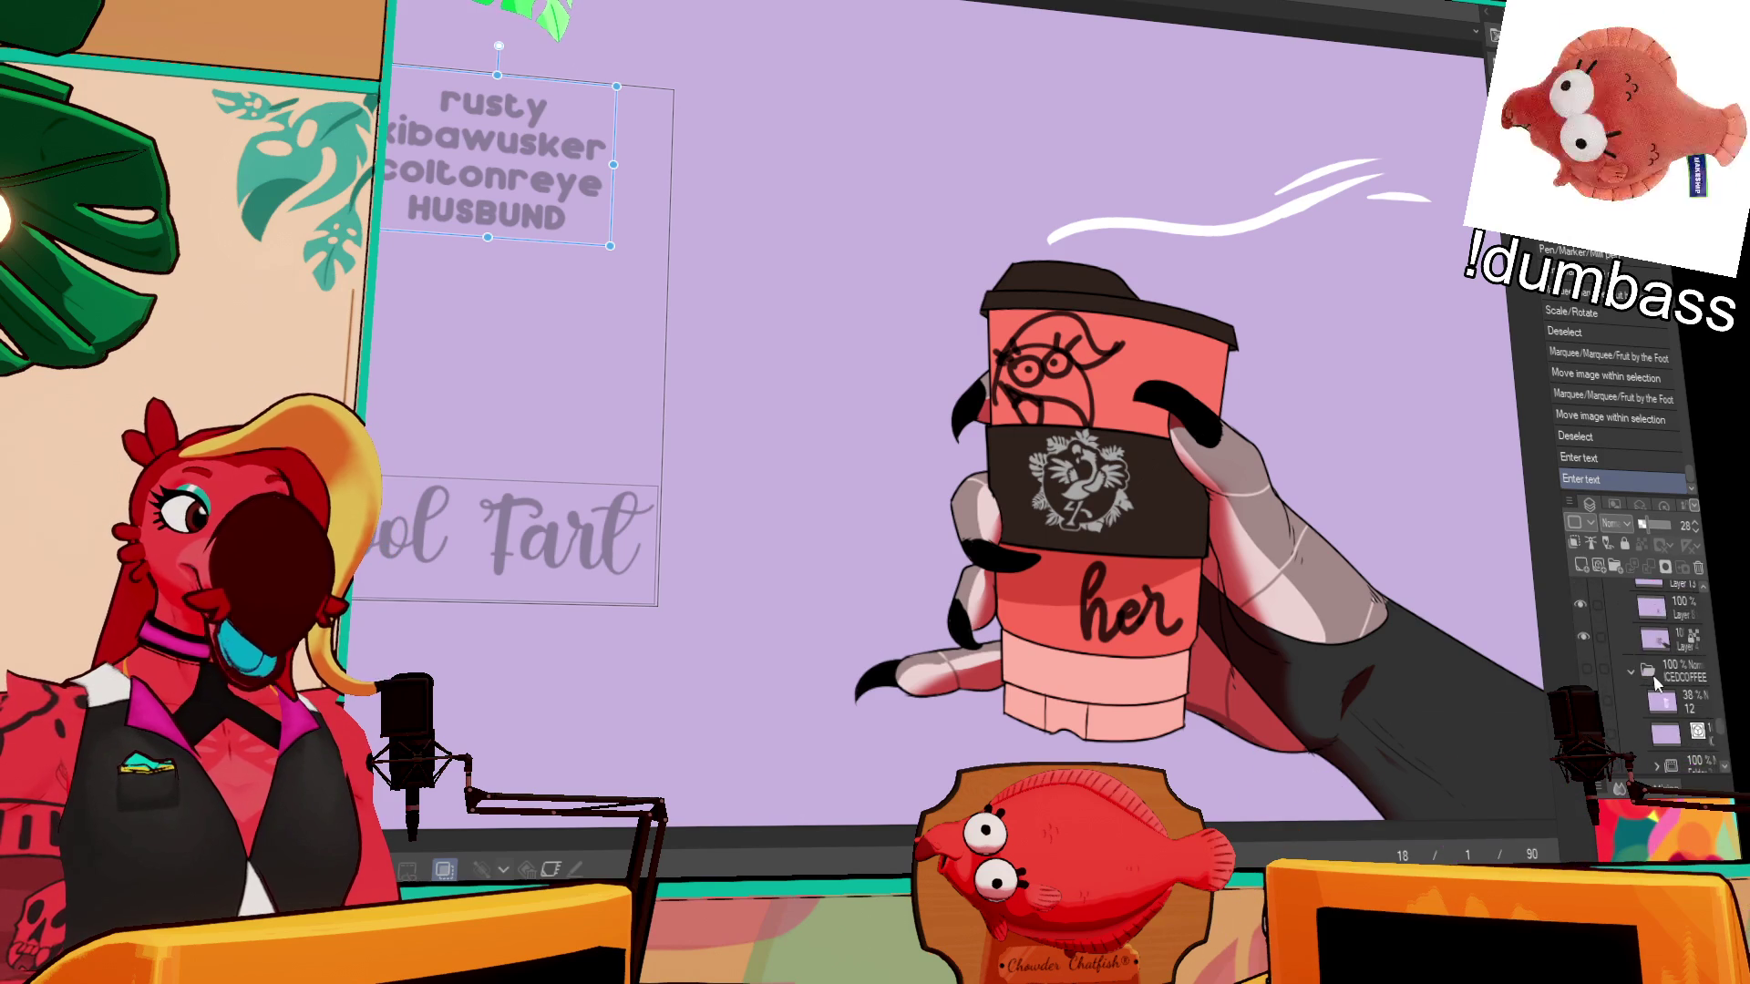
{"action": "scroll", "coordinate": [1638, 664], "scroll_direction": "down", "scroll_amount": 6}
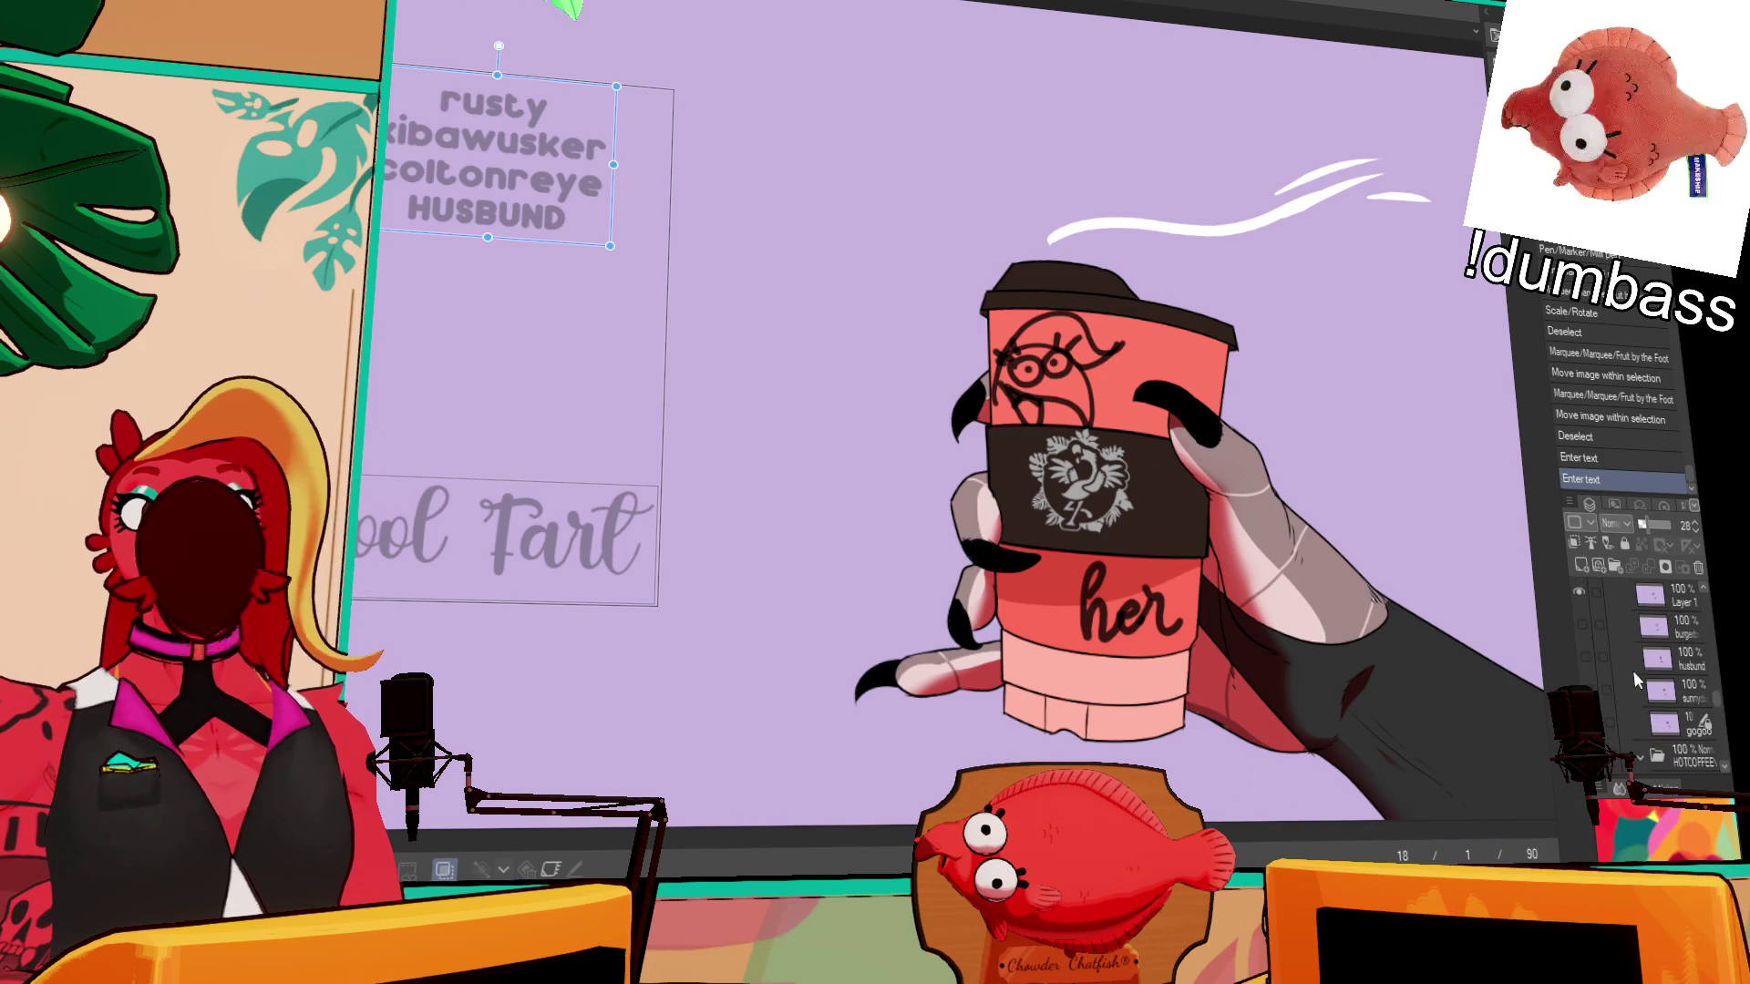
{"action": "scroll", "coordinate": [1638, 676], "scroll_direction": "down", "scroll_amount": 3}
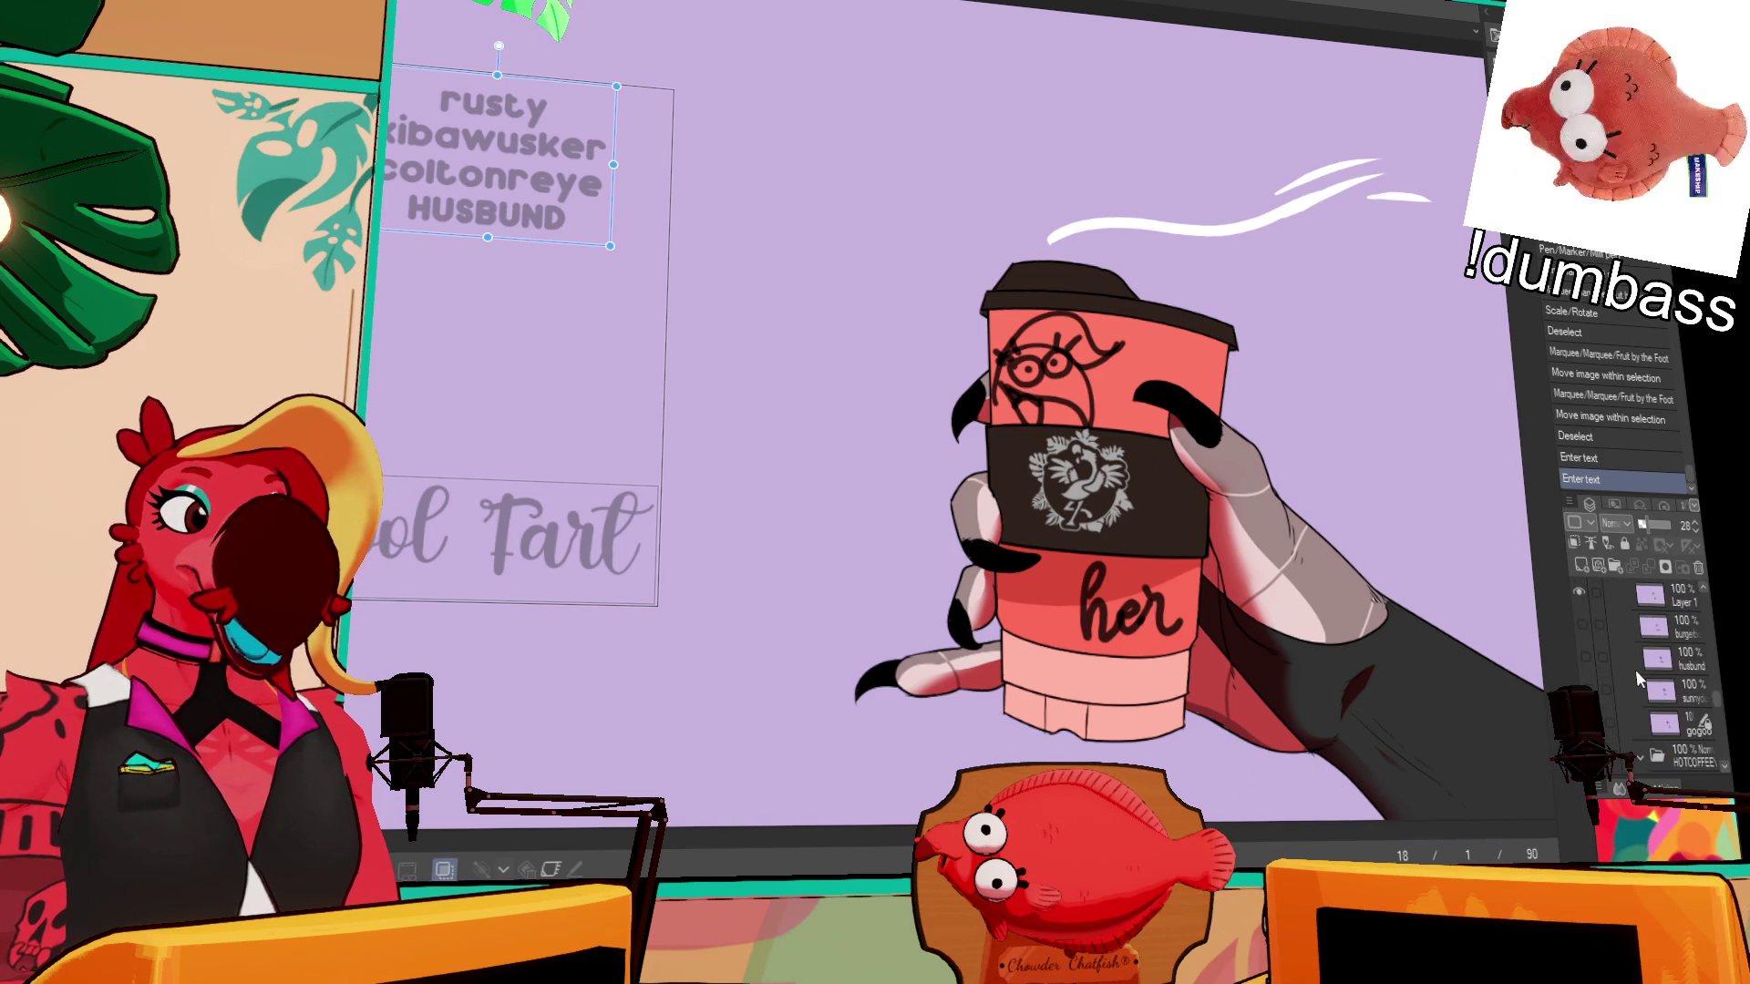
{"action": "left_click", "coordinate": [1584, 620]}
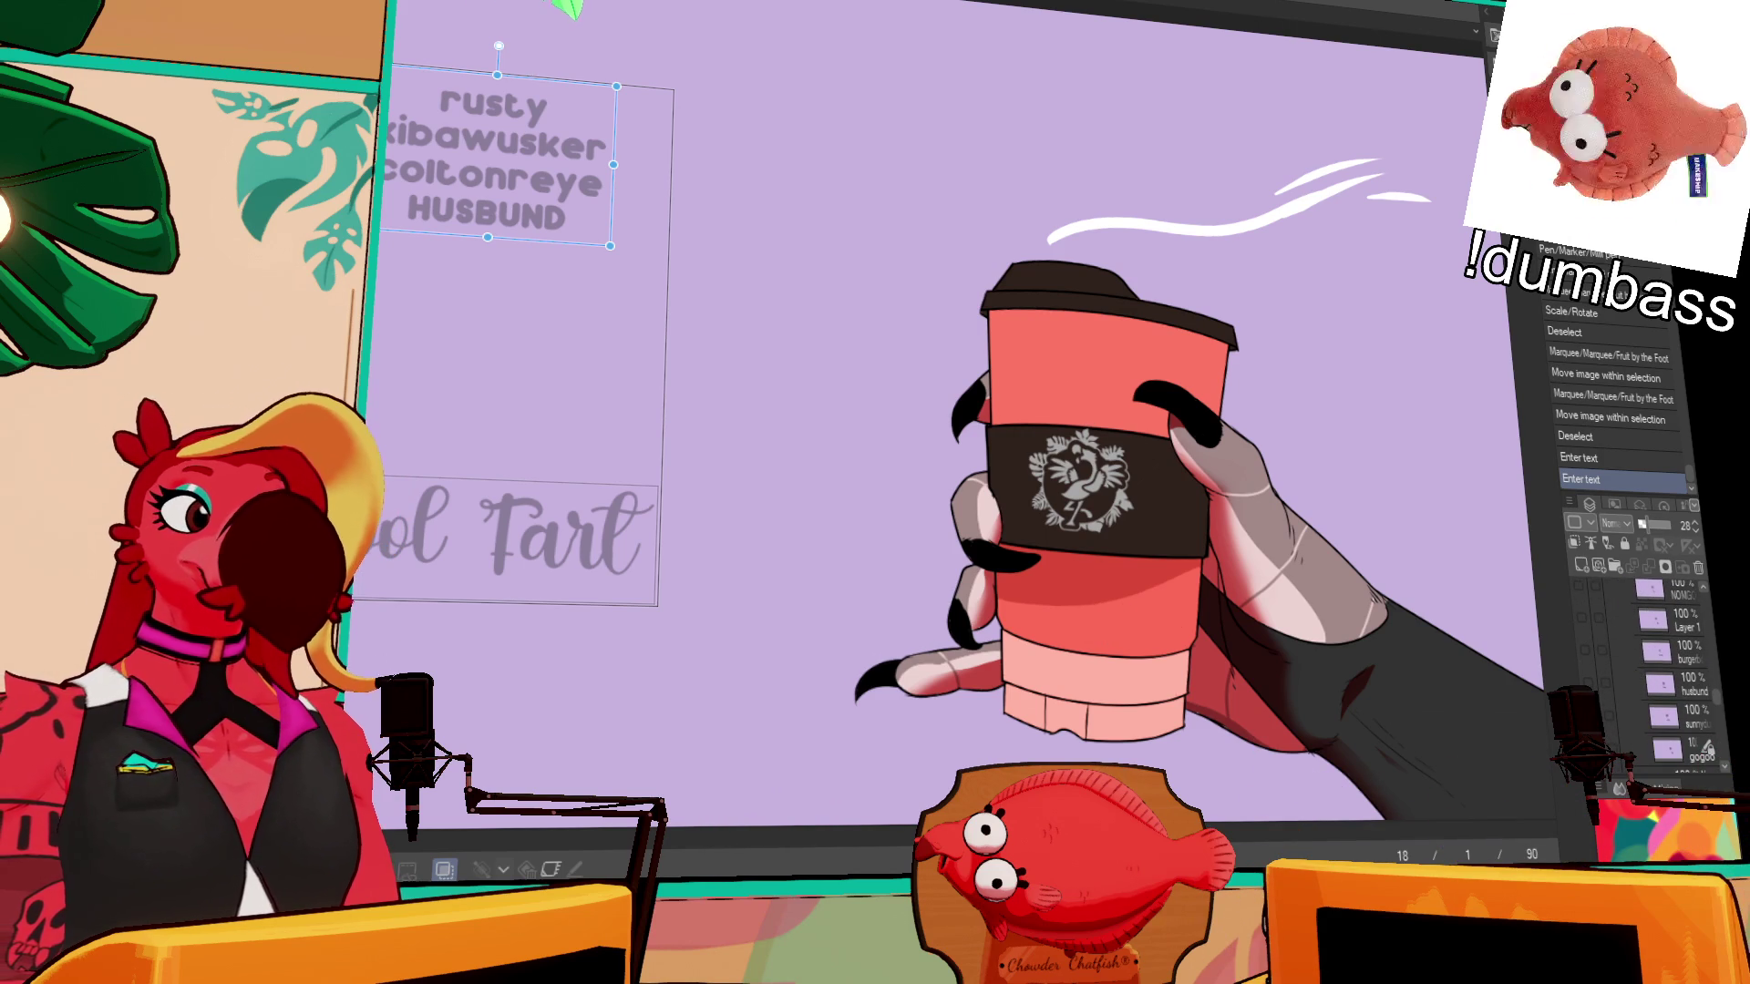
{"action": "left_click", "coordinate": [1583, 627]}
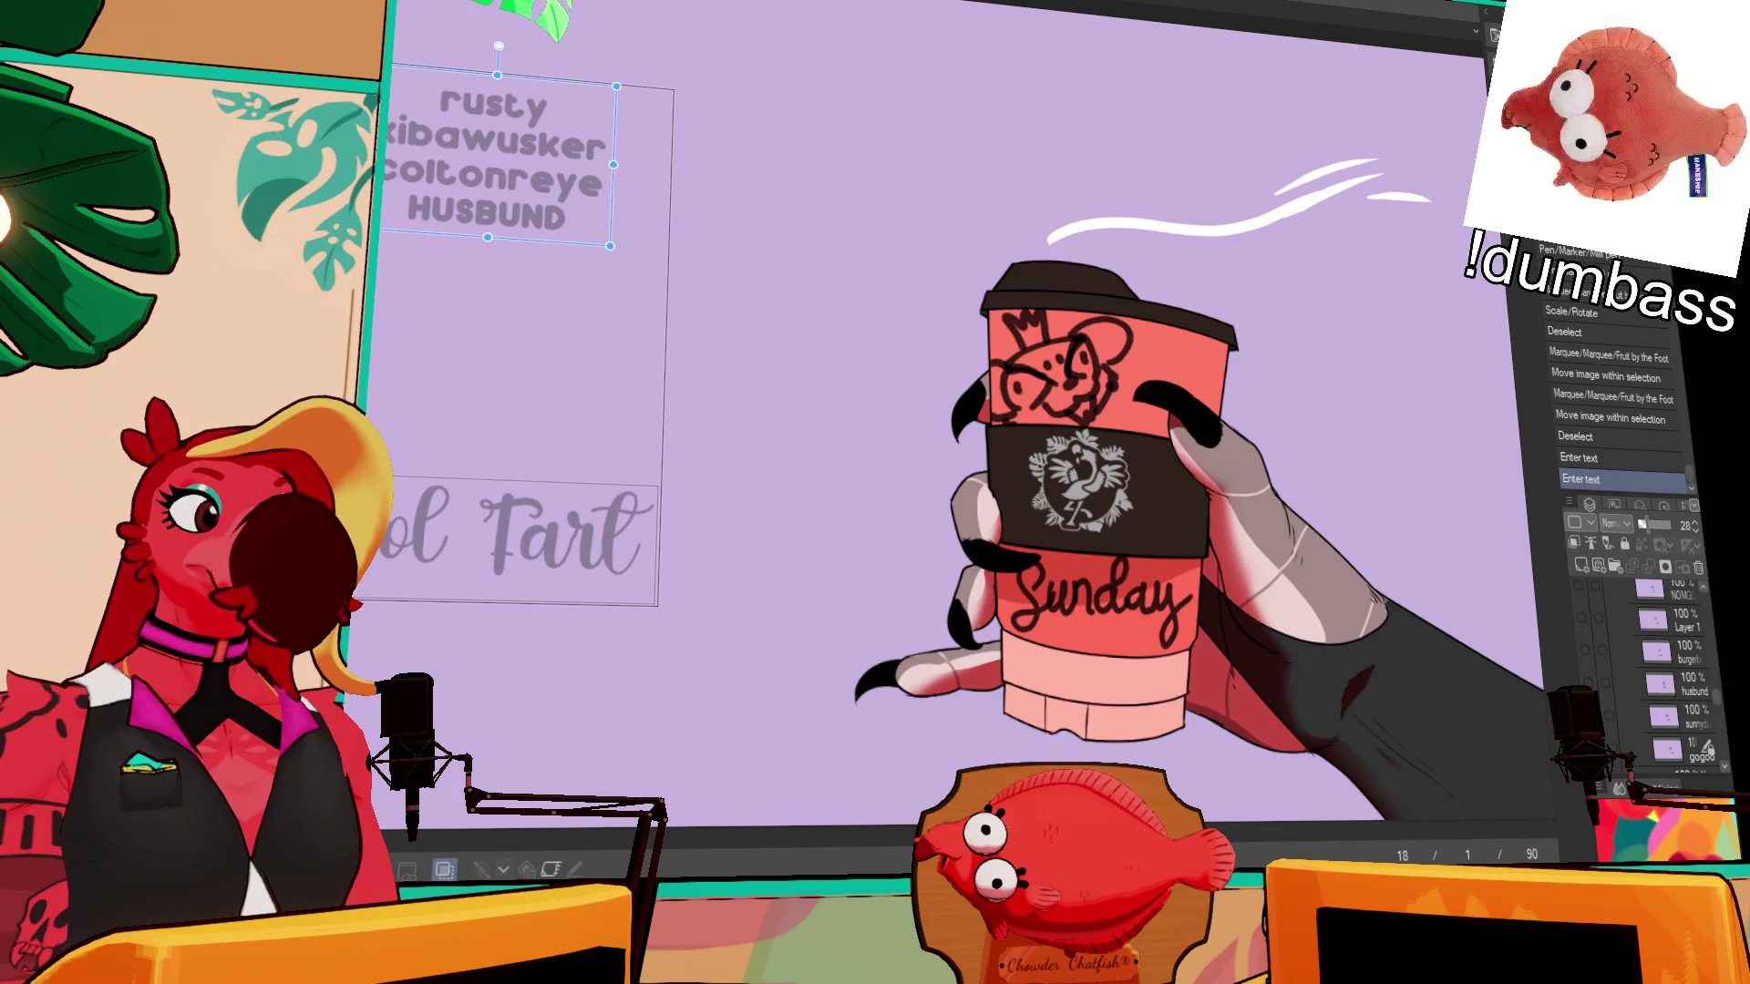
{"action": "left_click", "coordinate": [1588, 684]}
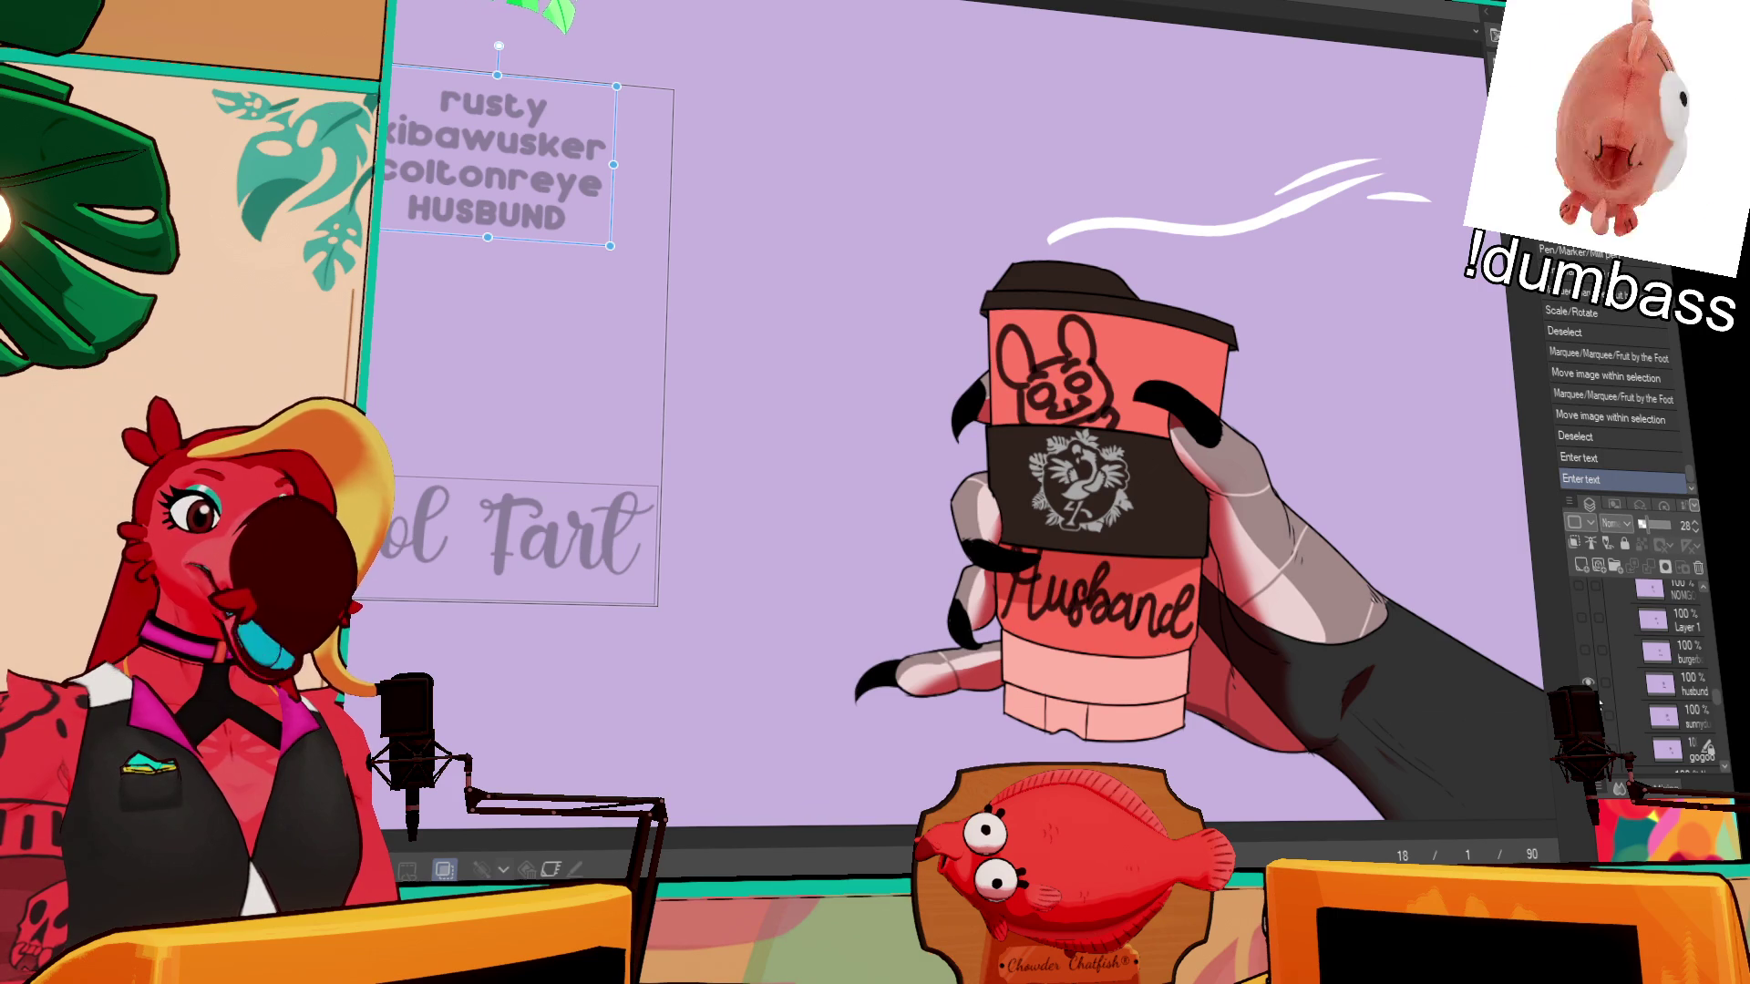
{"action": "left_click", "coordinate": [1596, 680]}
{"action": "left_click", "coordinate": [1587, 642]}
{"action": "left_click", "coordinate": [1583, 632]}
{"action": "scroll", "coordinate": [1591, 634], "scroll_direction": "up", "scroll_amount": 2}
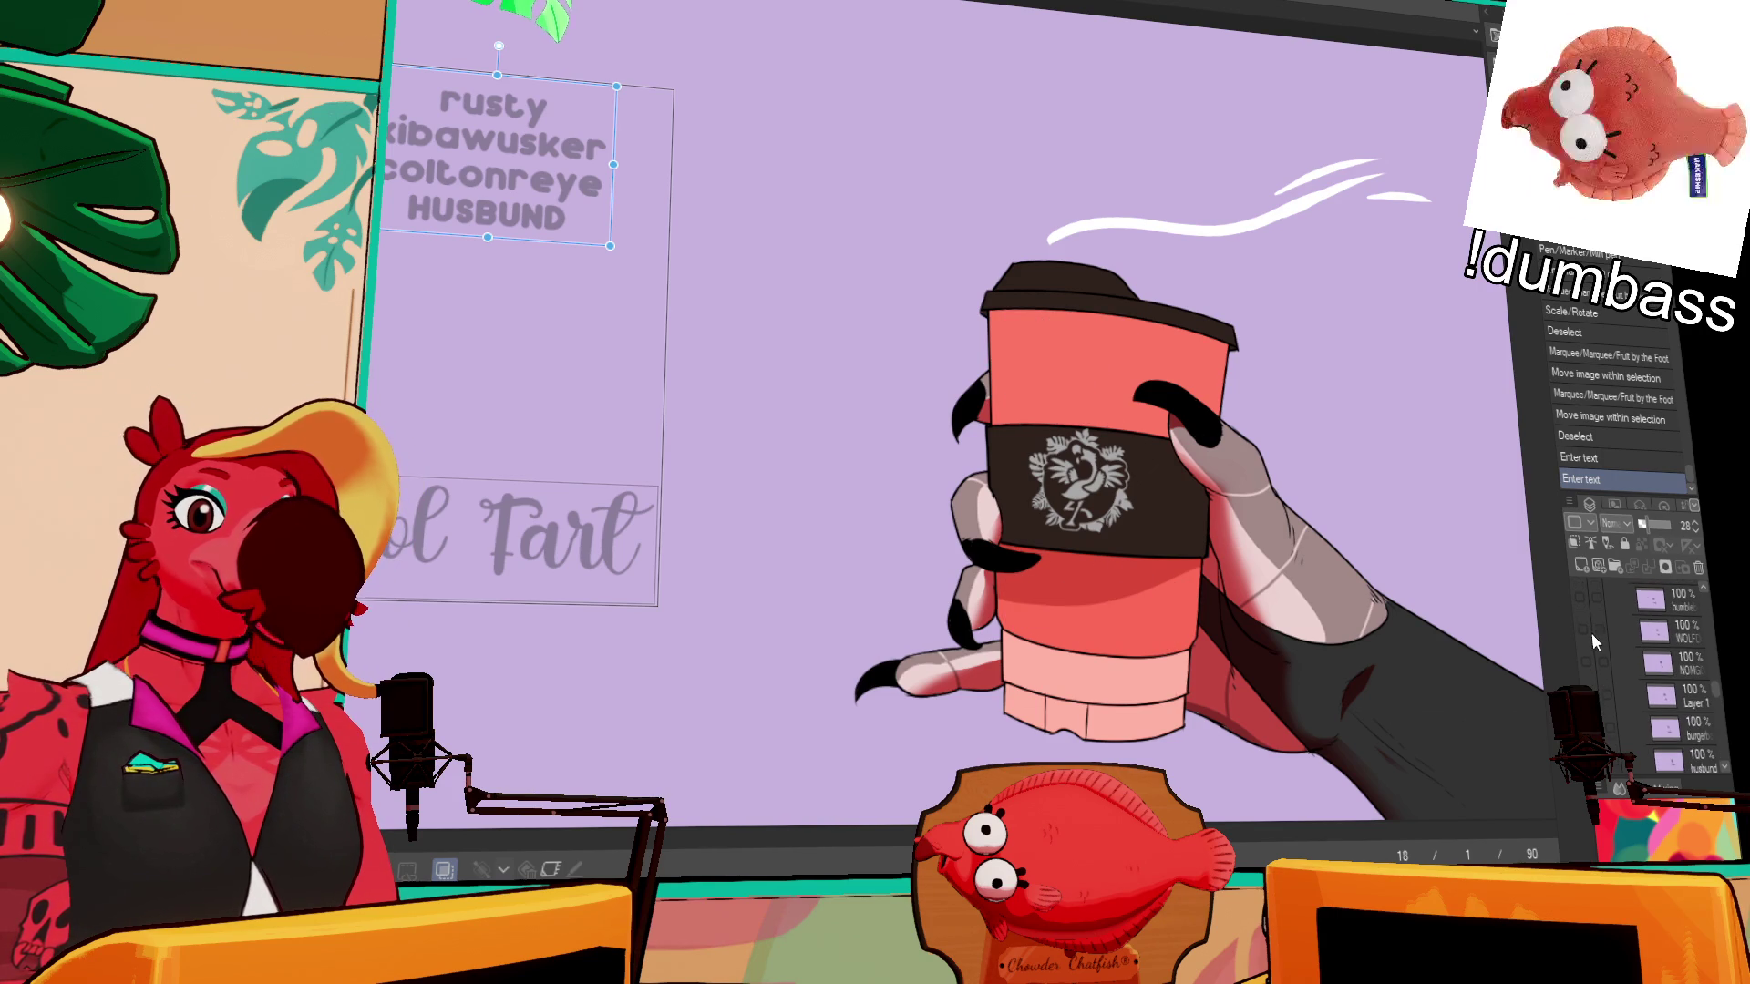
{"action": "left_click", "coordinate": [1583, 632]}
{"action": "left_click", "coordinate": [1582, 631]}
{"action": "left_click", "coordinate": [1584, 660]}
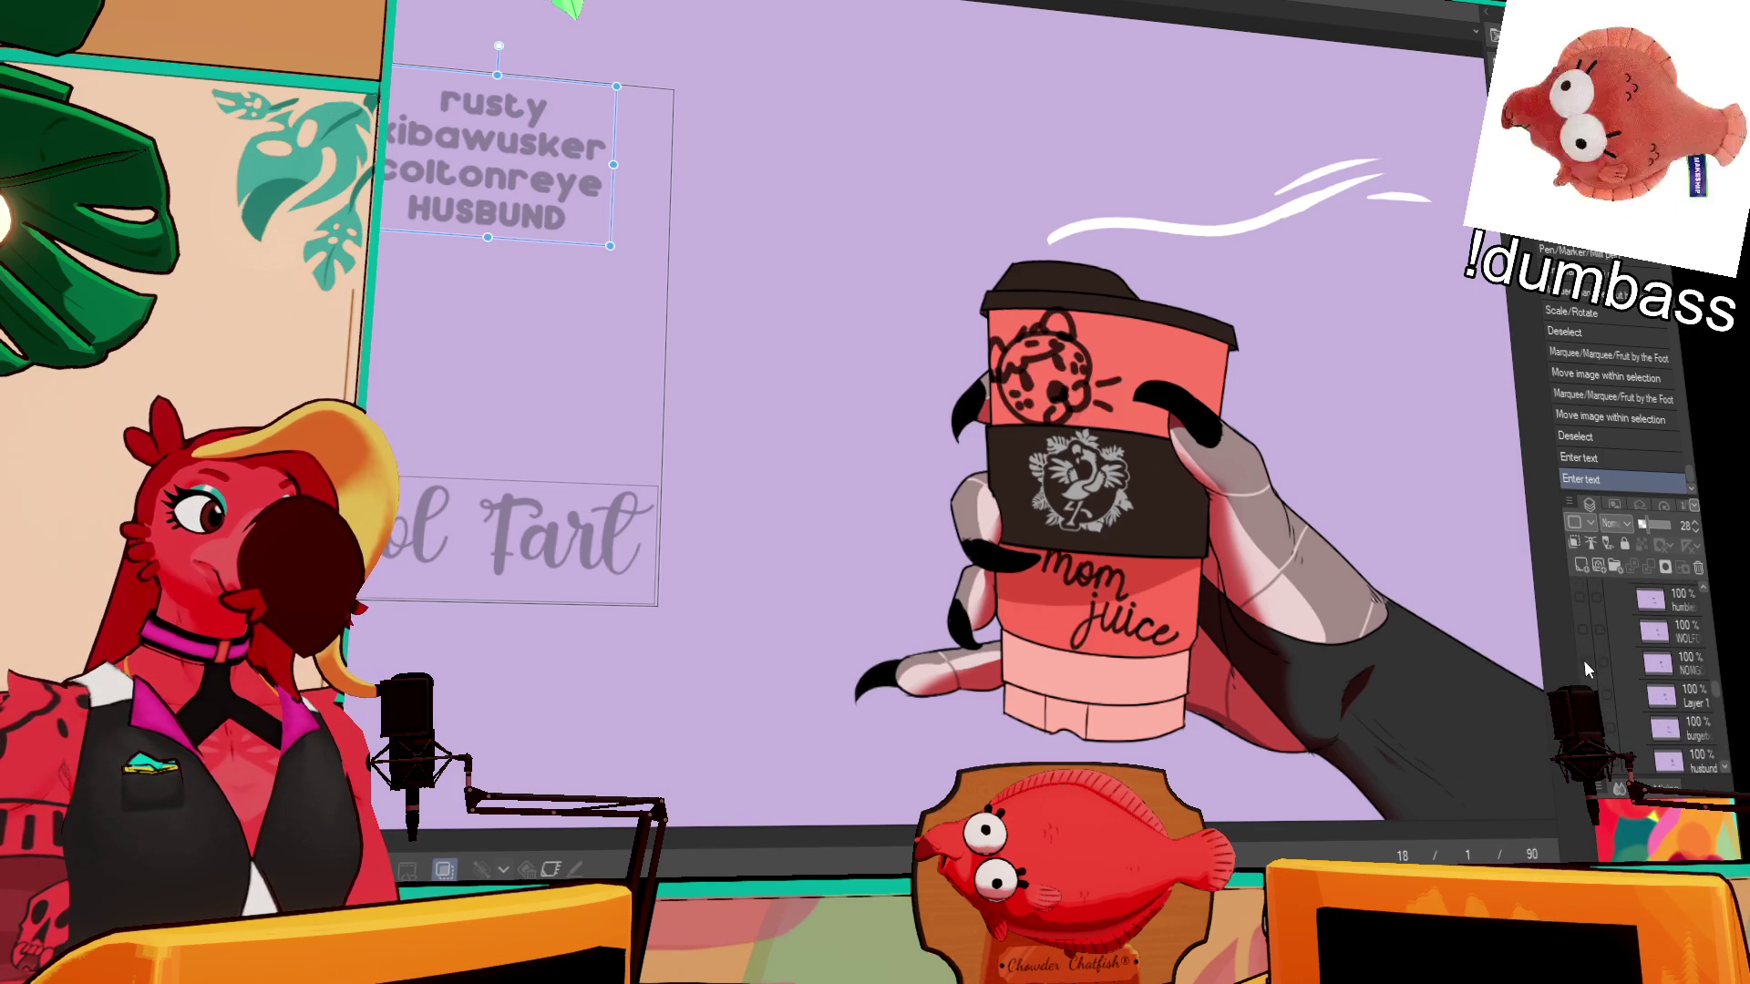
{"action": "left_click", "coordinate": [1584, 660]}
{"action": "scroll", "coordinate": [1584, 660], "scroll_direction": "up", "scroll_amount": 1}
{"action": "left_click", "coordinate": [1584, 665]}
{"action": "left_click", "coordinate": [1588, 669]}
{"action": "scroll", "coordinate": [1589, 669], "scroll_direction": "down", "scroll_amount": 5}
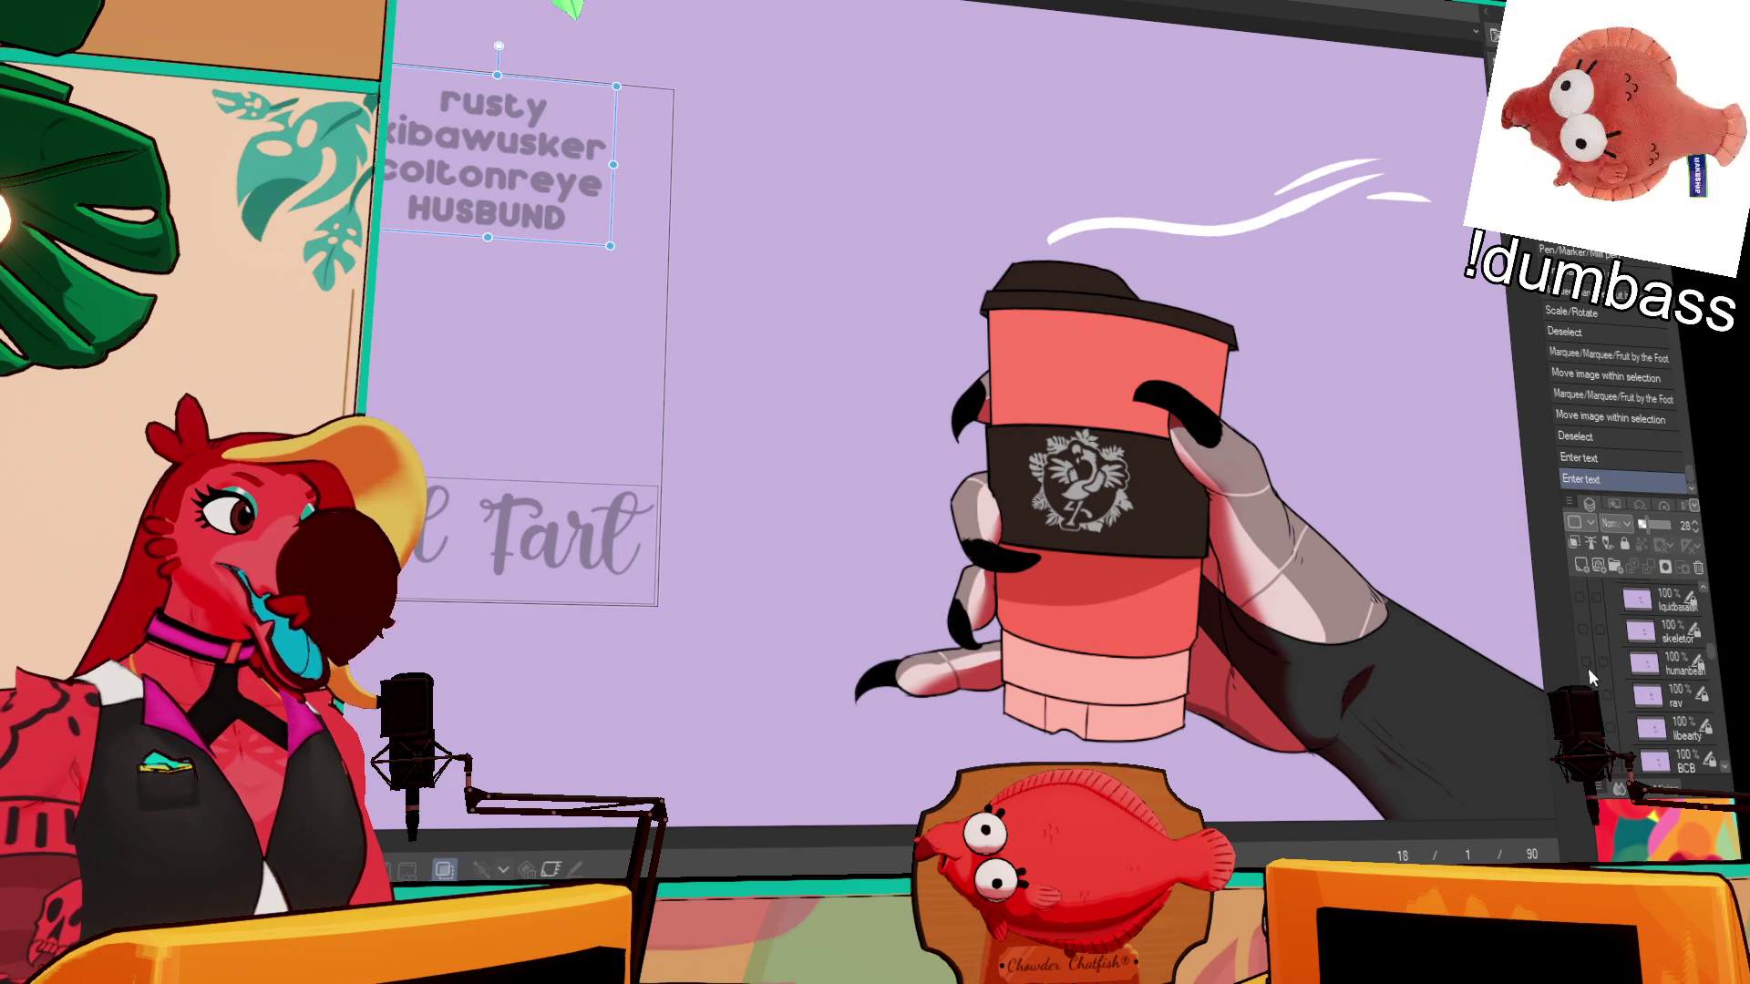
{"action": "scroll", "coordinate": [1675, 682], "scroll_direction": "up", "scroll_amount": 5}
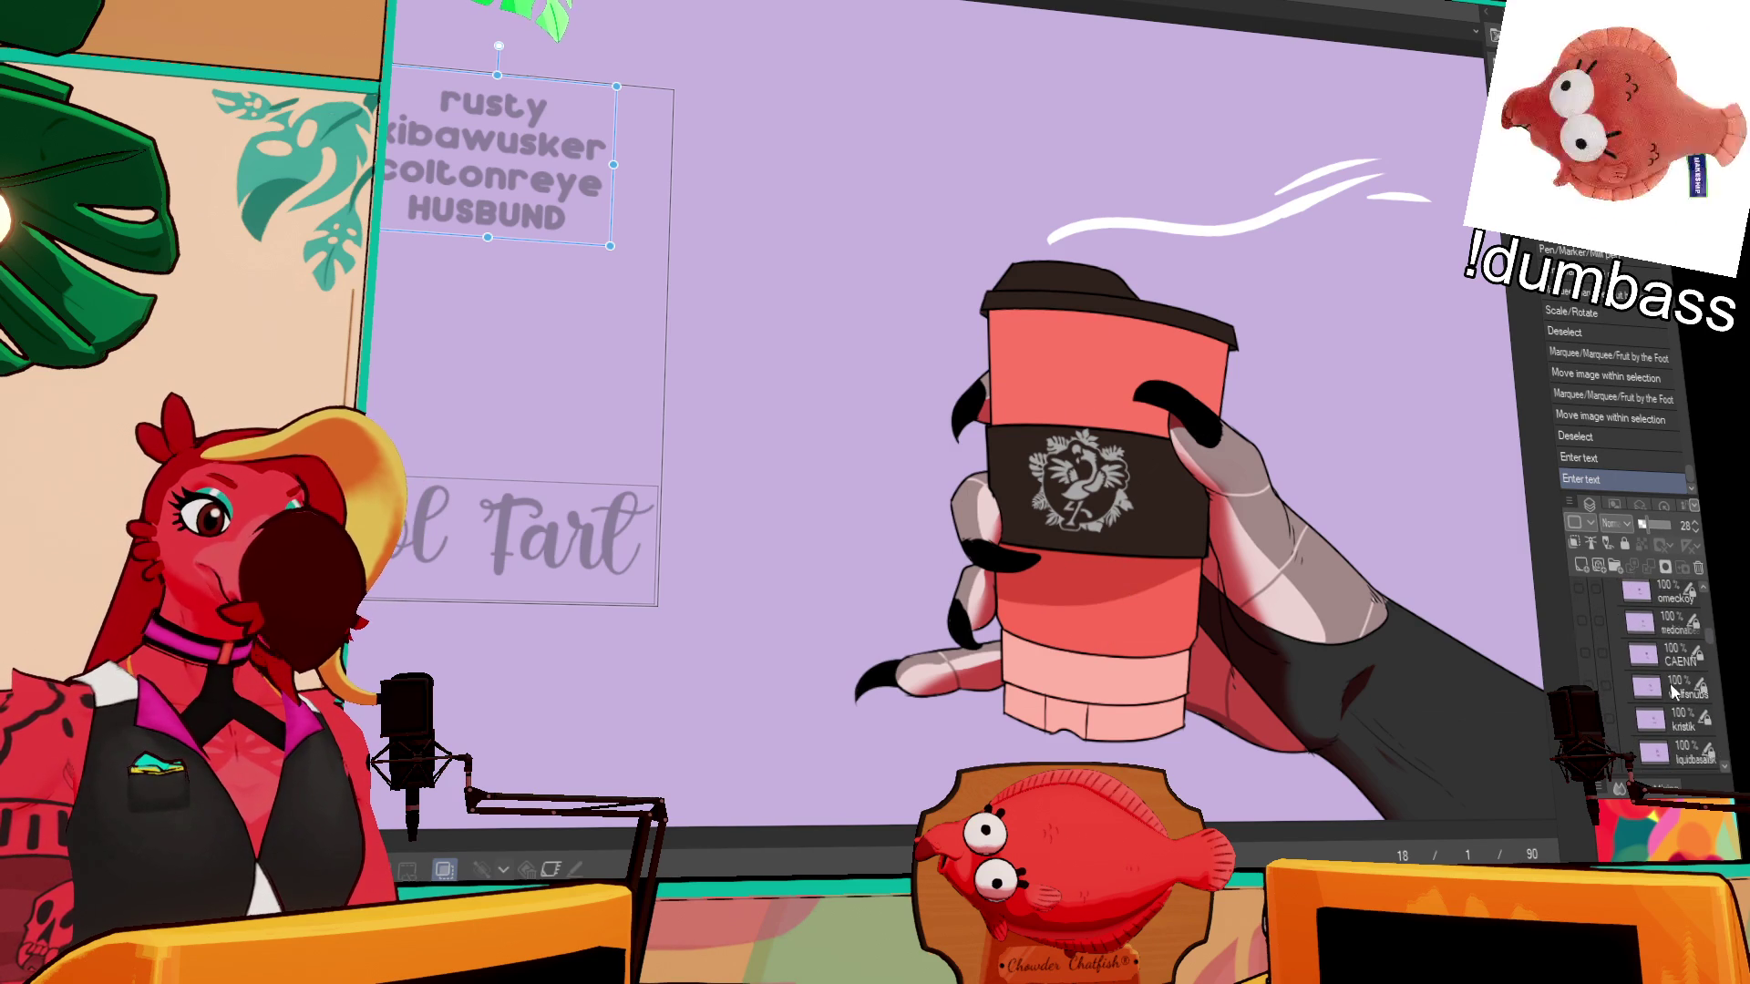
{"action": "scroll", "coordinate": [1674, 693], "scroll_direction": "up", "scroll_amount": 10}
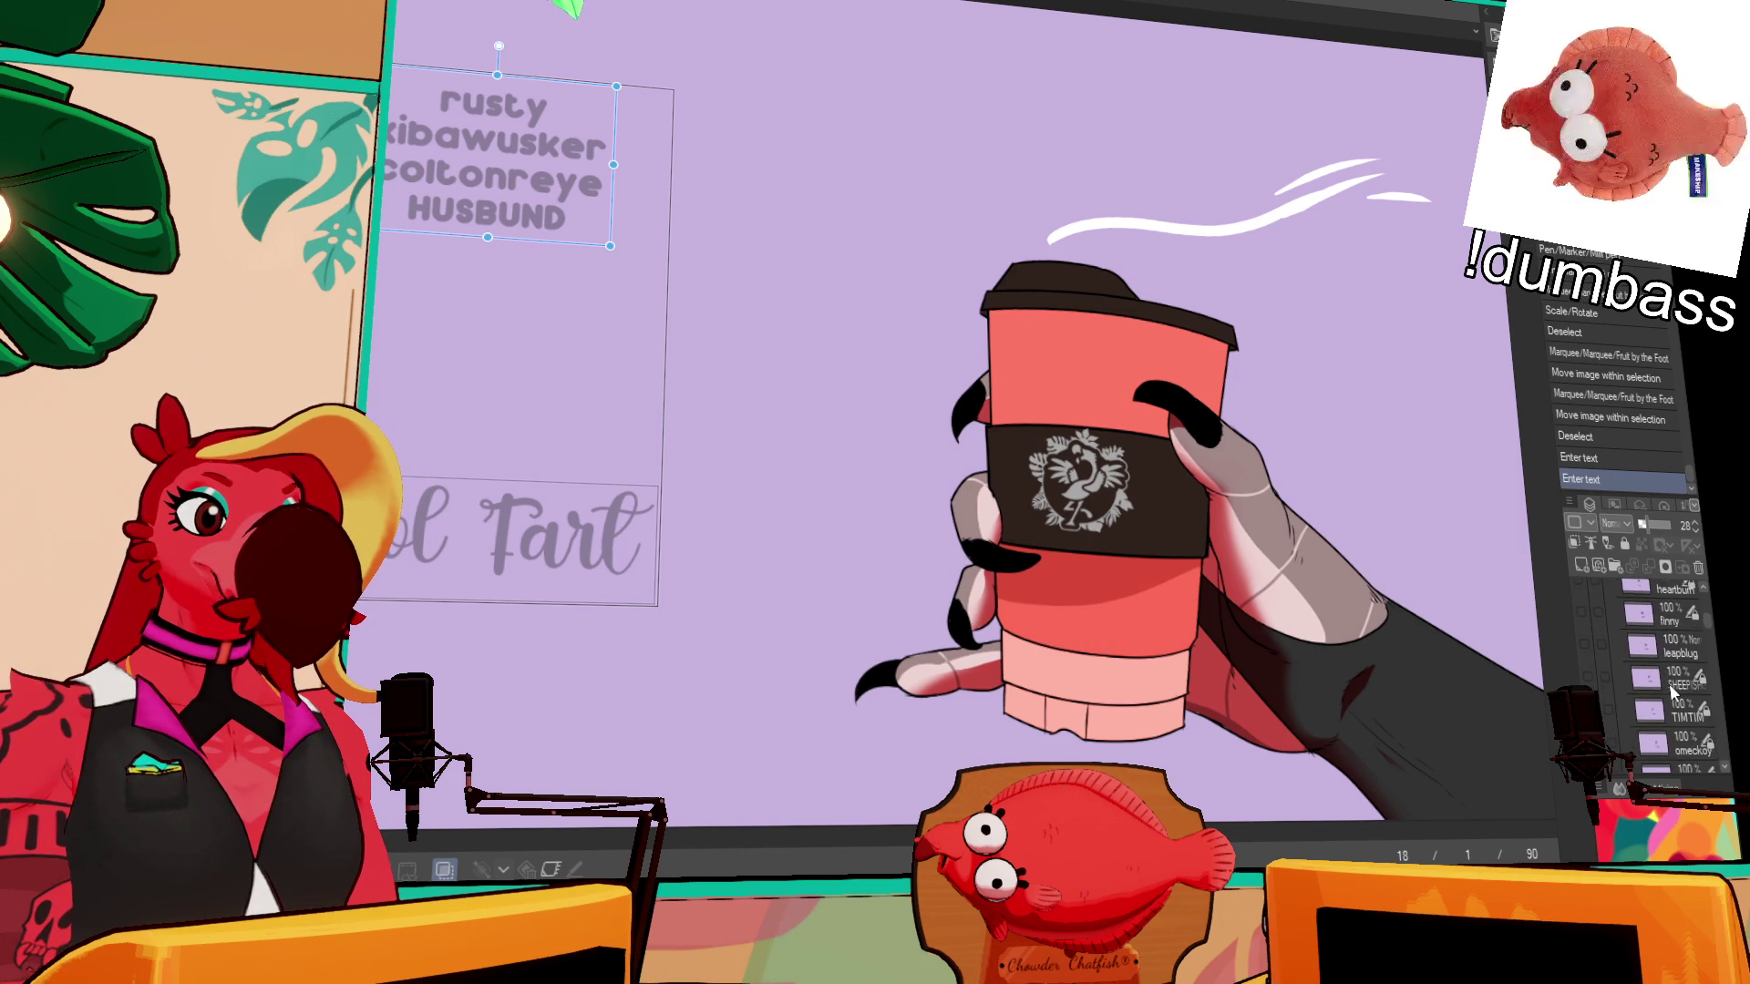
{"action": "scroll", "coordinate": [1672, 693], "scroll_direction": "down", "scroll_amount": 10}
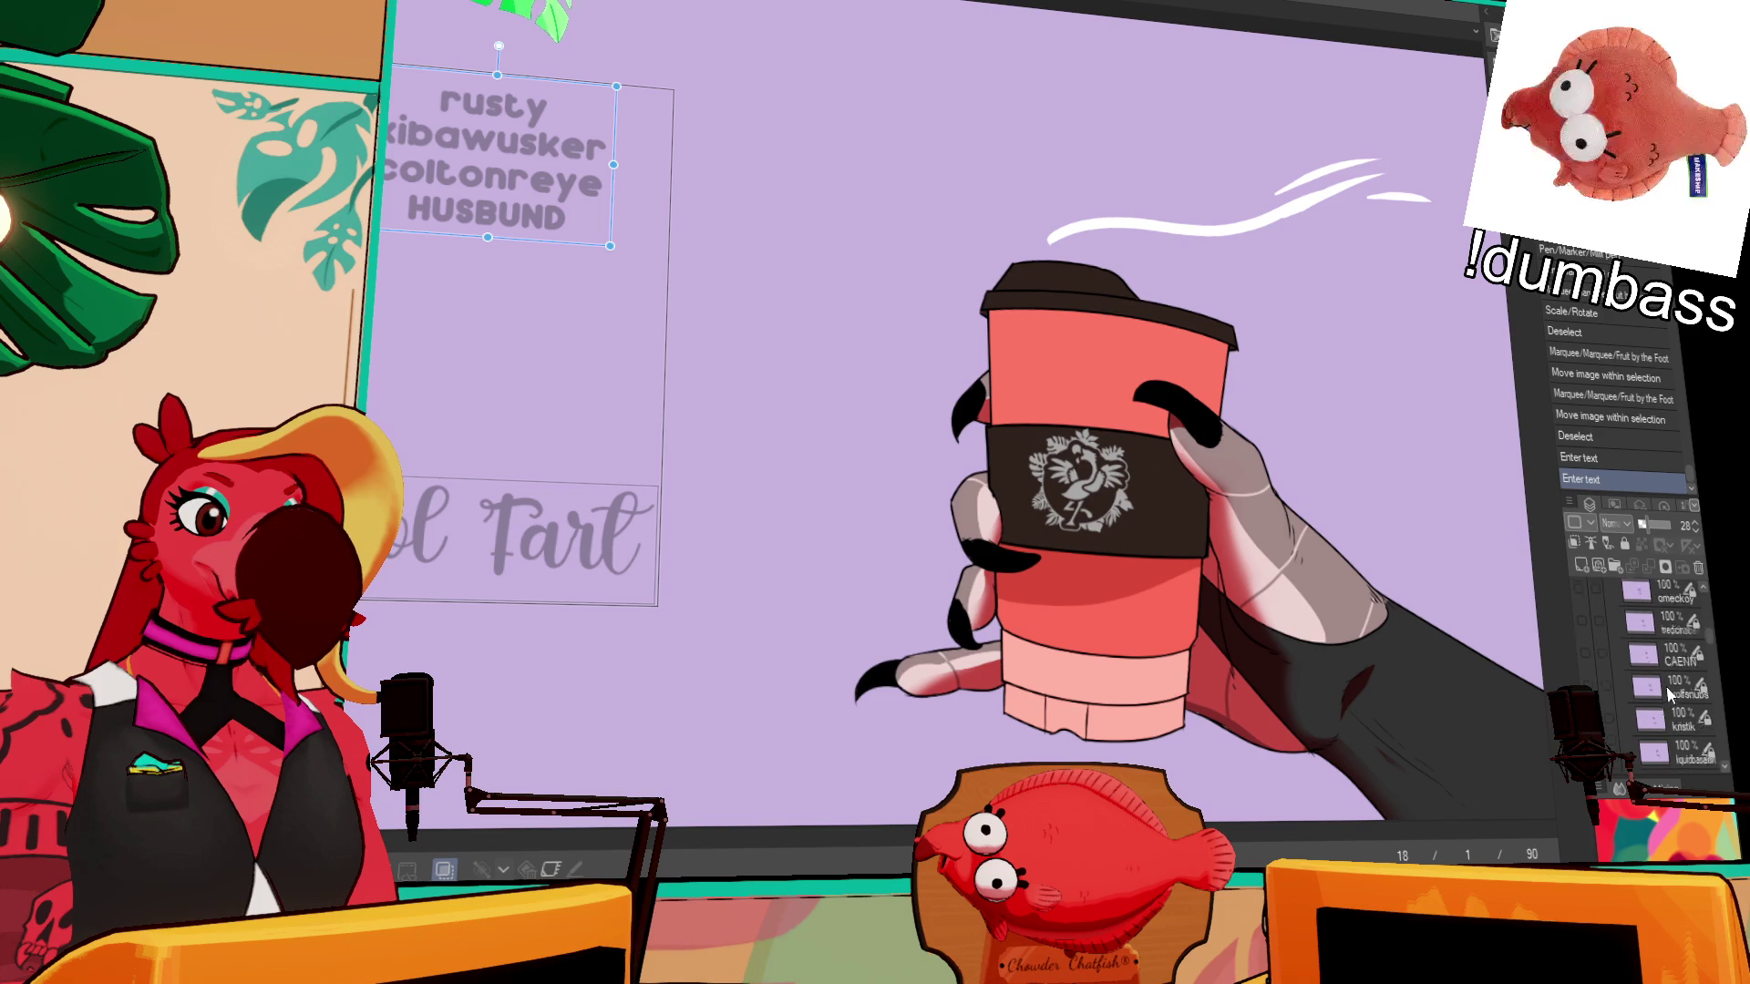
{"action": "scroll", "coordinate": [1668, 702], "scroll_direction": "up", "scroll_amount": 2}
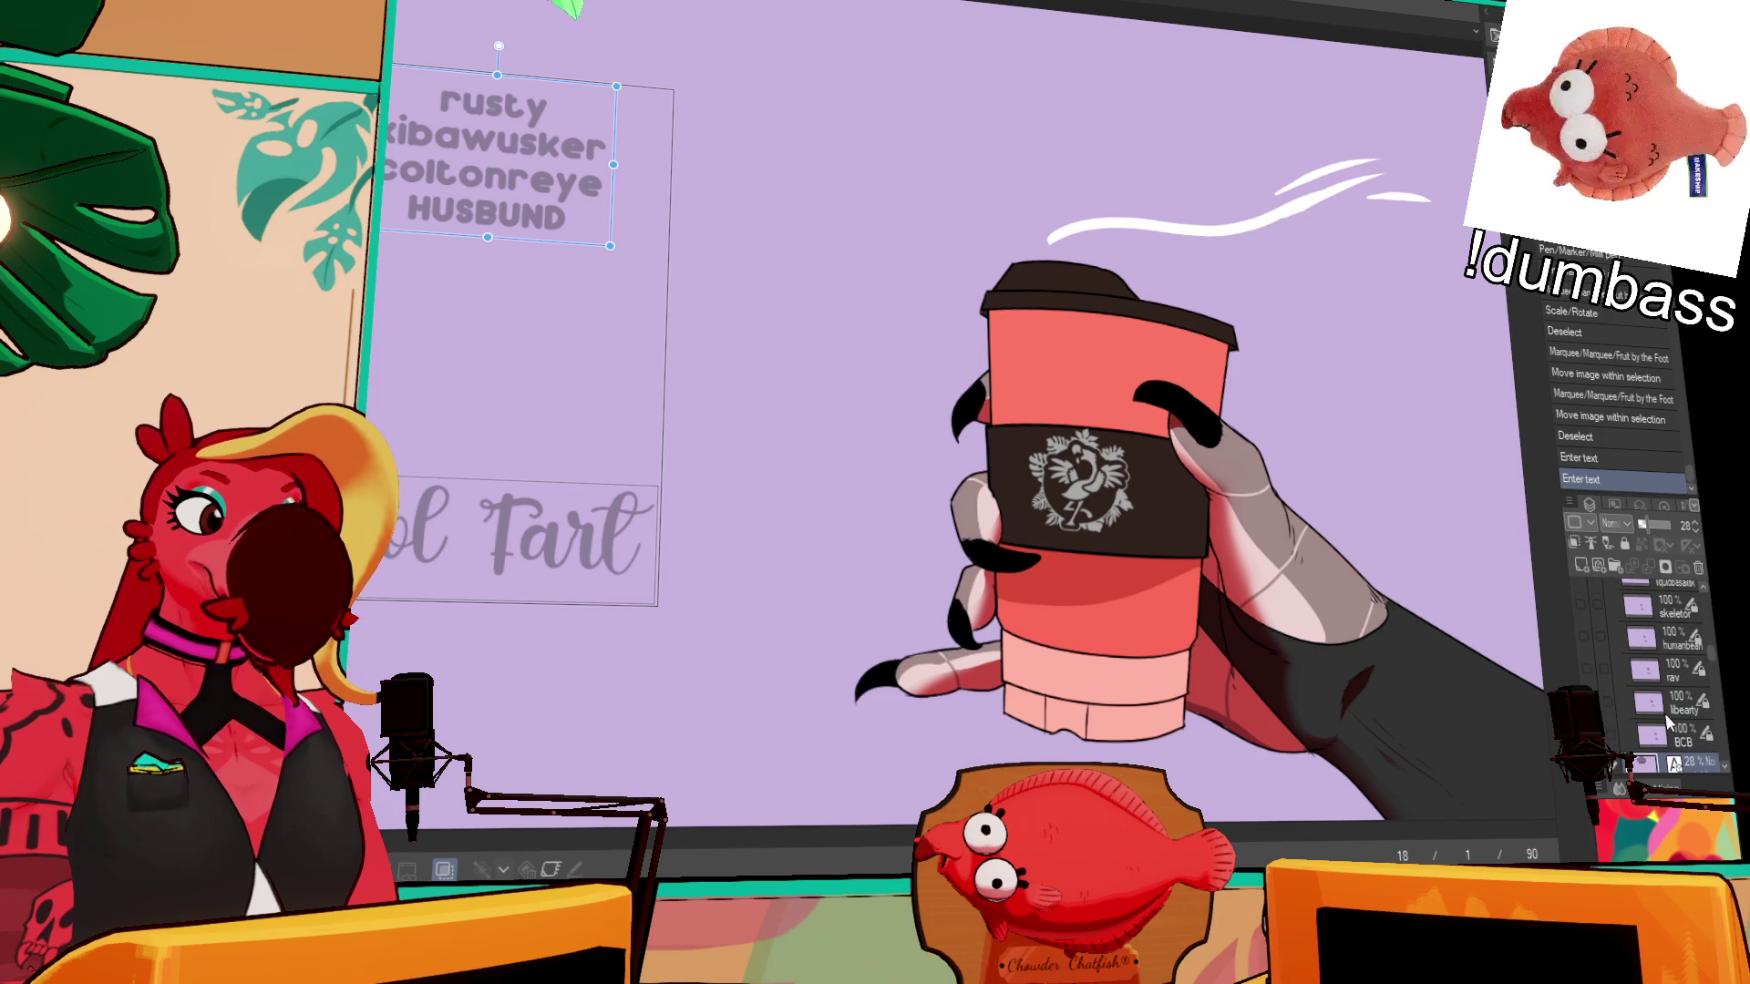
{"action": "scroll", "coordinate": [1676, 740], "scroll_direction": "up", "scroll_amount": 5}
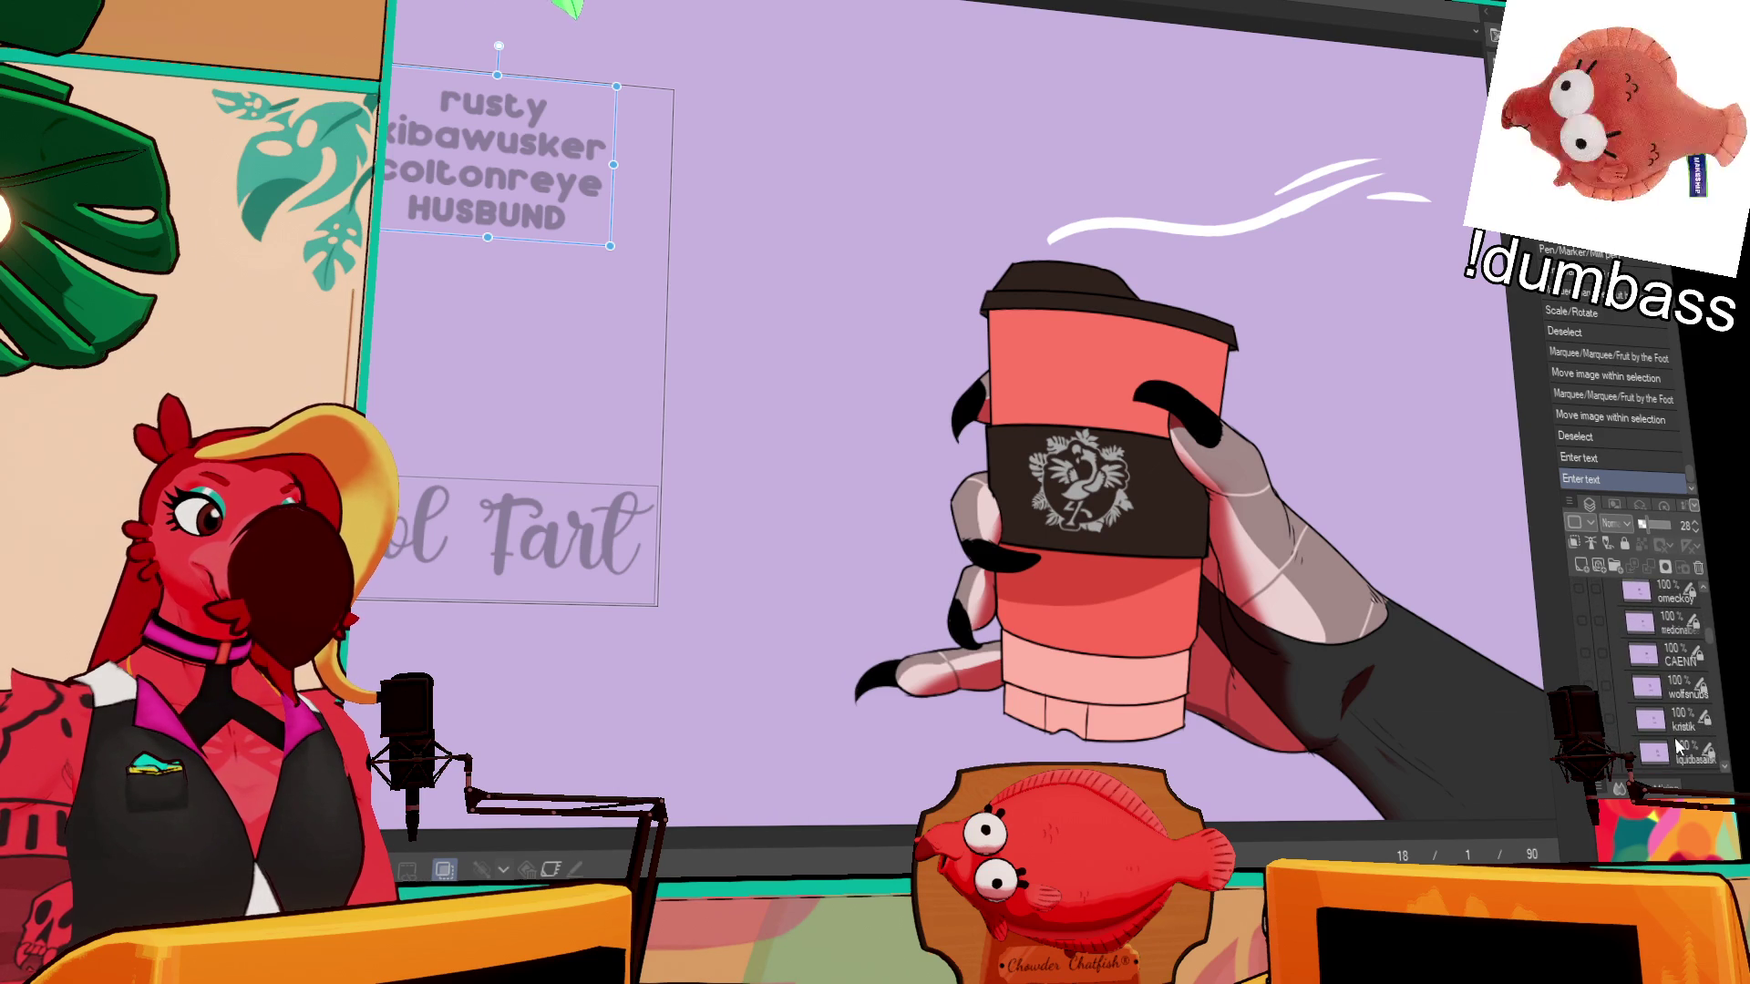
{"action": "scroll", "coordinate": [1678, 743], "scroll_direction": "down", "scroll_amount": 10}
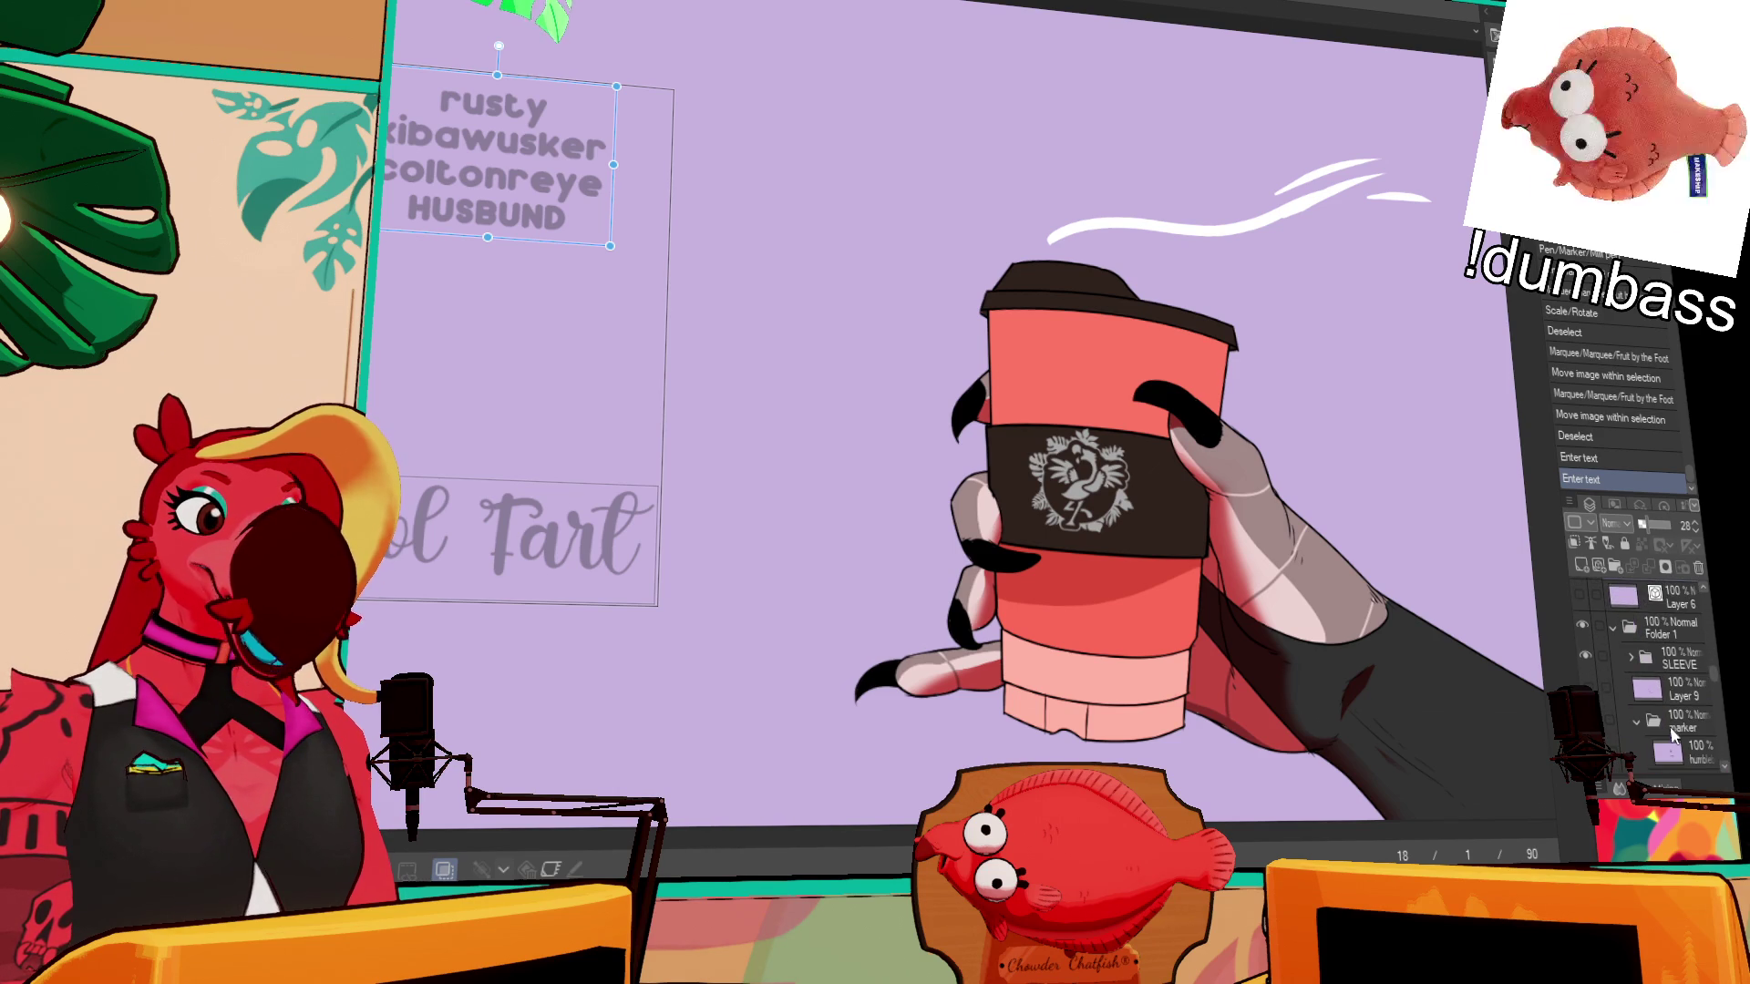
{"action": "scroll", "coordinate": [1673, 690], "scroll_direction": "down", "scroll_amount": 2}
{"action": "left_click", "coordinate": [519, 562]}
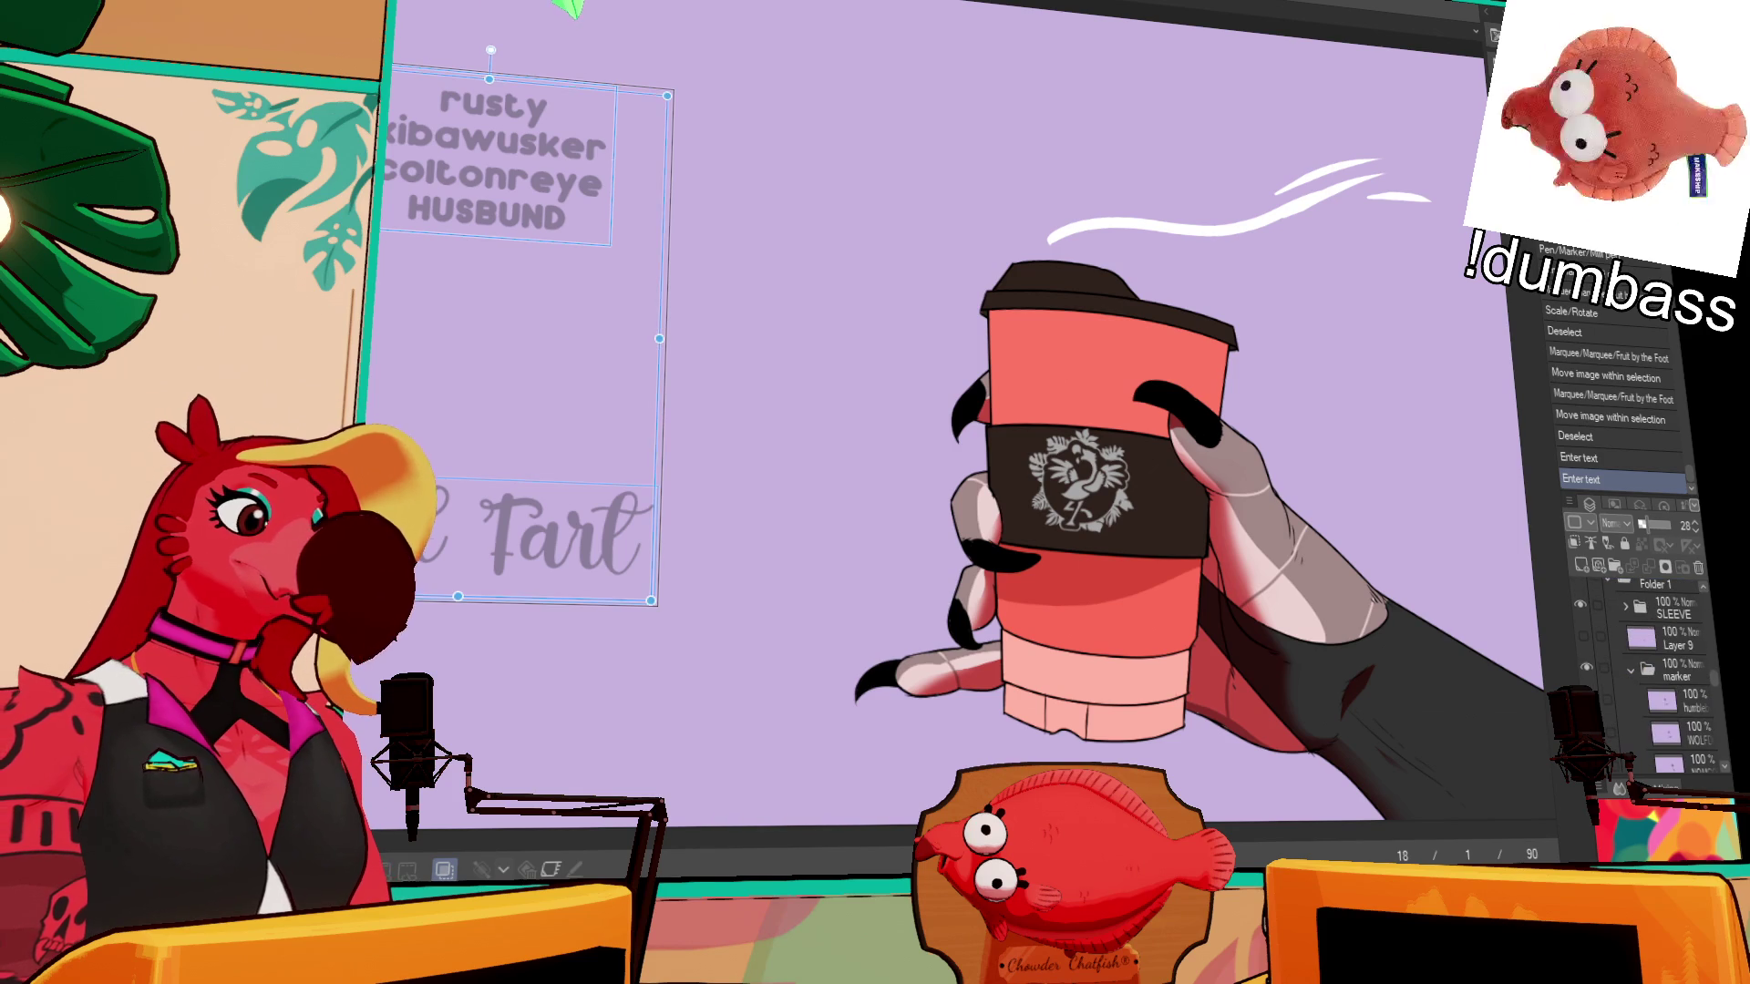
- Replace the old script-lettered name with the new viewer's name and commit the text
{"action": "key", "text": "ctrl+z"}
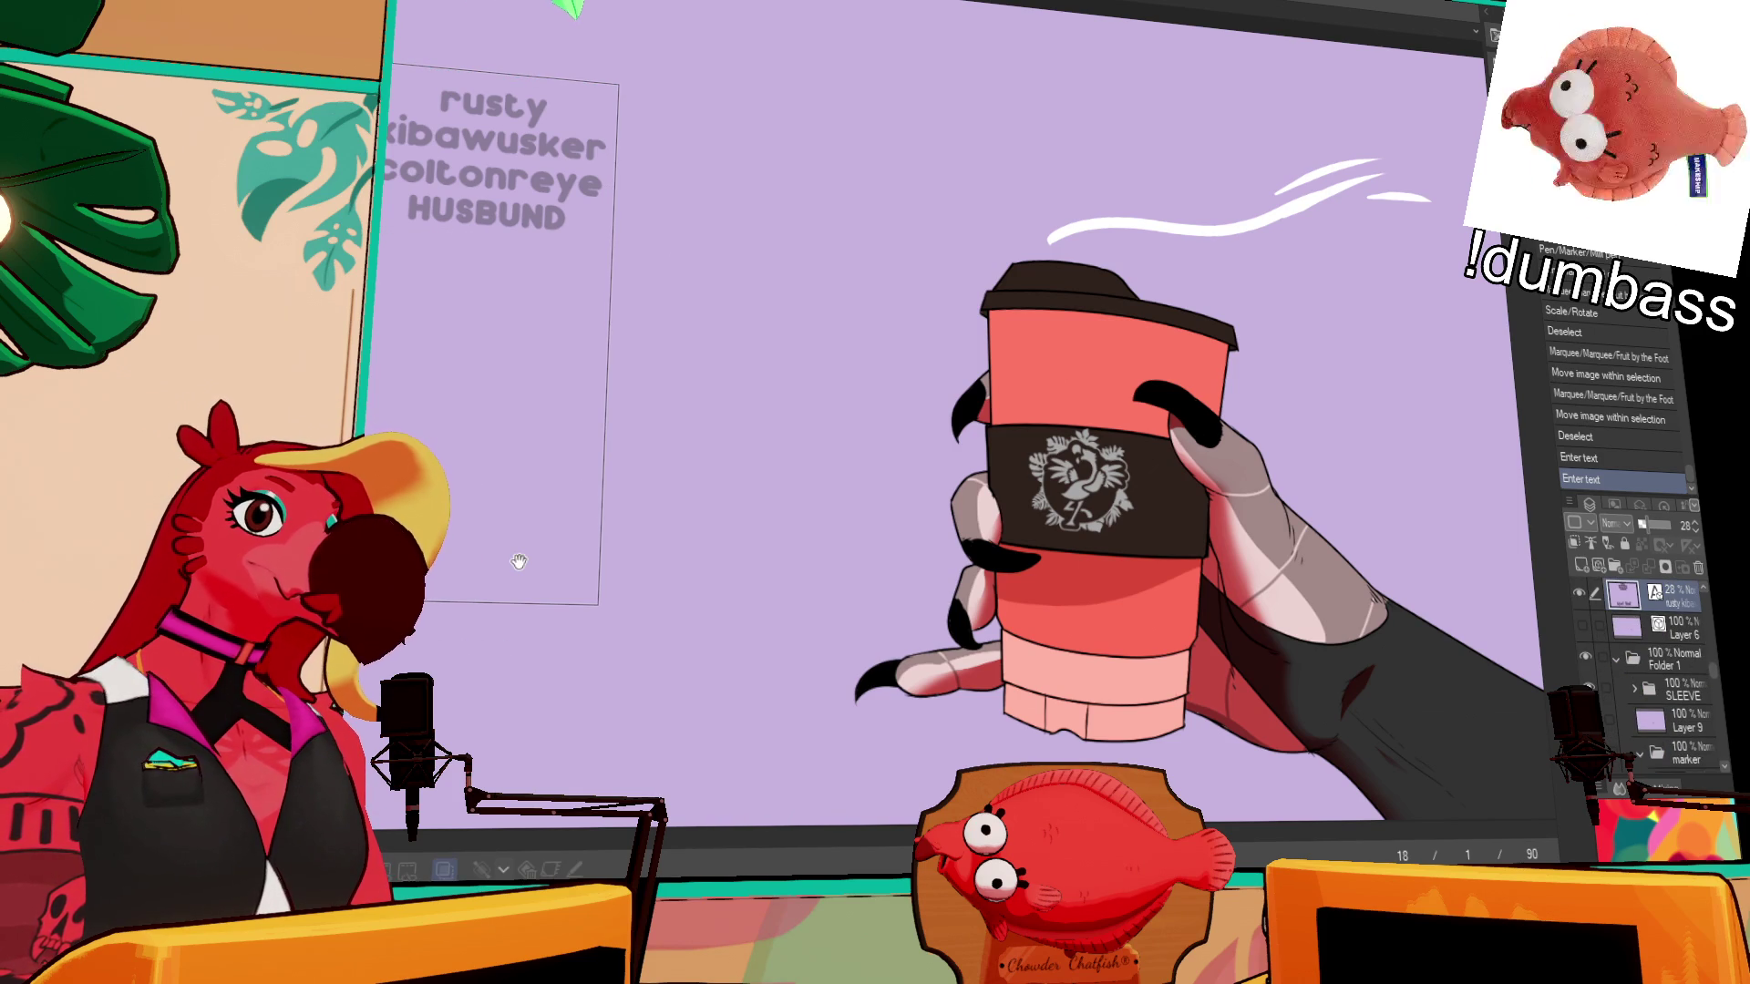
{"action": "key", "text": "ctrl+y"}
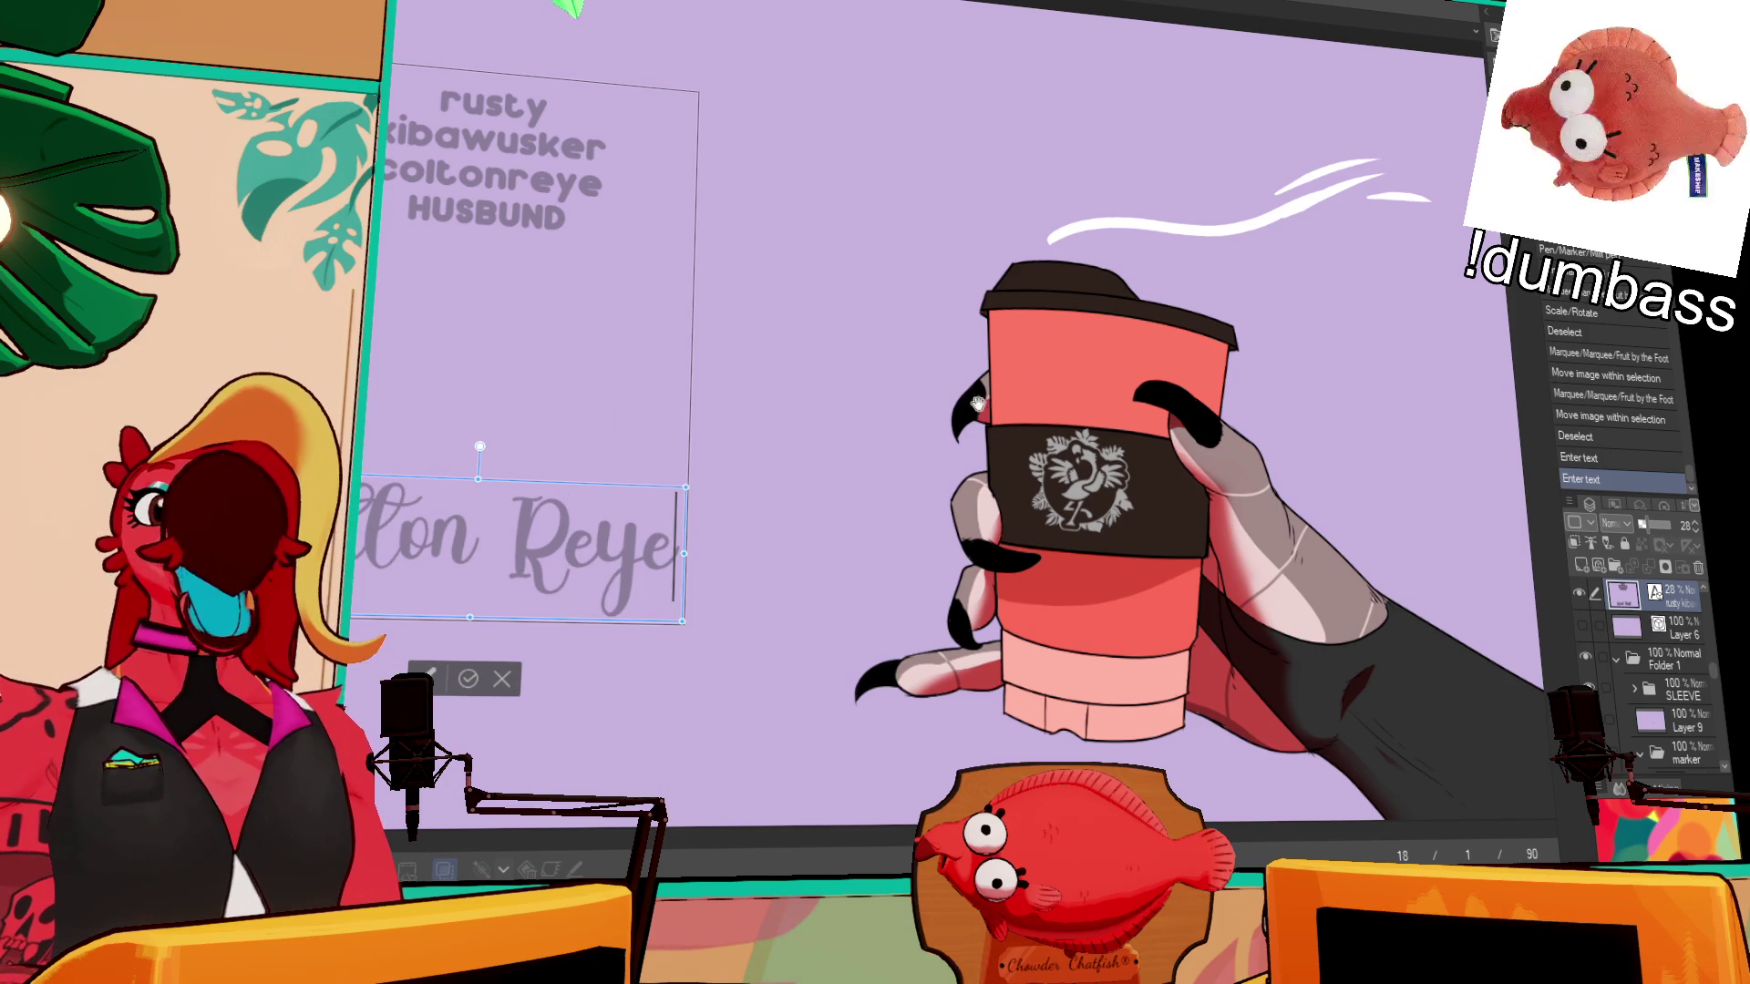
{"action": "scroll", "coordinate": [912, 410], "scroll_direction": "down", "scroll_amount": 3}
{"action": "scroll", "coordinate": [912, 410], "scroll_direction": "up", "scroll_amount": 3}
{"action": "scroll", "coordinate": [1035, 399], "scroll_direction": "left", "scroll_amount": 3}
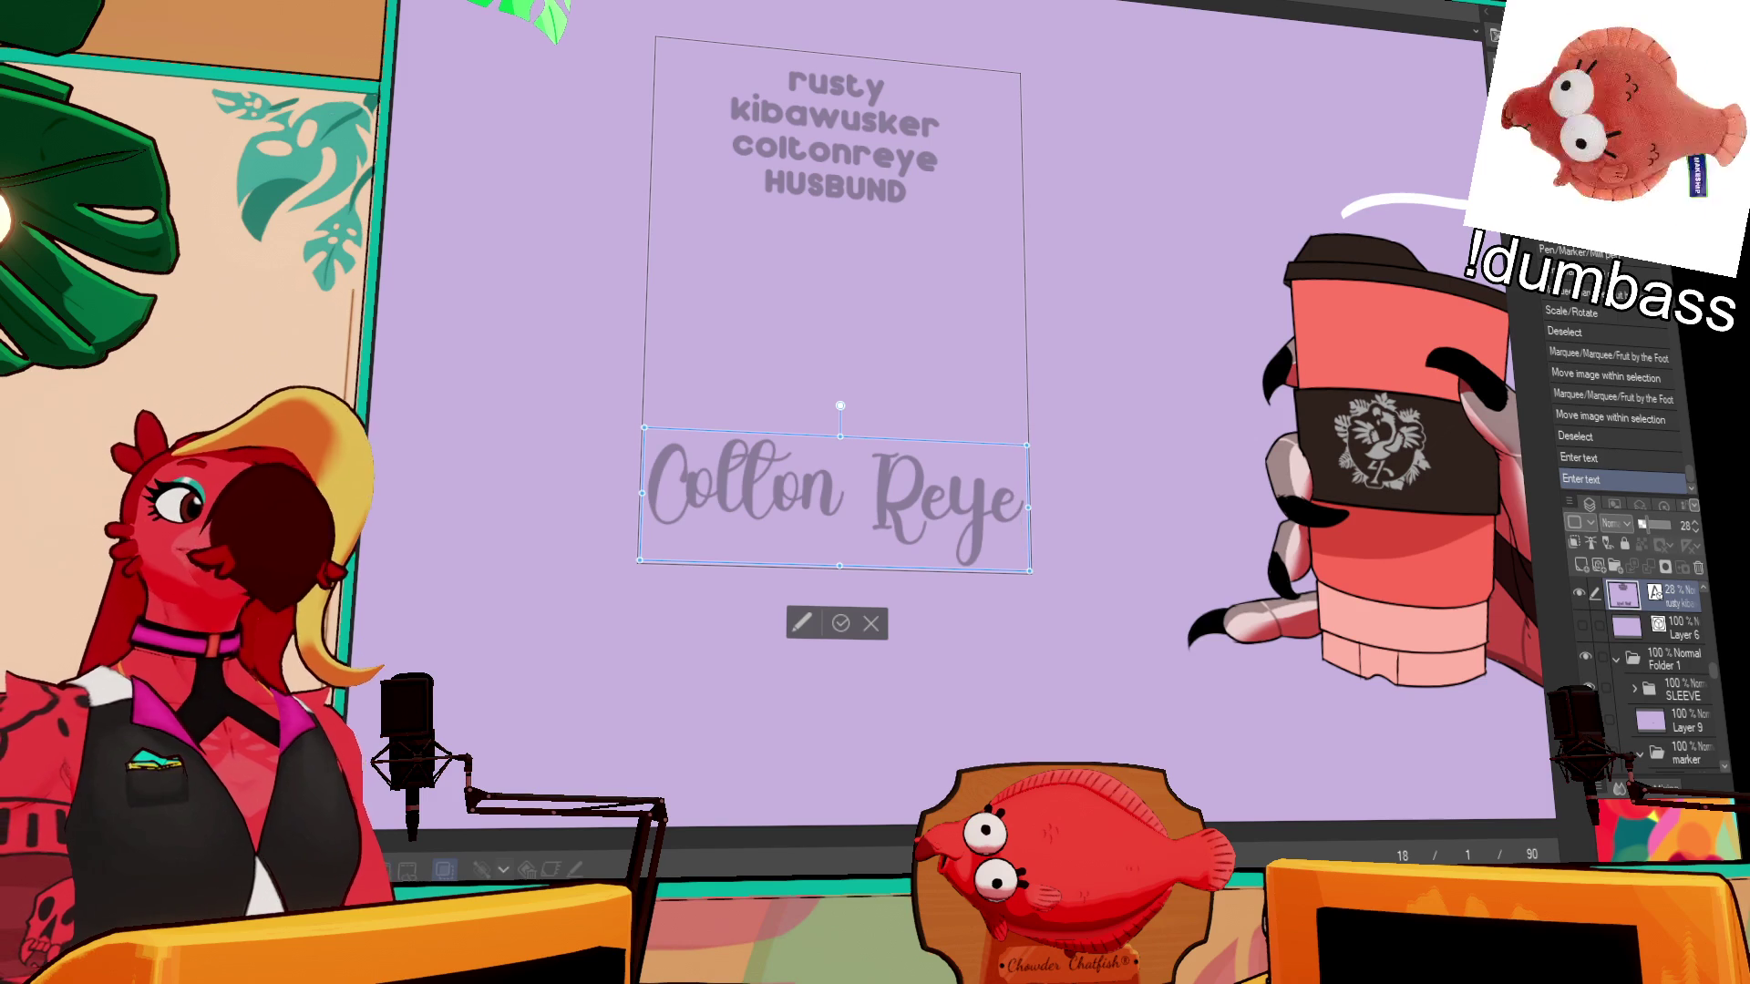
{"action": "key", "text": "Escape"}
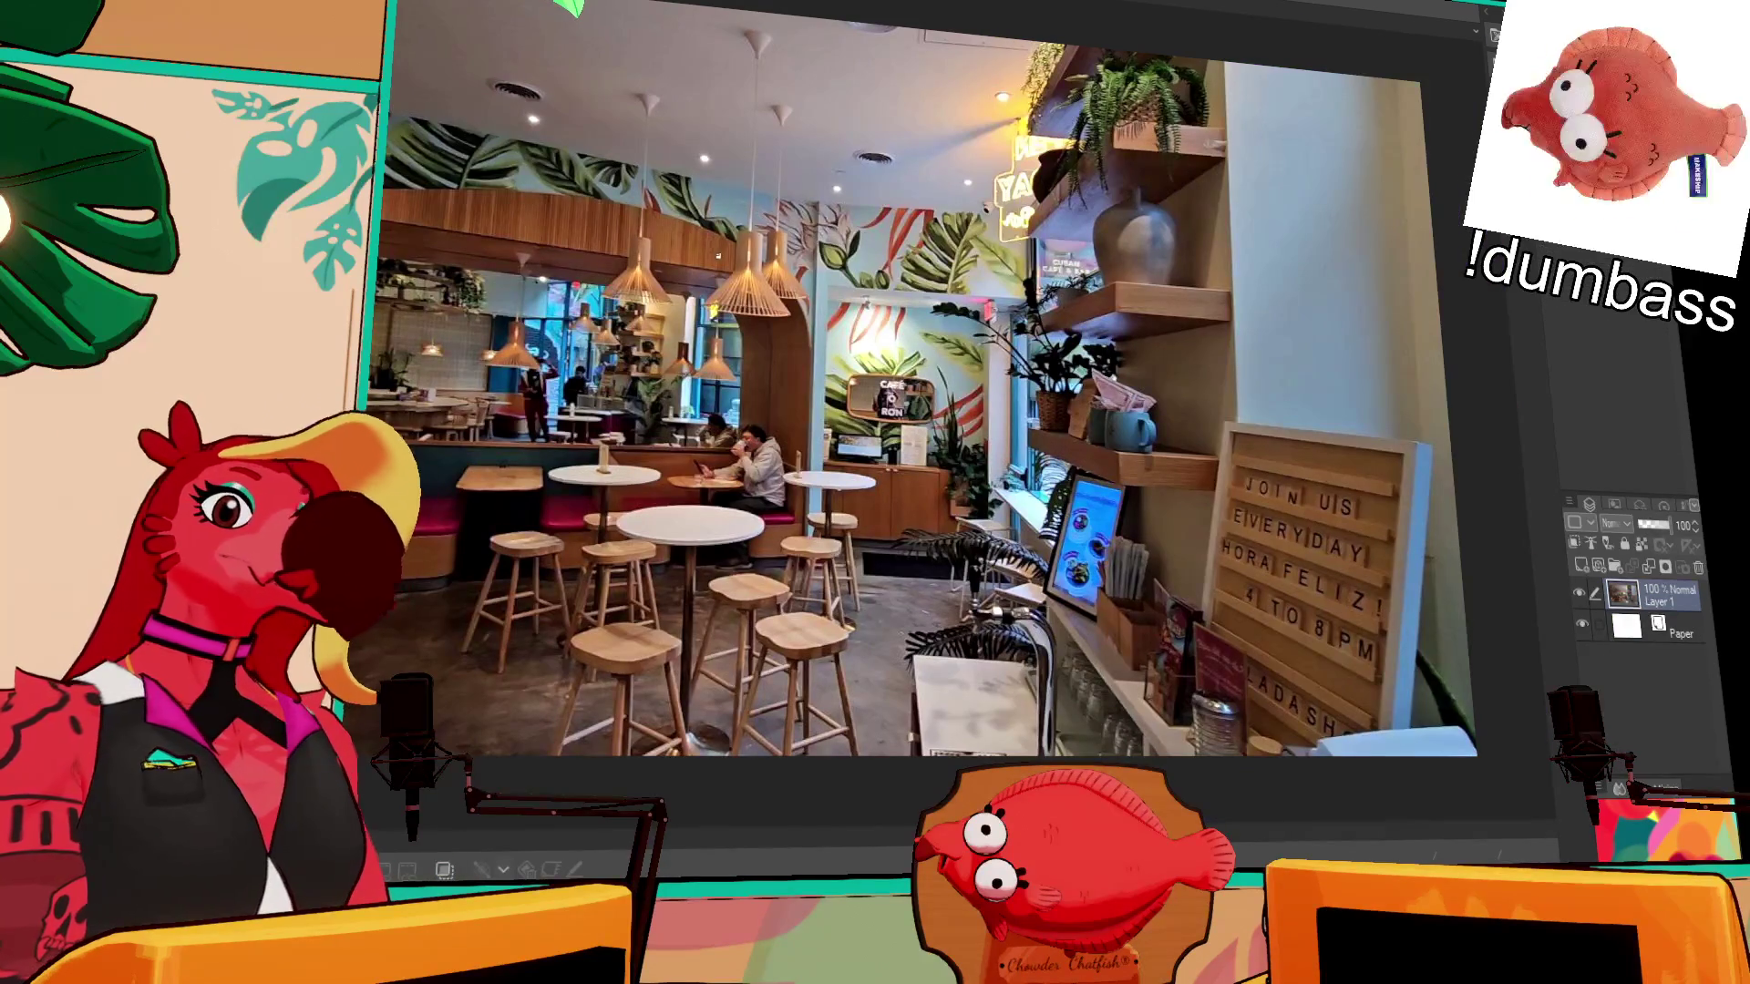
- Pan and zoom out across the café reference photo
{"action": "mouse_move", "coordinate": [713, 240]}
{"action": "left_mouse_down"}
{"action": "mouse_move", "coordinate": [898, 272]}
{"action": "mouse_move", "coordinate": [614, 122]}
{"action": "left_mouse_up"}
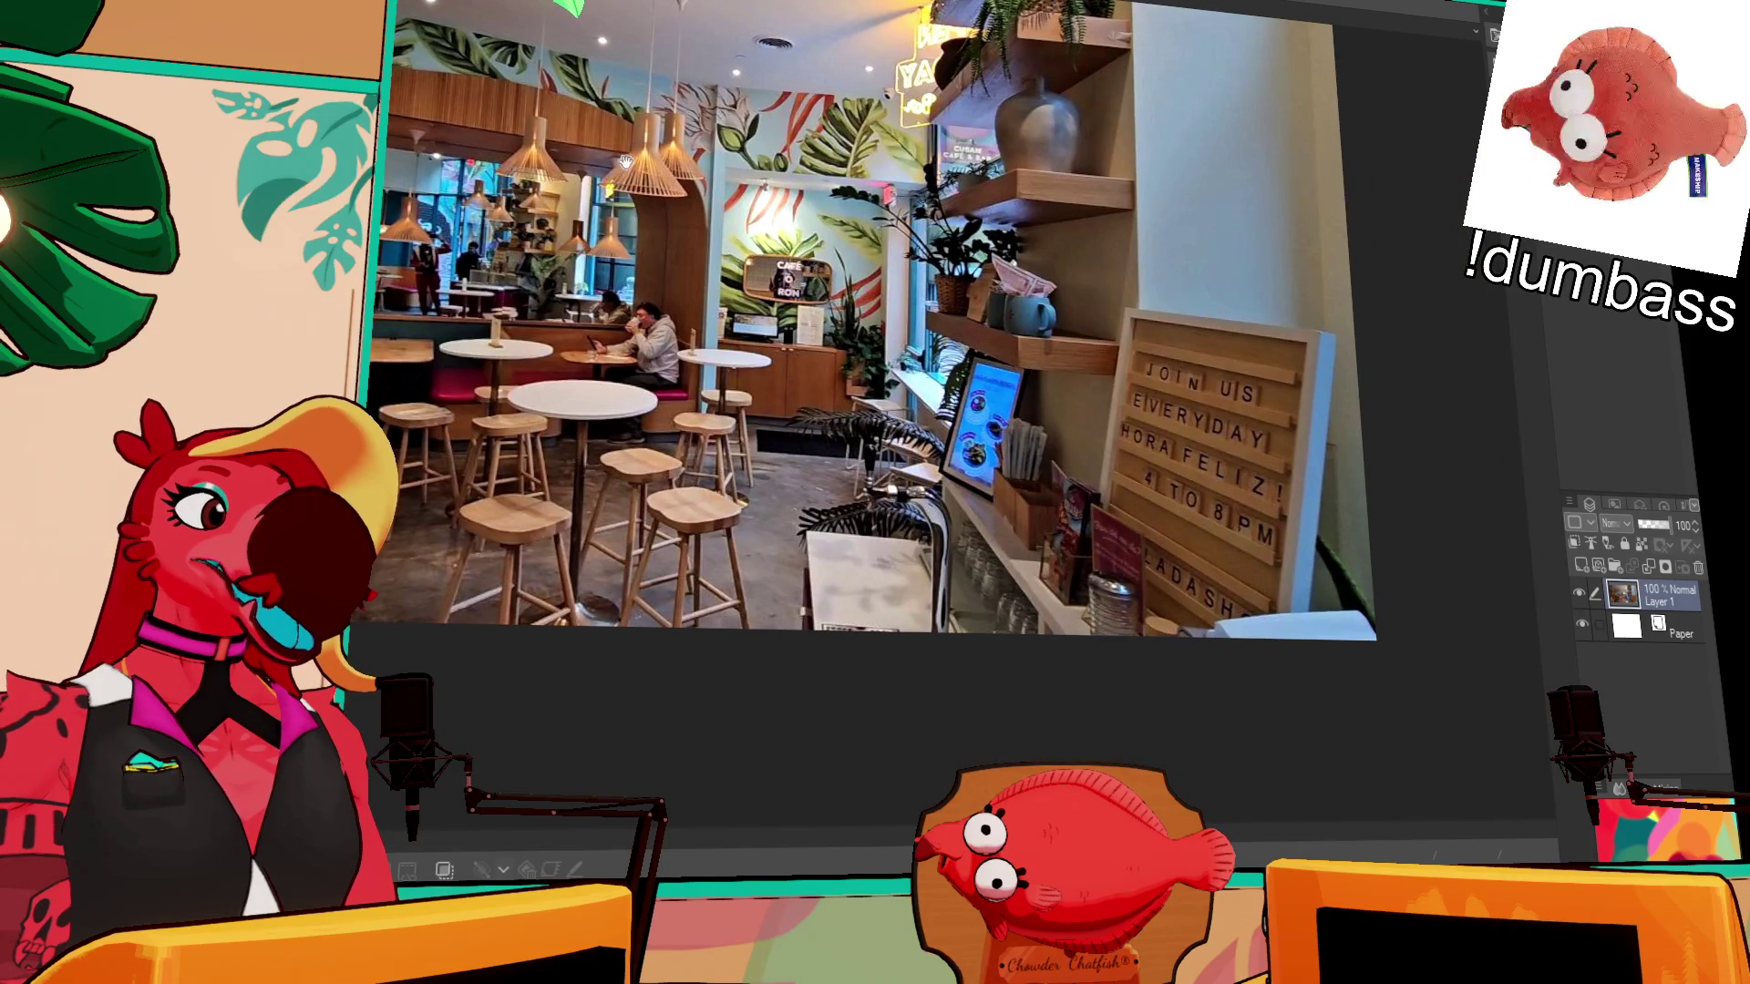
{"action": "scroll", "coordinate": [613, 202], "scroll_direction": "down", "scroll_amount": 2}
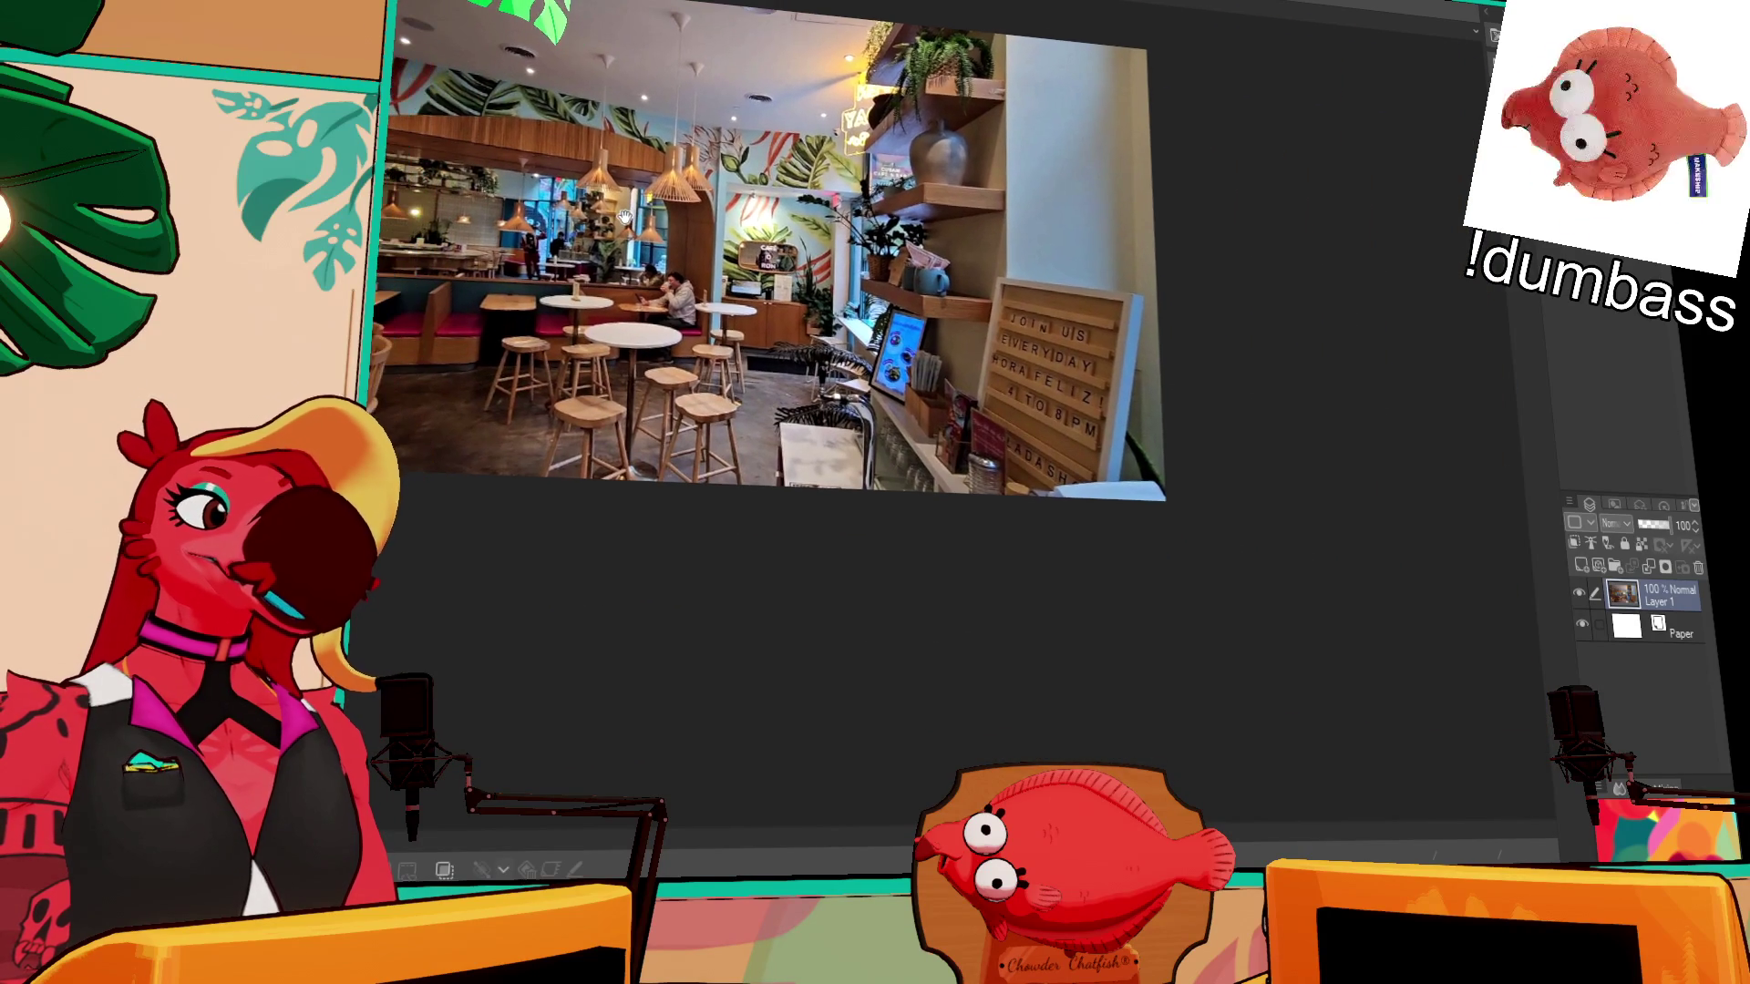
{"action": "mouse_move", "coordinate": [629, 219]}
{"action": "left_mouse_down"}
{"action": "mouse_move", "coordinate": [672, 328]}
{"action": "mouse_move", "coordinate": [831, 379]}
{"action": "left_mouse_up"}
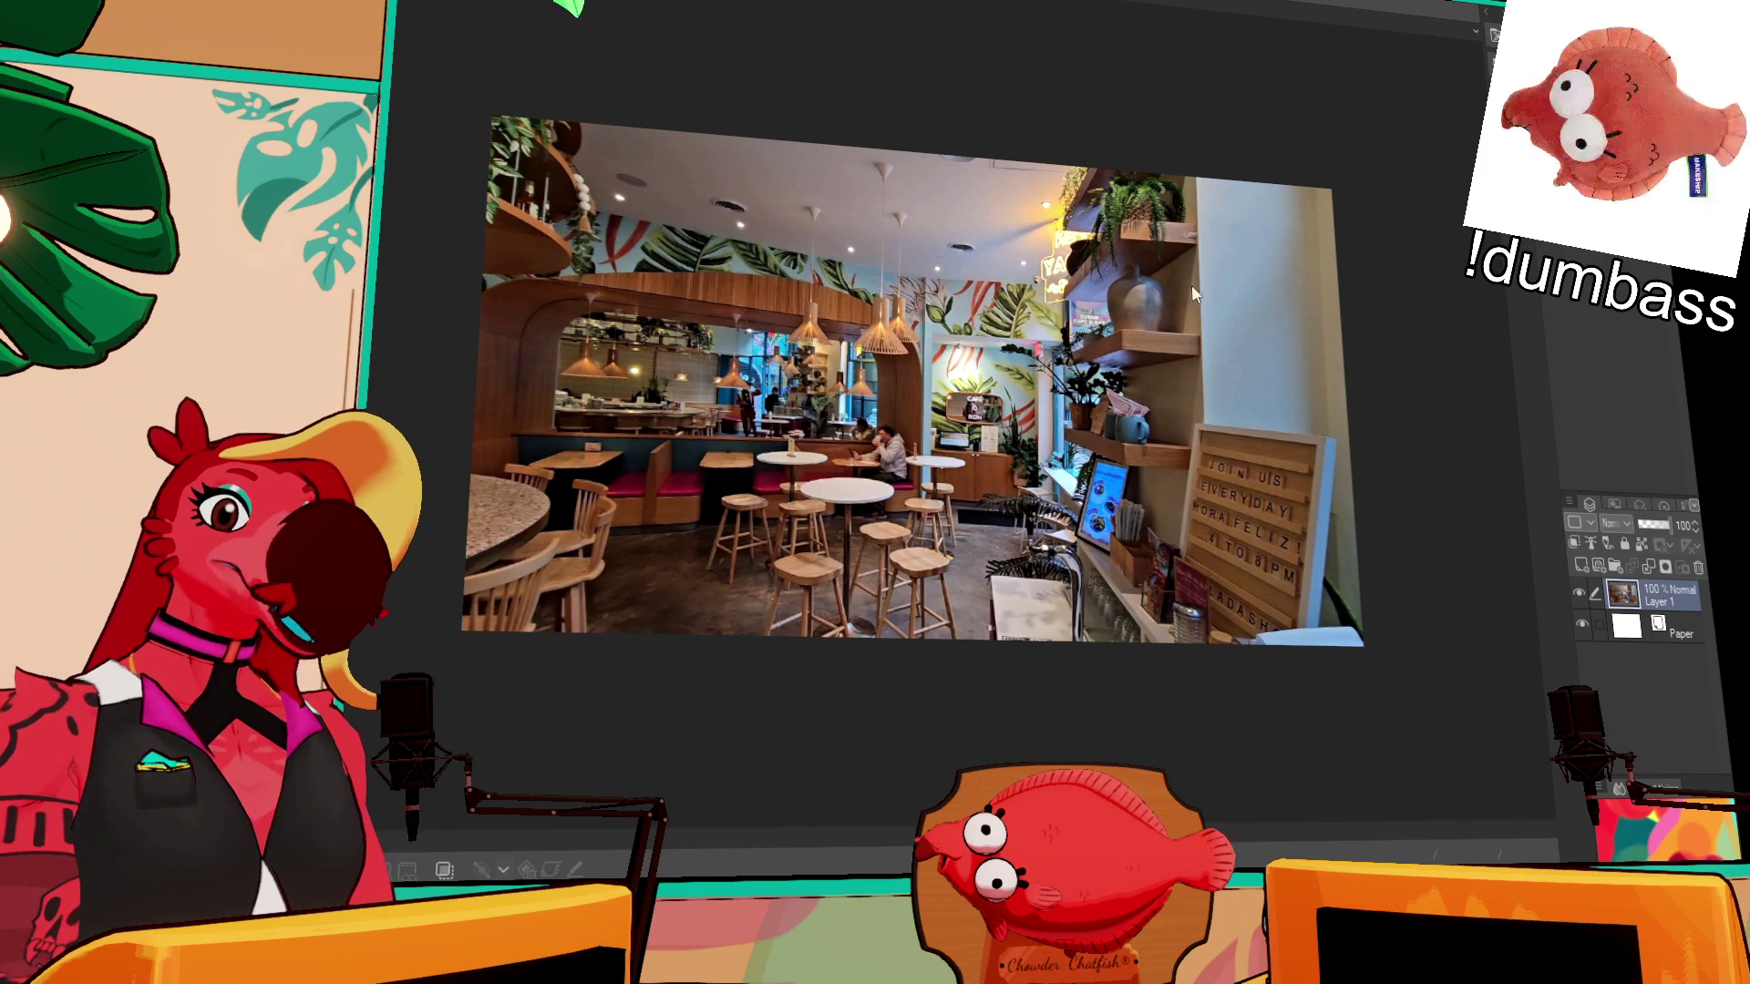
- Paste another café photo as a new layer, then return to the coffee-cup document
{"action": "key", "text": "ctrl+v"}
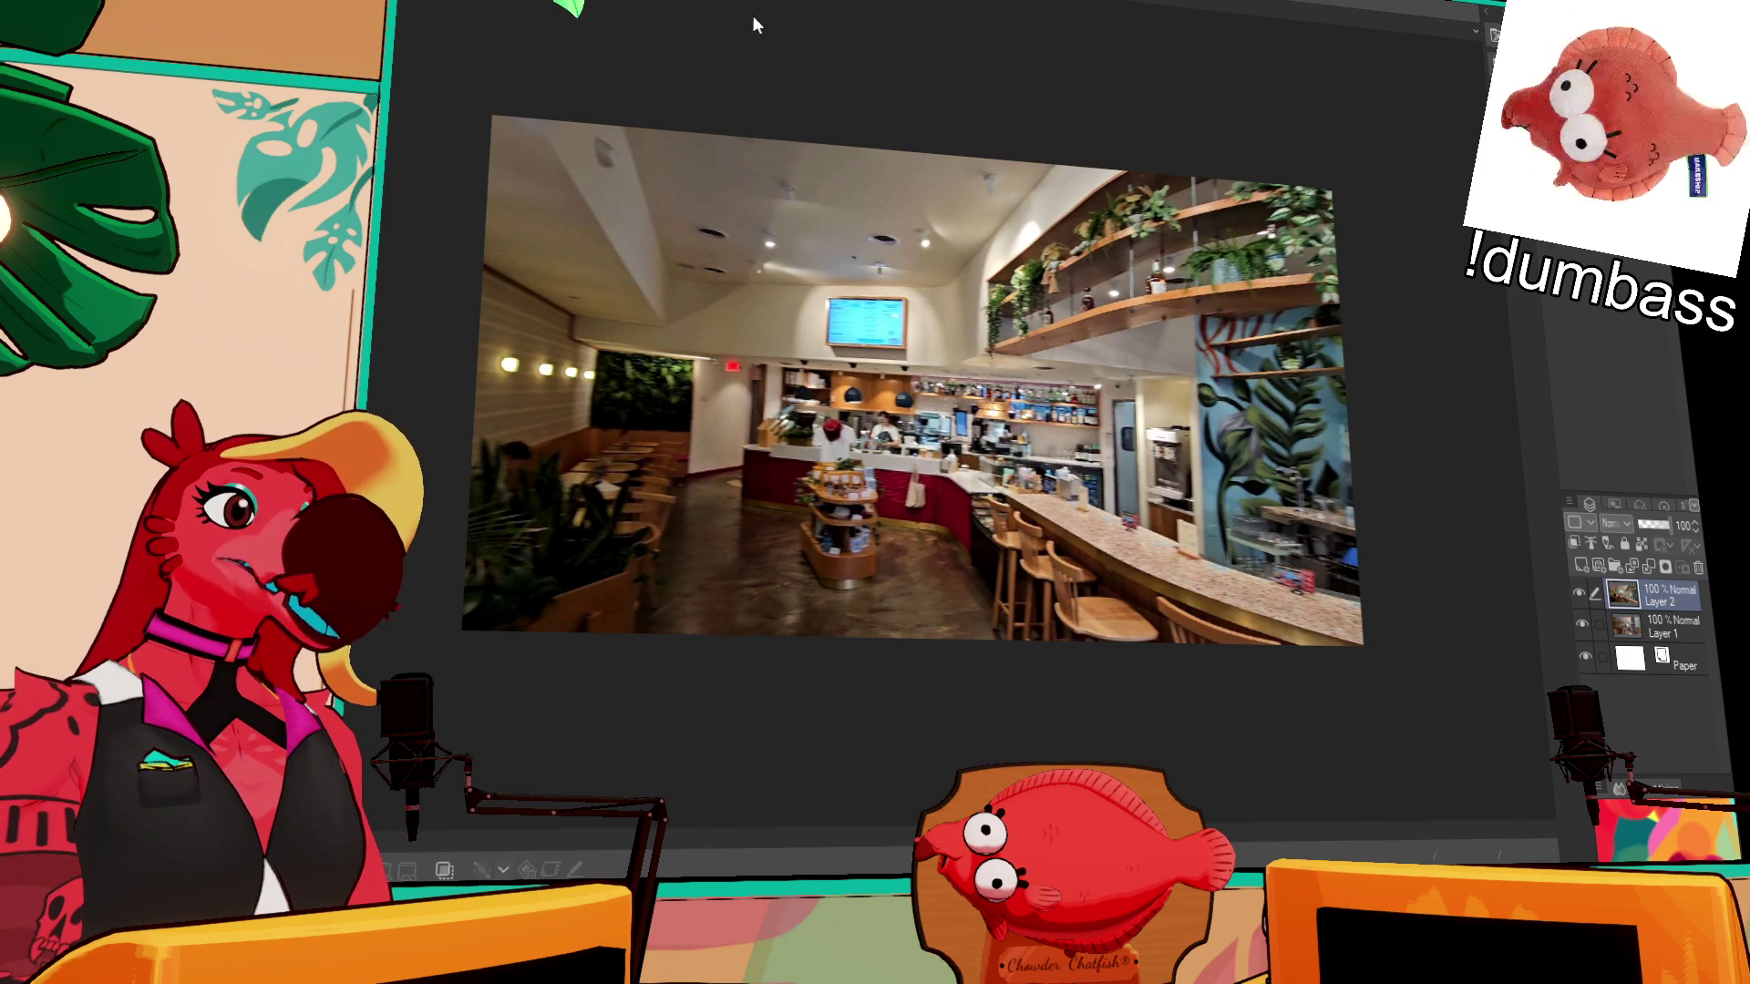
{"action": "key", "text": "ctrl+Tab"}
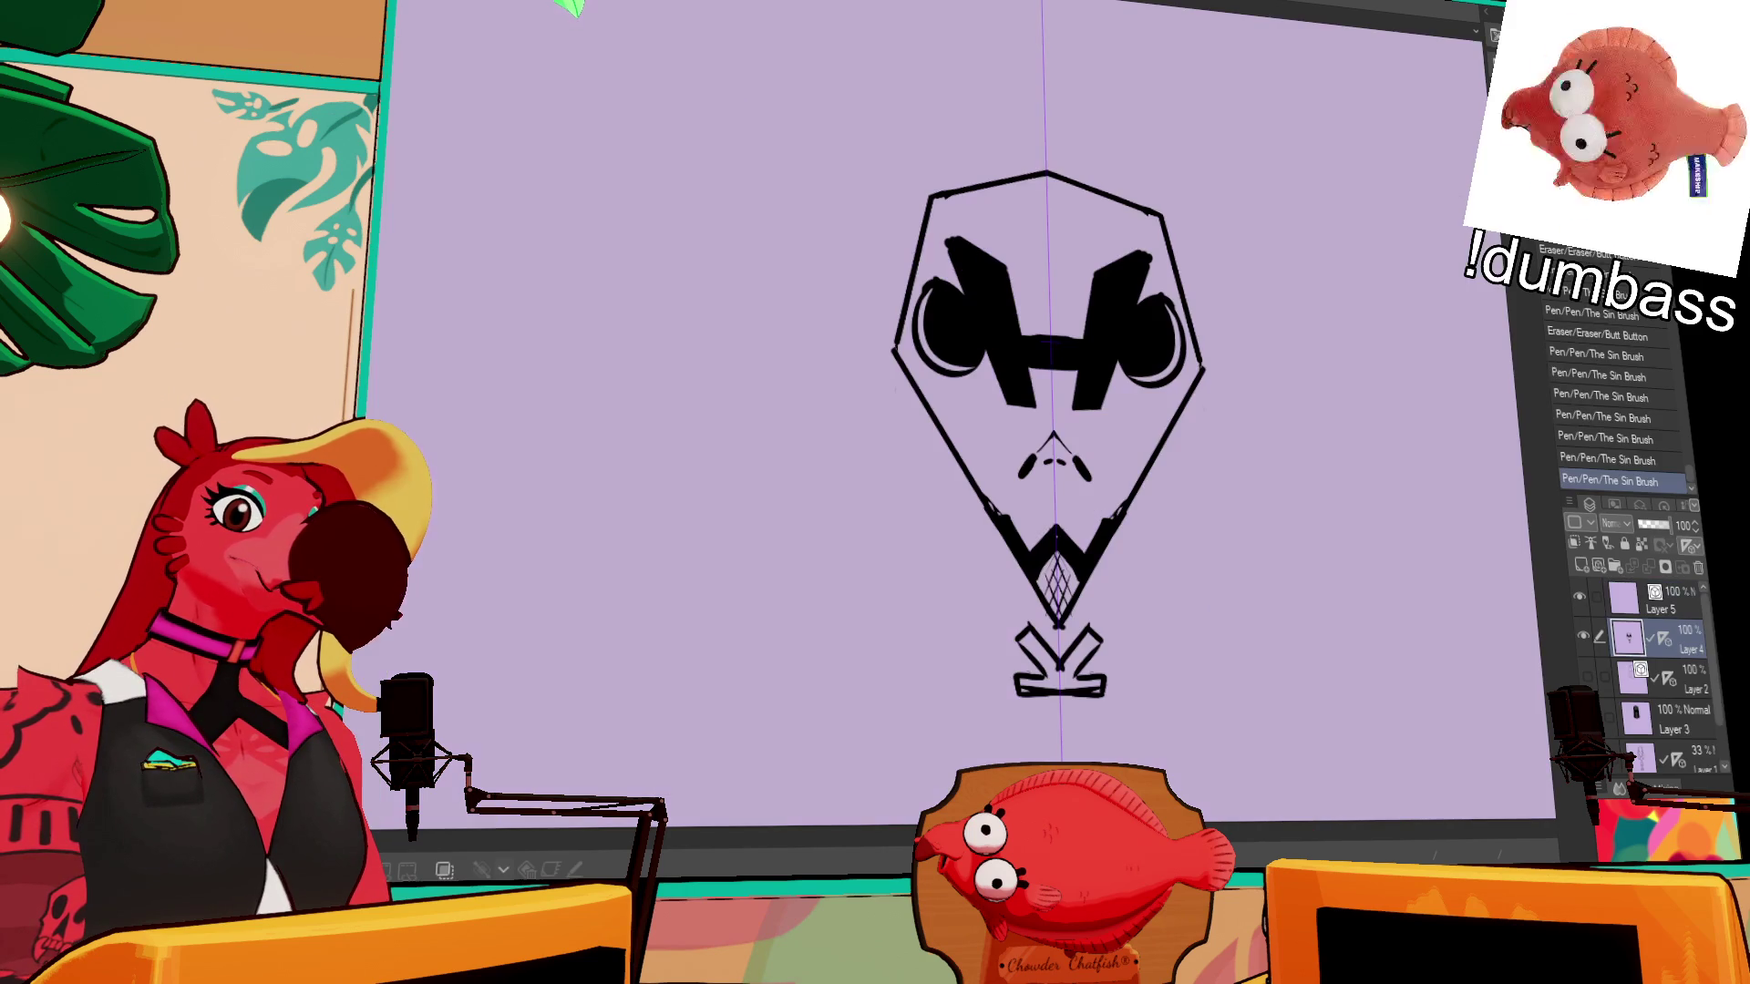
{"action": "left_click_drag", "start_coordinate": [764, 158], "coordinate": [739, 198]}
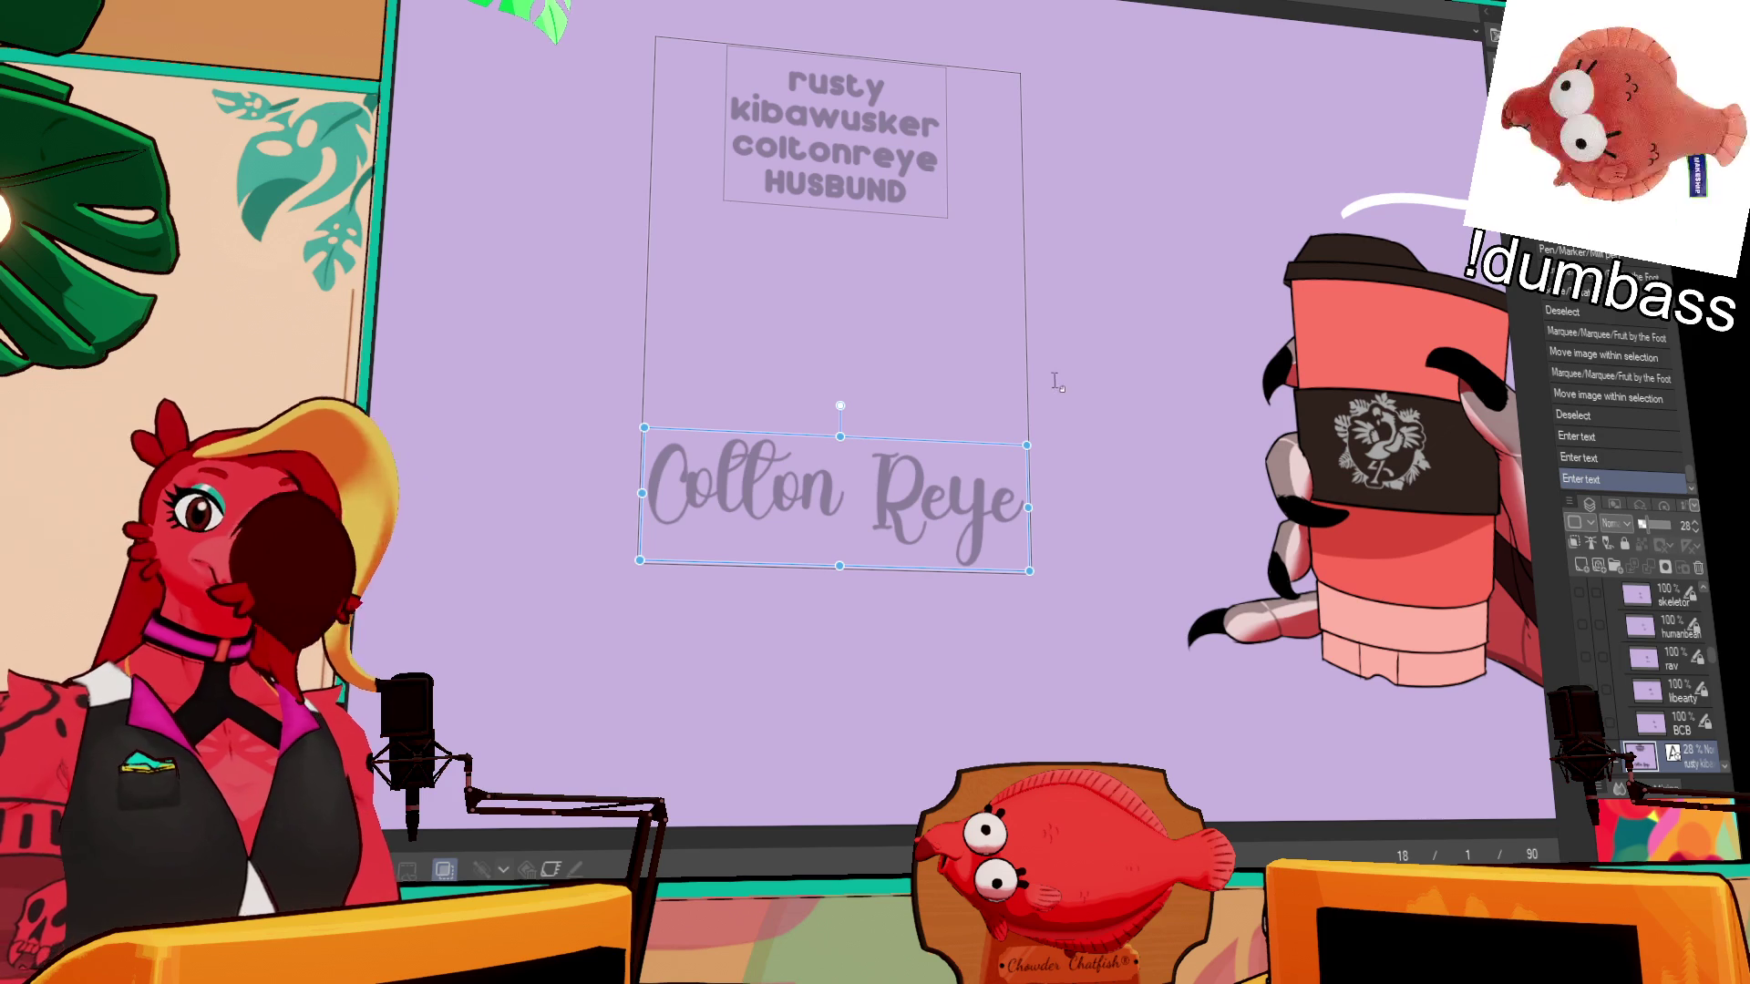
- Change the script template text to 'Cold on Ray' and commit it
{"action": "left_click", "coordinate": [944, 459]}
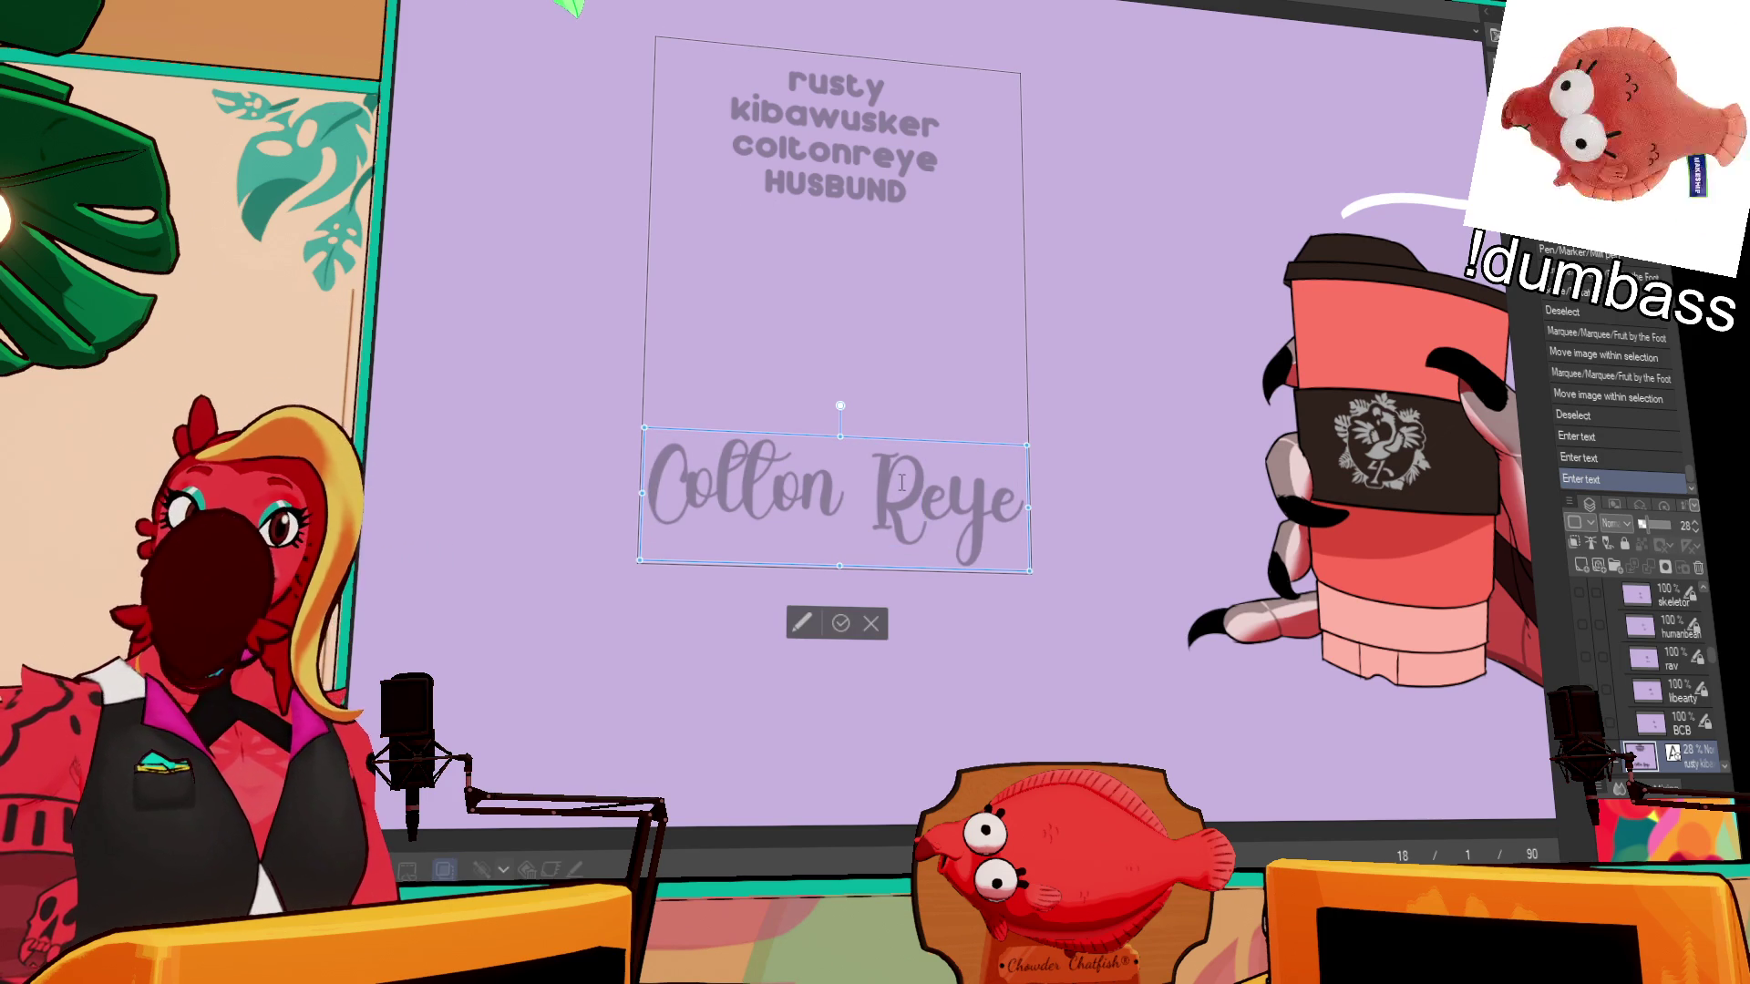
{"action": "type", "text": "Co"}
{"action": "key", "text": "ctrl+a"}
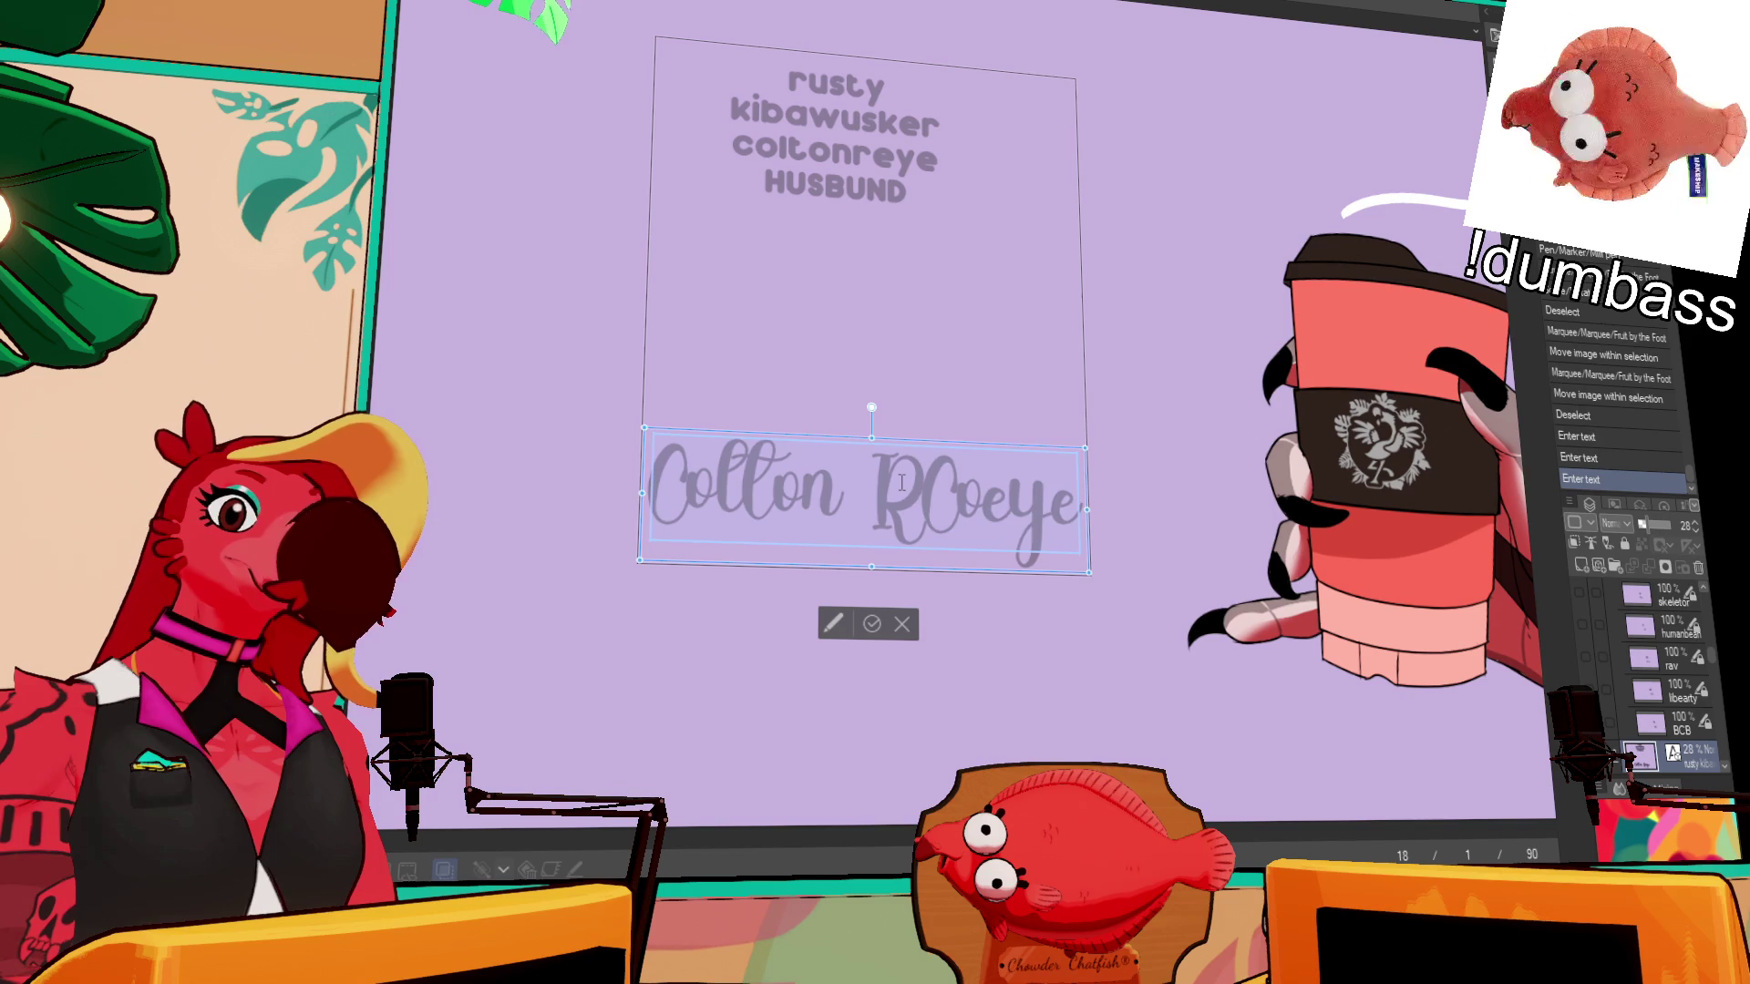
{"action": "type", "text": "Co"}
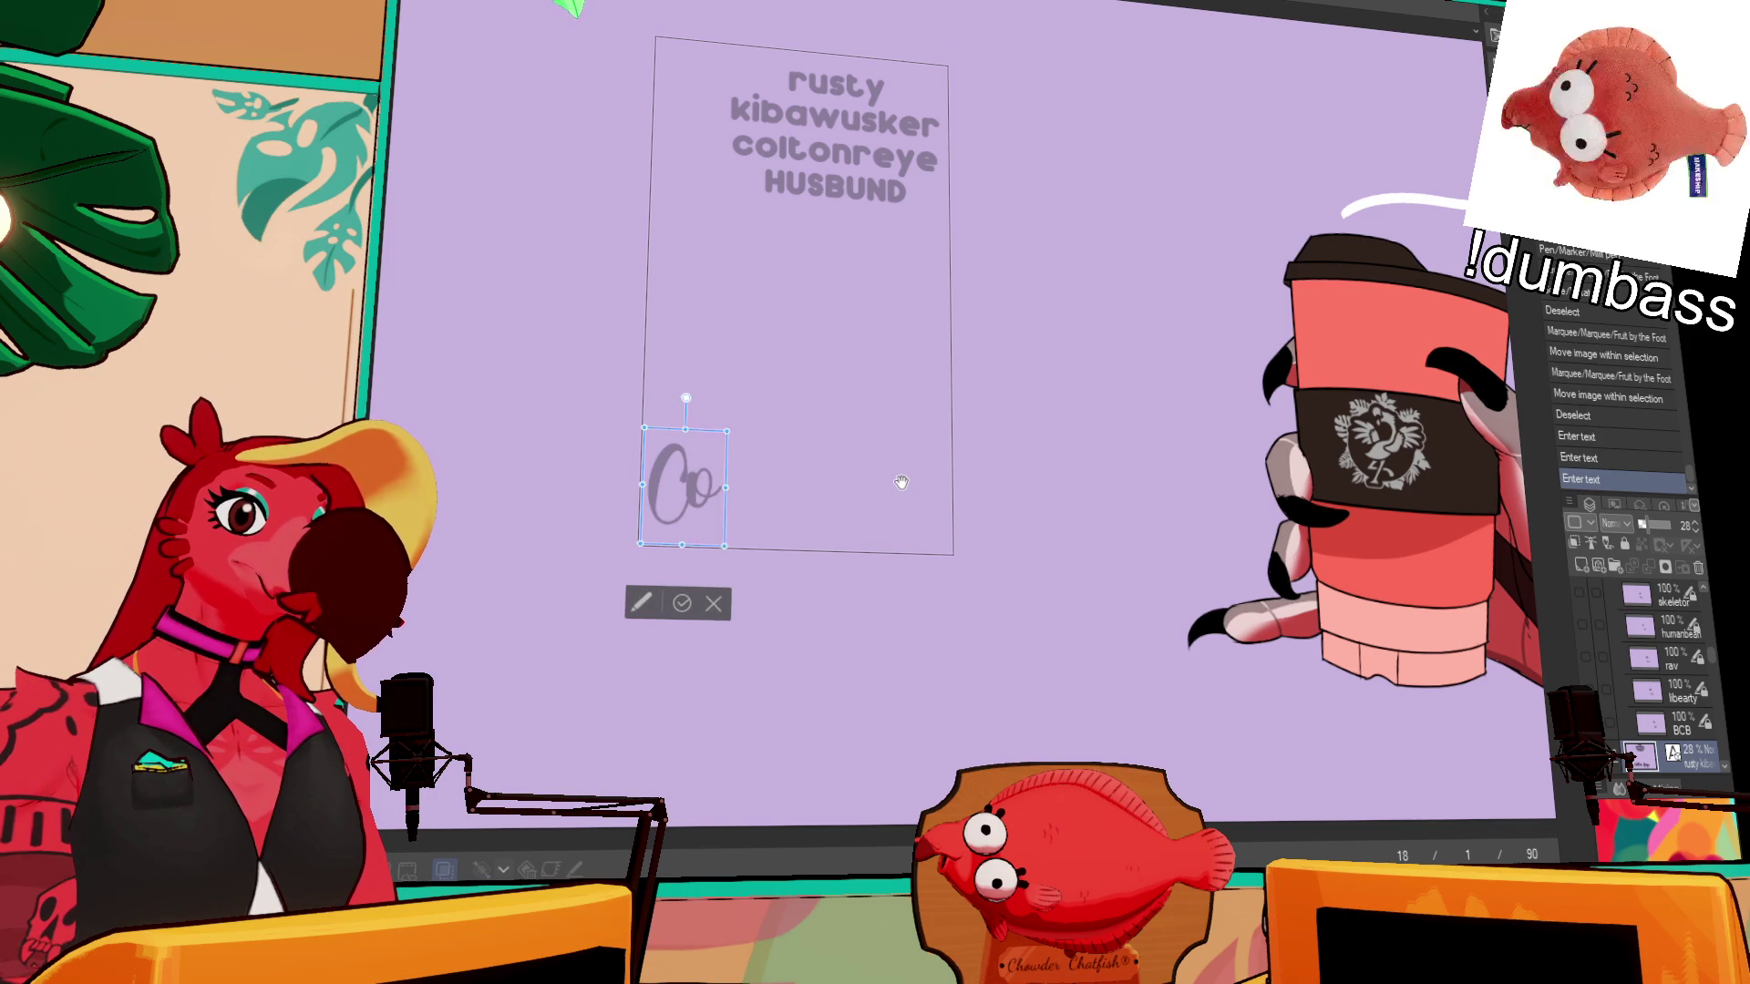
{"action": "type", "text": "ld on"}
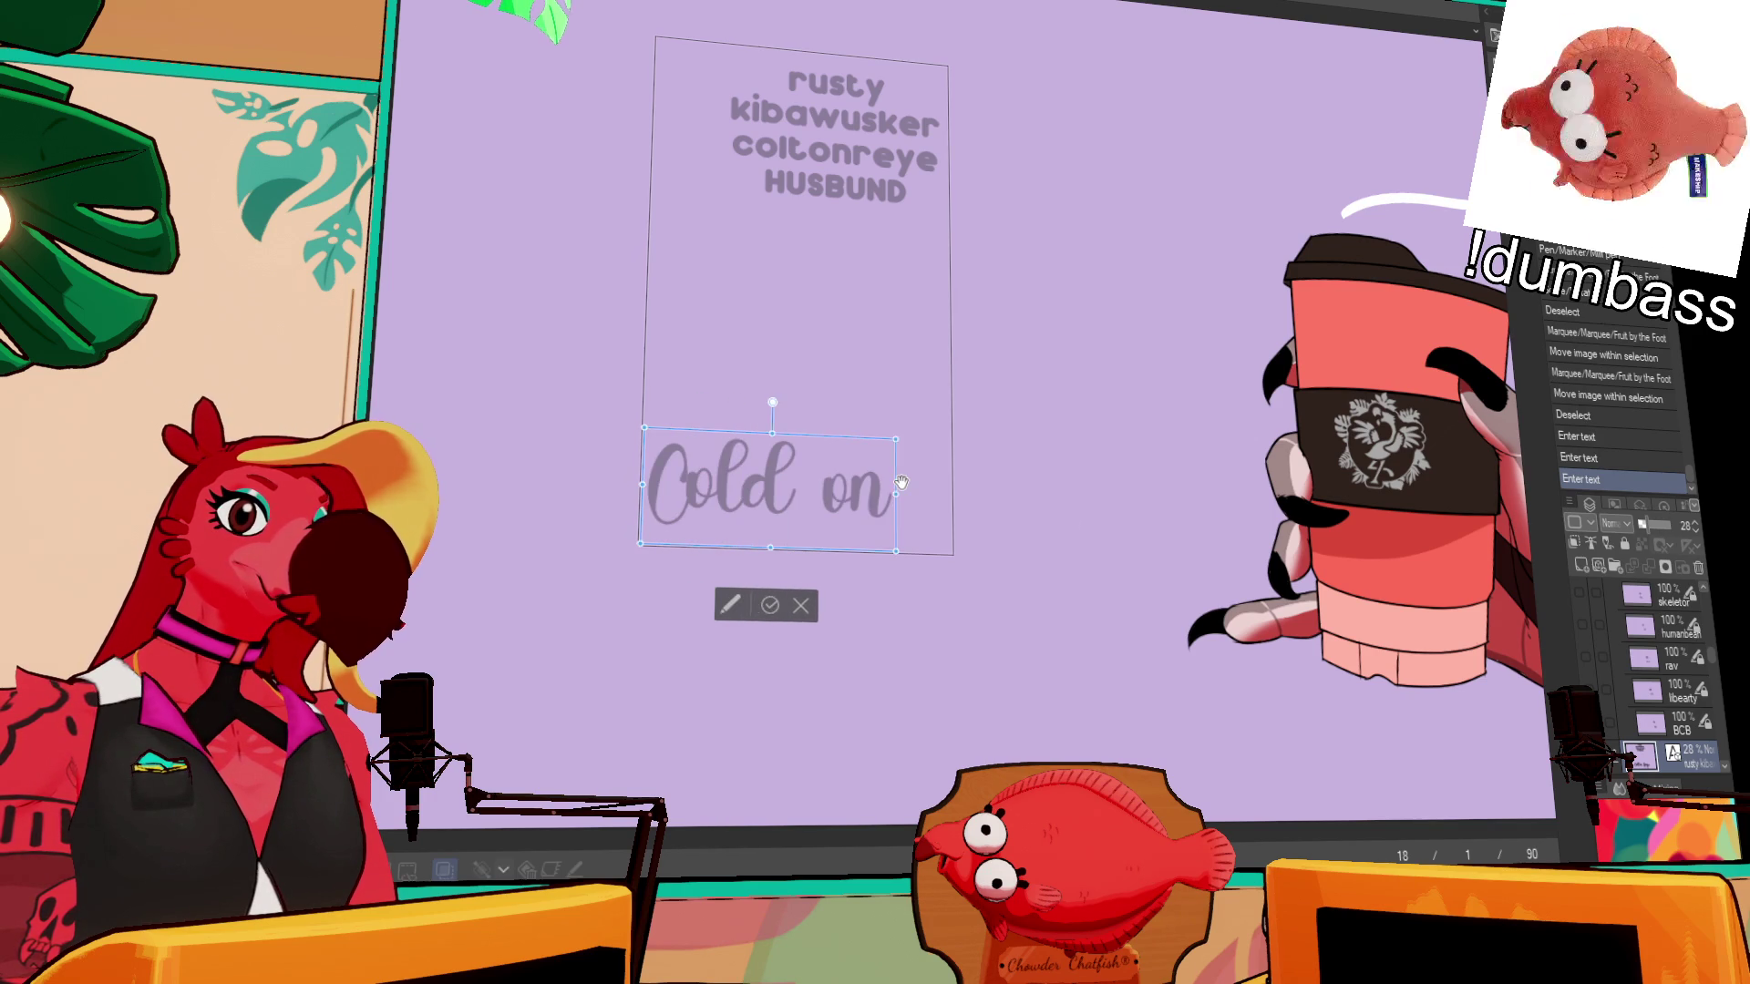
{"action": "type", "text": " Ray"}
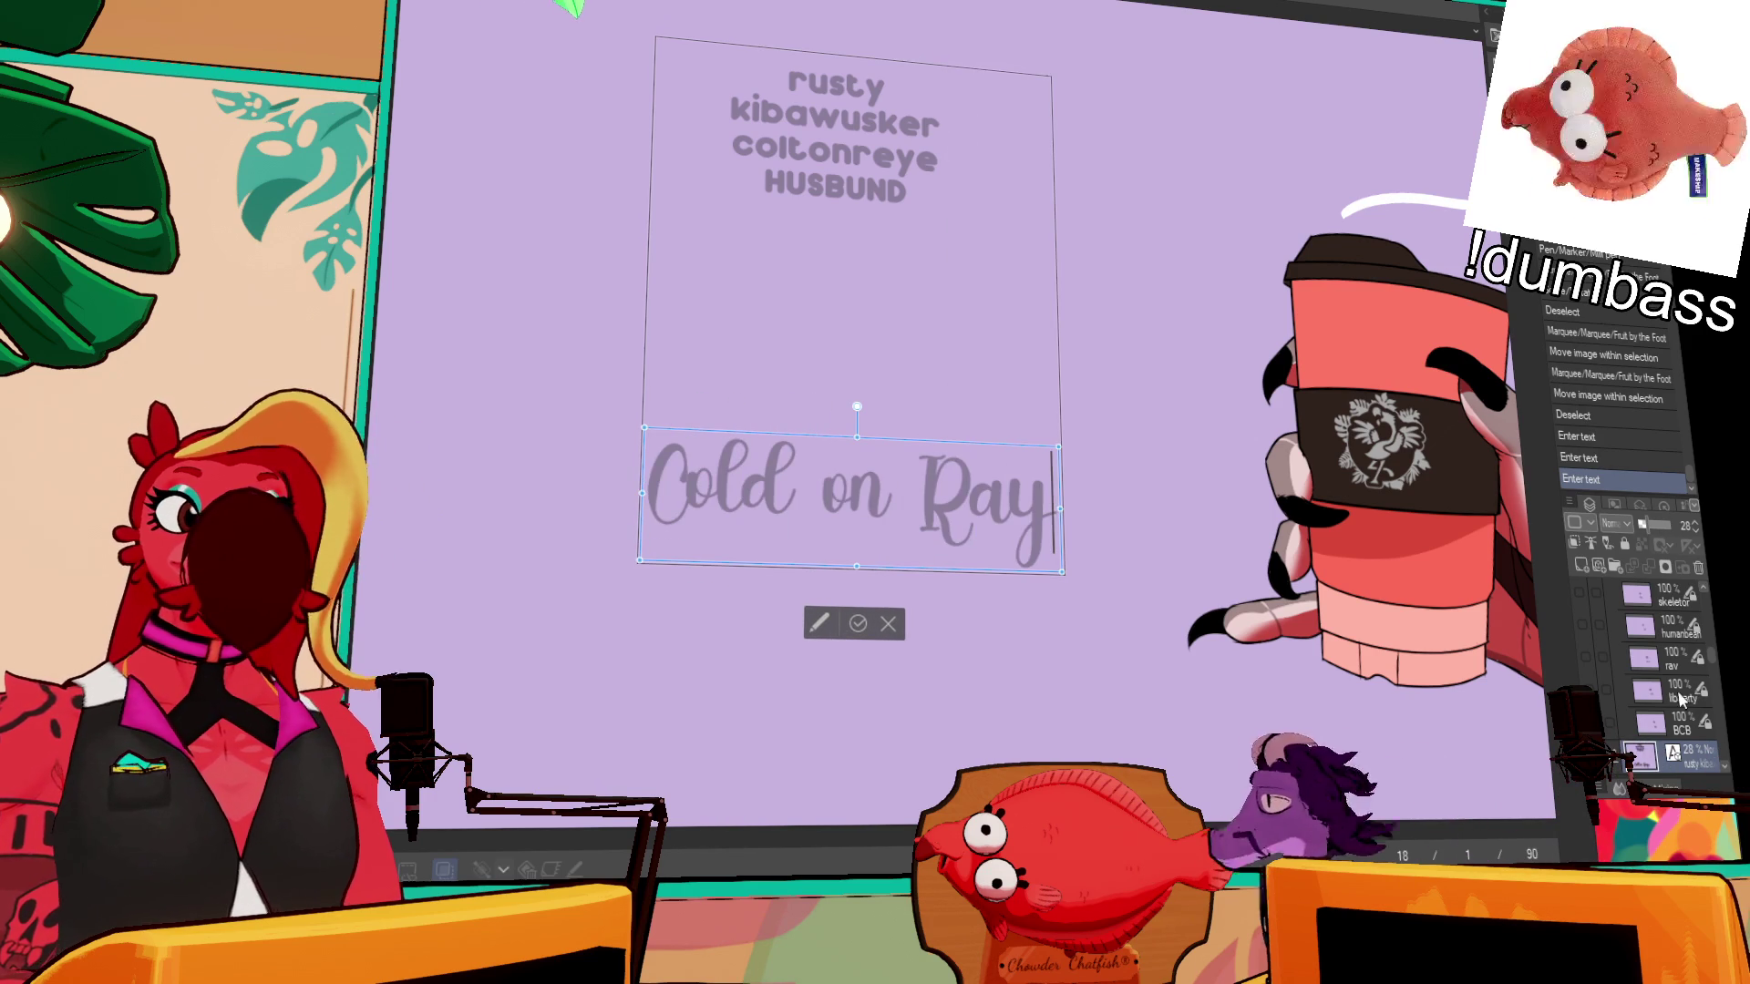
{"action": "key", "text": "Escape"}
{"action": "scroll", "coordinate": [1671, 715], "scroll_direction": "down", "scroll_amount": 5}
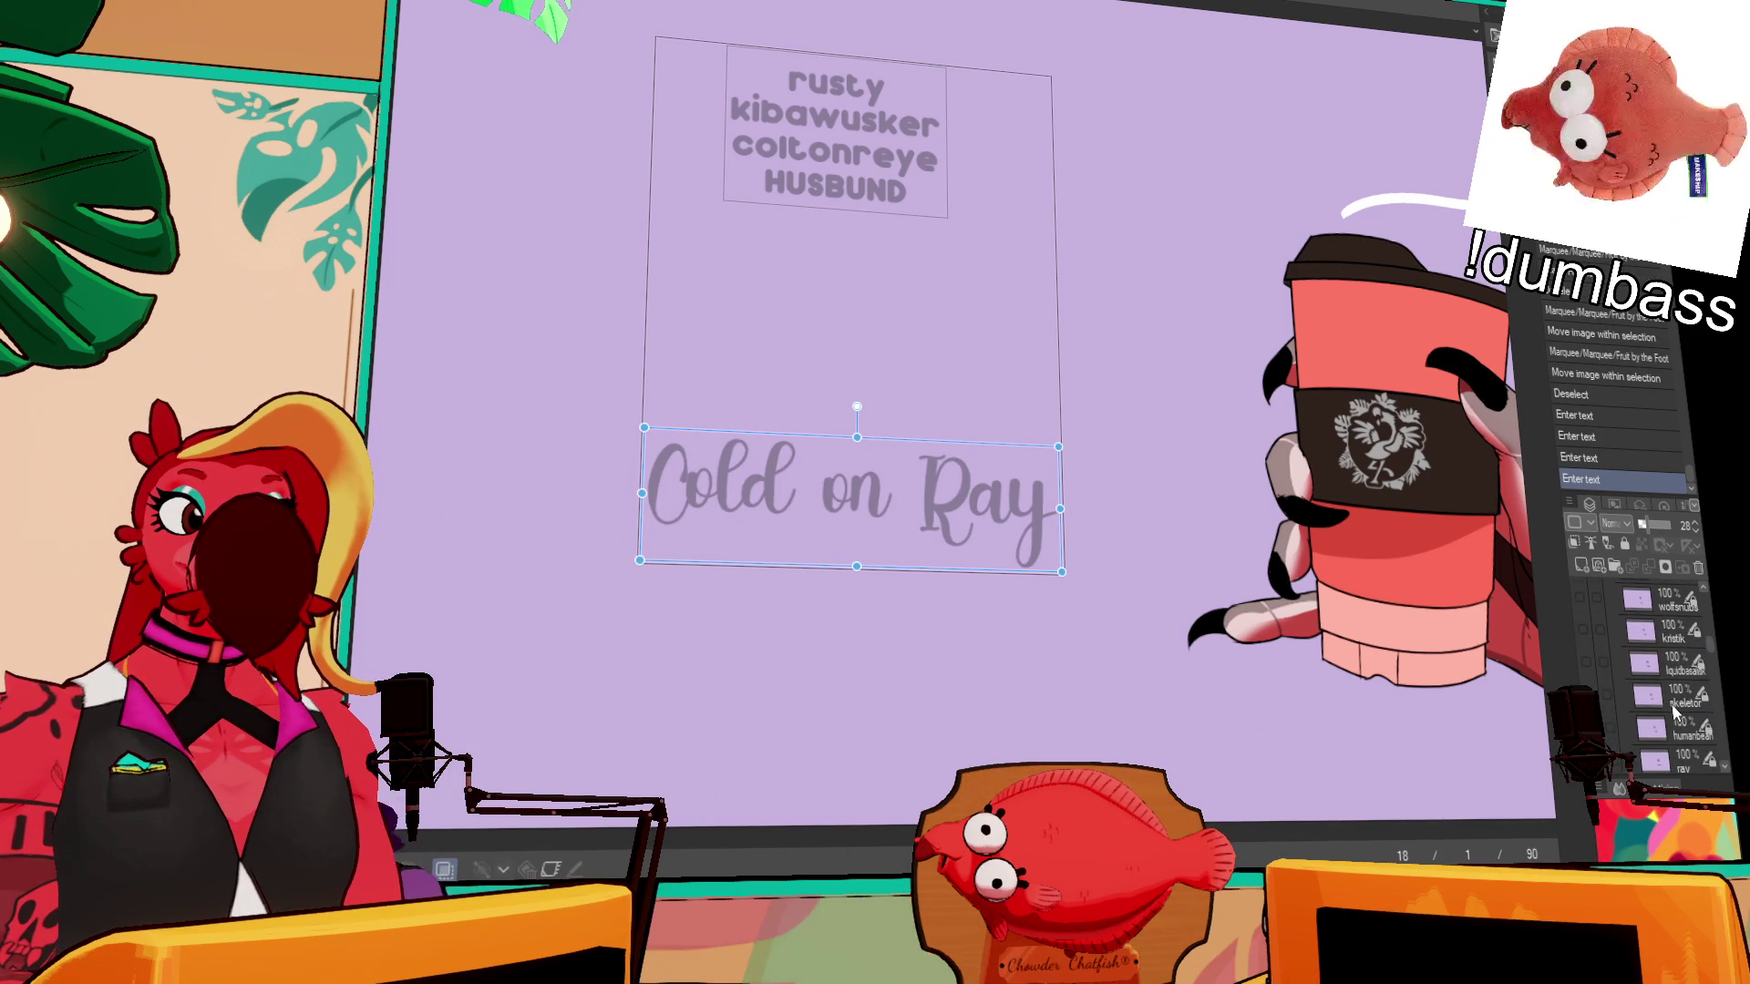
{"action": "scroll", "coordinate": [1673, 692], "scroll_direction": "up", "scroll_amount": 3}
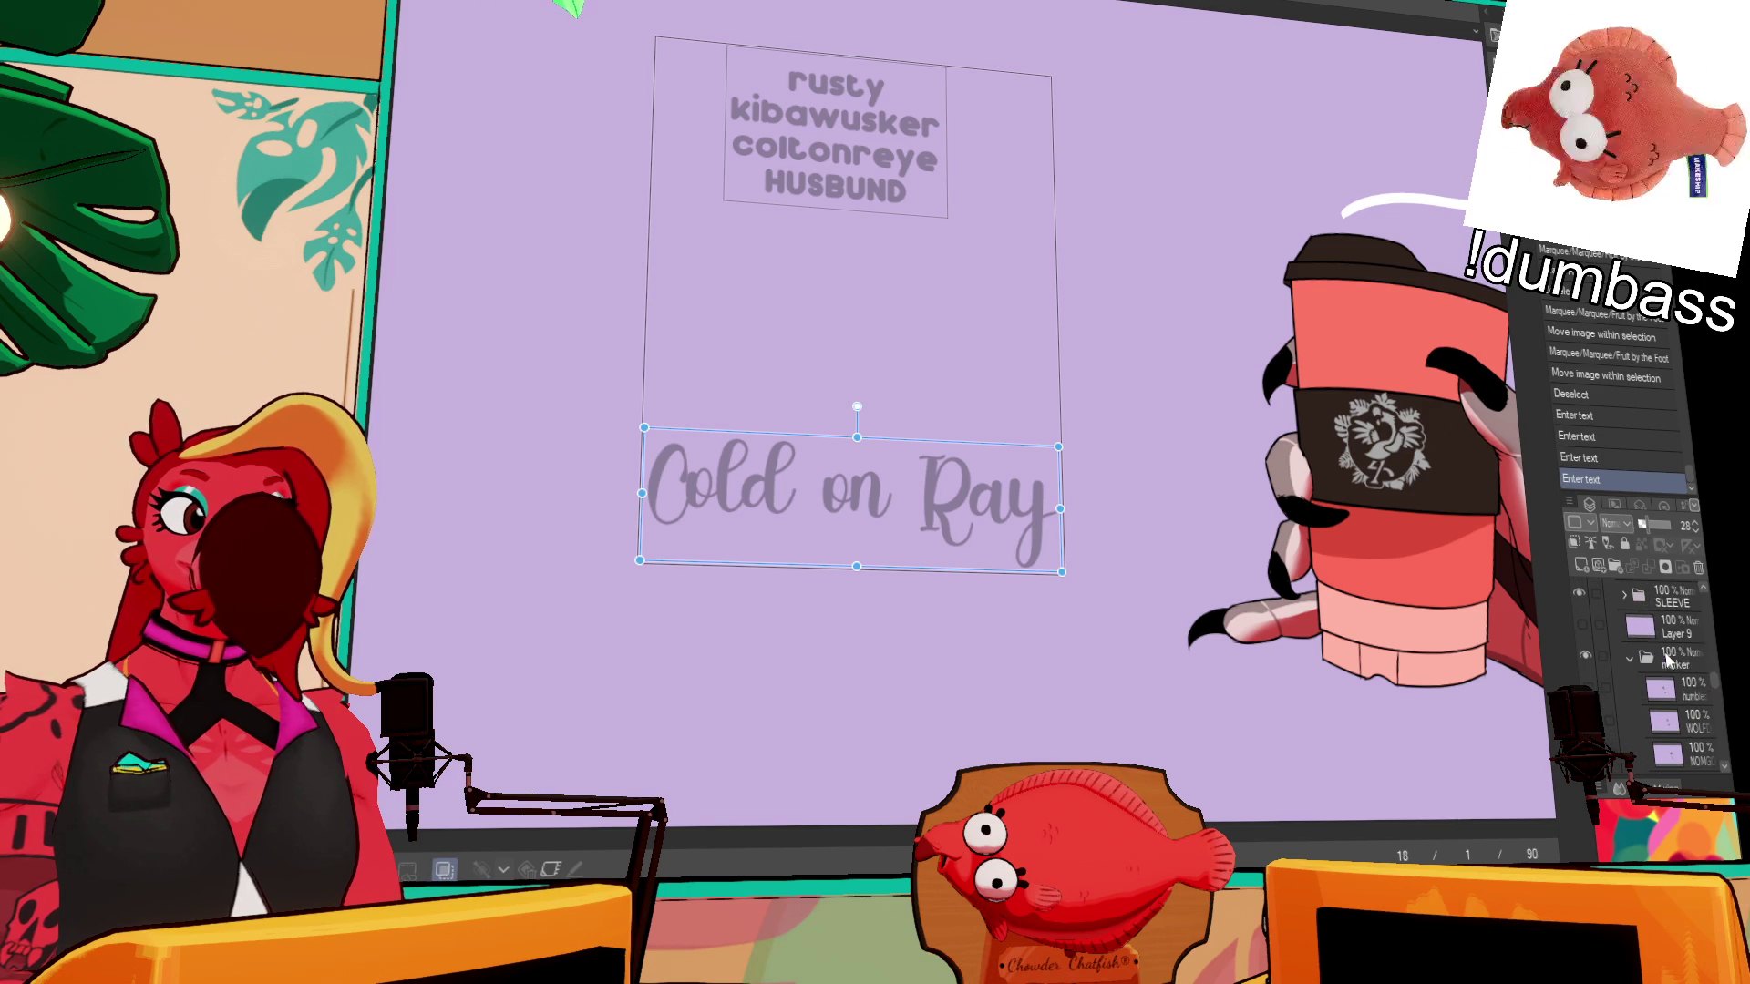
- Add a new blank raster layer for inking above the selected layer
{"action": "left_click", "coordinate": [1648, 690]}
{"action": "left_click", "coordinate": [1582, 566]}
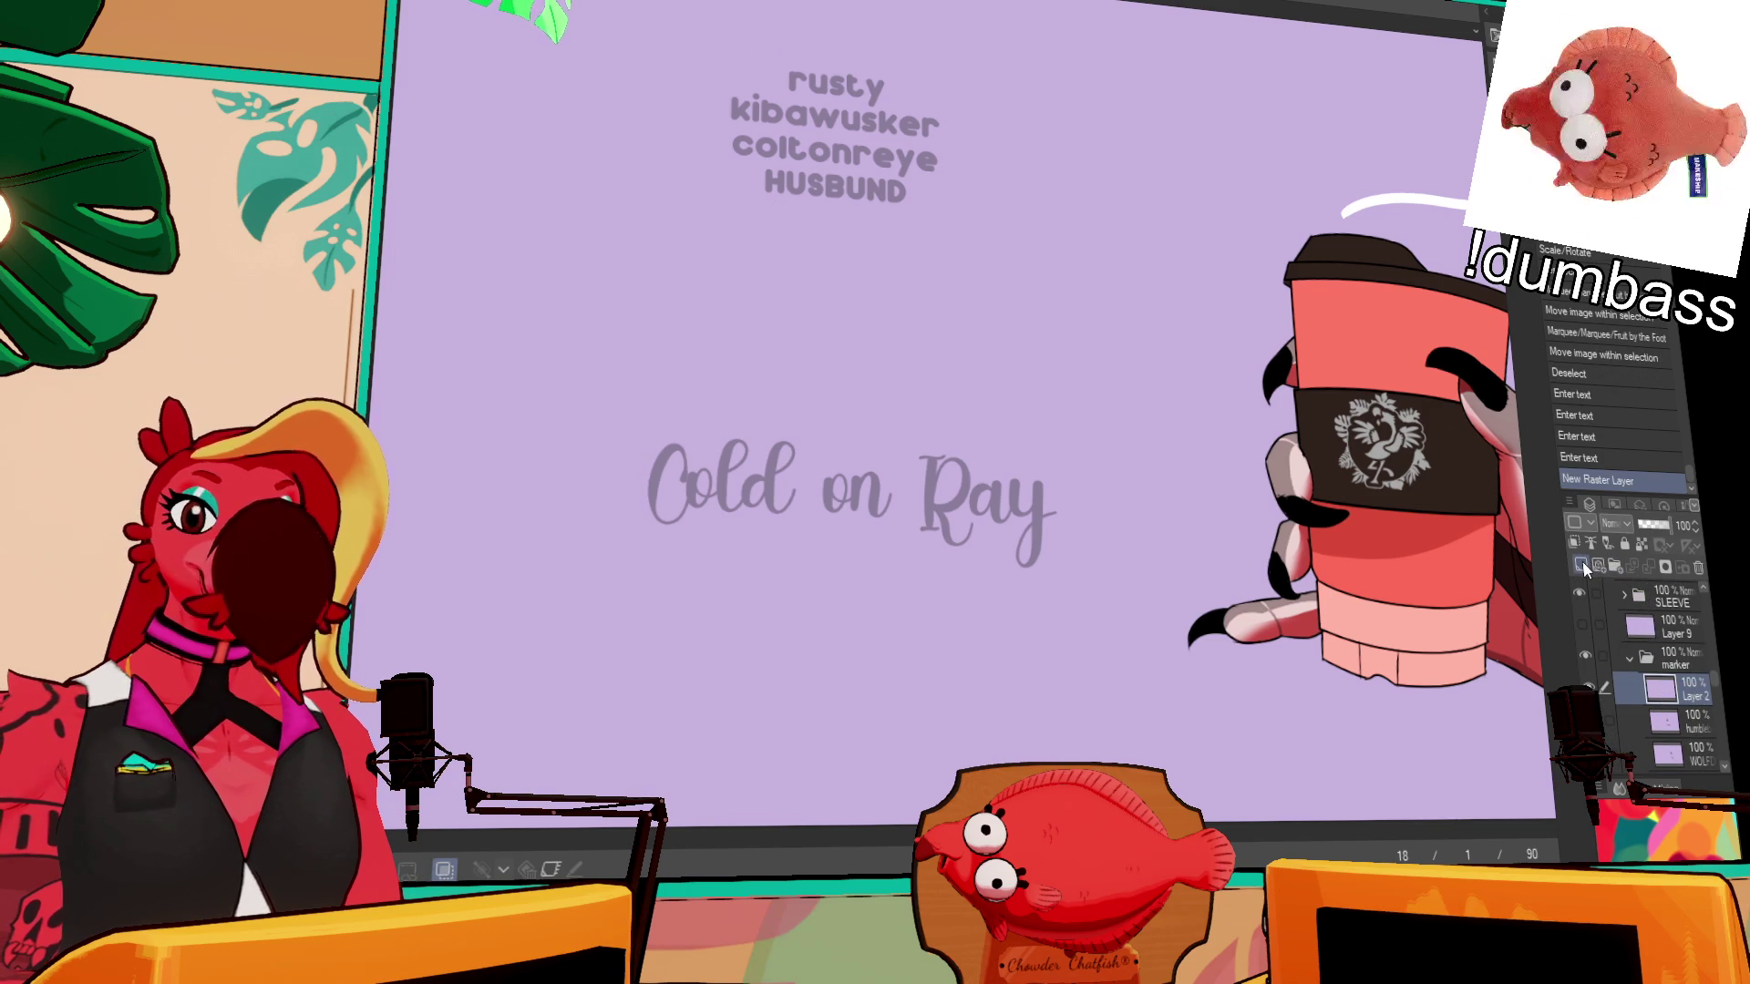
{"action": "left_click", "coordinate": [674, 483]}
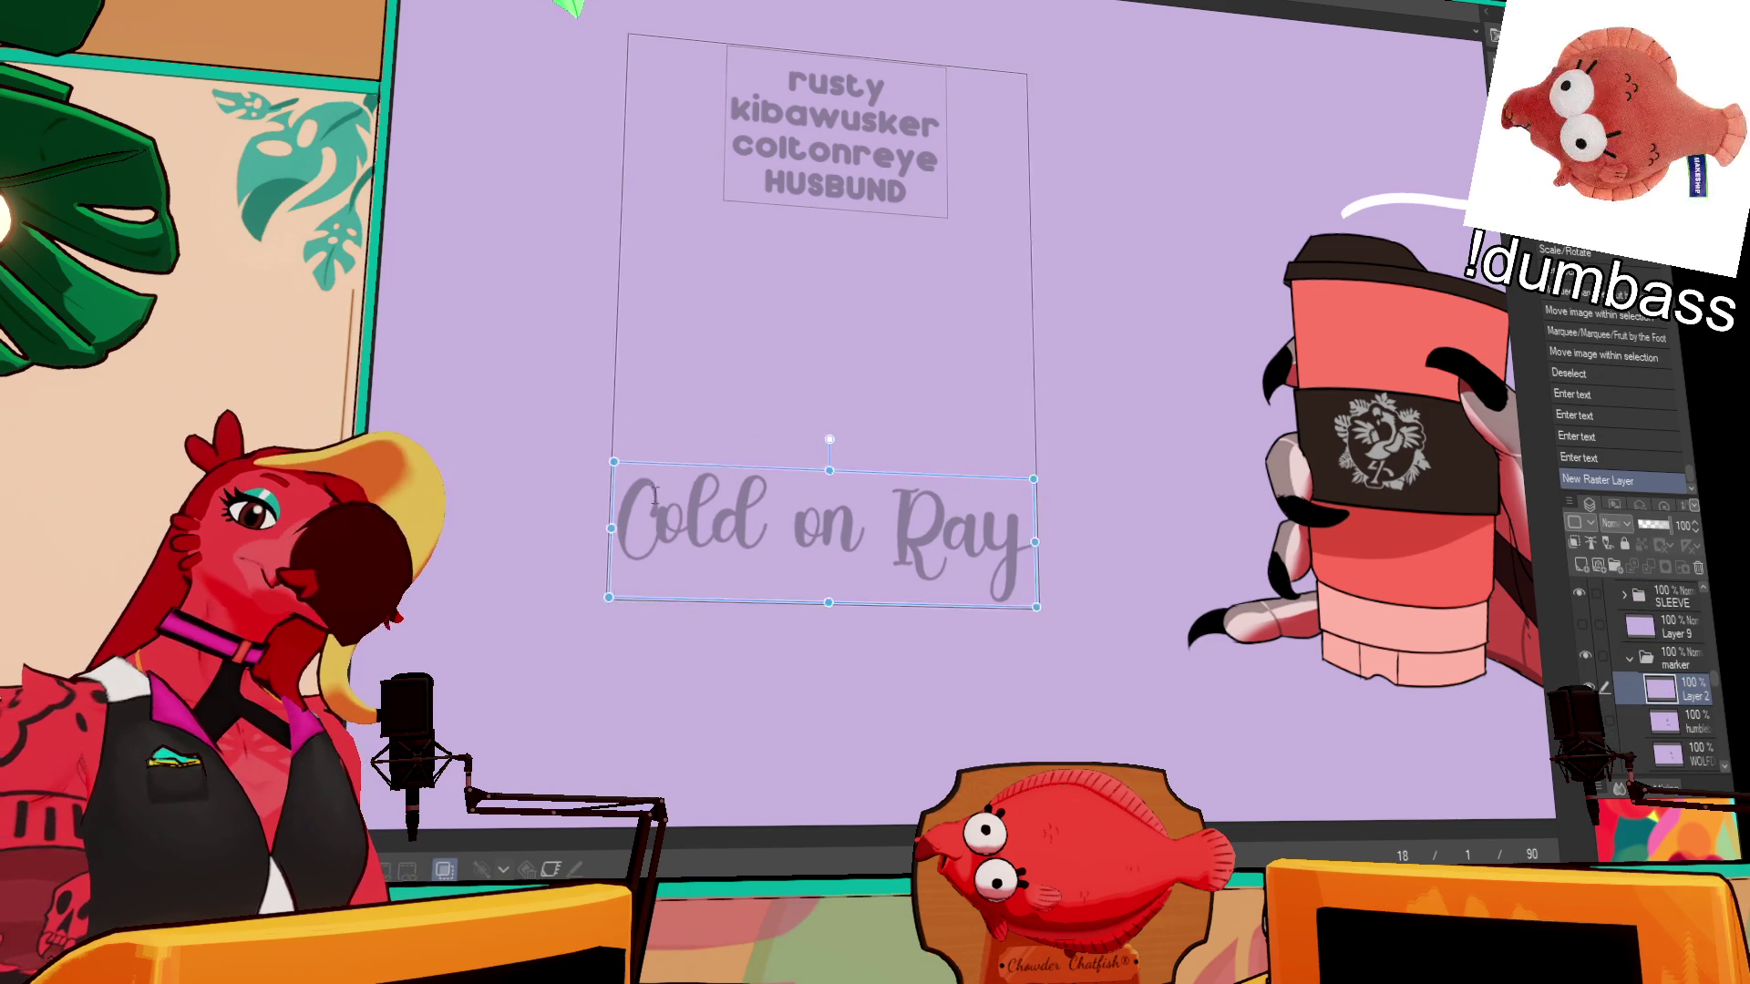
{"action": "left_click", "coordinate": [1691, 716]}
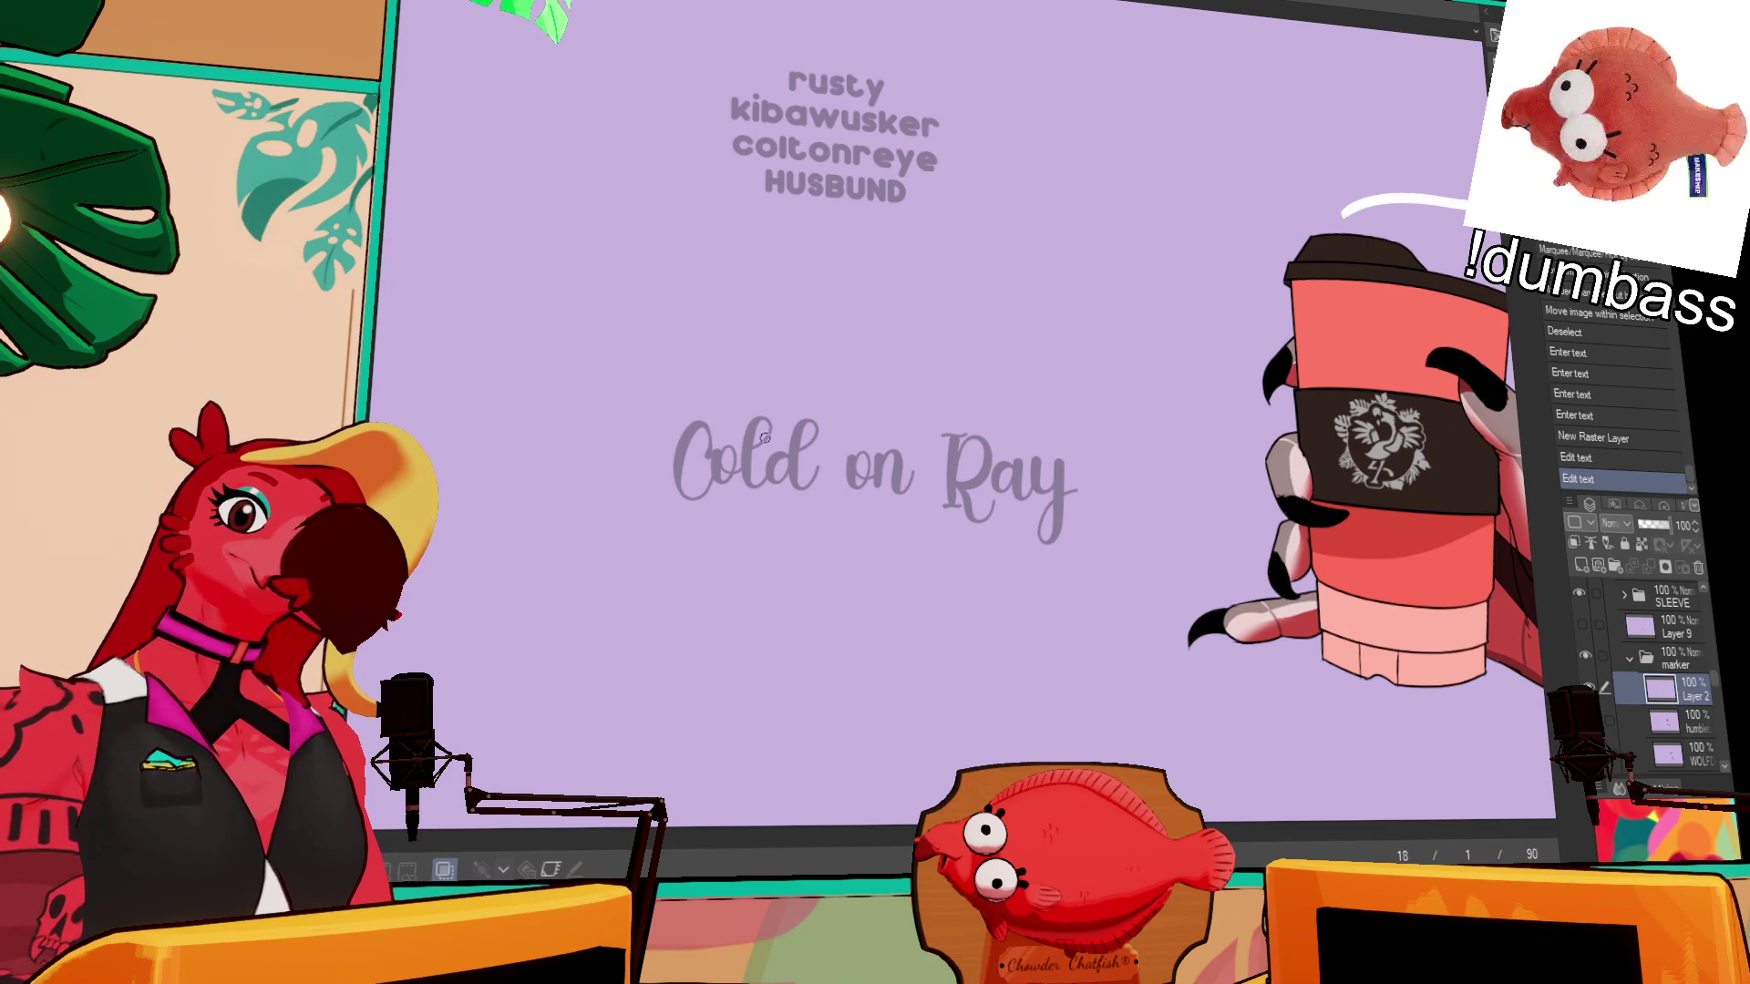
- Ink 'Cold' over the template with the Milli pen, redrawing the C and d strokes
{"action": "mouse_move", "coordinate": [713, 429]}
{"action": "left_mouse_down"}
{"action": "mouse_move", "coordinate": [723, 475]}
{"action": "mouse_move", "coordinate": [768, 421]}
{"action": "mouse_move", "coordinate": [777, 481]}
{"action": "left_mouse_up"}
{"action": "key", "text": "ctrl+z"}
{"action": "key", "text": "ctrl+z"}
{"action": "mouse_move", "coordinate": [784, 453]}
{"action": "left_mouse_down"}
{"action": "mouse_move", "coordinate": [786, 481]}
{"action": "mouse_move", "coordinate": [804, 432]}
{"action": "left_mouse_up"}
{"action": "key", "text": "ctrl+z"}
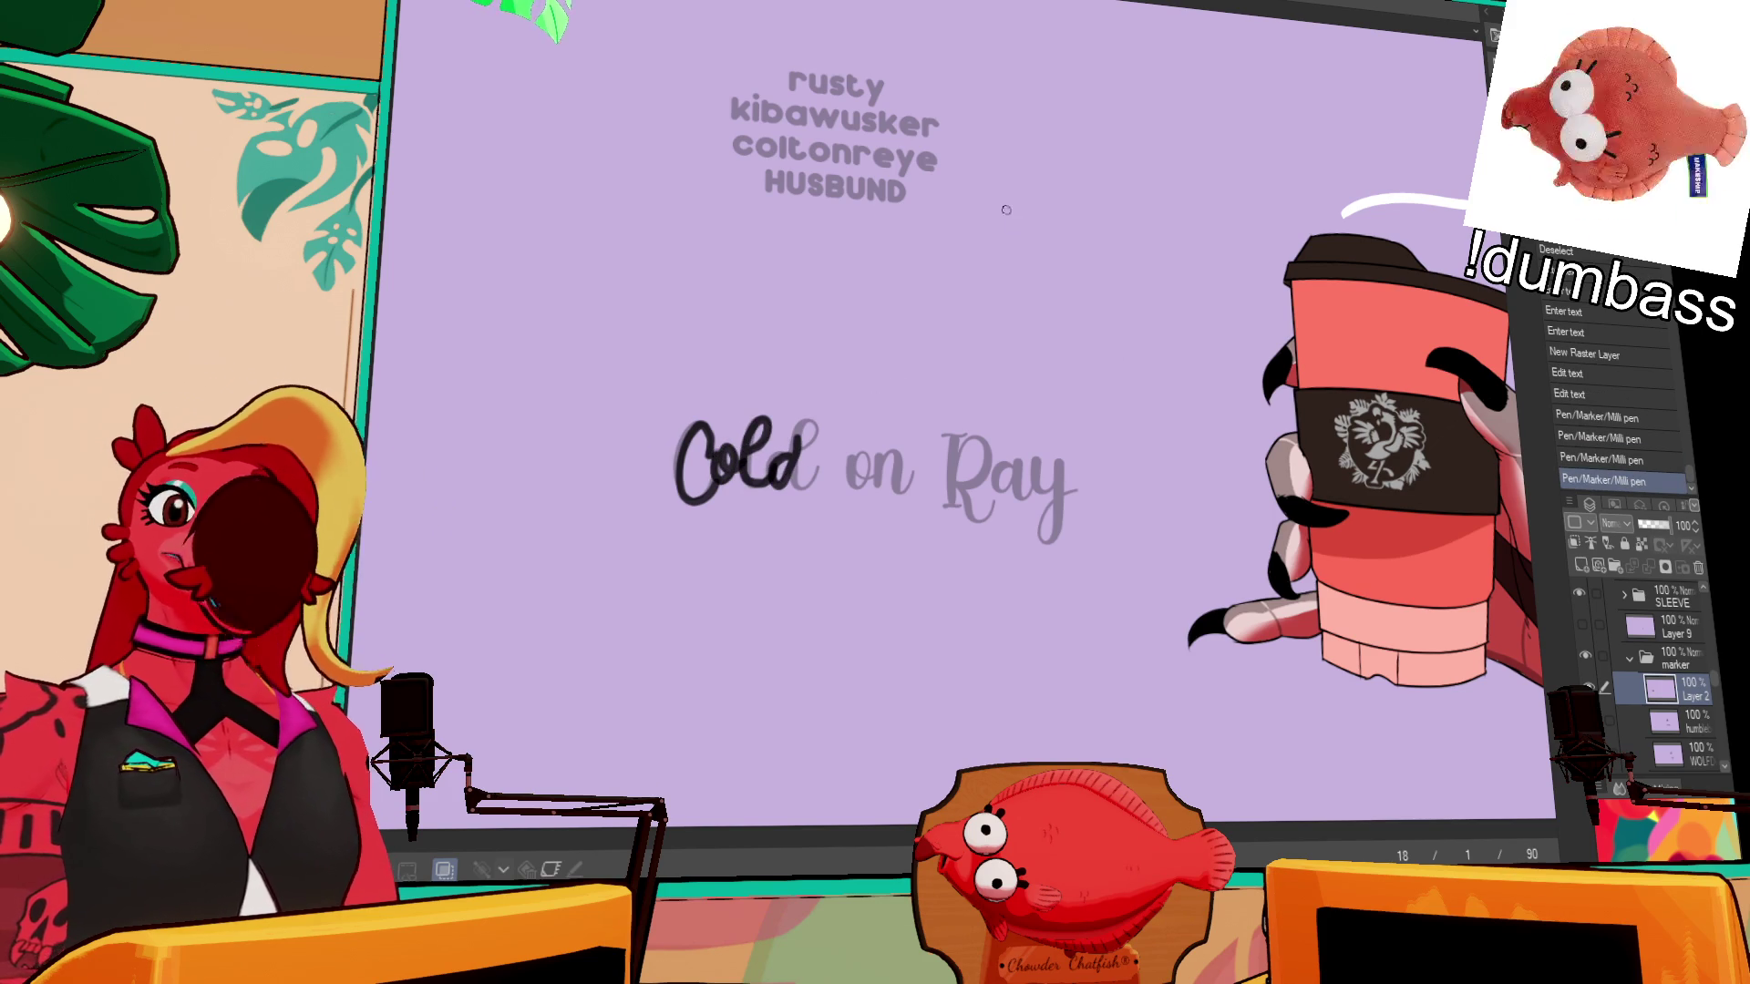
{"action": "left_click_drag", "start_coordinate": [1036, 328], "coordinate": [1094, 328]}
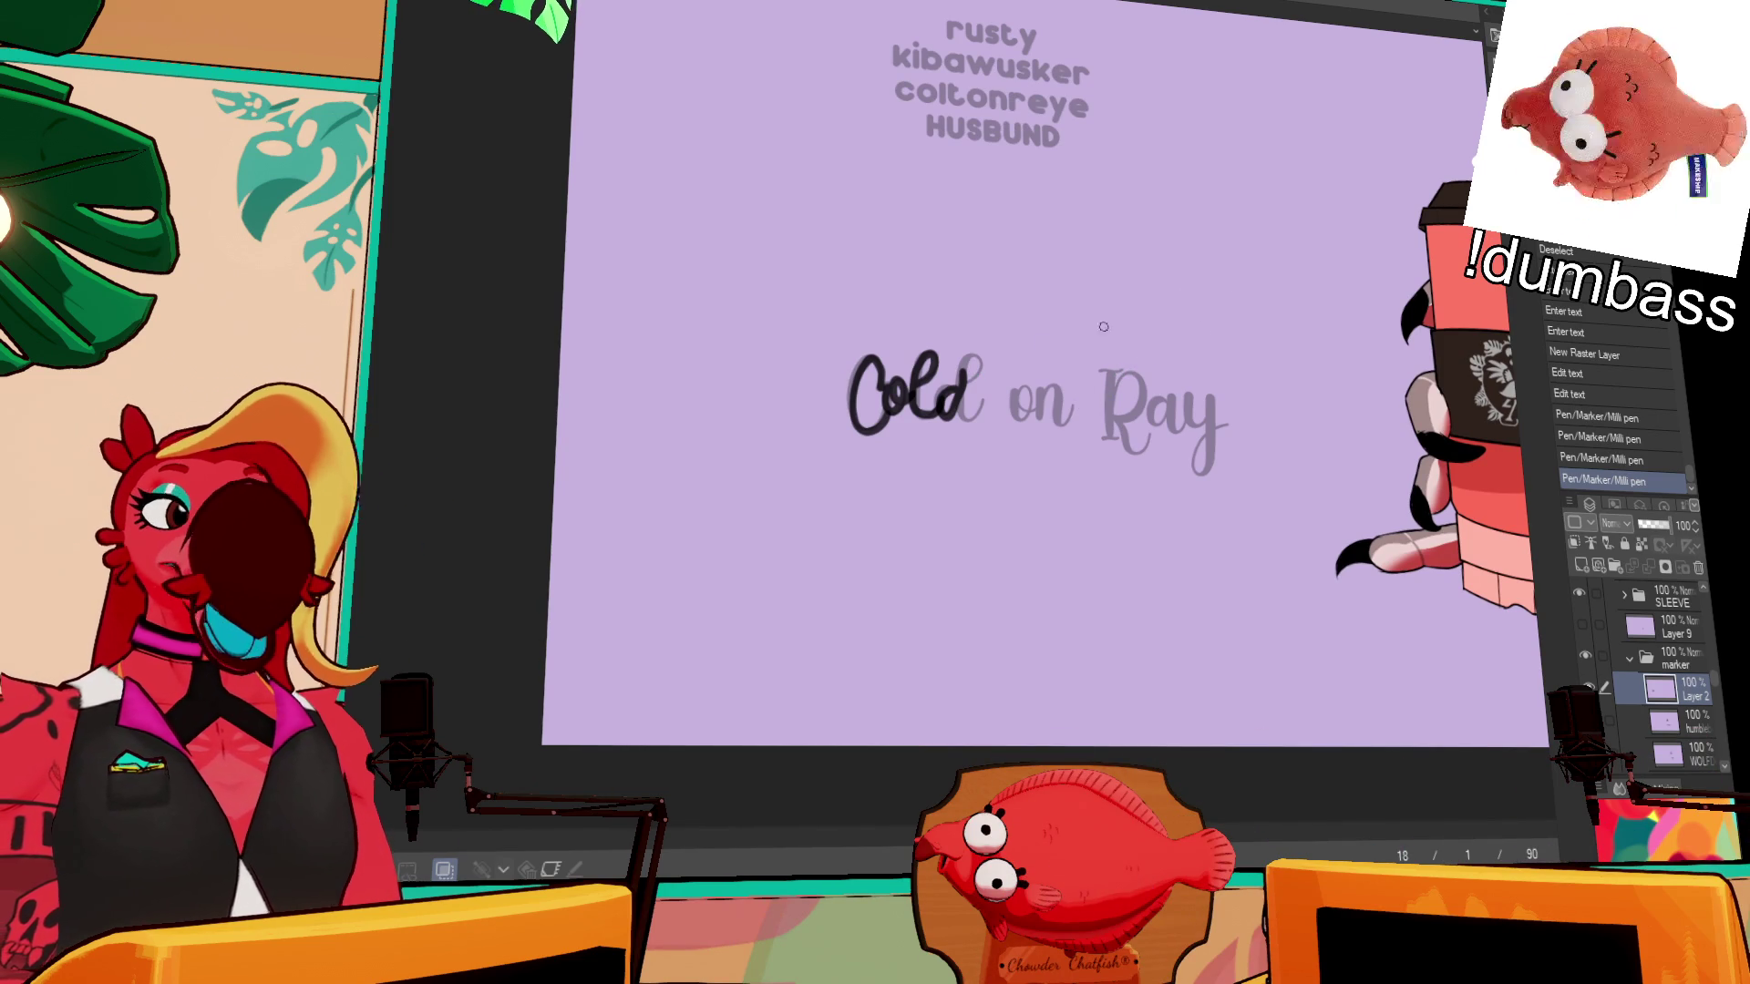
{"action": "left_click_drag", "start_coordinate": [1099, 381], "coordinate": [1161, 377]}
{"action": "left_click_drag", "start_coordinate": [1048, 404], "coordinate": [1068, 374]}
{"action": "key", "text": "ctrl+z"}
{"action": "key", "text": "ctrl+z"}
{"action": "key", "text": "ctrl+z"}
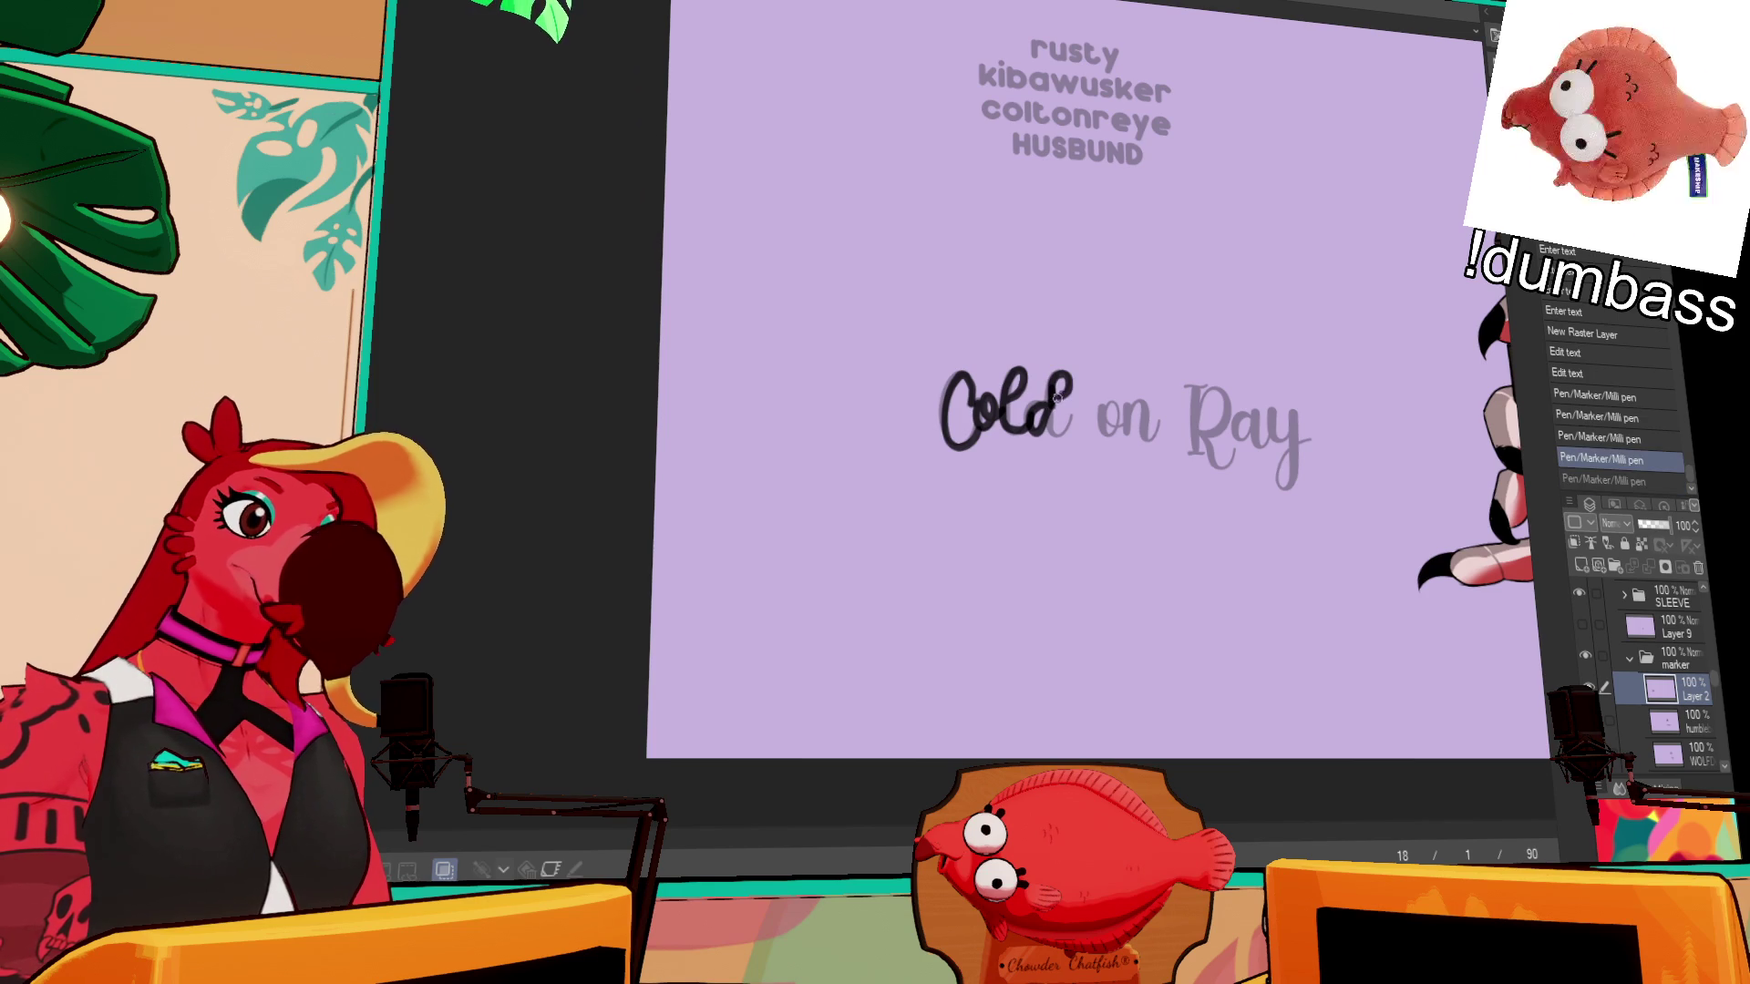
{"action": "key", "text": "ctrl+z"}
{"action": "mouse_move", "coordinate": [1049, 438]}
{"action": "left_mouse_down"}
{"action": "mouse_move", "coordinate": [1054, 415]}
{"action": "mouse_move", "coordinate": [1117, 433]}
{"action": "mouse_move", "coordinate": [1129, 415]}
{"action": "mouse_move", "coordinate": [1158, 438]}
{"action": "mouse_move", "coordinate": [1217, 373]}
{"action": "left_mouse_up"}
{"action": "key", "text": "ctrl+z"}
{"action": "key", "text": "ctrl+z"}
{"action": "key", "text": "ctrl+z"}
{"action": "key", "text": "ctrl+z"}
- Ink the R and y of 'Ray', redoing the y stroke
{"action": "mouse_move", "coordinate": [1194, 384]}
{"action": "left_mouse_down"}
{"action": "mouse_move", "coordinate": [1227, 419]}
{"action": "mouse_move", "coordinate": [1228, 463]}
{"action": "mouse_move", "coordinate": [1276, 449]}
{"action": "mouse_move", "coordinate": [1295, 466]}
{"action": "left_mouse_up"}
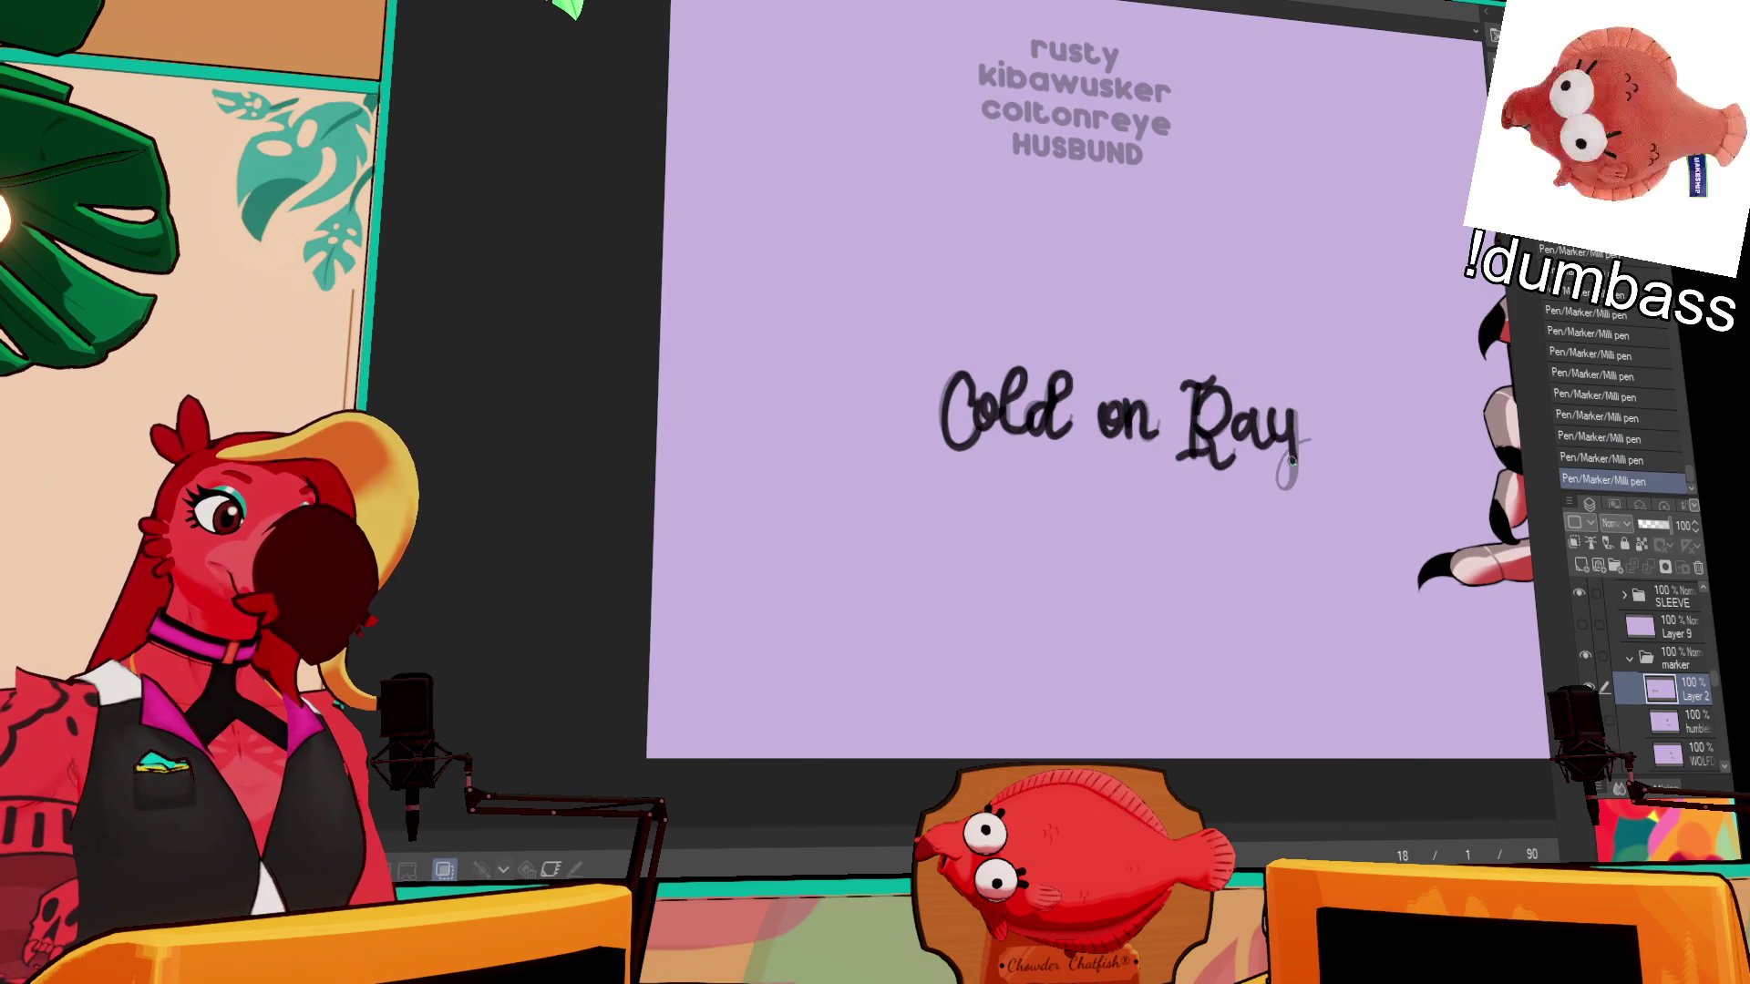
{"action": "key", "text": "ctrl+z"}
{"action": "mouse_move", "coordinate": [1269, 409]}
{"action": "left_mouse_down"}
{"action": "mouse_move", "coordinate": [1302, 460]}
{"action": "mouse_move", "coordinate": [1283, 492]}
{"action": "left_mouse_up"}
{"action": "left_click_drag", "start_coordinate": [1420, 452], "coordinate": [1374, 503]}
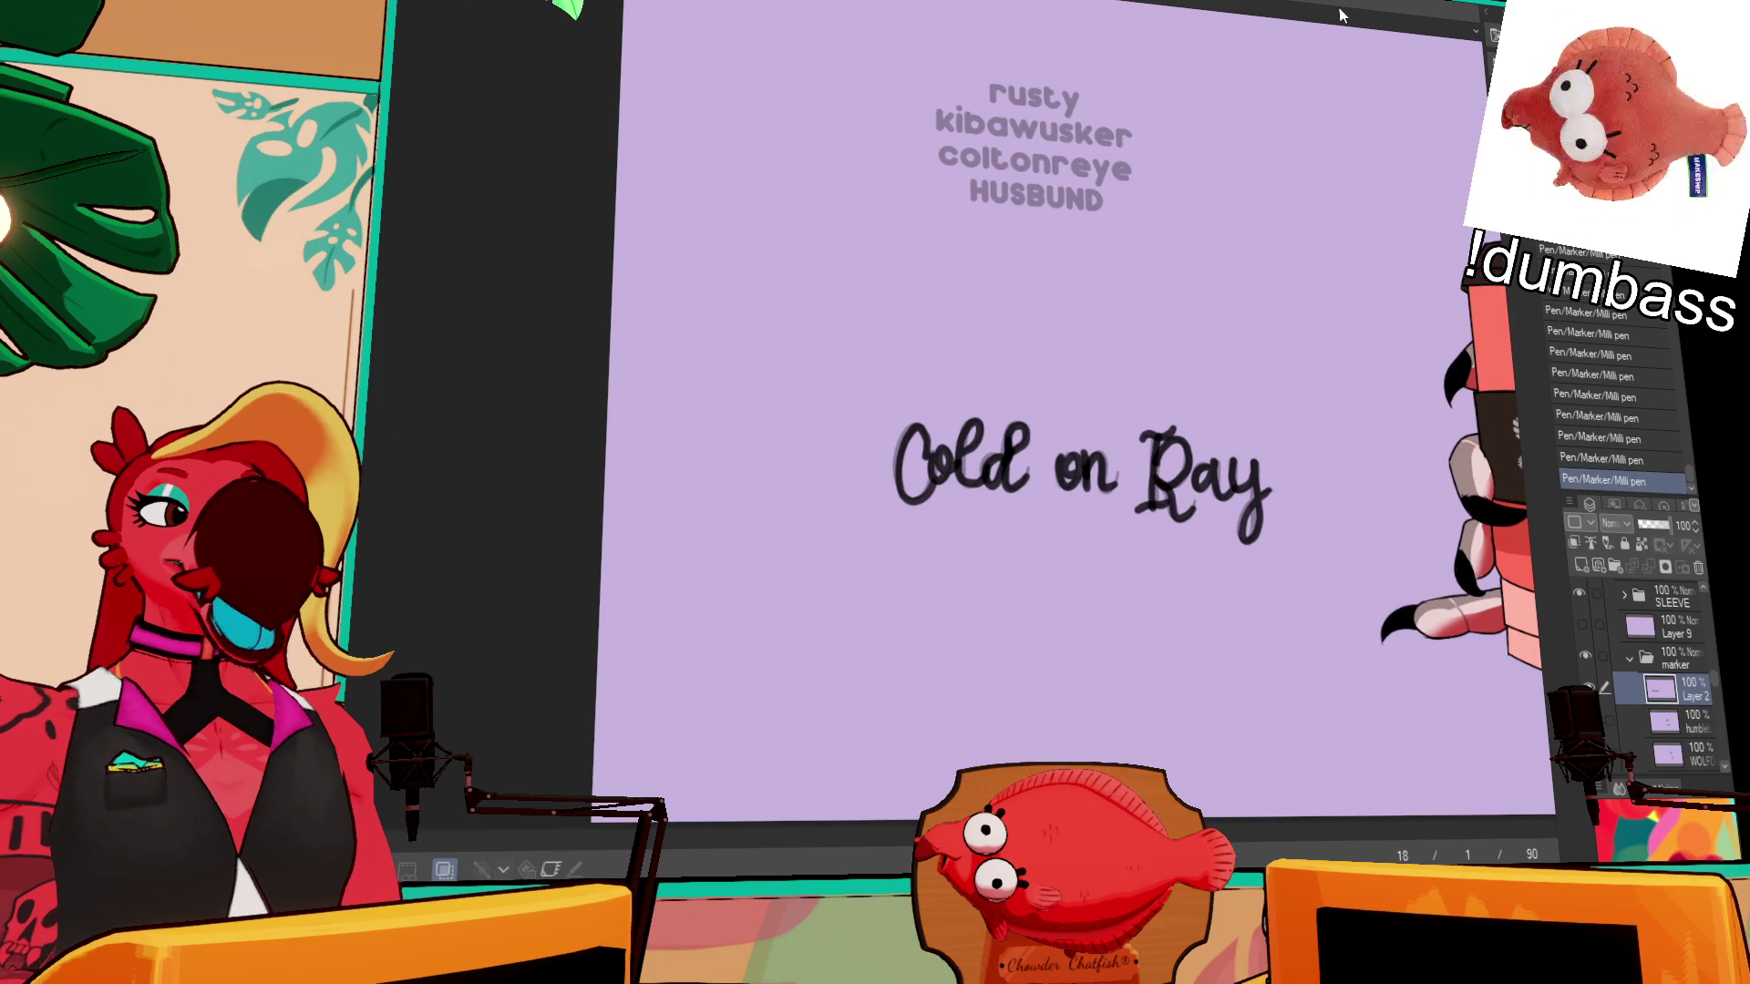
{"action": "mouse_move", "coordinate": [1326, 163]}
{"action": "left_mouse_down"}
{"action": "mouse_move", "coordinate": [1297, 282]}
{"action": "mouse_move", "coordinate": [1159, 293]}
{"action": "left_mouse_up"}
- Lasso 'on' and 'Cold' and move them up to stack above 'Ray'
{"action": "mouse_move", "coordinate": [963, 511]}
{"action": "left_mouse_down"}
{"action": "mouse_move", "coordinate": [952, 493]}
{"action": "mouse_move", "coordinate": [1048, 479]}
{"action": "left_mouse_up"}
{"action": "mouse_move", "coordinate": [854, 469]}
{"action": "left_mouse_down"}
{"action": "mouse_move", "coordinate": [693, 593]}
{"action": "mouse_move", "coordinate": [852, 469]}
{"action": "left_mouse_up"}
{"action": "mouse_move", "coordinate": [843, 520]}
{"action": "left_mouse_down"}
{"action": "mouse_move", "coordinate": [920, 442]}
{"action": "mouse_move", "coordinate": [1020, 445]}
{"action": "left_mouse_up"}
{"action": "key", "text": "ctrl+d"}
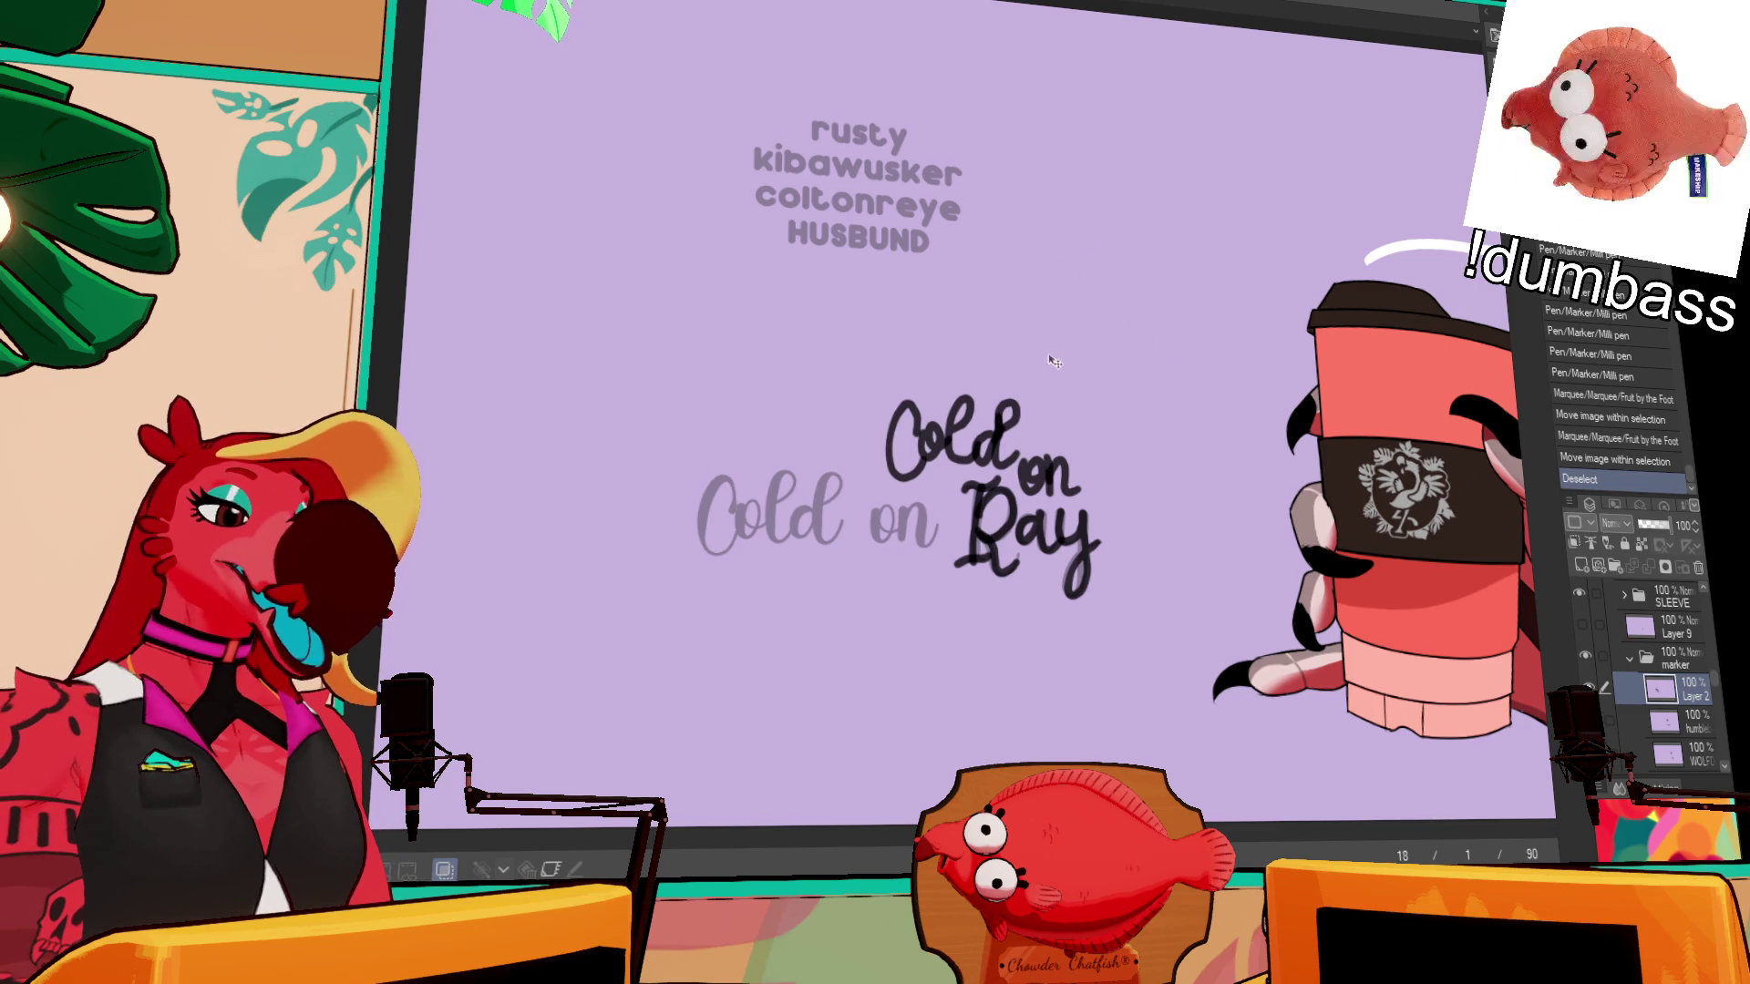
- Move the Cold on Ray lettering onto the cup, scaled and rotated to fit the lower band
{"action": "mouse_move", "coordinate": [1119, 434]}
{"action": "left_mouse_down"}
{"action": "mouse_move", "coordinate": [815, 392]}
{"action": "mouse_move", "coordinate": [1112, 428]}
{"action": "left_mouse_up"}
{"action": "left_click_drag", "start_coordinate": [1010, 658], "coordinate": [1402, 749]}
{"action": "left_click", "coordinate": [1402, 748]}
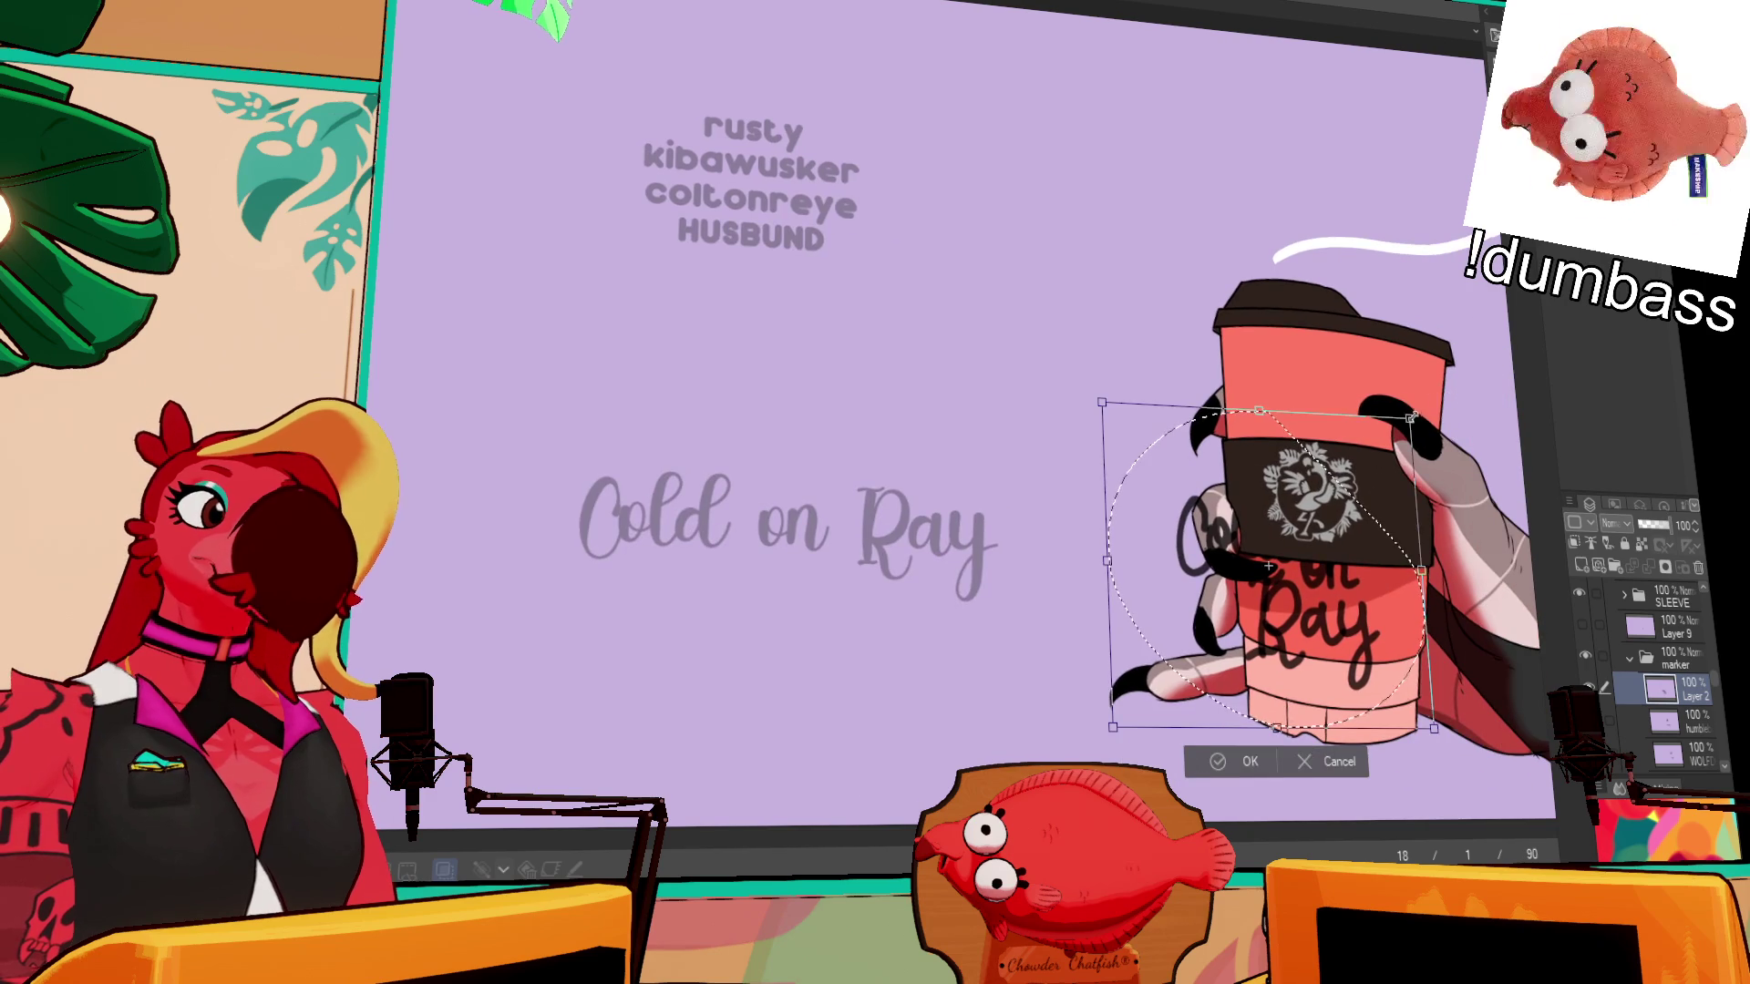
{"action": "left_click_drag", "start_coordinate": [1212, 620], "coordinate": [1258, 611]}
{"action": "mouse_move", "coordinate": [1338, 728]}
{"action": "left_mouse_down"}
{"action": "mouse_move", "coordinate": [1403, 729]}
{"action": "mouse_move", "coordinate": [1435, 548]}
{"action": "mouse_move", "coordinate": [1389, 608]}
{"action": "mouse_move", "coordinate": [1395, 638]}
{"action": "mouse_move", "coordinate": [1367, 649]}
{"action": "left_mouse_up"}
{"action": "key", "text": "Return"}
{"action": "key", "text": "ctrl+d"}
- Erase stray bits of the Ray lettering, removing an unwanted extra stroke on the cup
{"action": "left_click_drag", "start_coordinate": [1367, 645], "coordinate": [1364, 650]}
{"action": "scroll", "coordinate": [960, 319], "scroll_direction": "up", "scroll_amount": 5}
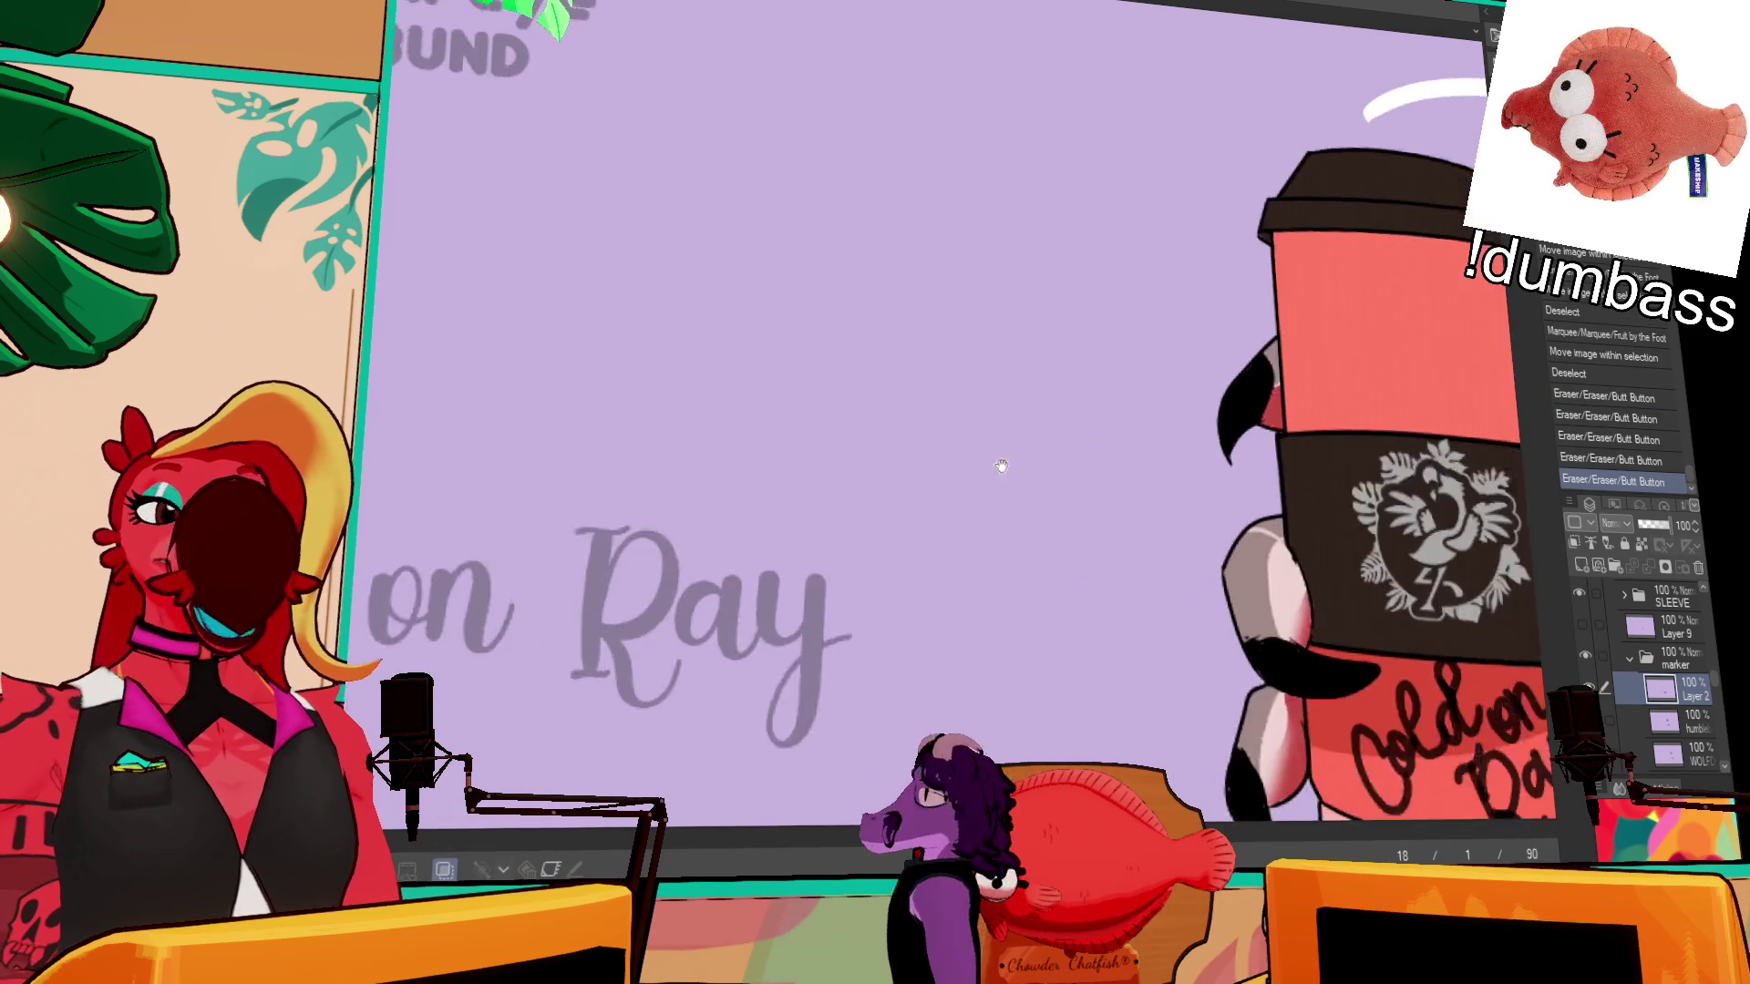
{"action": "left_click_drag", "start_coordinate": [960, 319], "coordinate": [839, 365]}
{"action": "scroll", "coordinate": [839, 364], "scroll_direction": "up", "scroll_amount": 1}
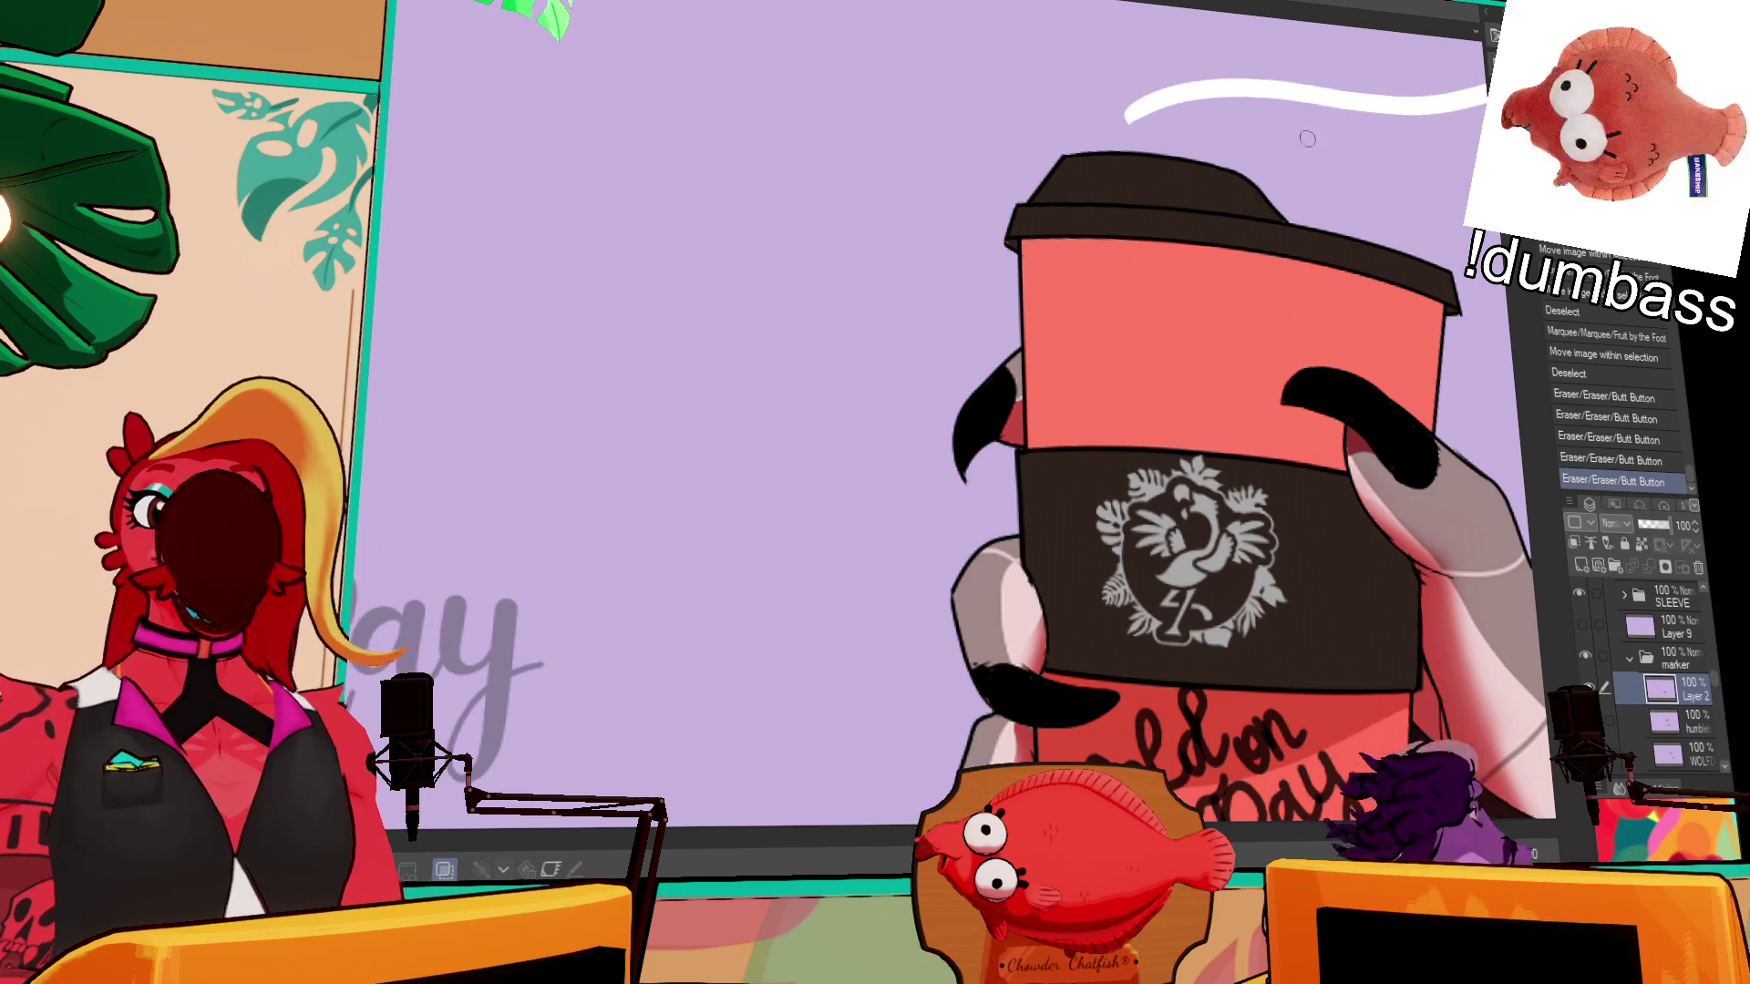
{"action": "mouse_move", "coordinate": [1247, 288]}
{"action": "left_mouse_down"}
{"action": "mouse_move", "coordinate": [1236, 239]}
{"action": "mouse_move", "coordinate": [1039, 374]}
{"action": "left_mouse_up"}
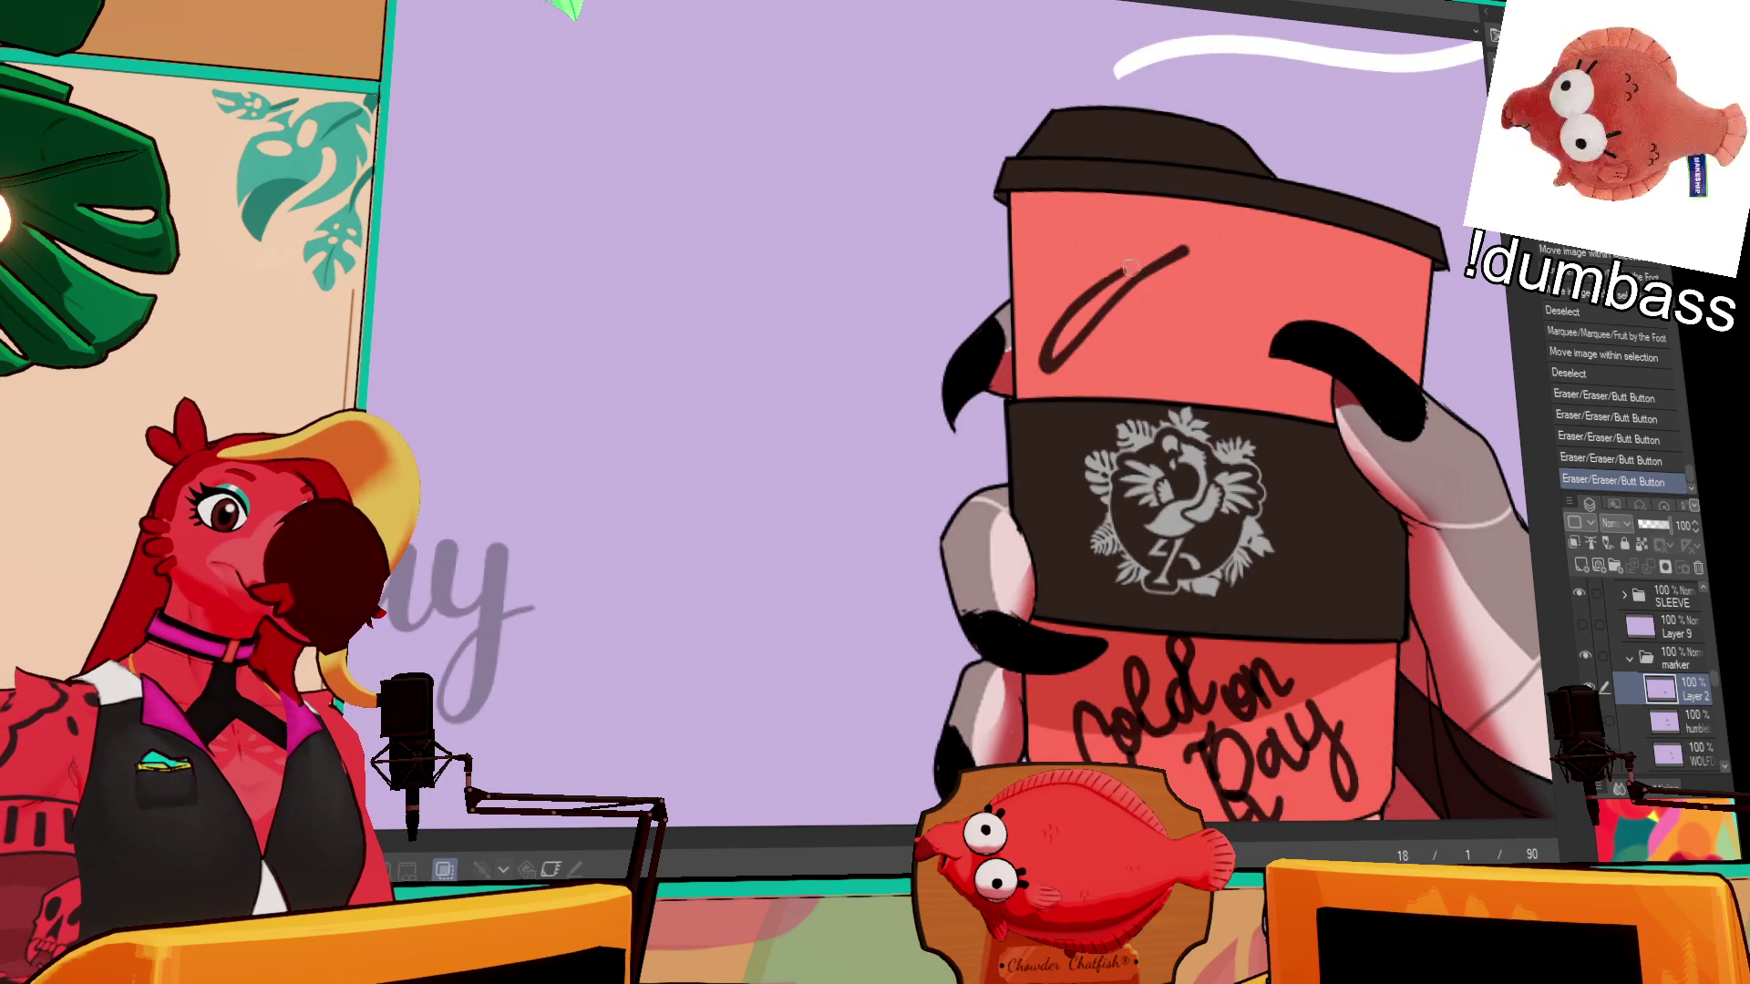
{"action": "key", "text": "ctrl+z"}
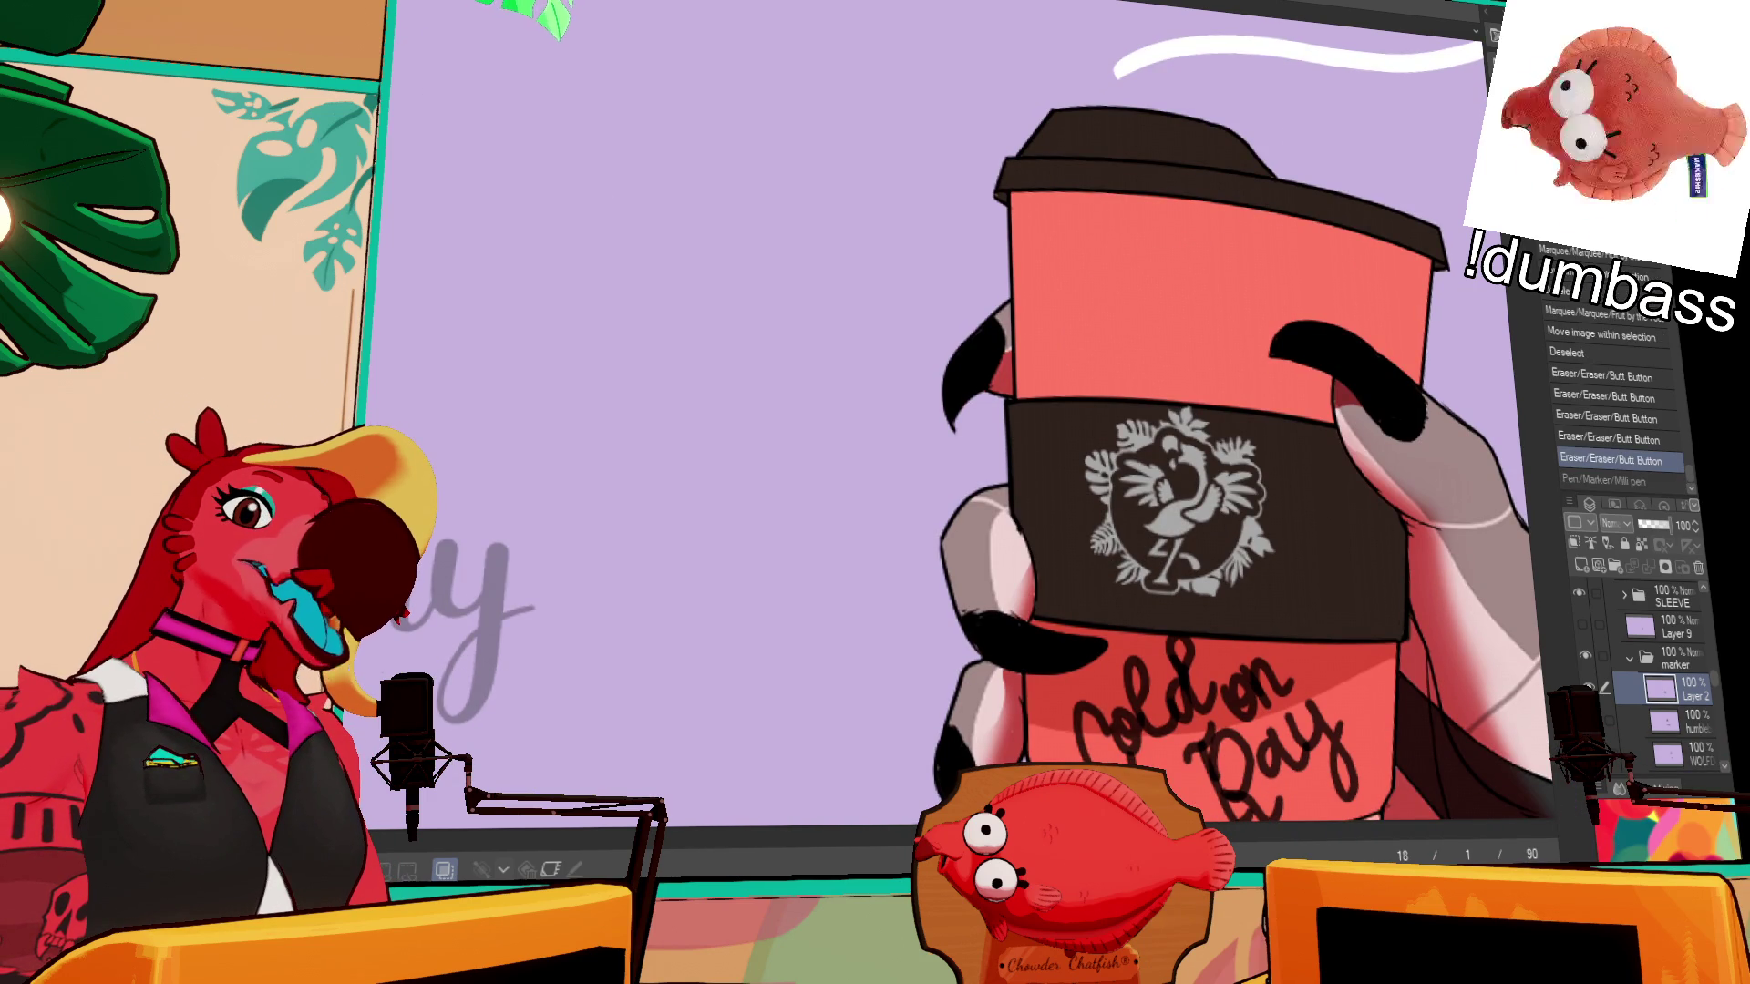
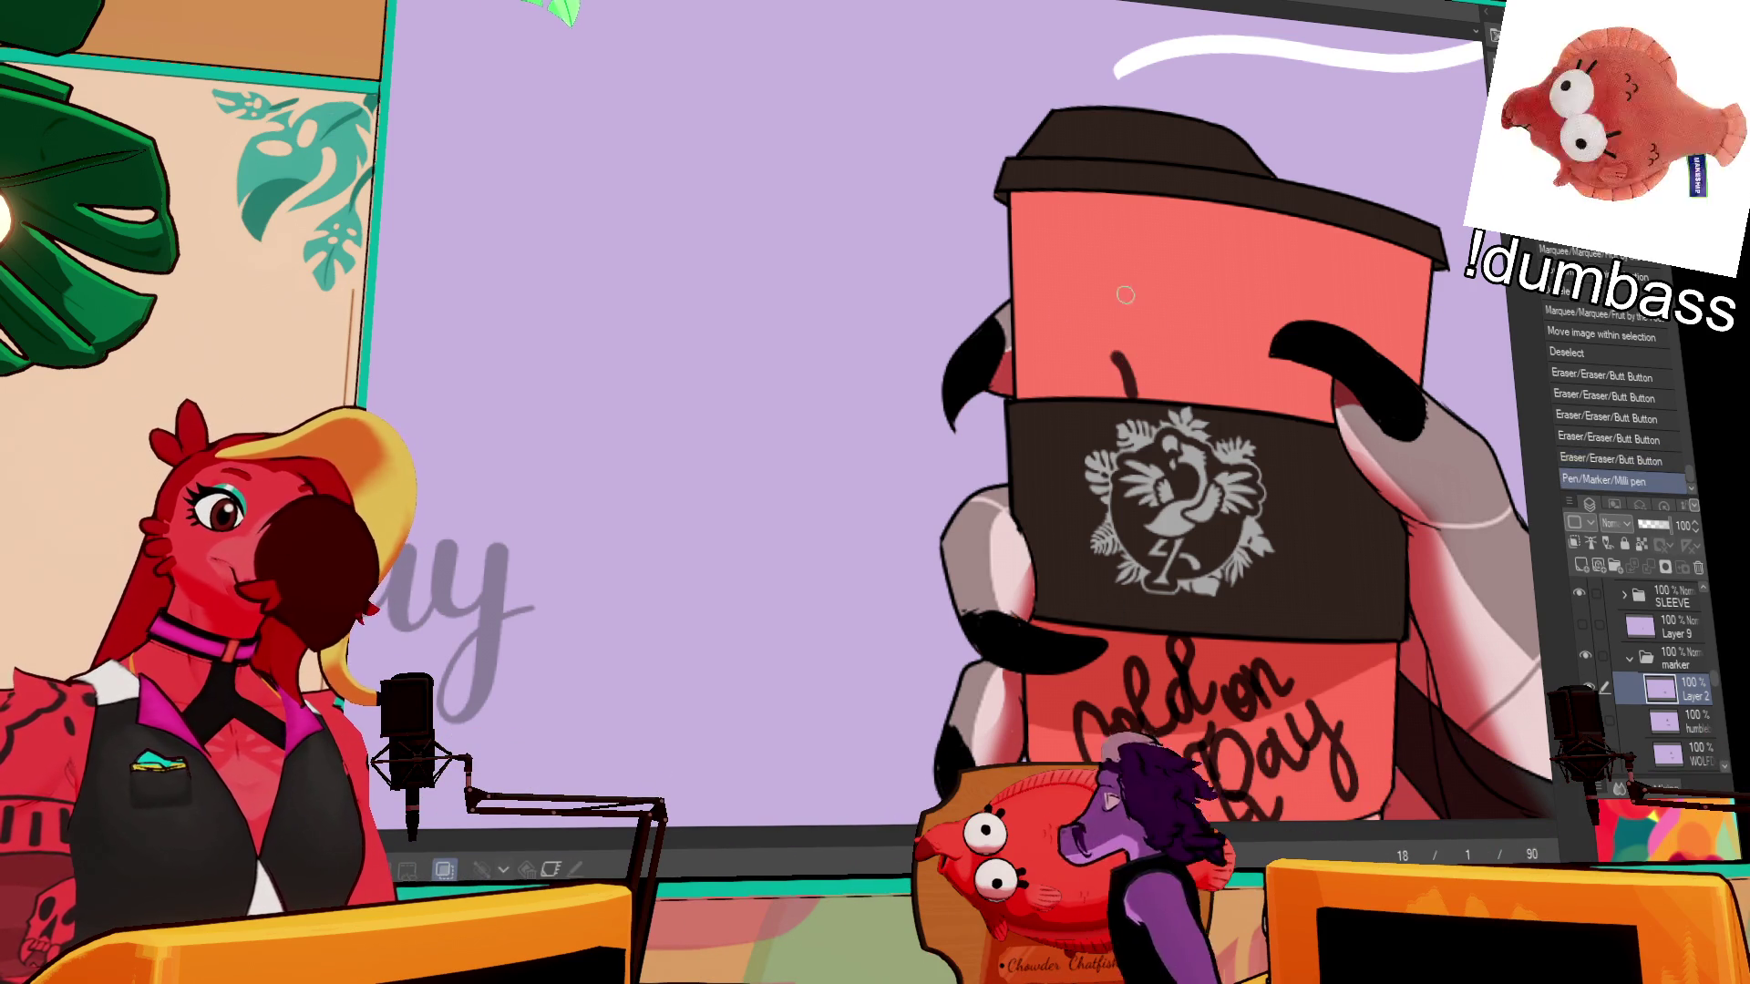
- Draw a circle, two dot eyes and a squiggle snout on the red cup
{"action": "mouse_move", "coordinate": [1189, 276]}
{"action": "left_mouse_down"}
{"action": "mouse_move", "coordinate": [1168, 330]}
{"action": "mouse_move", "coordinate": [1181, 283]}
{"action": "left_mouse_up"}
{"action": "left_click", "coordinate": [1078, 262]}
{"action": "left_click", "coordinate": [1125, 244]}
{"action": "left_click_drag", "start_coordinate": [1114, 260], "coordinate": [1180, 273]}
{"action": "key", "text": "ctrl+z"}
{"action": "key", "text": "ctrl+y"}
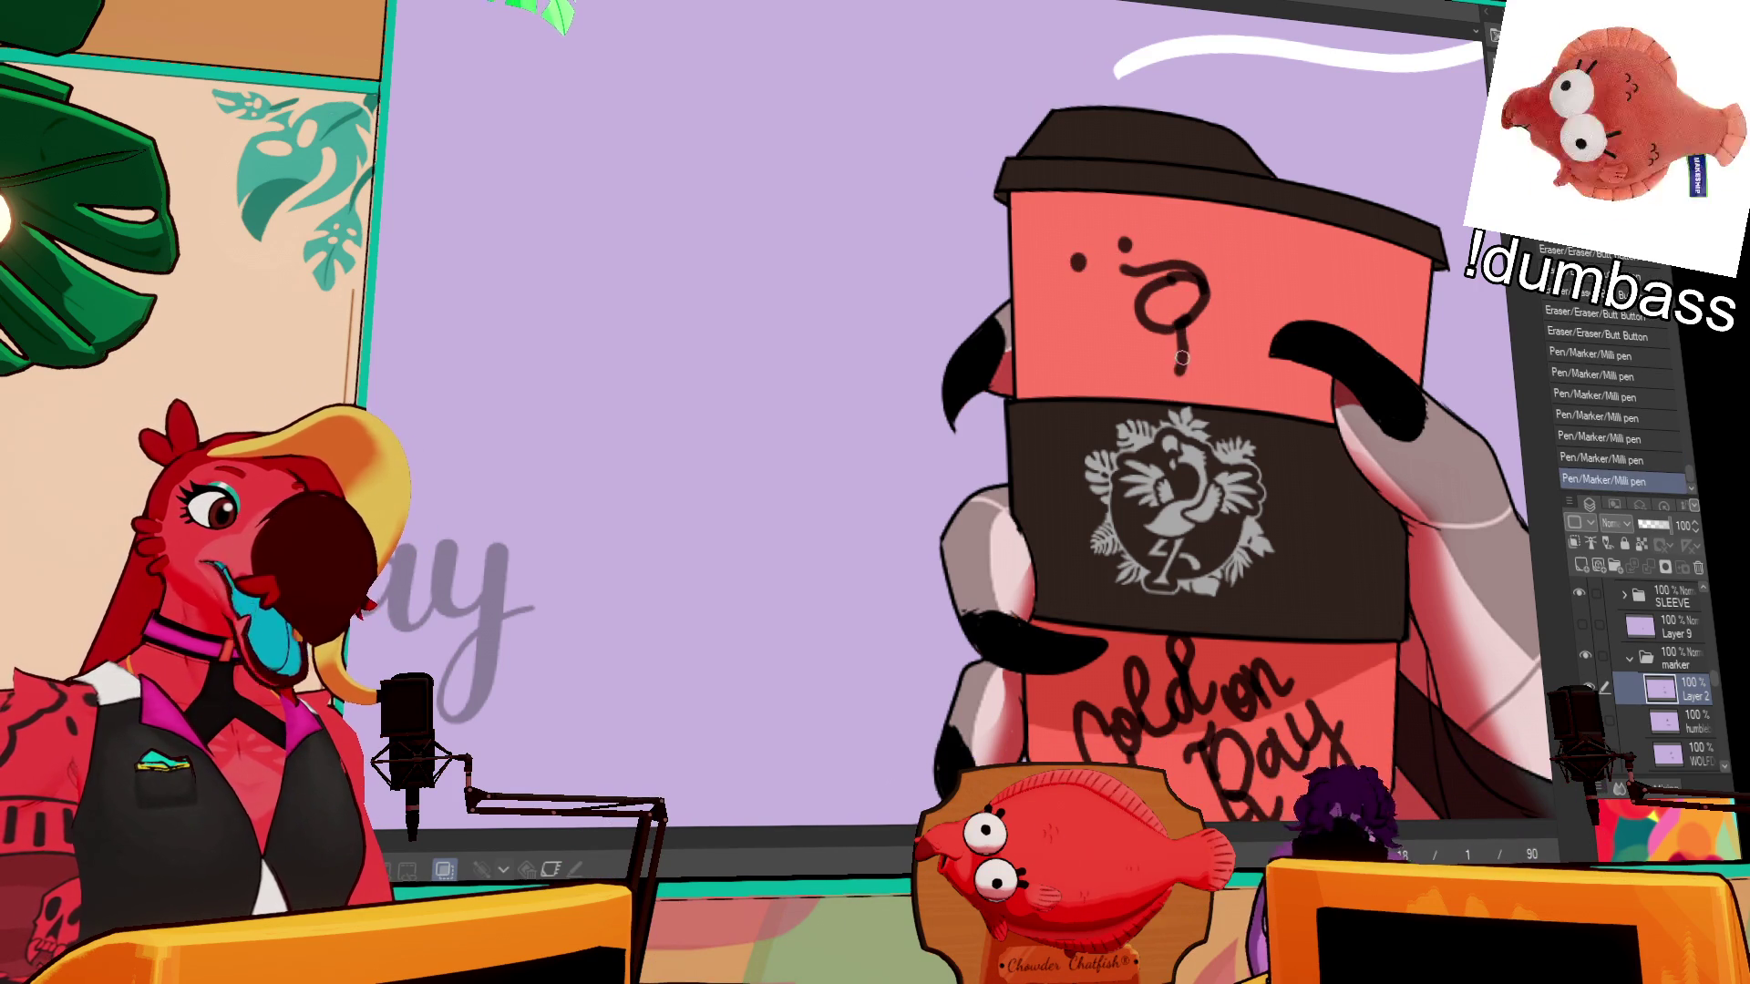
- Draw the dog's 3-shaped mouth and pointed ears, undoing misplaced strokes
{"action": "mouse_move", "coordinate": [1183, 339]}
{"action": "left_mouse_down"}
{"action": "mouse_move", "coordinate": [1099, 332]}
{"action": "mouse_move", "coordinate": [1204, 351]}
{"action": "mouse_move", "coordinate": [1207, 291]}
{"action": "left_mouse_up"}
{"action": "key", "text": "ctrl+z"}
{"action": "key", "text": "ctrl+z"}
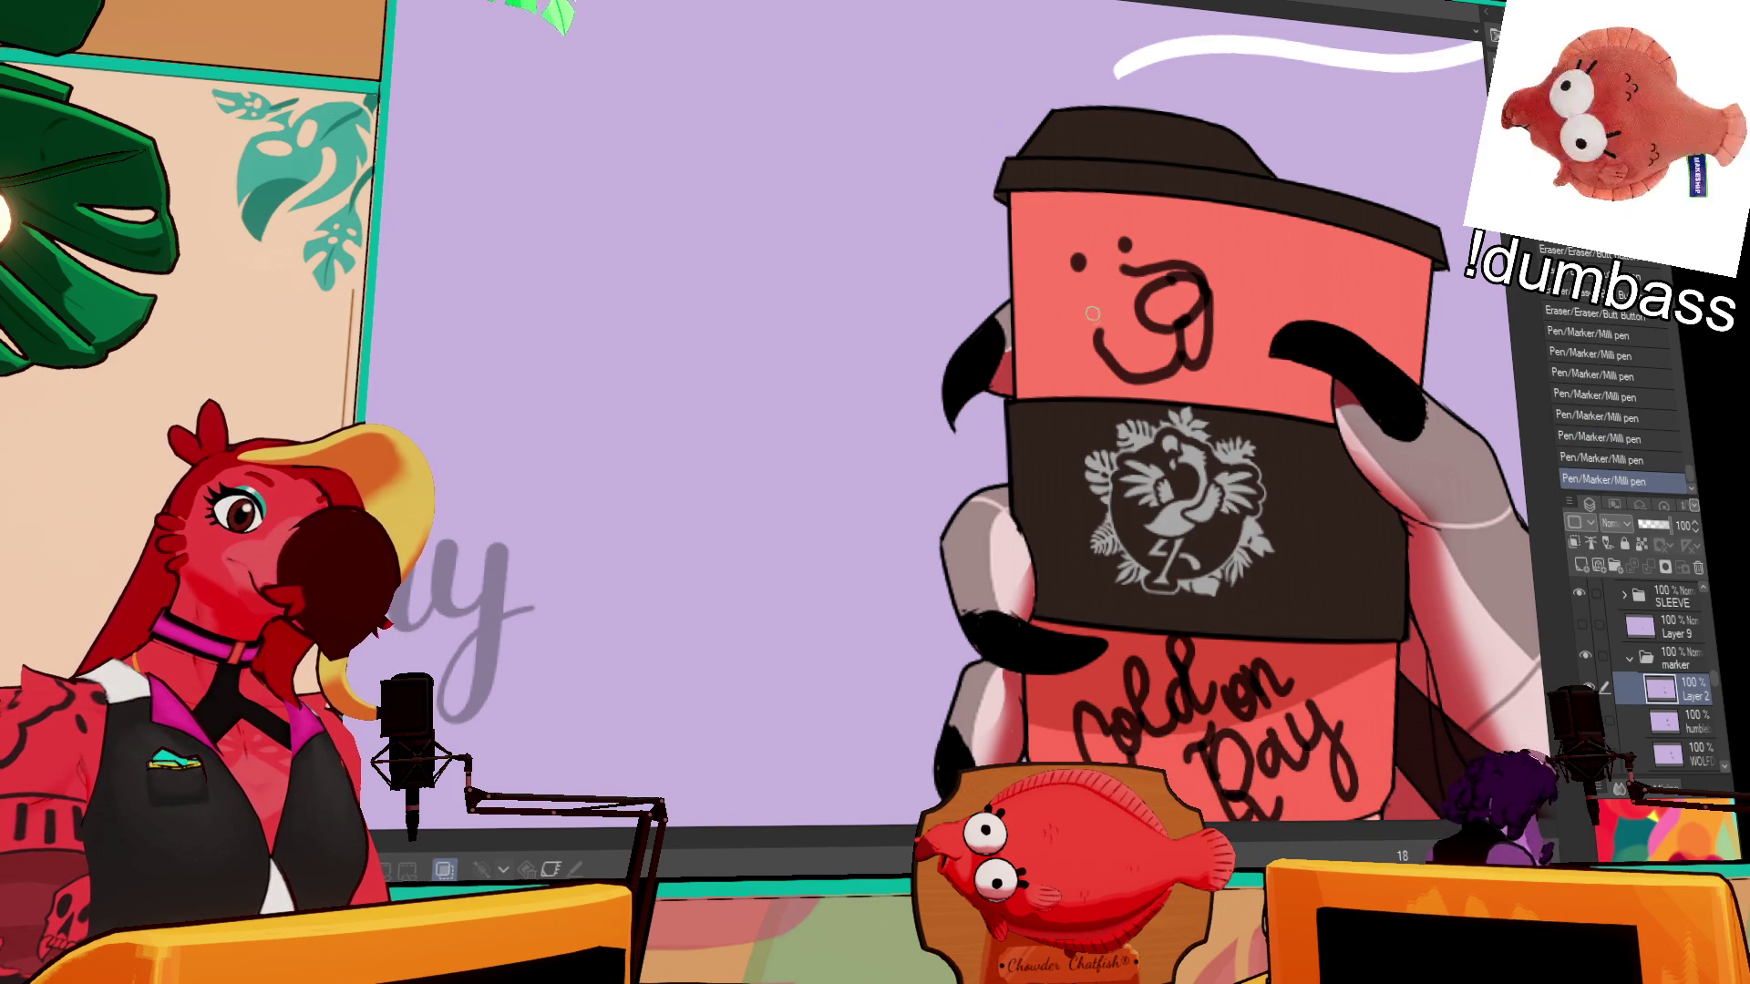
{"action": "mouse_move", "coordinate": [1170, 376]}
{"action": "left_mouse_down"}
{"action": "mouse_move", "coordinate": [1201, 401]}
{"action": "mouse_move", "coordinate": [1128, 390]}
{"action": "left_mouse_up"}
{"action": "key", "text": "ctrl+z"}
{"action": "mouse_move", "coordinate": [1030, 266]}
{"action": "left_mouse_down"}
{"action": "mouse_move", "coordinate": [1064, 233]}
{"action": "mouse_move", "coordinate": [1139, 214]}
{"action": "mouse_move", "coordinate": [1040, 345]}
{"action": "left_mouse_up"}
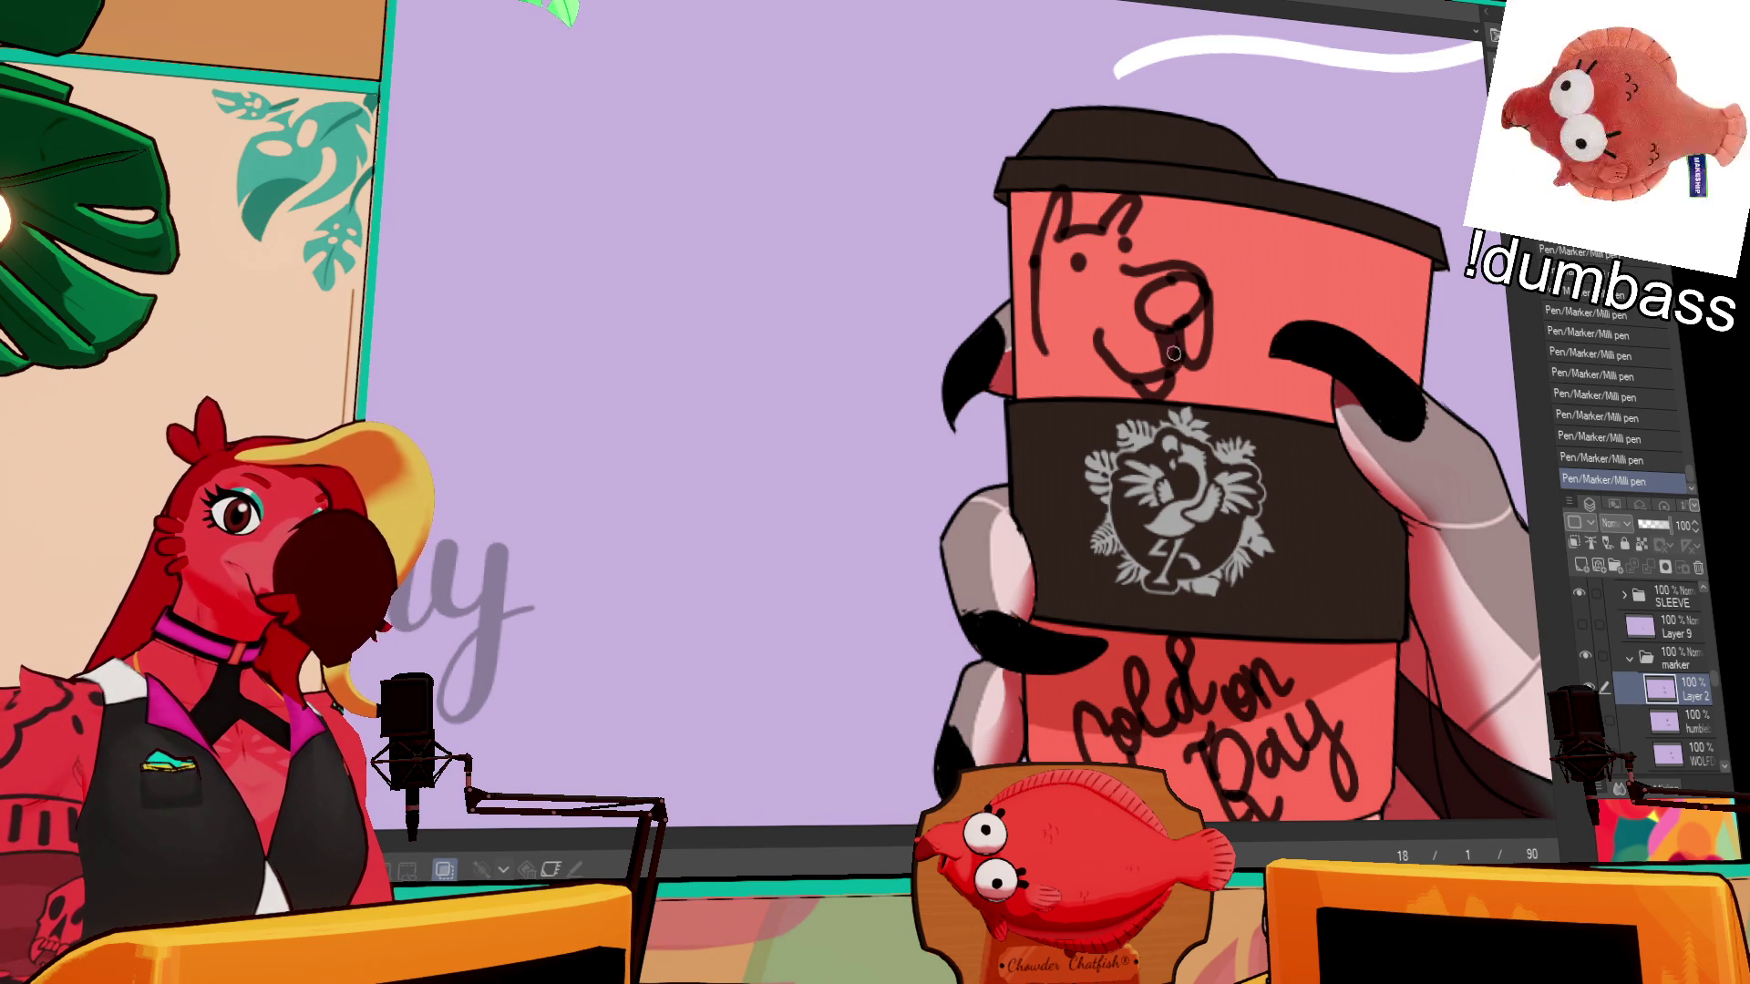
- Fill the dog's nose in dark ink, add a line below it, and zoom out
{"action": "mouse_move", "coordinate": [1184, 325]}
{"action": "left_mouse_down"}
{"action": "mouse_move", "coordinate": [1187, 292]}
{"action": "mouse_move", "coordinate": [1165, 318]}
{"action": "left_mouse_up"}
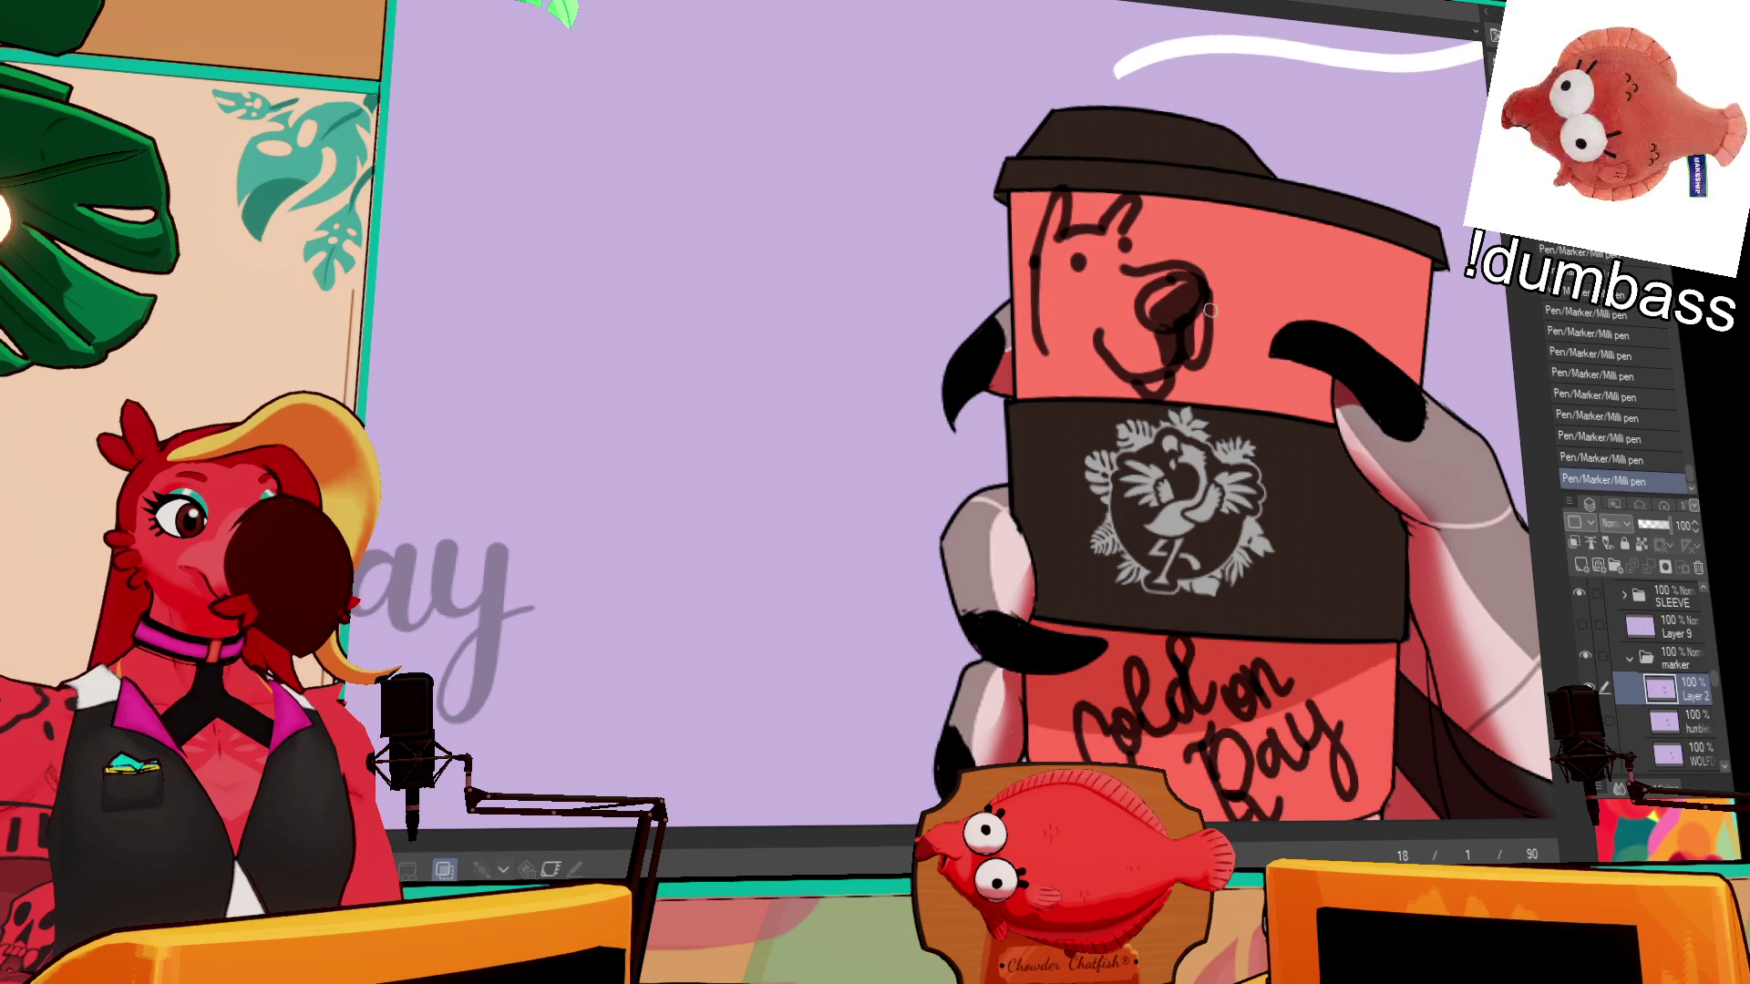
{"action": "key", "text": "ctrl+z"}
{"action": "mouse_move", "coordinate": [1173, 301]}
{"action": "left_mouse_down"}
{"action": "mouse_move", "coordinate": [1198, 293]}
{"action": "mouse_move", "coordinate": [1162, 319]}
{"action": "mouse_move", "coordinate": [1172, 332]}
{"action": "left_mouse_up"}
{"action": "left_click_drag", "start_coordinate": [1185, 325], "coordinate": [1191, 363]}
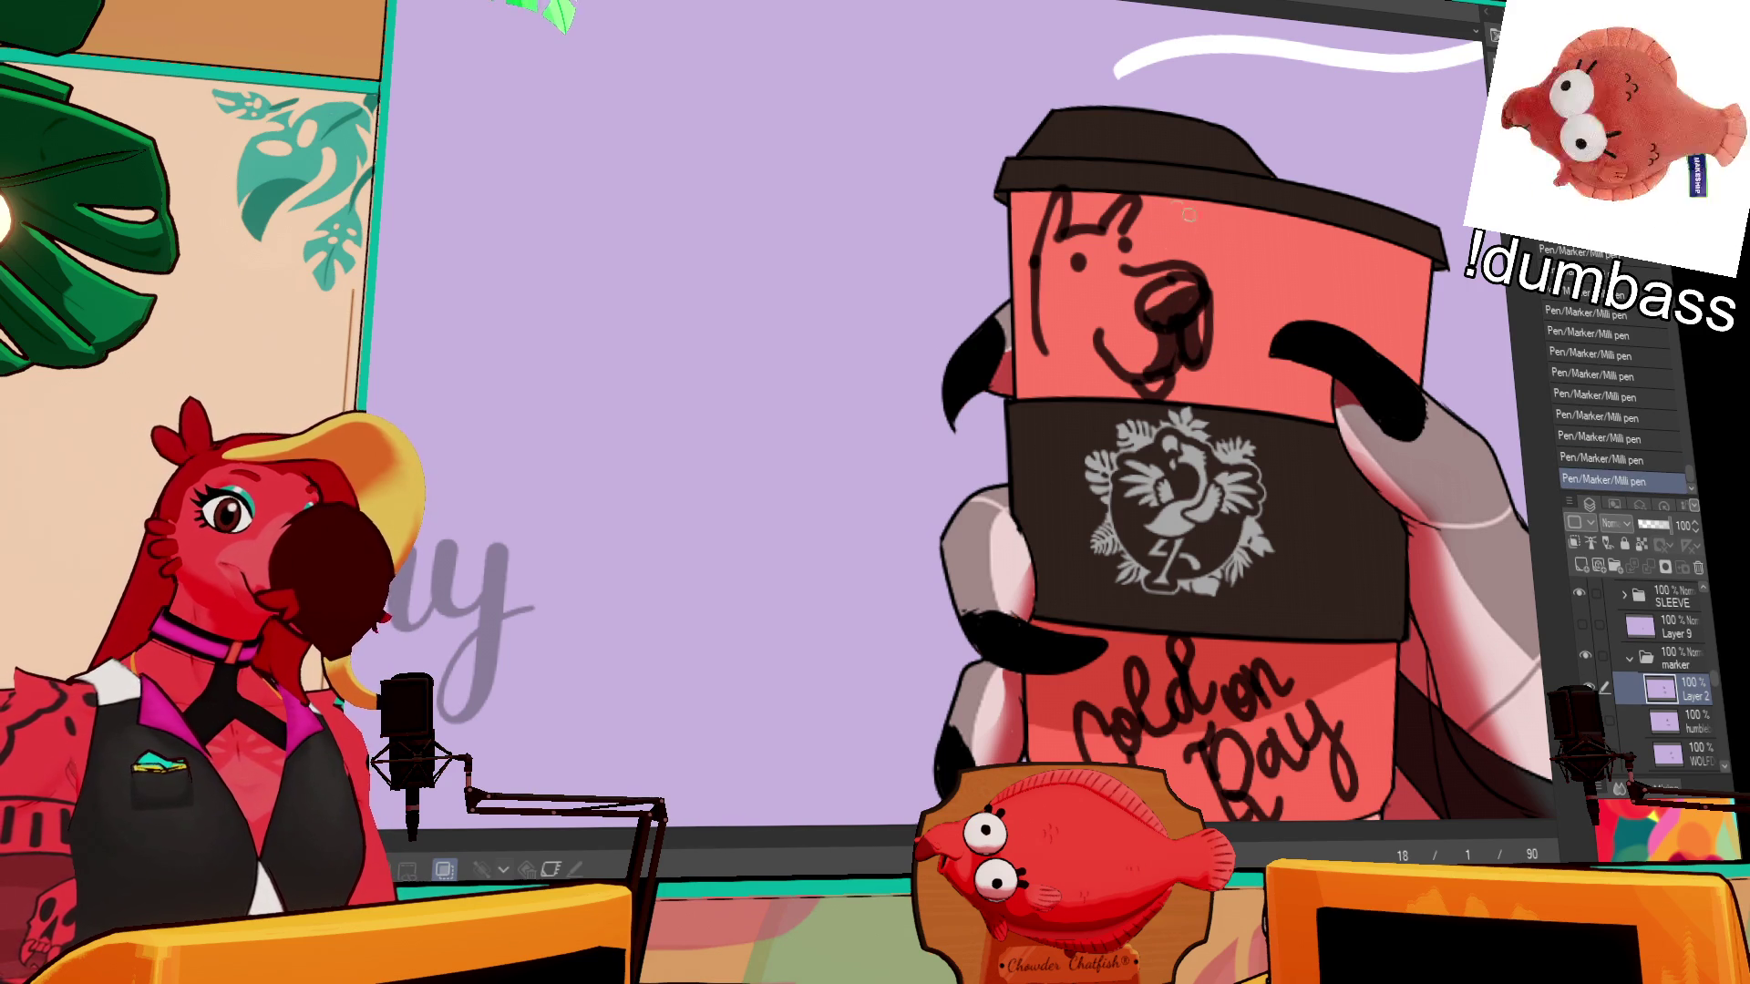
{"action": "key", "text": "ctrl+0"}
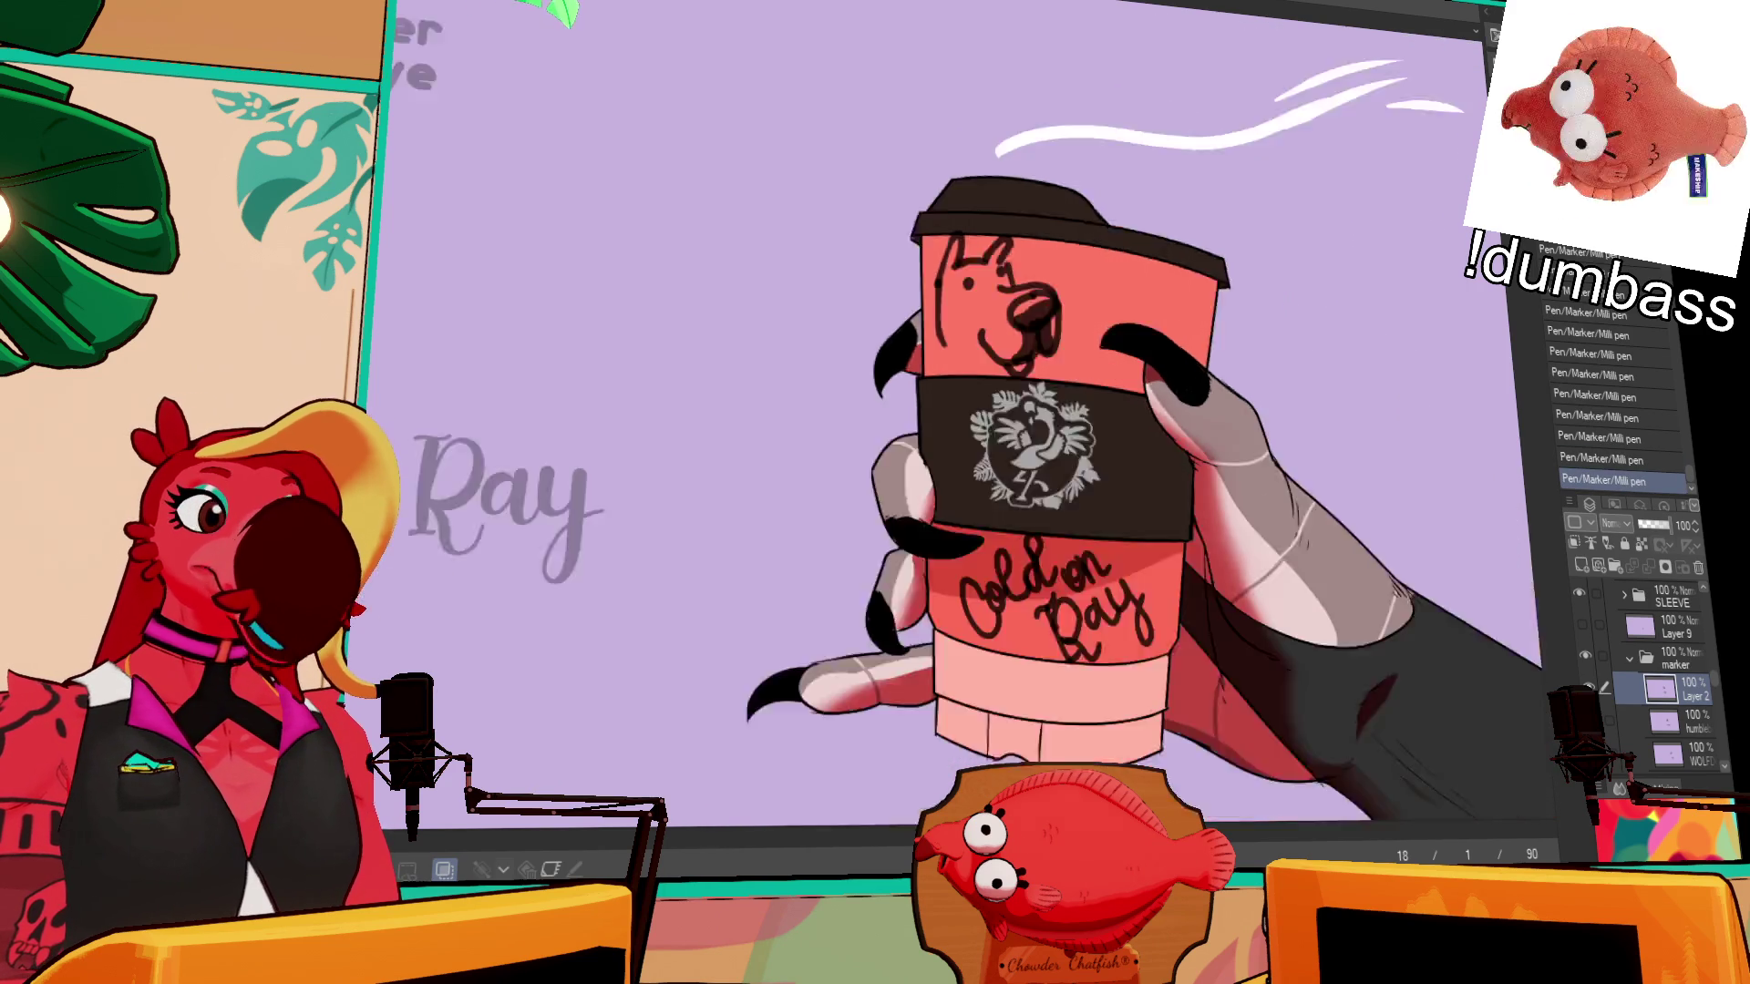
{"action": "key", "text": "ctrl+z"}
{"action": "key", "text": "ctrl+y"}
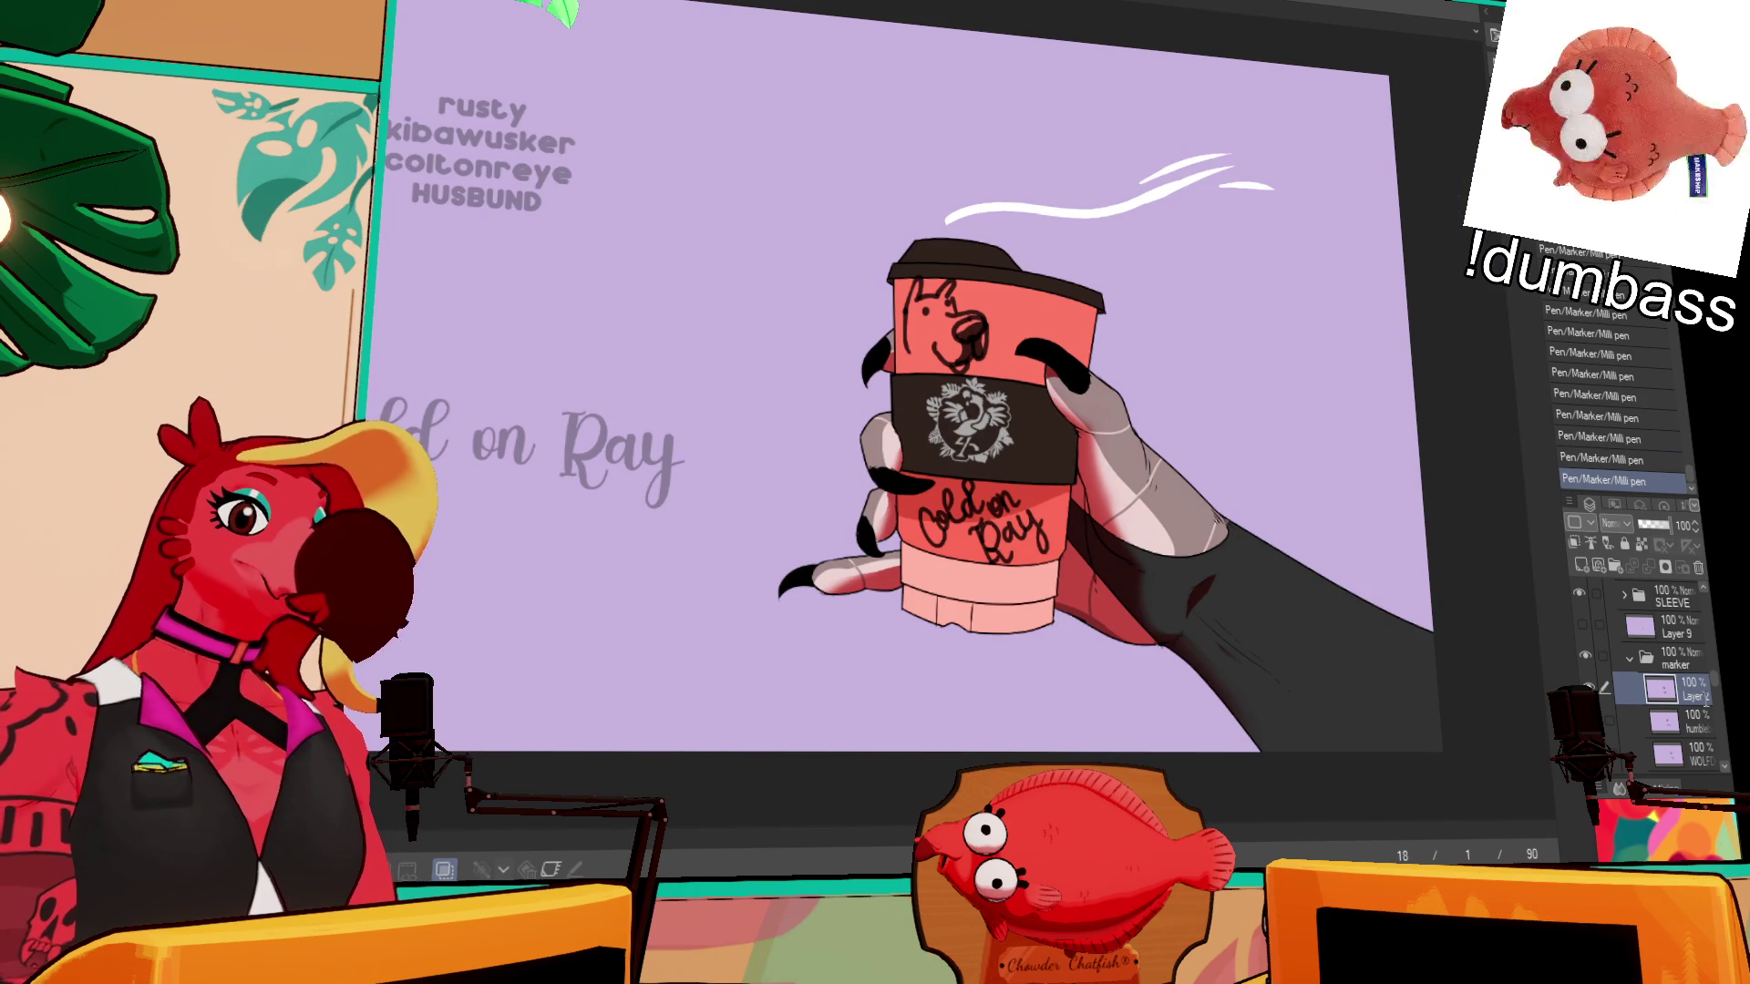
{"action": "type", "text": "COLTONREYE"}
{"action": "key", "text": "Return"}
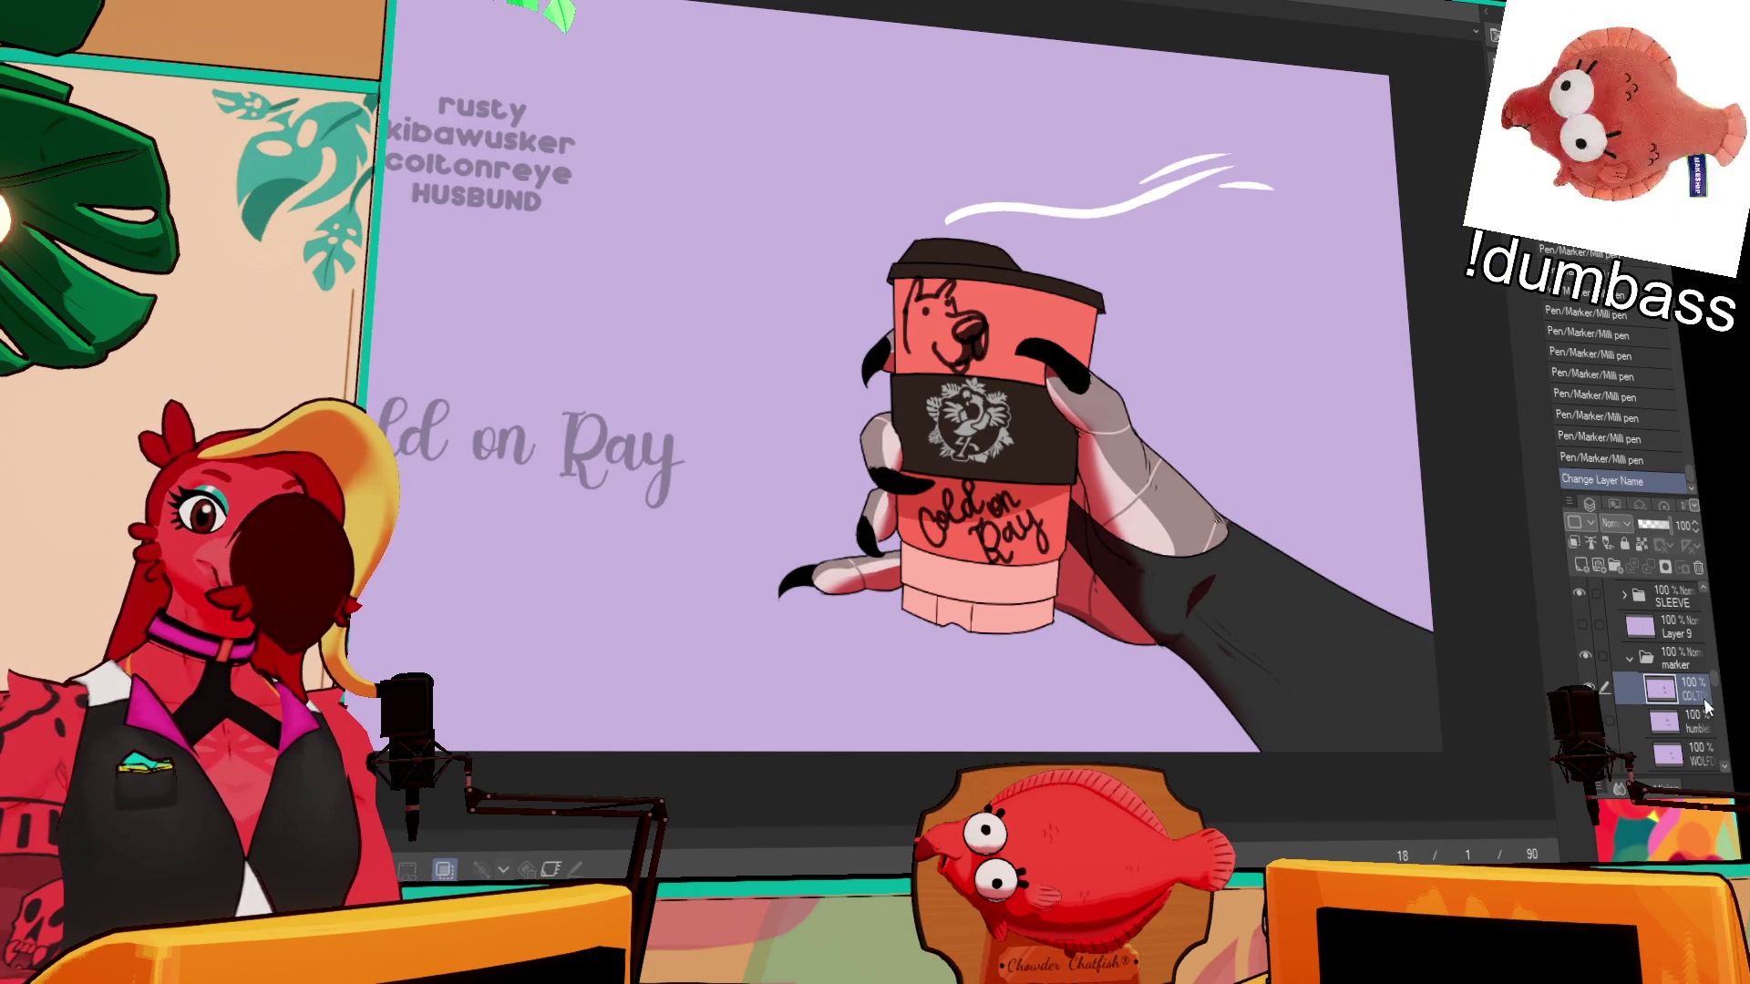
- Collapse and hide Folder 4, then select and expand Folder 1
{"action": "scroll", "coordinate": [1668, 675], "scroll_direction": "up", "scroll_amount": 10}
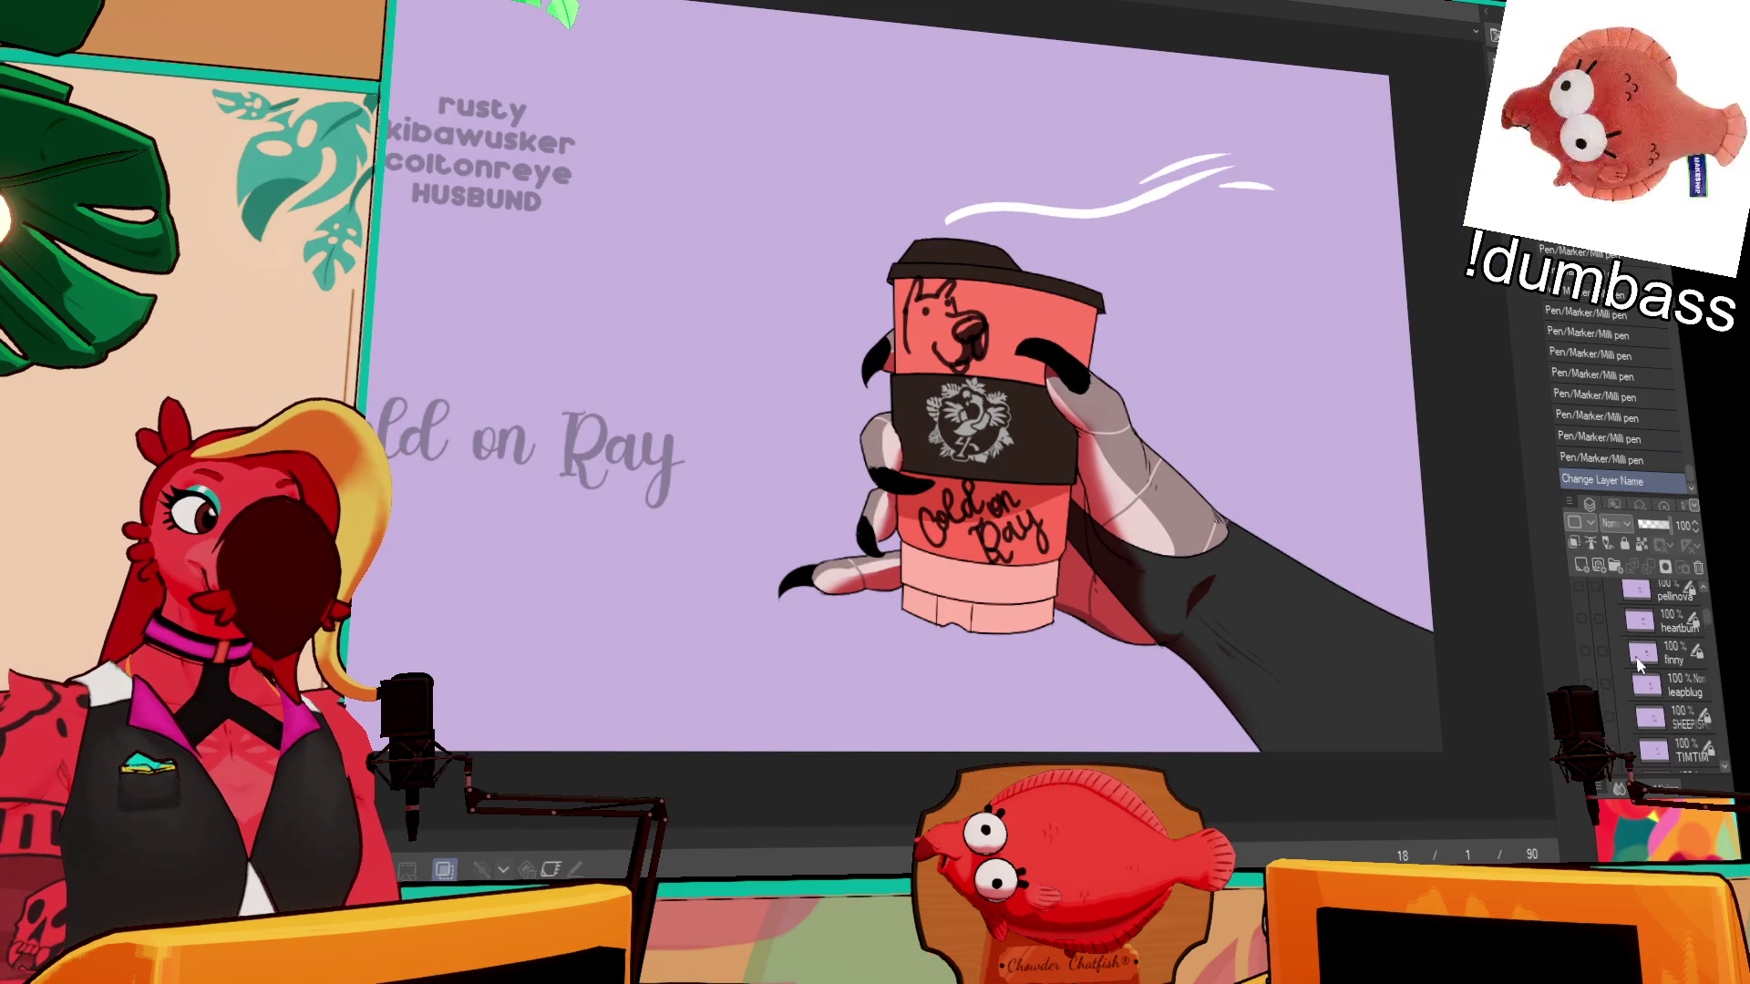
{"action": "left_click", "coordinate": [1617, 658]}
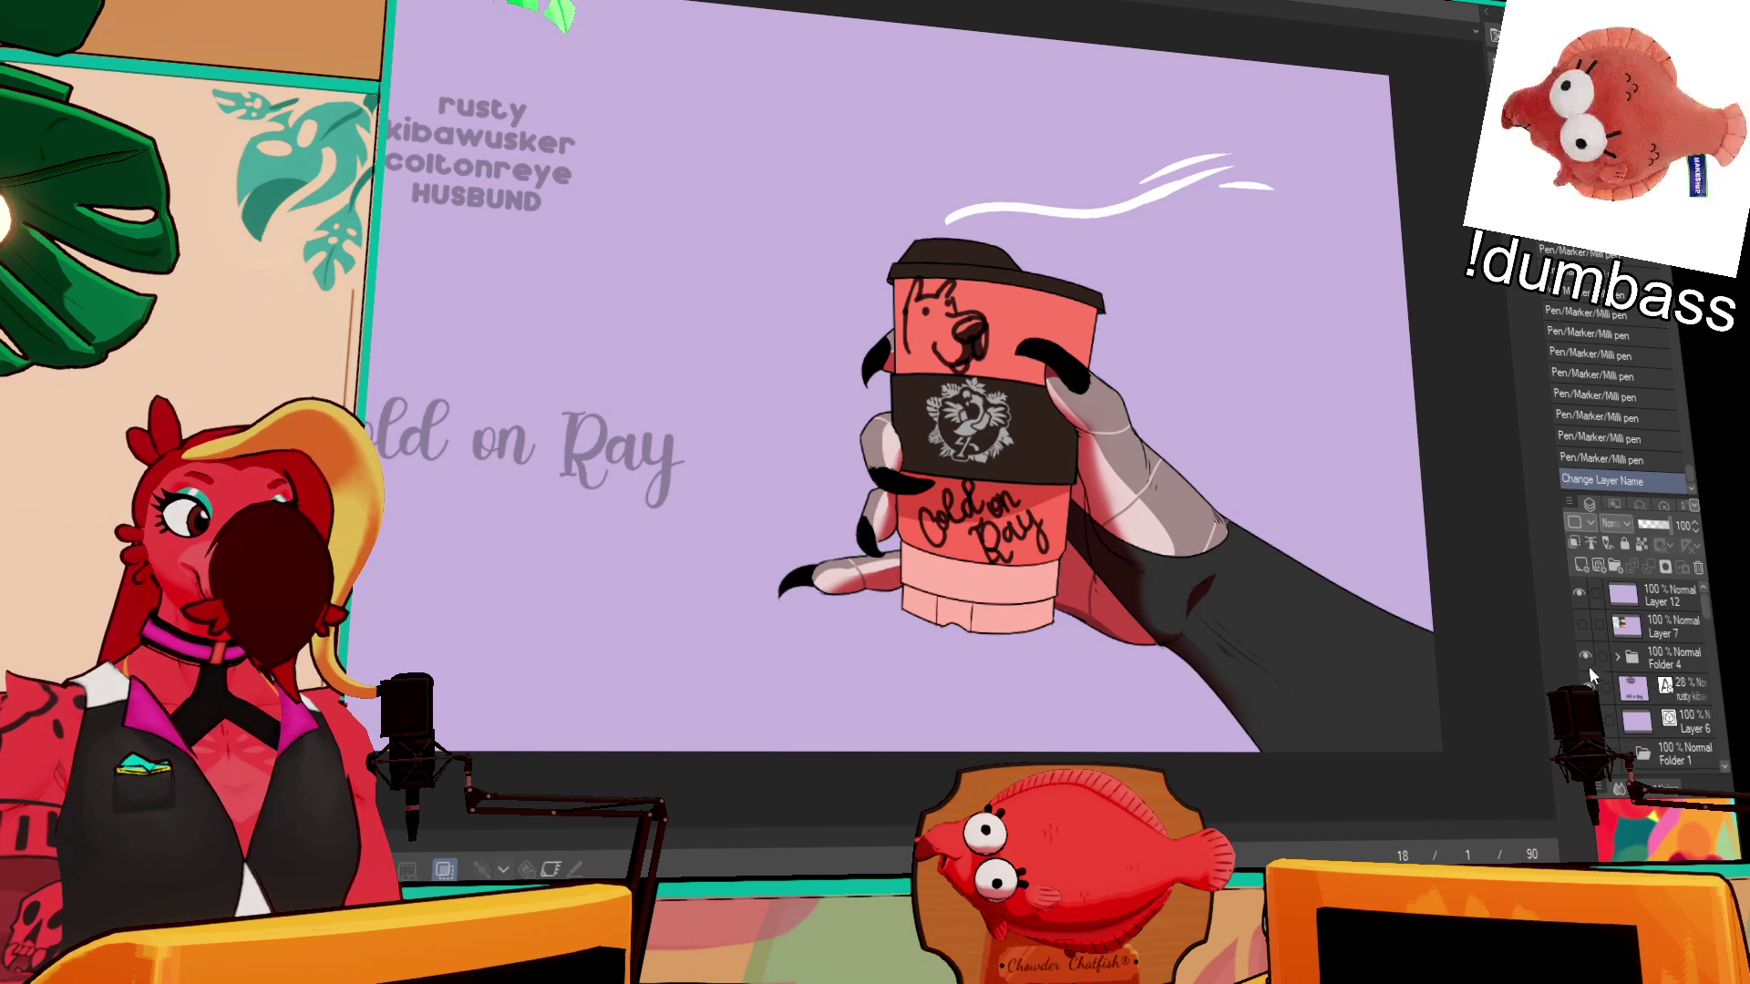
{"action": "left_click", "coordinate": [1586, 658]}
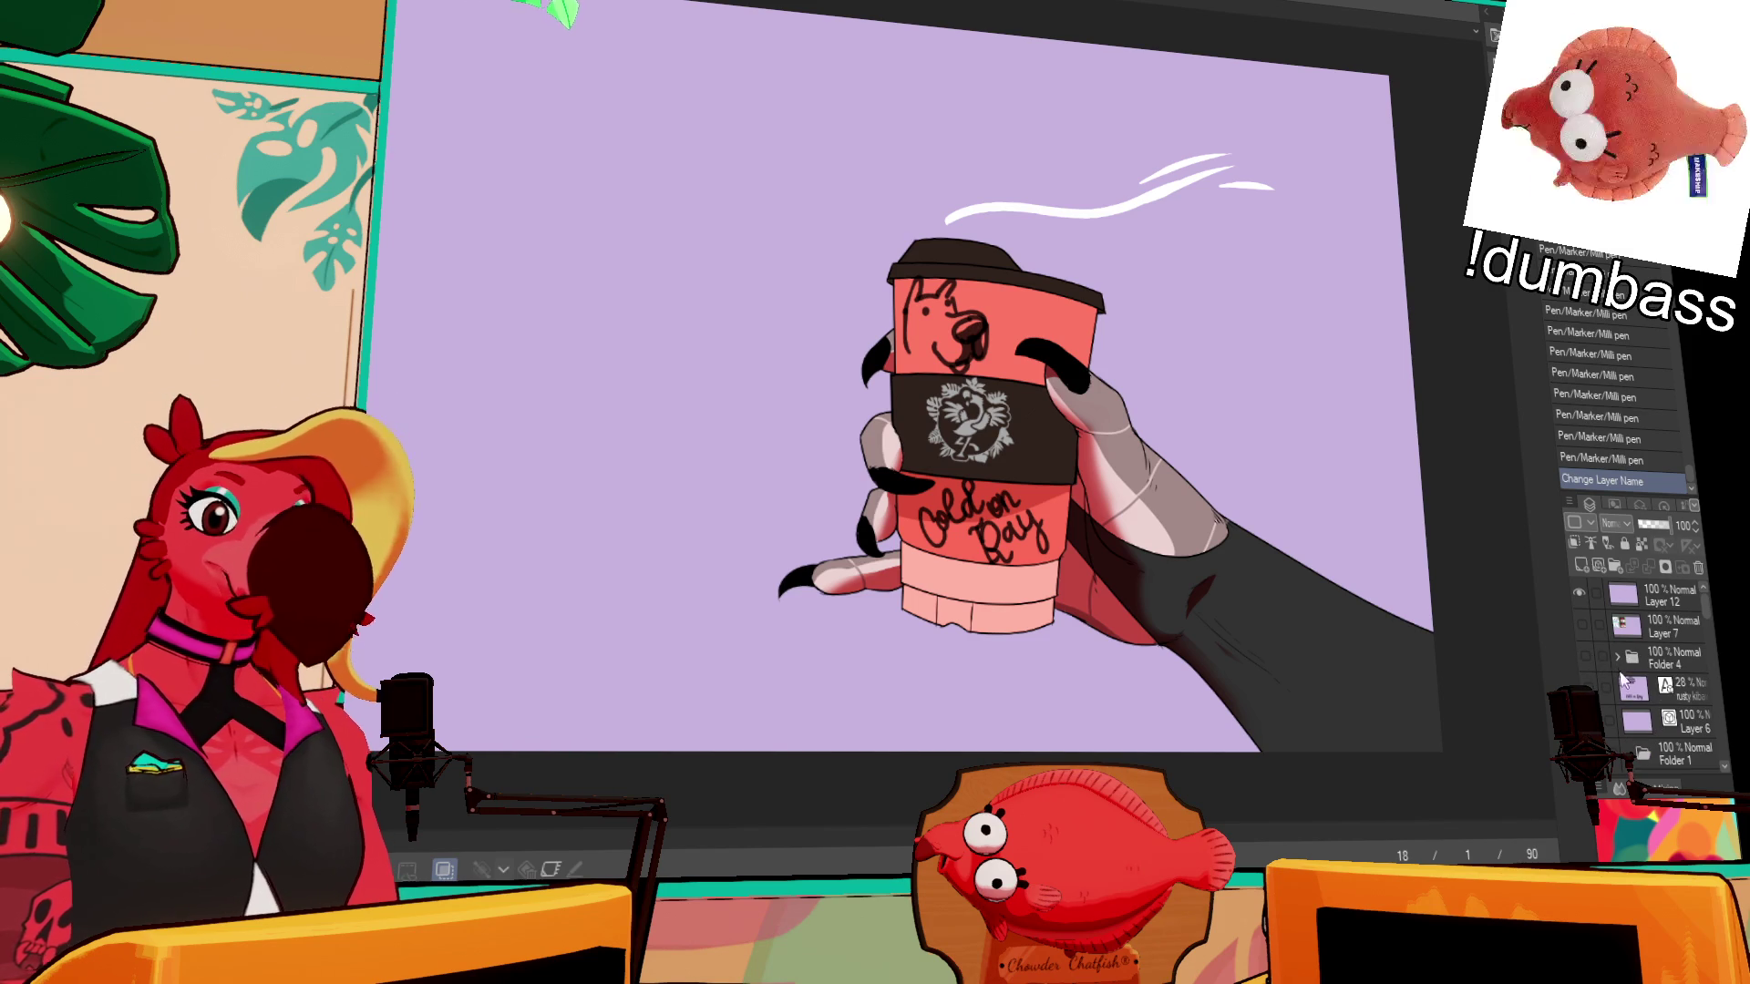
{"action": "scroll", "coordinate": [1623, 679], "scroll_direction": "down", "scroll_amount": 3}
{"action": "left_click", "coordinate": [1672, 651]}
{"action": "left_click", "coordinate": [1615, 651]}
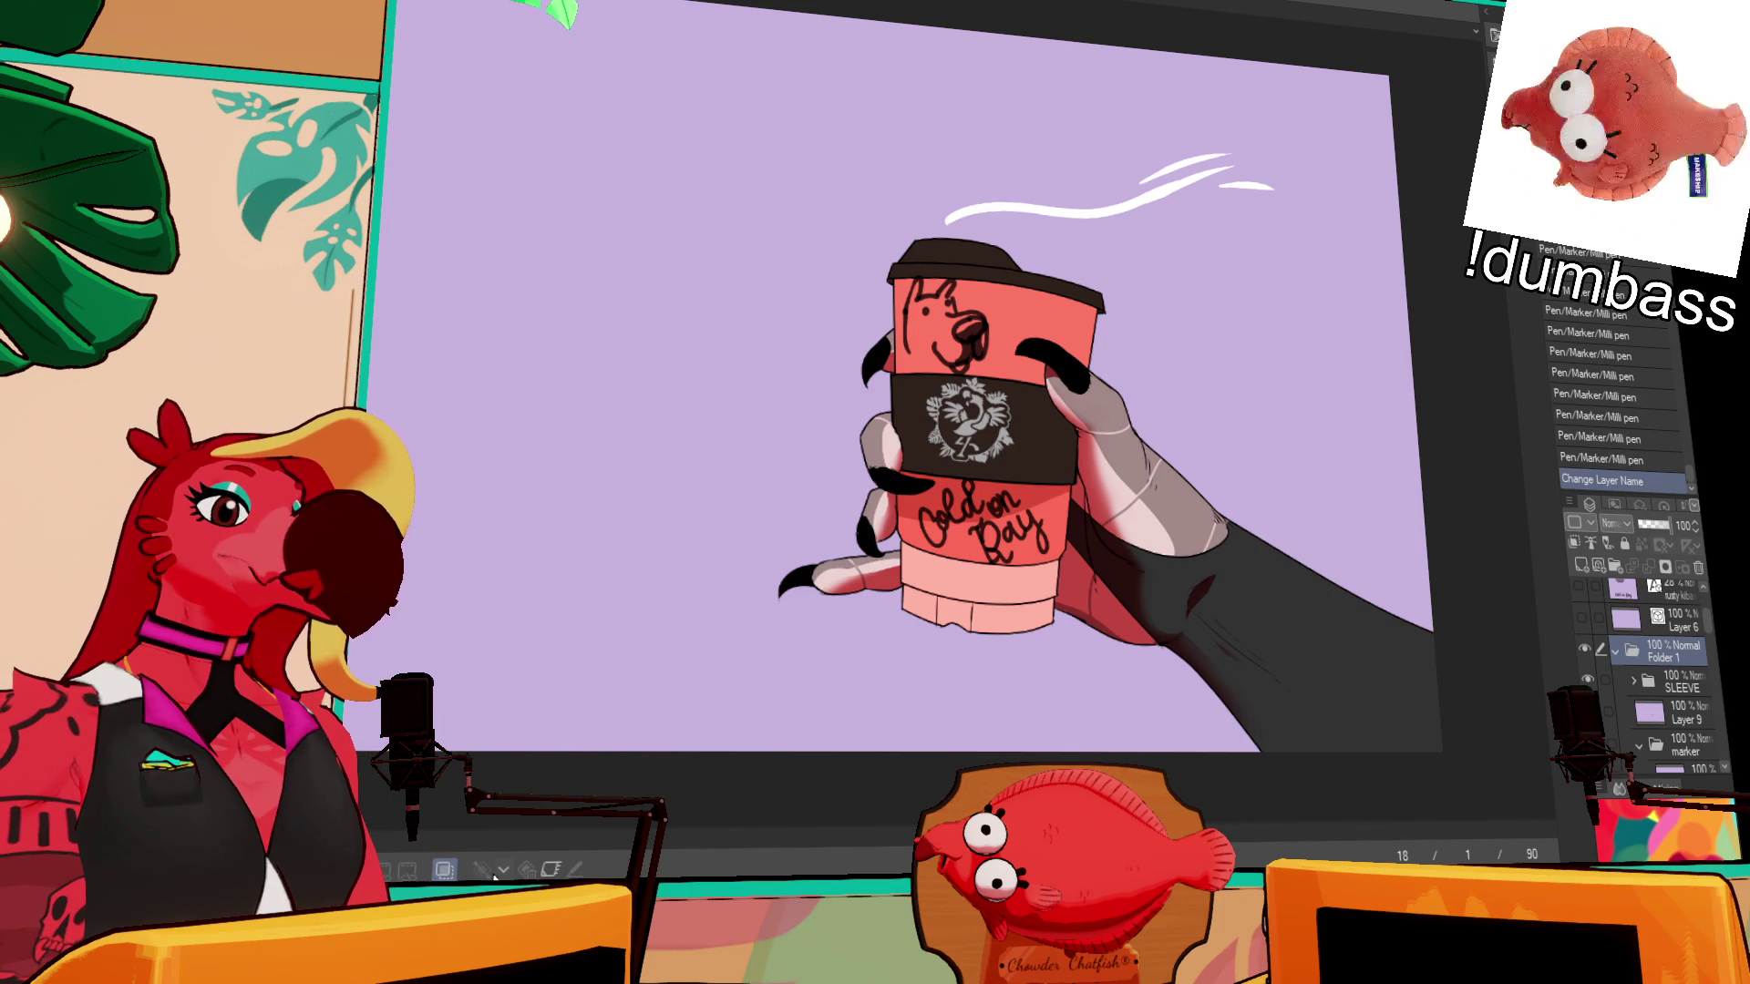
- Enable keyframes on Folder 1 and expand Folder 4 to show its layers again
{"action": "left_click", "coordinate": [551, 869]}
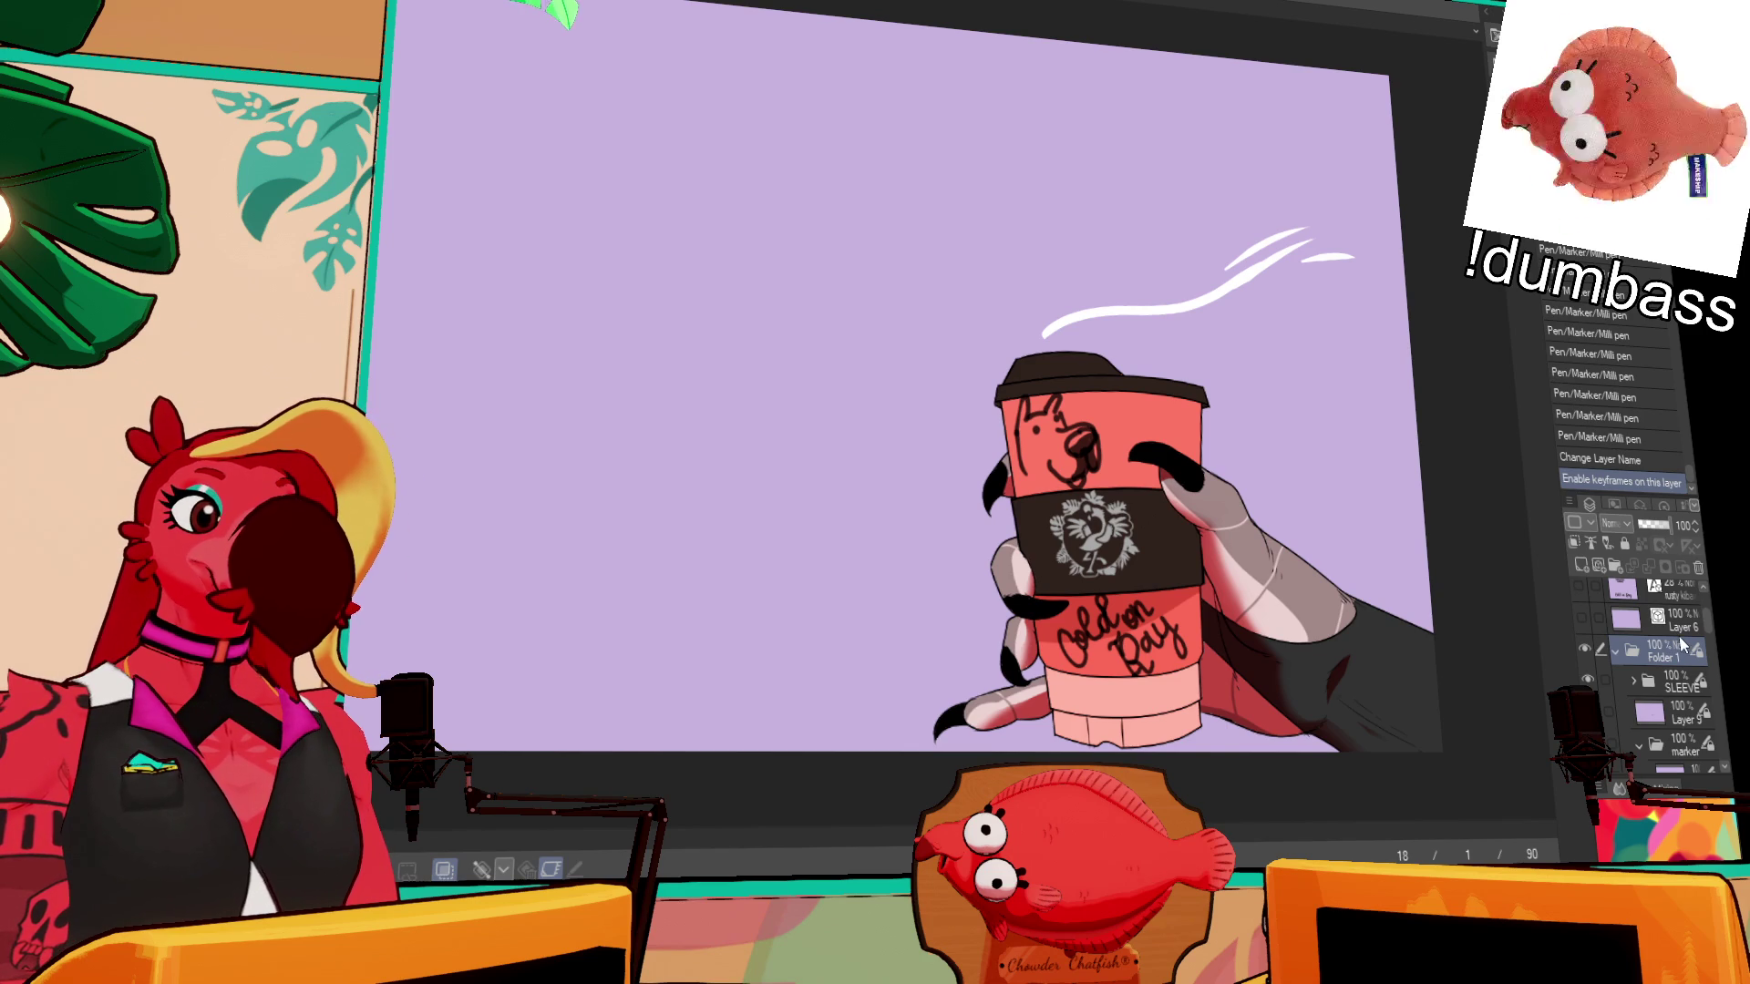
{"action": "scroll", "coordinate": [1604, 649], "scroll_direction": "up", "scroll_amount": 3}
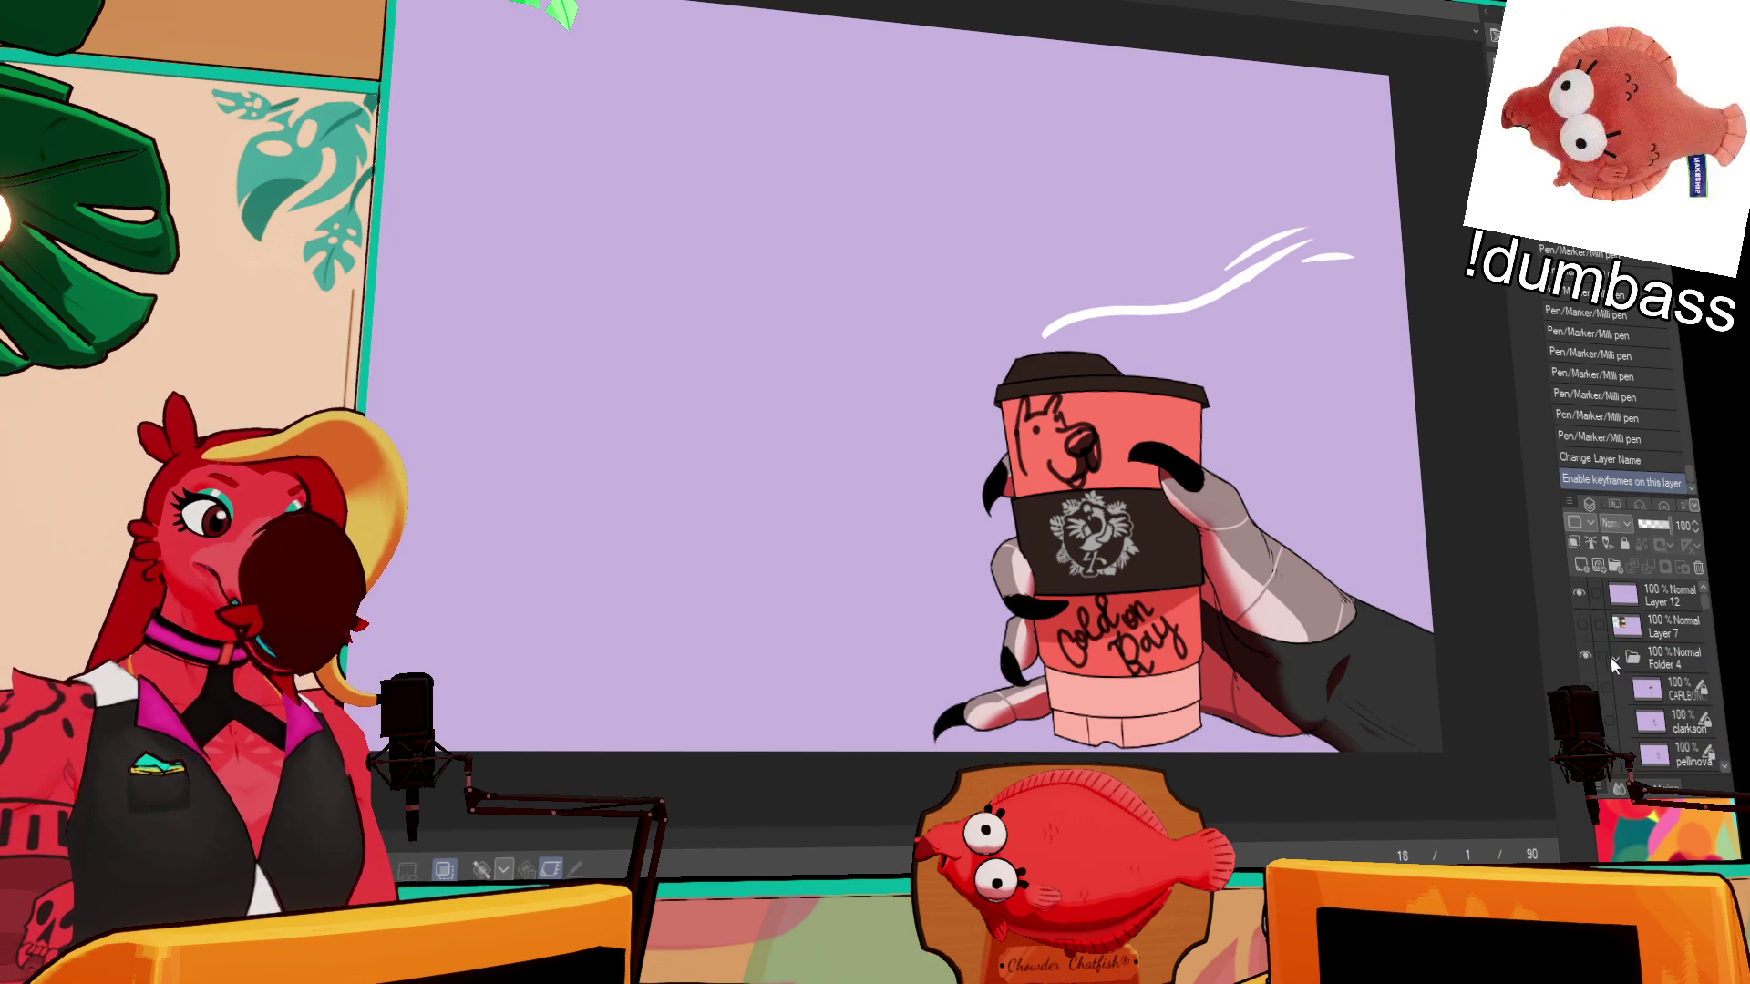
{"action": "left_click", "coordinate": [1618, 656]}
{"action": "scroll", "coordinate": [1602, 690], "scroll_direction": "down", "scroll_amount": 2}
{"action": "scroll", "coordinate": [1598, 681], "scroll_direction": "down", "scroll_amount": 10}
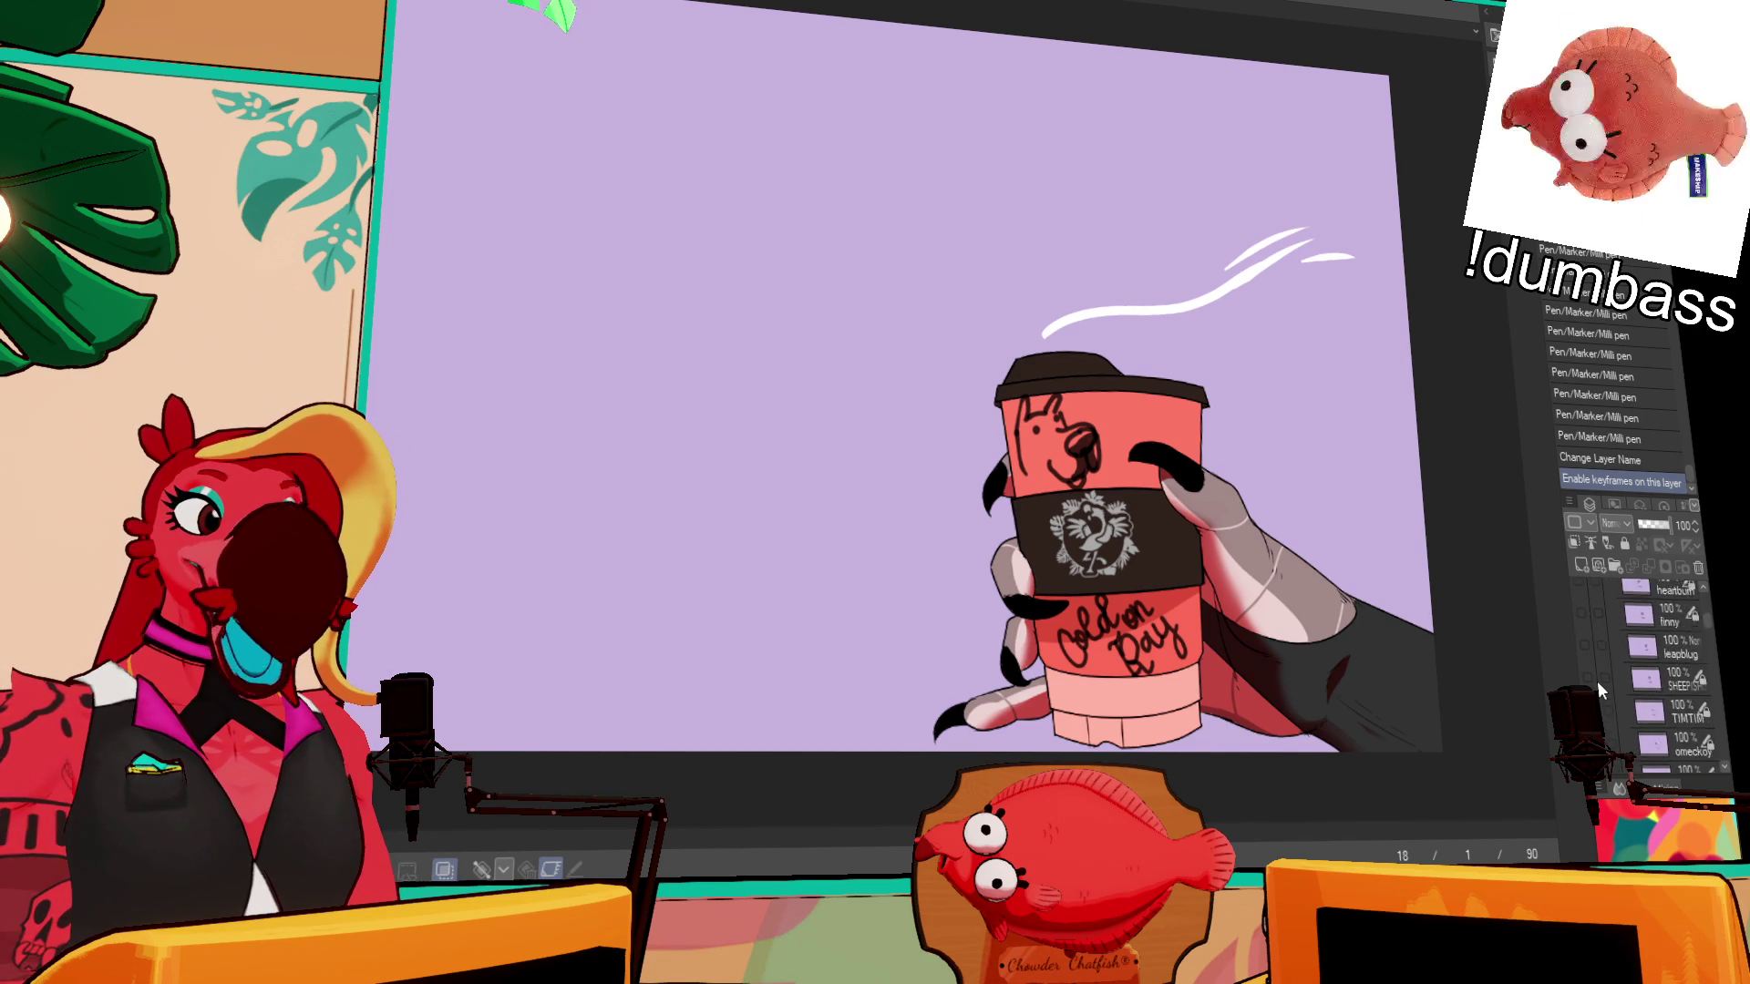
{"action": "scroll", "coordinate": [1596, 690], "scroll_direction": "down", "scroll_amount": 10}
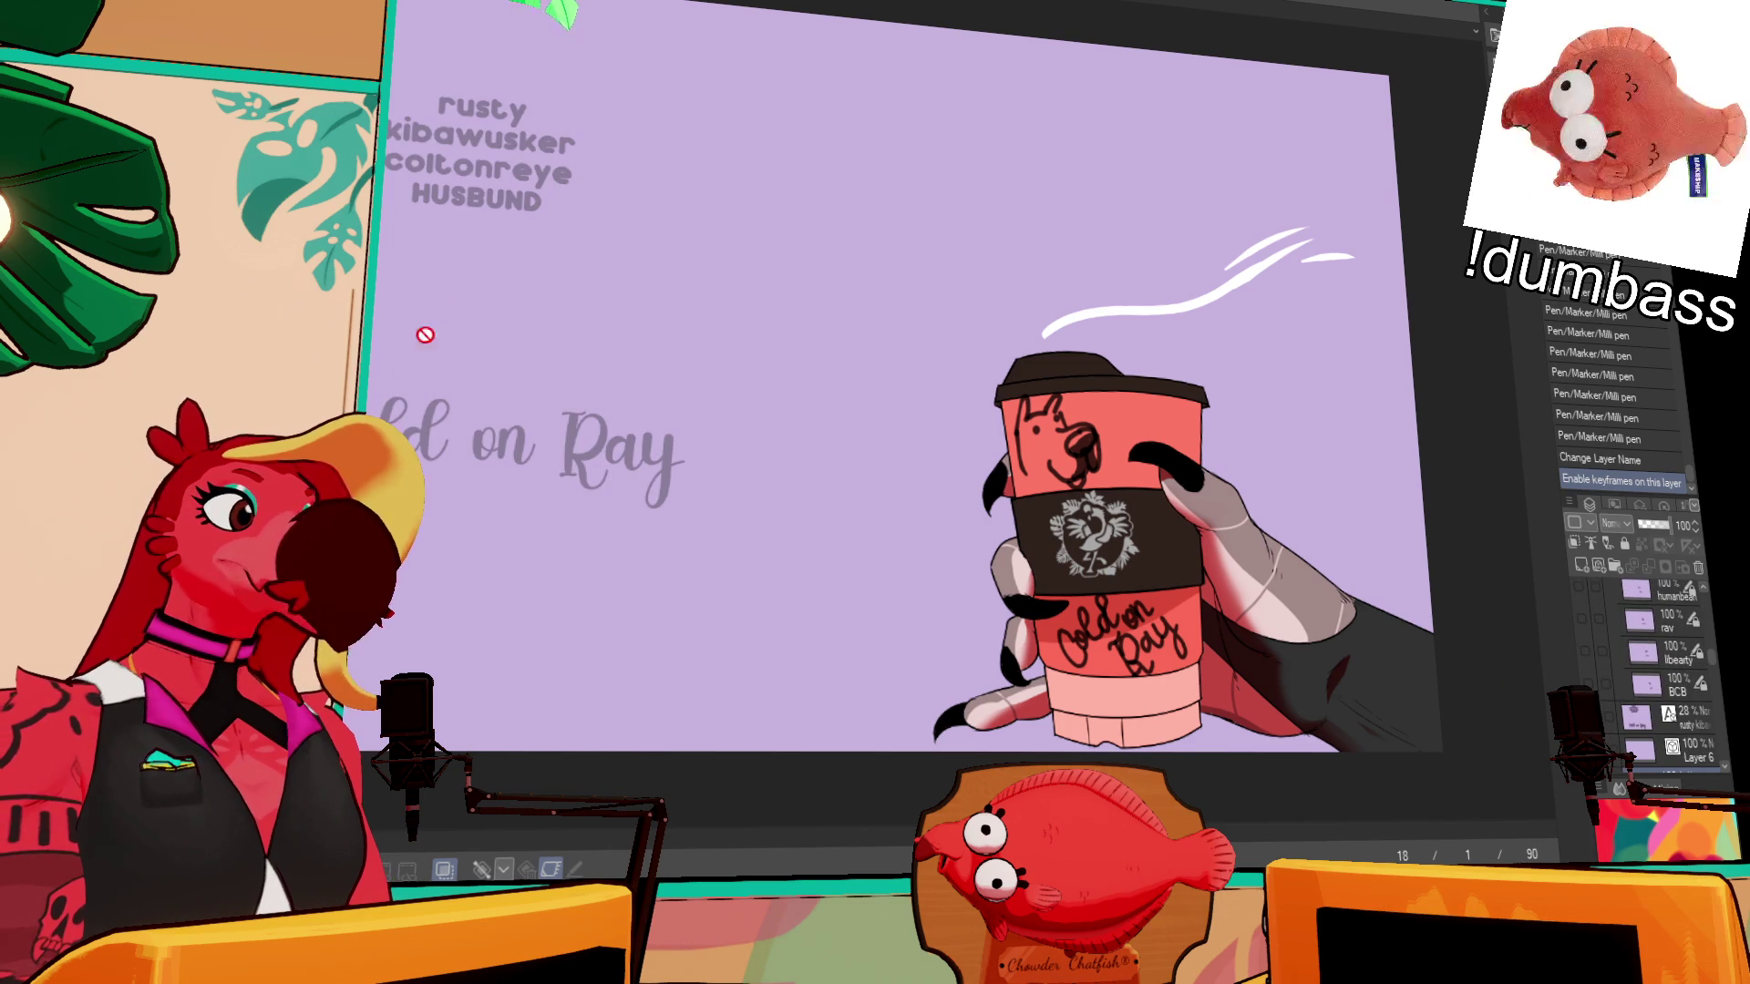
- Delete the third line from the name-list text so it ends with HUSBUND
{"action": "left_click", "coordinate": [509, 175]}
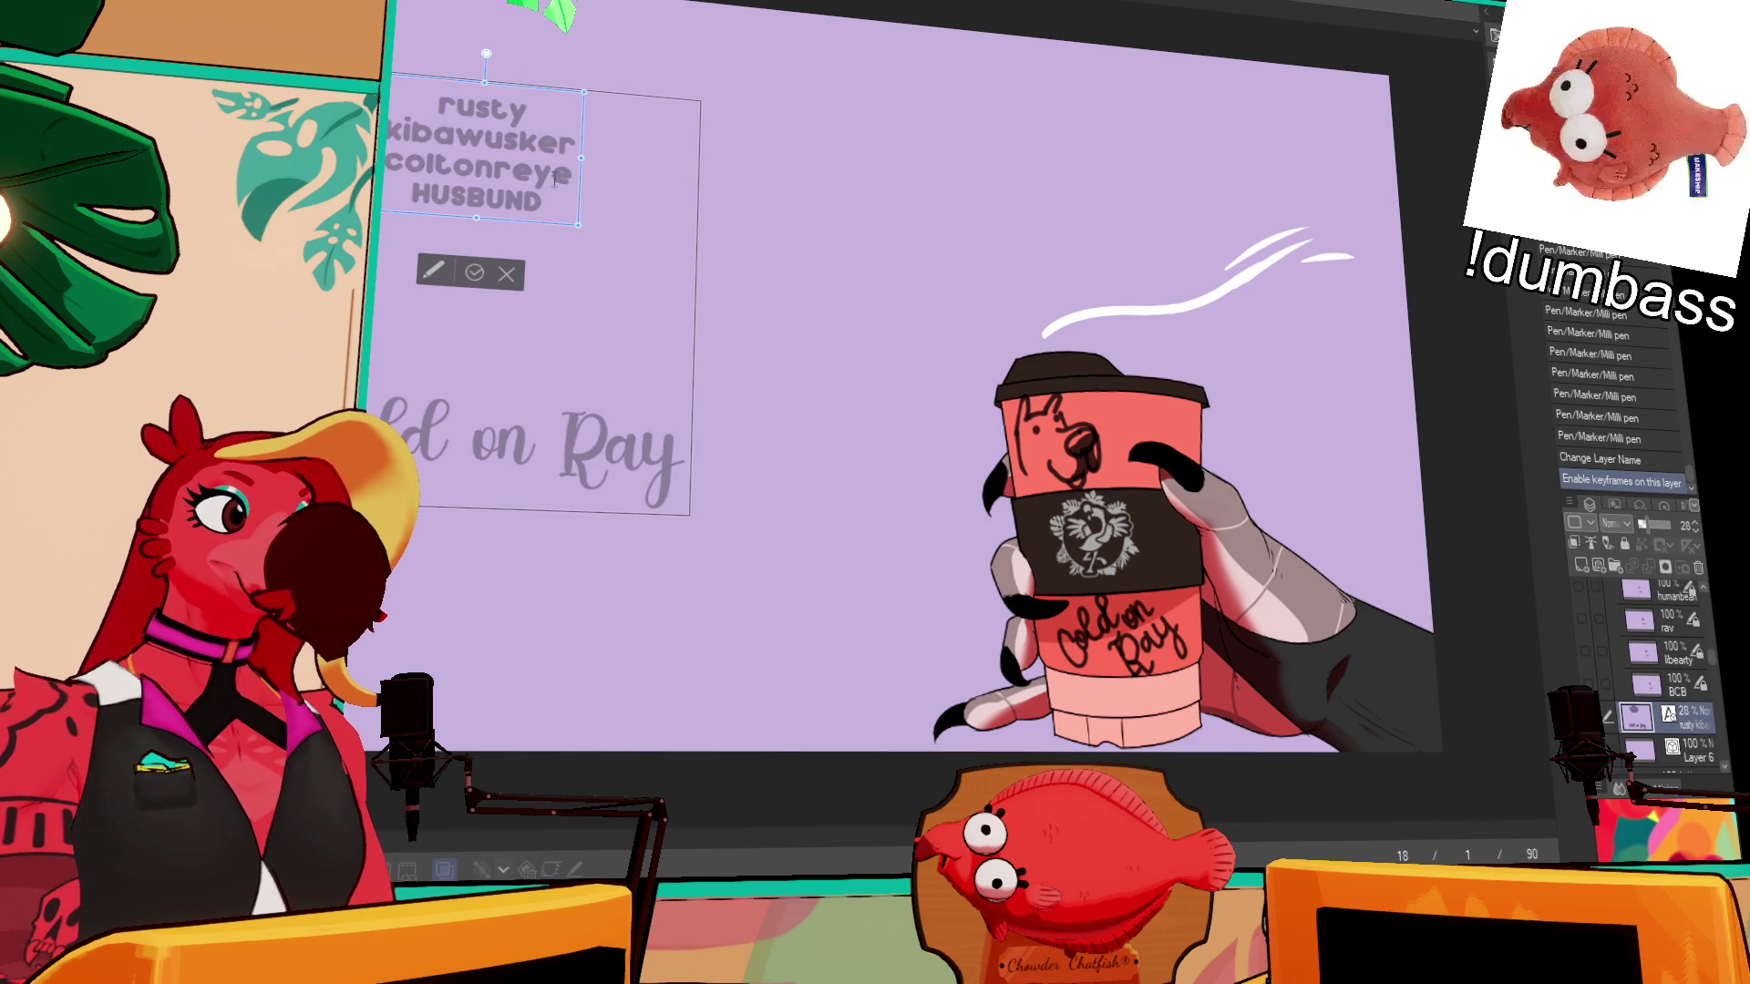
{"action": "left_click_drag", "start_coordinate": [562, 175], "coordinate": [476, 172]}
{"action": "key", "text": "BackSpace"}
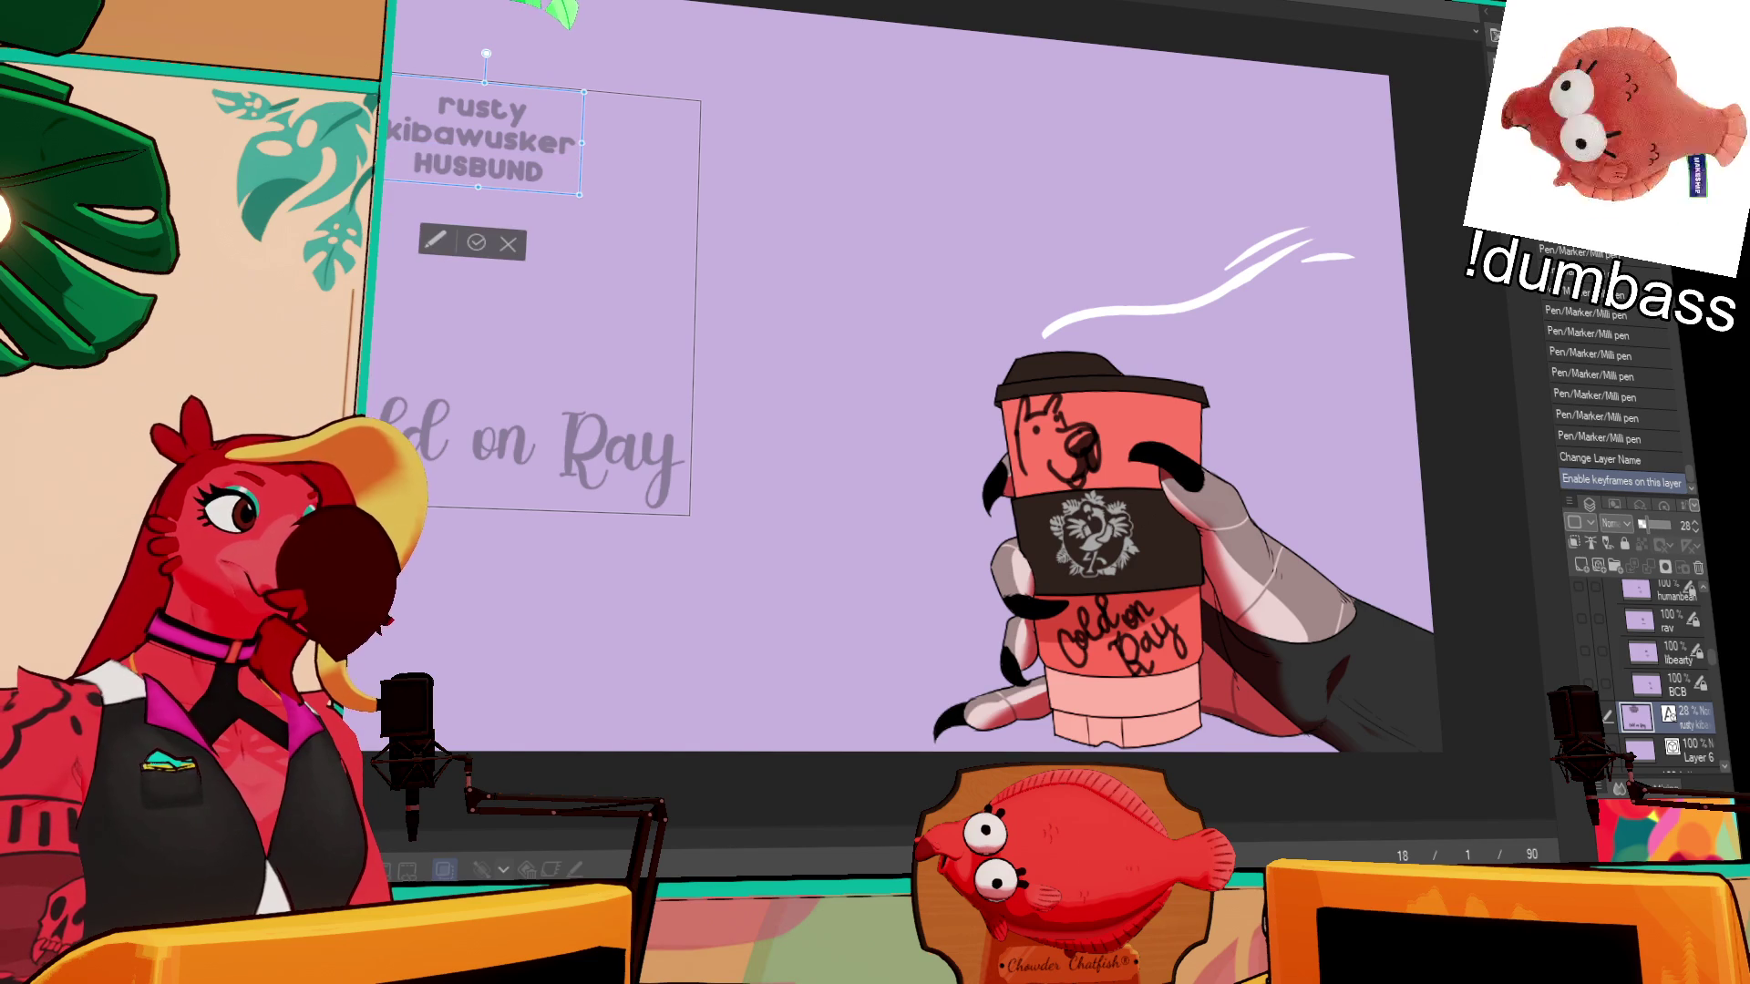
{"action": "left_click", "coordinate": [1680, 670]}
{"action": "scroll", "coordinate": [1678, 665], "scroll_direction": "down", "scroll_amount": 5}
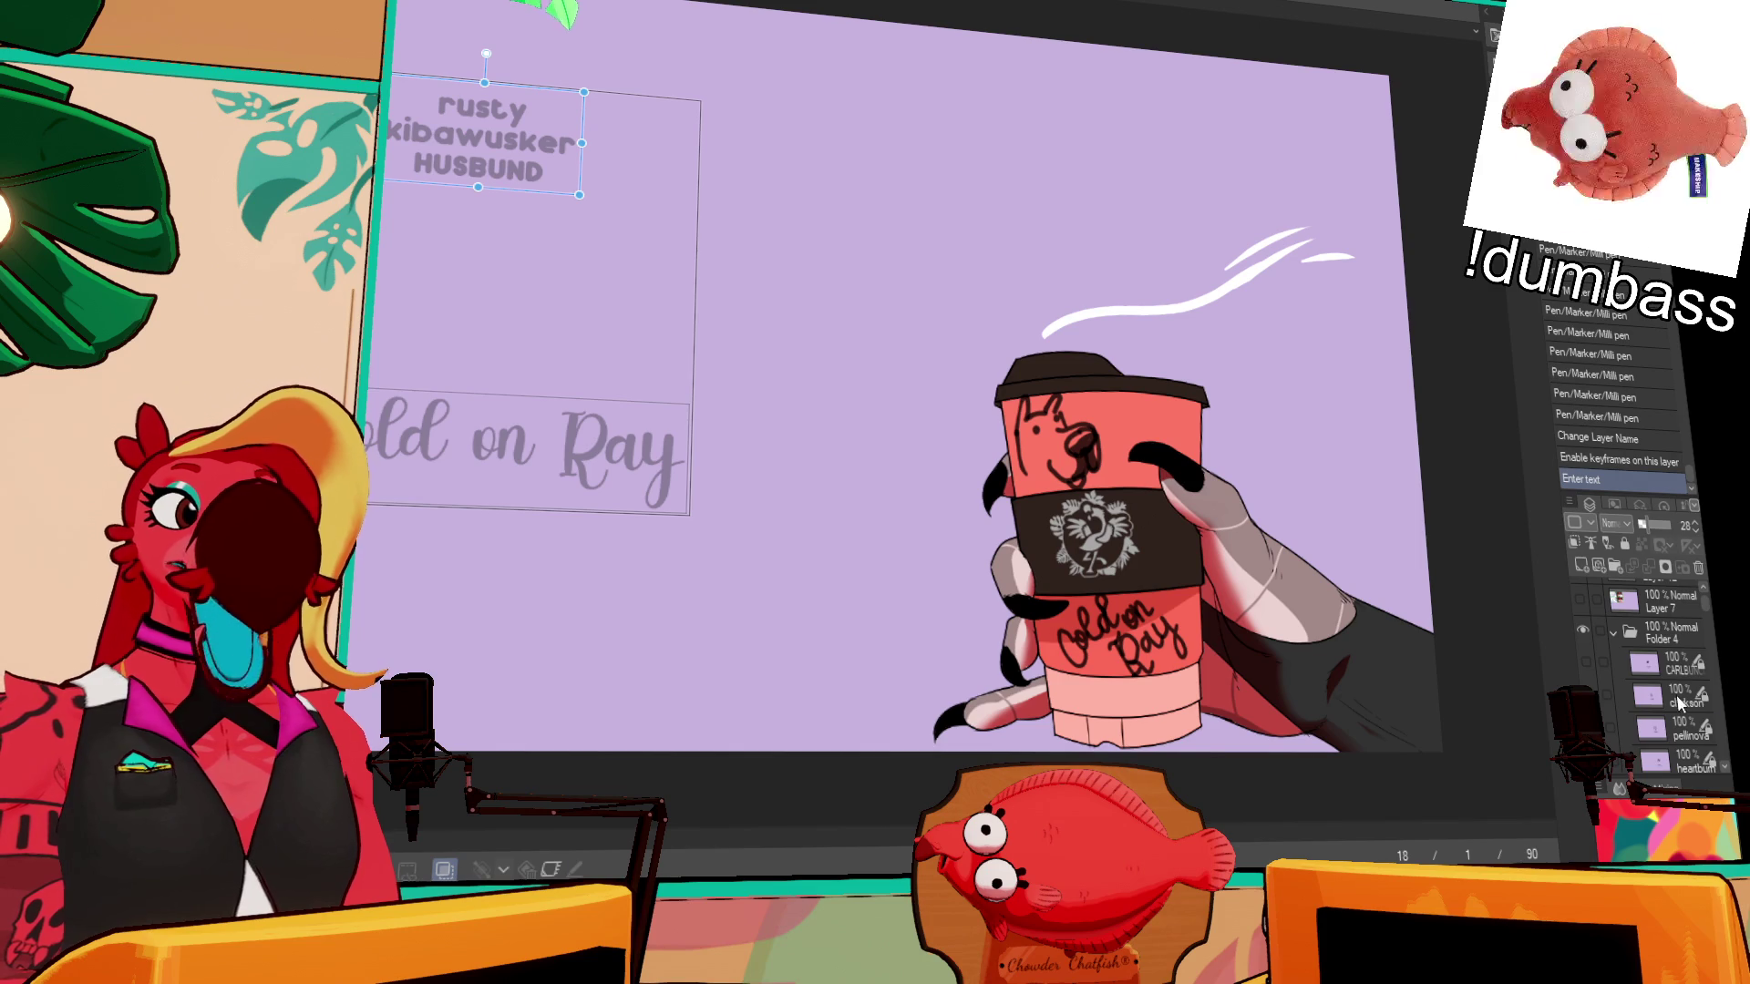
{"action": "left_click", "coordinate": [1680, 702]}
{"action": "scroll", "coordinate": [1367, 547], "scroll_direction": "up", "scroll_amount": 4}
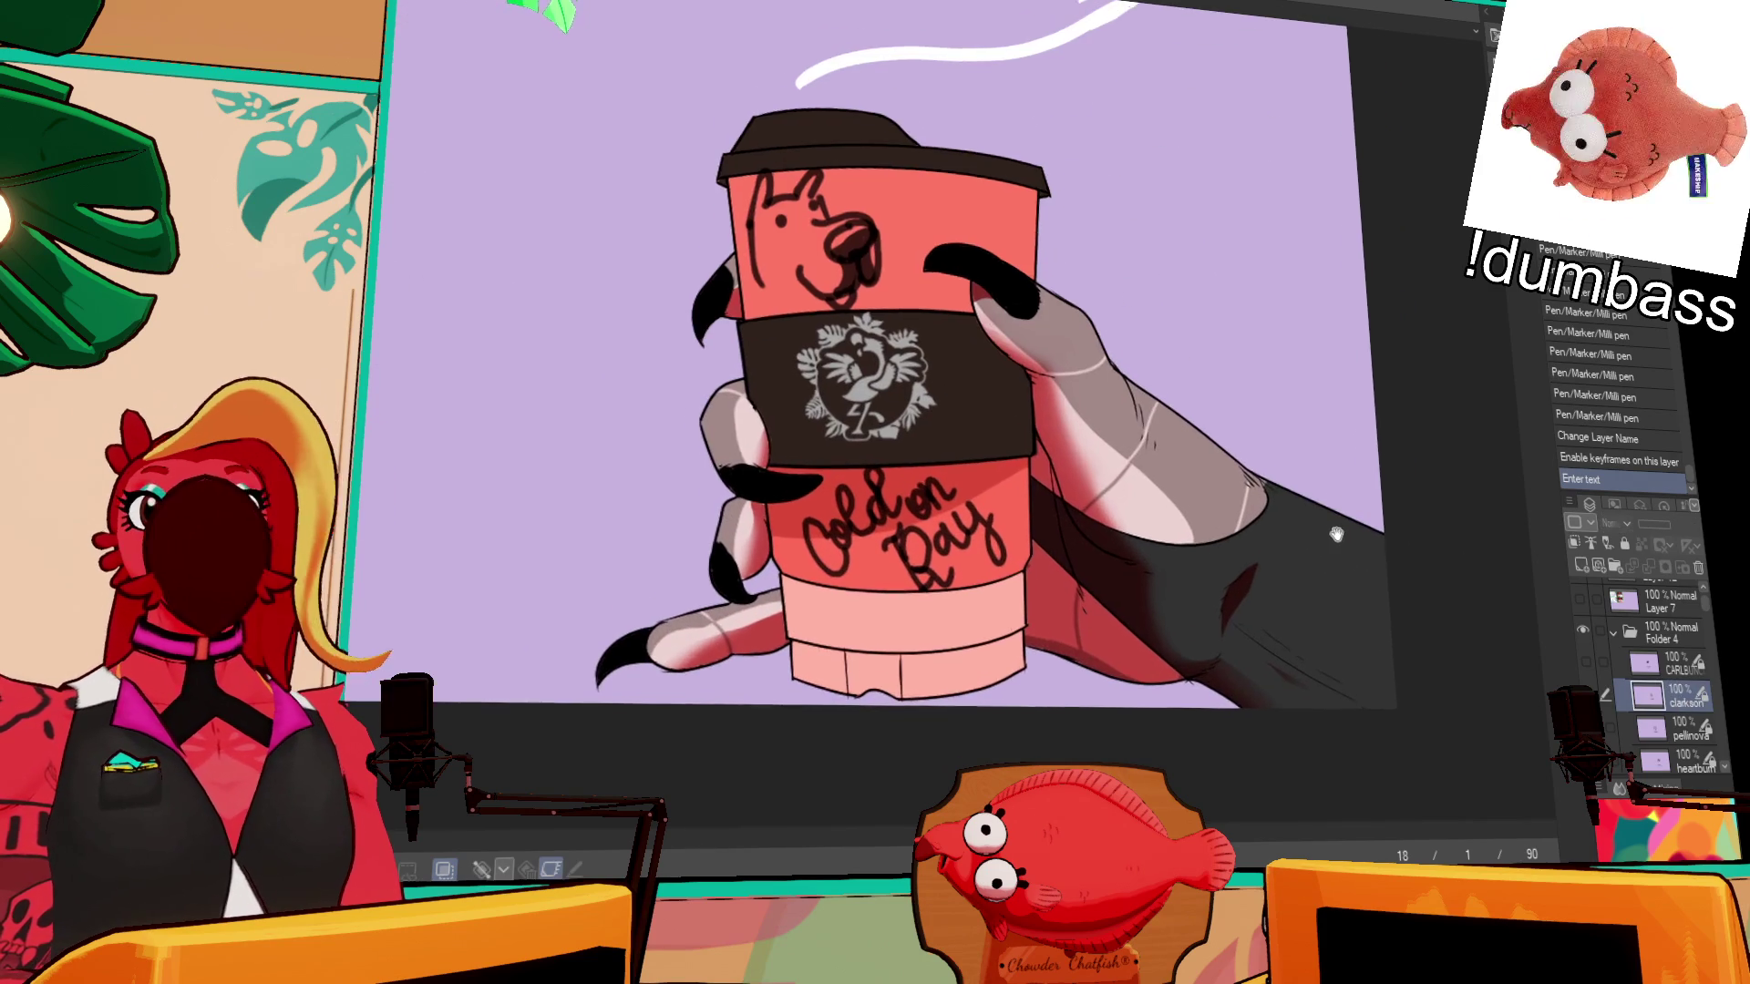
- Start editing the 'Cold on Ray' title and select all its lettering
{"action": "left_click_drag", "start_coordinate": [1336, 535], "coordinate": [1361, 530]}
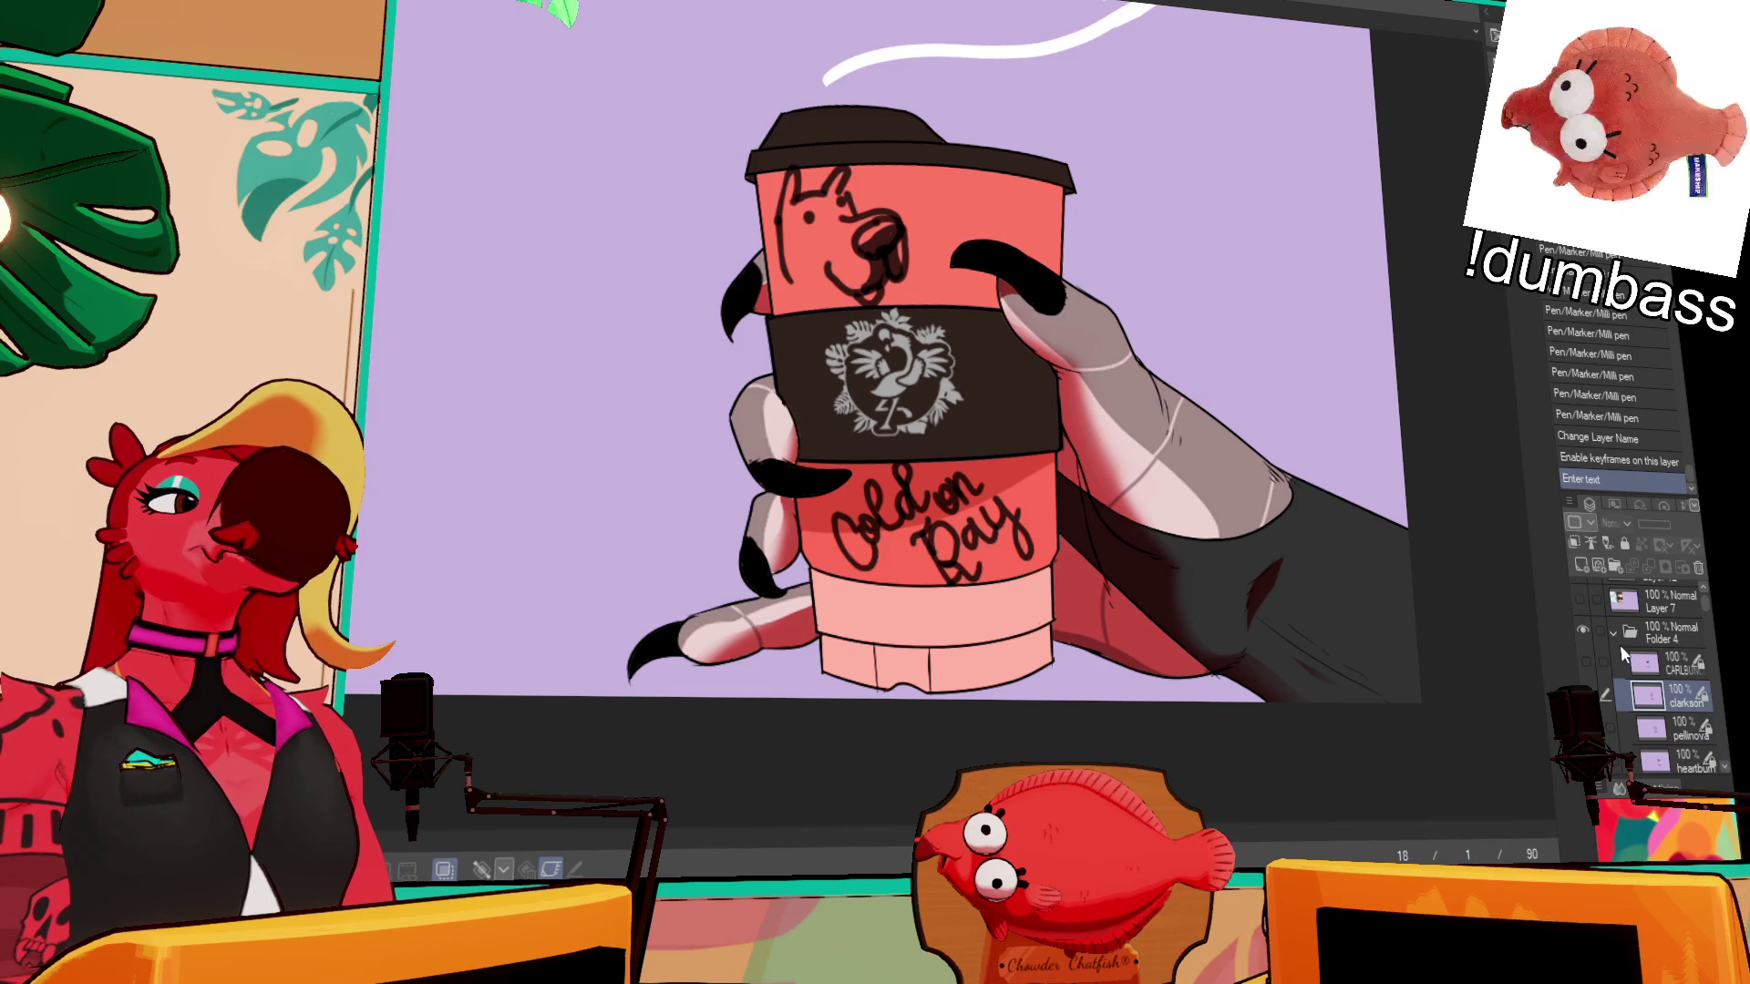
{"action": "scroll", "coordinate": [1621, 646], "scroll_direction": "up", "scroll_amount": 1}
{"action": "scroll", "coordinate": [1621, 670], "scroll_direction": "down", "scroll_amount": 5}
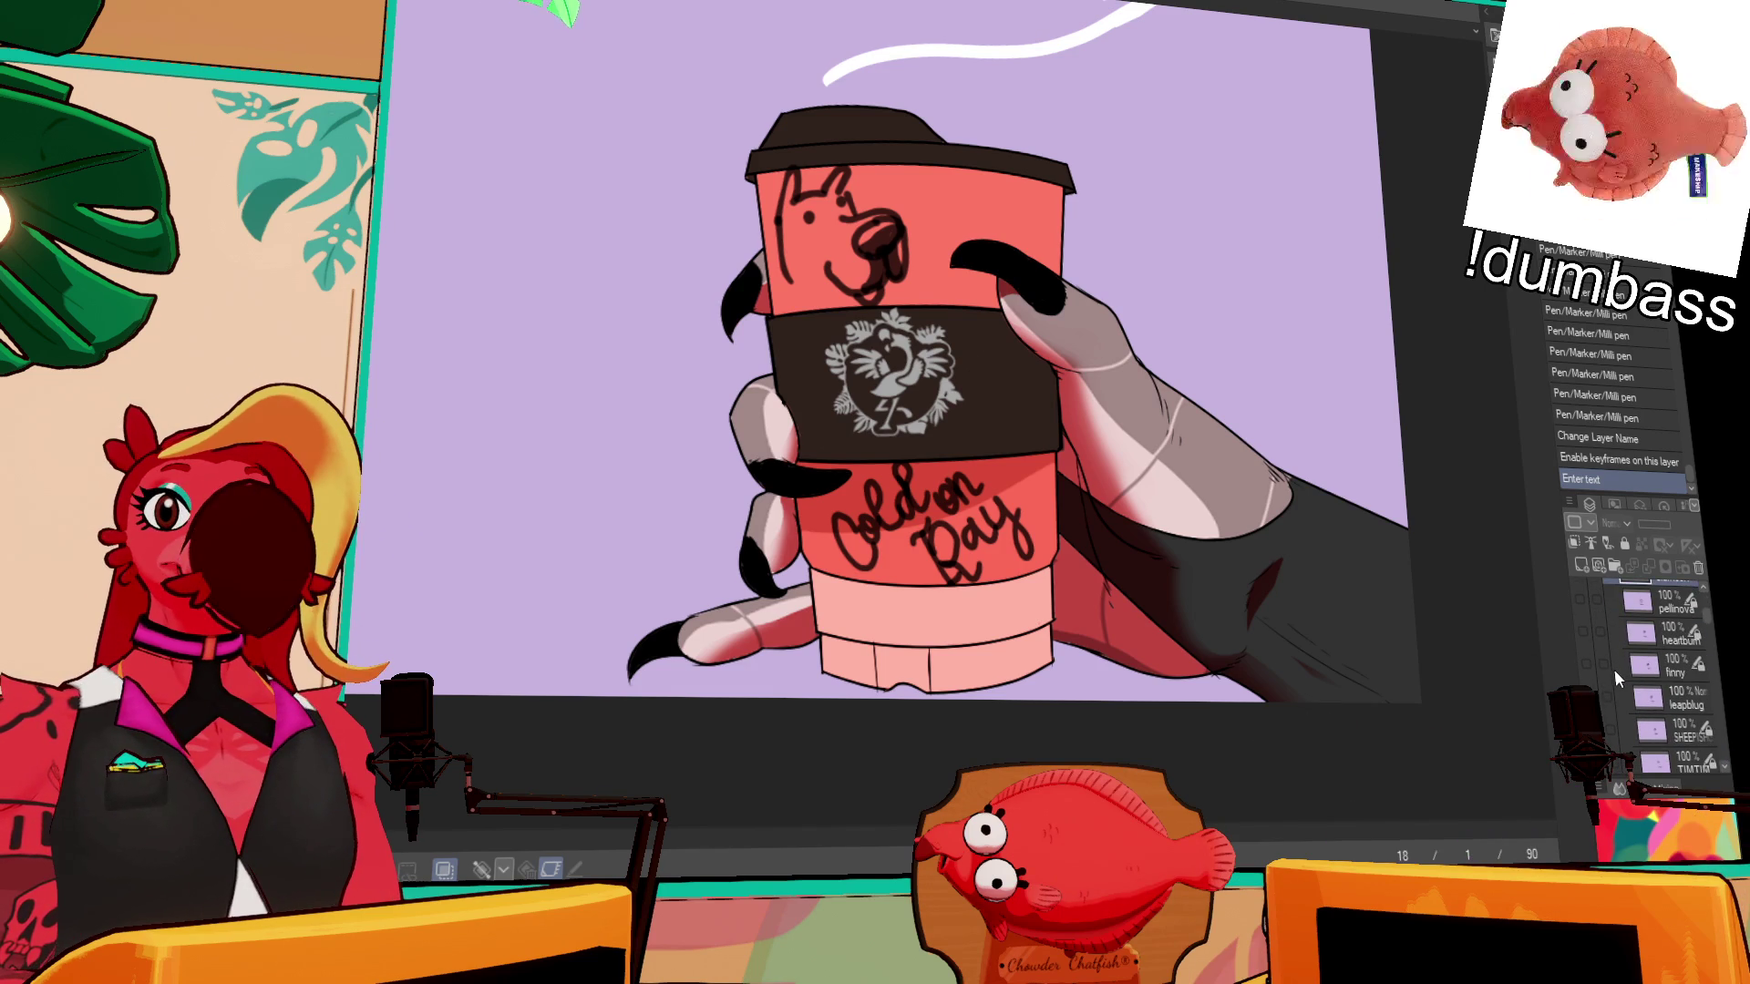
{"action": "scroll", "coordinate": [1615, 669], "scroll_direction": "down", "scroll_amount": 5}
{"action": "scroll", "coordinate": [1617, 683], "scroll_direction": "down", "scroll_amount": 8}
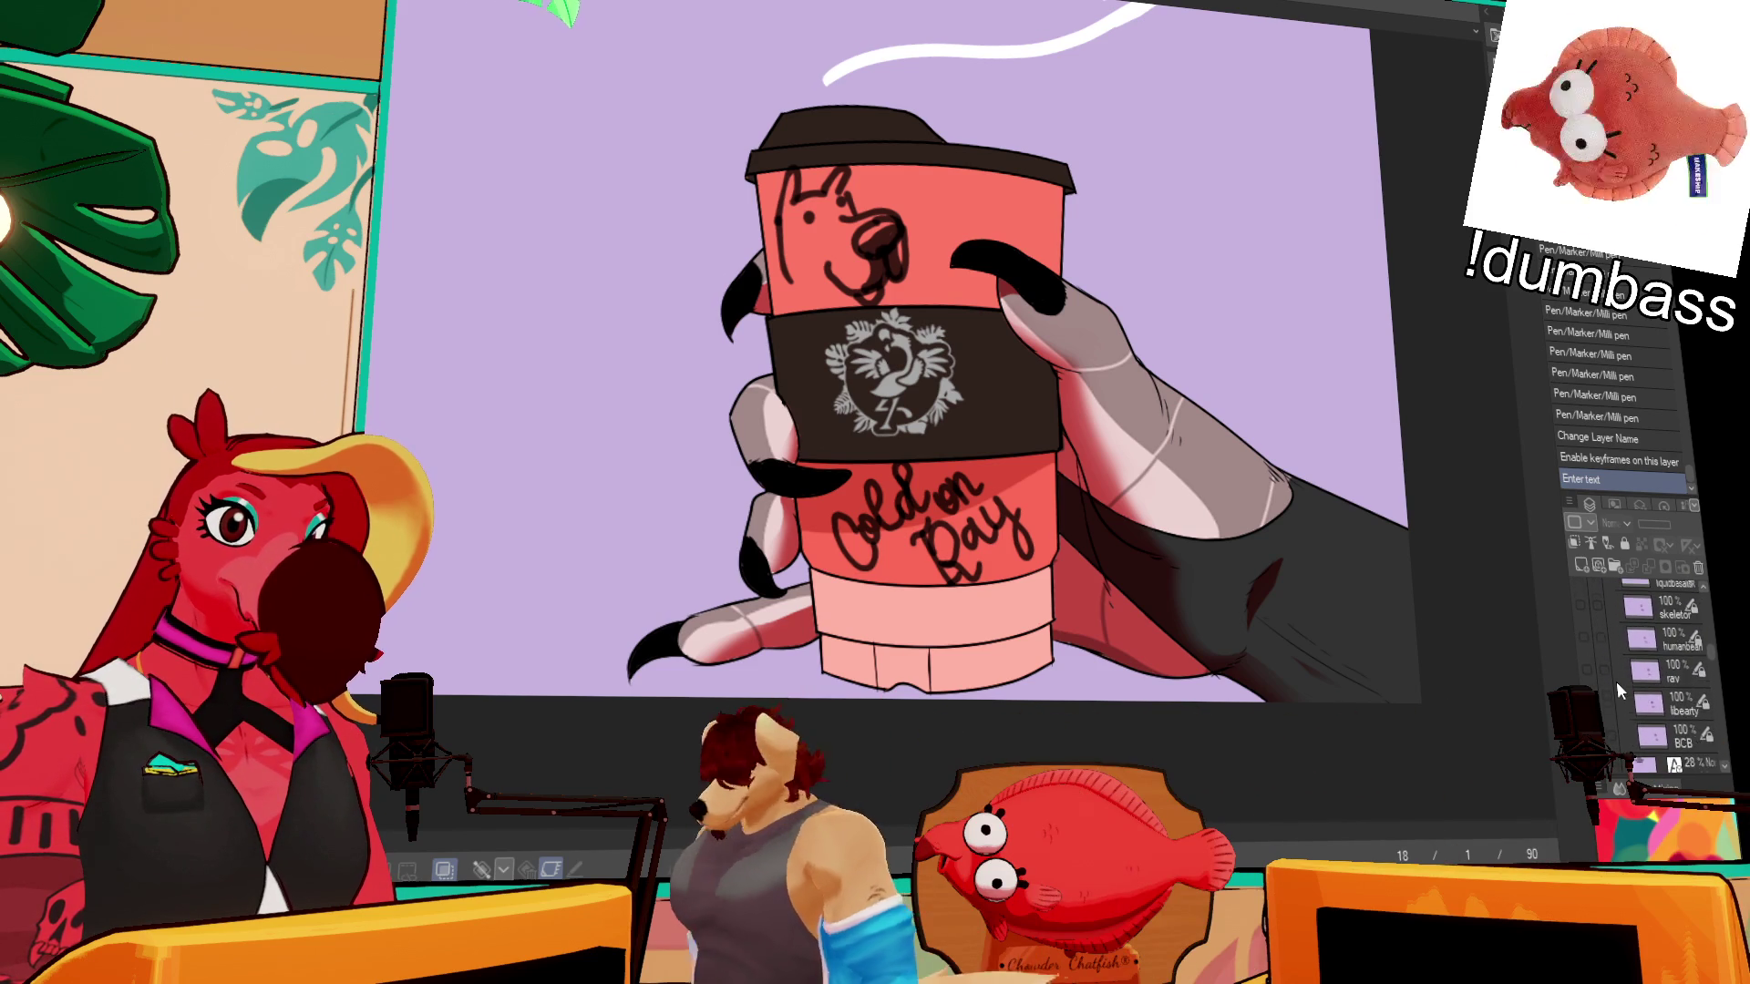
{"action": "scroll", "coordinate": [1616, 681], "scroll_direction": "up", "scroll_amount": 4}
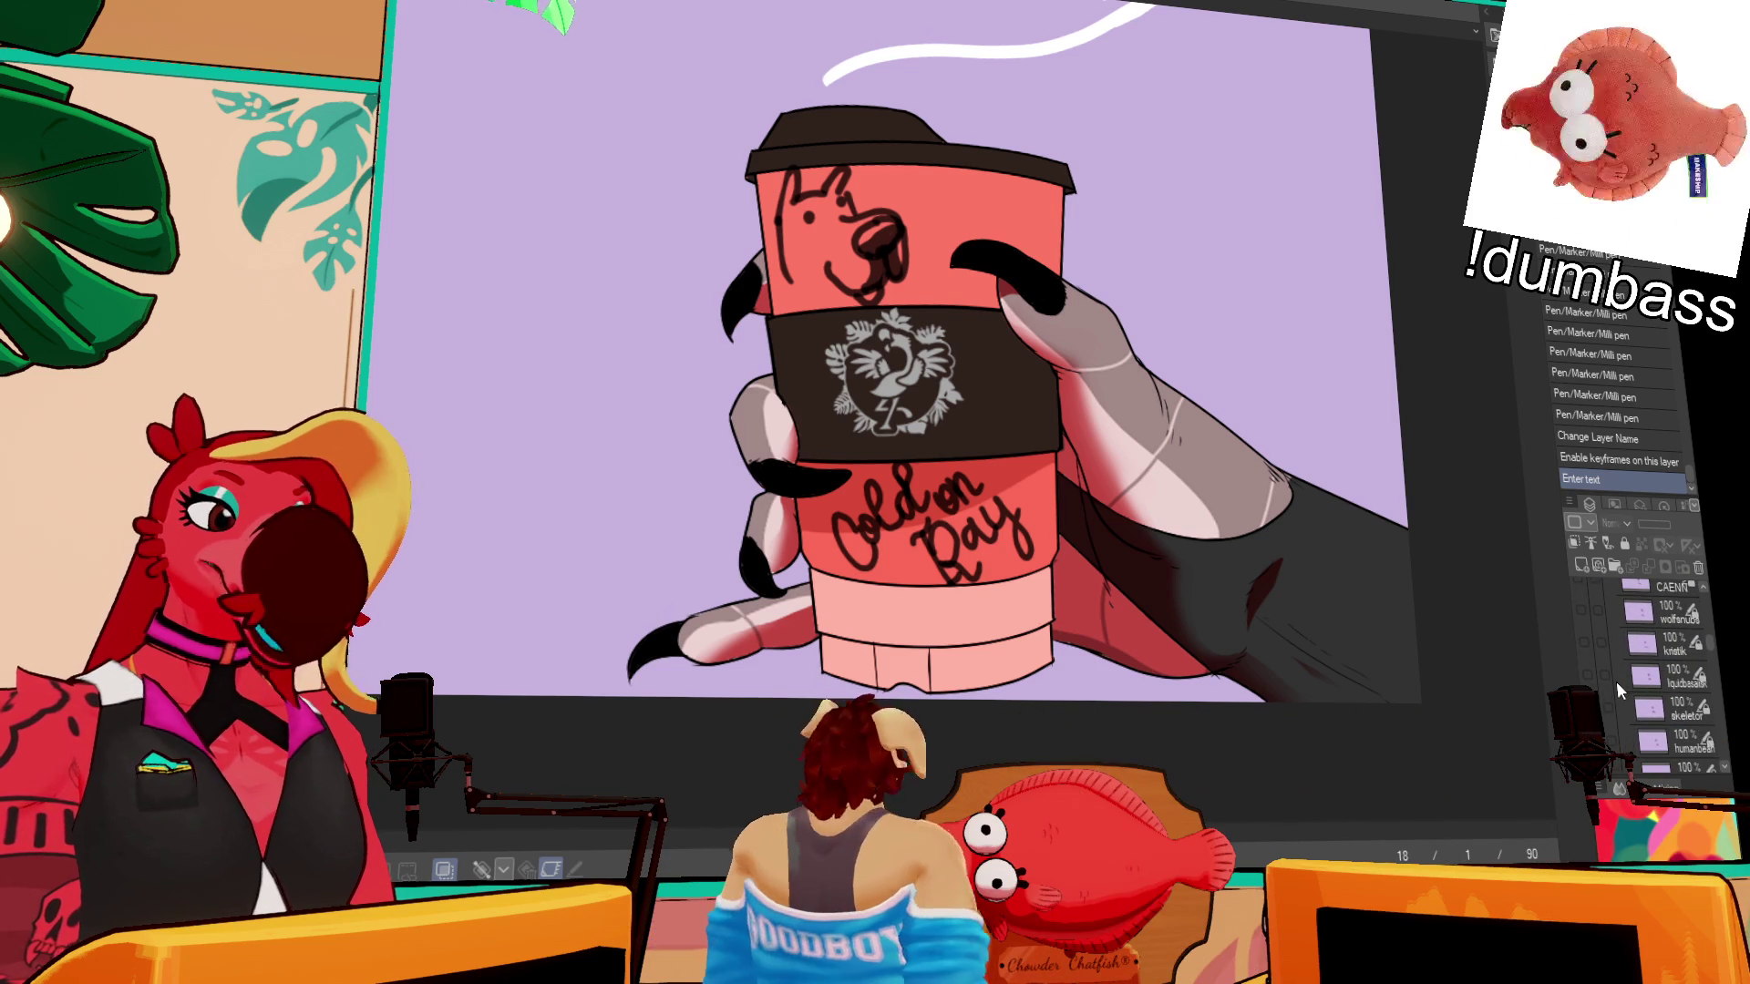
{"action": "scroll", "coordinate": [1616, 681], "scroll_direction": "down", "scroll_amount": 1}
{"action": "scroll", "coordinate": [1616, 681], "scroll_direction": "down", "scroll_amount": 1}
{"action": "scroll", "coordinate": [1616, 681], "scroll_direction": "down", "scroll_amount": 5}
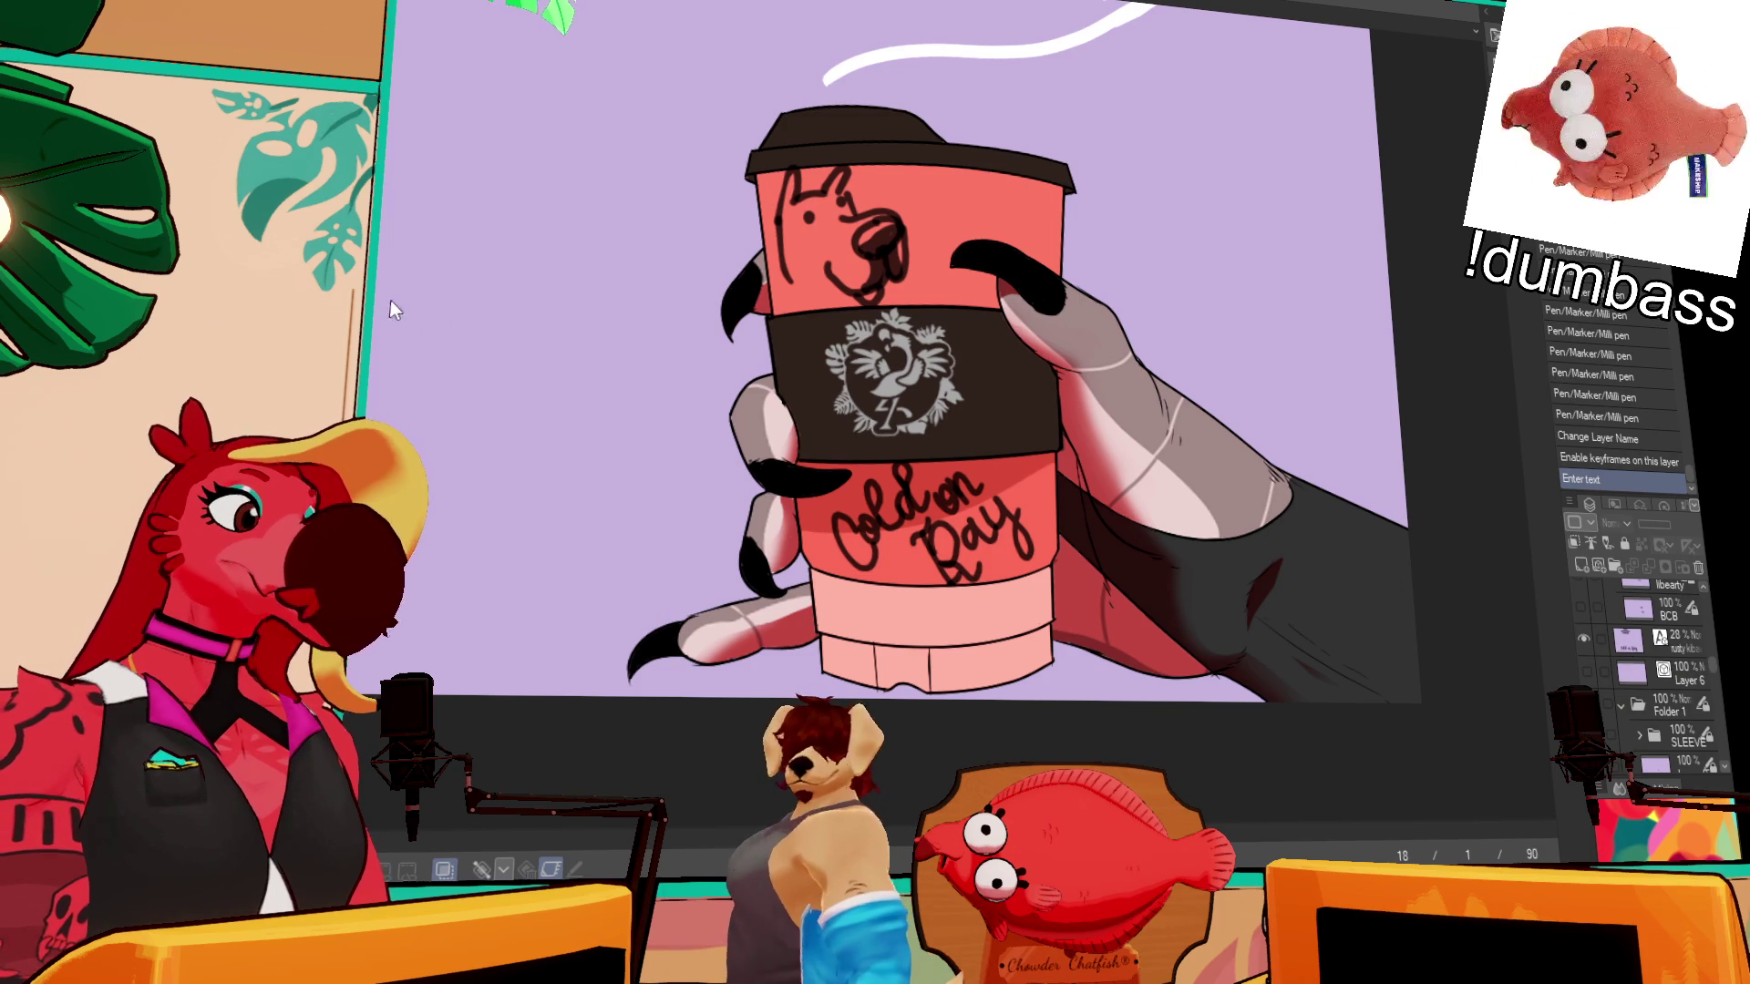
{"action": "left_click", "coordinate": [834, 333]}
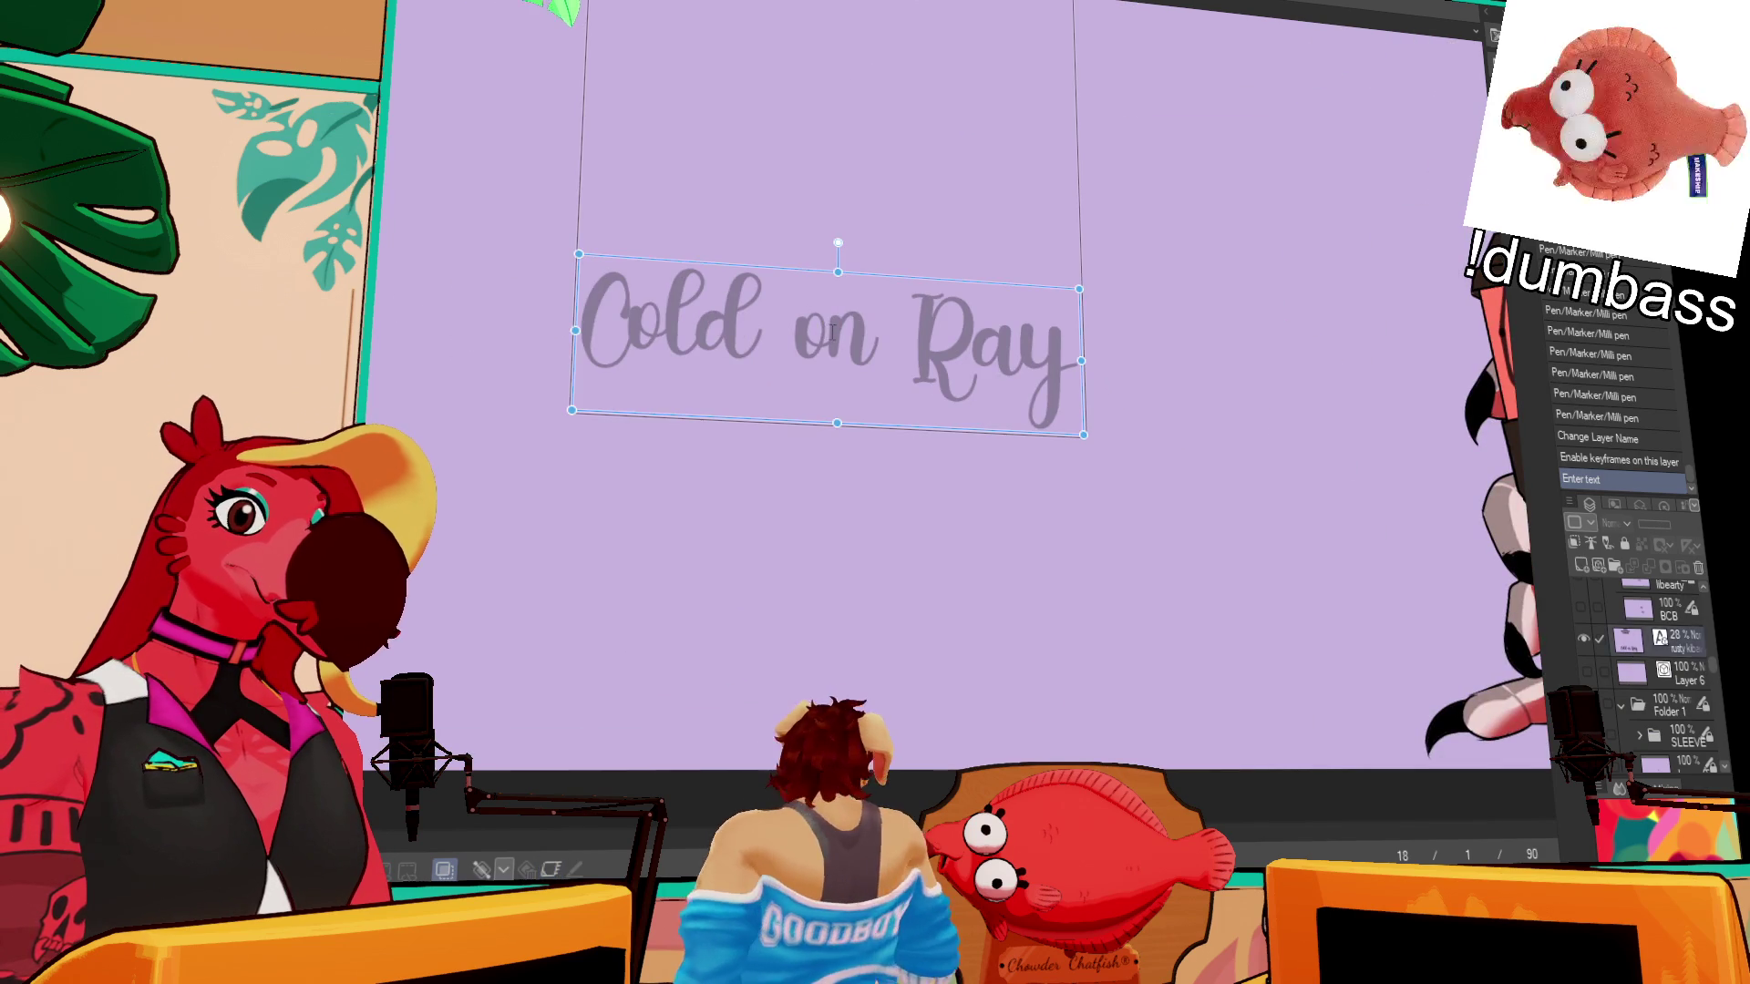
{"action": "key", "text": "ctrl+a"}
- Retype the title as 'Kibawusker', fixing the doubled s, and select Folder 1
{"action": "type", "text": "kiba"}
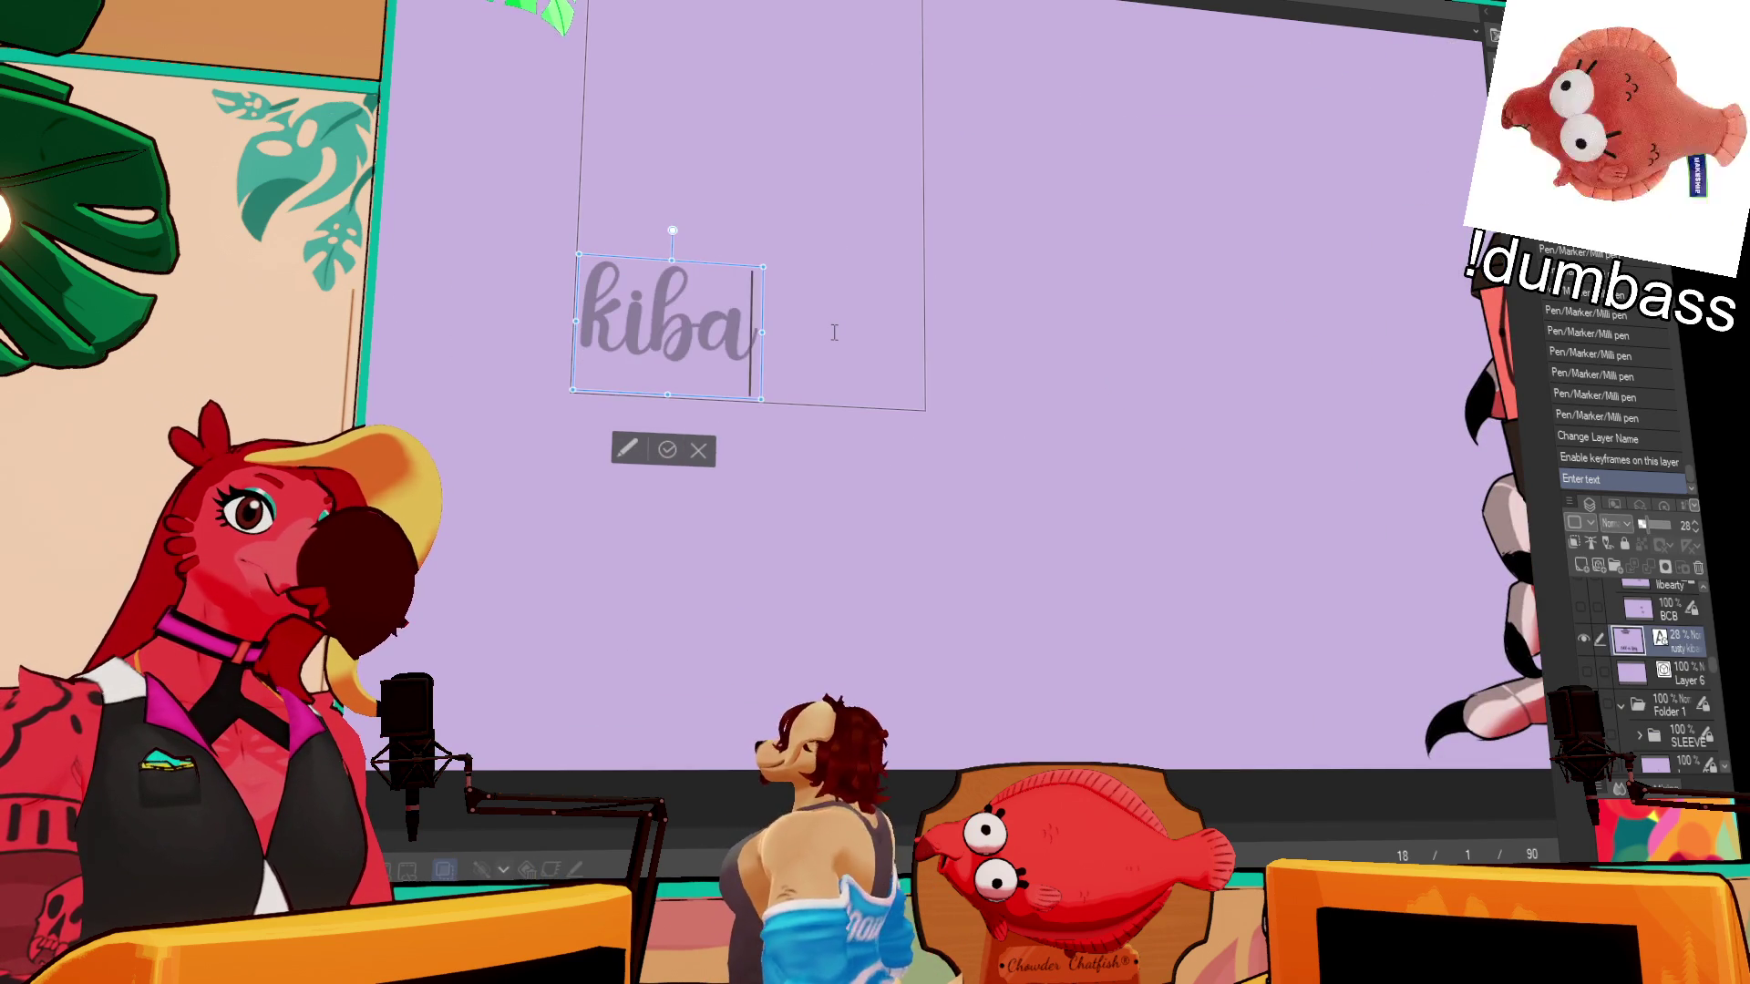
{"action": "key", "text": "BackSpace"}
{"action": "key", "text": "BackSpace"}
{"action": "key", "text": "BackSpace"}
{"action": "type", "text": "Kibawussker"}
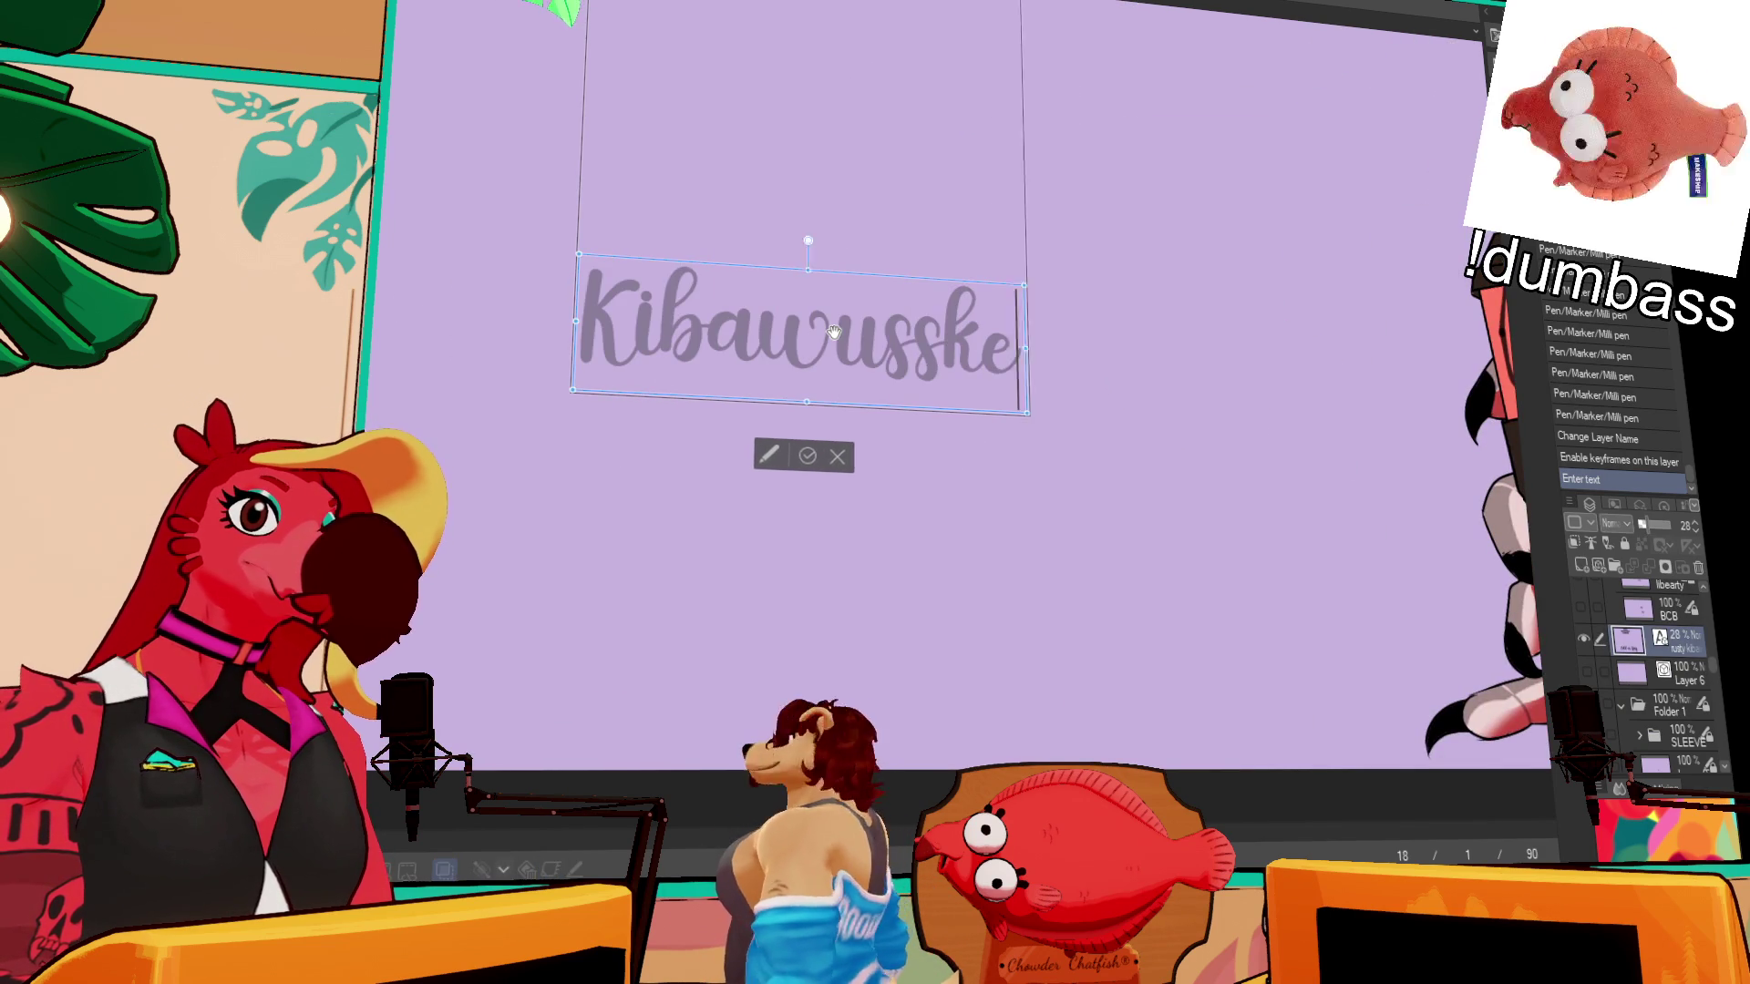
{"action": "left_click", "coordinate": [916, 332]}
{"action": "key", "text": "BackSpace"}
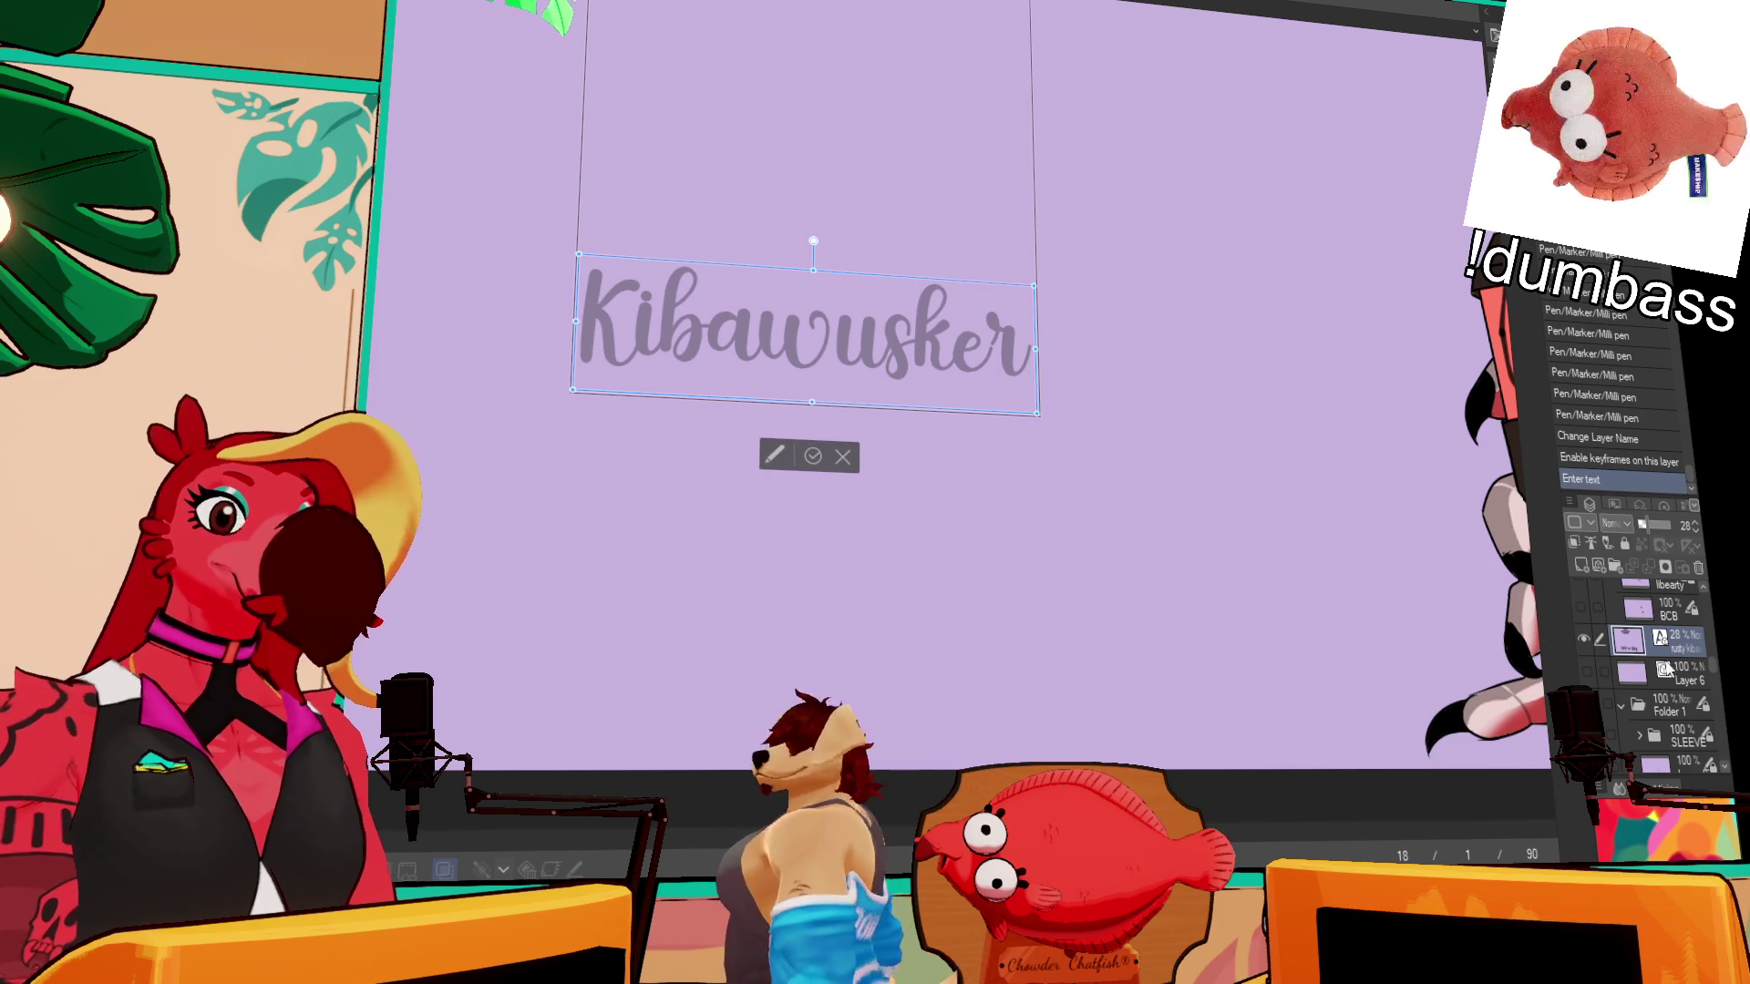
{"action": "scroll", "coordinate": [1691, 654], "scroll_direction": "up", "scroll_amount": 3}
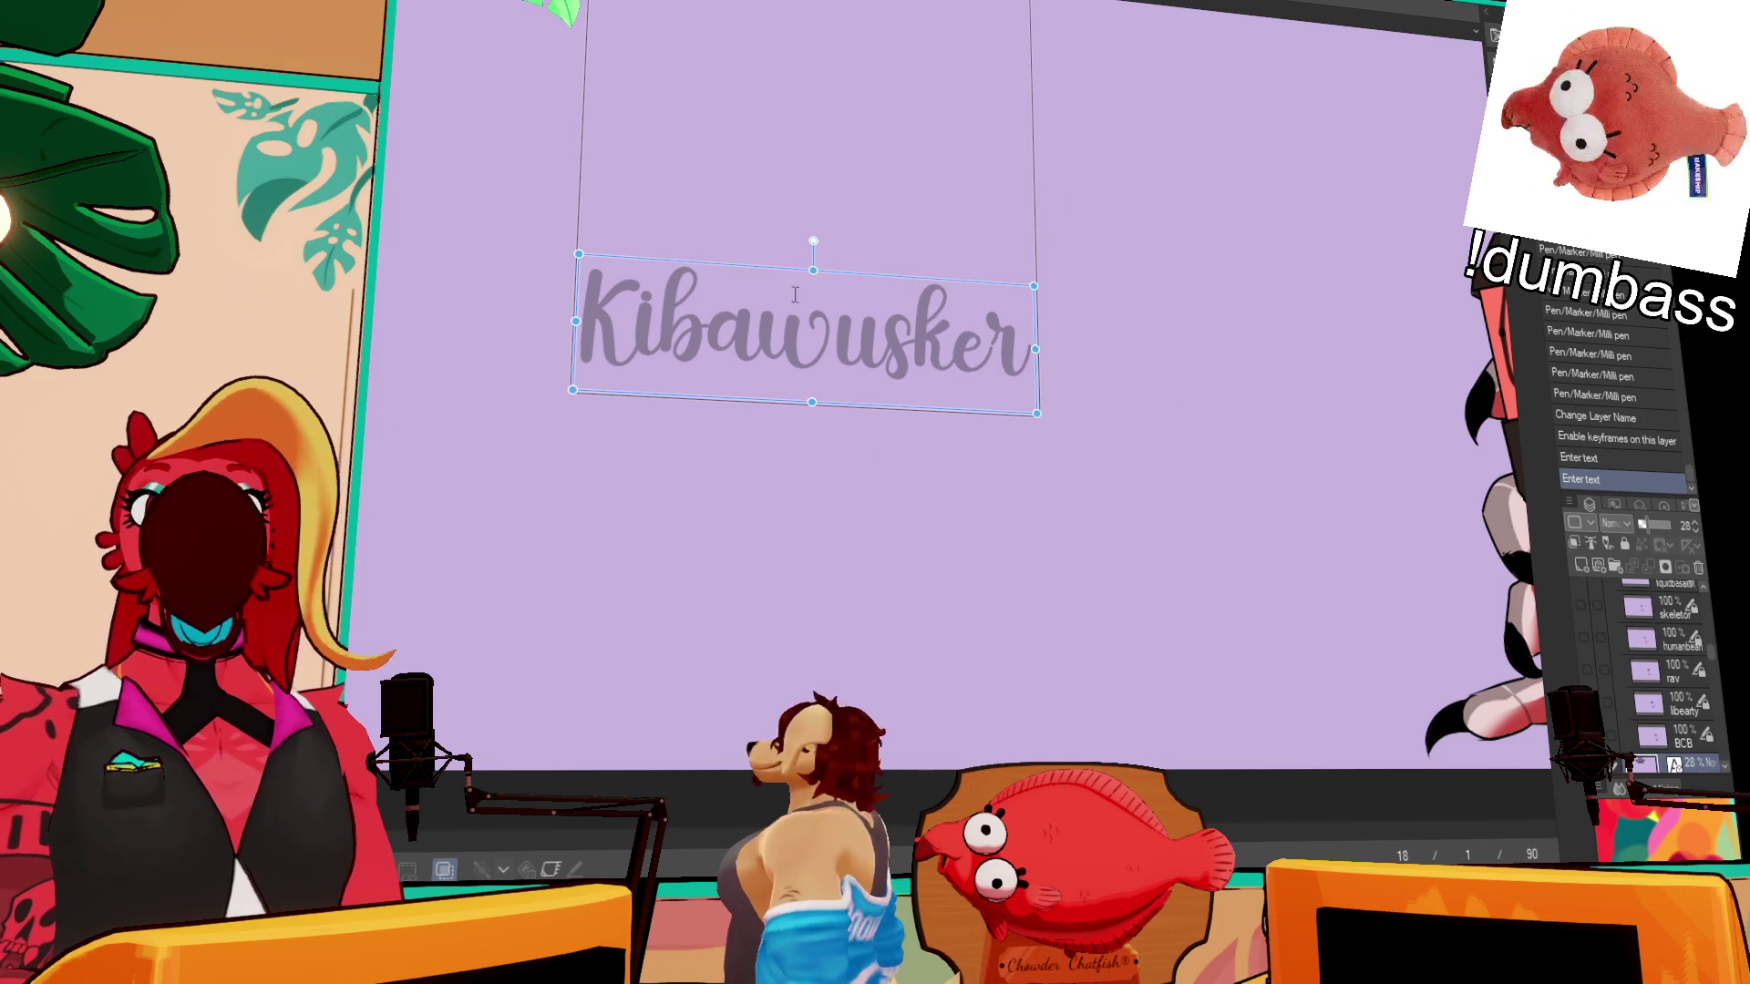
{"action": "scroll", "coordinate": [1676, 654], "scroll_direction": "down", "scroll_amount": 5}
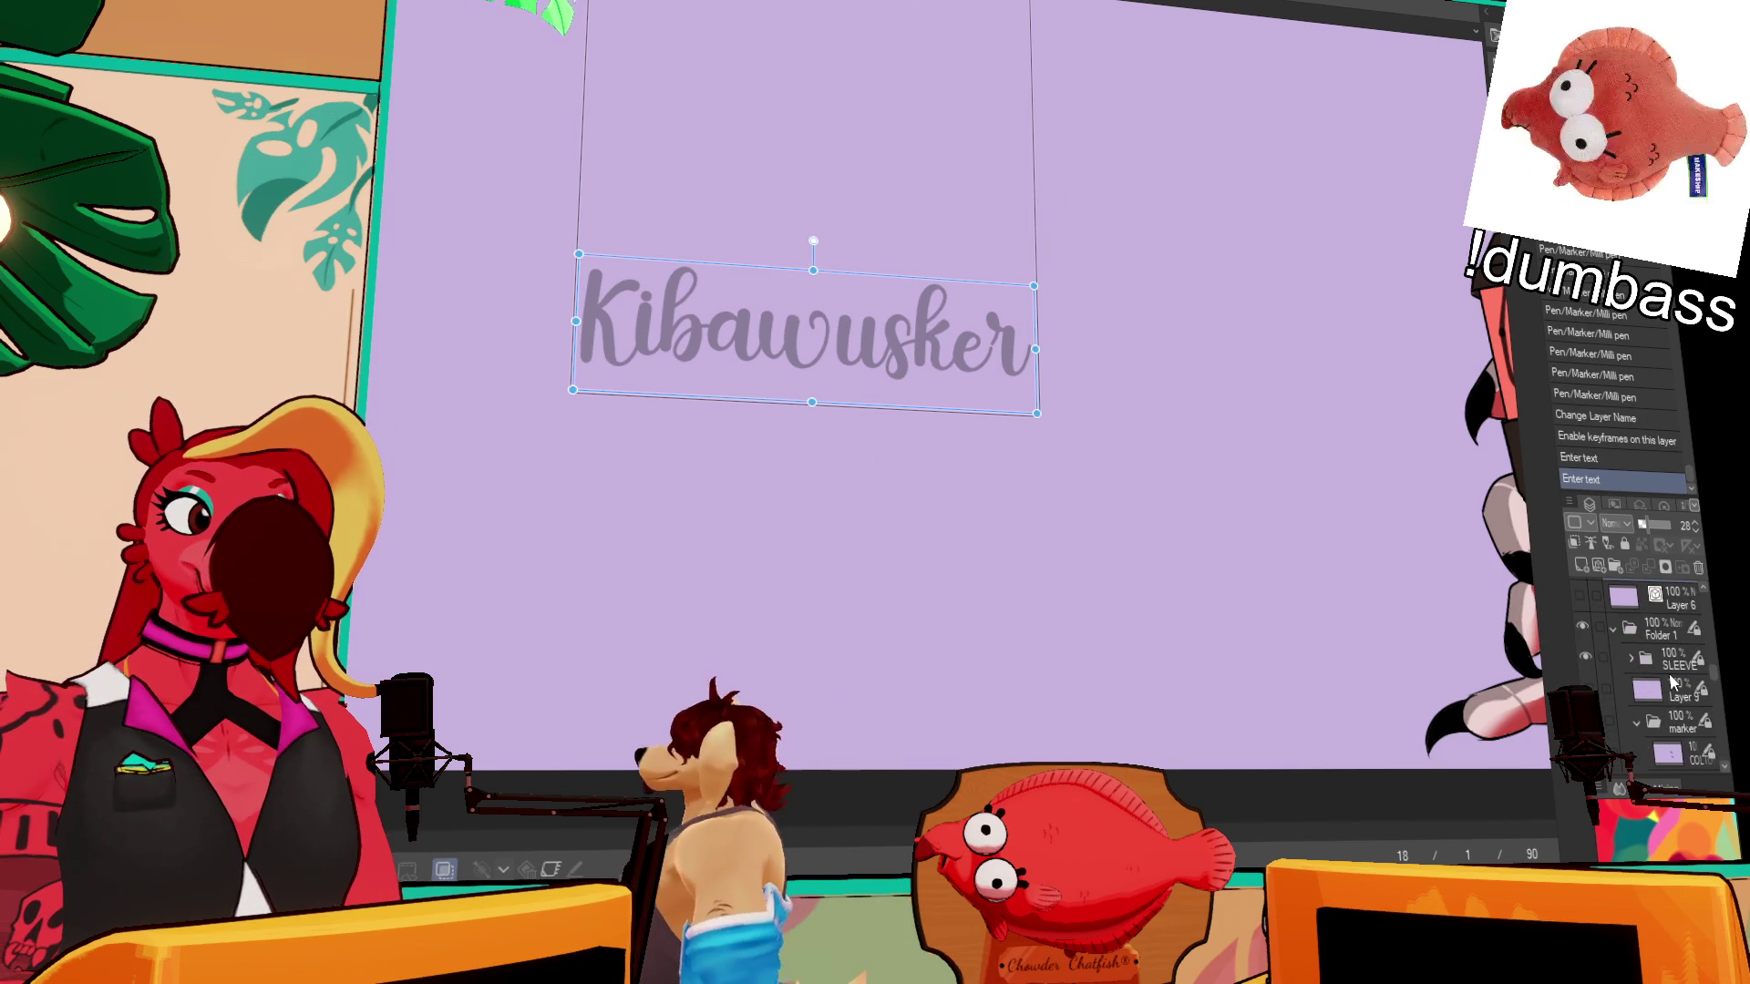
{"action": "left_click", "coordinate": [1675, 654]}
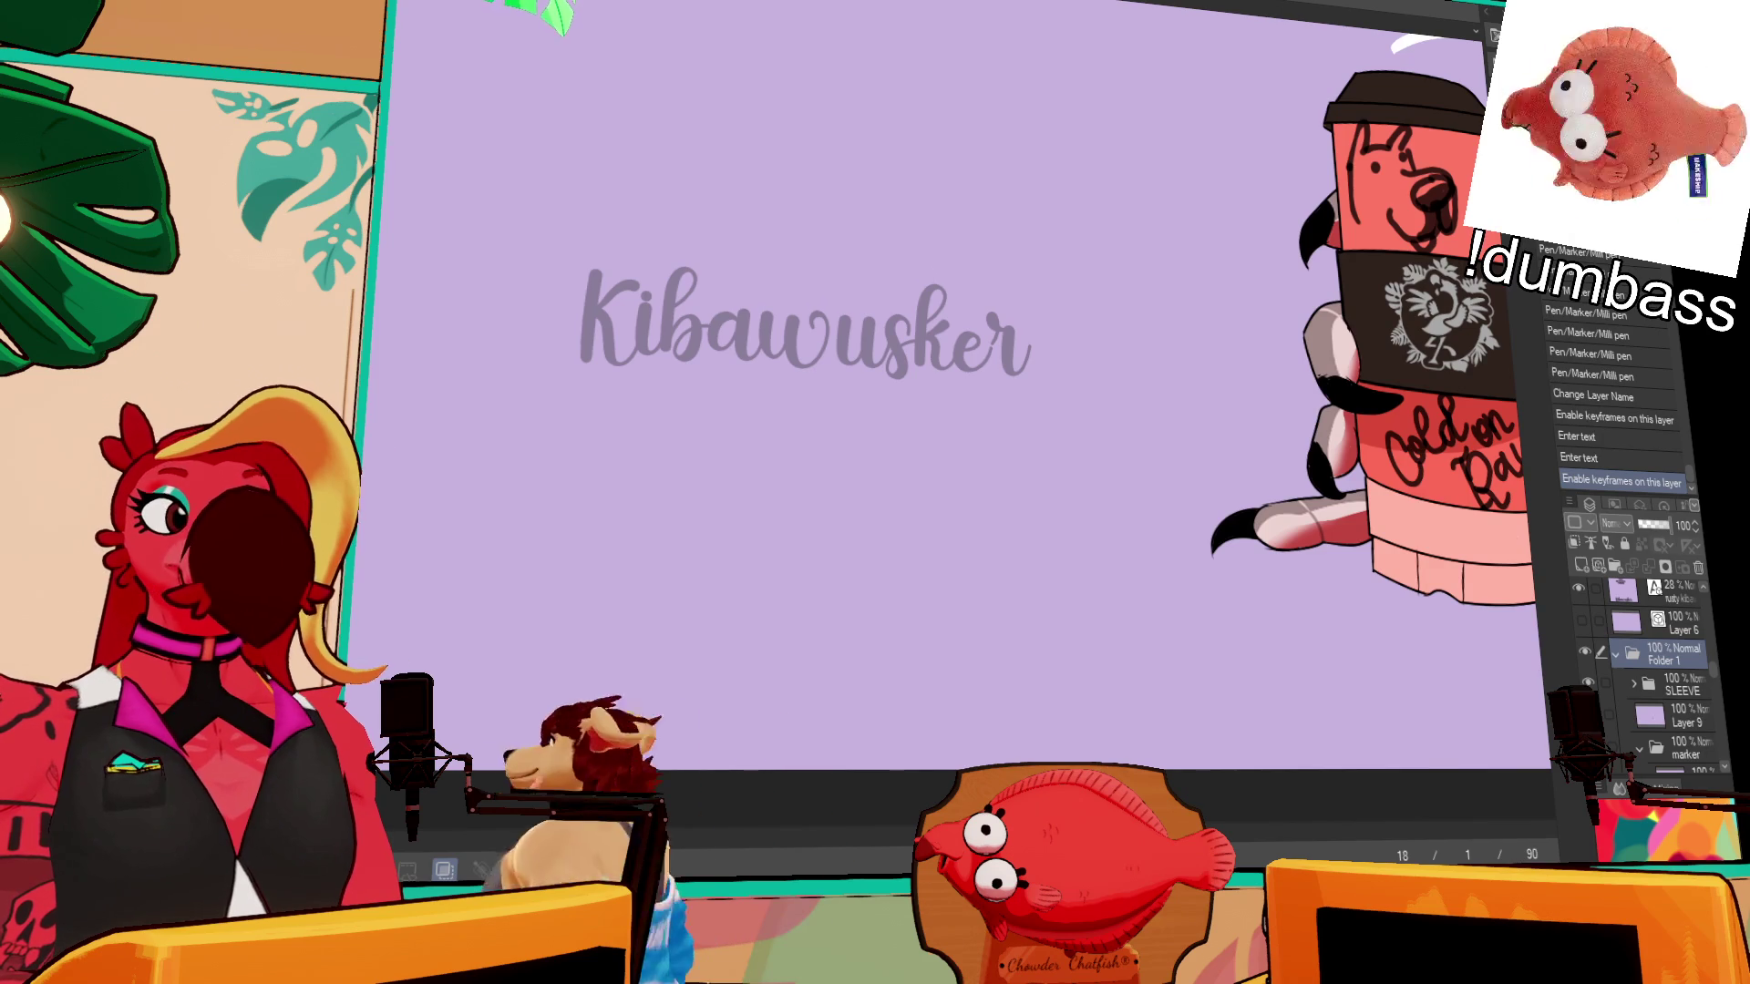
- Hide the cup's doodle and lettering layer, then add a raster layer above COLTON
{"action": "scroll", "coordinate": [1632, 692], "scroll_direction": "down", "scroll_amount": 3}
{"action": "left_click", "coordinate": [1587, 676]}
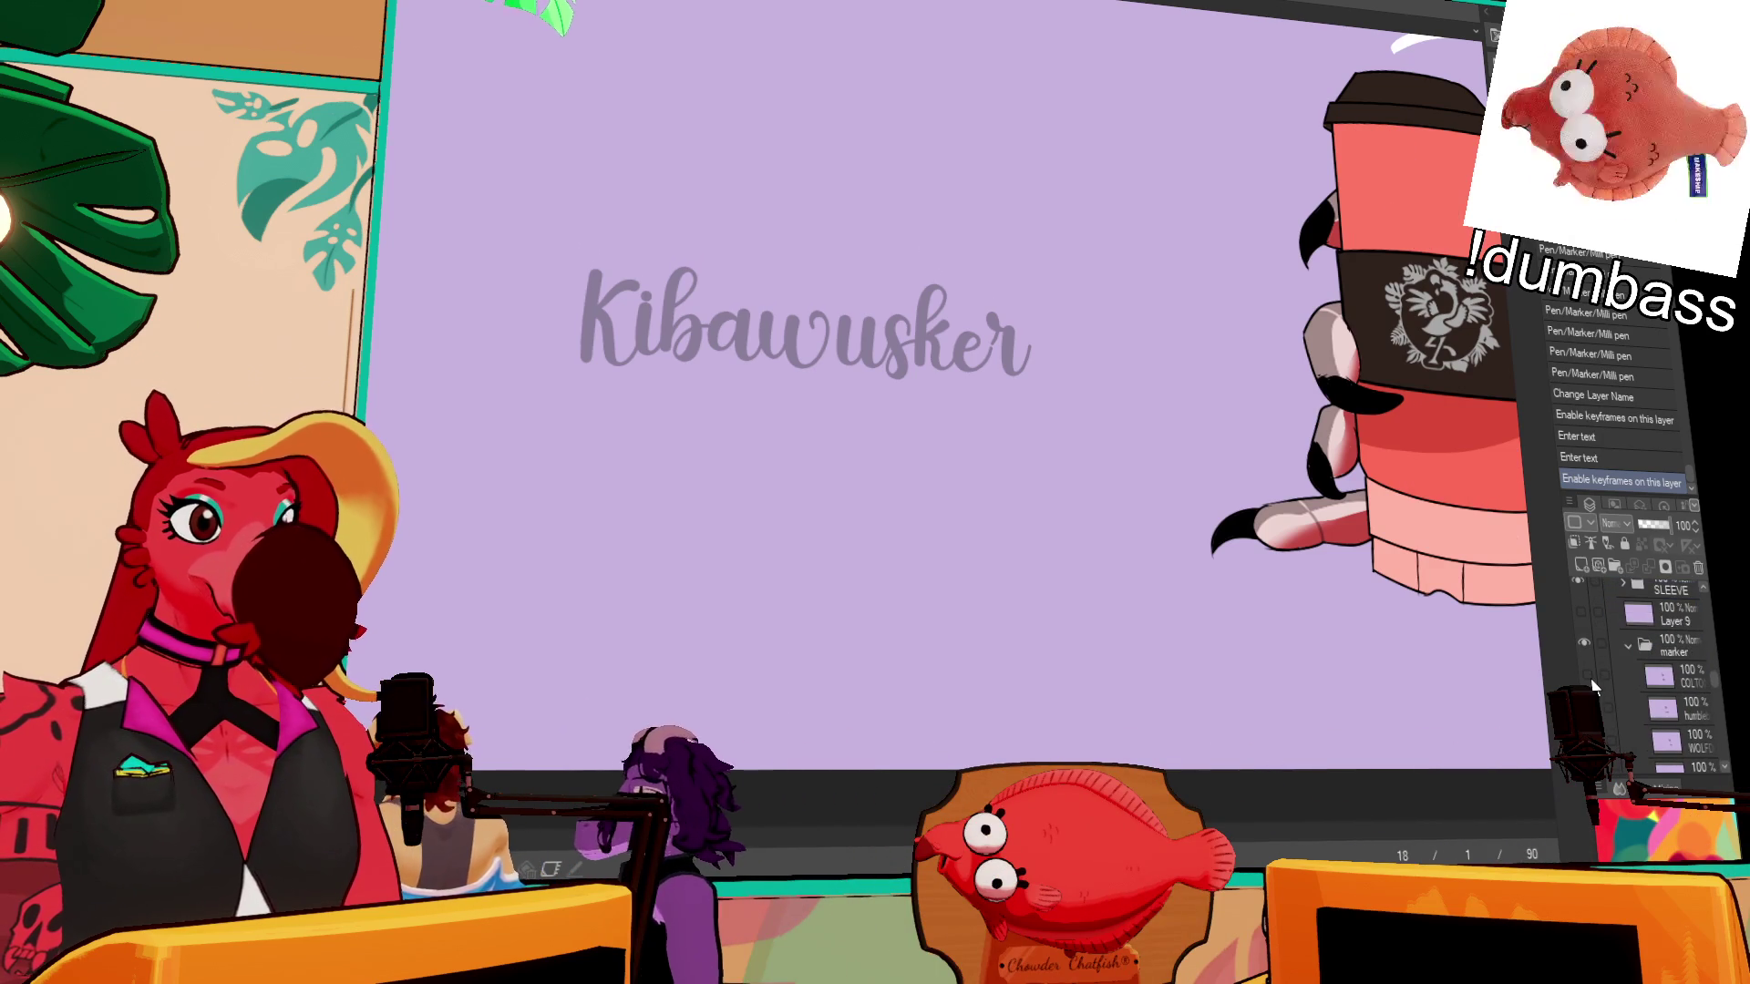
{"action": "scroll", "coordinate": [1616, 682], "scroll_direction": "down", "scroll_amount": 5}
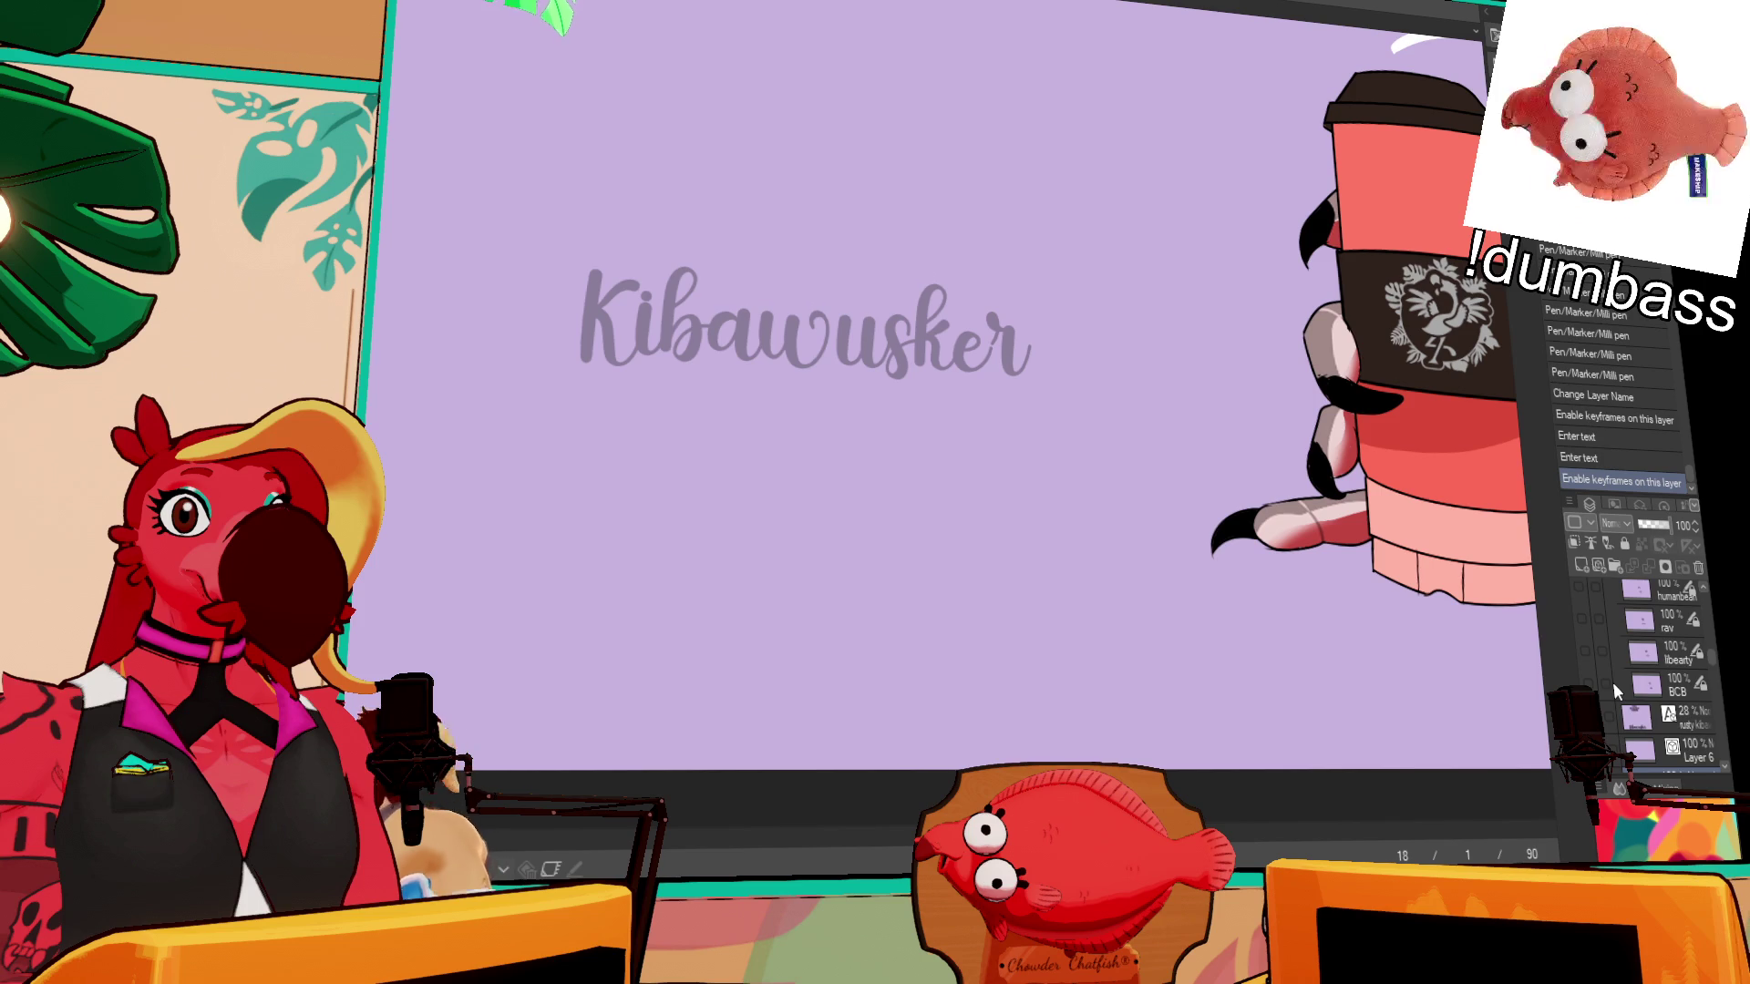
{"action": "scroll", "coordinate": [1615, 682], "scroll_direction": "down", "scroll_amount": 3}
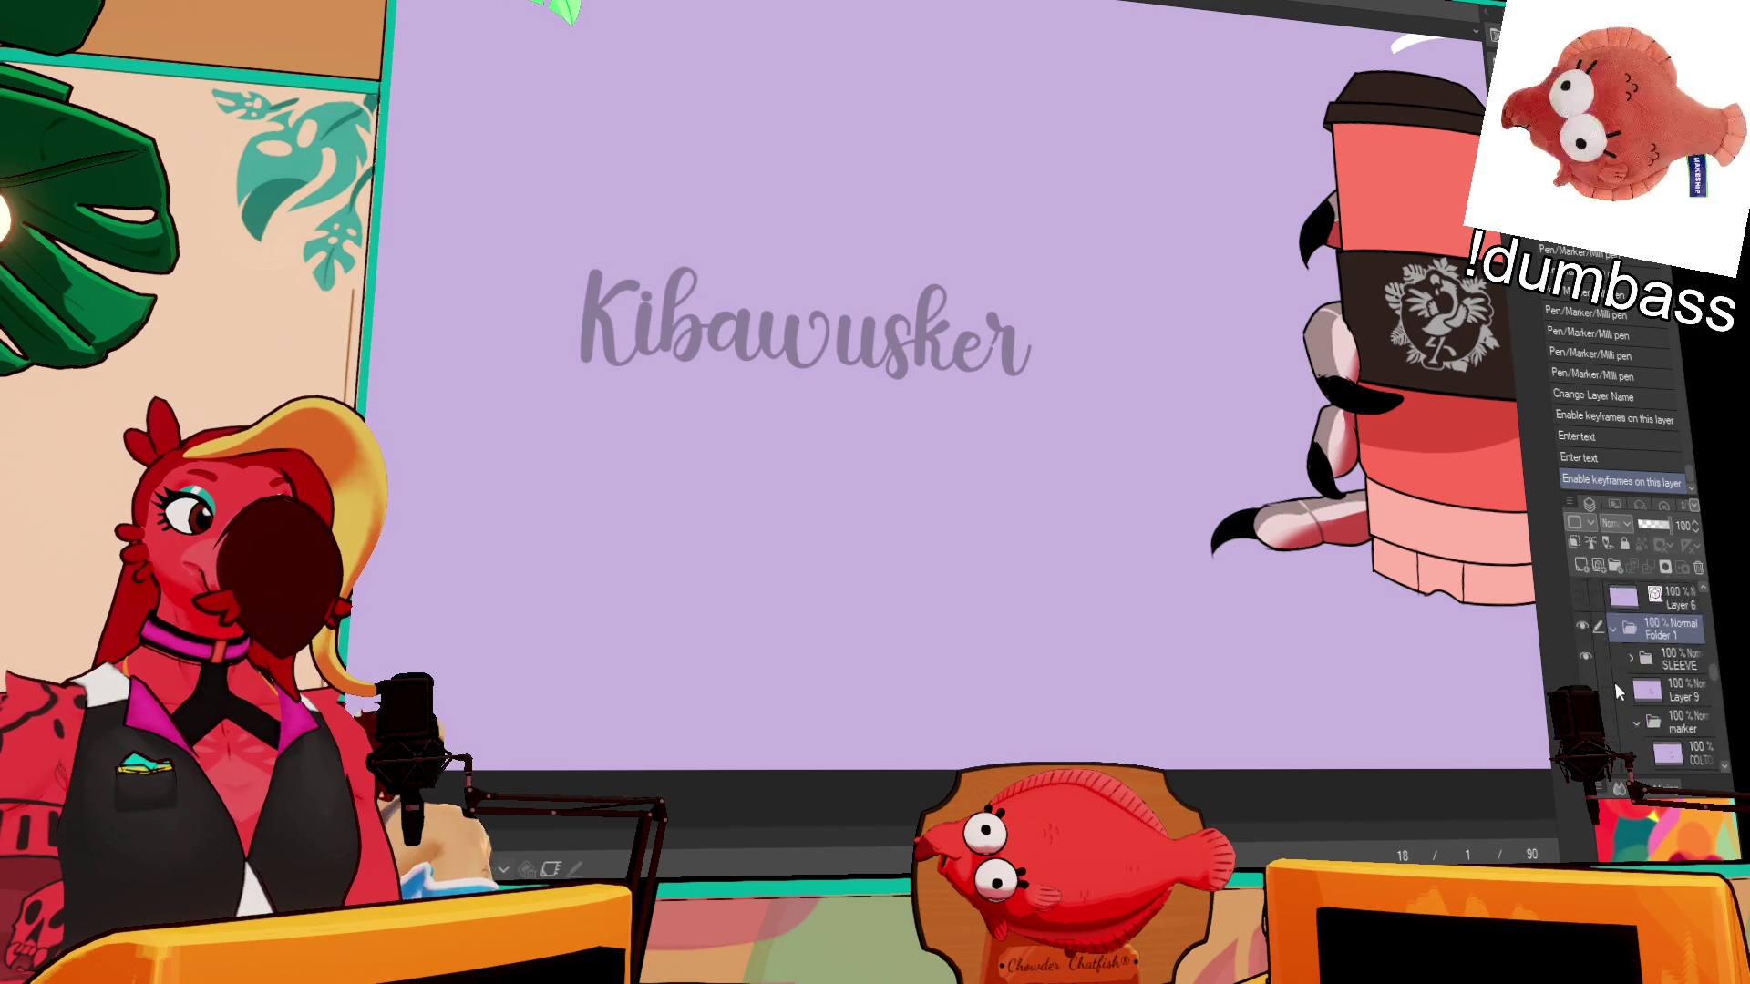
{"action": "scroll", "coordinate": [1669, 650], "scroll_direction": "down", "scroll_amount": 3}
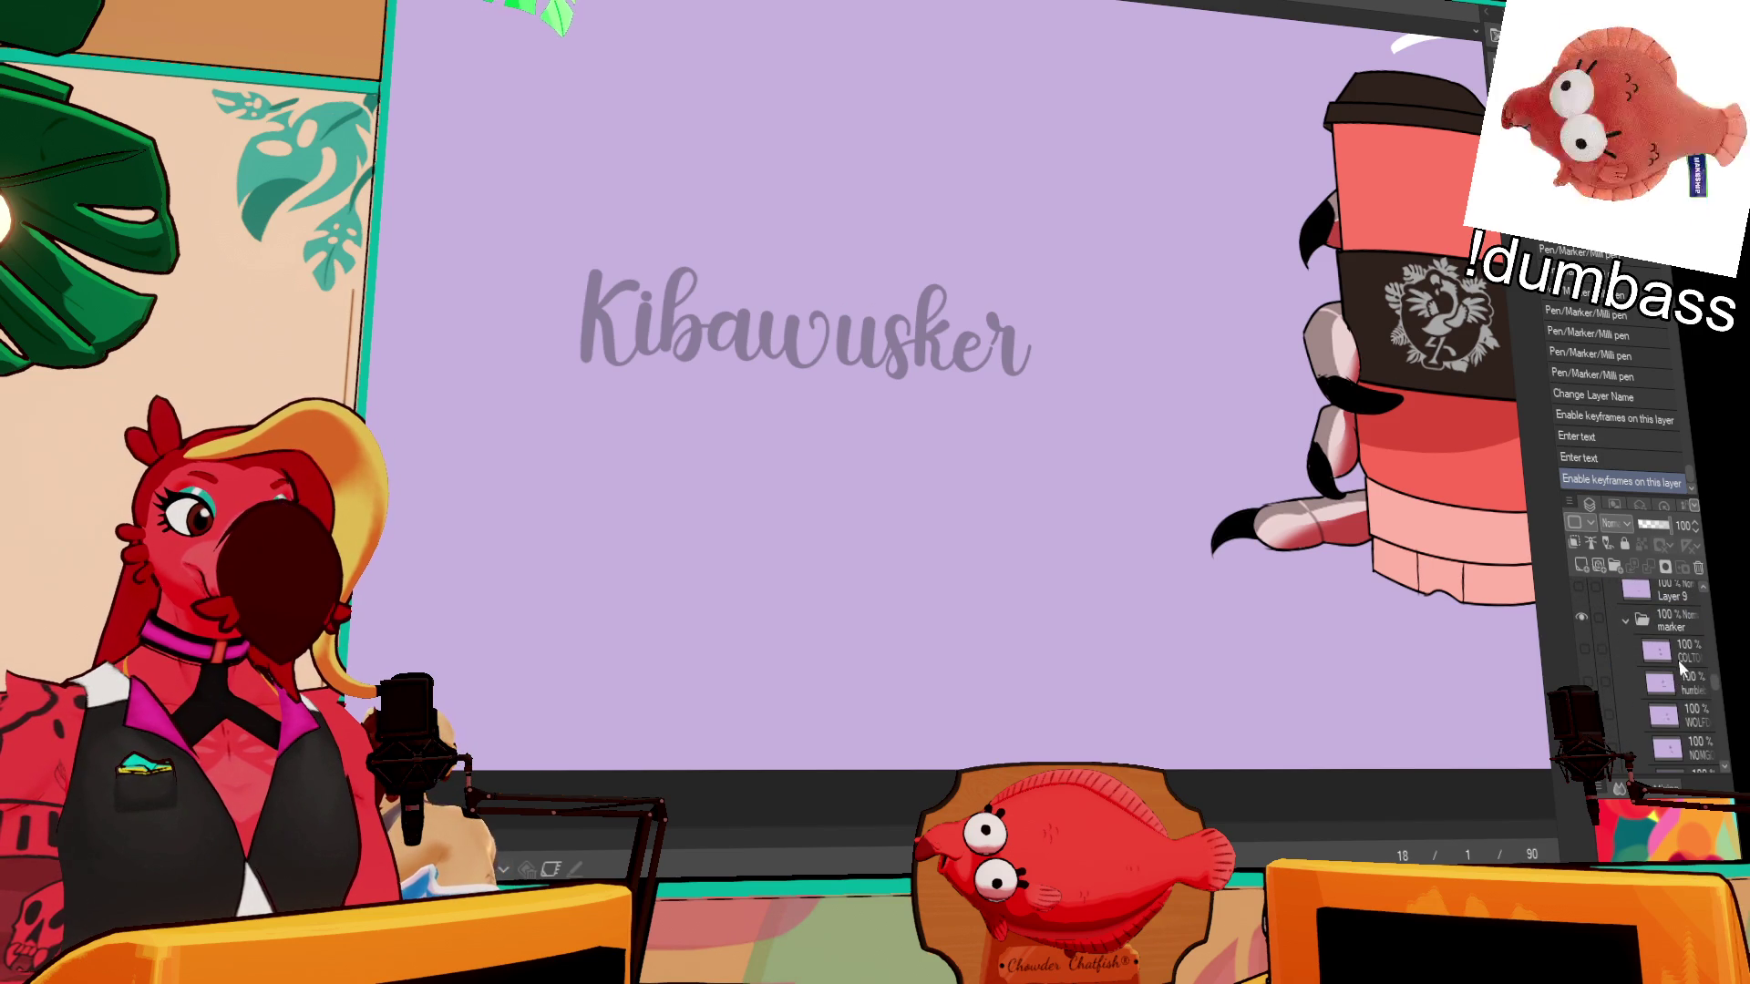
{"action": "left_click", "coordinate": [1668, 651]}
{"action": "left_click", "coordinate": [1583, 564]}
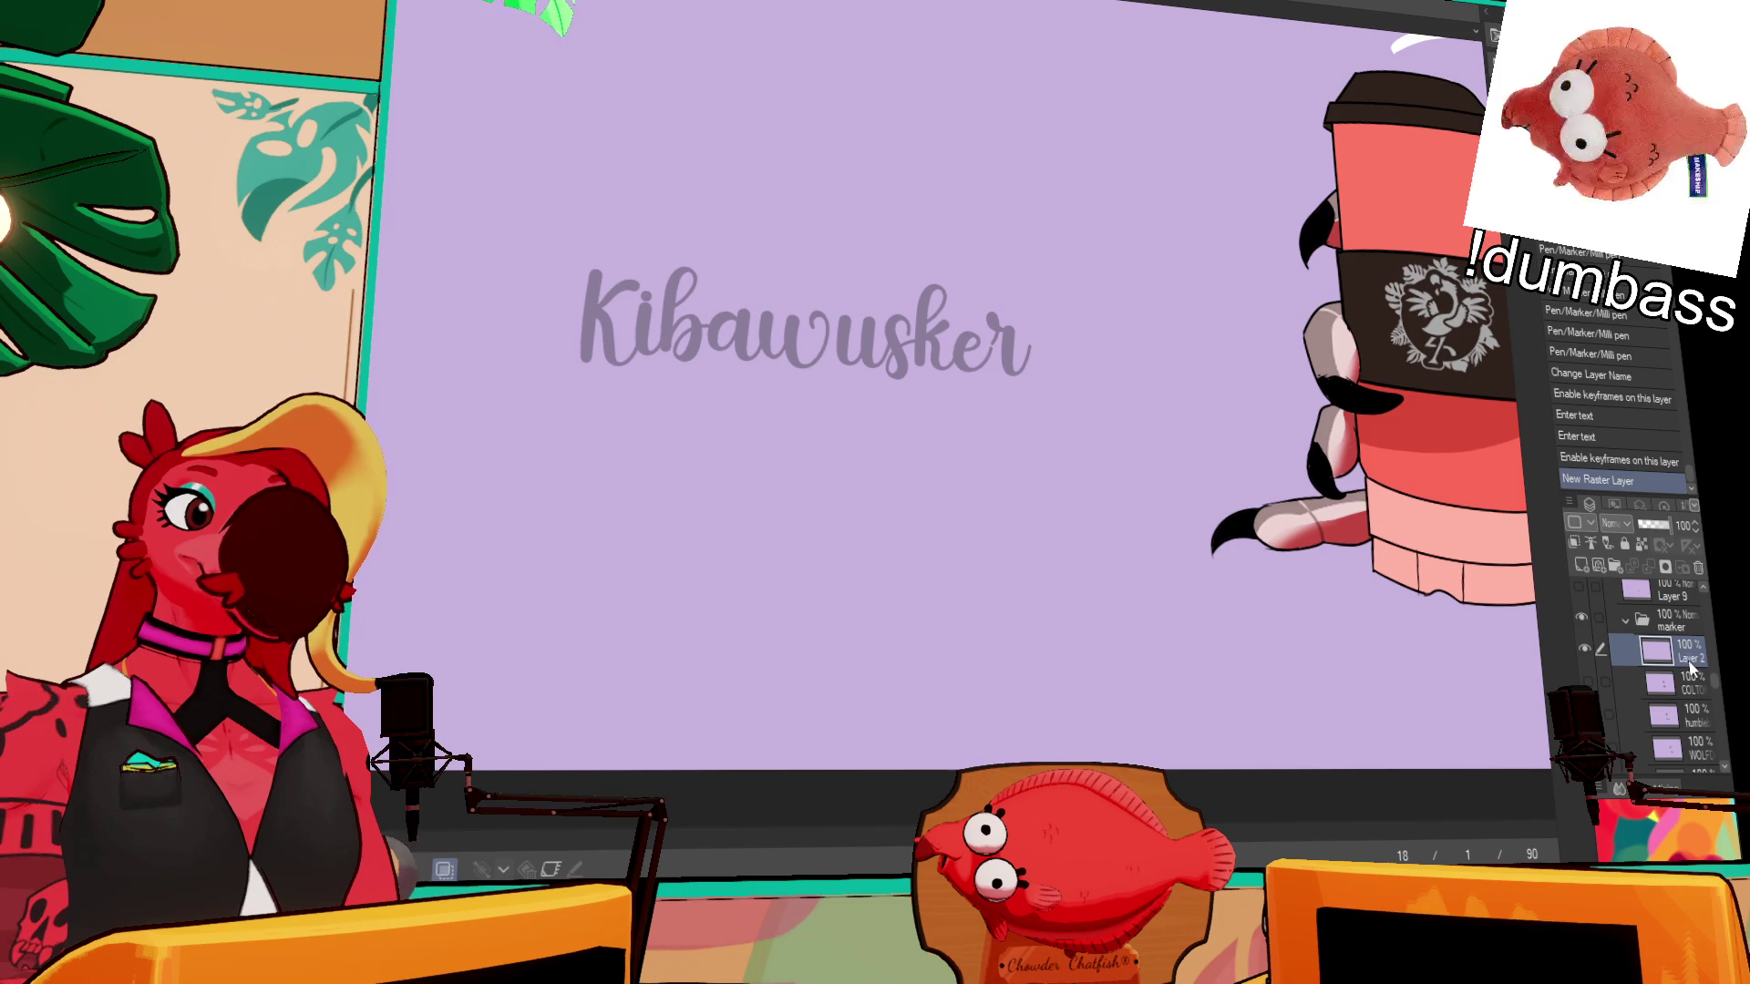
- Name the new layer 'akira' and add another layer named 'kibawusker'
{"action": "type", "text": "akira"}
{"action": "key", "text": "Return"}
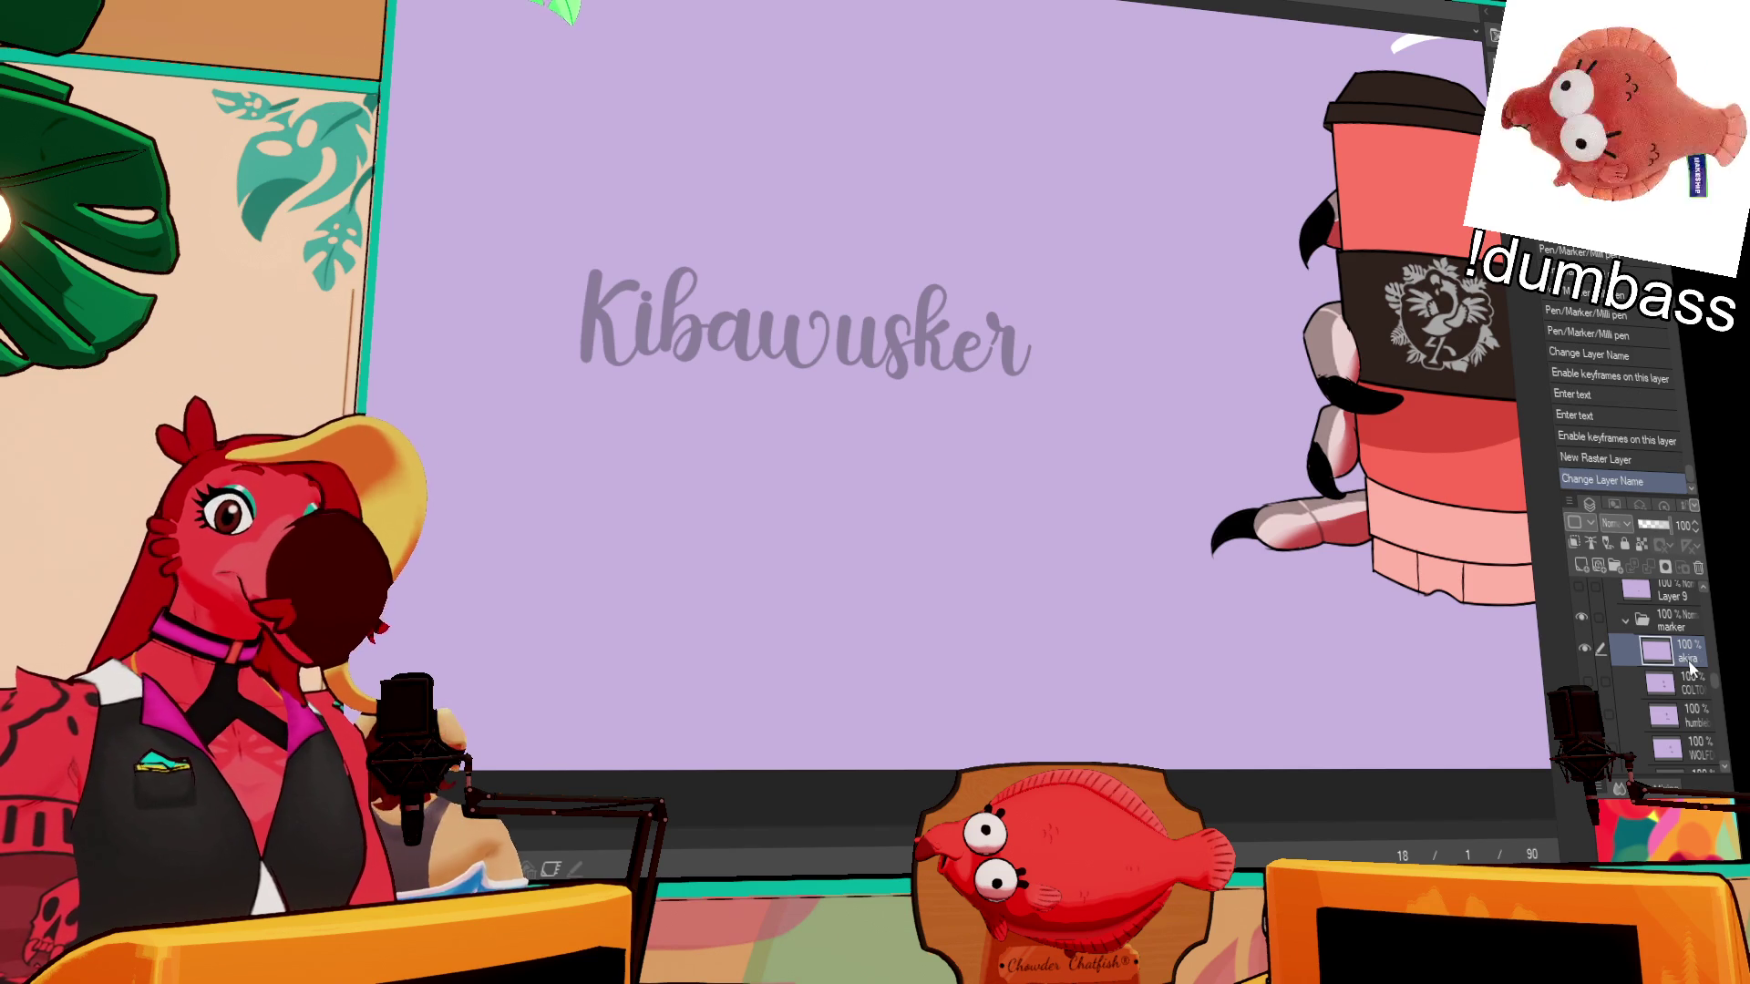
{"action": "key", "text": "ctrl+shift+n"}
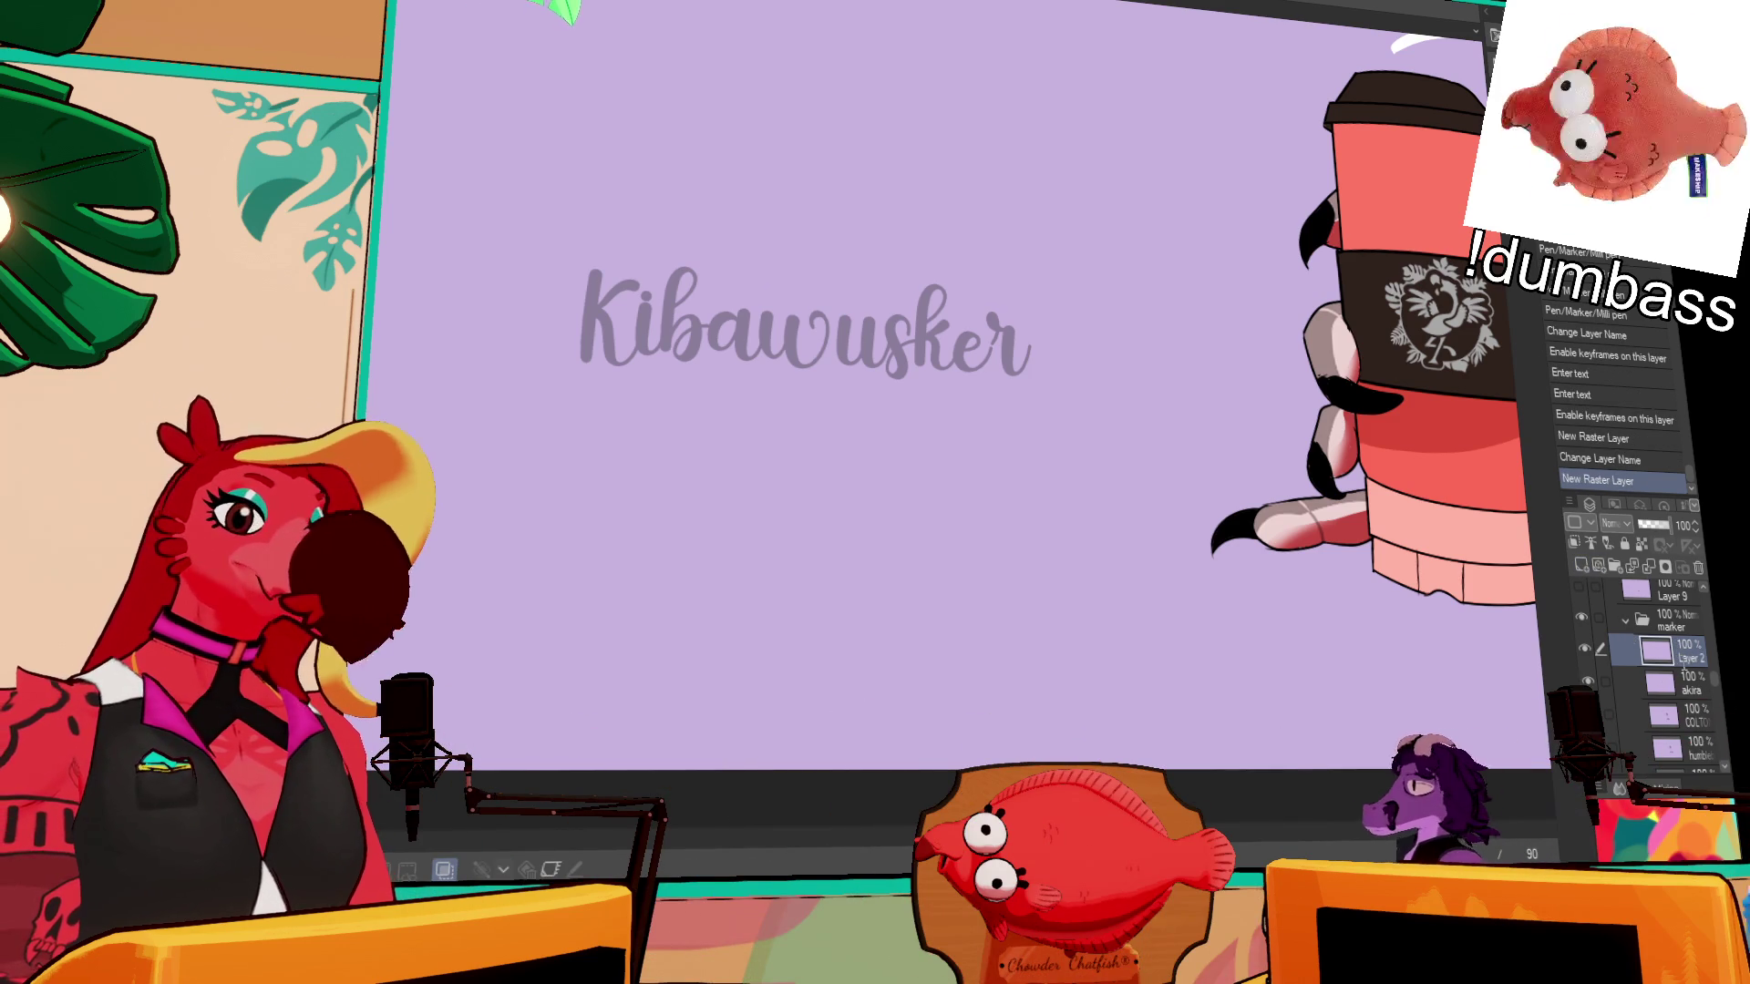
{"action": "double_click", "coordinate": [1685, 661]}
{"action": "type", "text": "kibawusker"}
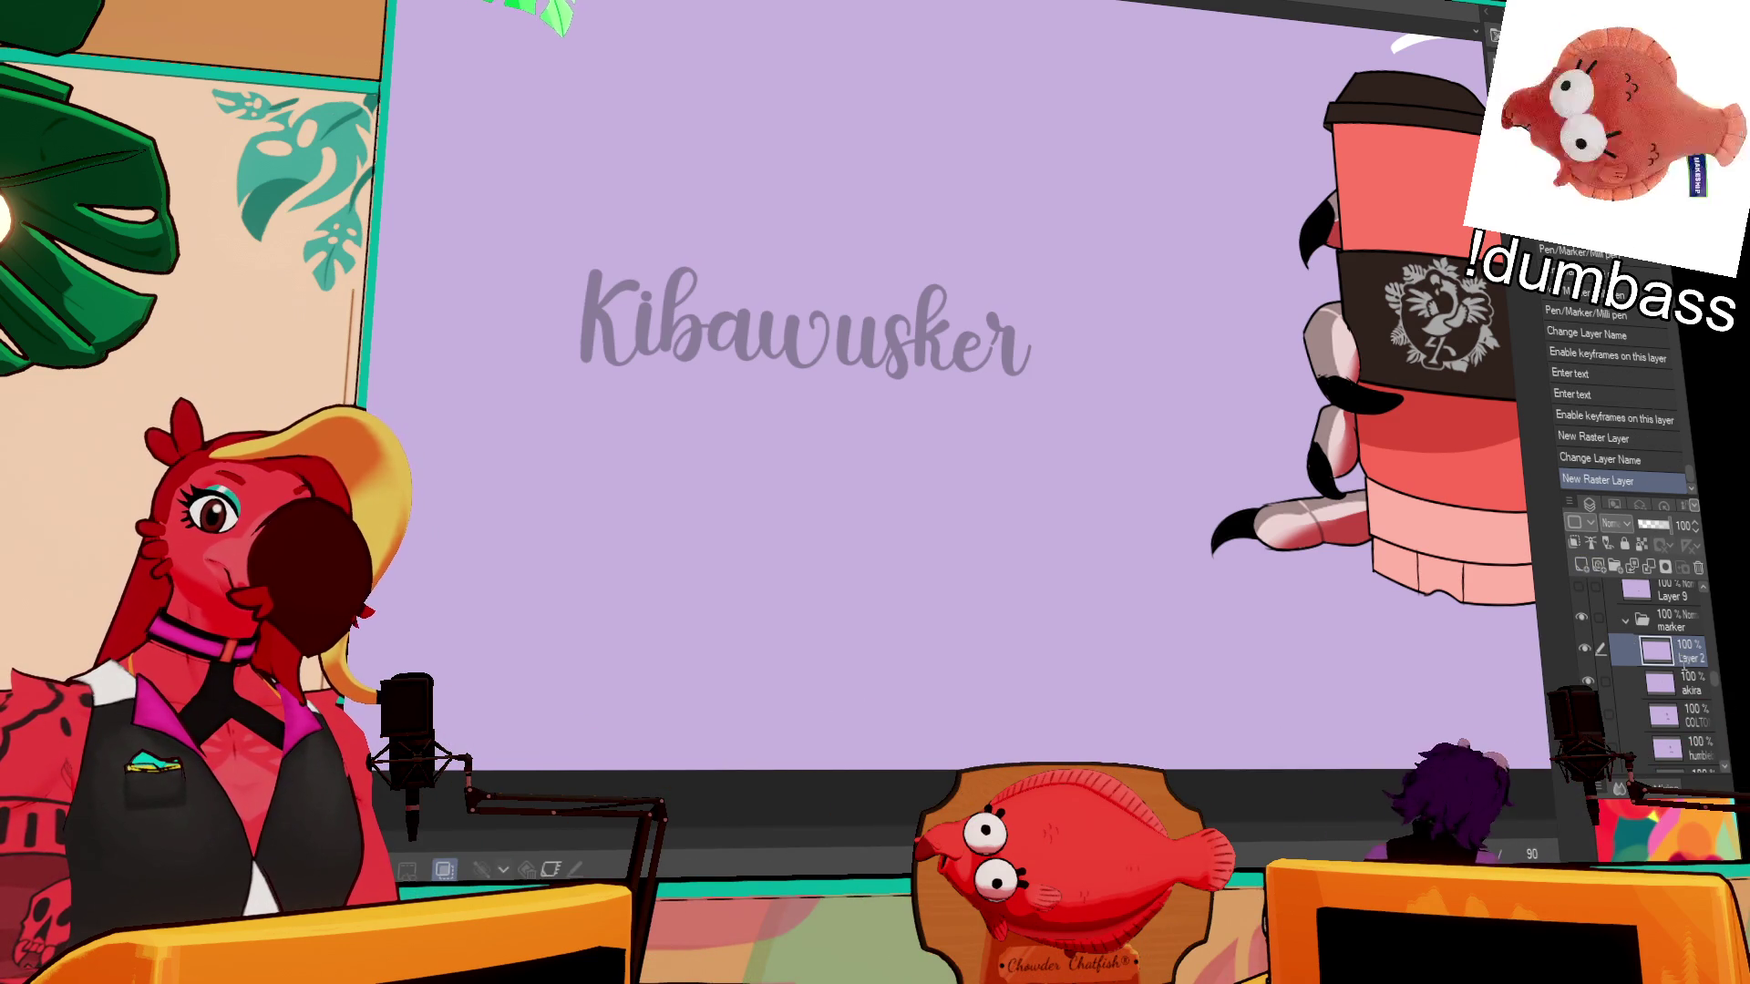
{"action": "key", "text": "Return"}
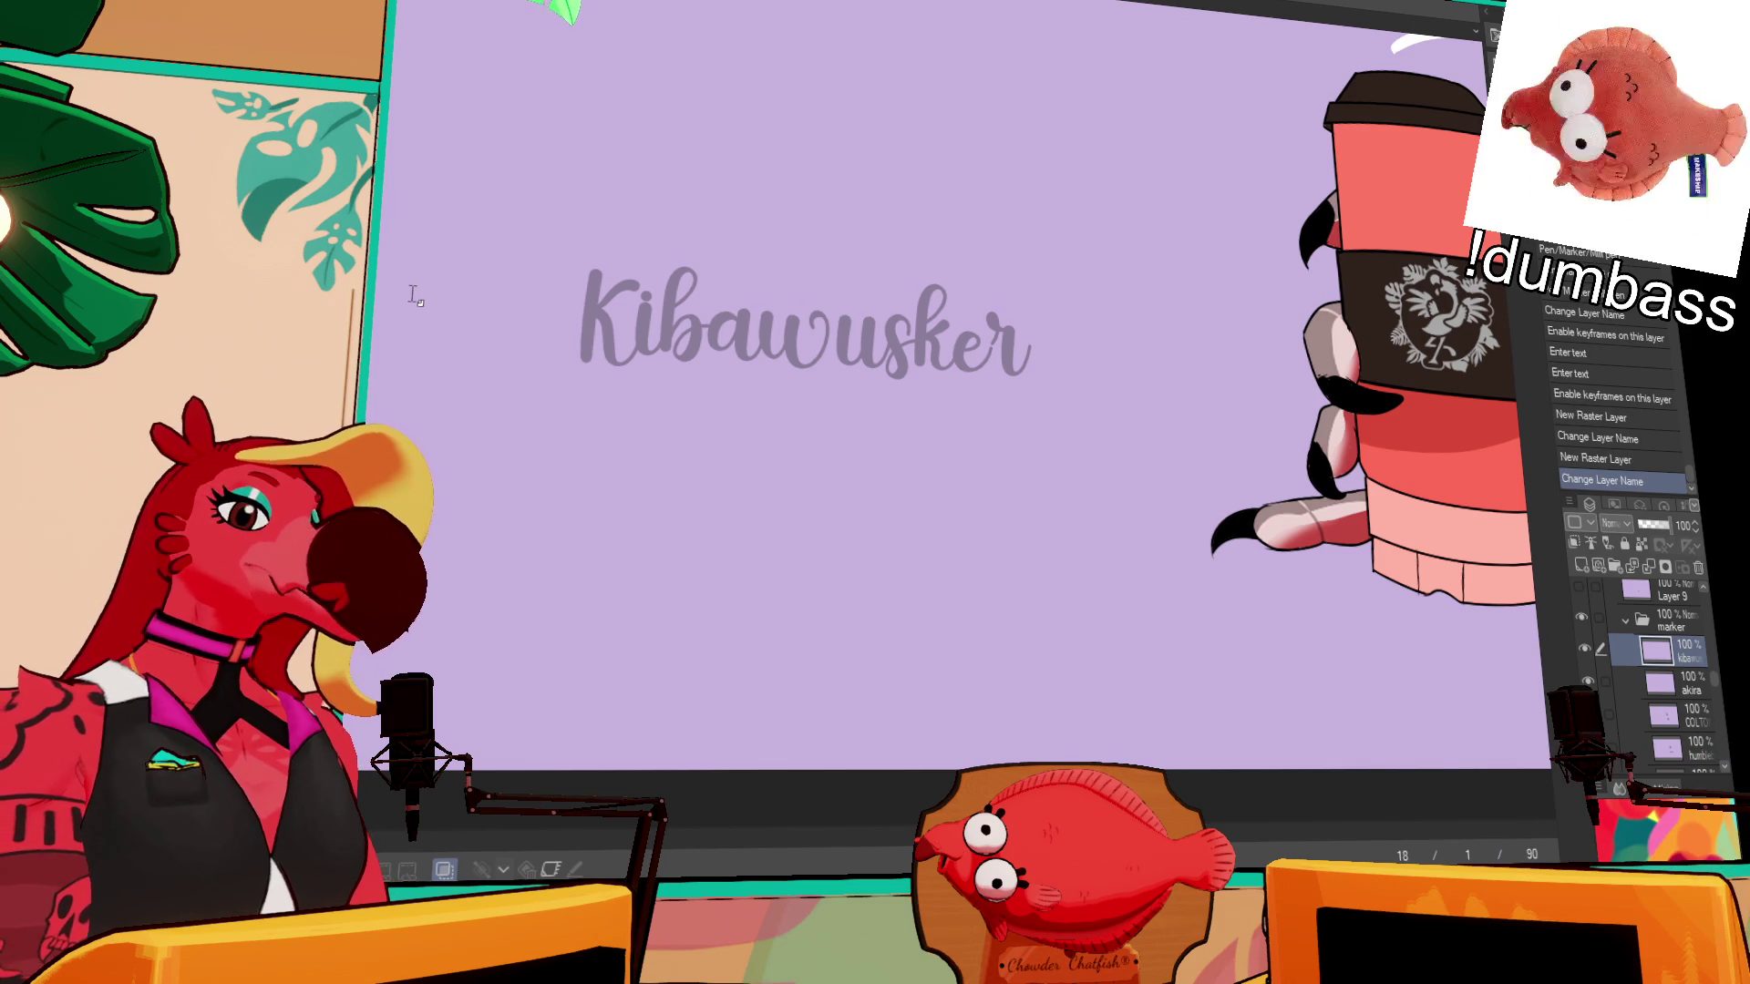
- Change the title text to 'Kibble Buster' and select the kibawusker layer
{"action": "left_click", "coordinate": [628, 339]}
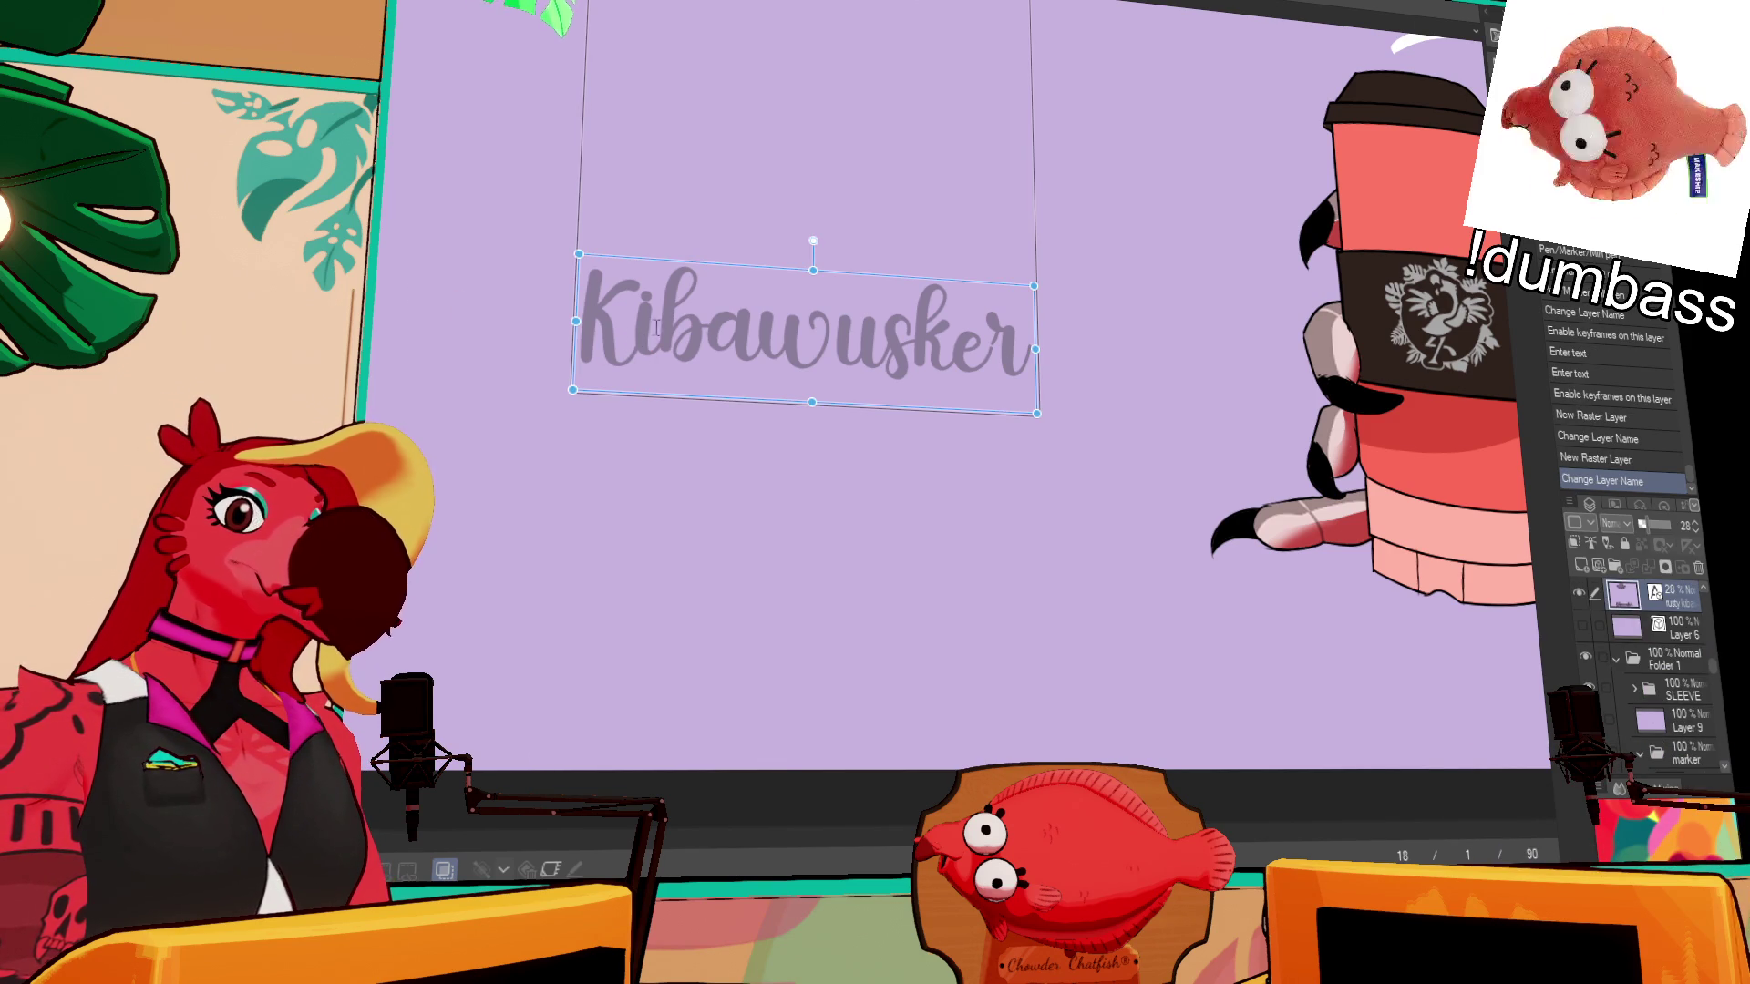
{"action": "left_click", "coordinate": [657, 328]}
{"action": "key", "text": "ctrl+a"}
{"action": "type", "text": "Kibble Buster"}
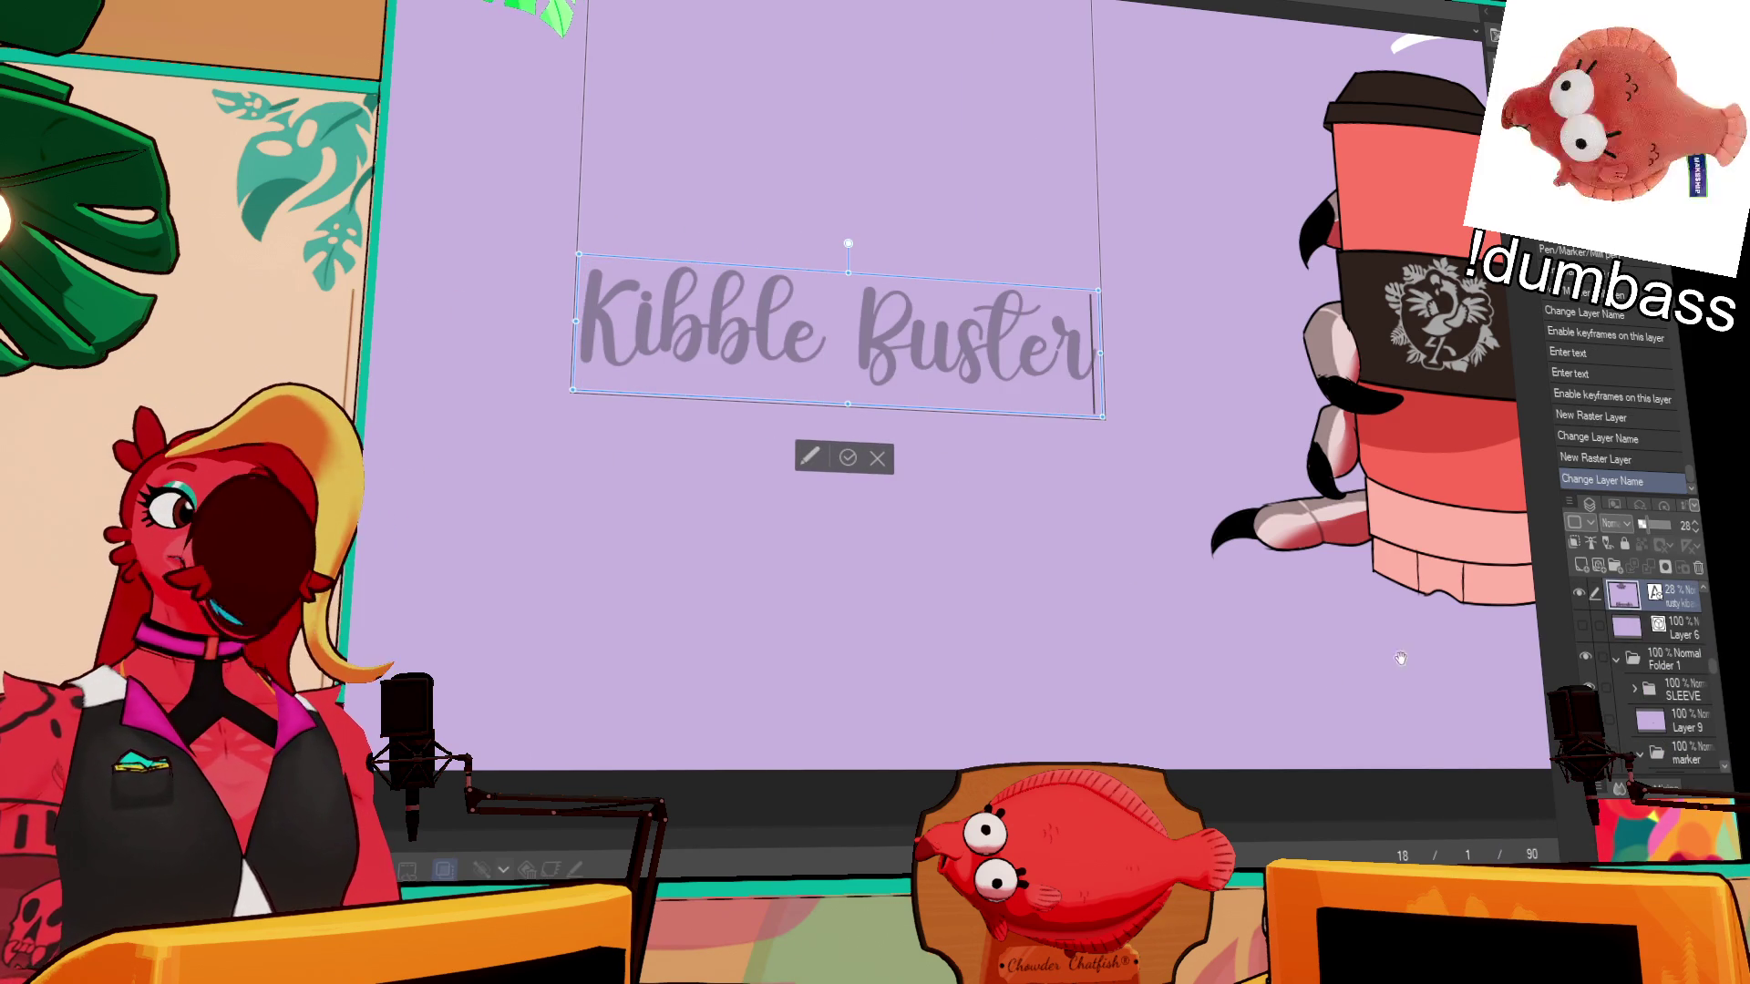
{"action": "key", "text": "Escape"}
{"action": "scroll", "coordinate": [1684, 700], "scroll_direction": "down", "scroll_amount": 5}
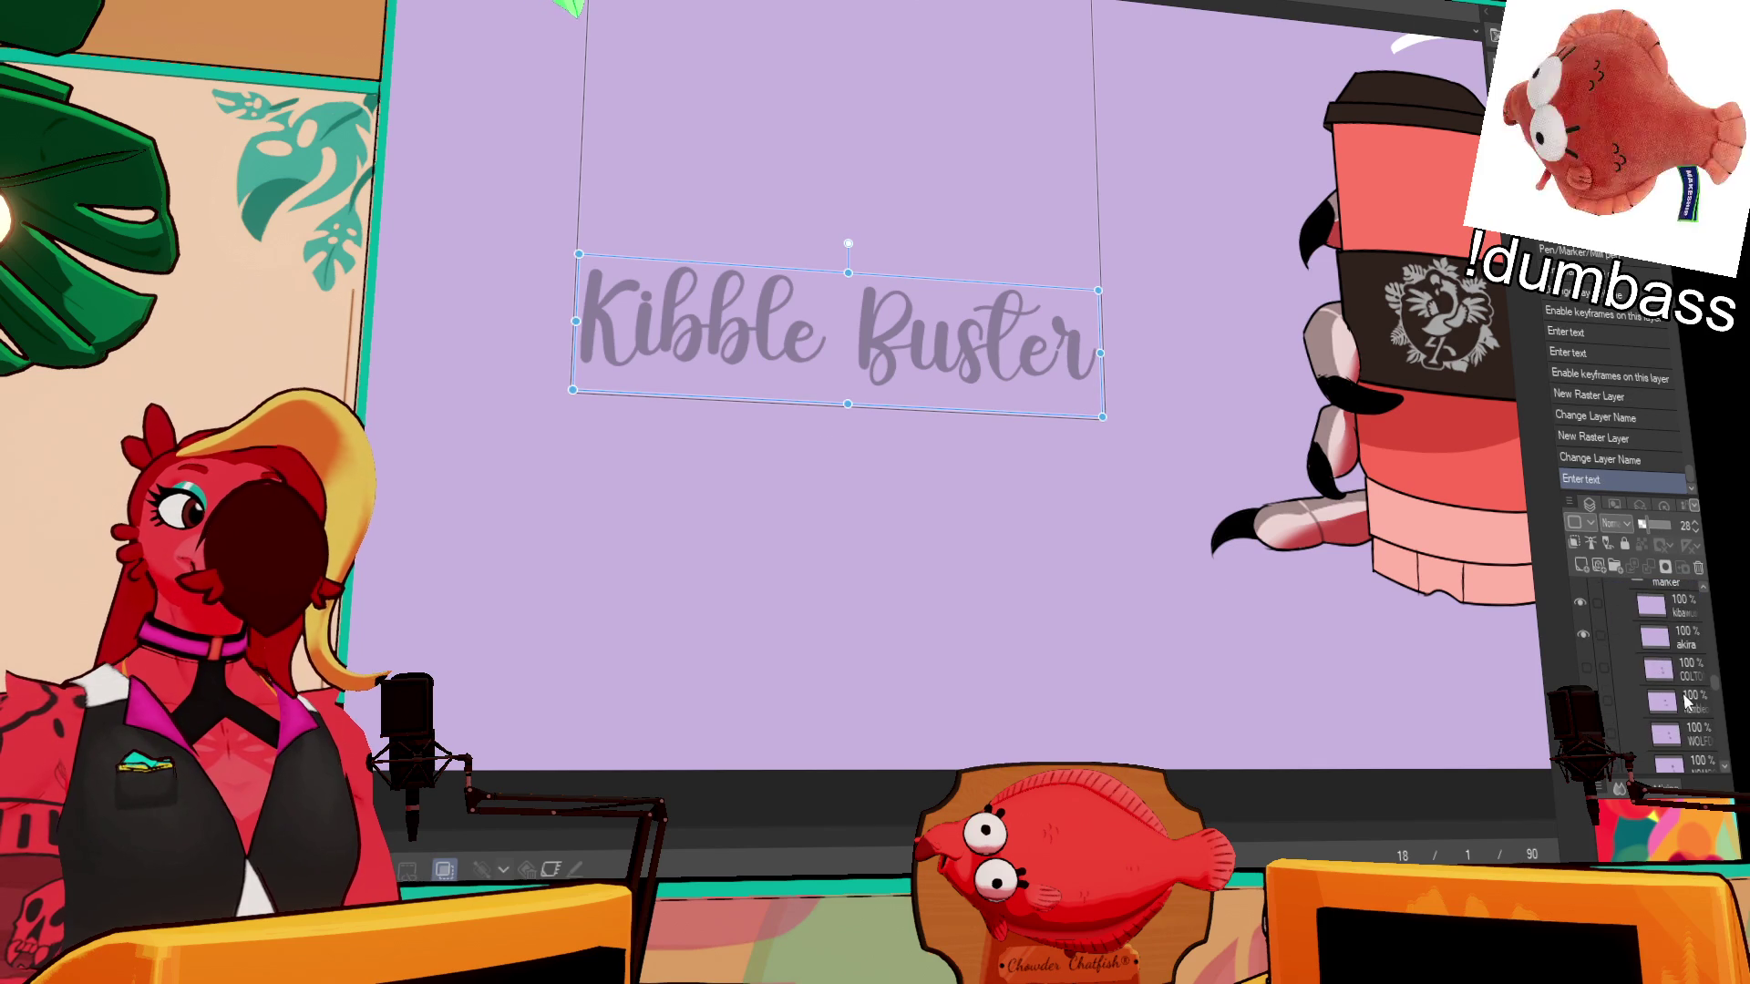
{"action": "left_click", "coordinate": [1684, 620]}
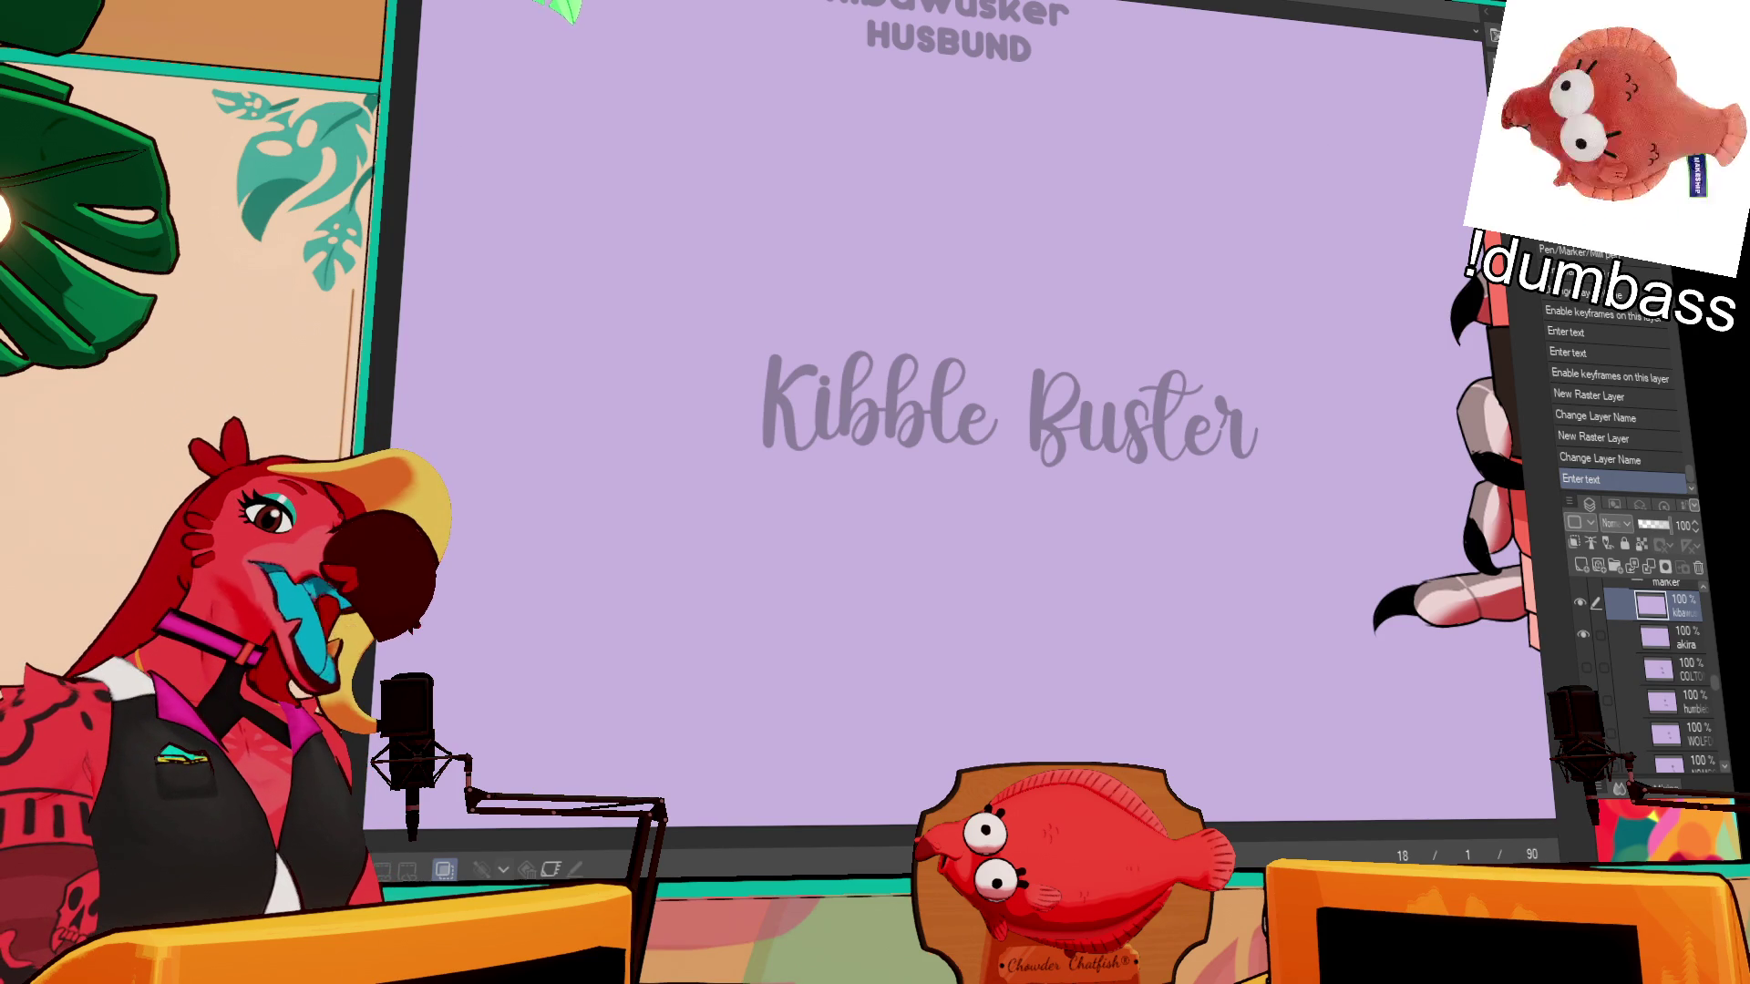
- Ink 'Kibble' over the grey guide lettering with the Milli pen
{"action": "left_click_drag", "start_coordinate": [1131, 401], "coordinate": [1165, 325]}
{"action": "mouse_move", "coordinate": [866, 415]}
{"action": "left_mouse_down"}
{"action": "mouse_move", "coordinate": [852, 350]}
{"action": "mouse_move", "coordinate": [848, 451]}
{"action": "left_mouse_up"}
{"action": "key", "text": "ctrl+z"}
{"action": "left_click_drag", "start_coordinate": [852, 351], "coordinate": [847, 439]}
{"action": "mouse_move", "coordinate": [907, 360]}
{"action": "left_mouse_down"}
{"action": "mouse_move", "coordinate": [866, 383]}
{"action": "mouse_move", "coordinate": [925, 415]}
{"action": "left_mouse_up"}
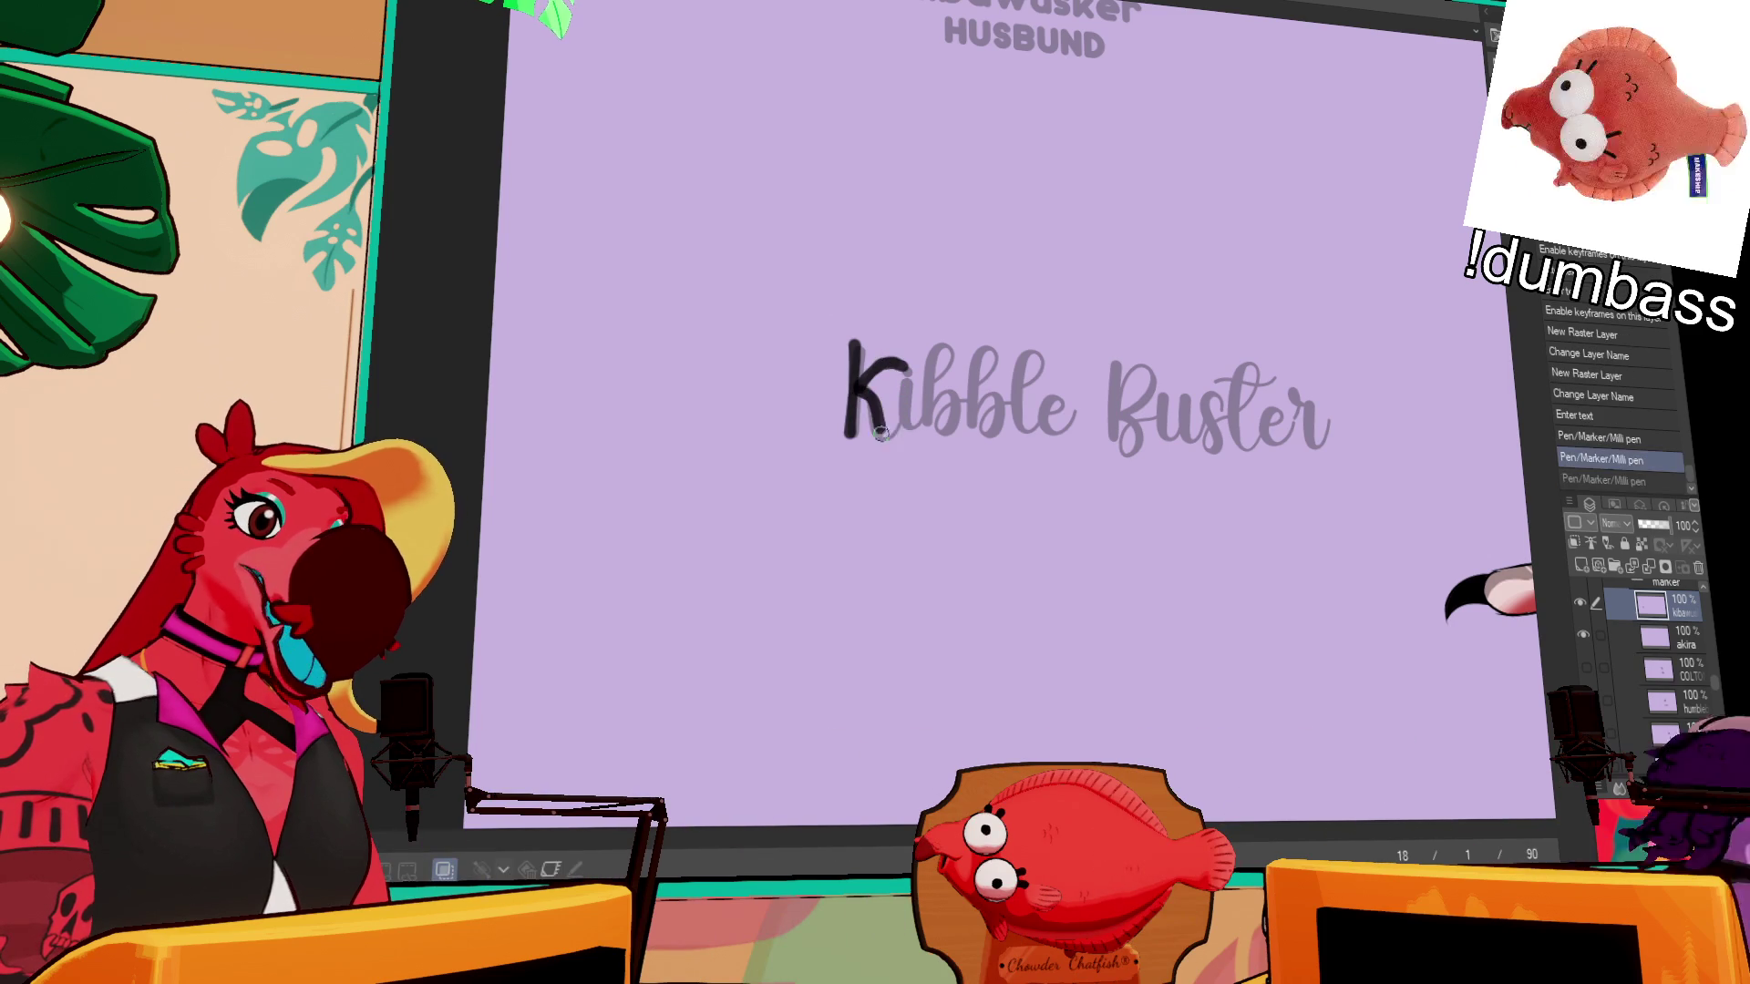
{"action": "key", "text": "ctrl+z"}
{"action": "key", "text": "ctrl+z"}
{"action": "mouse_move", "coordinate": [905, 351]}
{"action": "left_mouse_down"}
{"action": "mouse_move", "coordinate": [857, 399]}
{"action": "mouse_move", "coordinate": [906, 437]}
{"action": "left_mouse_up"}
{"action": "mouse_move", "coordinate": [902, 383]}
{"action": "left_mouse_down"}
{"action": "mouse_move", "coordinate": [914, 363]}
{"action": "mouse_move", "coordinate": [937, 401]}
{"action": "mouse_move", "coordinate": [955, 342]}
{"action": "mouse_move", "coordinate": [937, 421]}
{"action": "left_mouse_up"}
{"action": "key", "text": "ctrl+z"}
{"action": "mouse_move", "coordinate": [948, 341]}
{"action": "left_mouse_down"}
{"action": "mouse_move", "coordinate": [945, 434]}
{"action": "mouse_move", "coordinate": [980, 402]}
{"action": "mouse_move", "coordinate": [982, 423]}
{"action": "mouse_move", "coordinate": [1030, 427]}
{"action": "mouse_move", "coordinate": [1062, 394]}
{"action": "mouse_move", "coordinate": [1110, 444]}
{"action": "left_mouse_up"}
{"action": "key", "text": "ctrl+z"}
- Ink 'Buster' and move it below 'Kibble' onto a second line
{"action": "left_click_drag", "start_coordinate": [1115, 369], "coordinate": [1133, 460]}
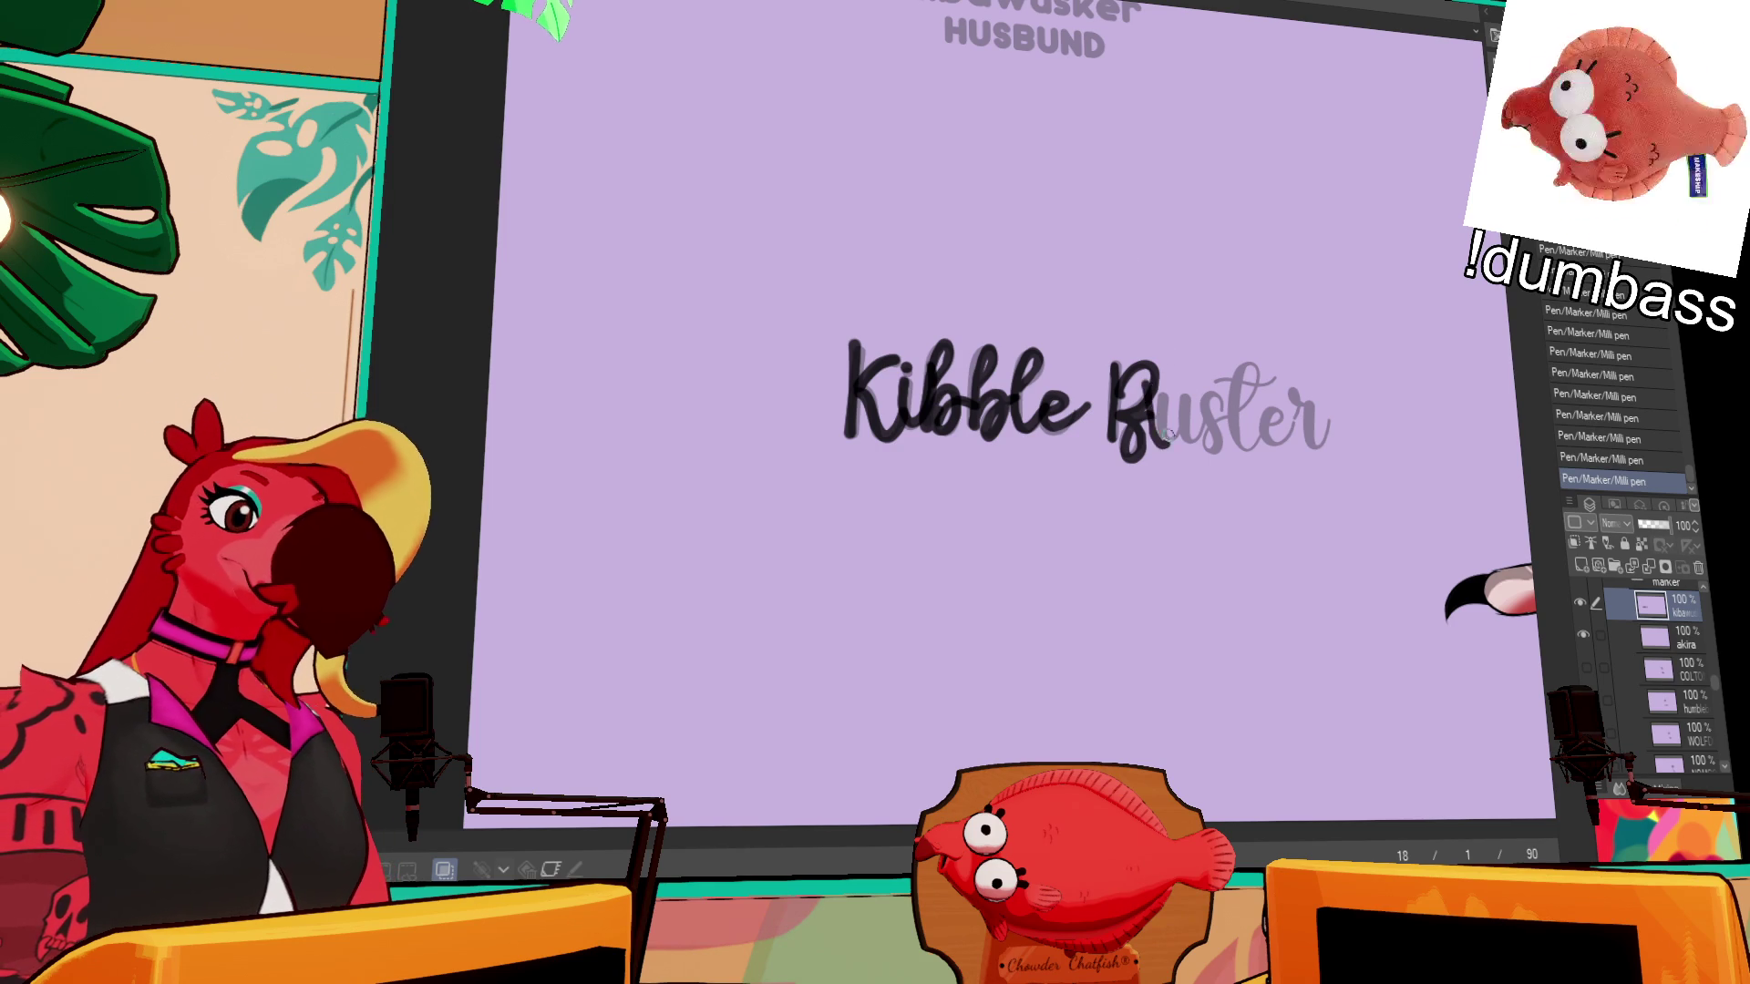
{"action": "key", "text": "ctrl+z"}
{"action": "left_click_drag", "start_coordinate": [1164, 398], "coordinate": [1221, 461]}
{"action": "mouse_move", "coordinate": [1212, 387]}
{"action": "left_mouse_down"}
{"action": "mouse_move", "coordinate": [1276, 369]}
{"action": "mouse_move", "coordinate": [1232, 414]}
{"action": "mouse_move", "coordinate": [1274, 447]}
{"action": "mouse_move", "coordinate": [1295, 393]}
{"action": "mouse_move", "coordinate": [1319, 449]}
{"action": "left_mouse_up"}
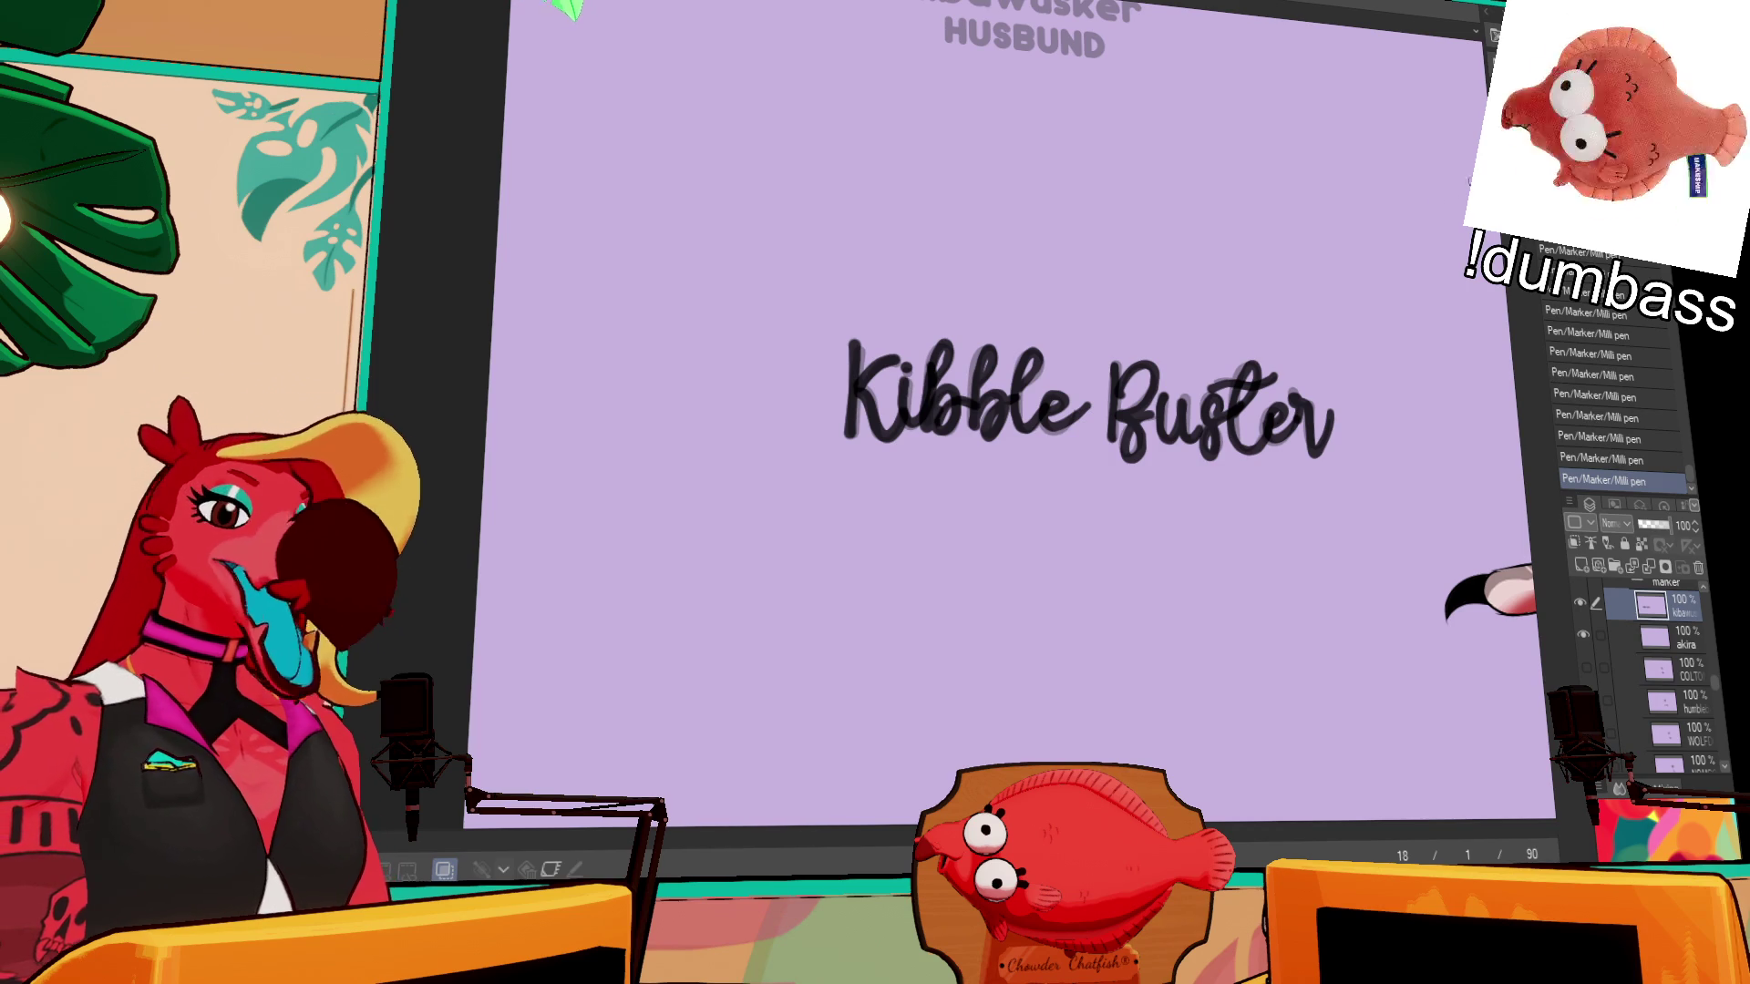
{"action": "mouse_move", "coordinate": [1094, 470]}
{"action": "left_mouse_down"}
{"action": "mouse_move", "coordinate": [1135, 296]}
{"action": "mouse_move", "coordinate": [1213, 520]}
{"action": "mouse_move", "coordinate": [1090, 474]}
{"action": "left_mouse_up"}
{"action": "mouse_move", "coordinate": [1234, 445]}
{"action": "left_mouse_down"}
{"action": "mouse_move", "coordinate": [1142, 532]}
{"action": "mouse_move", "coordinate": [1020, 528]}
{"action": "left_mouse_up"}
{"action": "key", "text": "ctrl+d"}
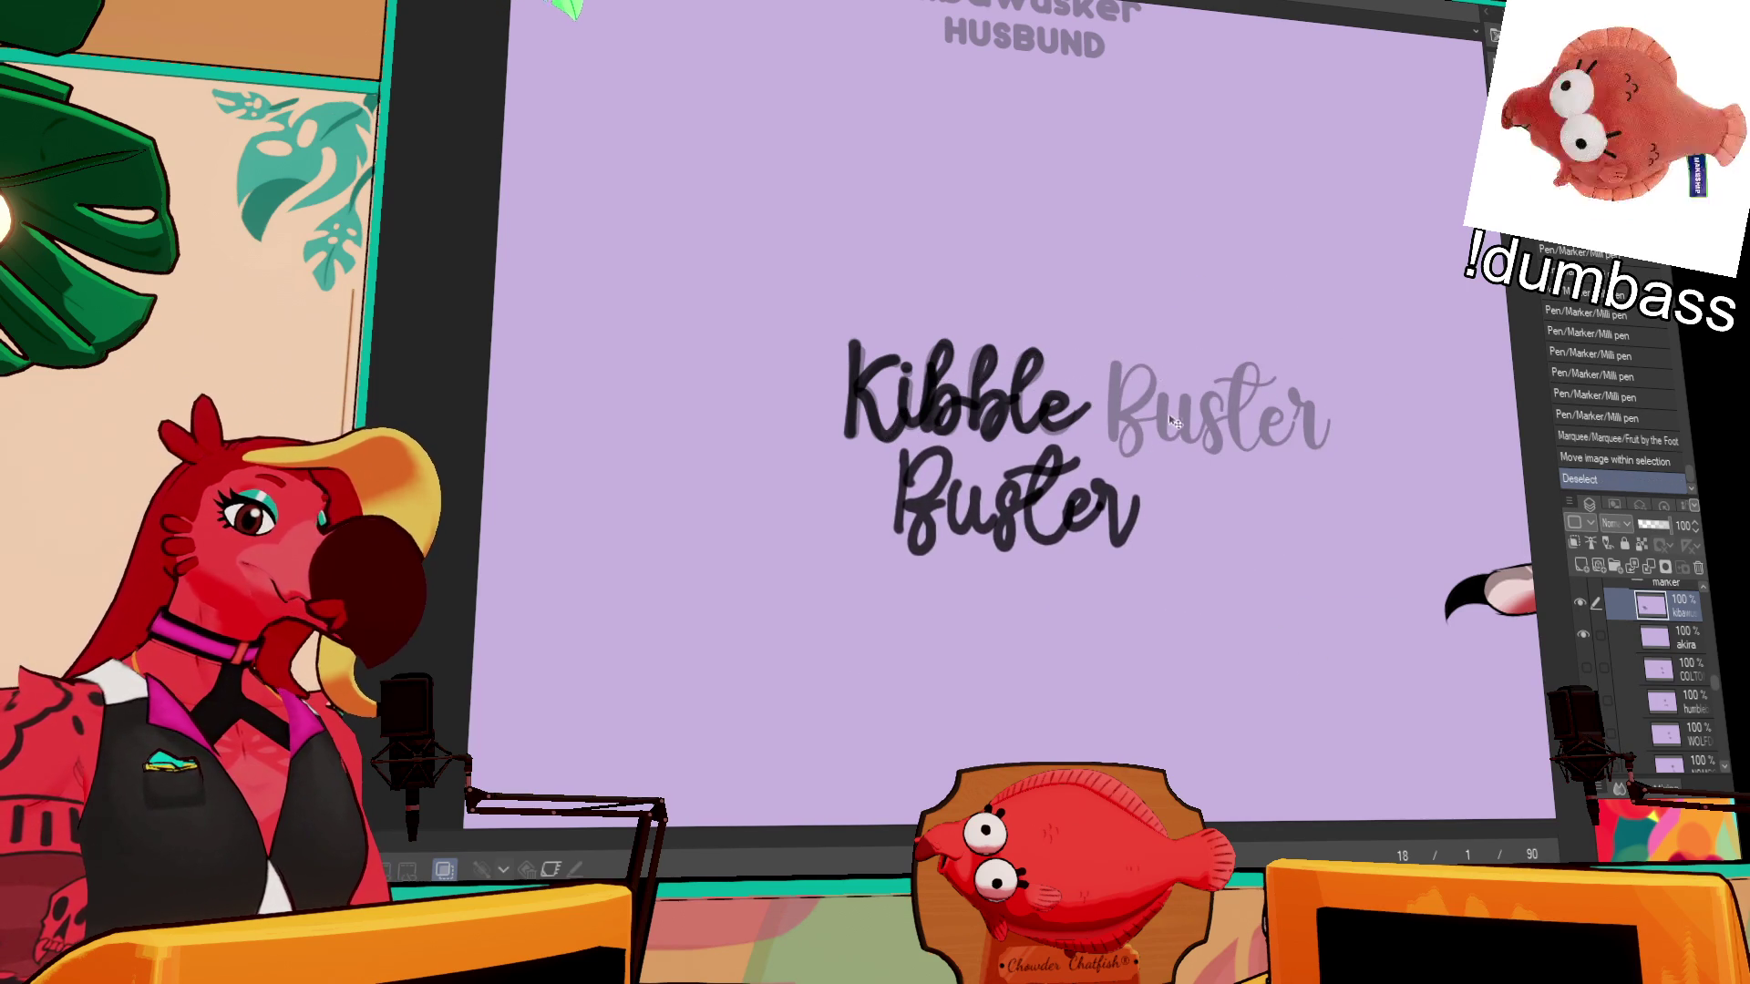
- Shrink, tilt and place the inked 'Kibble Buster' on the cup below the sleeve
{"action": "left_click_drag", "start_coordinate": [1125, 588], "coordinate": [1213, 526]}
{"action": "mouse_move", "coordinate": [1039, 527]}
{"action": "left_mouse_down"}
{"action": "mouse_move", "coordinate": [1431, 561]}
{"action": "mouse_move", "coordinate": [747, 382]}
{"action": "mouse_move", "coordinate": [1076, 450]}
{"action": "left_mouse_up"}
{"action": "left_click", "coordinate": [916, 629]}
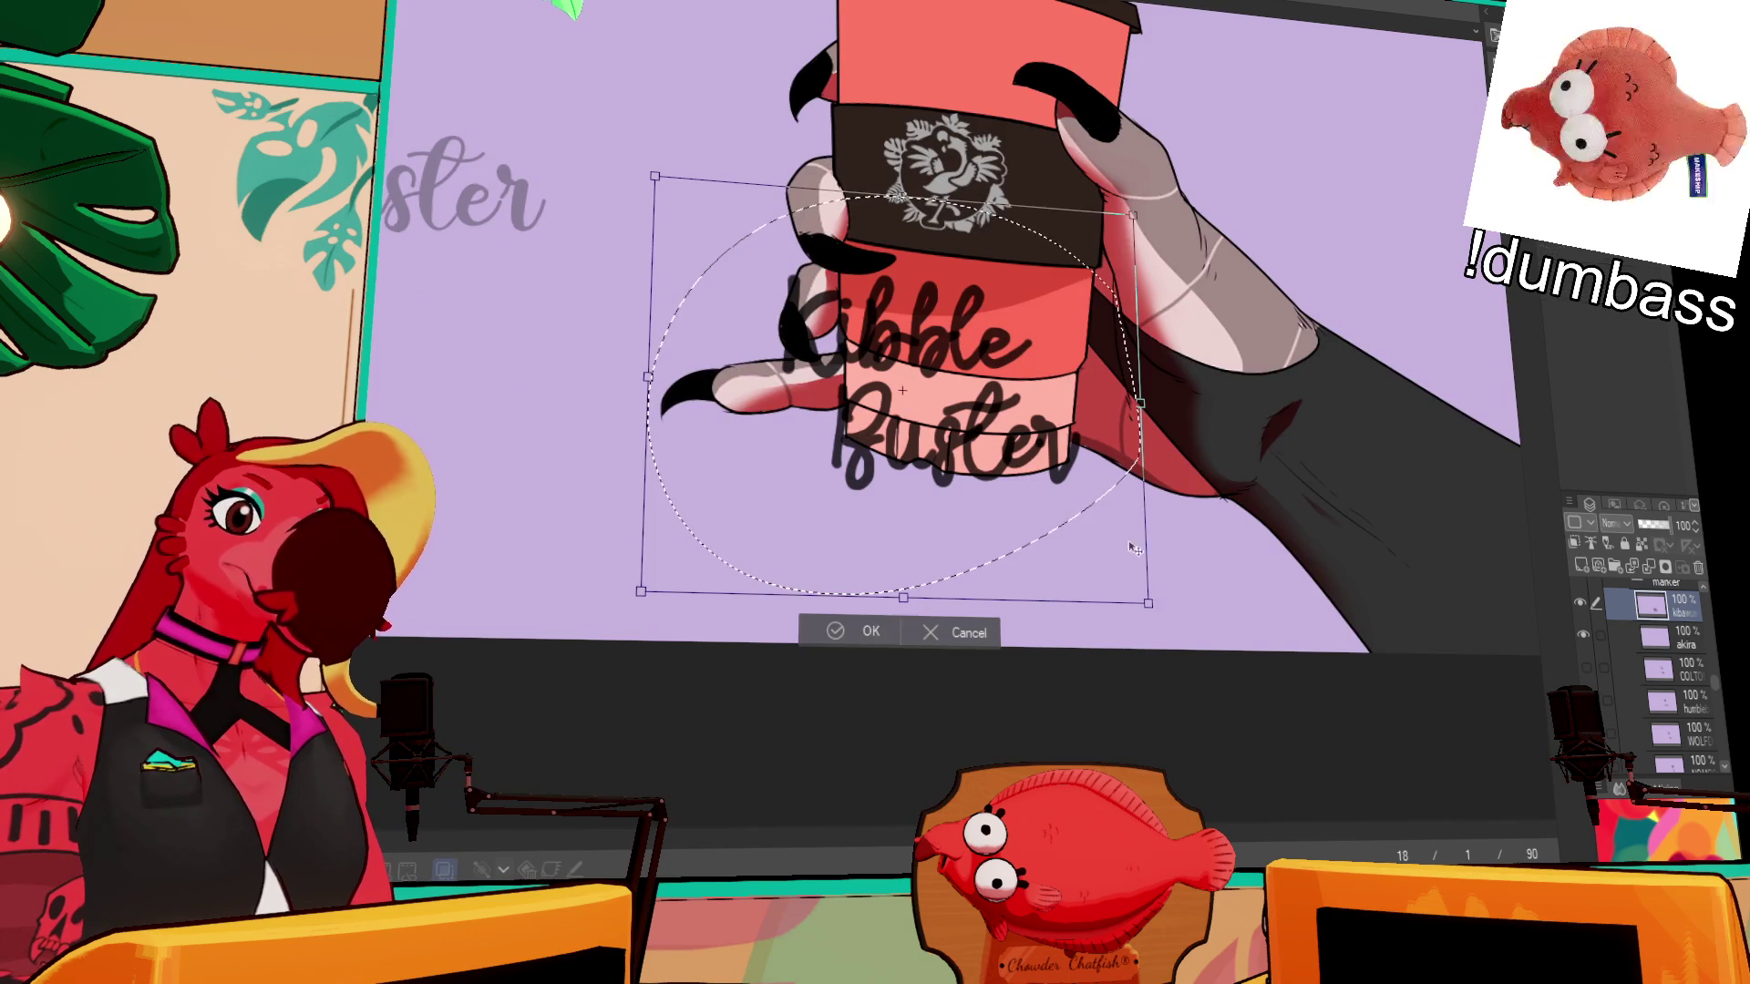
{"action": "left_click_drag", "start_coordinate": [966, 346], "coordinate": [875, 383]}
{"action": "left_click_drag", "start_coordinate": [1176, 182], "coordinate": [1197, 249]}
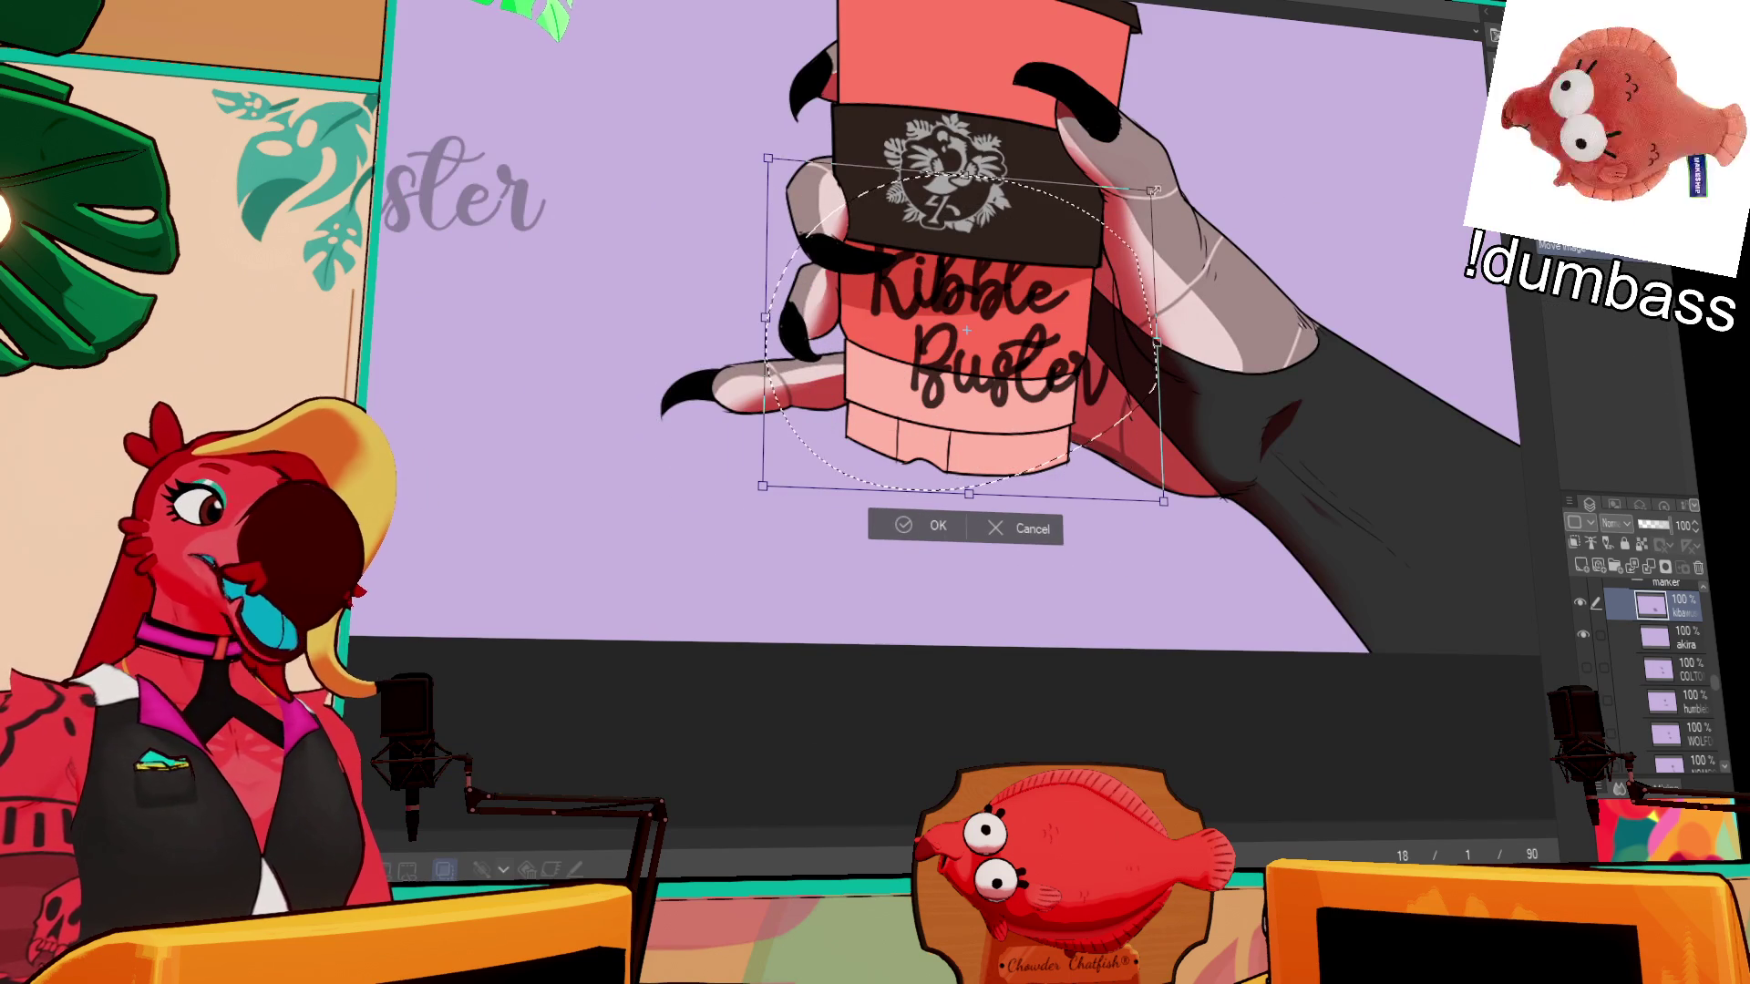
{"action": "left_click_drag", "start_coordinate": [1153, 189], "coordinate": [1110, 222]}
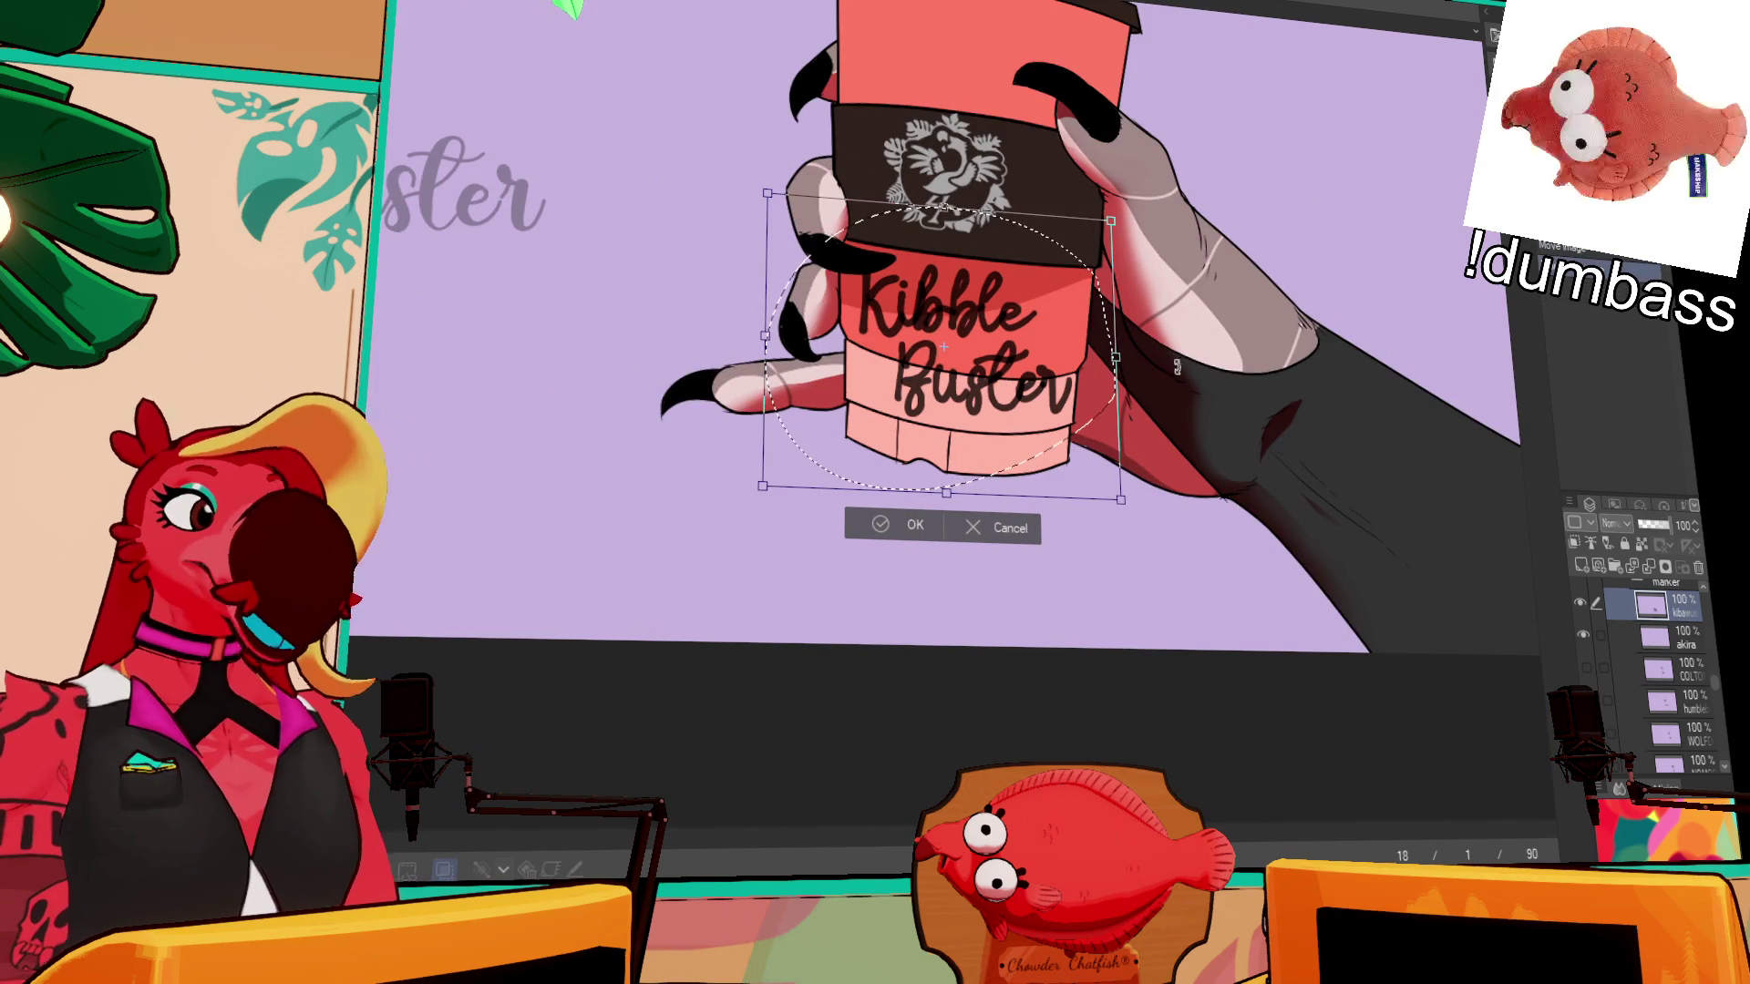
{"action": "mouse_move", "coordinate": [1119, 500]}
{"action": "left_mouse_down"}
{"action": "mouse_move", "coordinate": [1049, 438]}
{"action": "mouse_move", "coordinate": [1053, 390]}
{"action": "left_mouse_up"}
{"action": "left_click_drag", "start_coordinate": [1103, 301], "coordinate": [1094, 369]}
{"action": "left_click_drag", "start_coordinate": [966, 319], "coordinate": [958, 315]}
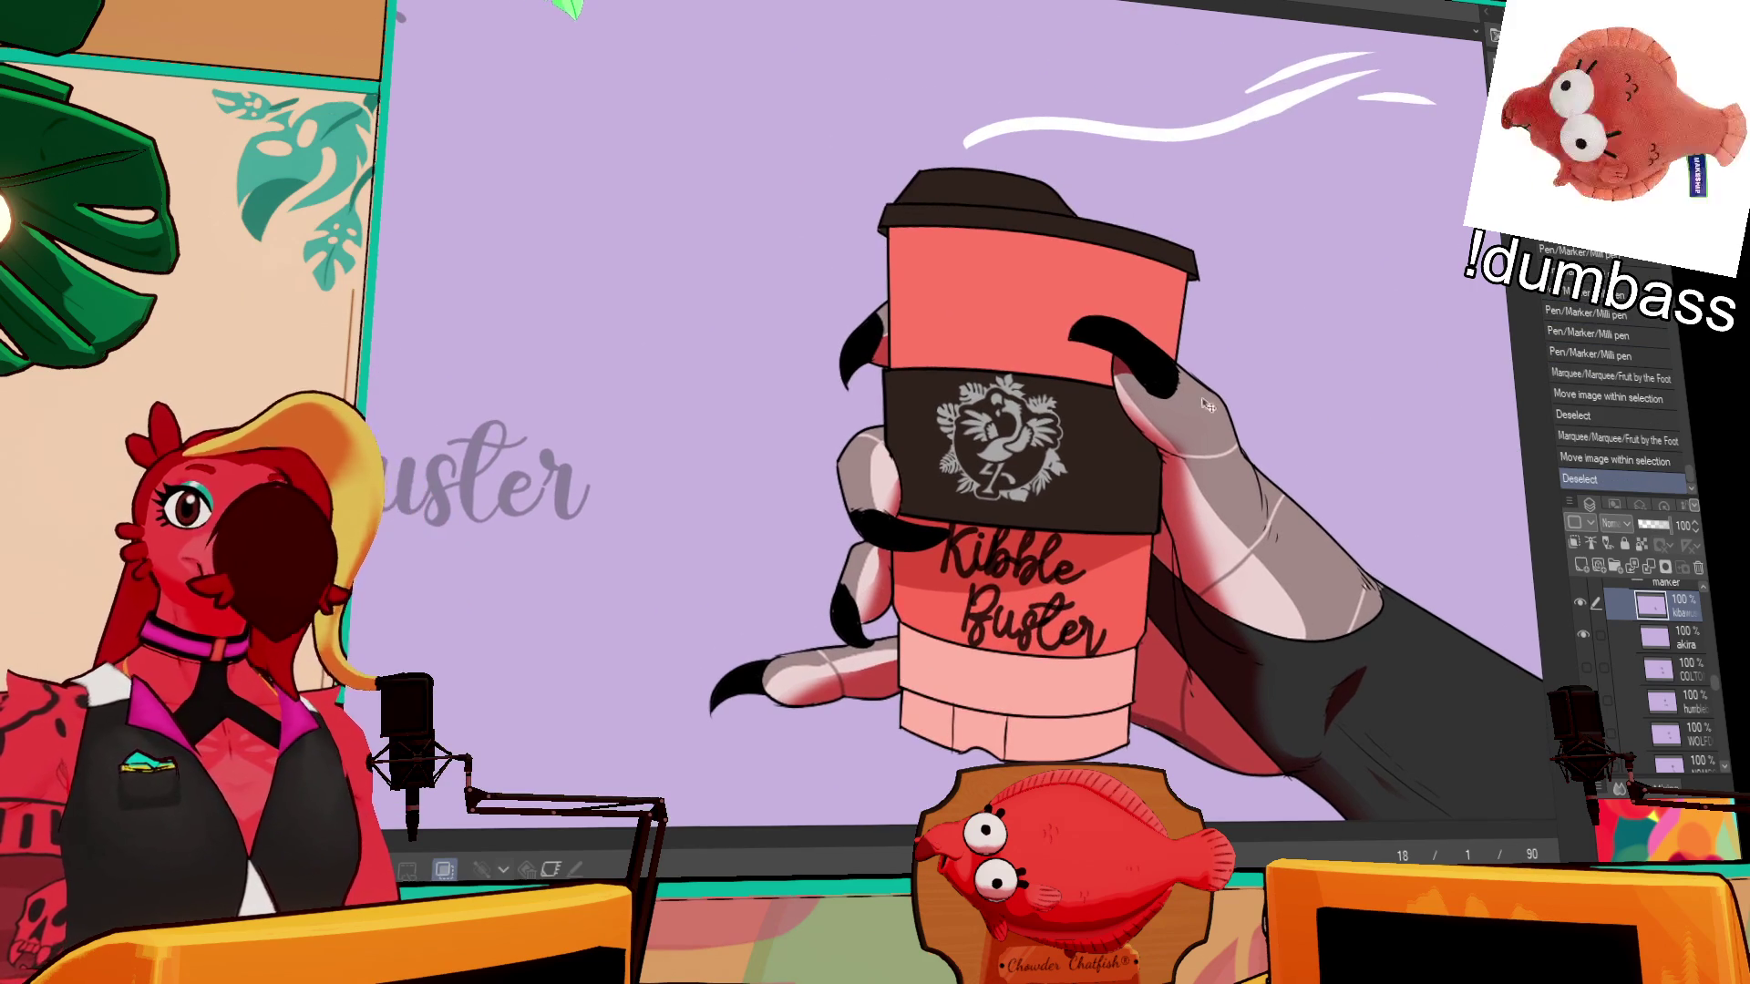
{"action": "mouse_move", "coordinate": [902, 305]}
{"action": "left_mouse_down"}
{"action": "mouse_move", "coordinate": [925, 244]}
{"action": "mouse_move", "coordinate": [943, 276]}
{"action": "mouse_move", "coordinate": [960, 242]}
{"action": "mouse_move", "coordinate": [971, 270]}
{"action": "left_mouse_up"}
{"action": "key", "text": "ctrl+z"}
- Draw the creature's humped outline above the sleeve, closing its left, bottom and right edges
{"action": "mouse_move", "coordinate": [973, 268]}
{"action": "left_mouse_down"}
{"action": "mouse_move", "coordinate": [989, 245]}
{"action": "mouse_move", "coordinate": [1023, 268]}
{"action": "left_mouse_up"}
{"action": "mouse_move", "coordinate": [910, 303]}
{"action": "left_mouse_down"}
{"action": "mouse_move", "coordinate": [907, 348]}
{"action": "mouse_move", "coordinate": [987, 354]}
{"action": "left_mouse_up"}
{"action": "key", "text": "ctrl+z"}
{"action": "key", "text": "ctrl+z"}
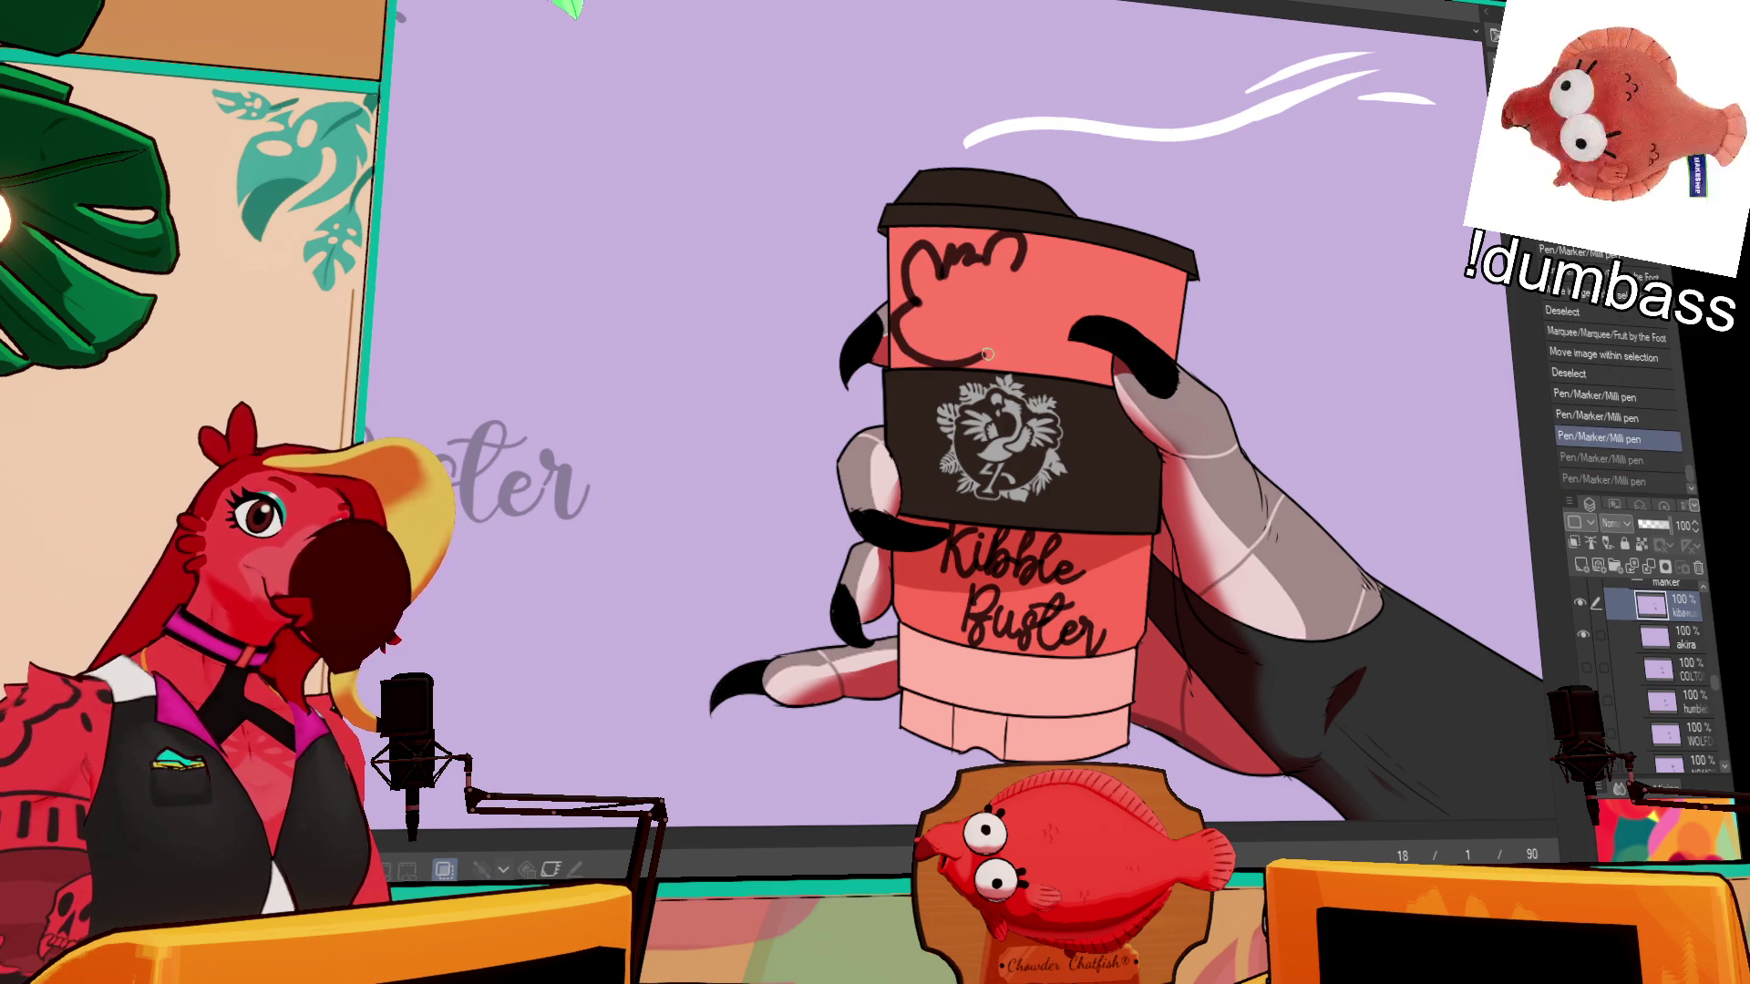
{"action": "key", "text": "ctrl+z"}
{"action": "mouse_move", "coordinate": [916, 299]}
{"action": "left_mouse_down"}
{"action": "mouse_move", "coordinate": [1039, 346]}
{"action": "mouse_move", "coordinate": [1038, 266]}
{"action": "mouse_move", "coordinate": [902, 360]}
{"action": "left_mouse_up"}
{"action": "key", "text": "ctrl+z"}
{"action": "key", "text": "ctrl+z"}
{"action": "key", "text": "ctrl+z"}
{"action": "left_click_drag", "start_coordinate": [902, 297], "coordinate": [1044, 342]}
{"action": "left_click_drag", "start_coordinate": [1017, 265], "coordinate": [1010, 347]}
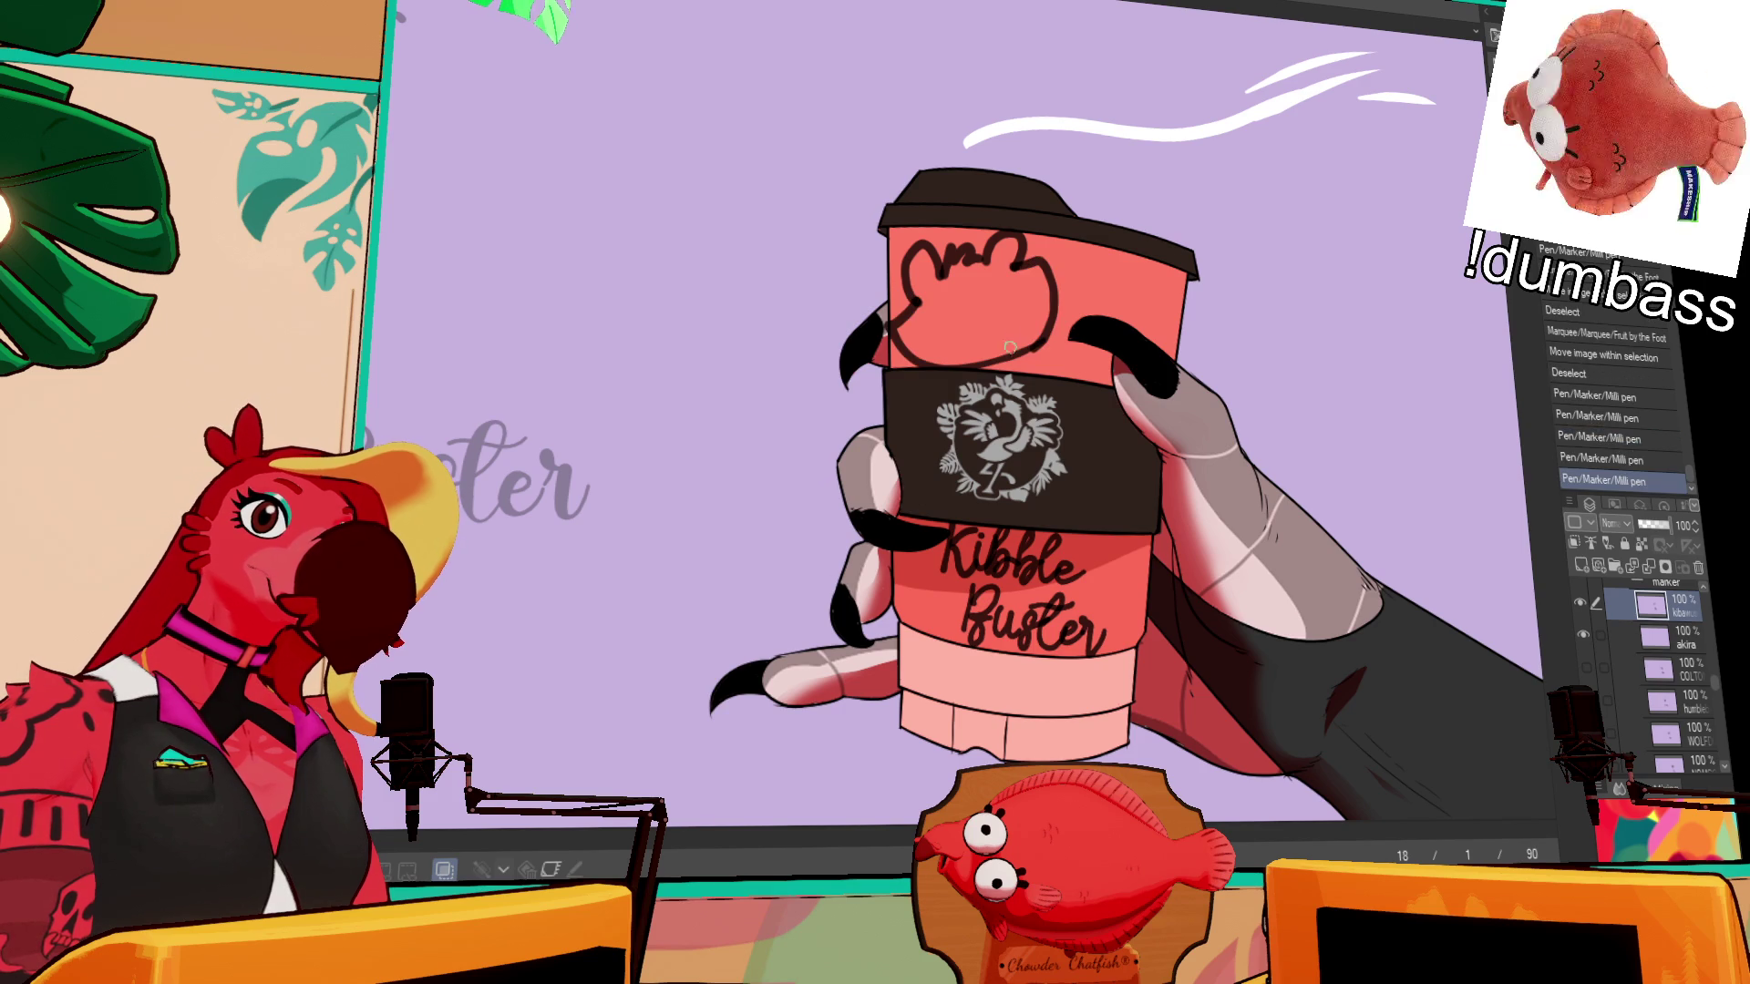
- Dot in the creature's eyes and add a small facial line
{"action": "left_click", "coordinate": [959, 303]}
{"action": "left_click", "coordinate": [984, 296]}
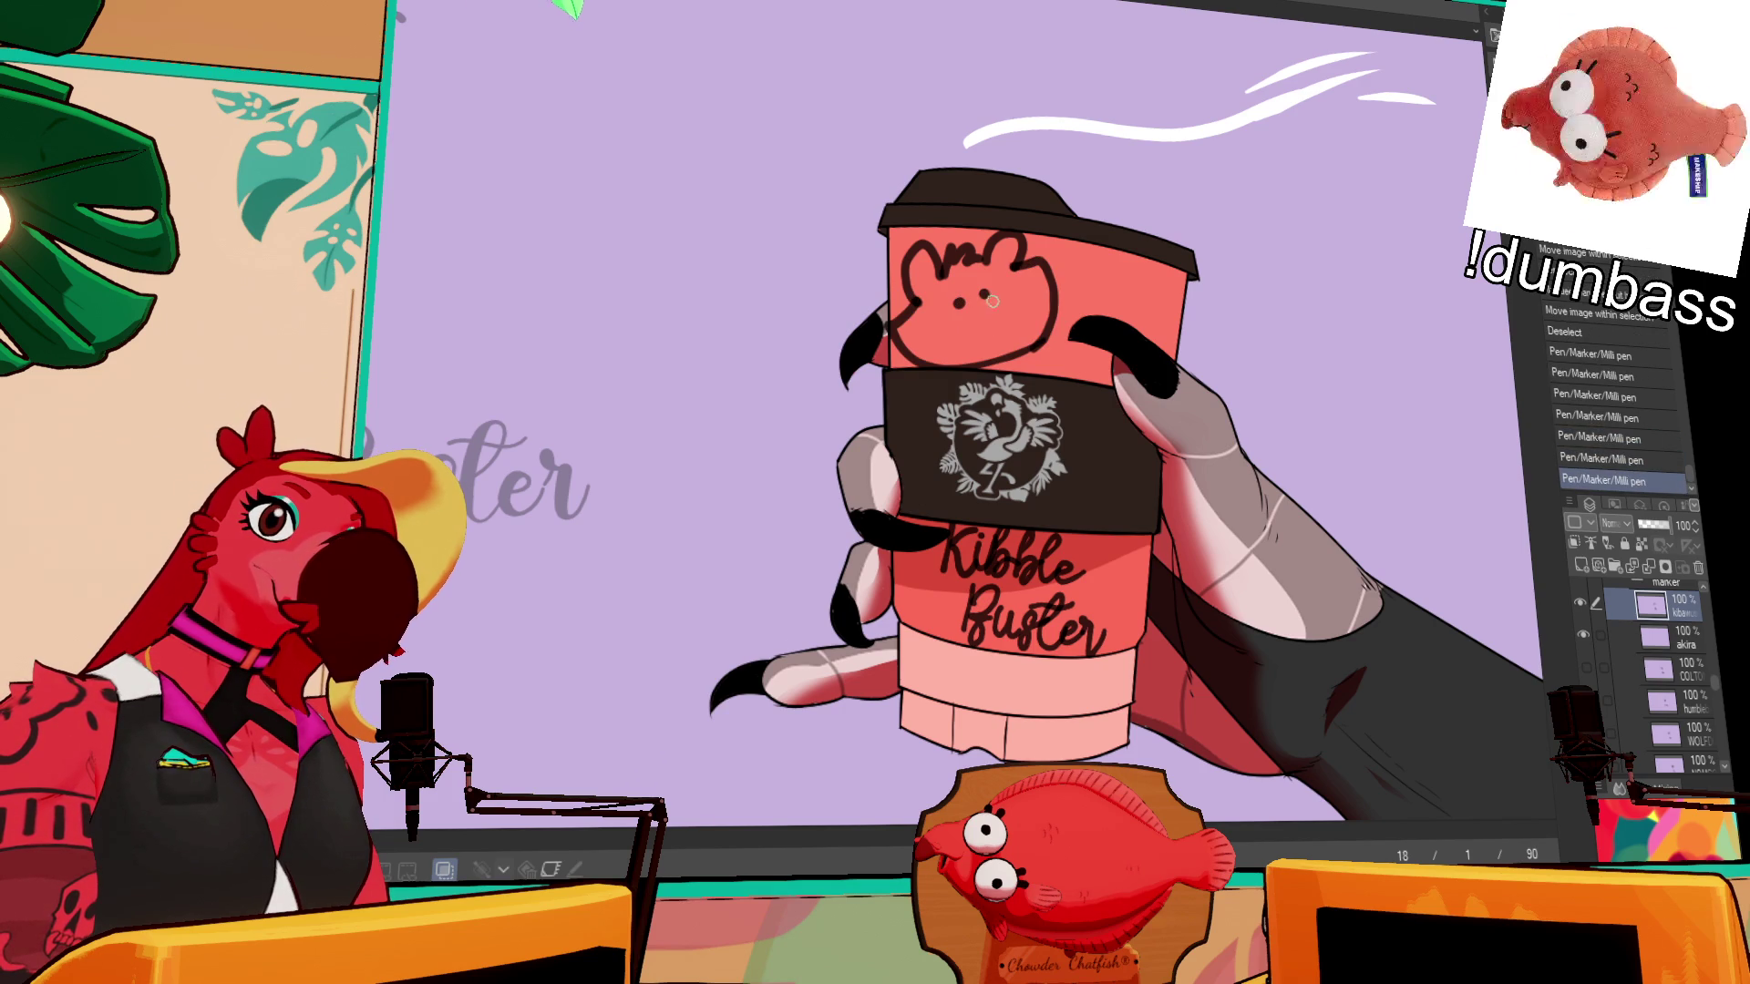
{"action": "key", "text": "ctrl+z"}
{"action": "mouse_move", "coordinate": [989, 278]}
{"action": "left_mouse_down"}
{"action": "mouse_move", "coordinate": [998, 347]}
{"action": "mouse_move", "coordinate": [1019, 298]}
{"action": "mouse_move", "coordinate": [973, 336]}
{"action": "mouse_move", "coordinate": [984, 360]}
{"action": "mouse_move", "coordinate": [1010, 325]}
{"action": "left_mouse_up"}
{"action": "key", "text": "ctrl+z"}
{"action": "key", "text": "ctrl+z"}
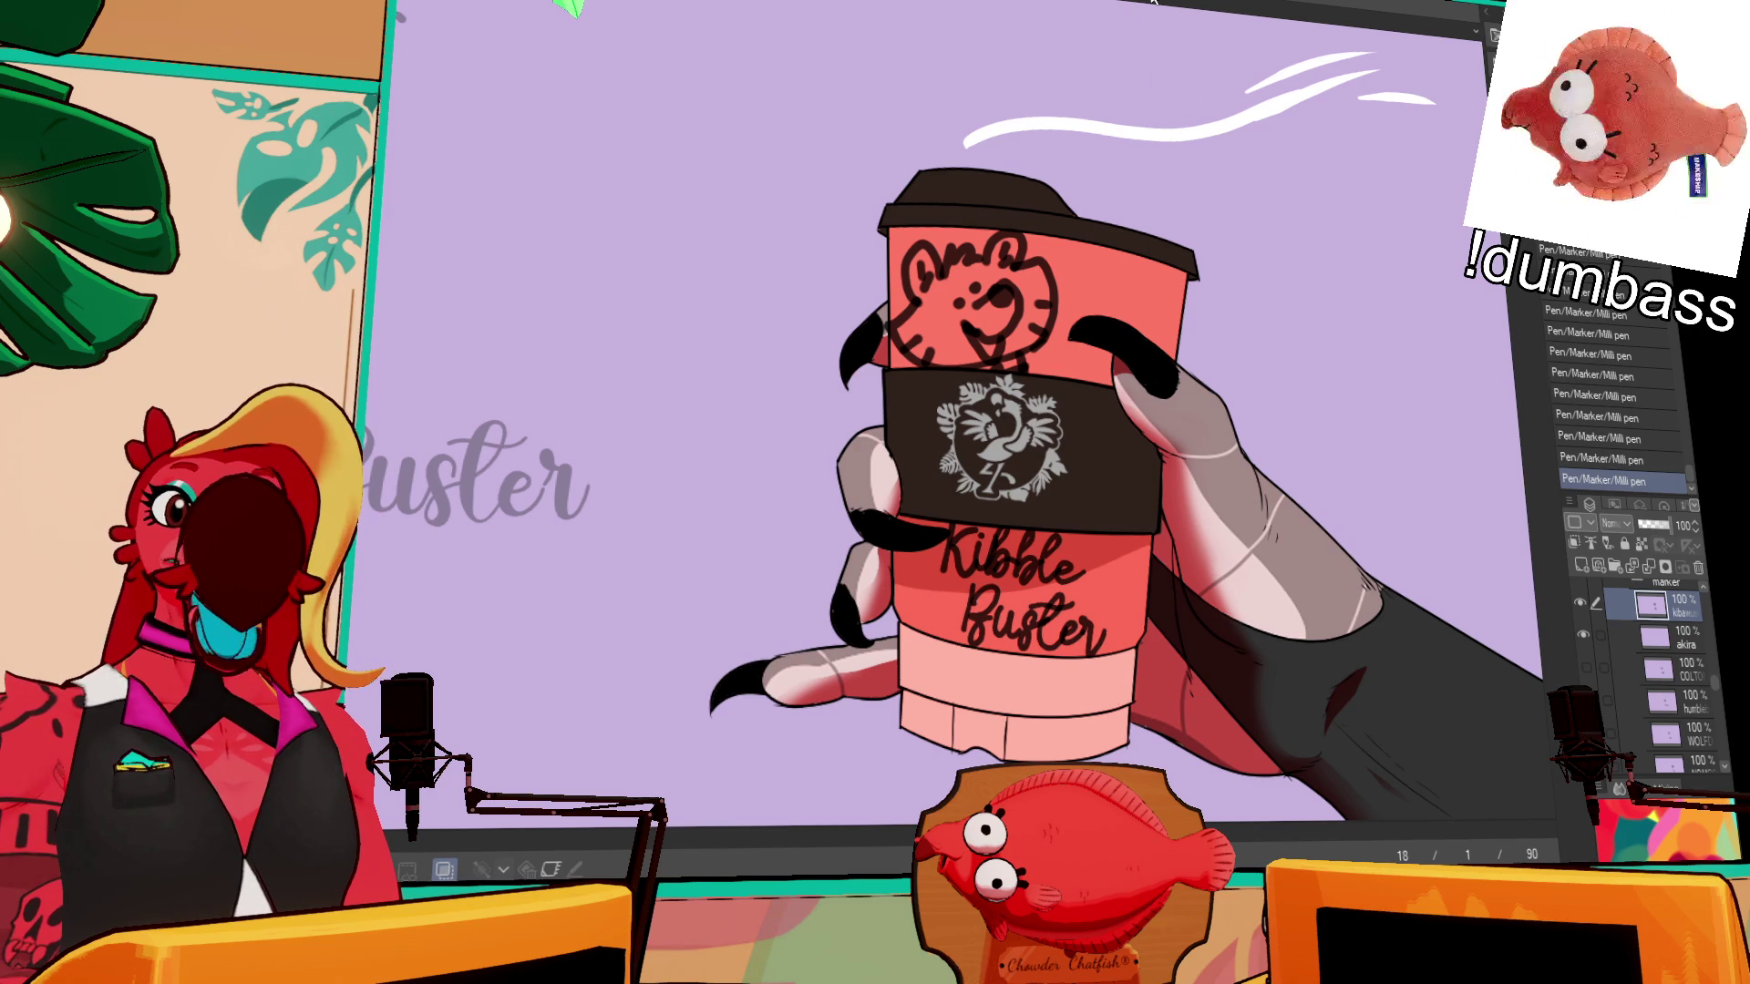
{"action": "scroll", "coordinate": [1582, 631], "scroll_direction": "down", "scroll_amount": 5}
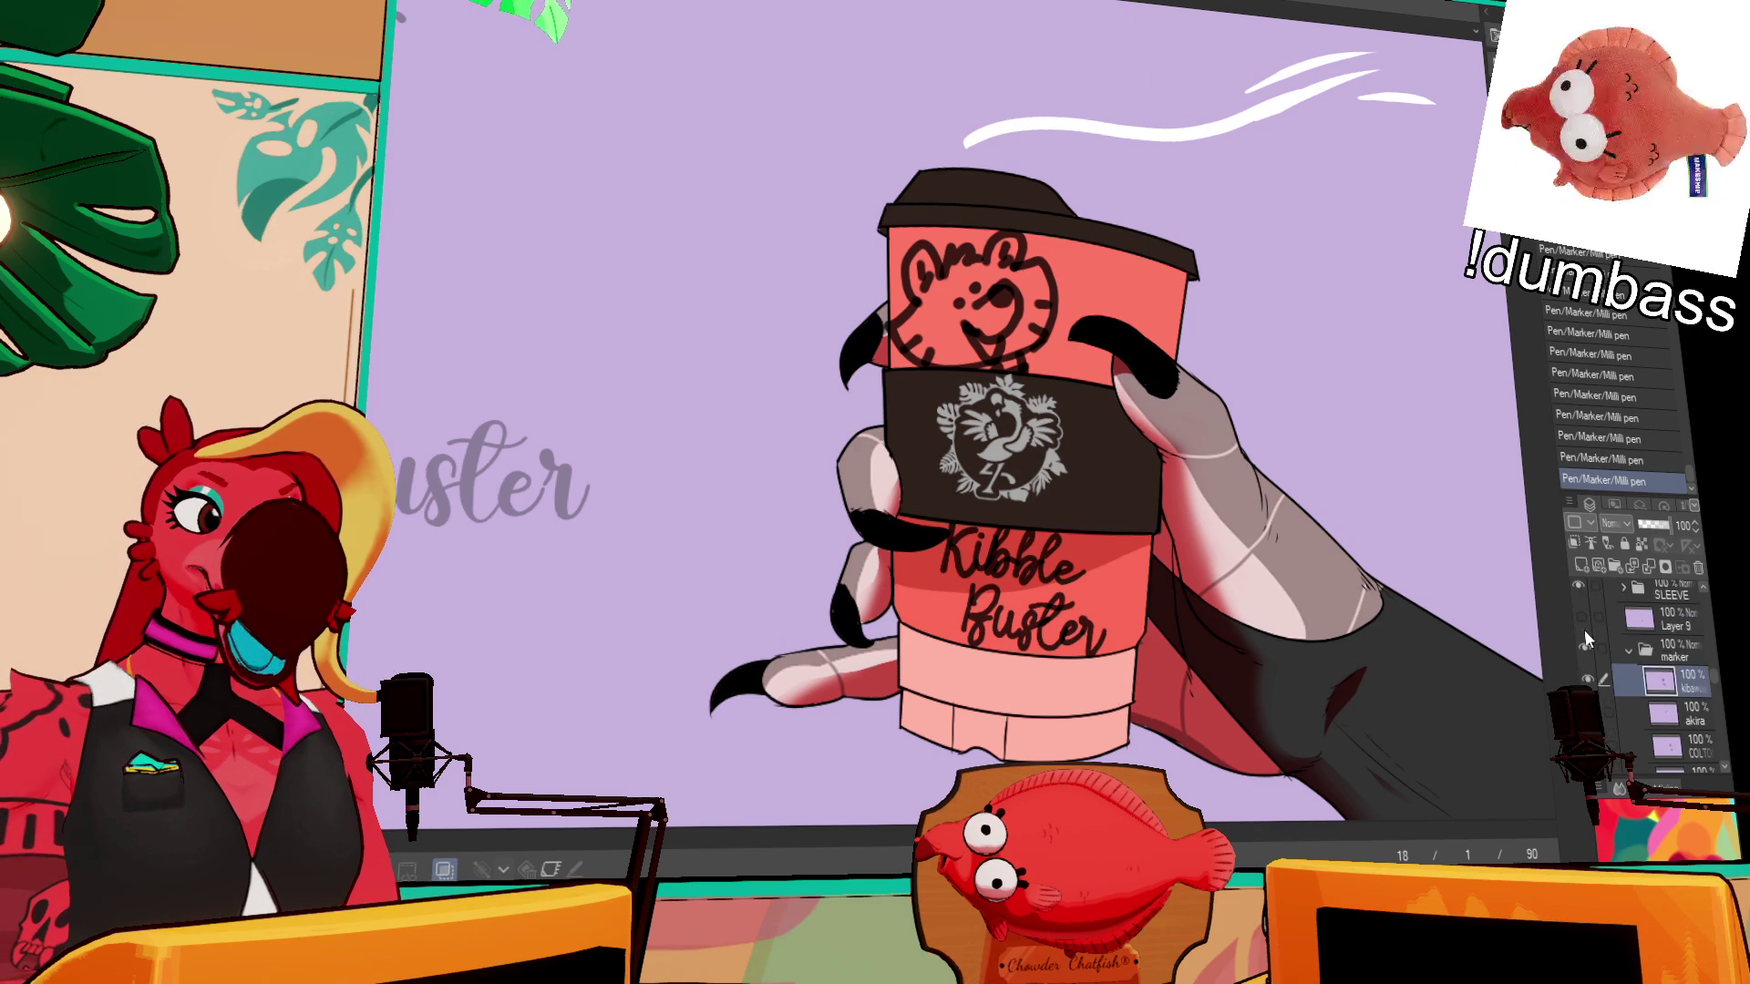
{"action": "scroll", "coordinate": [1585, 631], "scroll_direction": "up", "scroll_amount": 5}
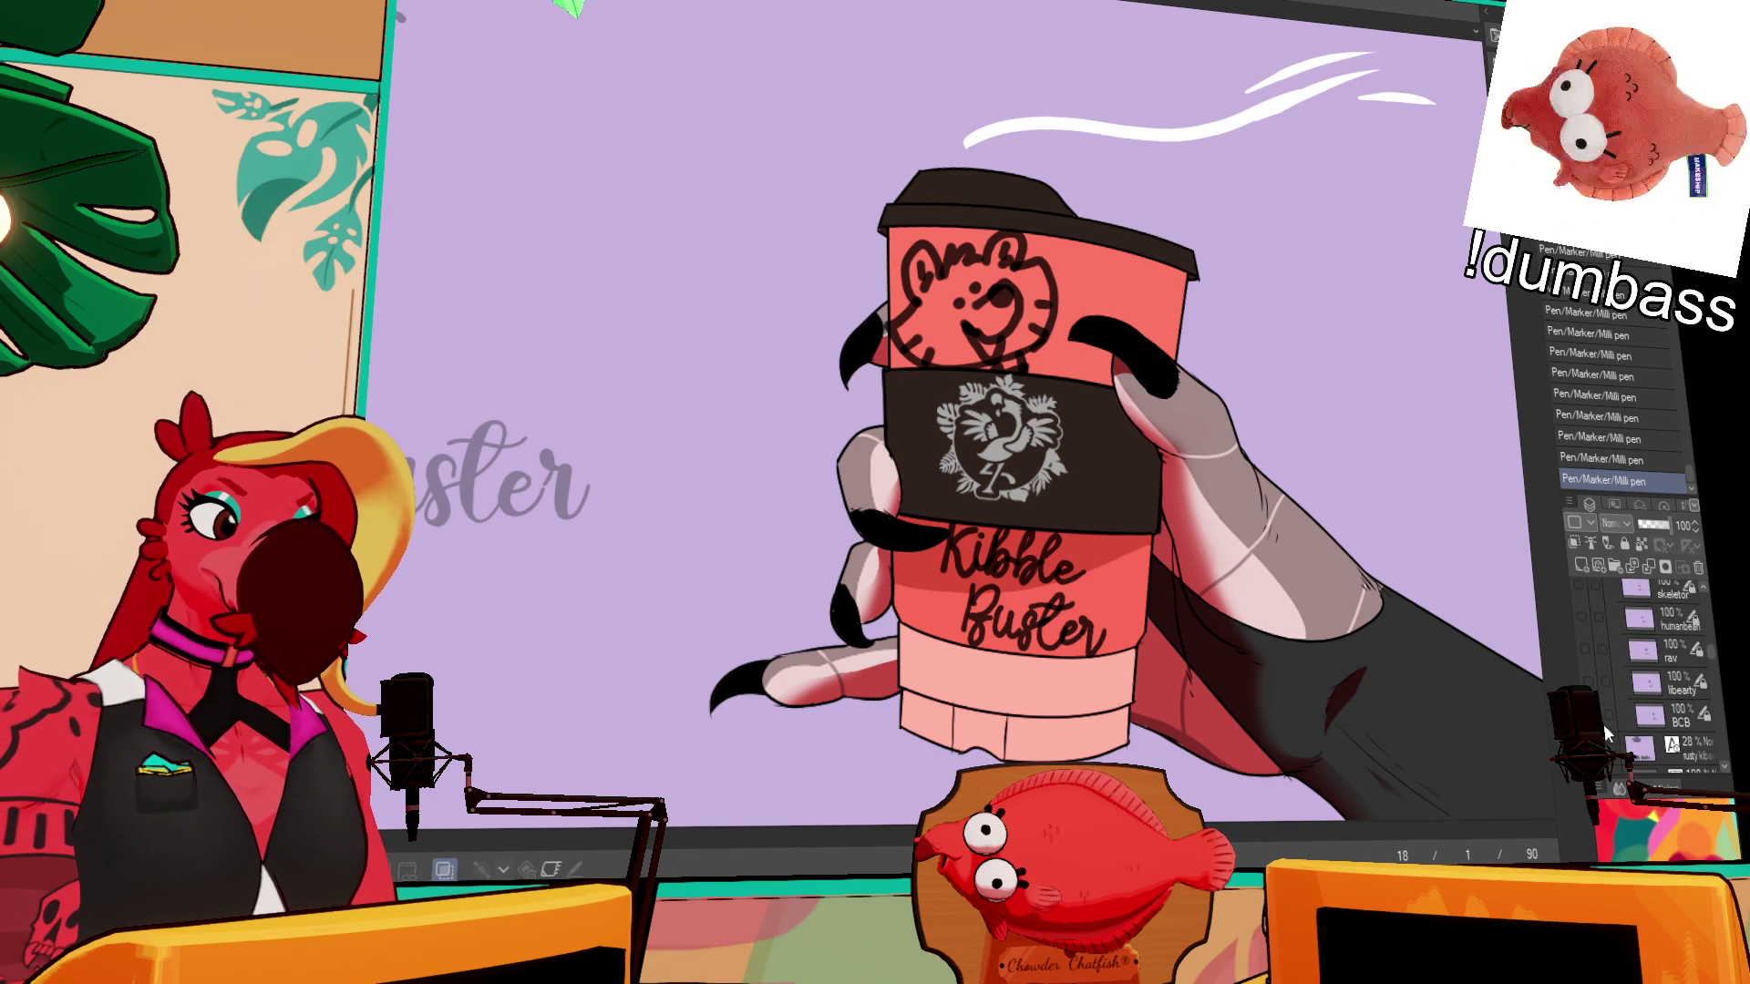
{"action": "scroll", "coordinate": [1604, 724], "scroll_direction": "up", "scroll_amount": 5}
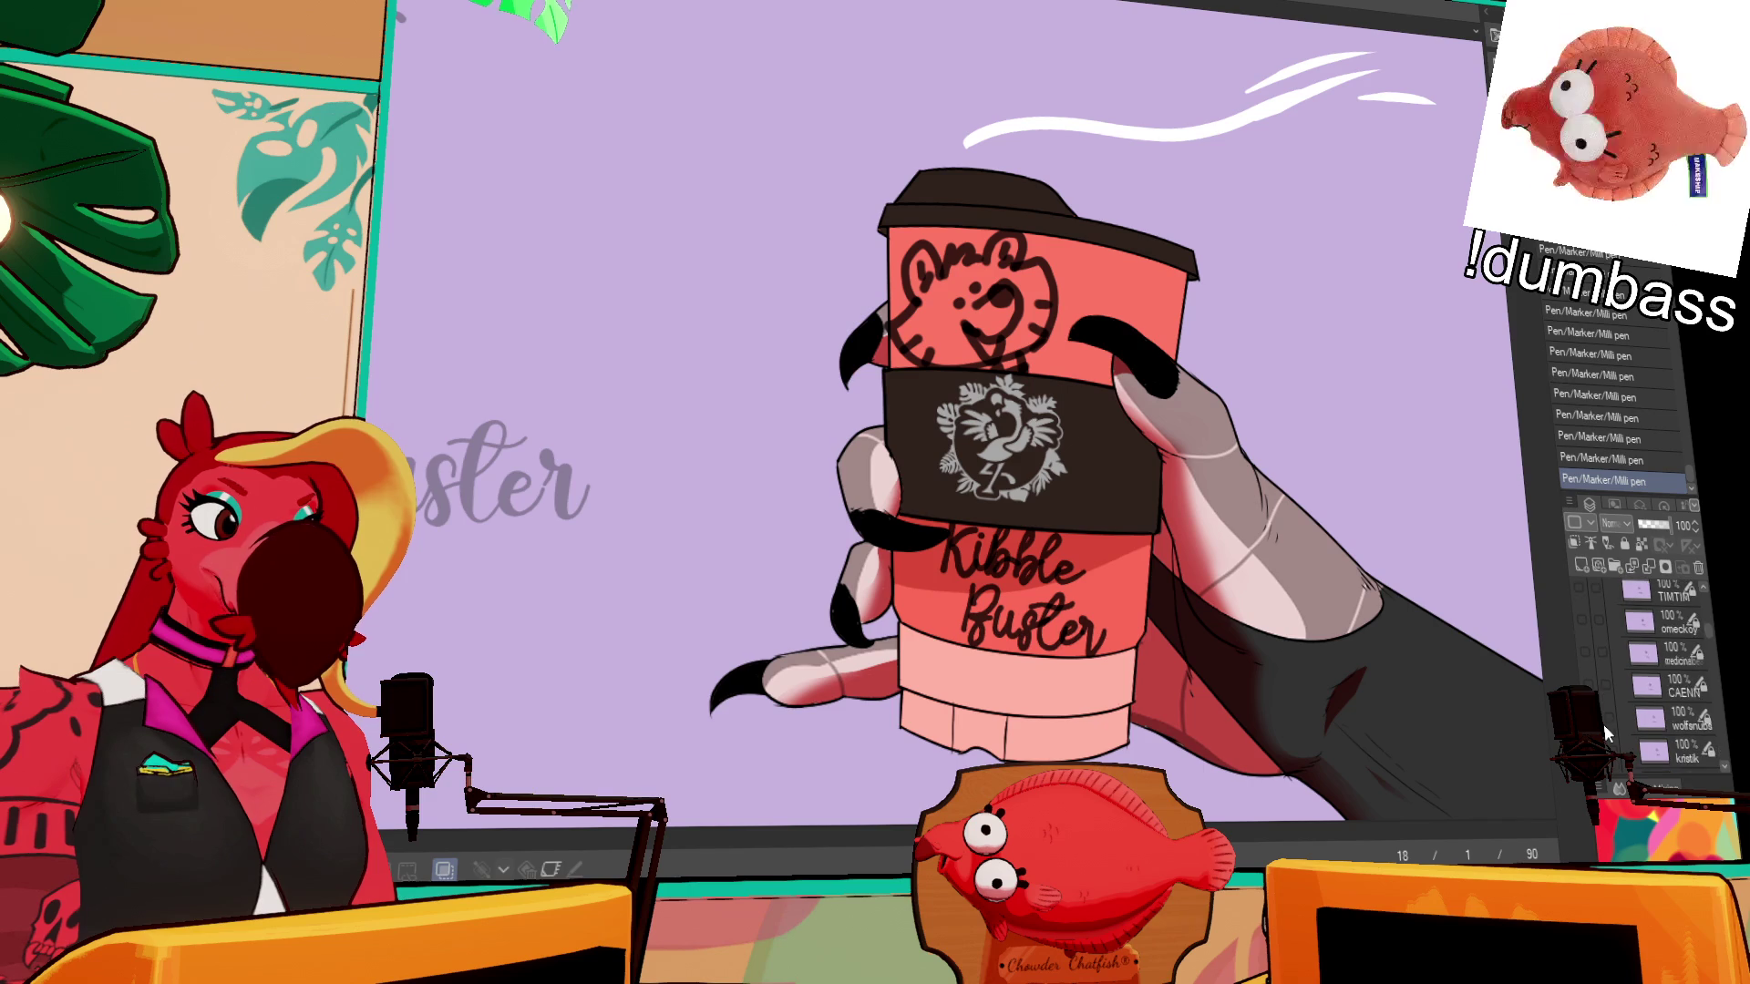
{"action": "scroll", "coordinate": [1604, 724], "scroll_direction": "up", "scroll_amount": 10}
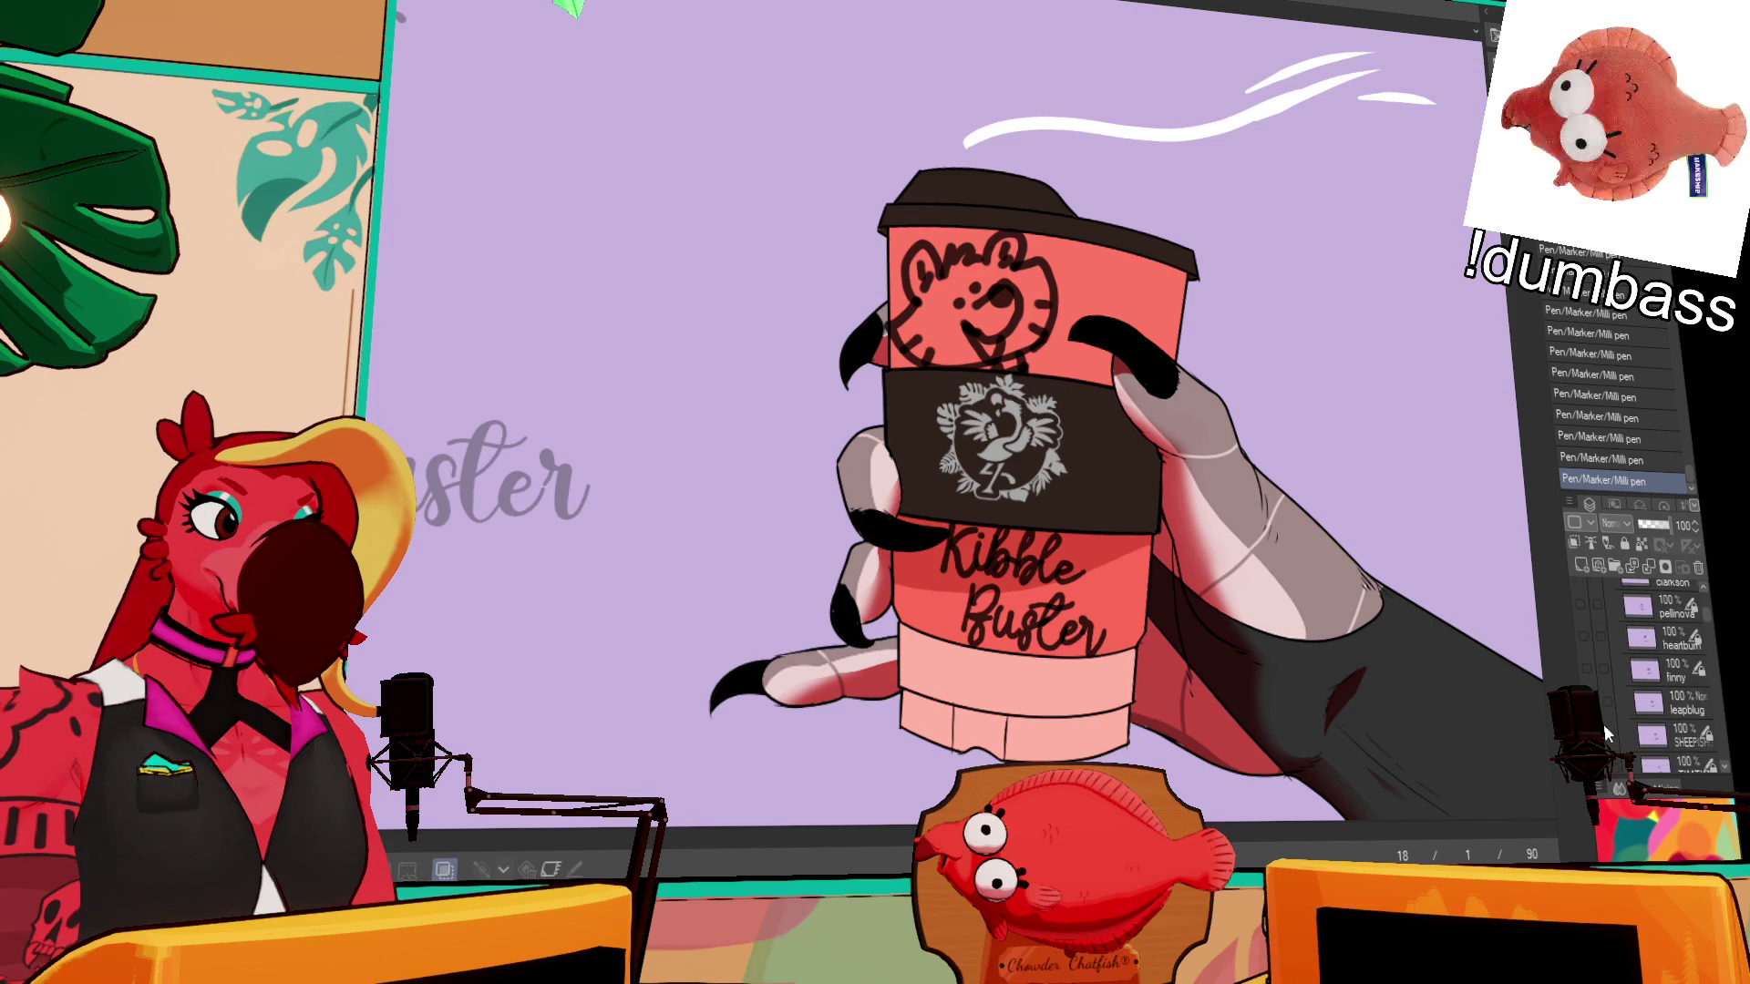
{"action": "scroll", "coordinate": [1604, 723], "scroll_direction": "up", "scroll_amount": 10}
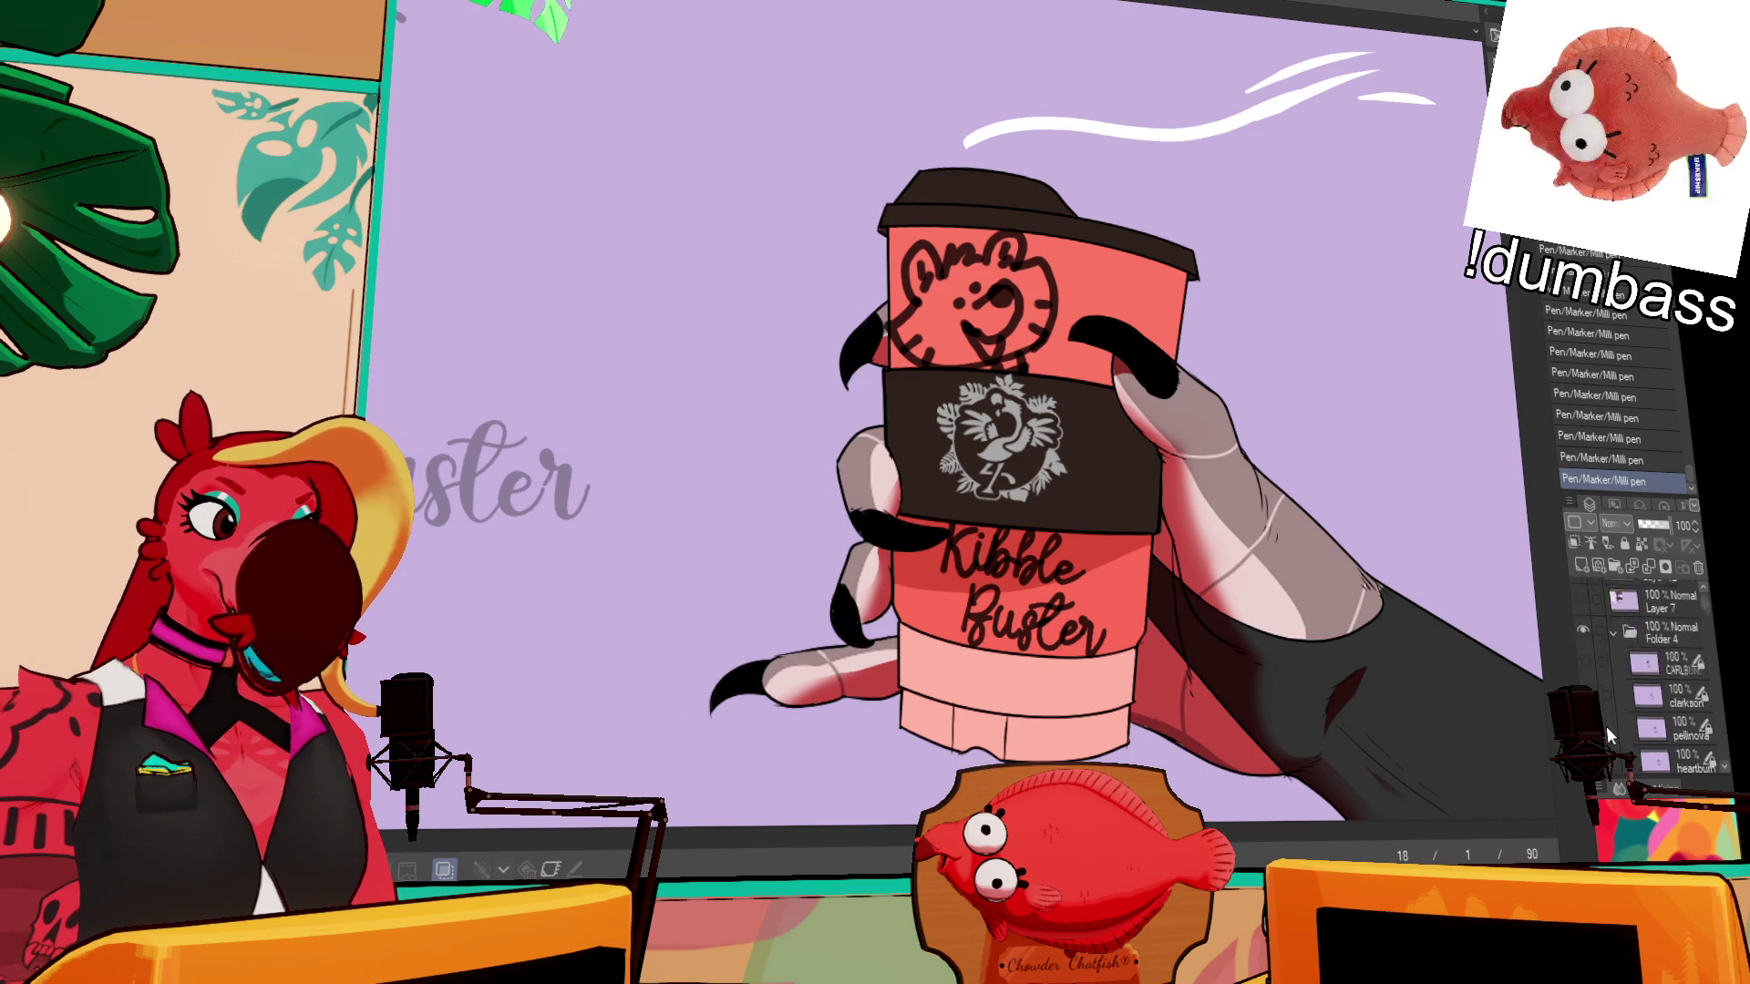
{"action": "scroll", "coordinate": [1607, 708], "scroll_direction": "up", "scroll_amount": 10}
{"action": "scroll", "coordinate": [1606, 707], "scroll_direction": "up", "scroll_amount": 2}
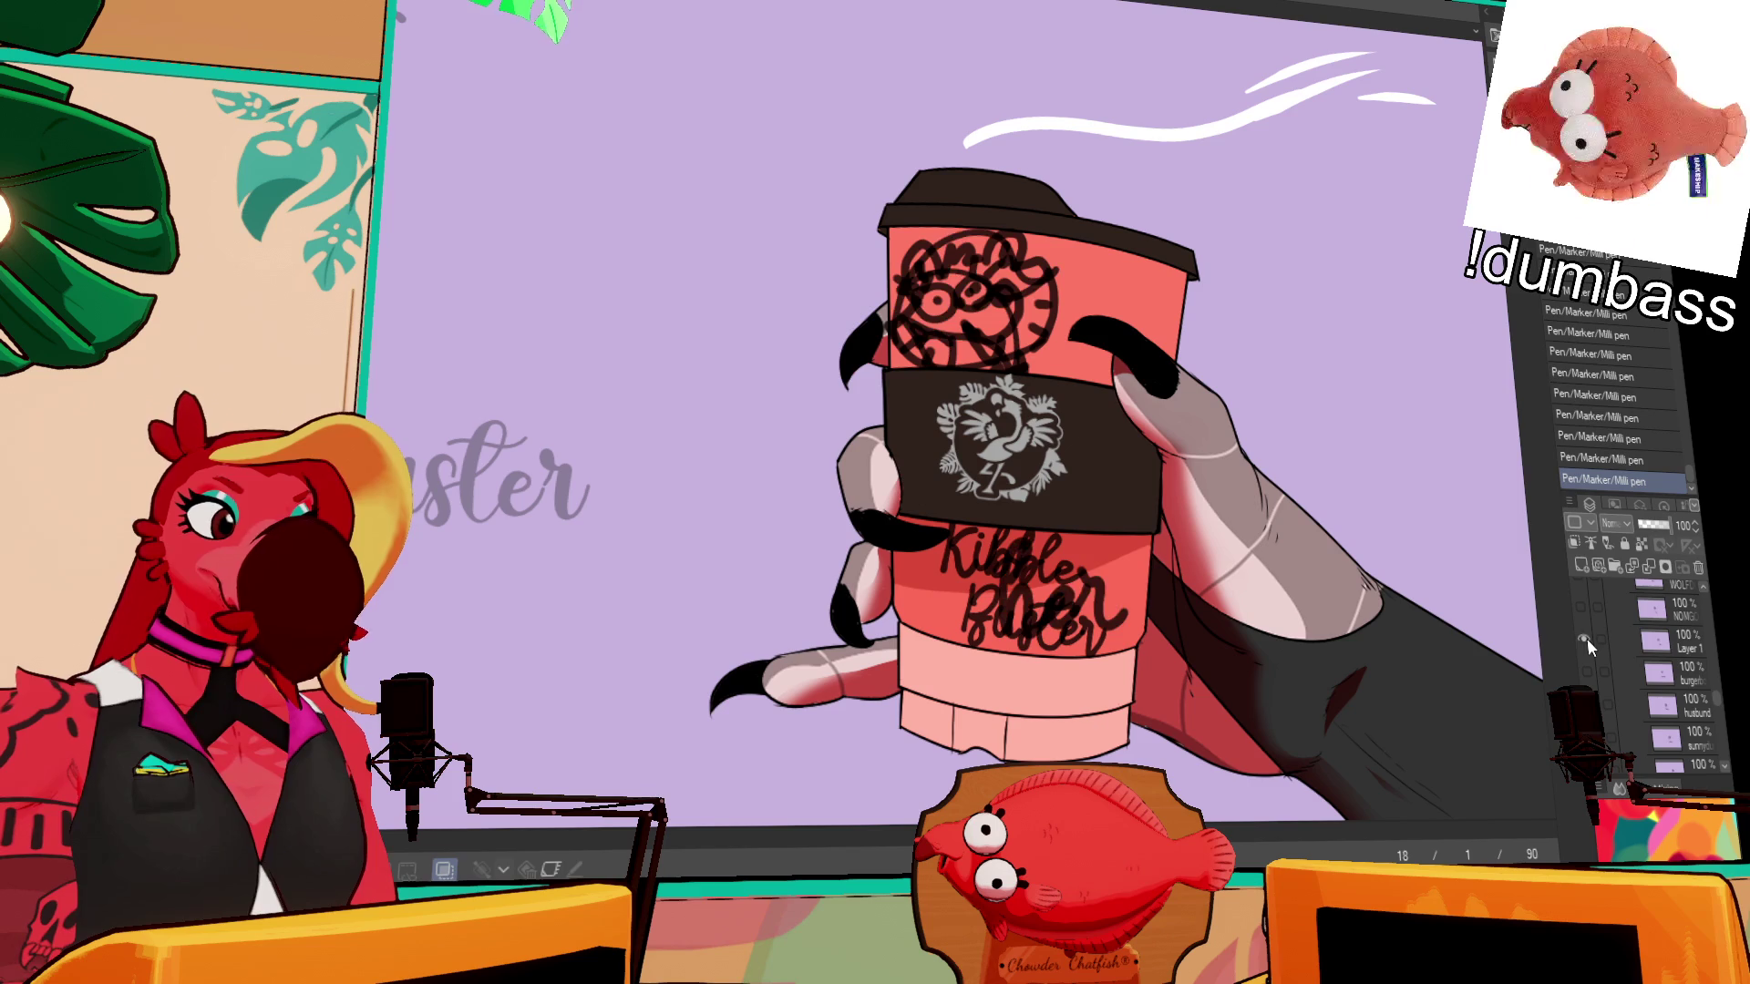
{"action": "scroll", "coordinate": [1590, 643], "scroll_direction": "up", "scroll_amount": 3}
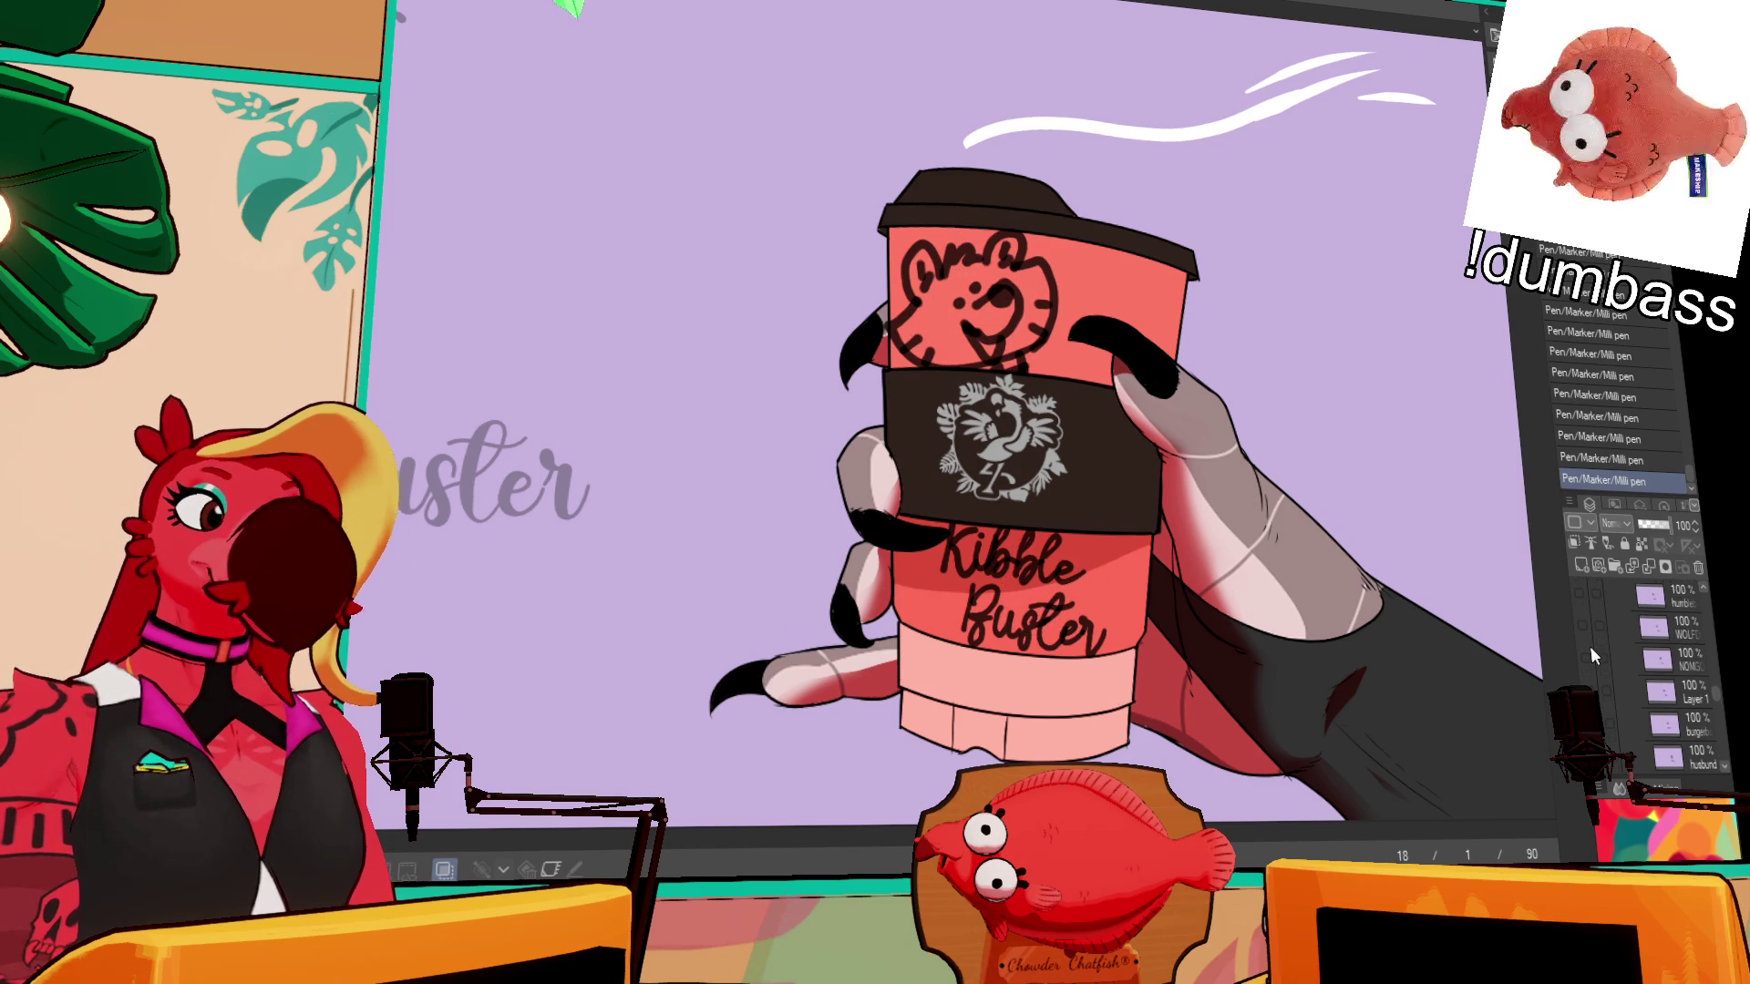
{"action": "scroll", "coordinate": [1589, 647], "scroll_direction": "down", "scroll_amount": 2}
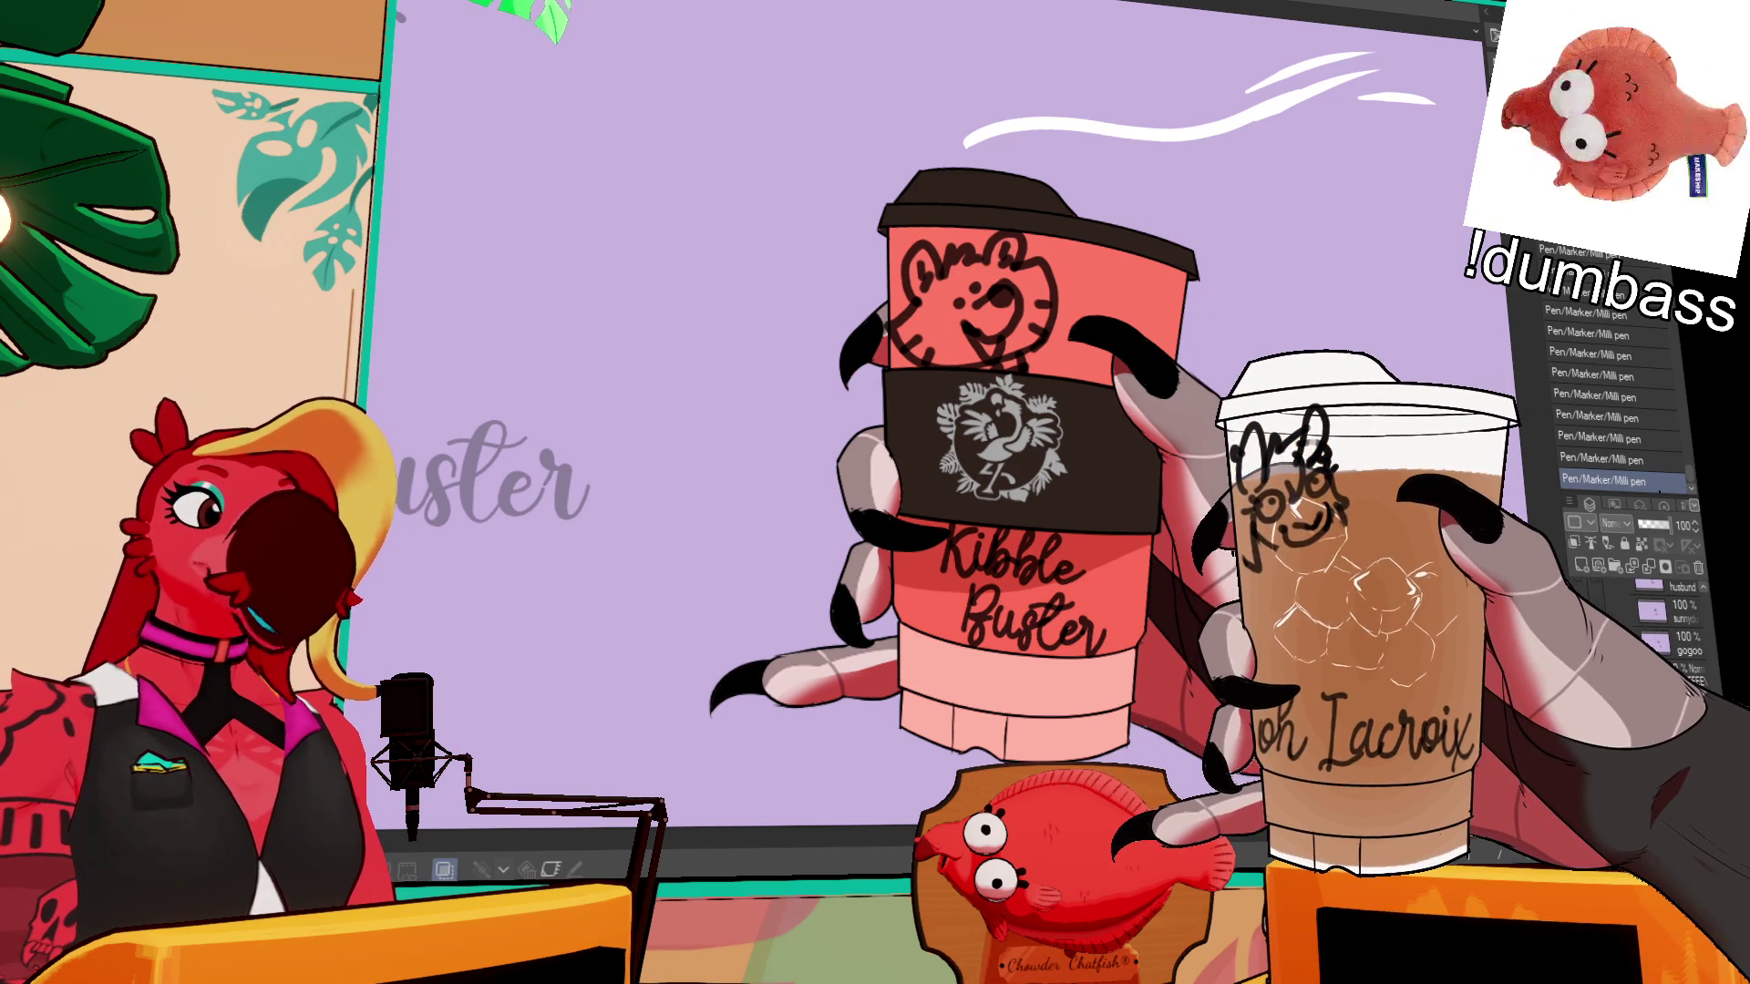
{"action": "left_click_drag", "start_coordinate": [1561, 636], "coordinate": [1412, 636]}
{"action": "scroll", "coordinate": [1517, 651], "scroll_direction": "down", "scroll_amount": 5}
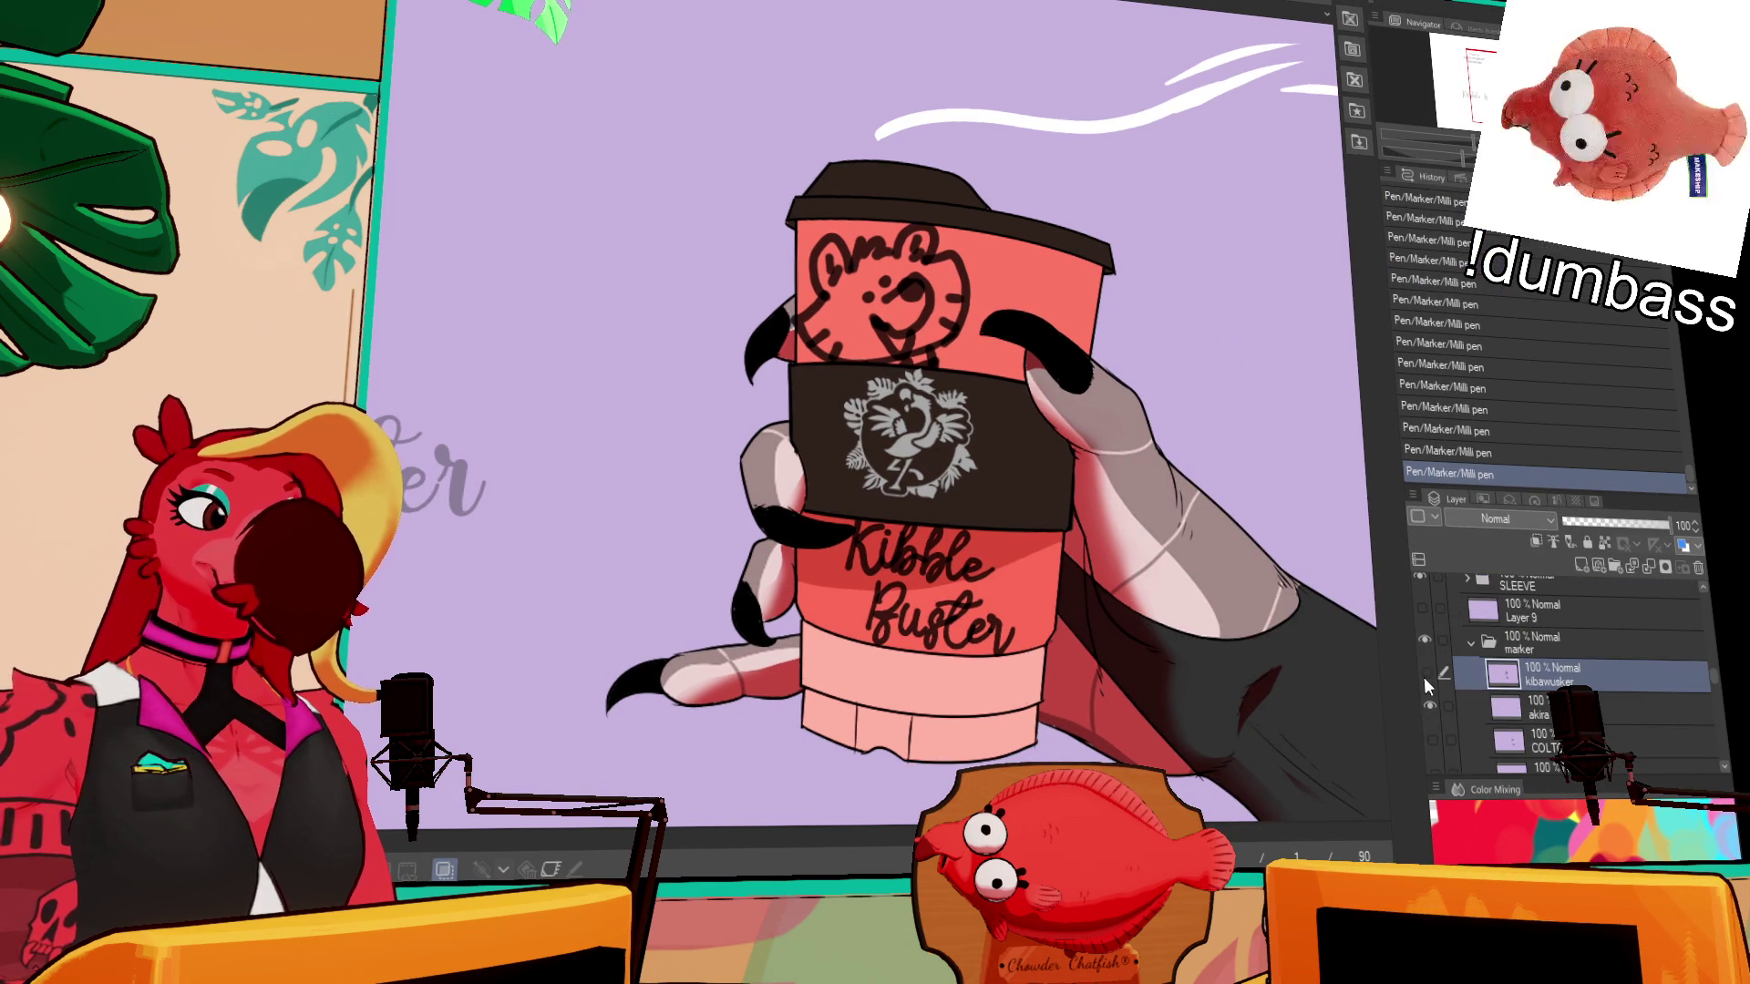
{"action": "left_click", "coordinate": [1426, 682]}
{"action": "scroll", "coordinate": [1426, 686], "scroll_direction": "down", "scroll_amount": 3}
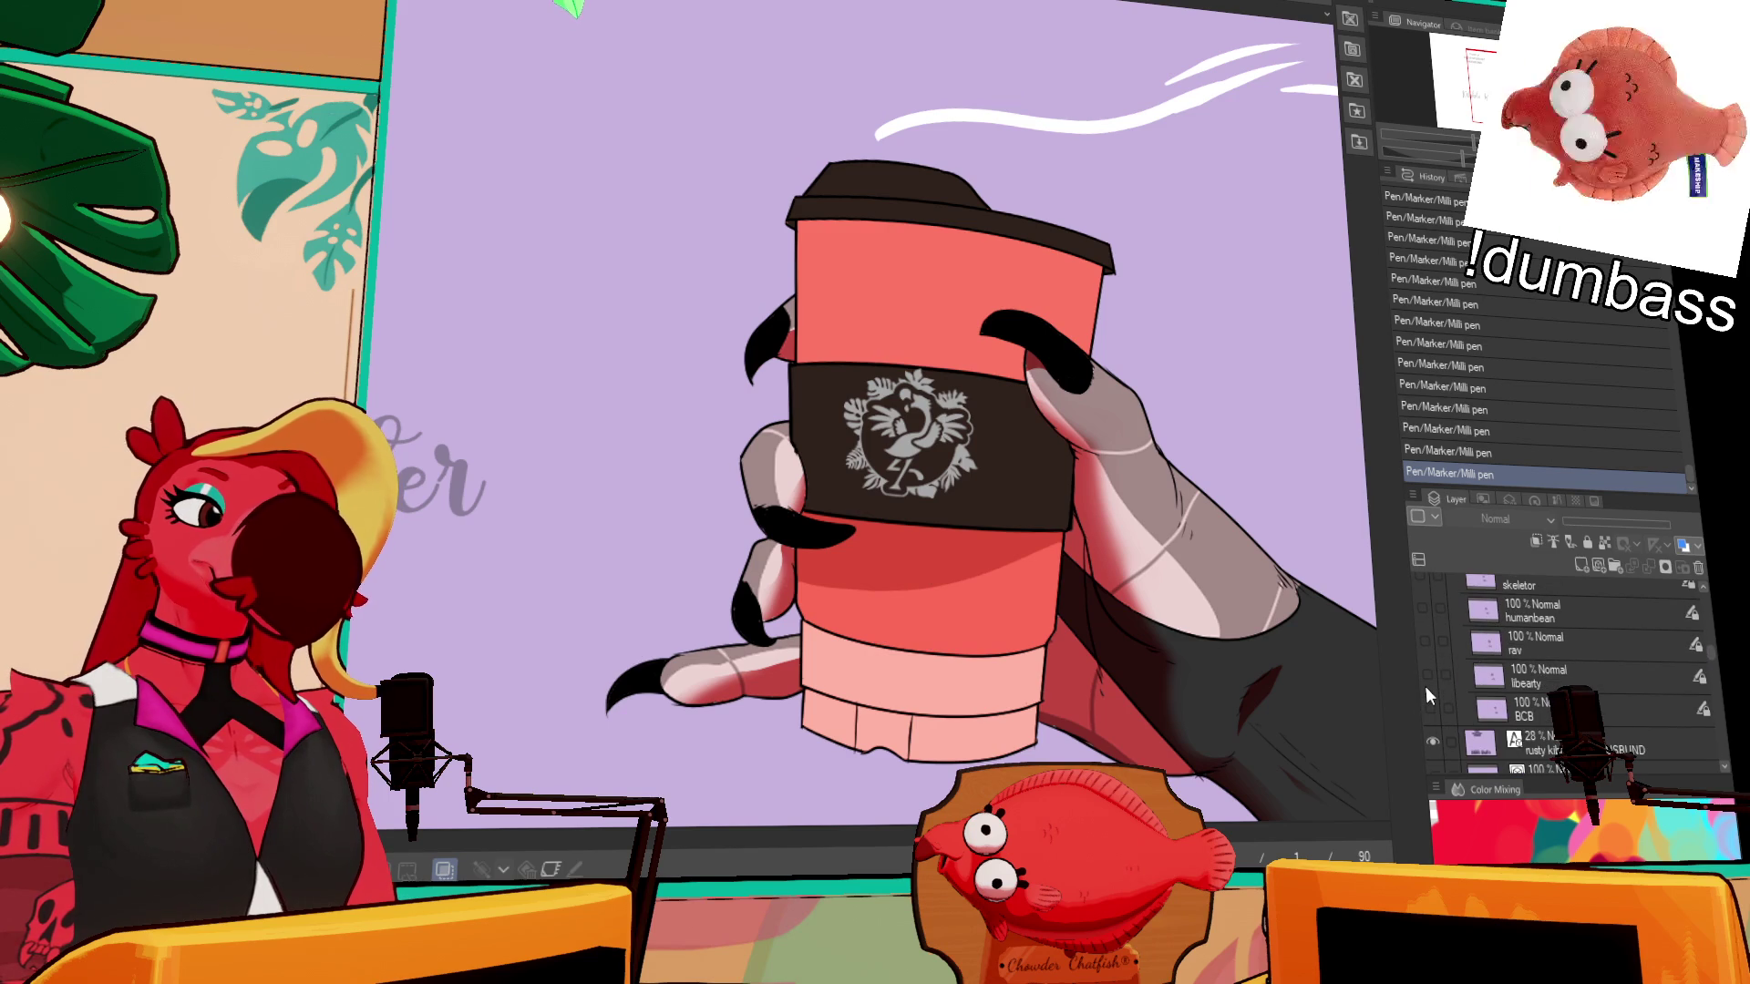
{"action": "scroll", "coordinate": [1425, 687], "scroll_direction": "up", "scroll_amount": 2}
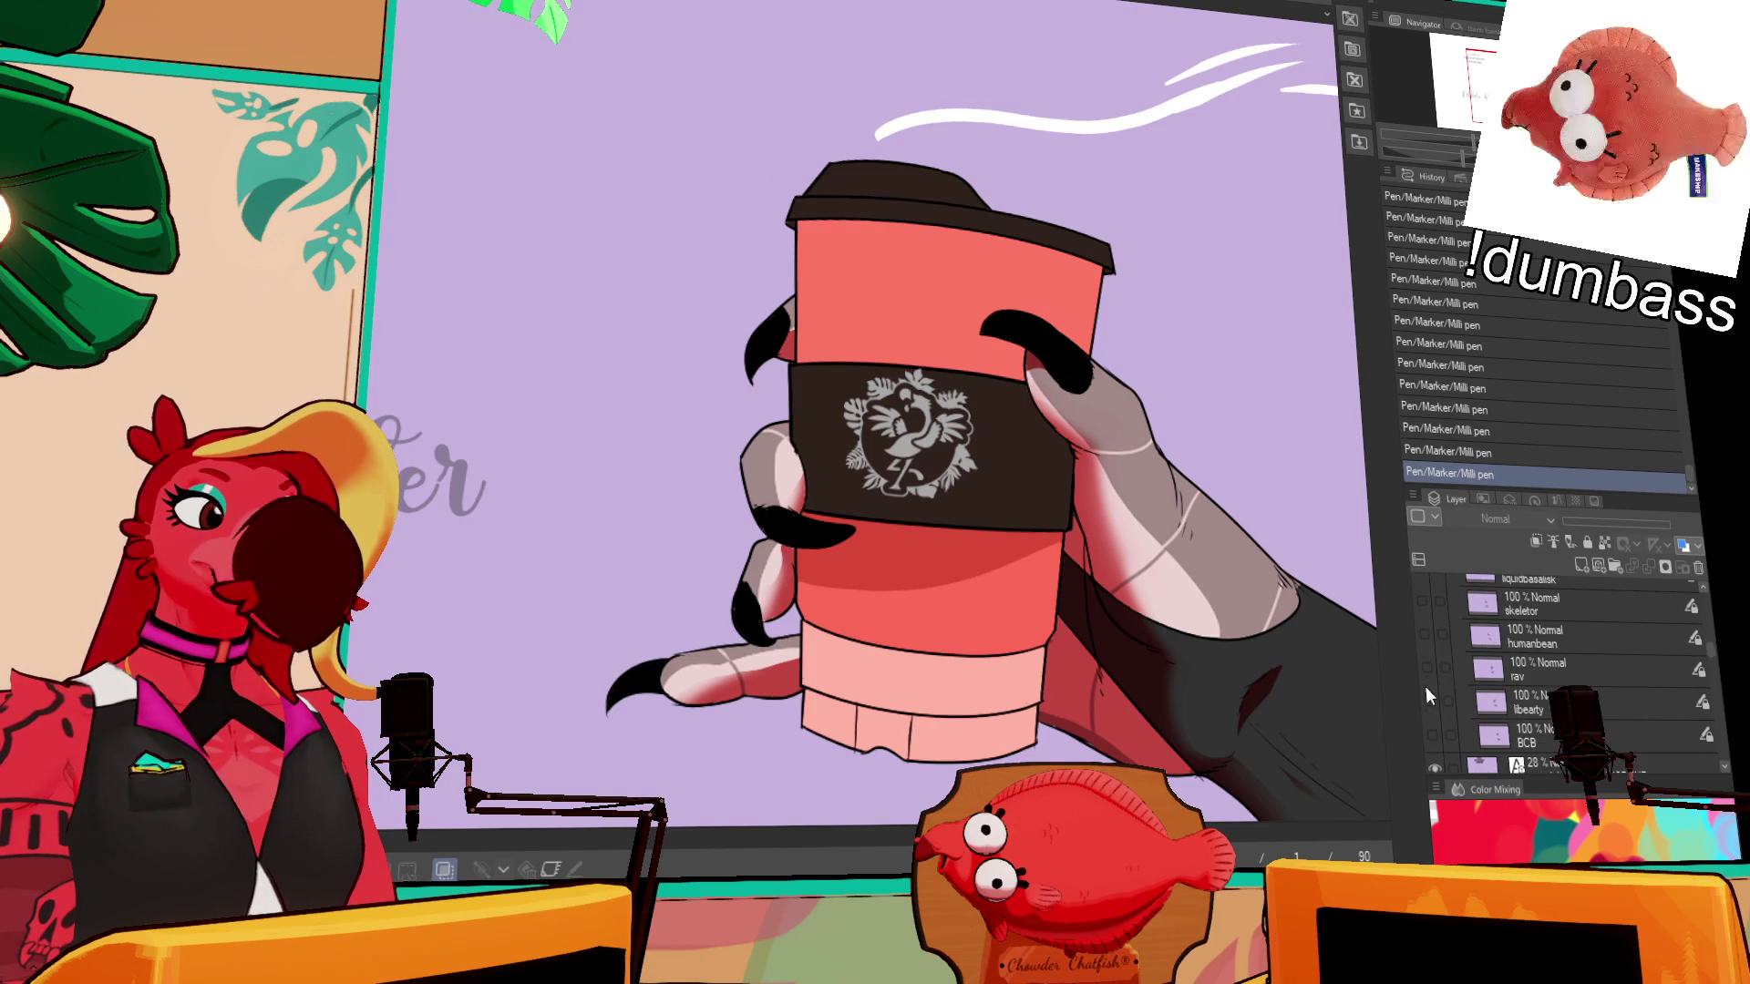
{"action": "scroll", "coordinate": [1426, 686], "scroll_direction": "down", "scroll_amount": 8}
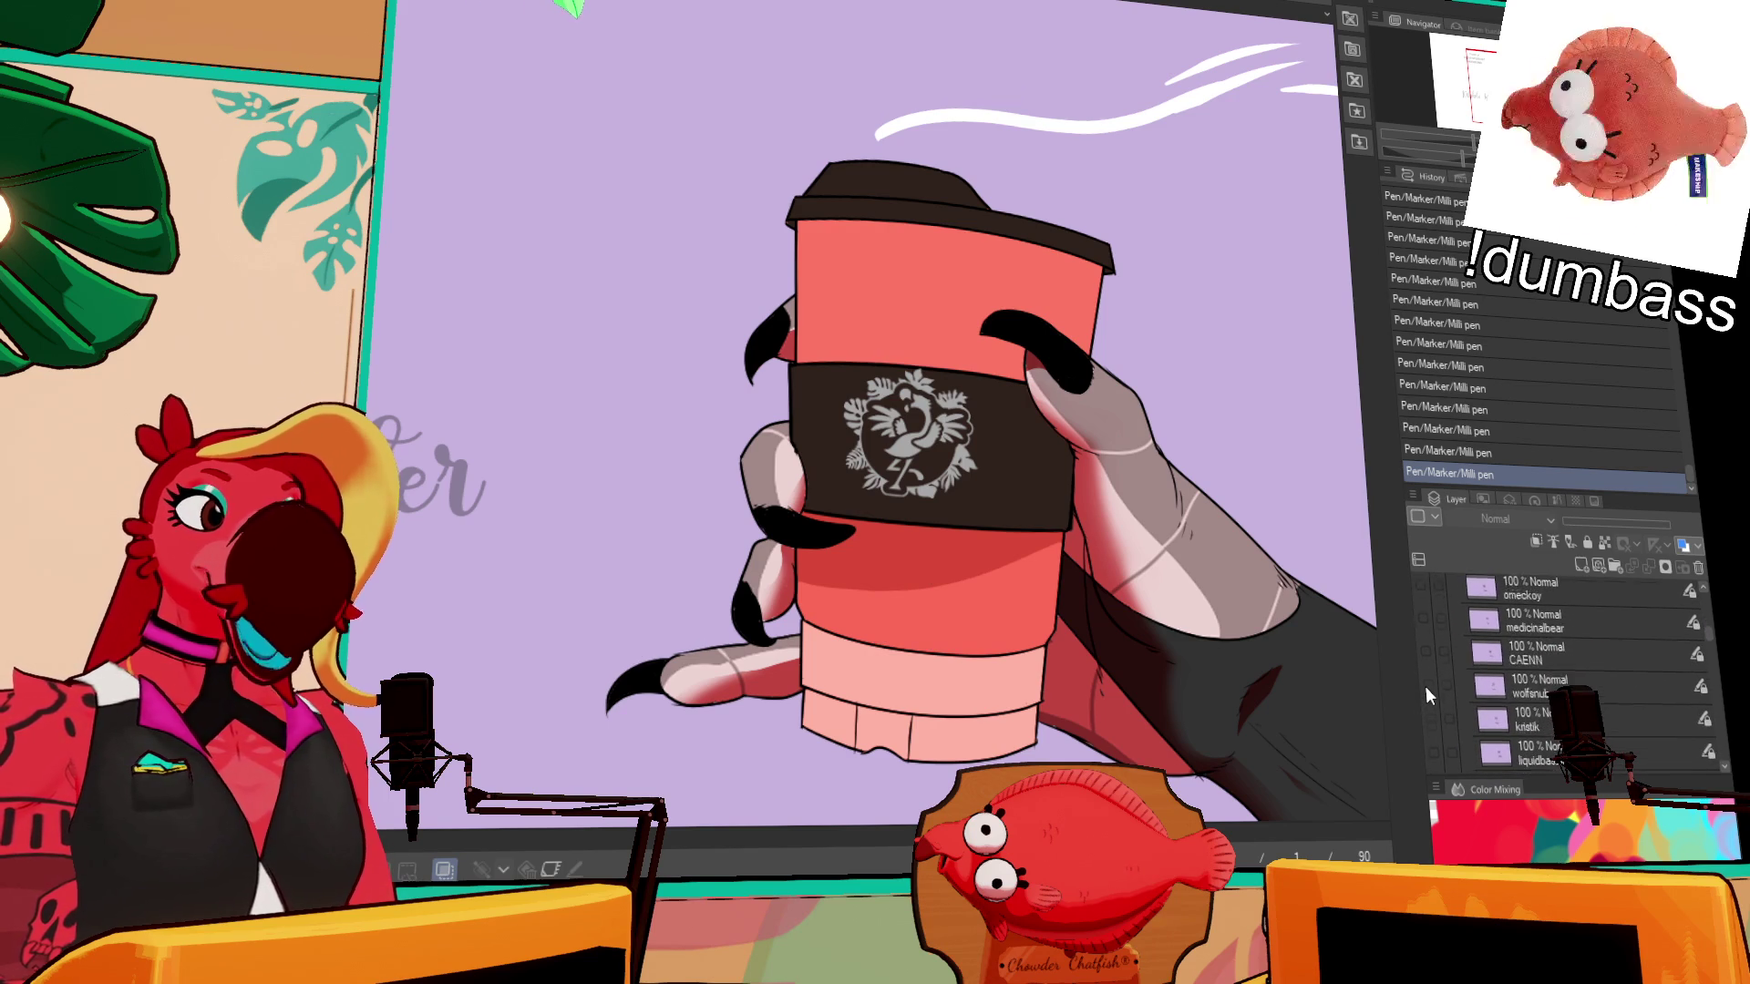
{"action": "scroll", "coordinate": [1426, 687], "scroll_direction": "up", "scroll_amount": 5}
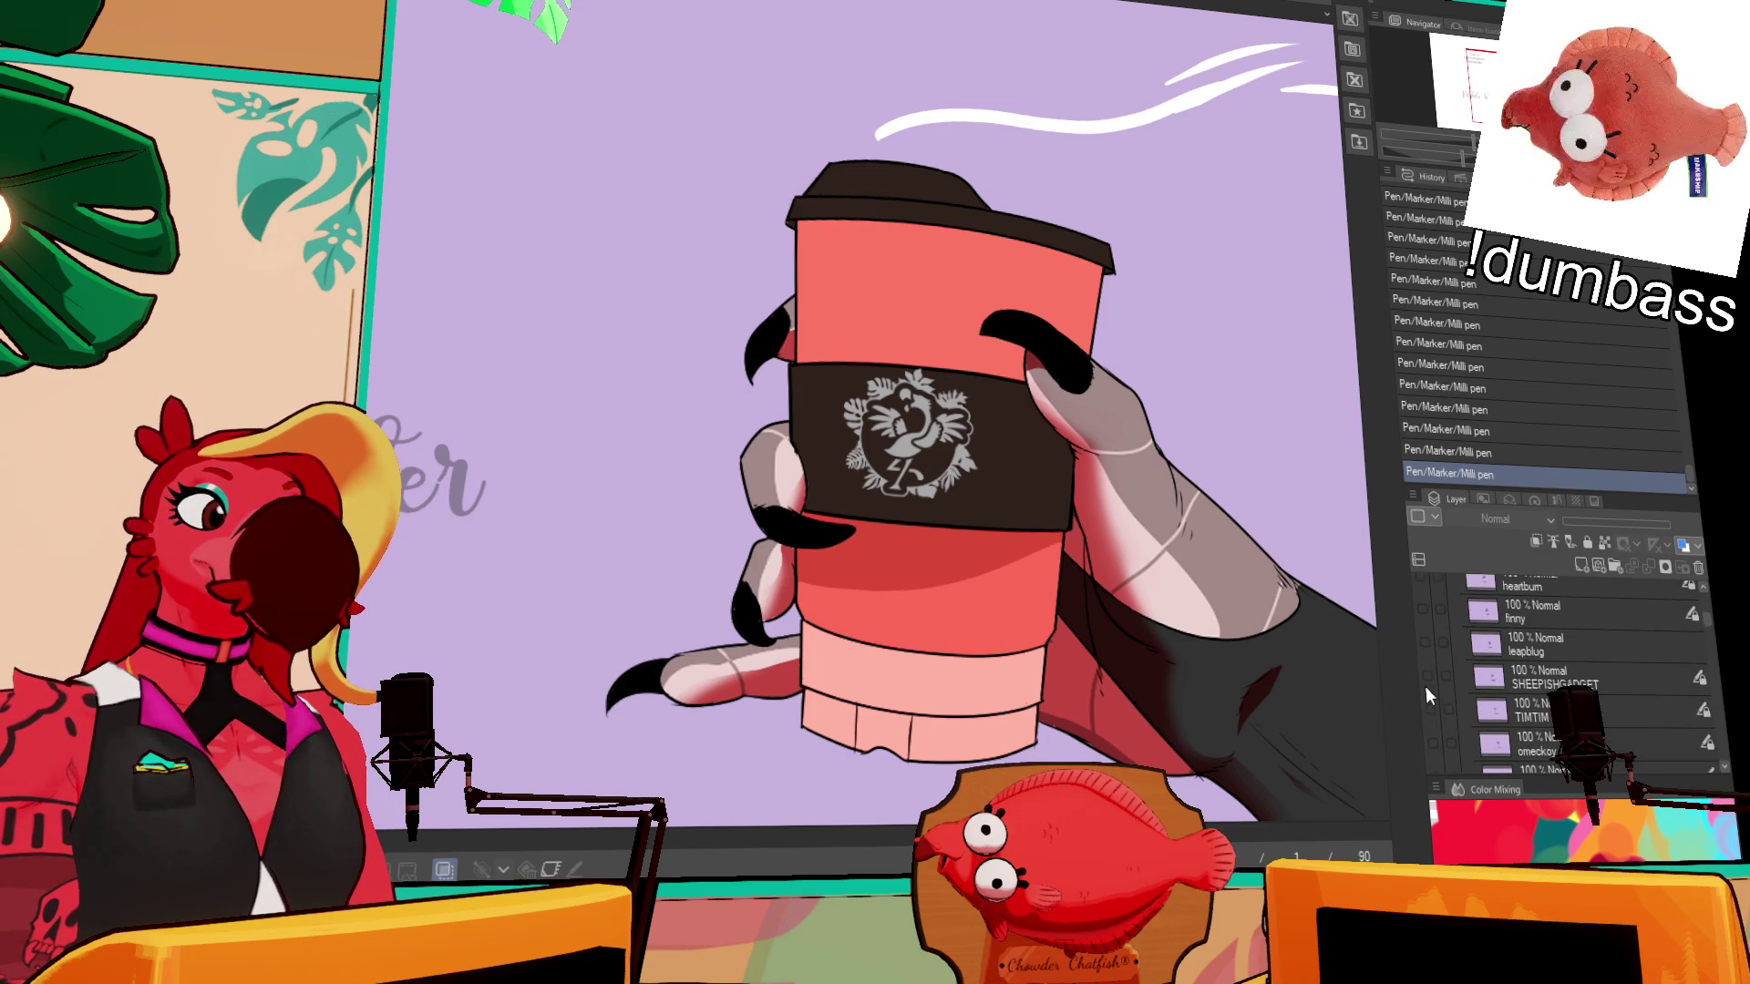
{"action": "scroll", "coordinate": [1425, 686], "scroll_direction": "up", "scroll_amount": 3}
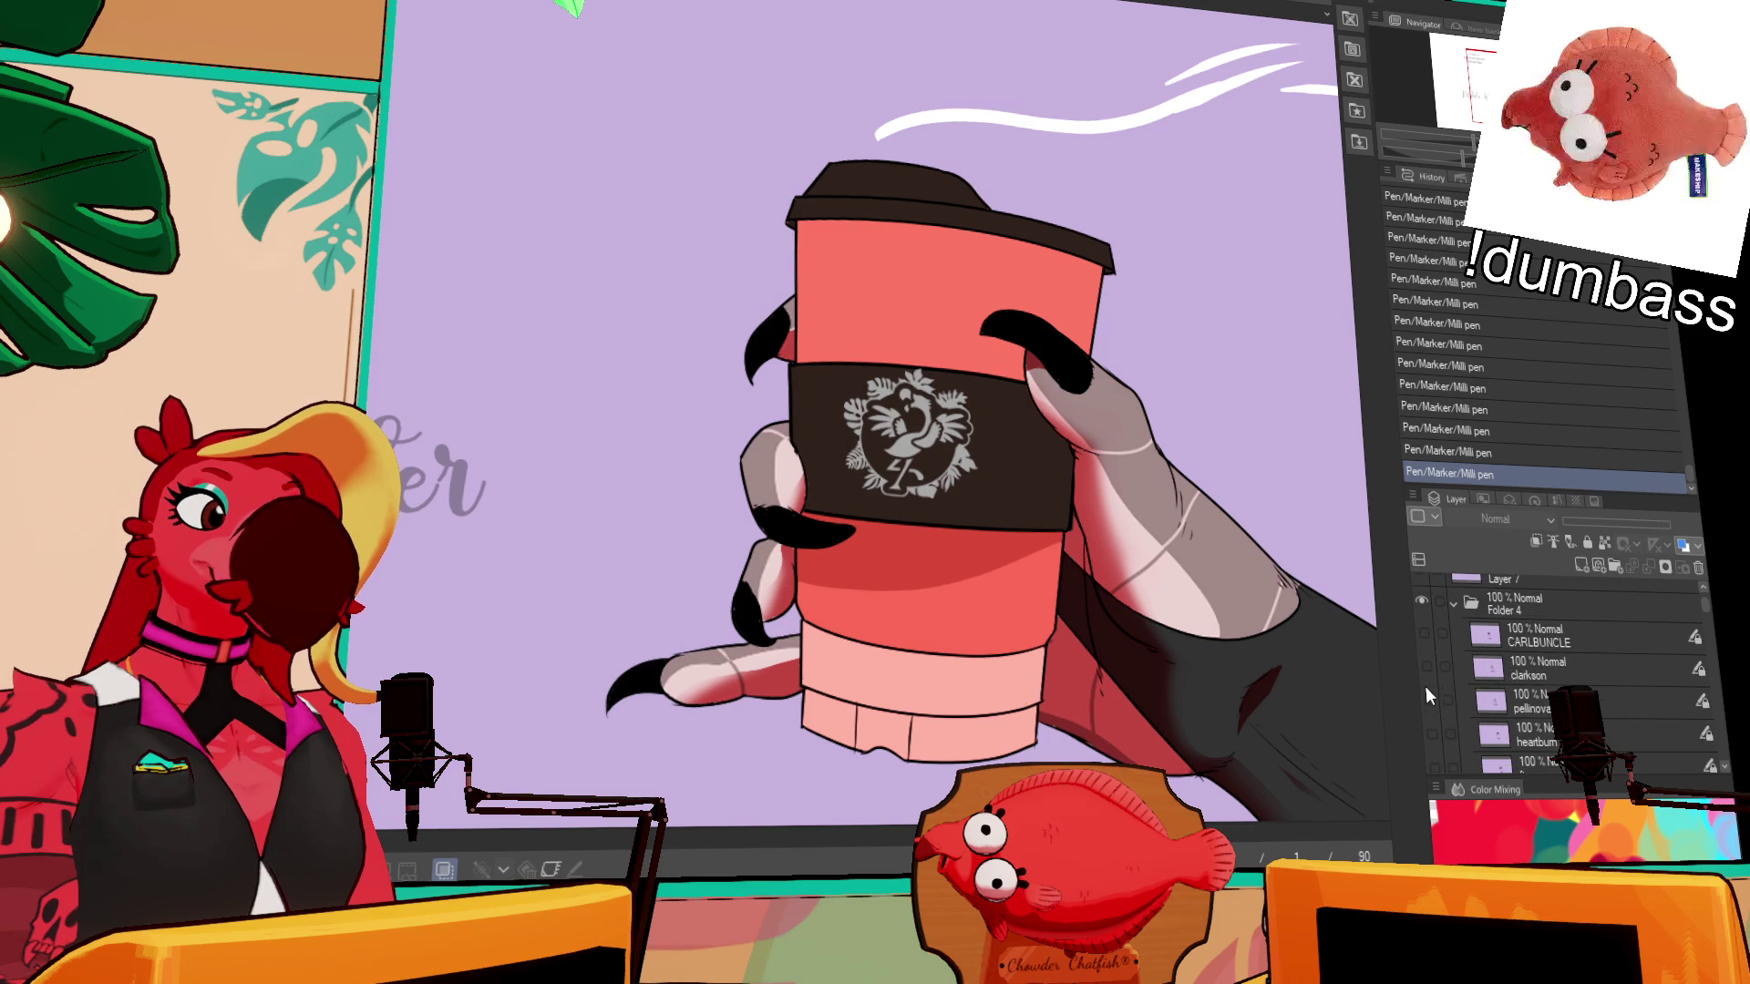
{"action": "left_click", "coordinate": [1426, 636]}
{"action": "left_click", "coordinate": [1427, 636]}
{"action": "left_click", "coordinate": [1428, 666]}
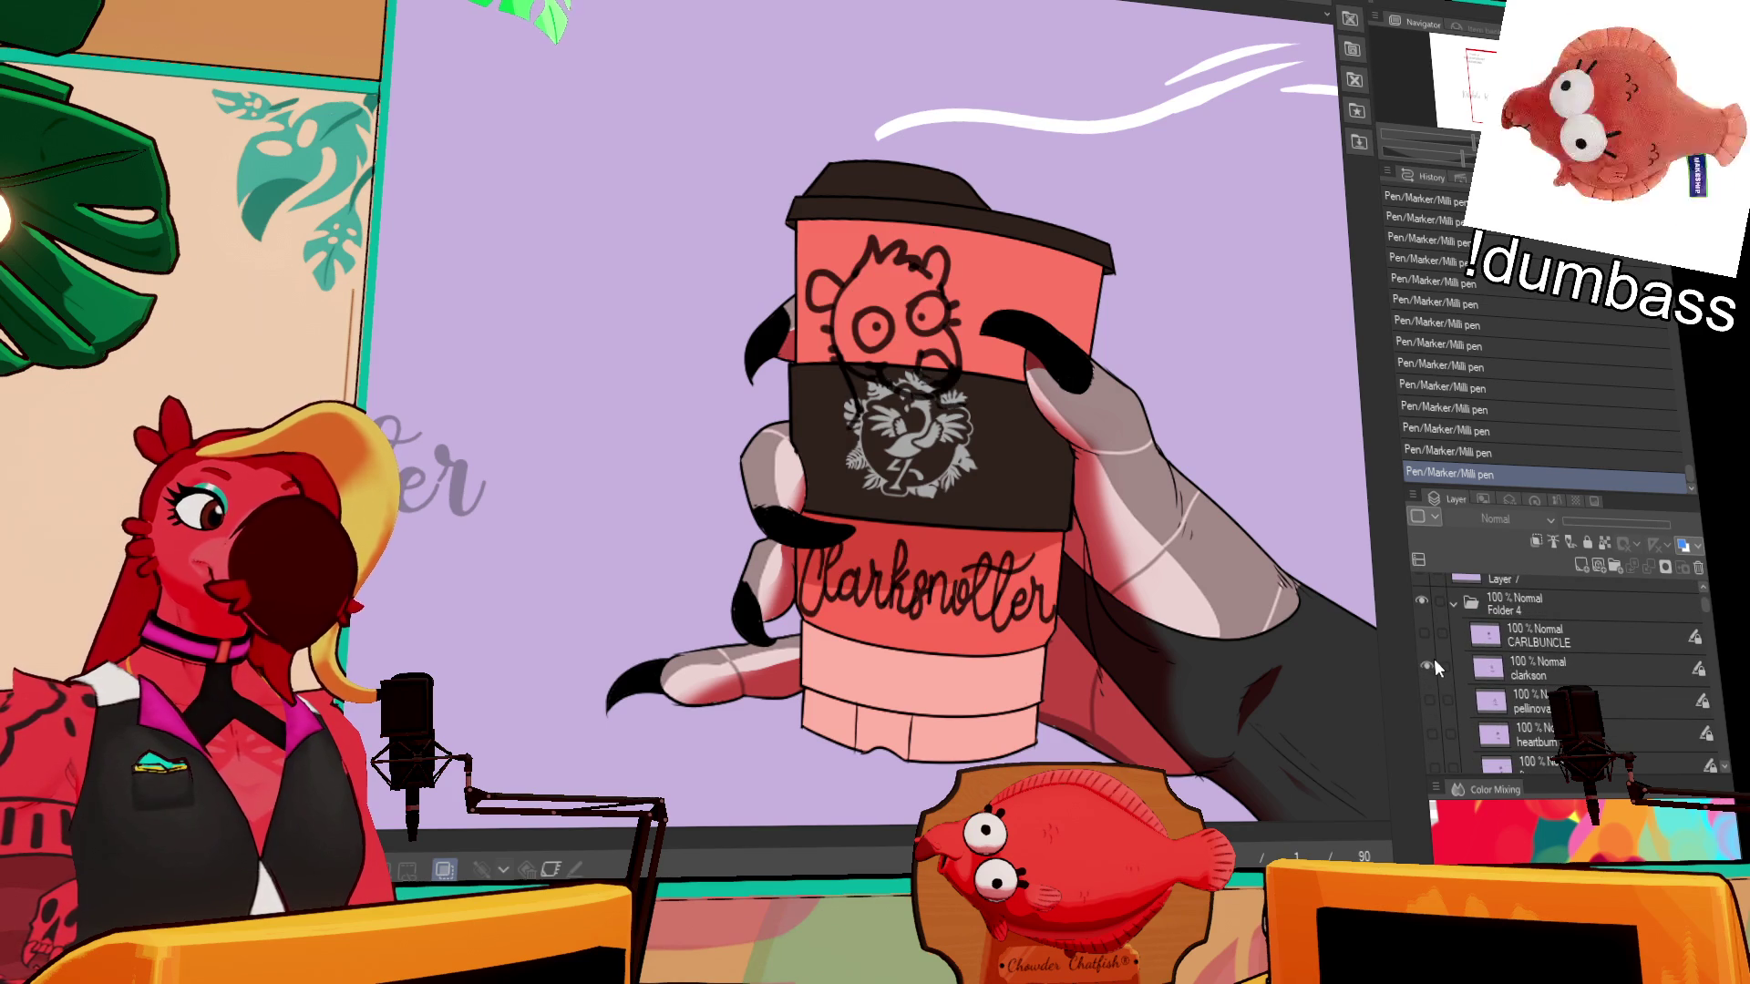
{"action": "left_click", "coordinate": [1428, 669]}
{"action": "left_click", "coordinate": [1430, 699]}
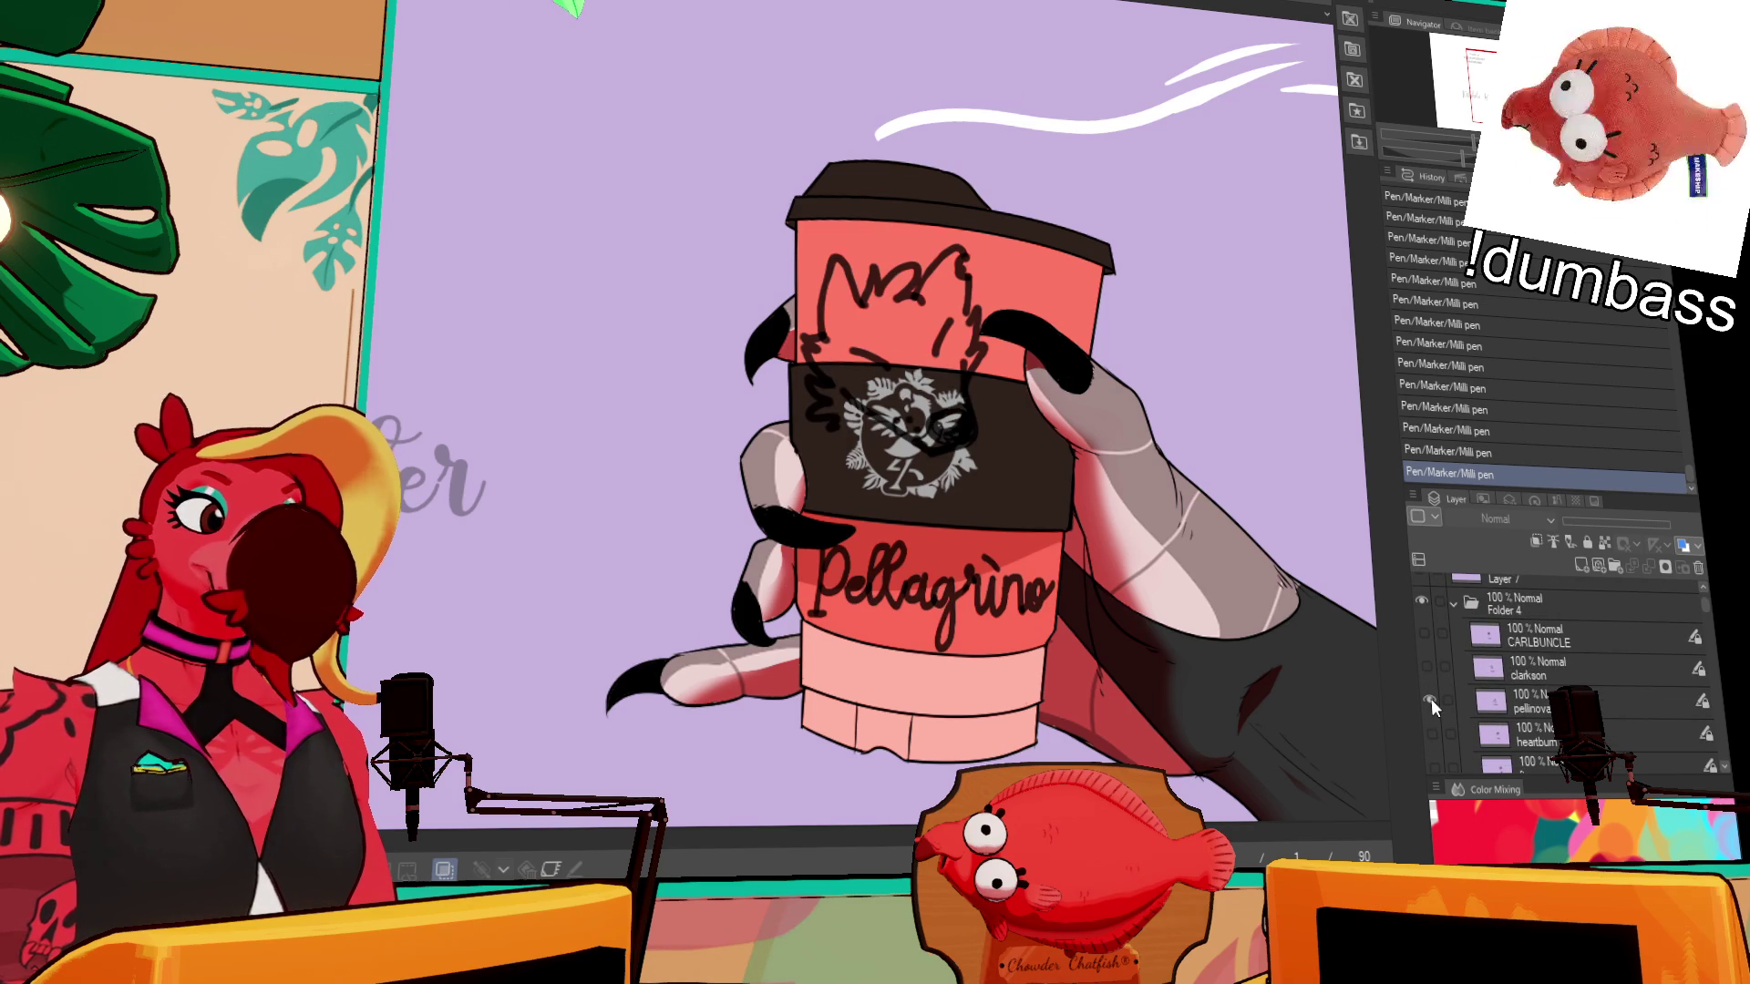
{"action": "left_click", "coordinate": [1431, 698]}
{"action": "left_click", "coordinate": [1433, 729]}
{"action": "scroll", "coordinate": [1433, 731], "scroll_direction": "down", "scroll_amount": 5}
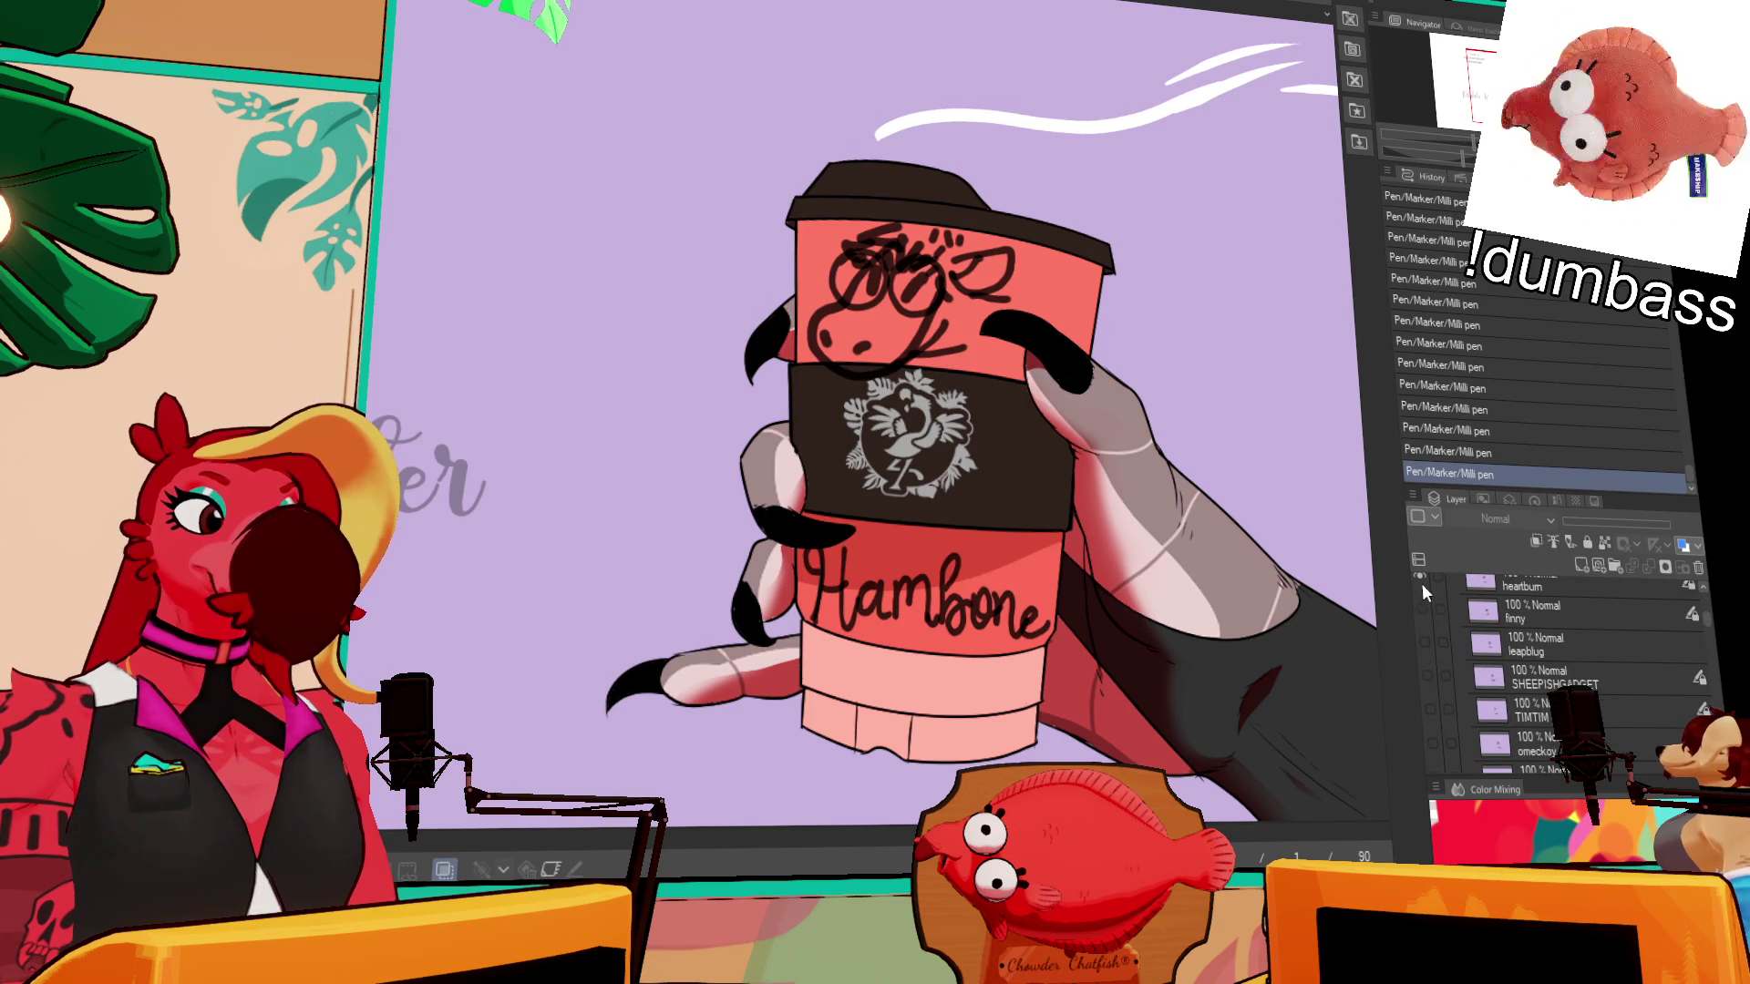
{"action": "left_click", "coordinate": [1422, 584]}
{"action": "left_click", "coordinate": [1424, 620]}
{"action": "left_click", "coordinate": [1423, 620]}
{"action": "left_click", "coordinate": [1425, 643]}
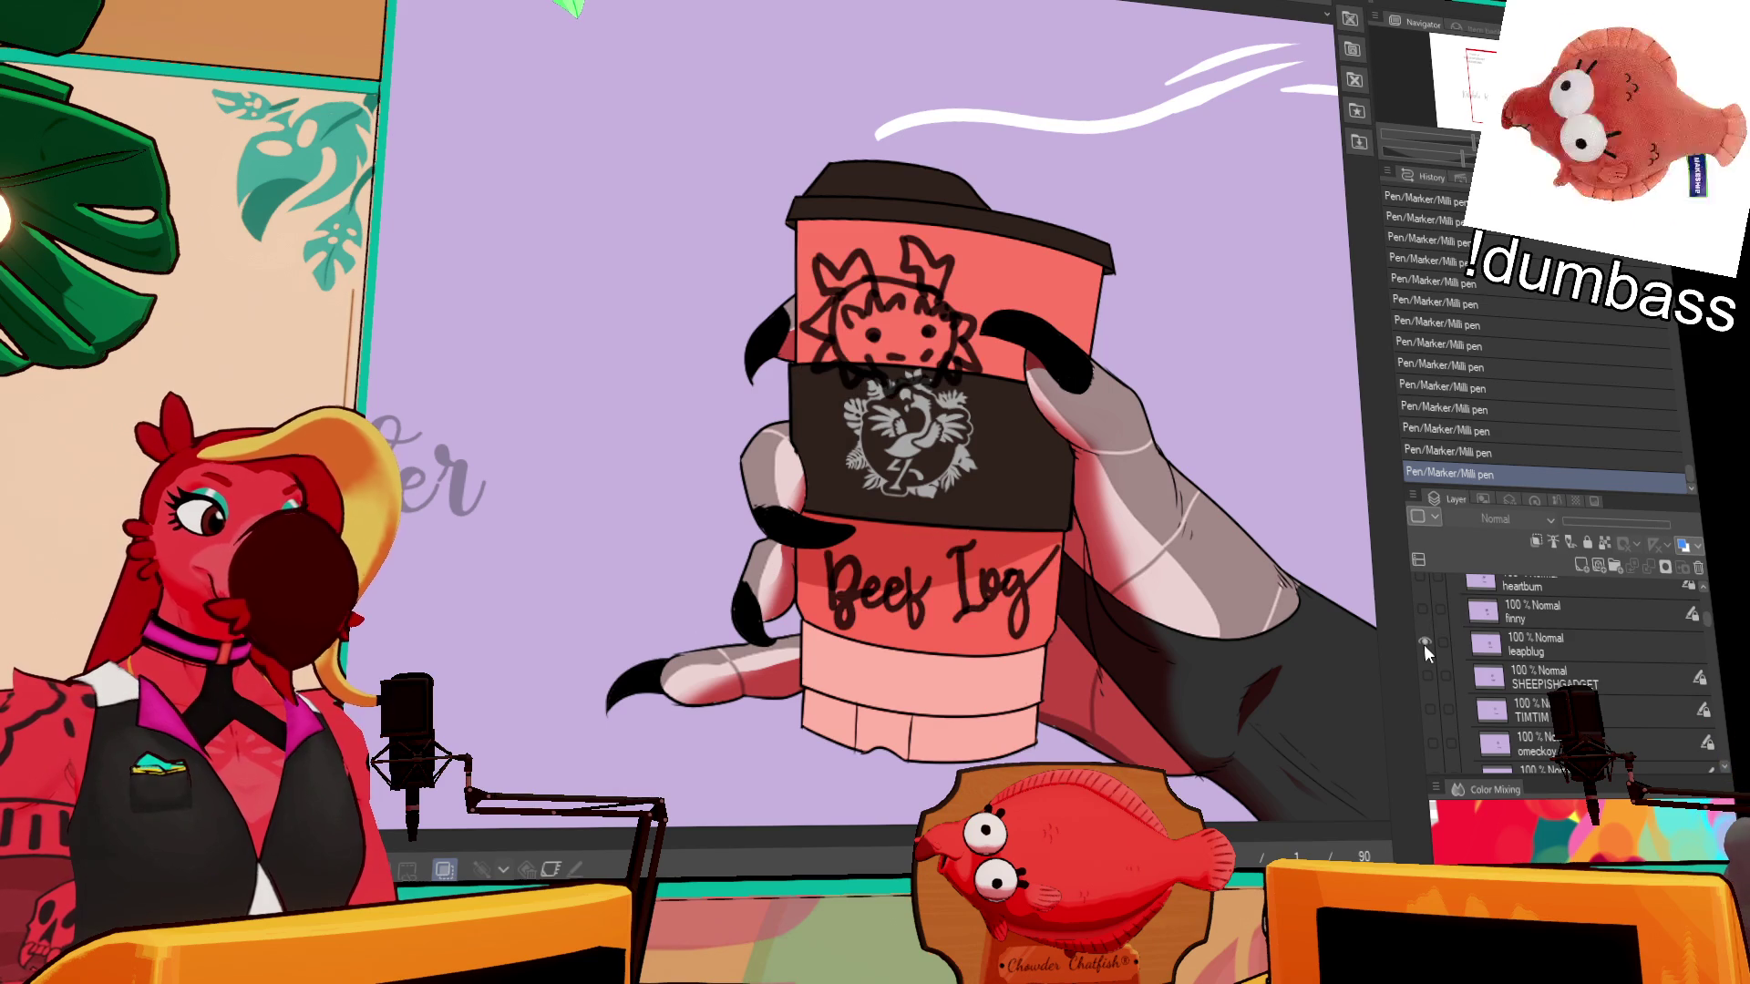
{"action": "left_click", "coordinate": [1424, 643]}
{"action": "left_click", "coordinate": [1430, 675]}
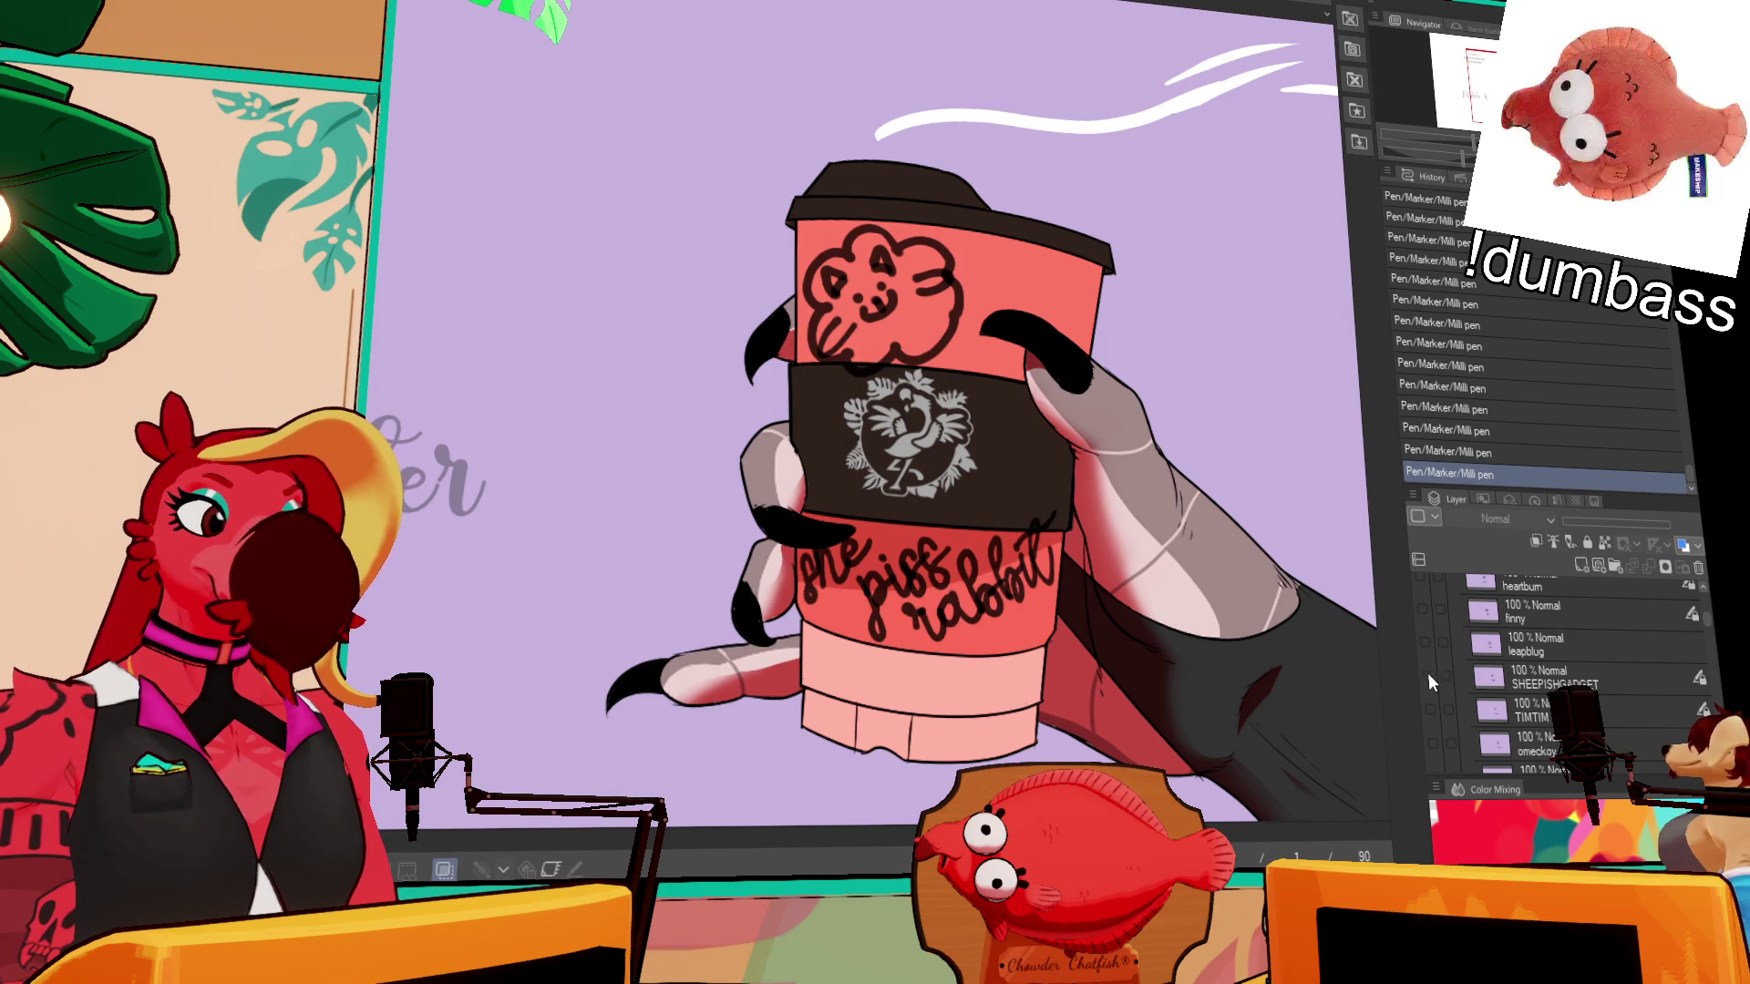
{"action": "left_click", "coordinate": [1430, 675]}
{"action": "left_click", "coordinate": [1431, 710]}
{"action": "left_click", "coordinate": [1431, 709]}
{"action": "left_click", "coordinate": [1435, 742]}
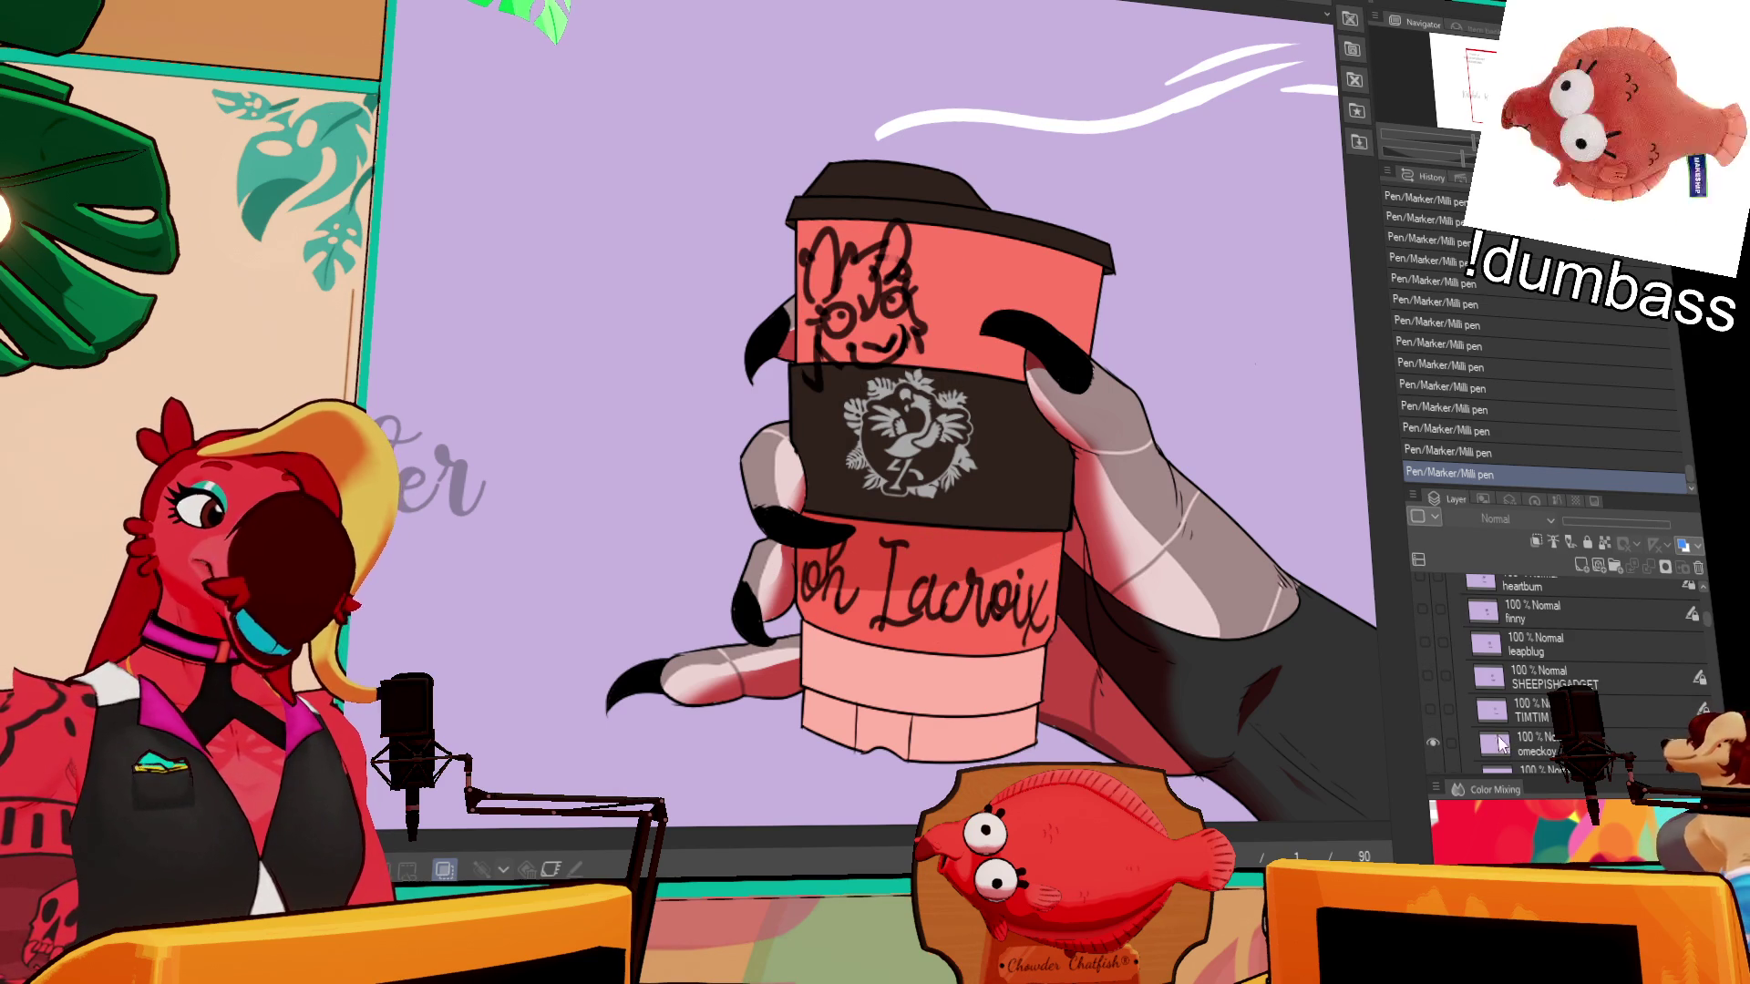
{"action": "left_click", "coordinate": [1434, 742]}
{"action": "left_click", "coordinate": [1479, 747]}
{"action": "scroll", "coordinate": [1532, 665], "scroll_direction": "down", "scroll_amount": 3}
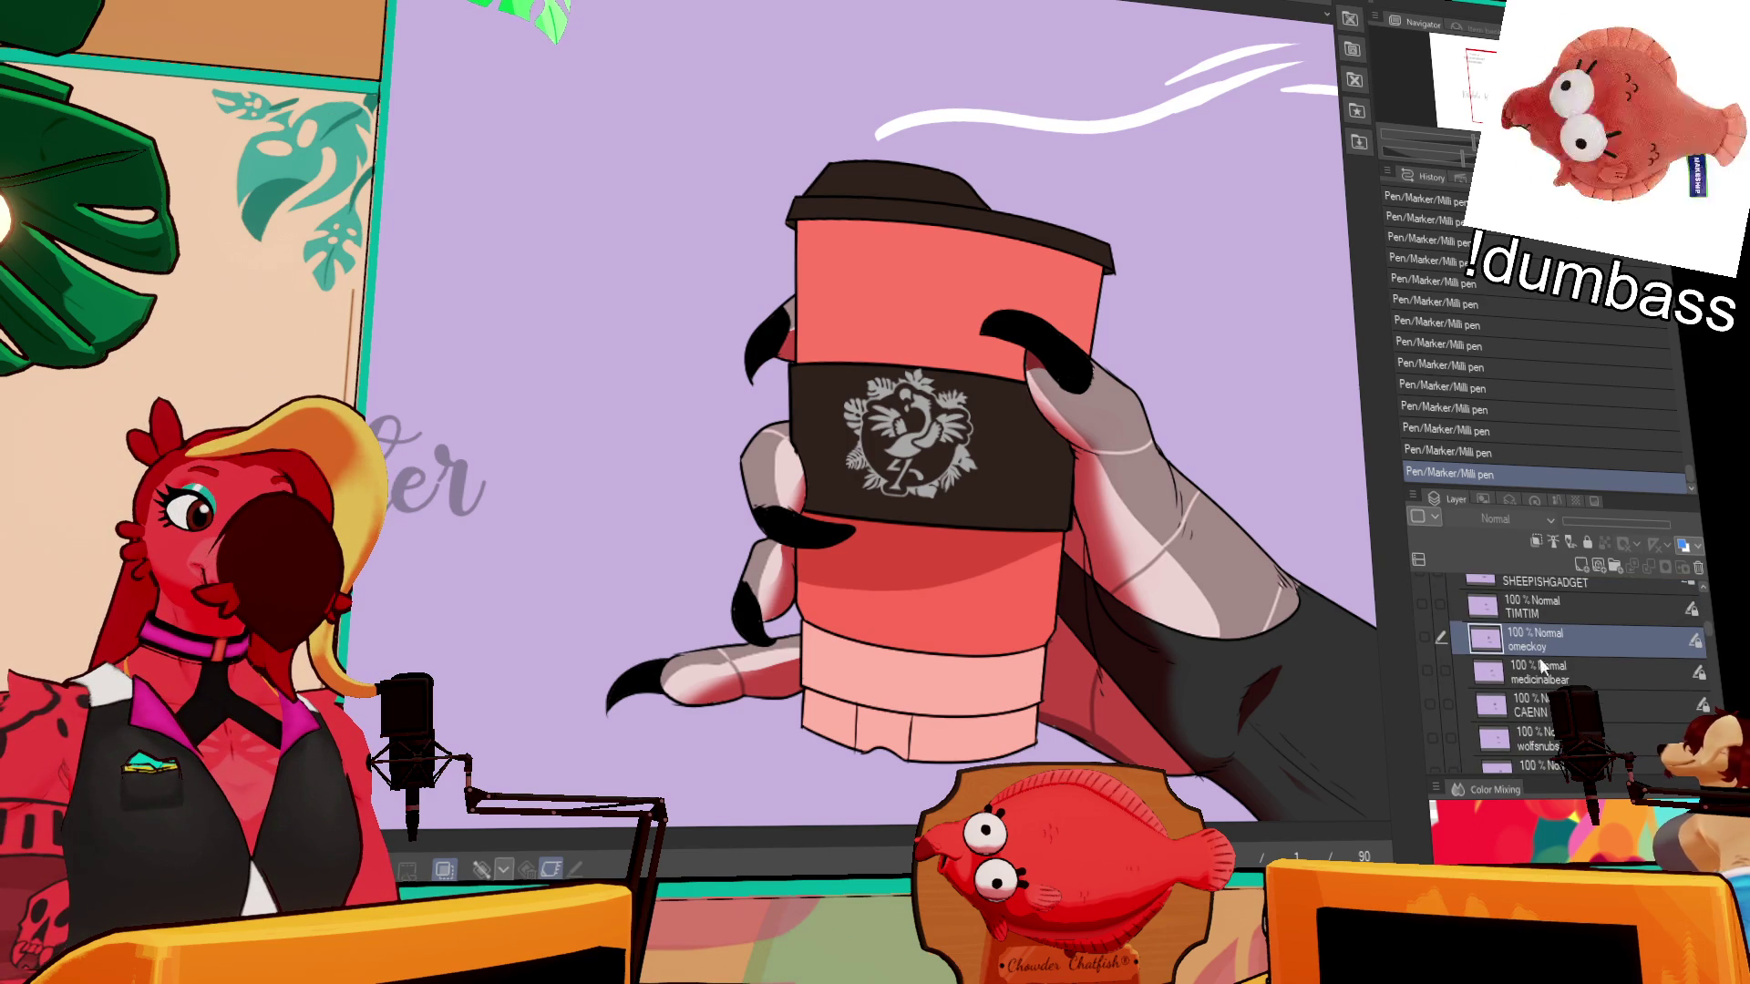
- Move the omeckoy layer below akira, select akira, and pick the faint name text on the canvas
{"action": "scroll", "coordinate": [1549, 770], "scroll_direction": "down", "scroll_amount": 10}
{"action": "left_click_drag", "start_coordinate": [1551, 780], "coordinate": [1547, 688]}
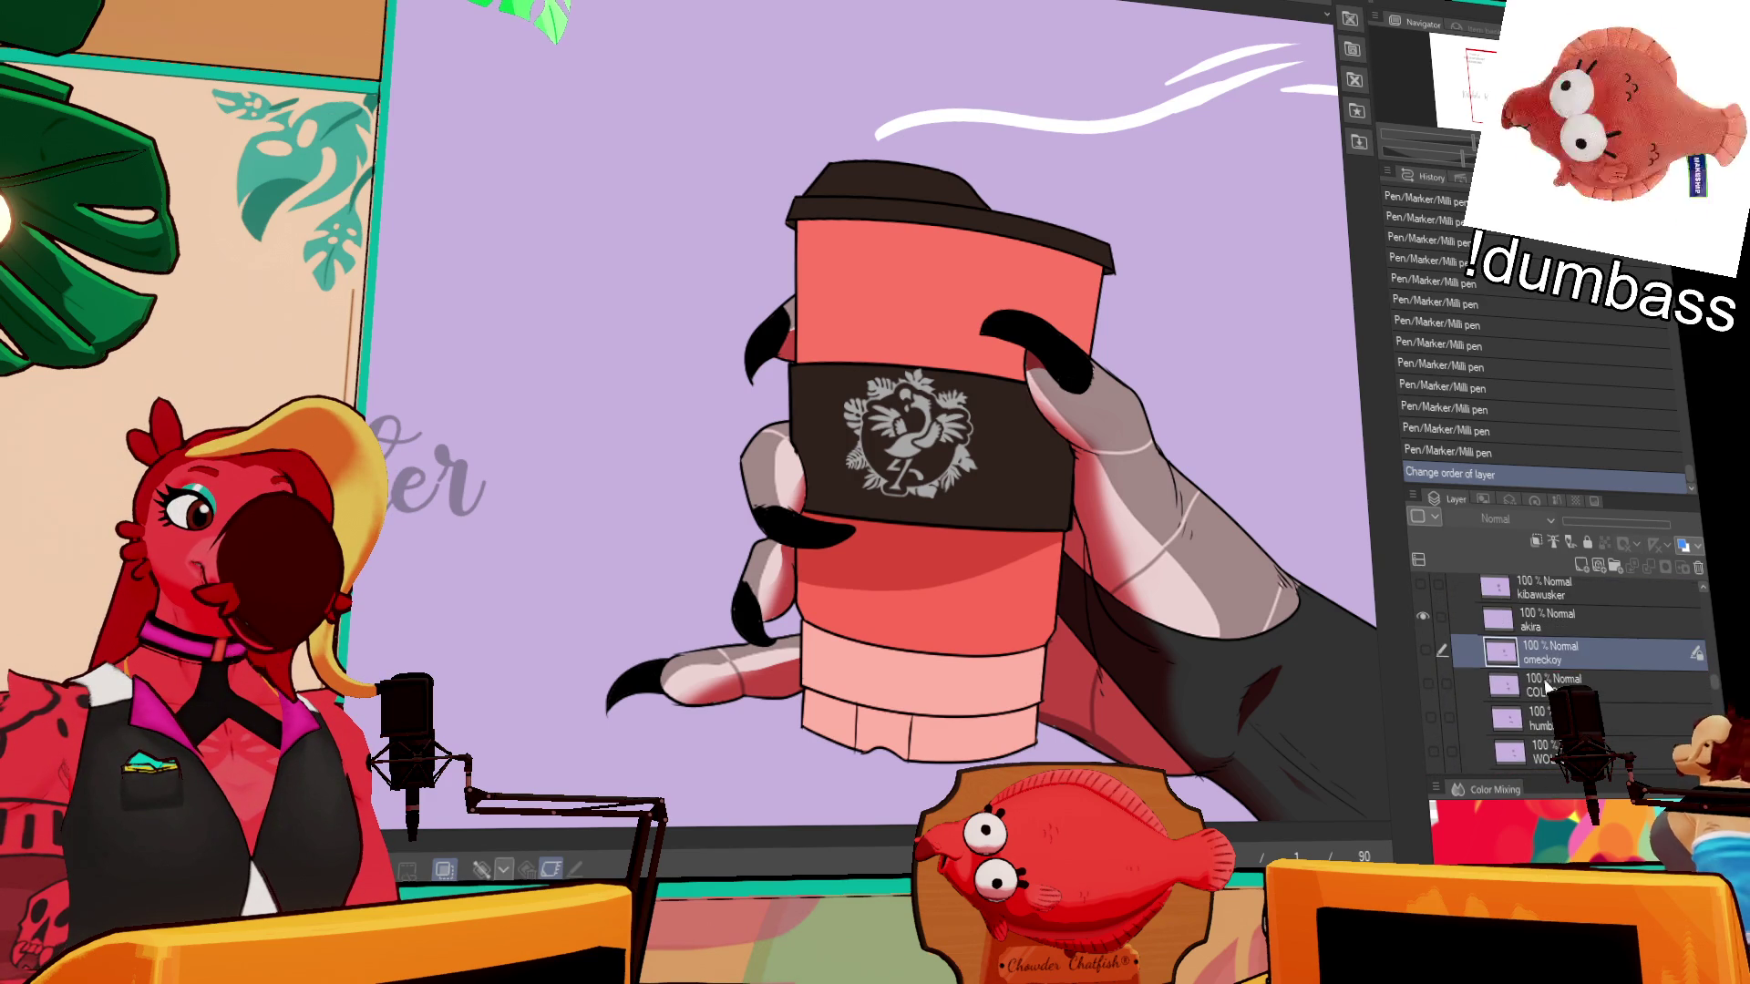
{"action": "left_click", "coordinate": [1529, 627]}
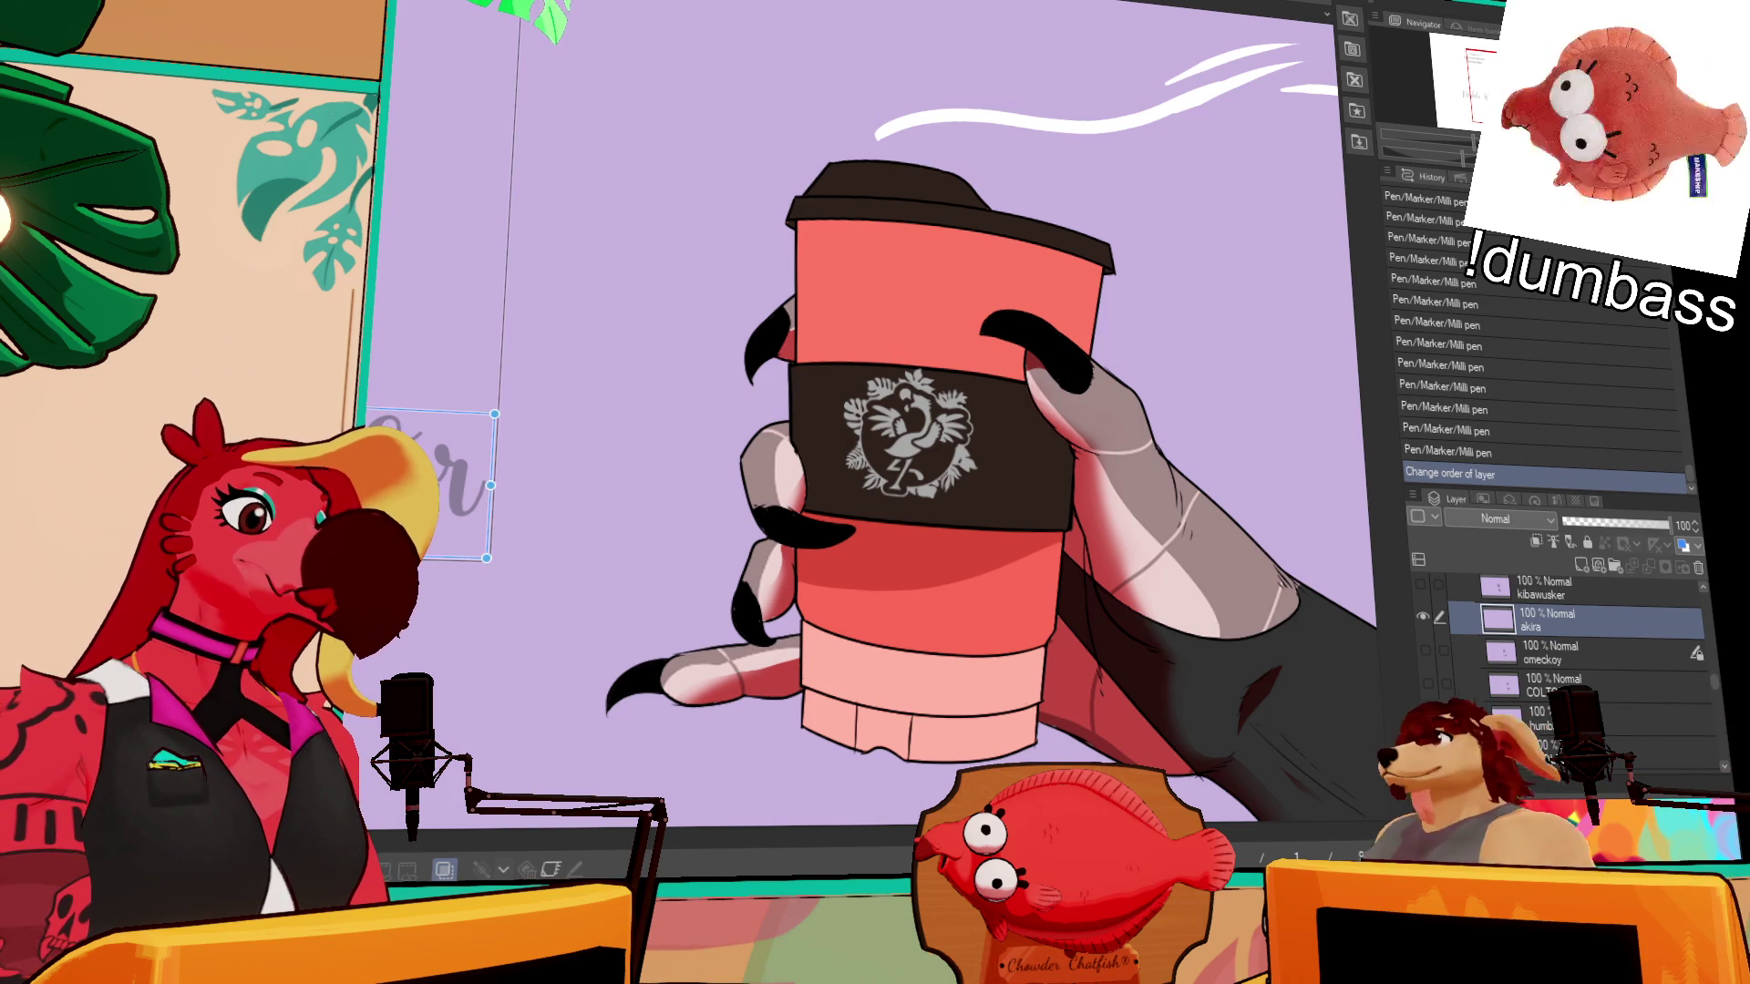
{"action": "left_click", "coordinate": [501, 483]}
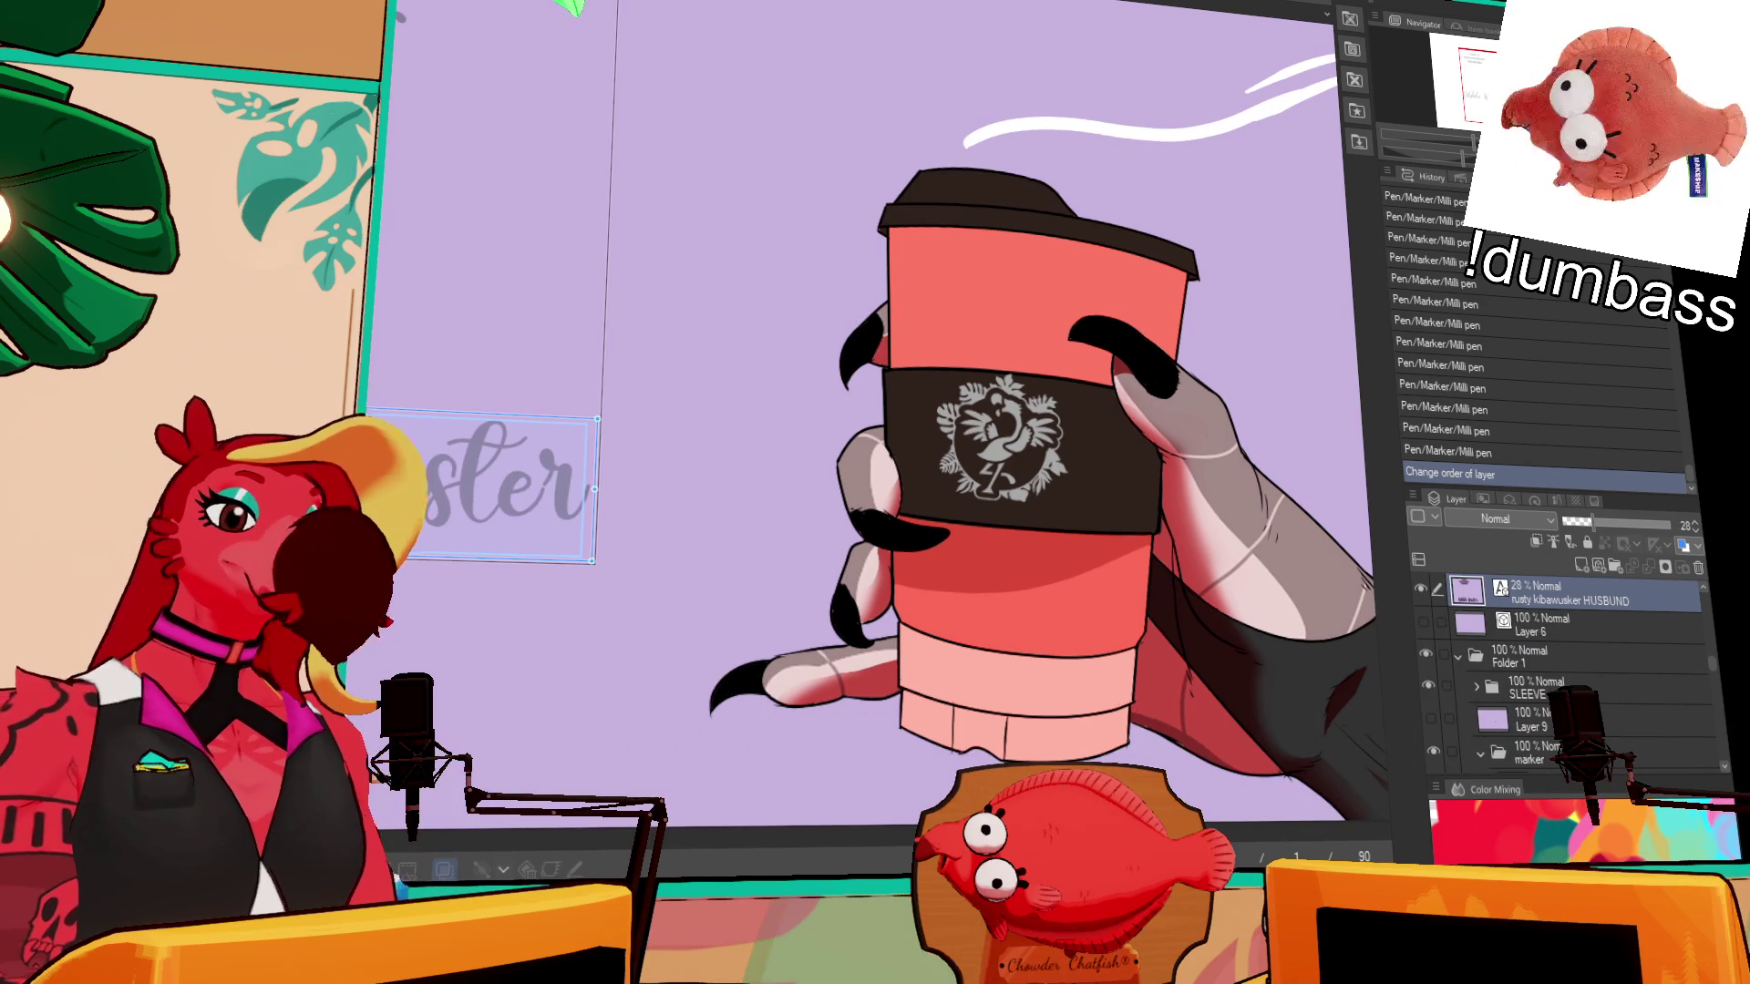
- Capitalize the name text's word initials to 'A' and 'S', commit it, and leave text editing
{"action": "left_click_drag", "start_coordinate": [1048, 213], "coordinate": [1256, 214]}
{"action": "type", "text": "vian"}
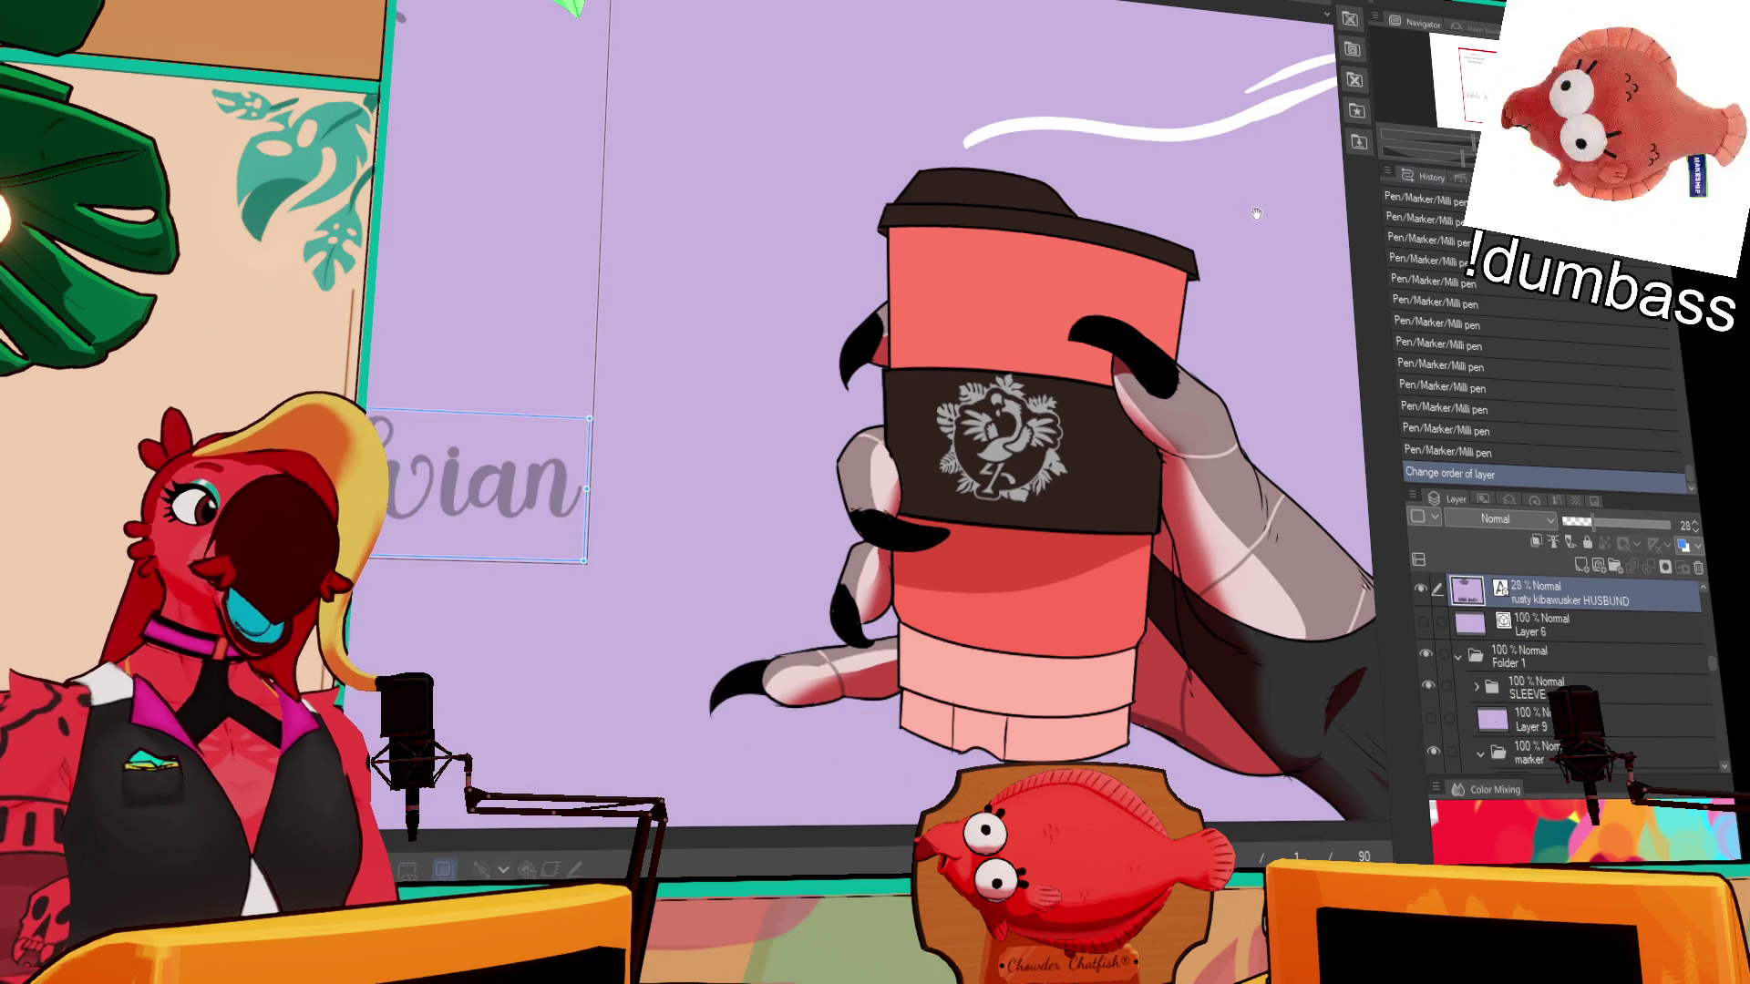
{"action": "mouse_move", "coordinate": [436, 506]}
{"action": "left_mouse_down"}
{"action": "mouse_move", "coordinate": [1206, 488]}
{"action": "mouse_move", "coordinate": [1069, 456]}
{"action": "left_mouse_up"}
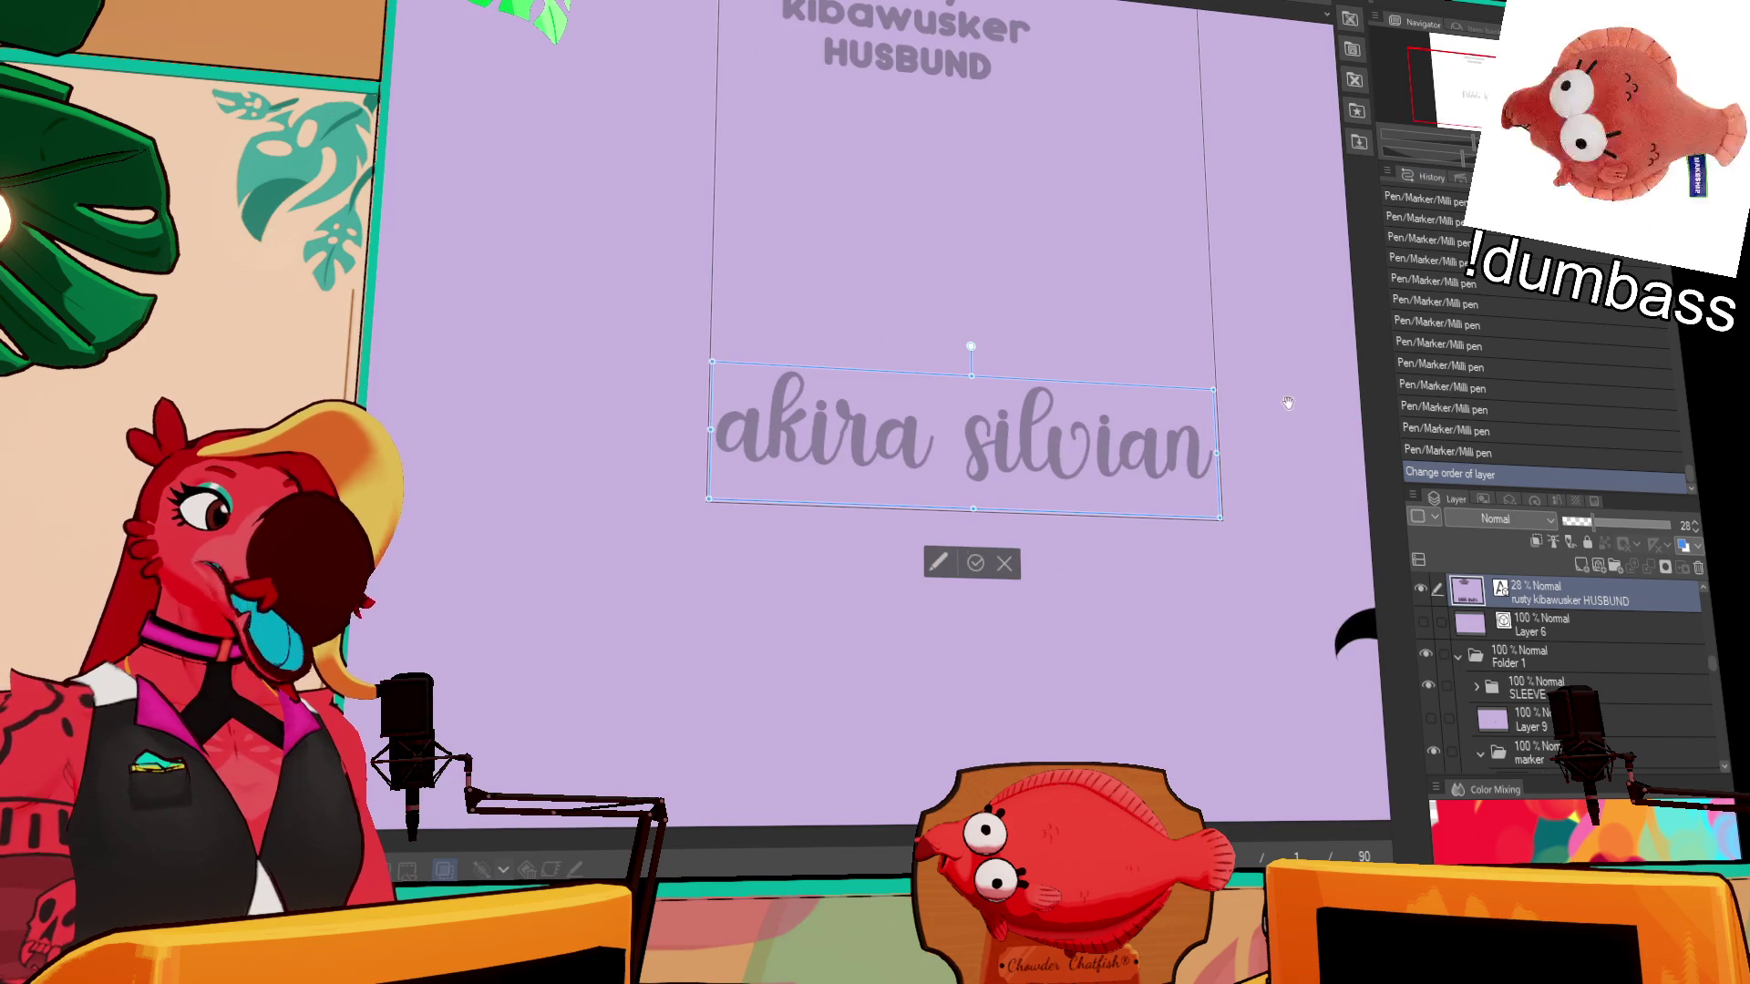
{"action": "left_click_drag", "start_coordinate": [954, 456], "coordinate": [995, 454]}
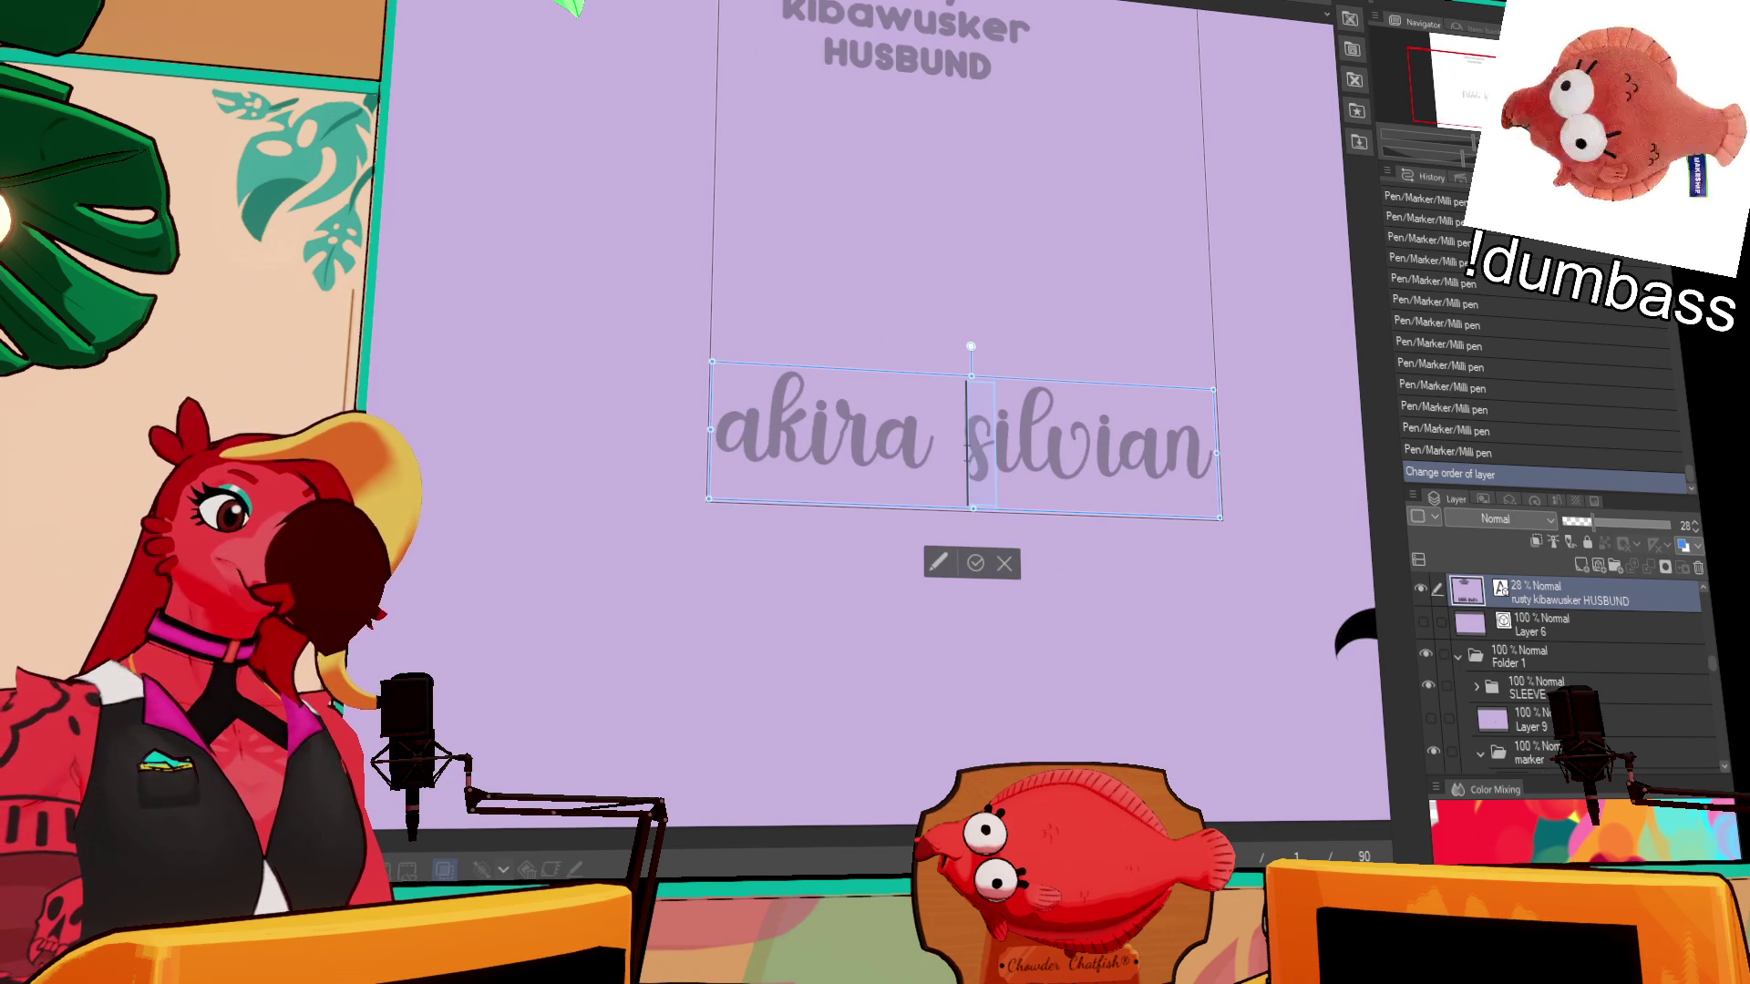
{"action": "type", "text": "S"}
{"action": "key", "text": "shift+Left"}
{"action": "type", "text": "A"}
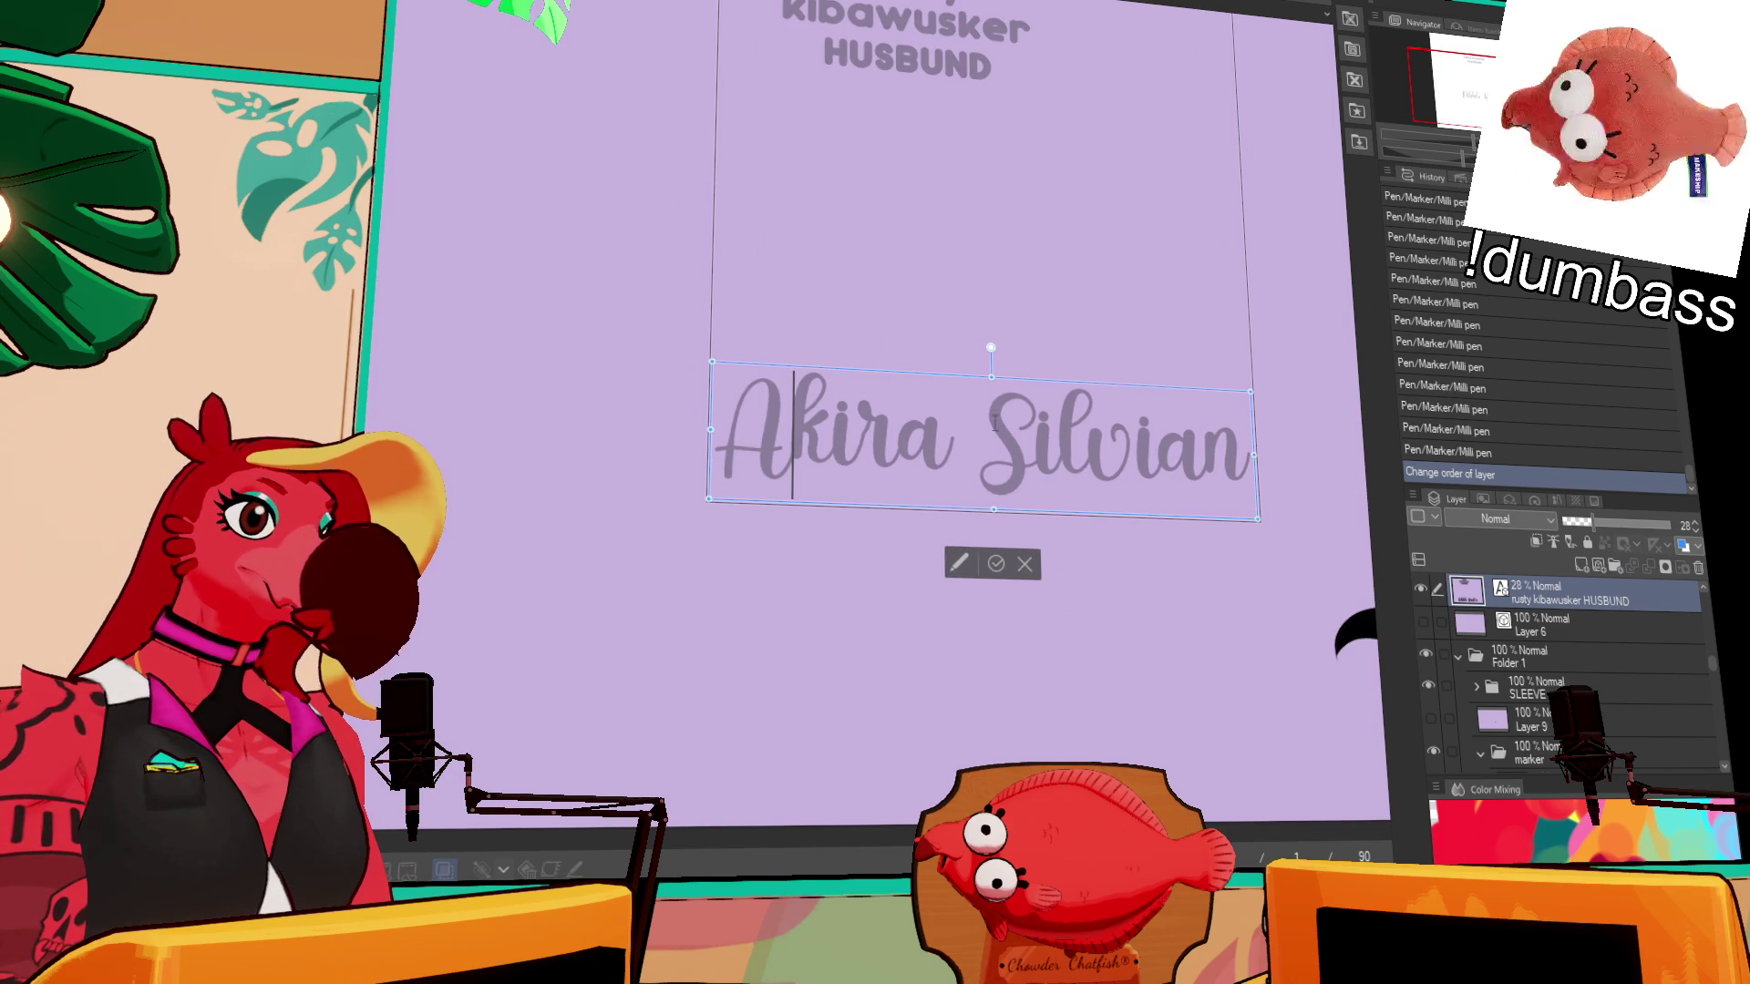
{"action": "left_click", "coordinate": [986, 563]}
{"action": "left_click", "coordinate": [1550, 645]}
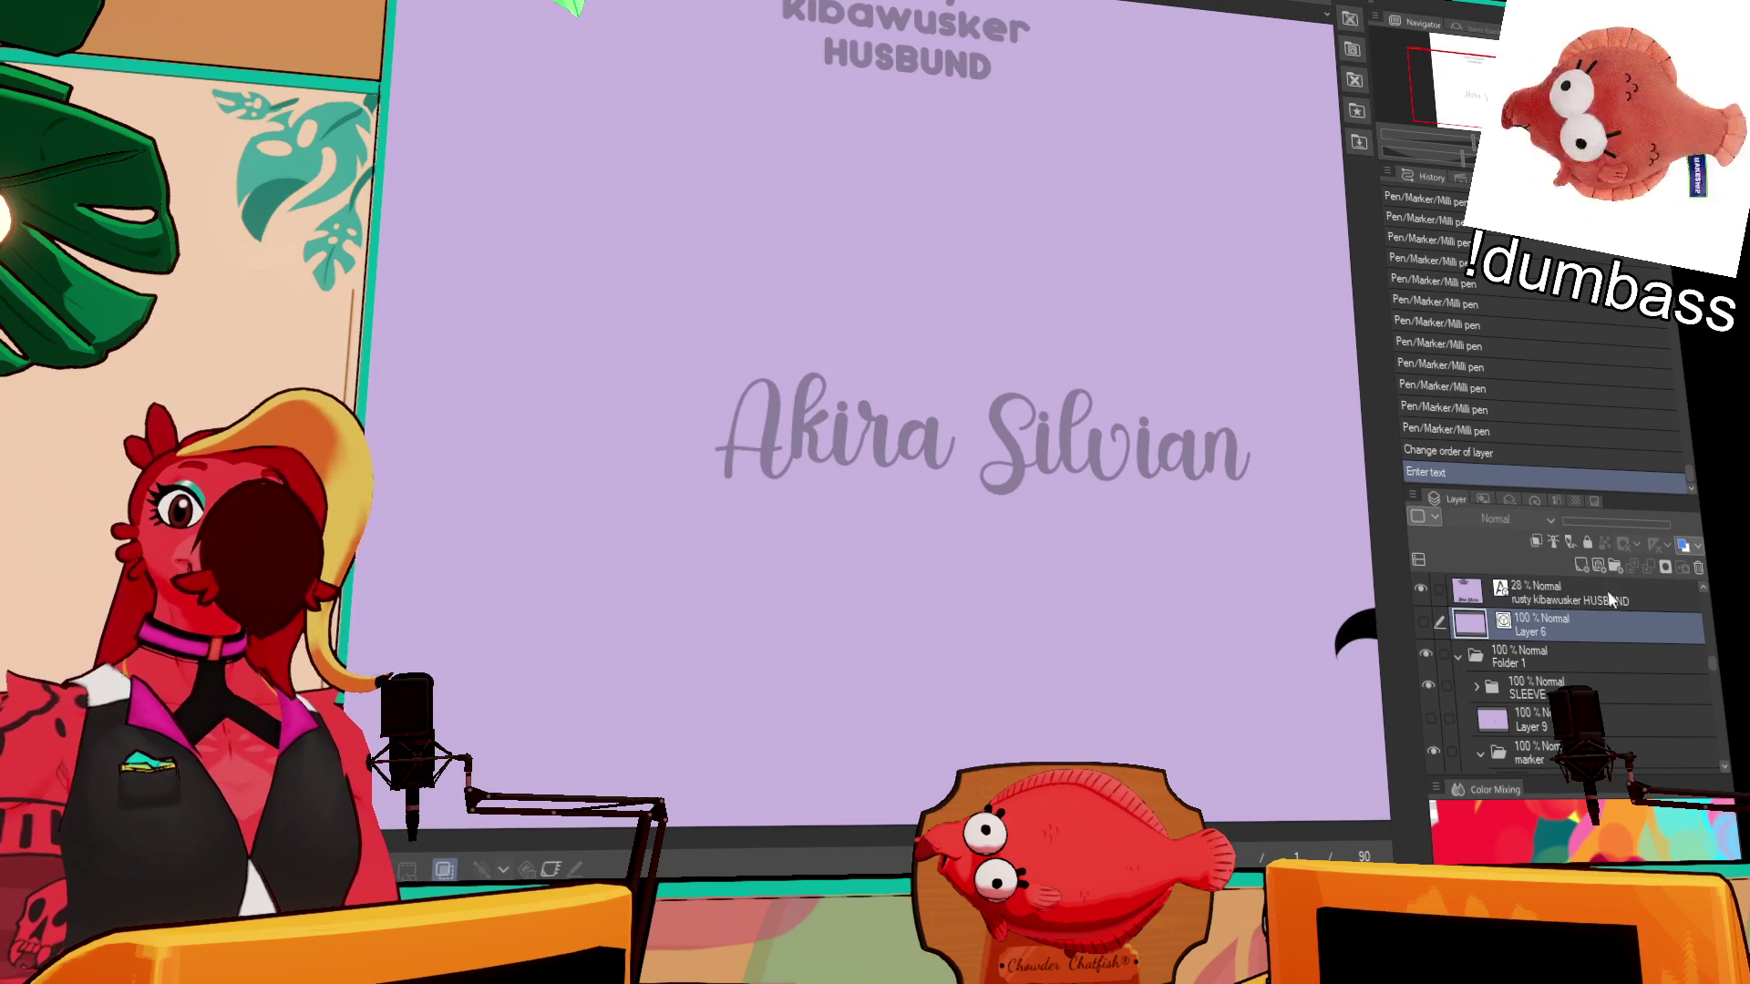
{"action": "scroll", "coordinate": [911, 482], "scroll_direction": "up", "scroll_amount": 1}
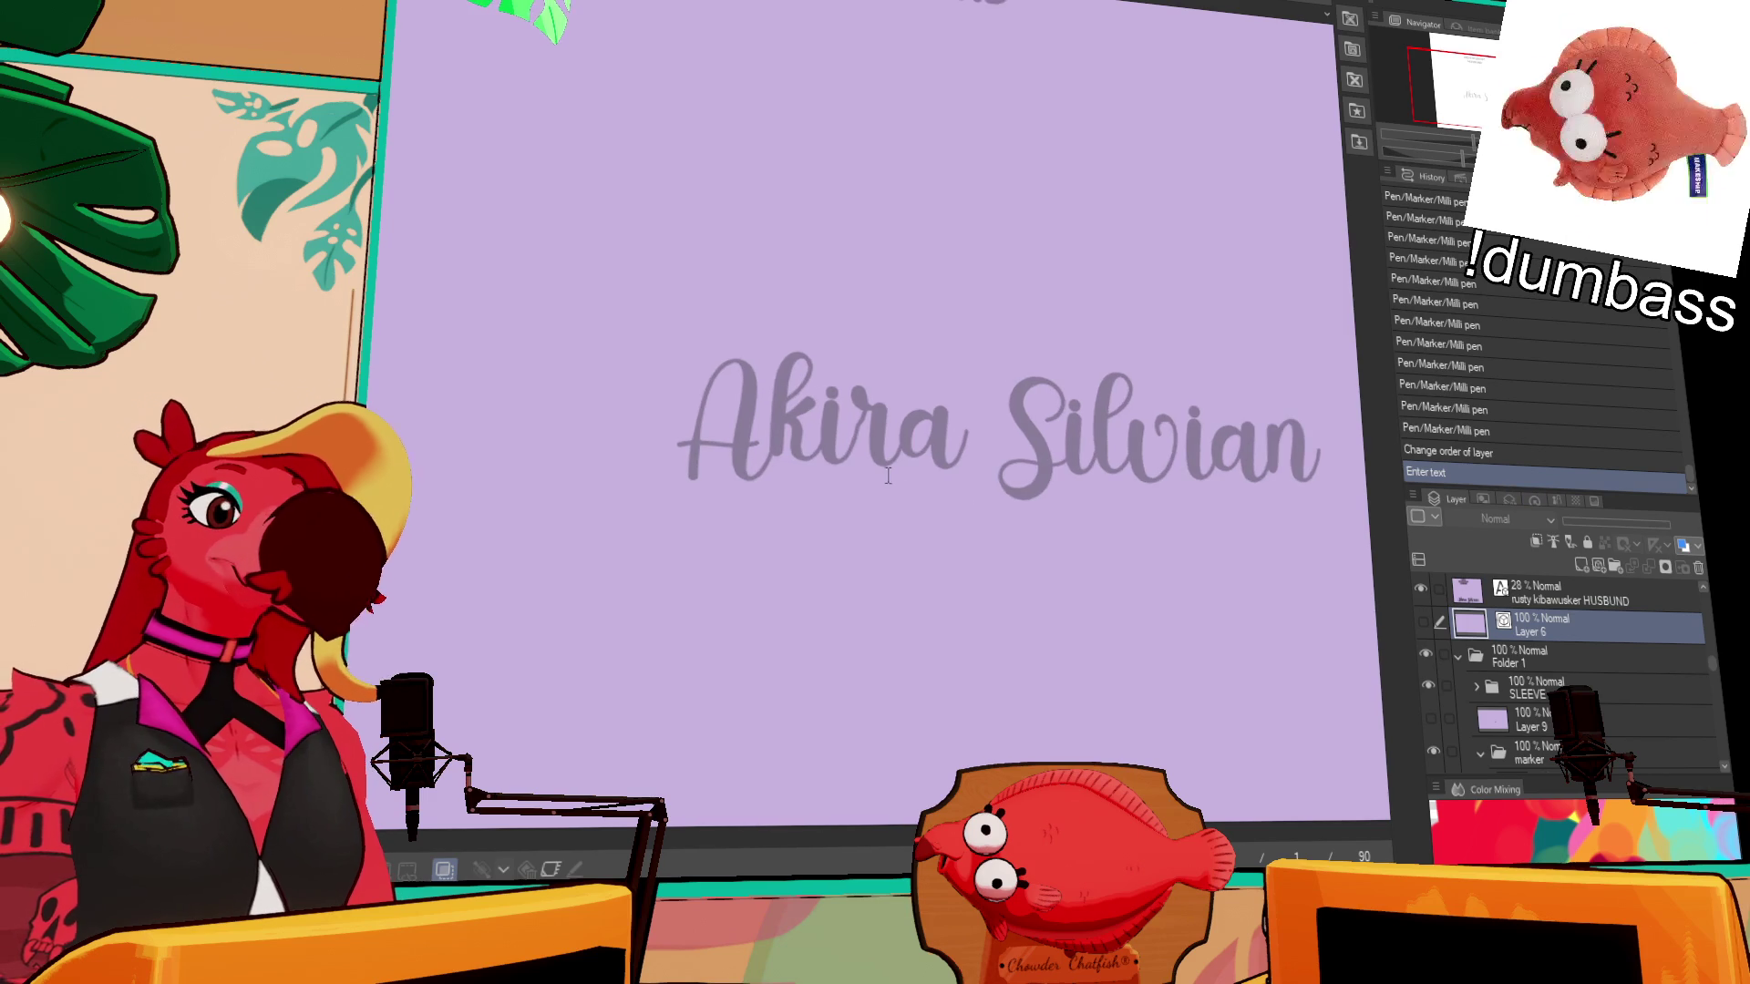
{"action": "scroll", "coordinate": [1467, 122], "scroll_direction": "up", "scroll_amount": 1}
{"action": "scroll", "coordinate": [1467, 121], "scroll_direction": "down", "scroll_amount": 2}
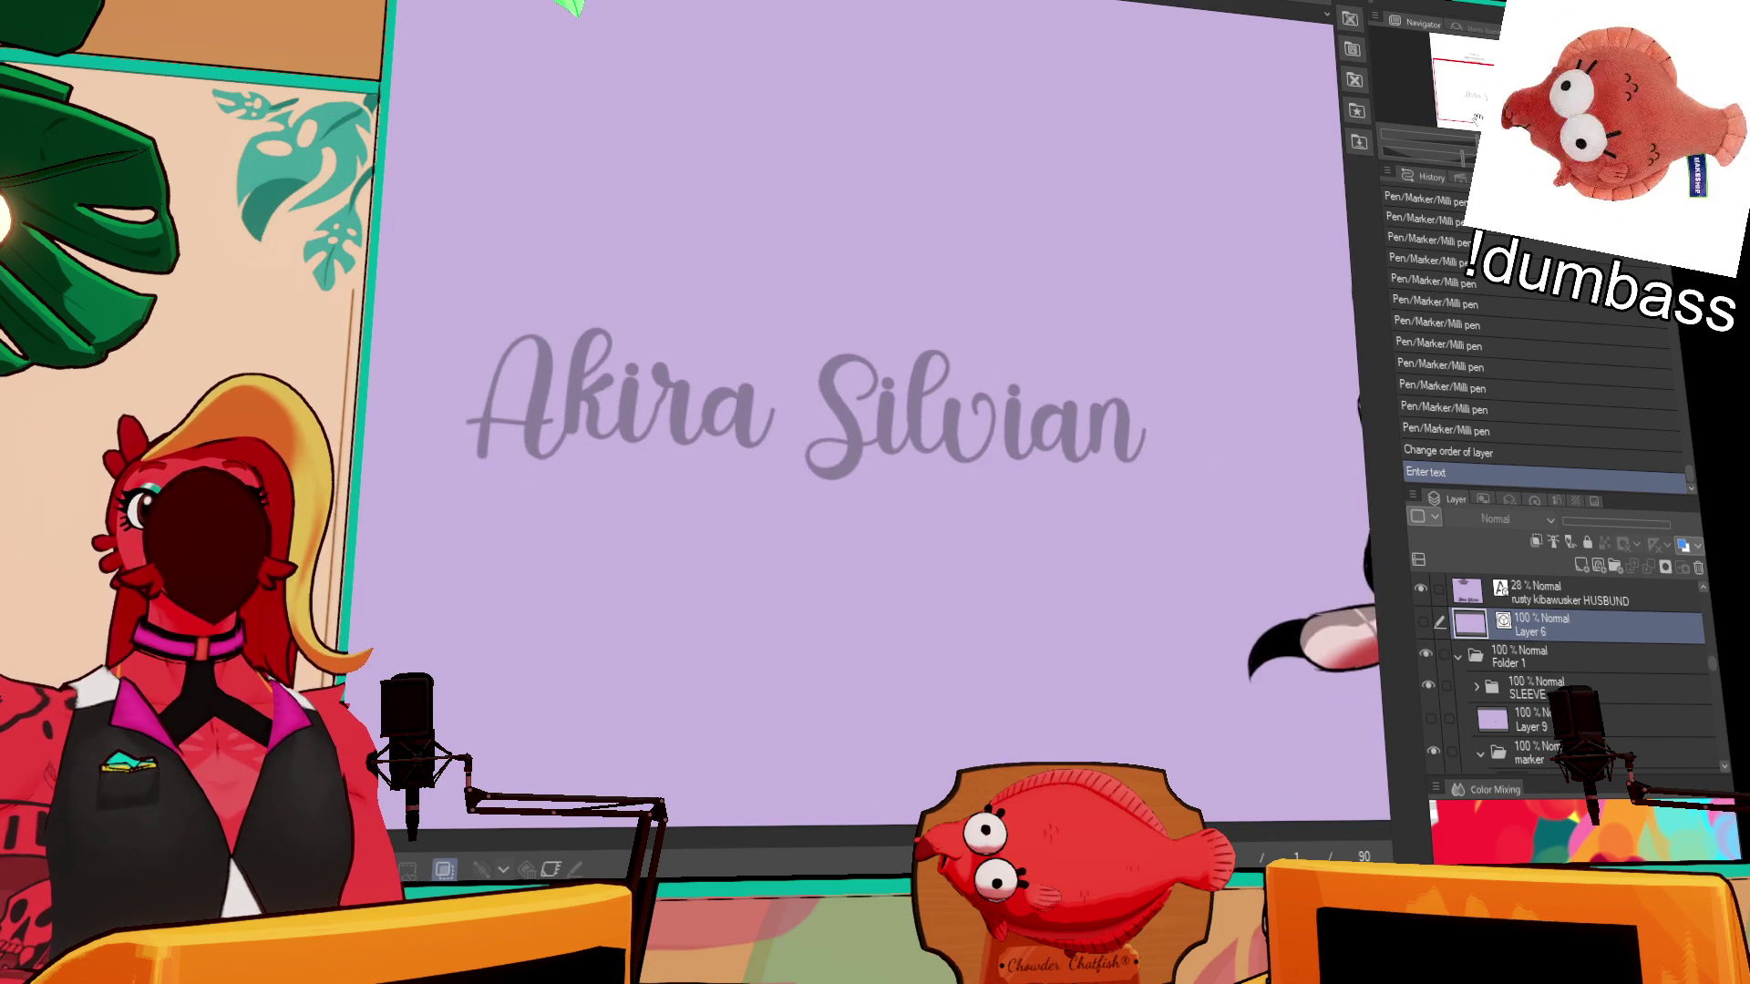
{"action": "scroll", "coordinate": [1477, 119], "scroll_direction": "up", "scroll_amount": 1}
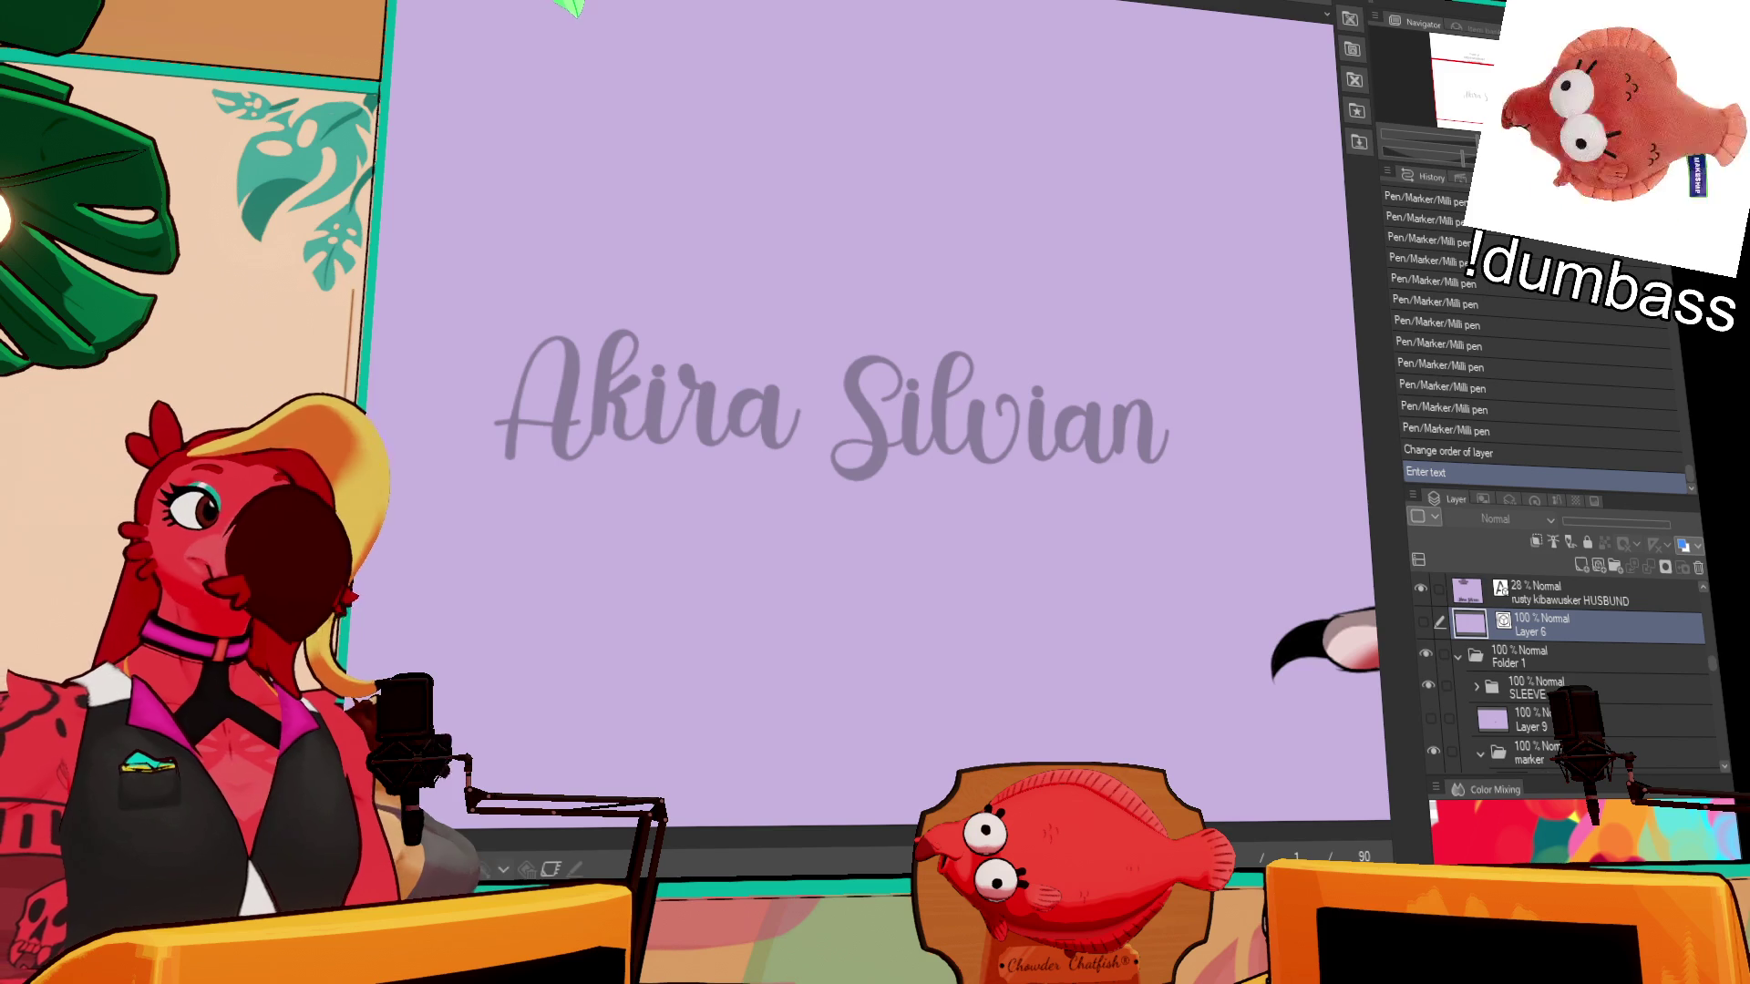
- Replace the grey name text with 'Ankle Silver' and finish the edit
{"action": "left_click", "coordinate": [766, 429]}
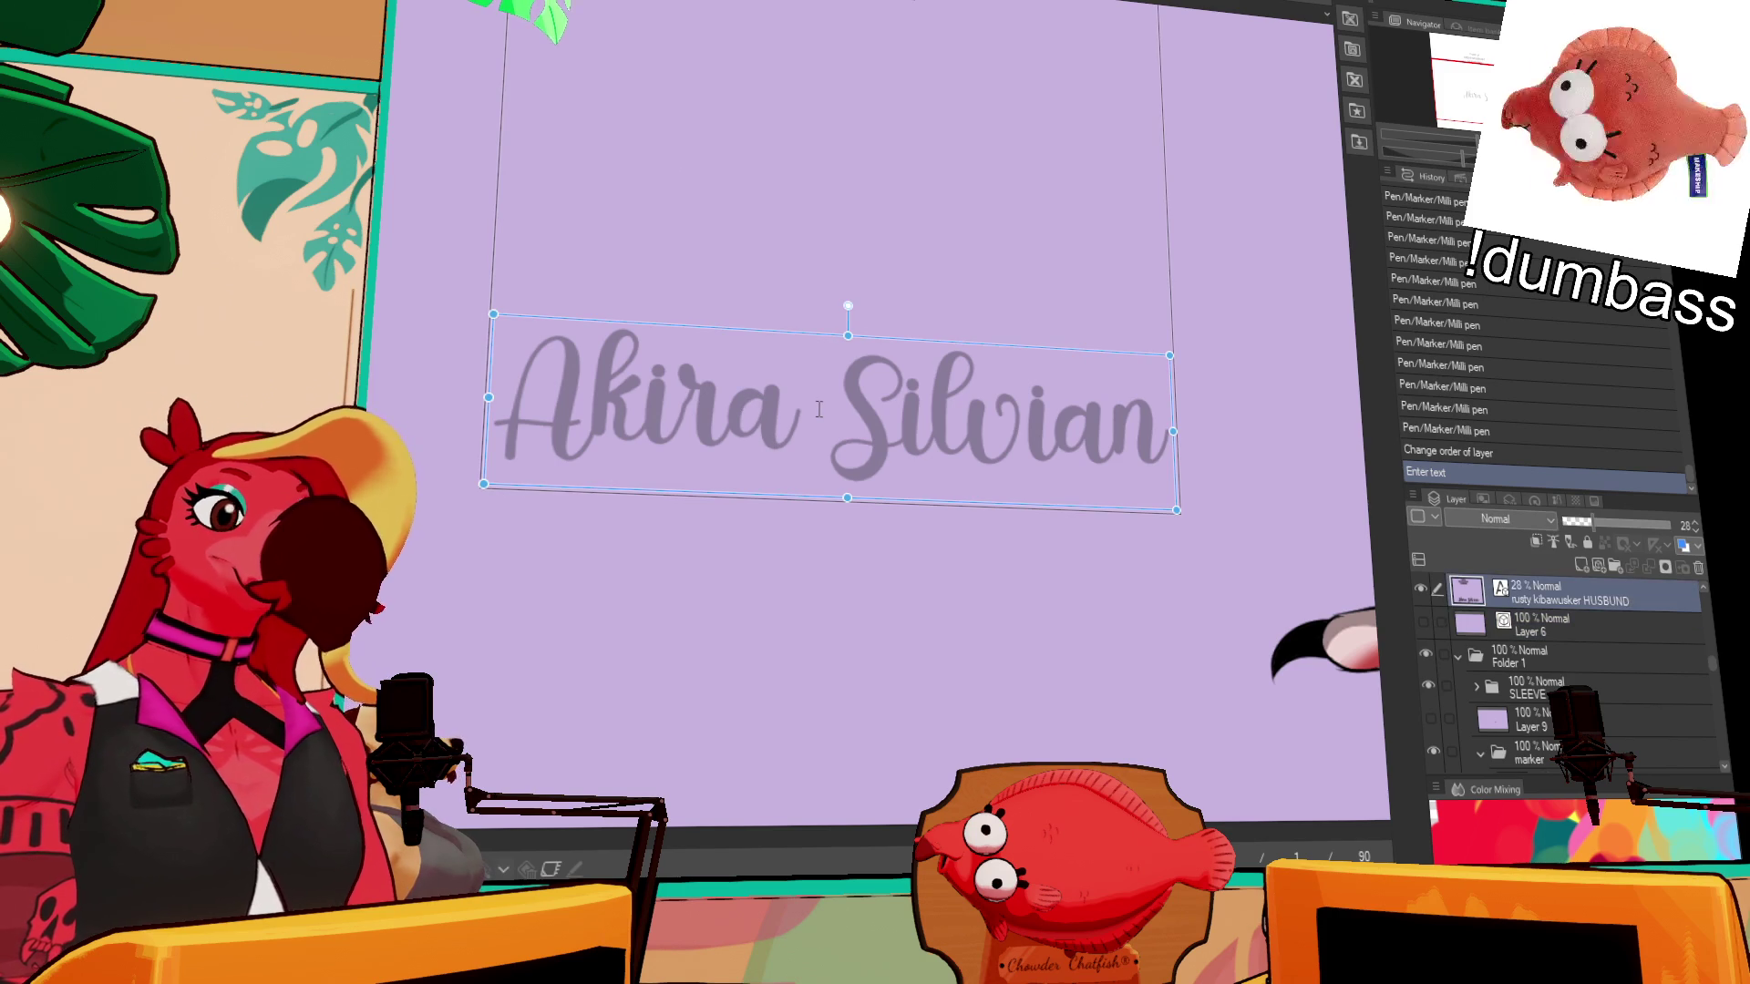
{"action": "left_click", "coordinate": [845, 394]}
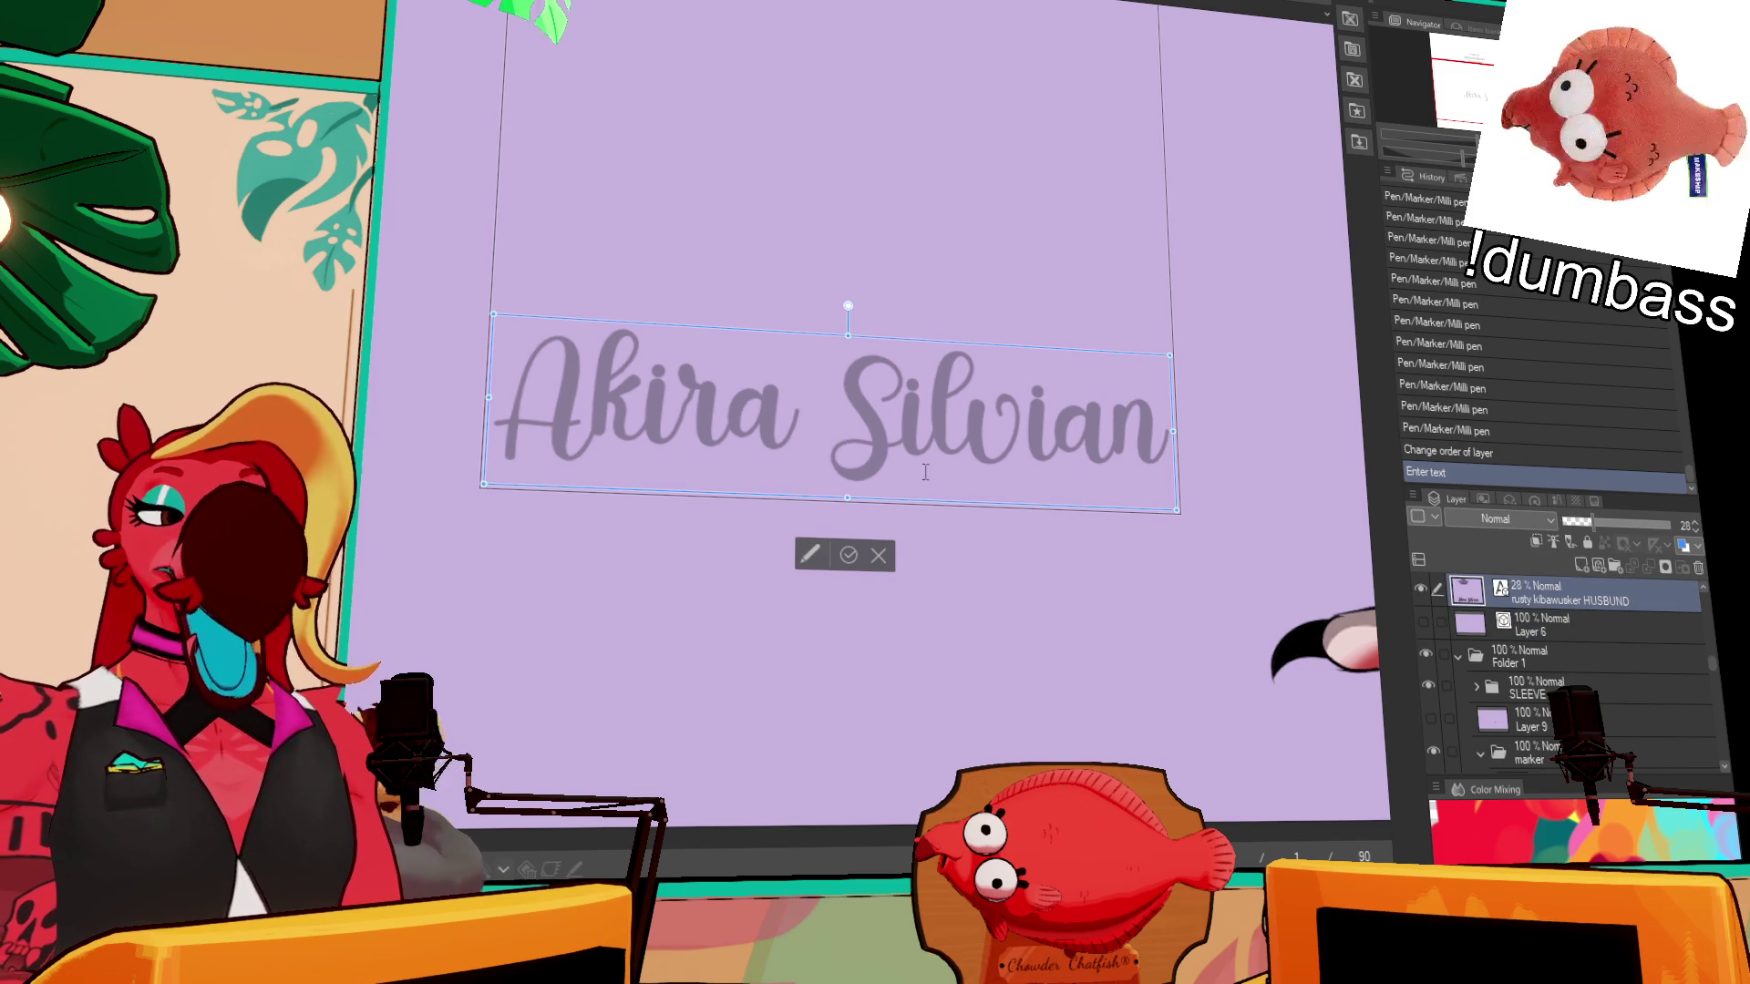
{"action": "key", "text": "Home"}
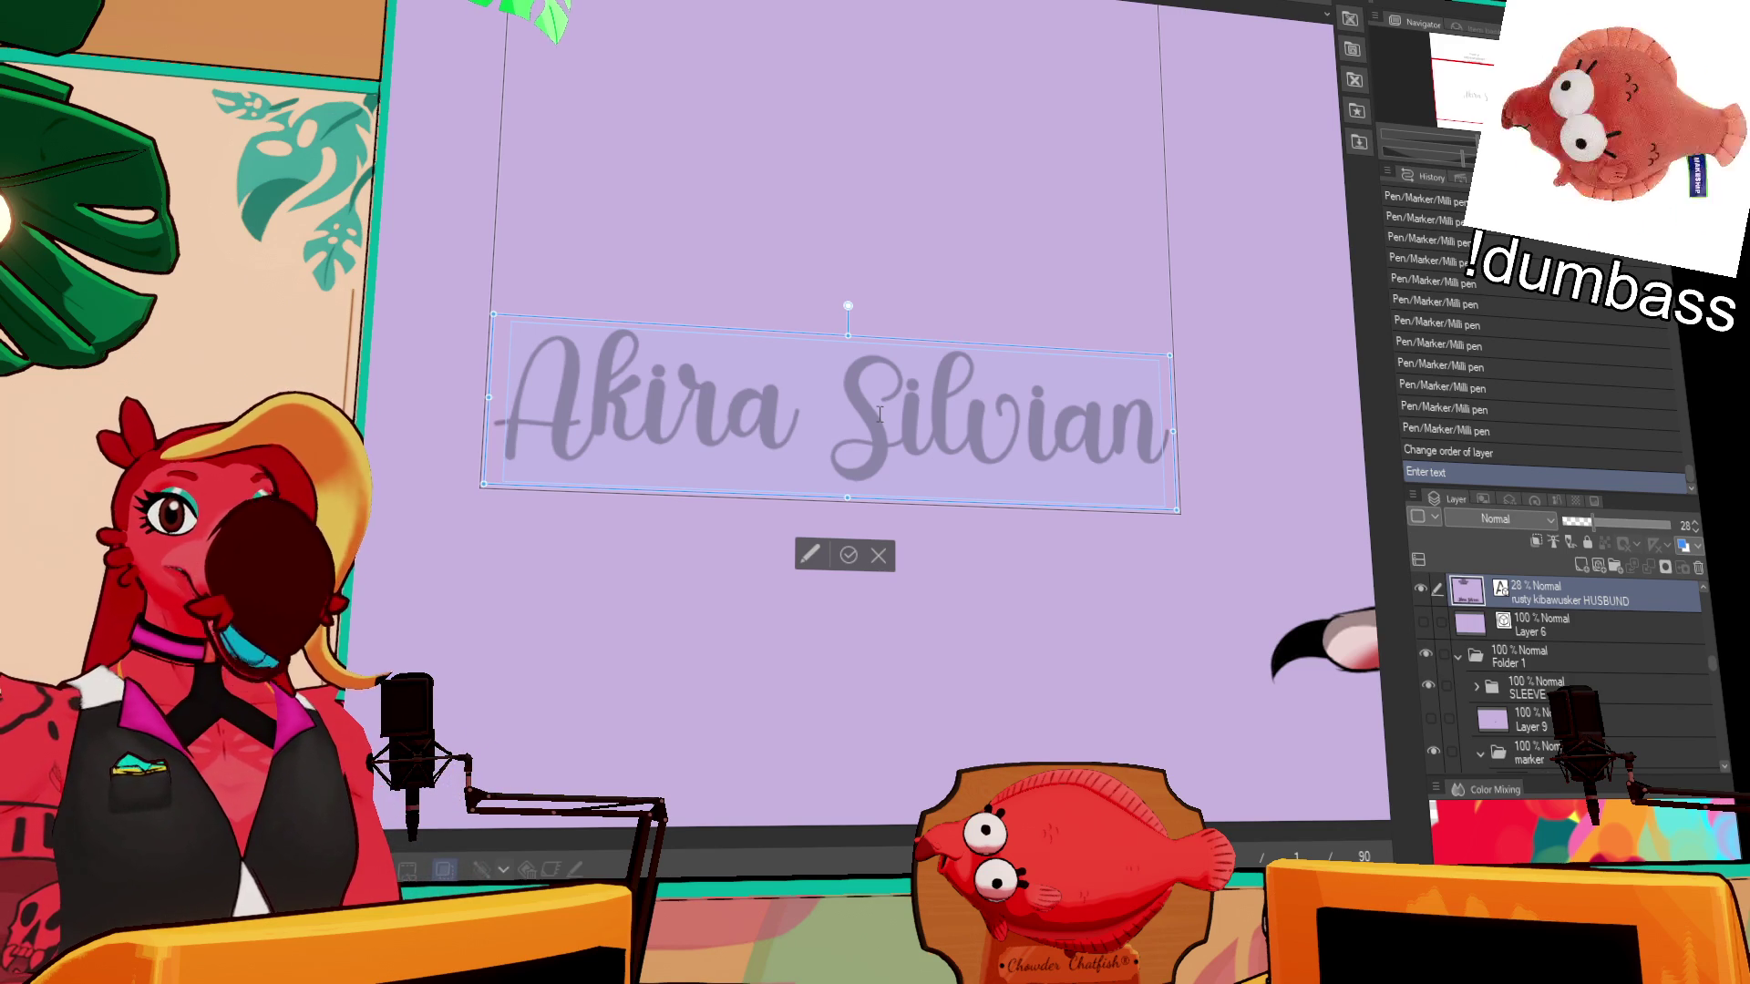
{"action": "key", "text": "ctrl+a"}
{"action": "type", "text": "An"}
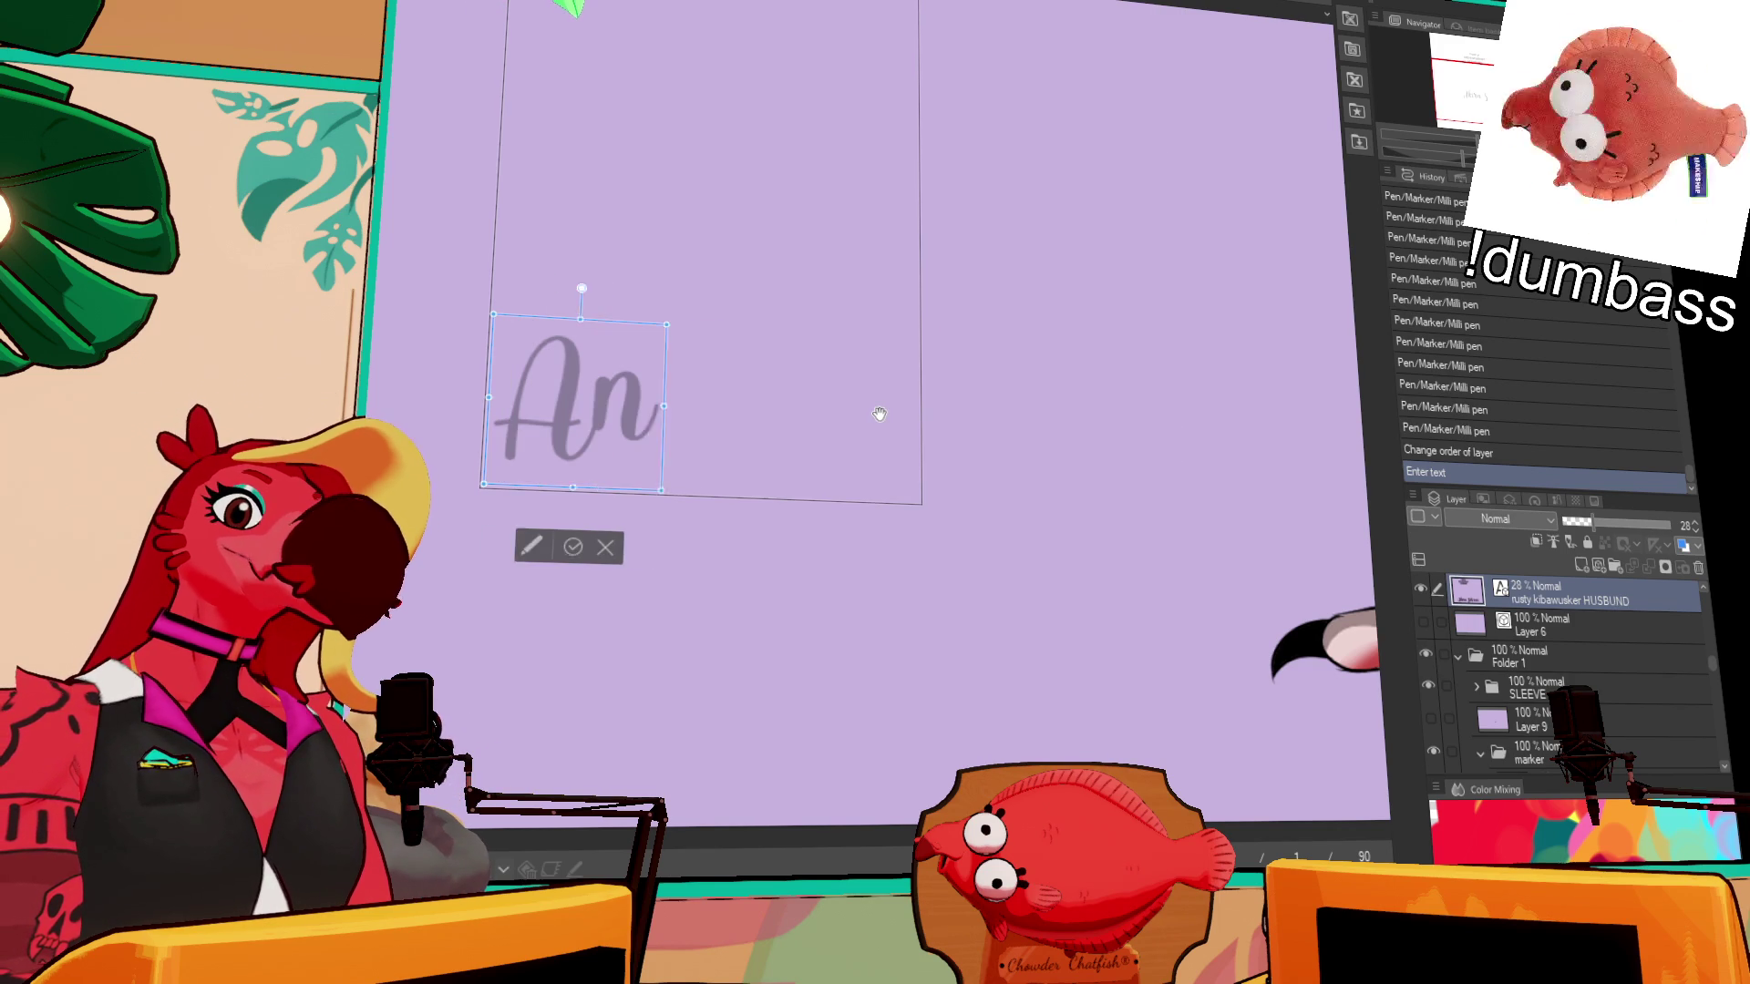
{"action": "type", "text": "kle Silver"}
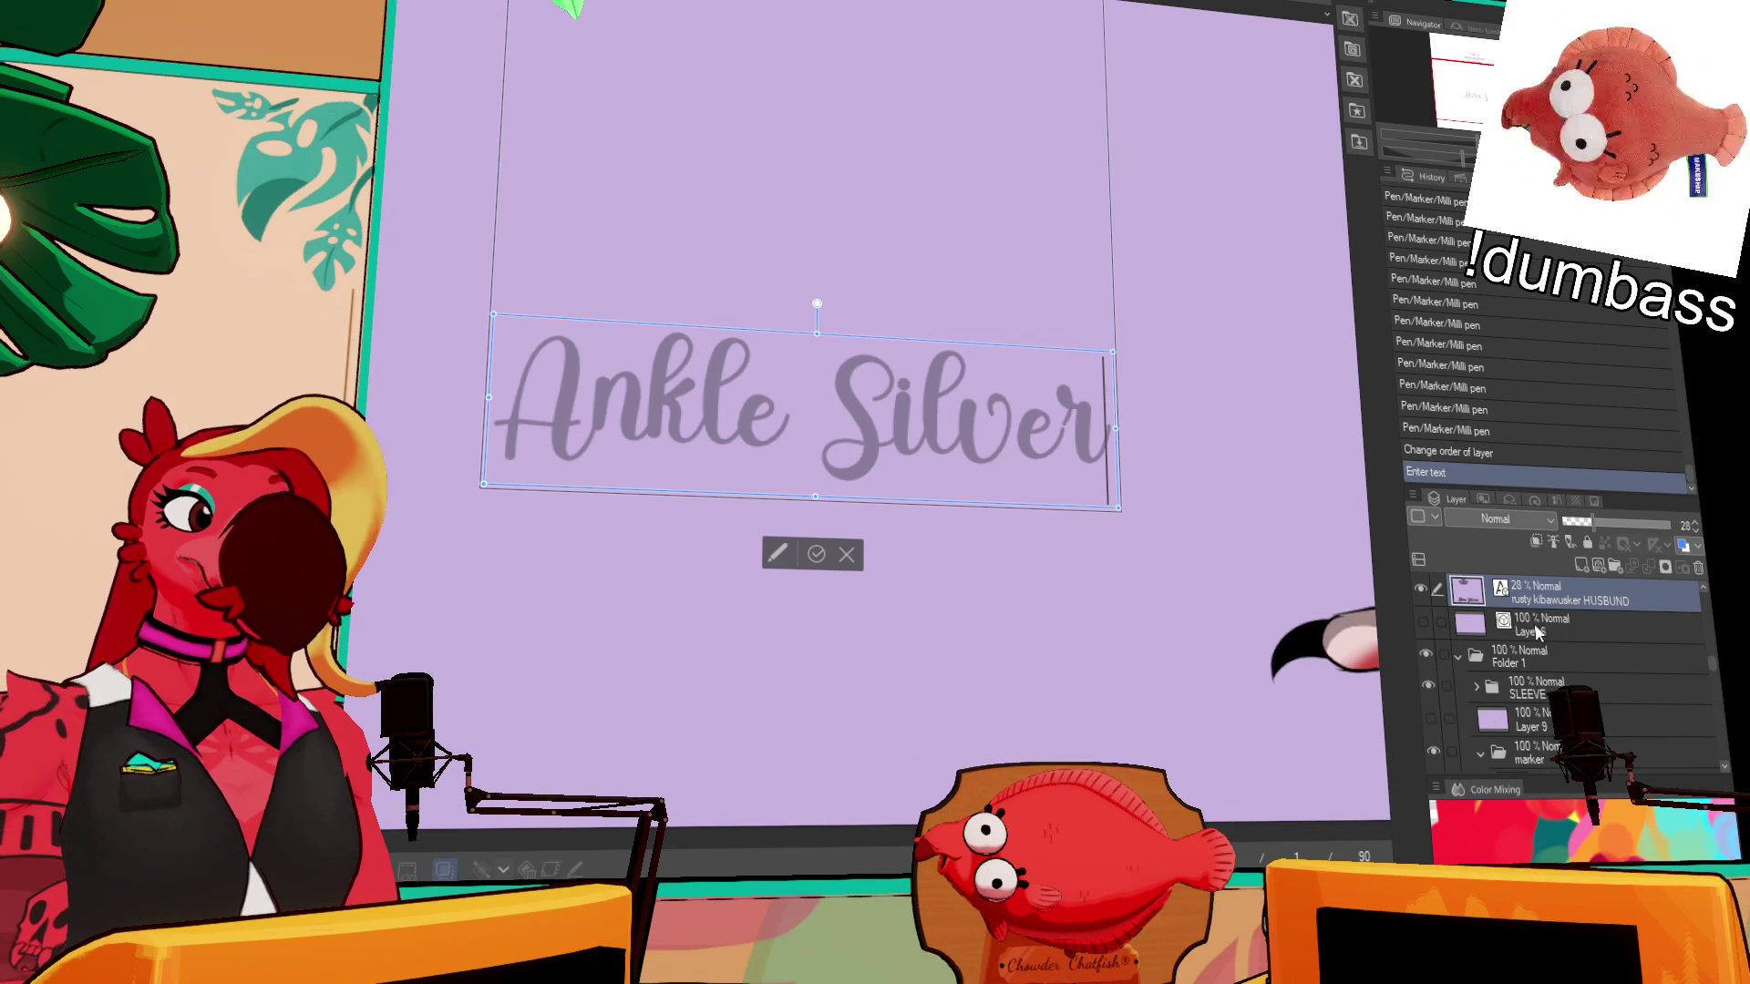
{"action": "key", "text": "Escape"}
- Select the akira layer and ink over the A of Ankle
{"action": "scroll", "coordinate": [1545, 656], "scroll_direction": "down", "scroll_amount": 4}
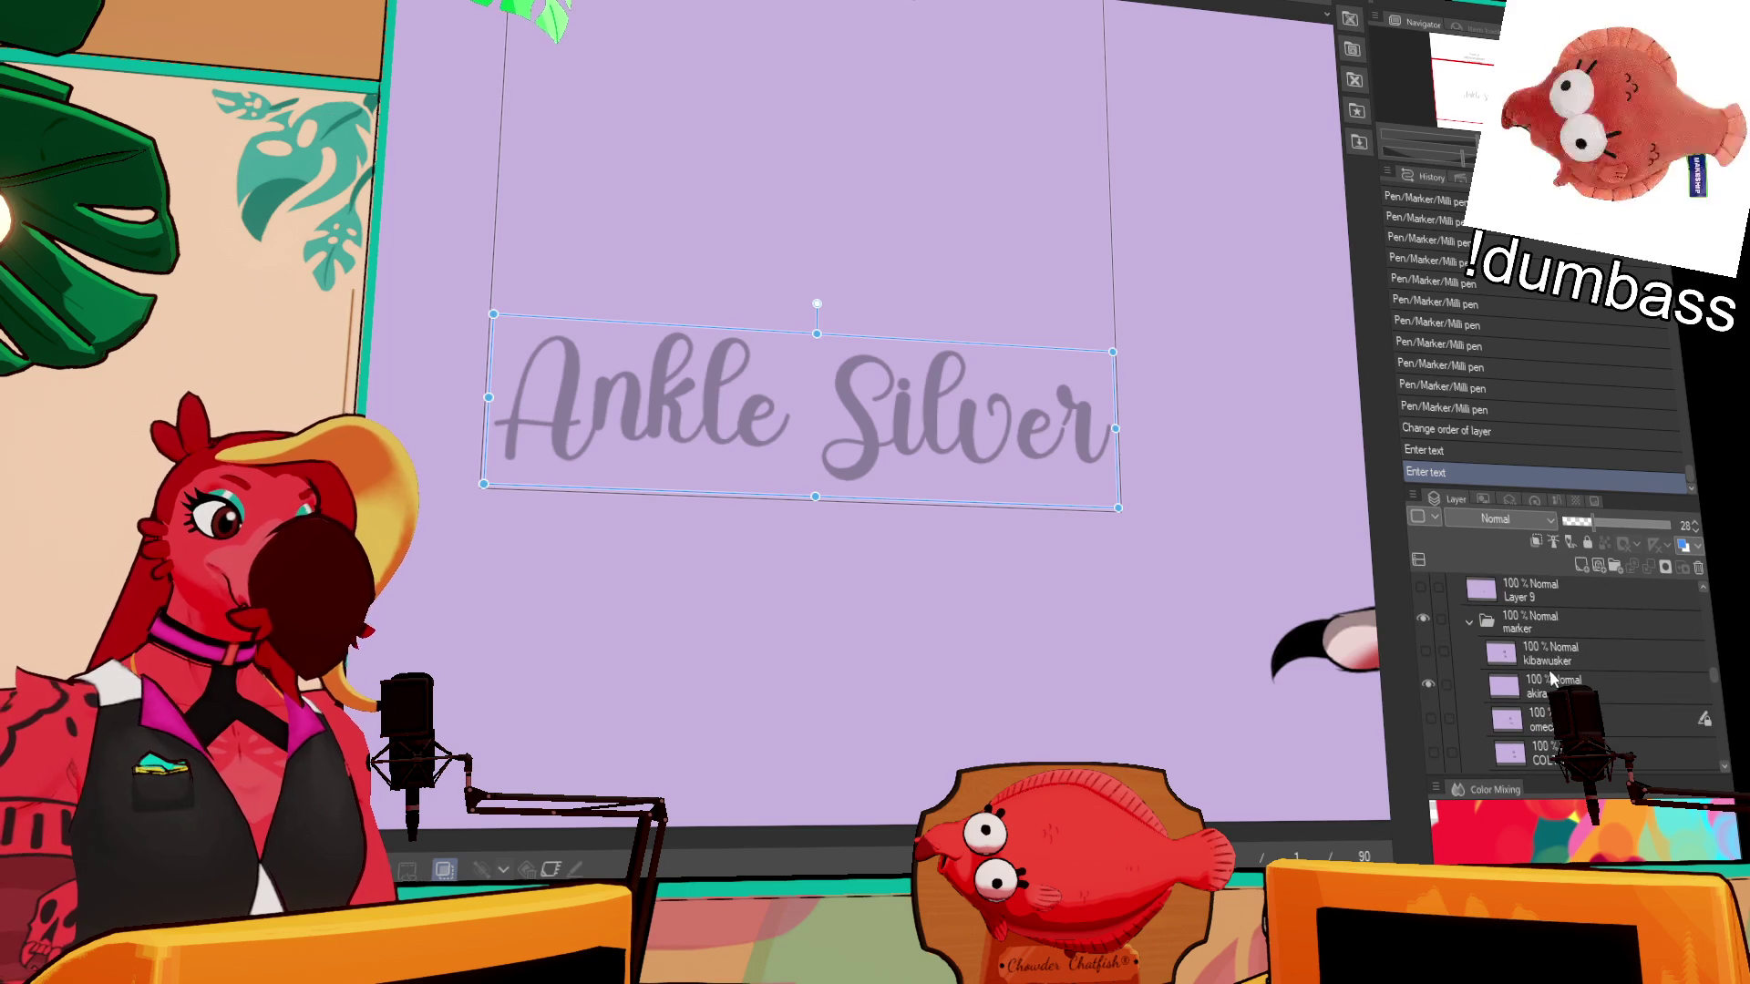
{"action": "left_click", "coordinate": [1513, 660]}
{"action": "left_click", "coordinate": [1572, 690]}
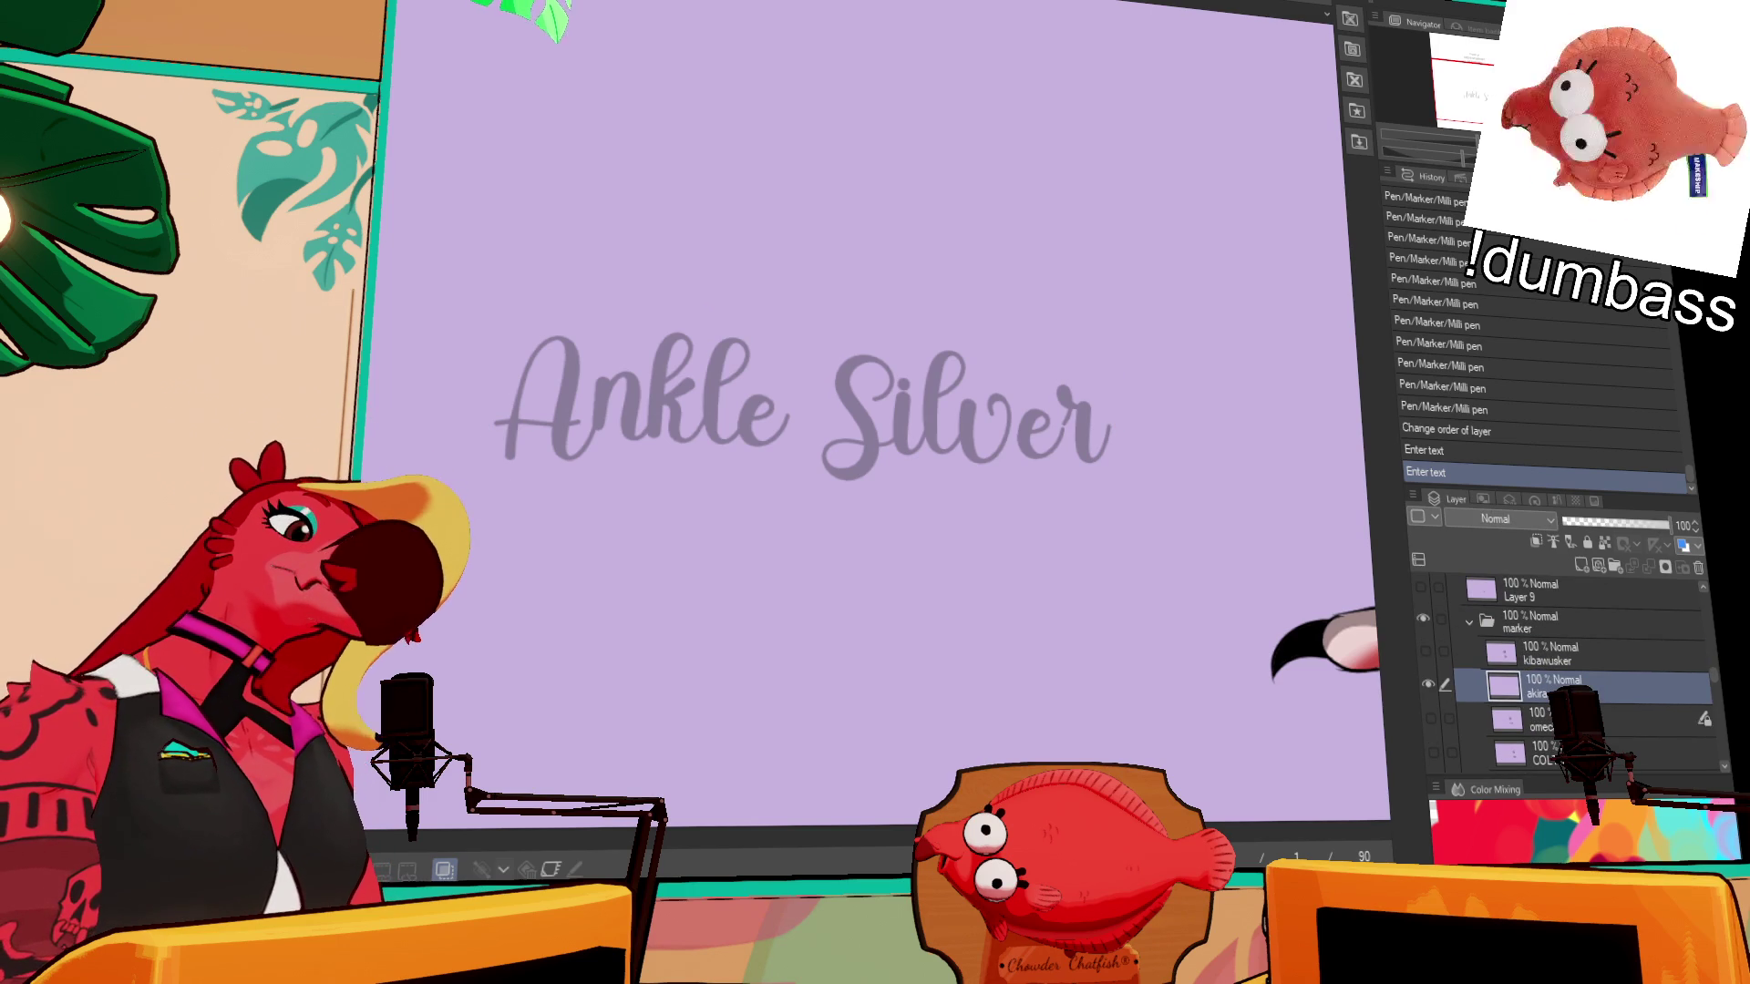
{"action": "key", "text": "ctrl+z"}
{"action": "mouse_move", "coordinate": [501, 449]}
{"action": "left_mouse_down"}
{"action": "mouse_move", "coordinate": [545, 356]}
{"action": "mouse_move", "coordinate": [583, 447]}
{"action": "mouse_move", "coordinate": [497, 439]}
{"action": "left_mouse_up"}
{"action": "key", "text": "ctrl+z"}
{"action": "key", "text": "ctrl+y"}
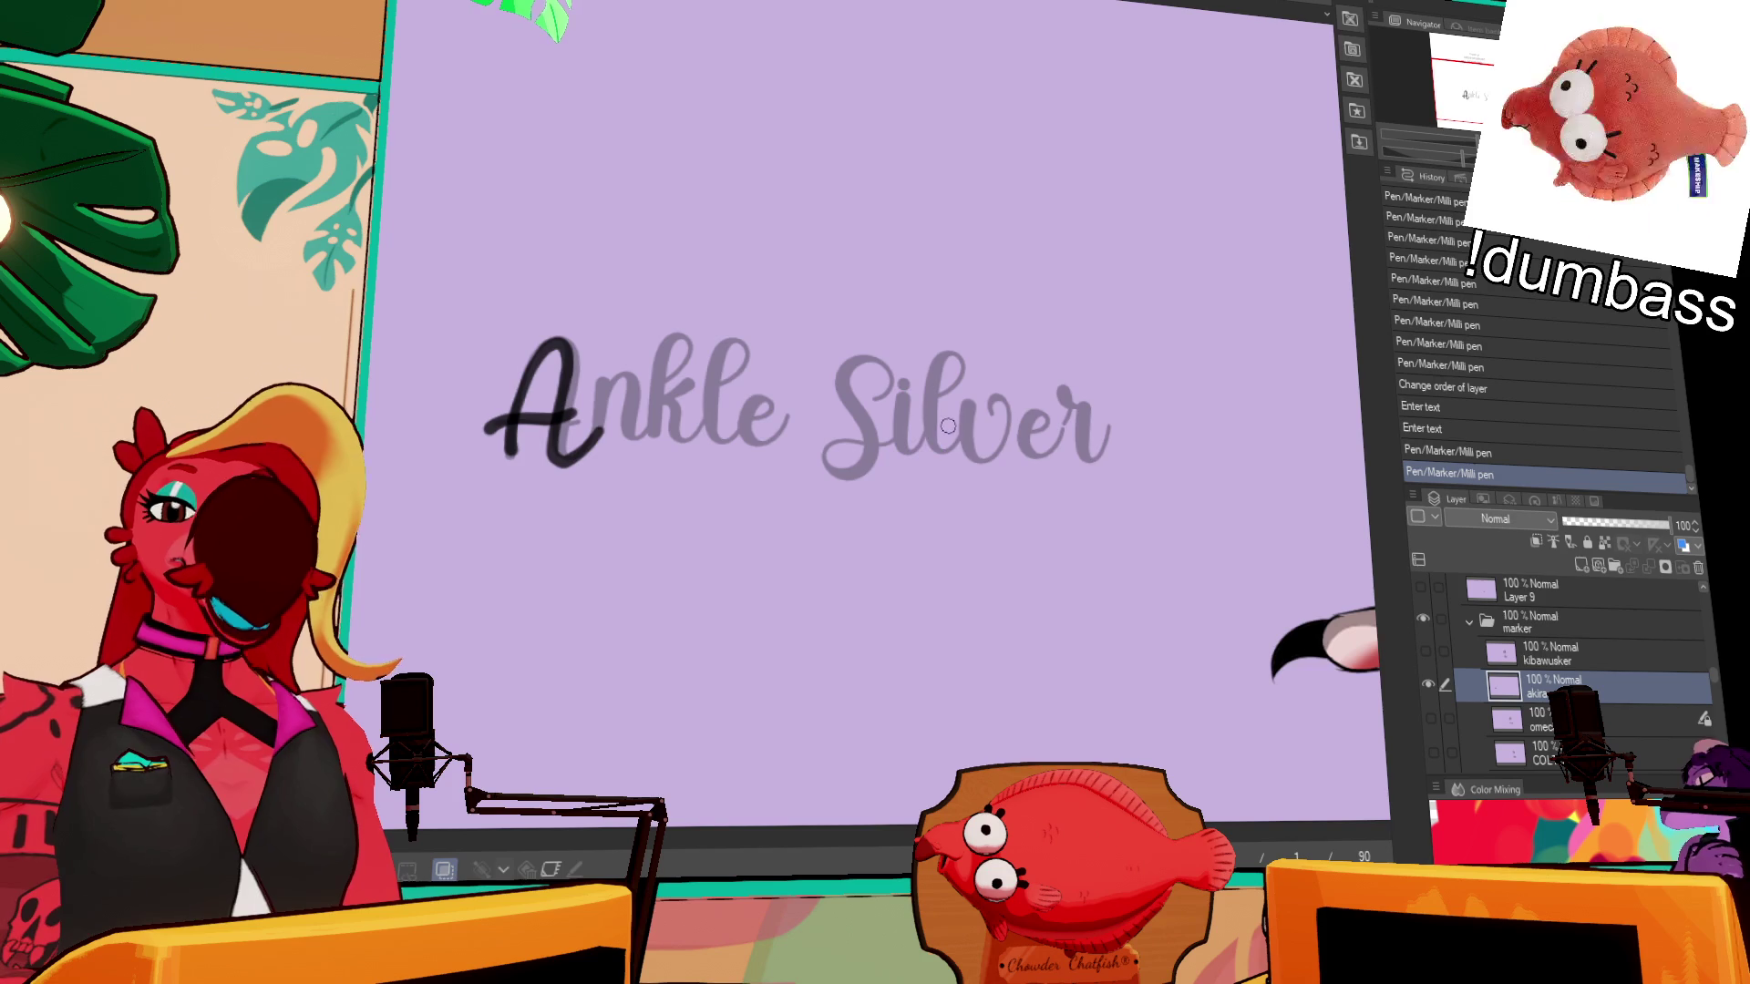
- Ink over the n and k of Ankle, redoing the k stem
{"action": "mouse_move", "coordinate": [1016, 442]}
{"action": "left_mouse_down"}
{"action": "mouse_move", "coordinate": [1108, 456]}
{"action": "mouse_move", "coordinate": [1159, 409]}
{"action": "left_mouse_up"}
{"action": "mouse_move", "coordinate": [903, 462]}
{"action": "left_mouse_down"}
{"action": "mouse_move", "coordinate": [901, 424]}
{"action": "mouse_move", "coordinate": [922, 421]}
{"action": "mouse_move", "coordinate": [942, 477]}
{"action": "mouse_move", "coordinate": [956, 416]}
{"action": "mouse_move", "coordinate": [950, 479]}
{"action": "left_mouse_up"}
{"action": "key", "text": "ctrl+z"}
{"action": "left_click_drag", "start_coordinate": [983, 376], "coordinate": [950, 482]}
{"action": "mouse_move", "coordinate": [952, 456]}
{"action": "left_mouse_down"}
{"action": "mouse_move", "coordinate": [971, 435]}
{"action": "mouse_move", "coordinate": [1002, 485]}
{"action": "left_mouse_up"}
- Ink over the S, i and l of Silver, redrawing the l
{"action": "left_click_drag", "start_coordinate": [1153, 335], "coordinate": [1157, 350]}
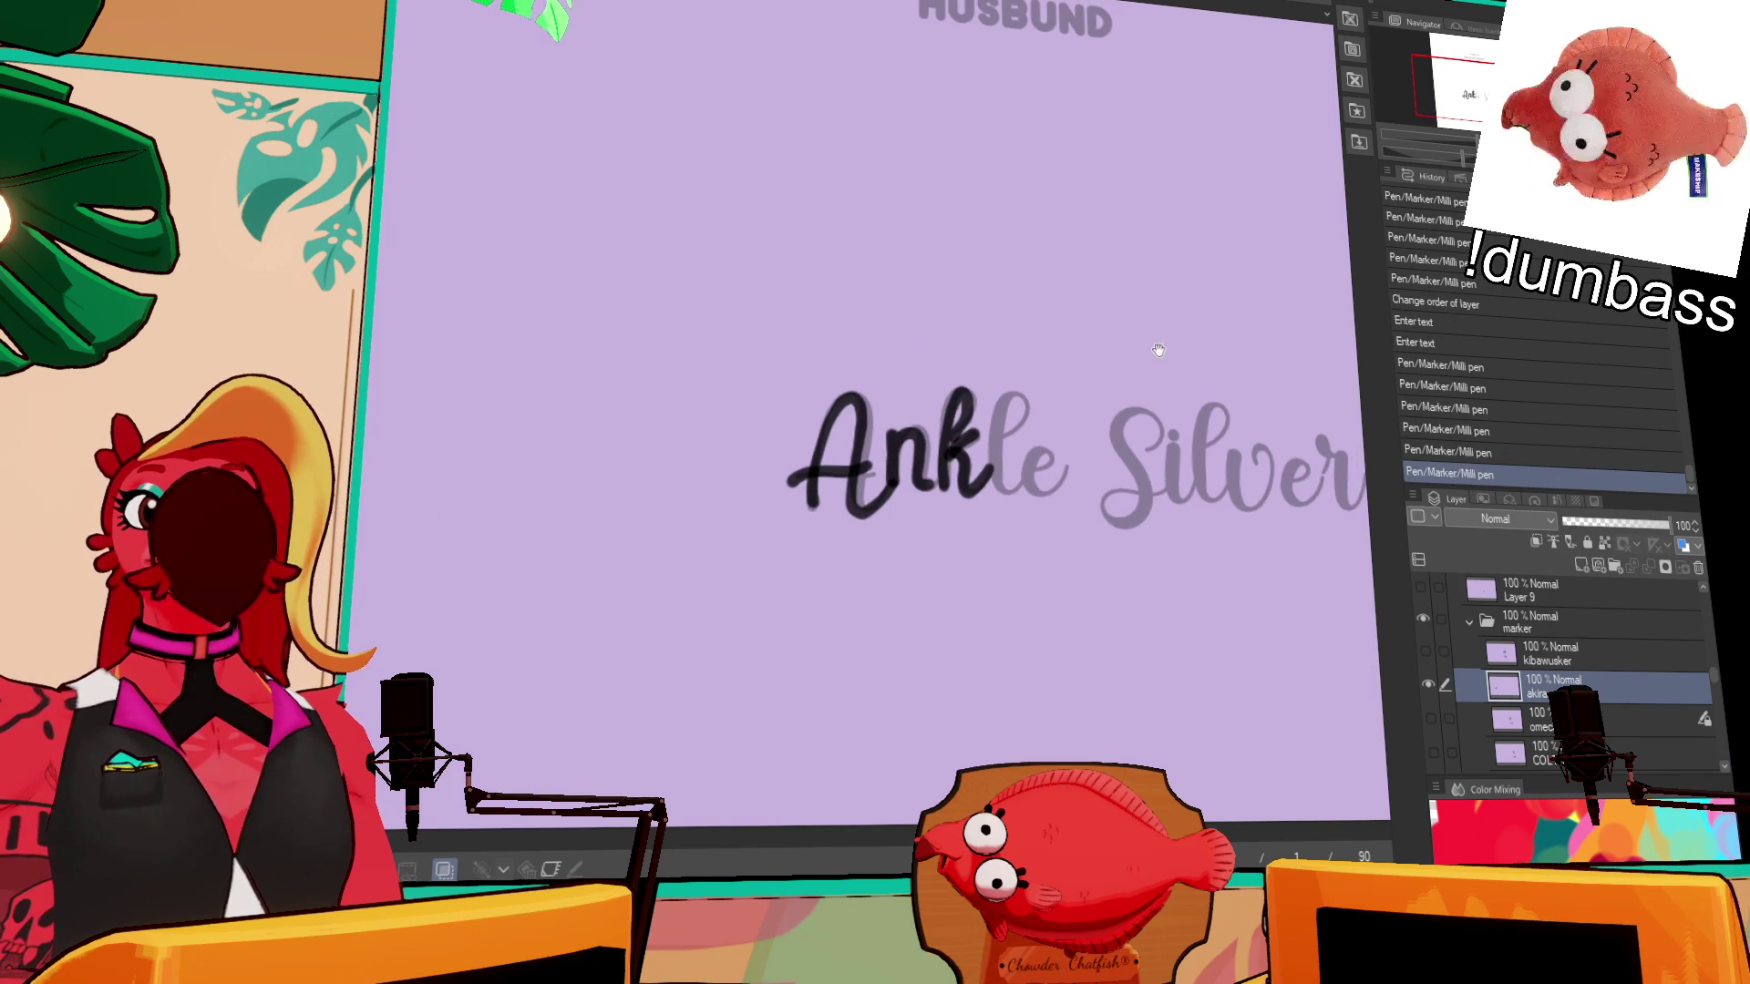
{"action": "mouse_move", "coordinate": [985, 470]}
{"action": "left_mouse_down"}
{"action": "mouse_move", "coordinate": [1011, 428]}
{"action": "mouse_move", "coordinate": [999, 453]}
{"action": "mouse_move", "coordinate": [1028, 488]}
{"action": "mouse_move", "coordinate": [1076, 452]}
{"action": "left_mouse_up"}
{"action": "left_click_drag", "start_coordinate": [1165, 412], "coordinate": [1105, 519]}
{"action": "left_click_drag", "start_coordinate": [1344, 402], "coordinate": [1210, 415]}
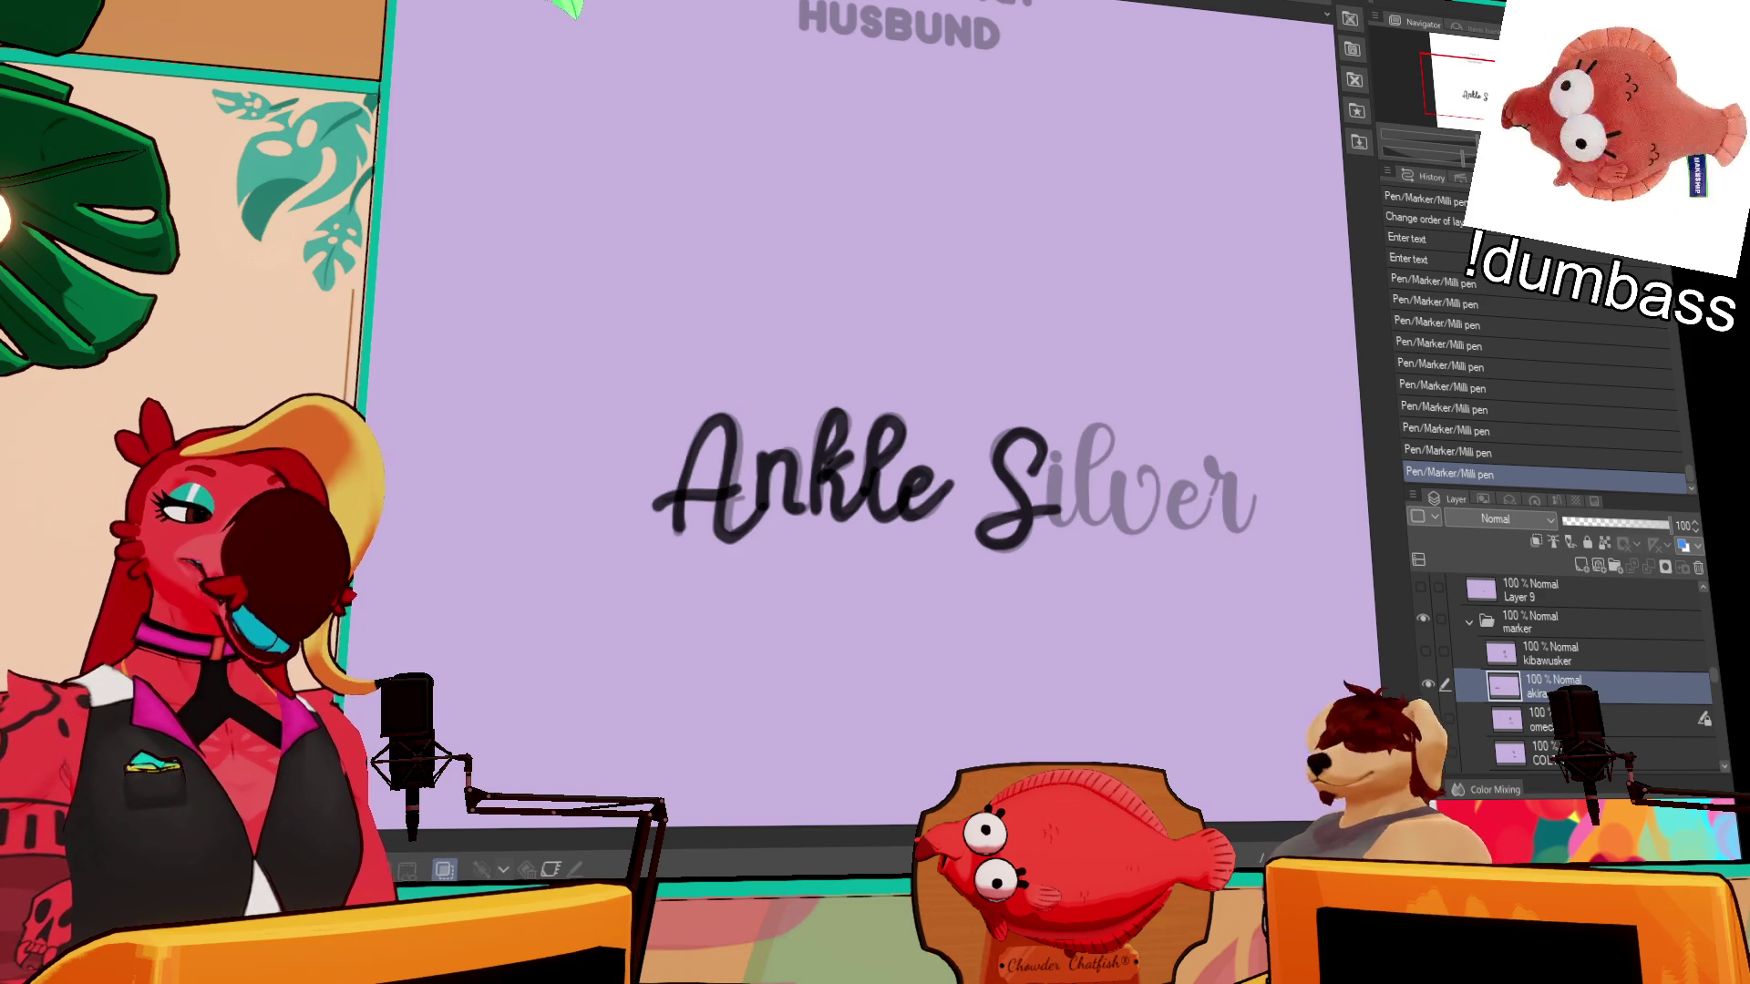
{"action": "left_click_drag", "start_coordinate": [1048, 465], "coordinate": [1083, 527]}
{"action": "left_click_drag", "start_coordinate": [1099, 460], "coordinate": [1130, 520]}
{"action": "key", "text": "ctrl+z"}
{"action": "mouse_move", "coordinate": [1090, 465]}
{"action": "left_mouse_down"}
{"action": "mouse_move", "coordinate": [1116, 524]}
{"action": "mouse_move", "coordinate": [1159, 458]}
{"action": "mouse_move", "coordinate": [1229, 473]}
{"action": "mouse_move", "coordinate": [1244, 525]}
{"action": "mouse_move", "coordinate": [1258, 479]}
{"action": "left_mouse_up"}
{"action": "key", "text": "ctrl+z"}
{"action": "key", "text": "ctrl+z"}
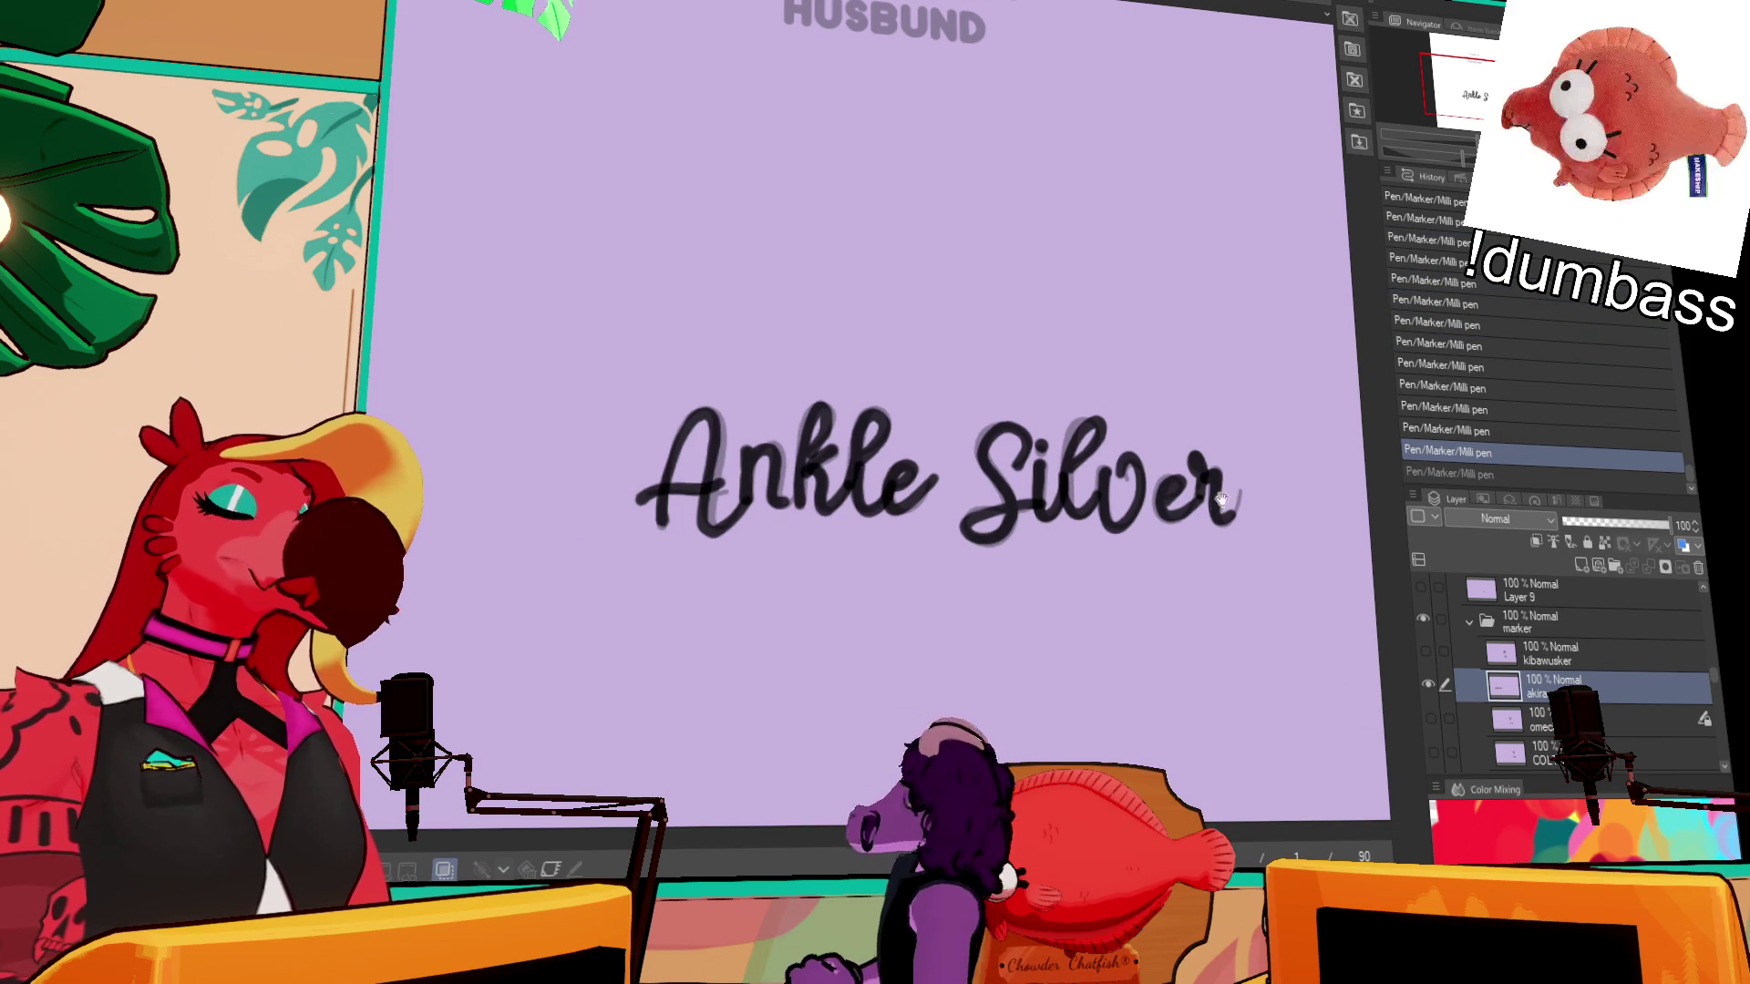
- Doodle a cat face on the cup's upper band, redoing several strokes
{"action": "left_click_drag", "start_coordinate": [1221, 498], "coordinate": [775, 493]}
{"action": "scroll", "coordinate": [1051, 392], "scroll_direction": "up", "scroll_amount": 2}
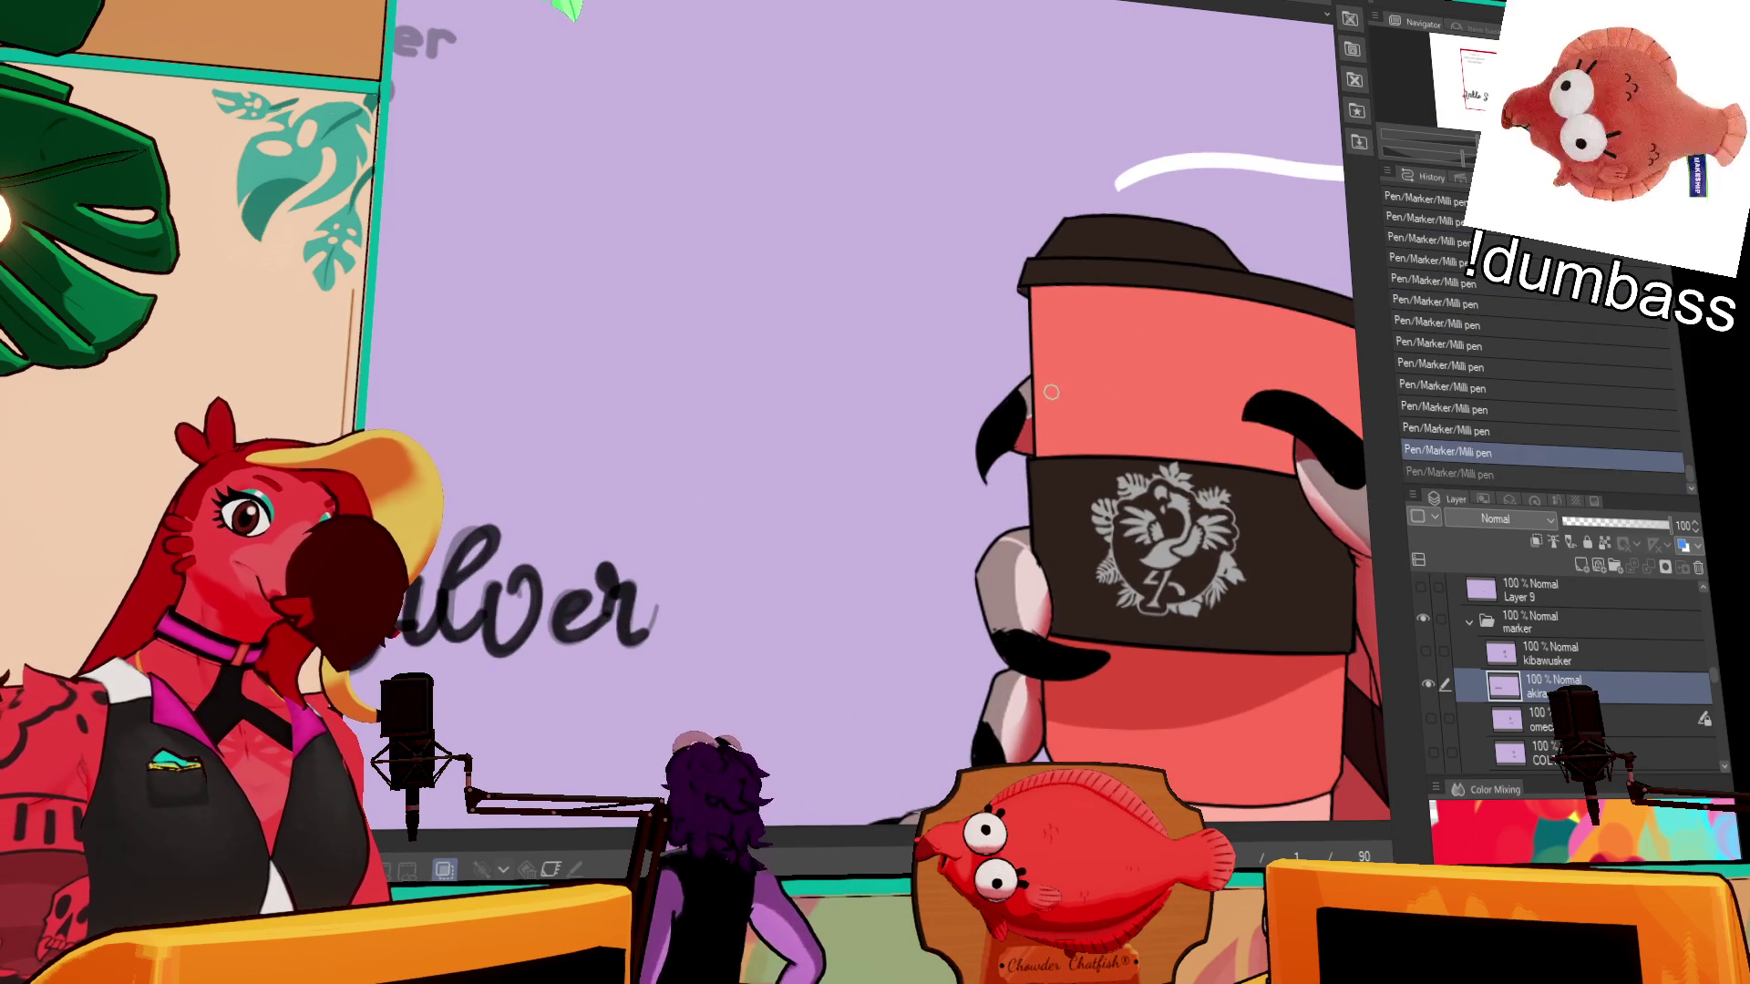
{"action": "key", "text": "ctrl+y"}
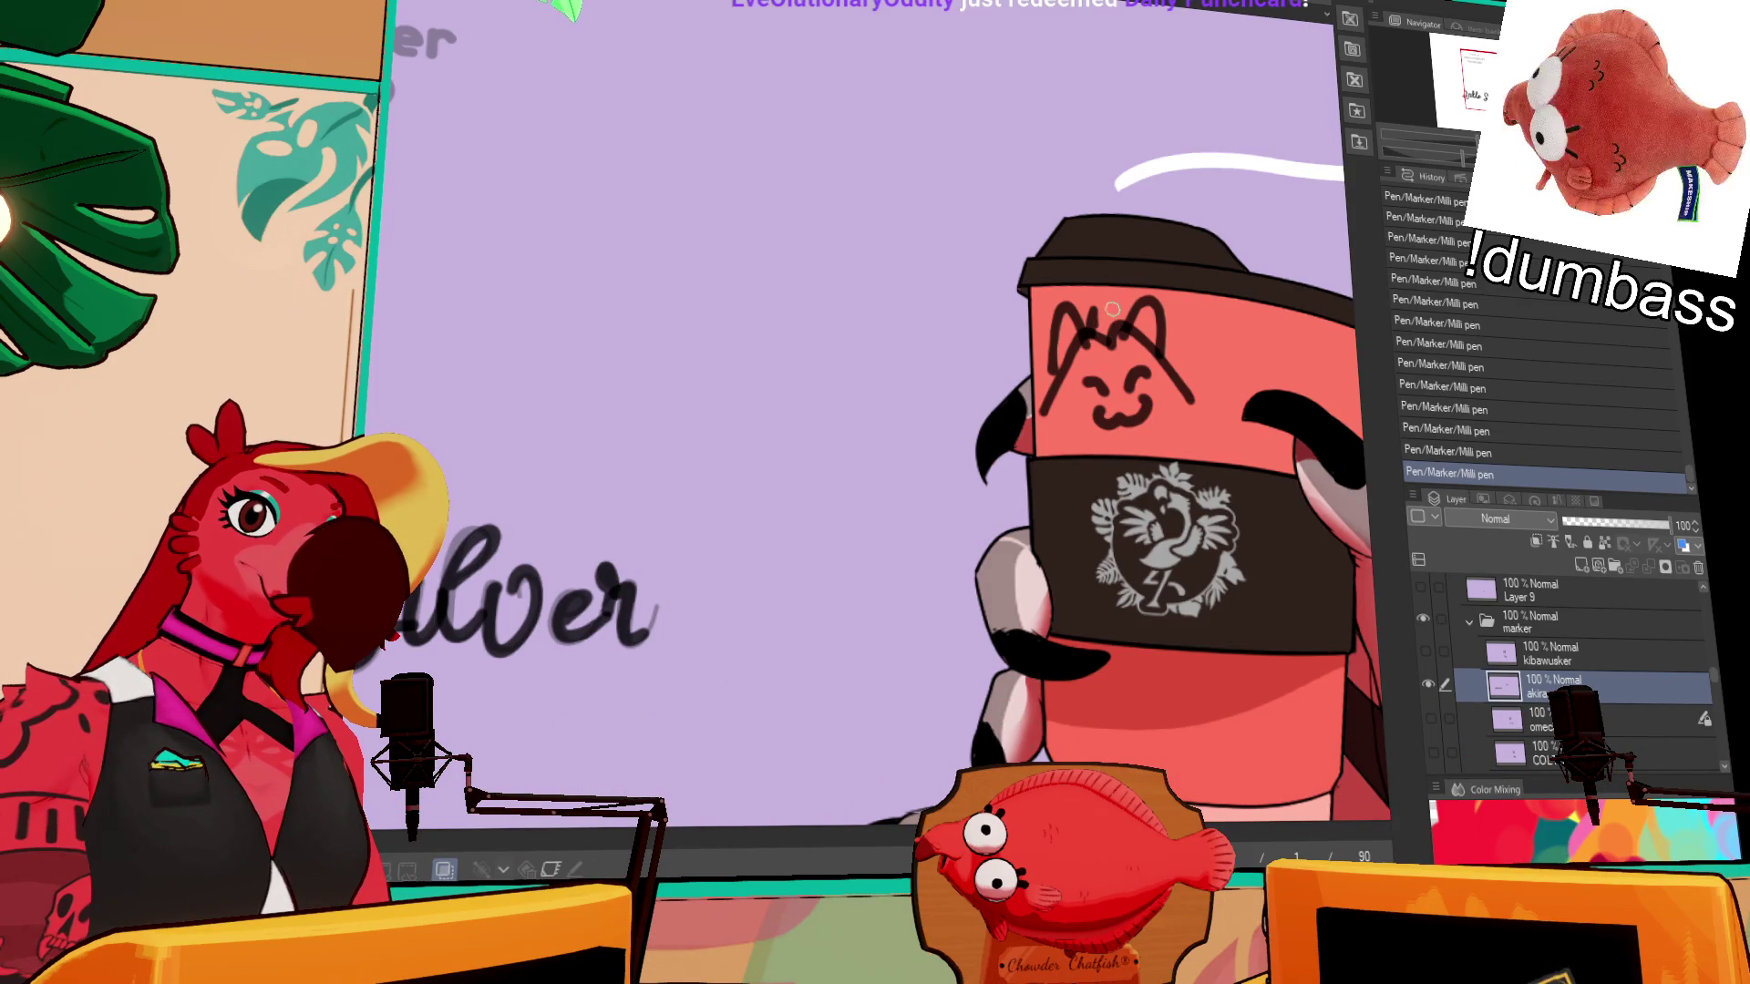
{"action": "key", "text": "ctrl+z"}
{"action": "key", "text": "ctrl+y"}
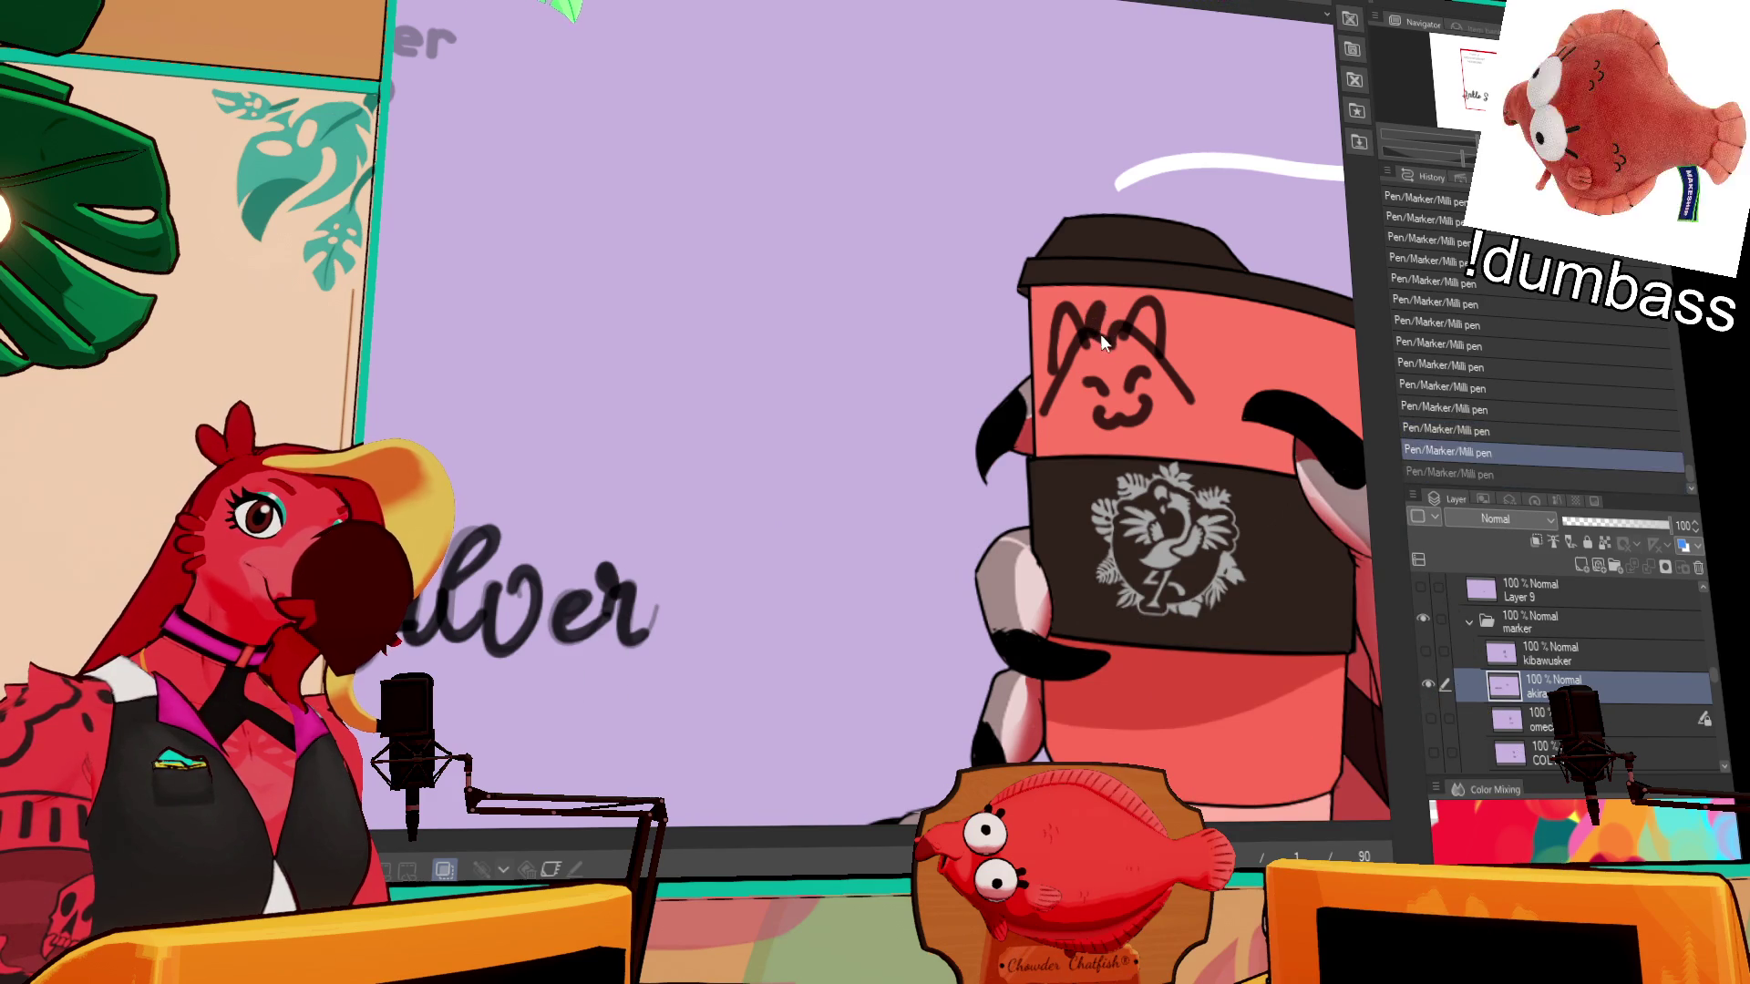
{"action": "left_click_drag", "start_coordinate": [1197, 283], "coordinate": [1170, 271]}
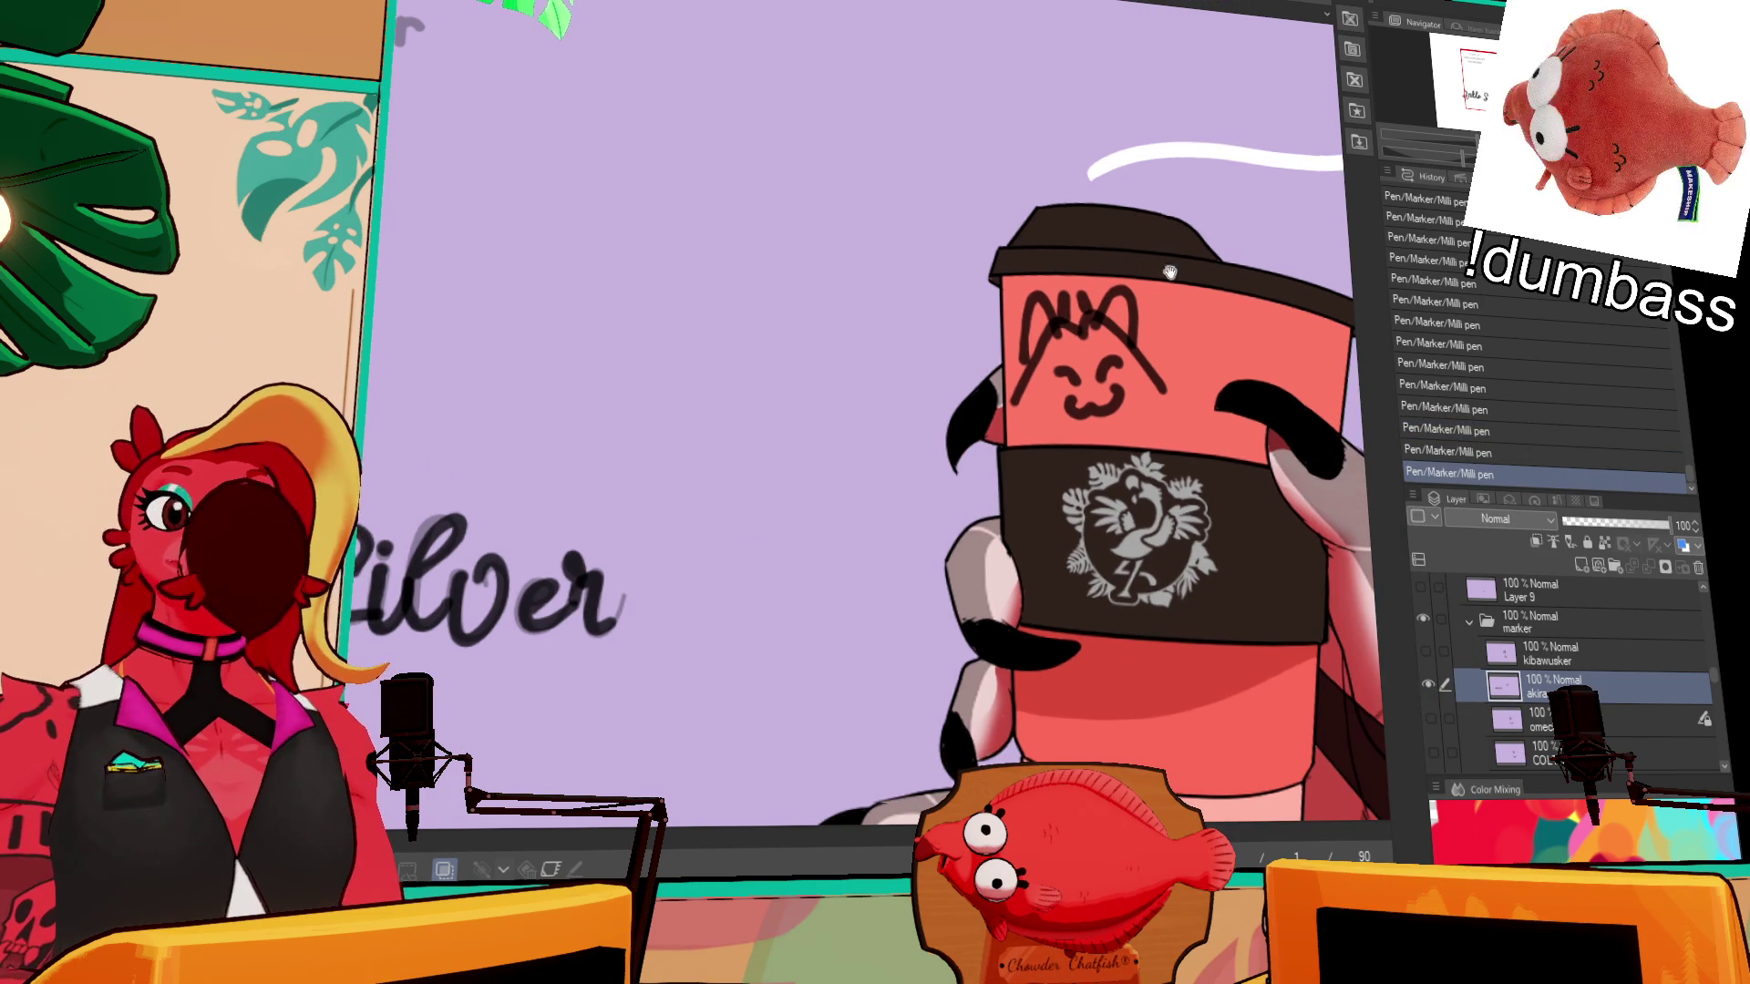
{"action": "mouse_move", "coordinate": [1019, 390]}
{"action": "left_mouse_down"}
{"action": "mouse_move", "coordinate": [1038, 439]}
{"action": "mouse_move", "coordinate": [1056, 421]}
{"action": "left_mouse_up"}
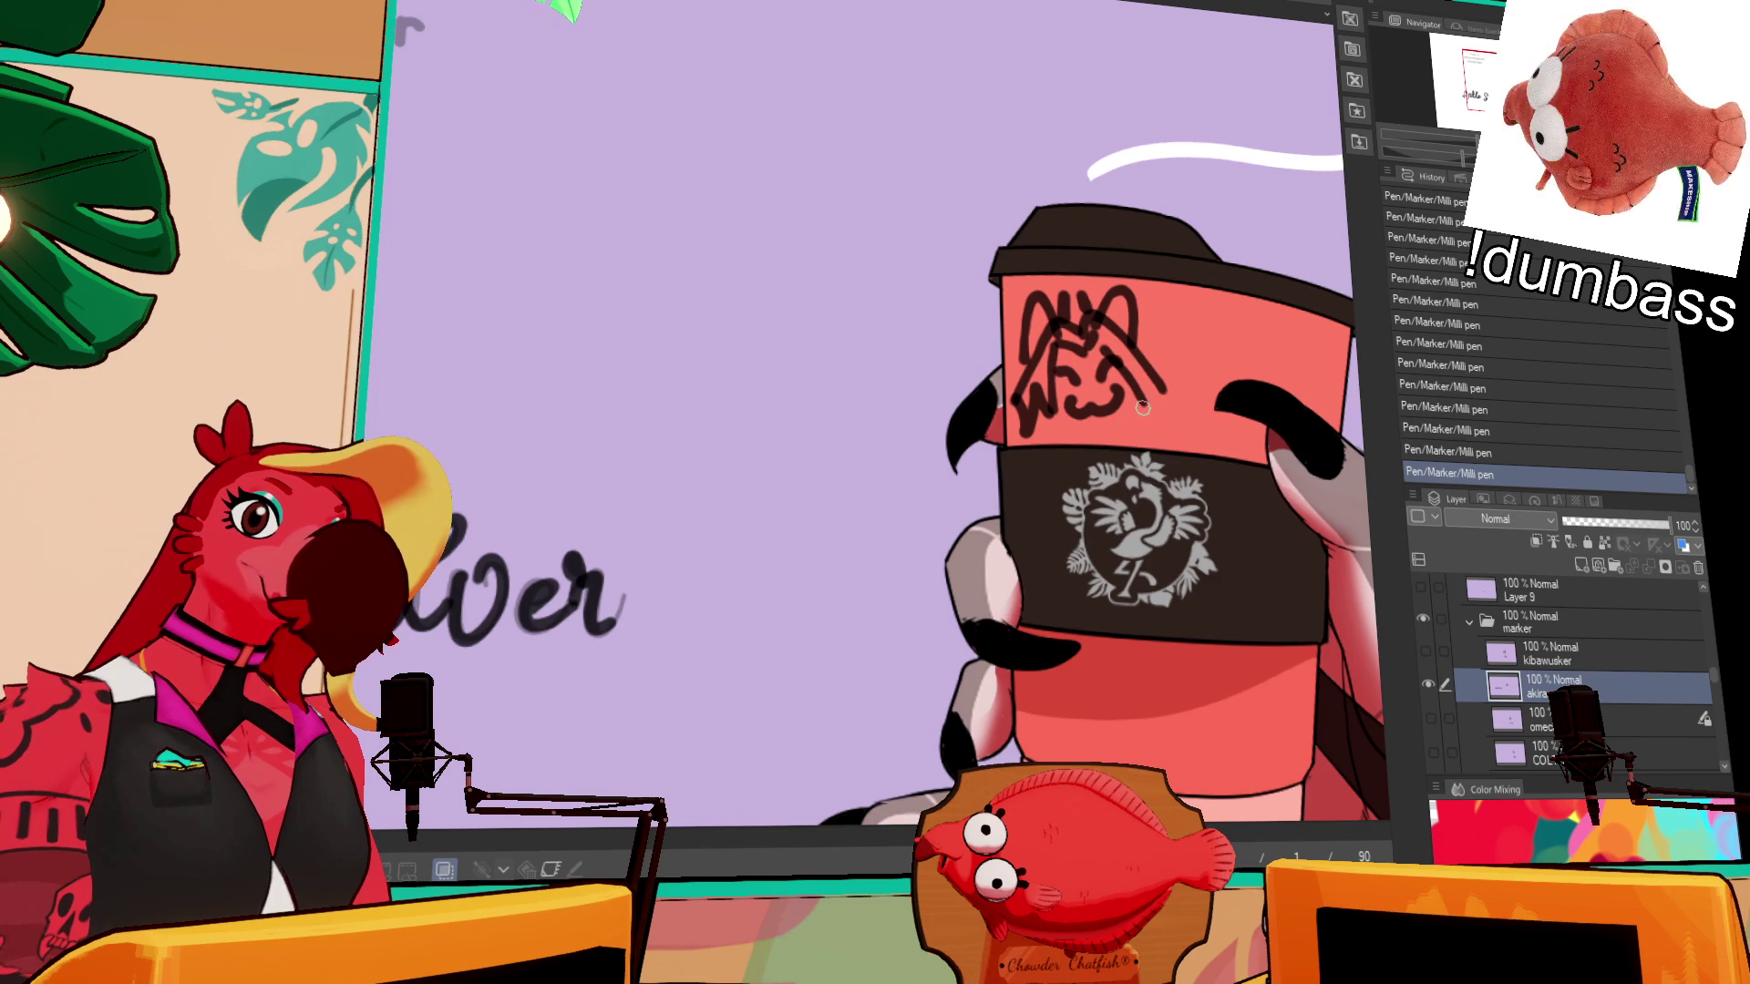
{"action": "key", "text": "ctrl+z"}
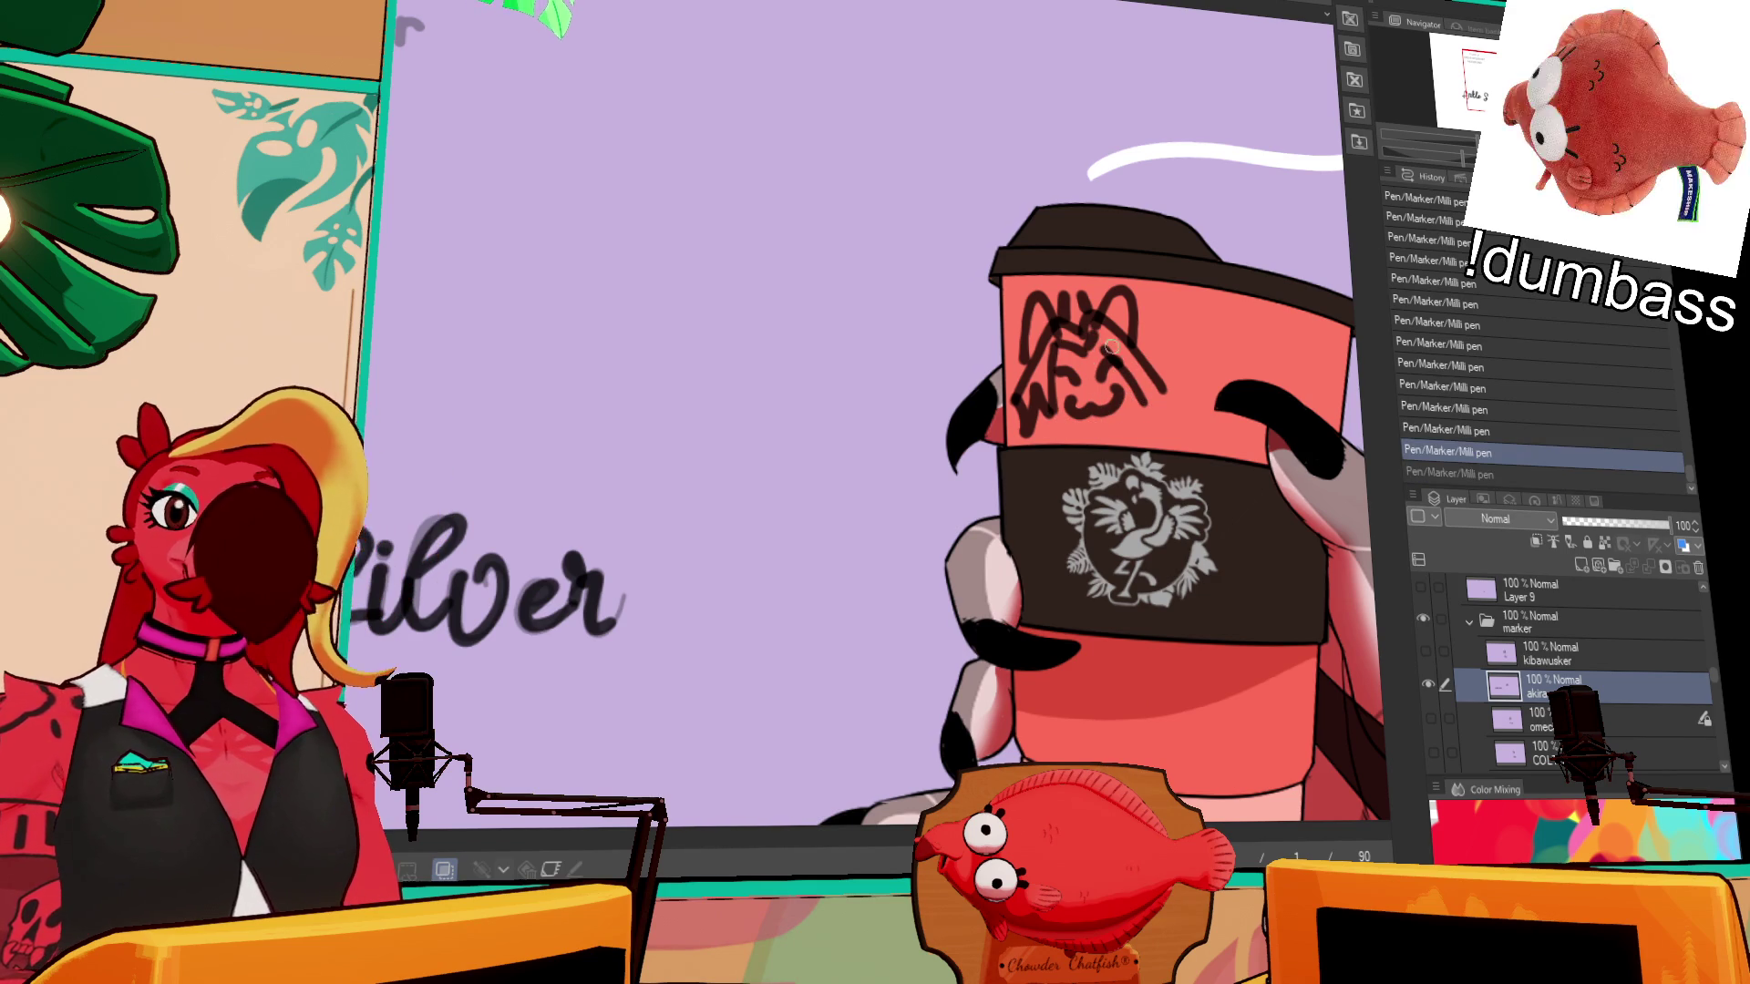
{"action": "left_click_drag", "start_coordinate": [1053, 419], "coordinate": [1138, 412]}
{"action": "key", "text": "ctrl+z"}
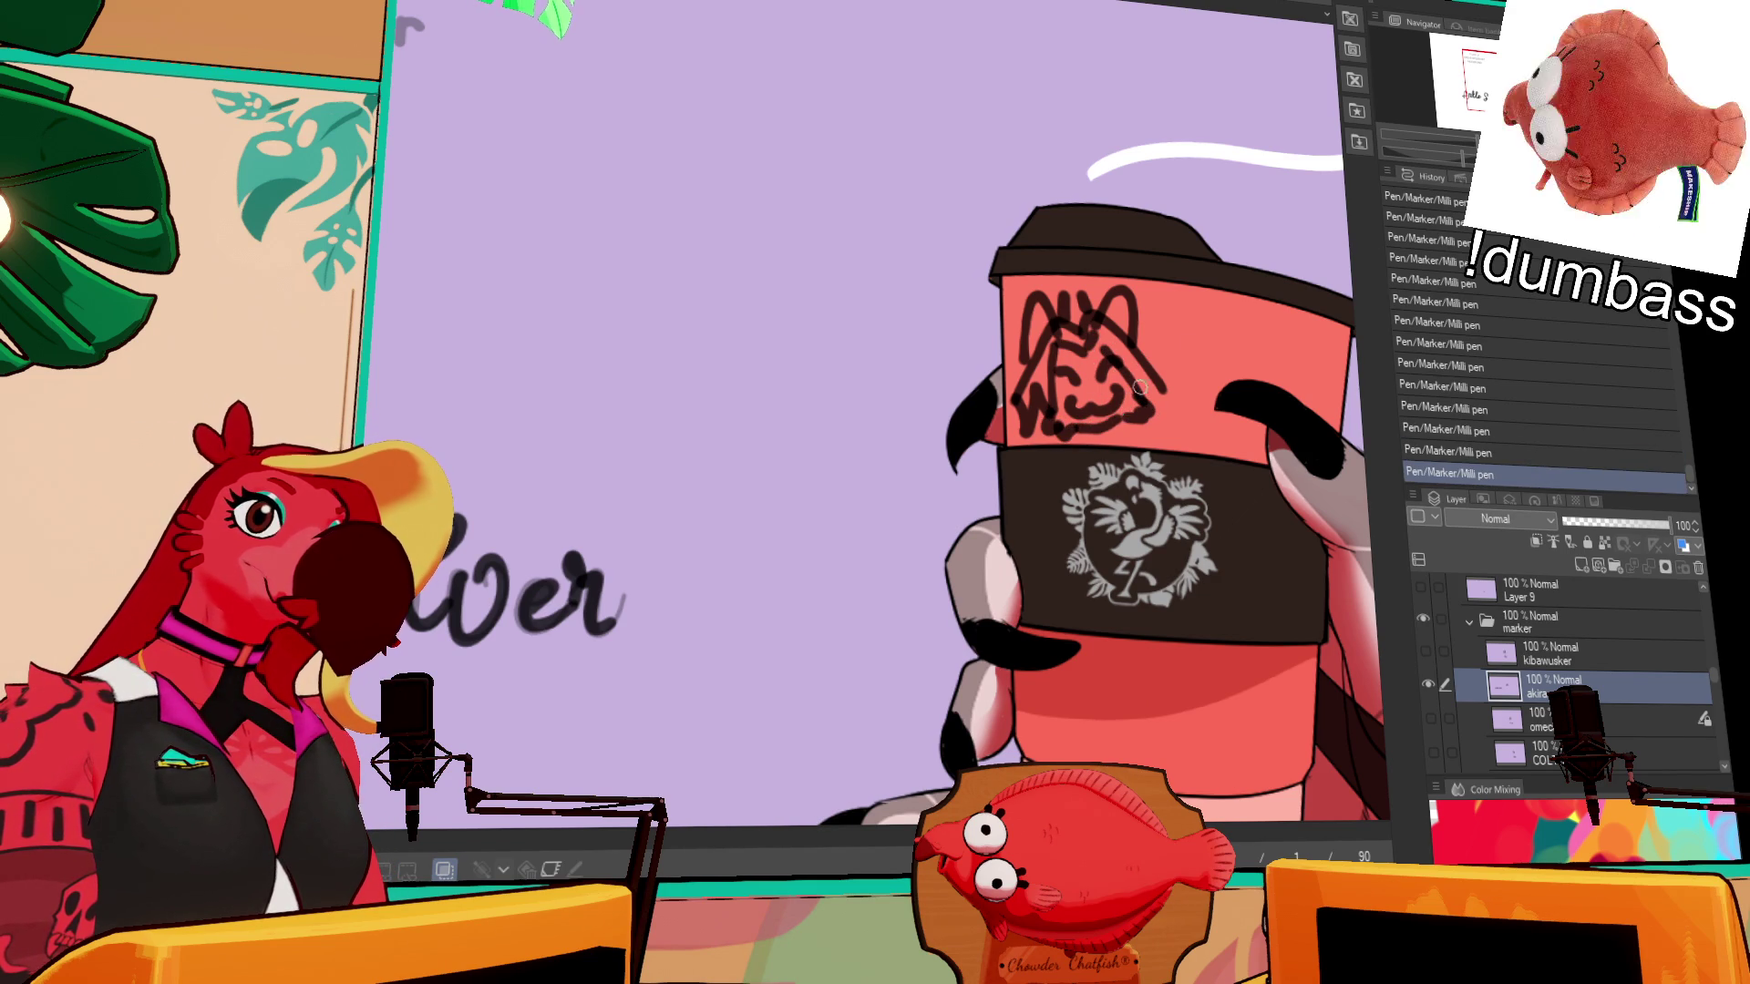
{"action": "left_click_drag", "start_coordinate": [1213, 347], "coordinate": [1222, 358]}
{"action": "key", "text": "ctrl+z"}
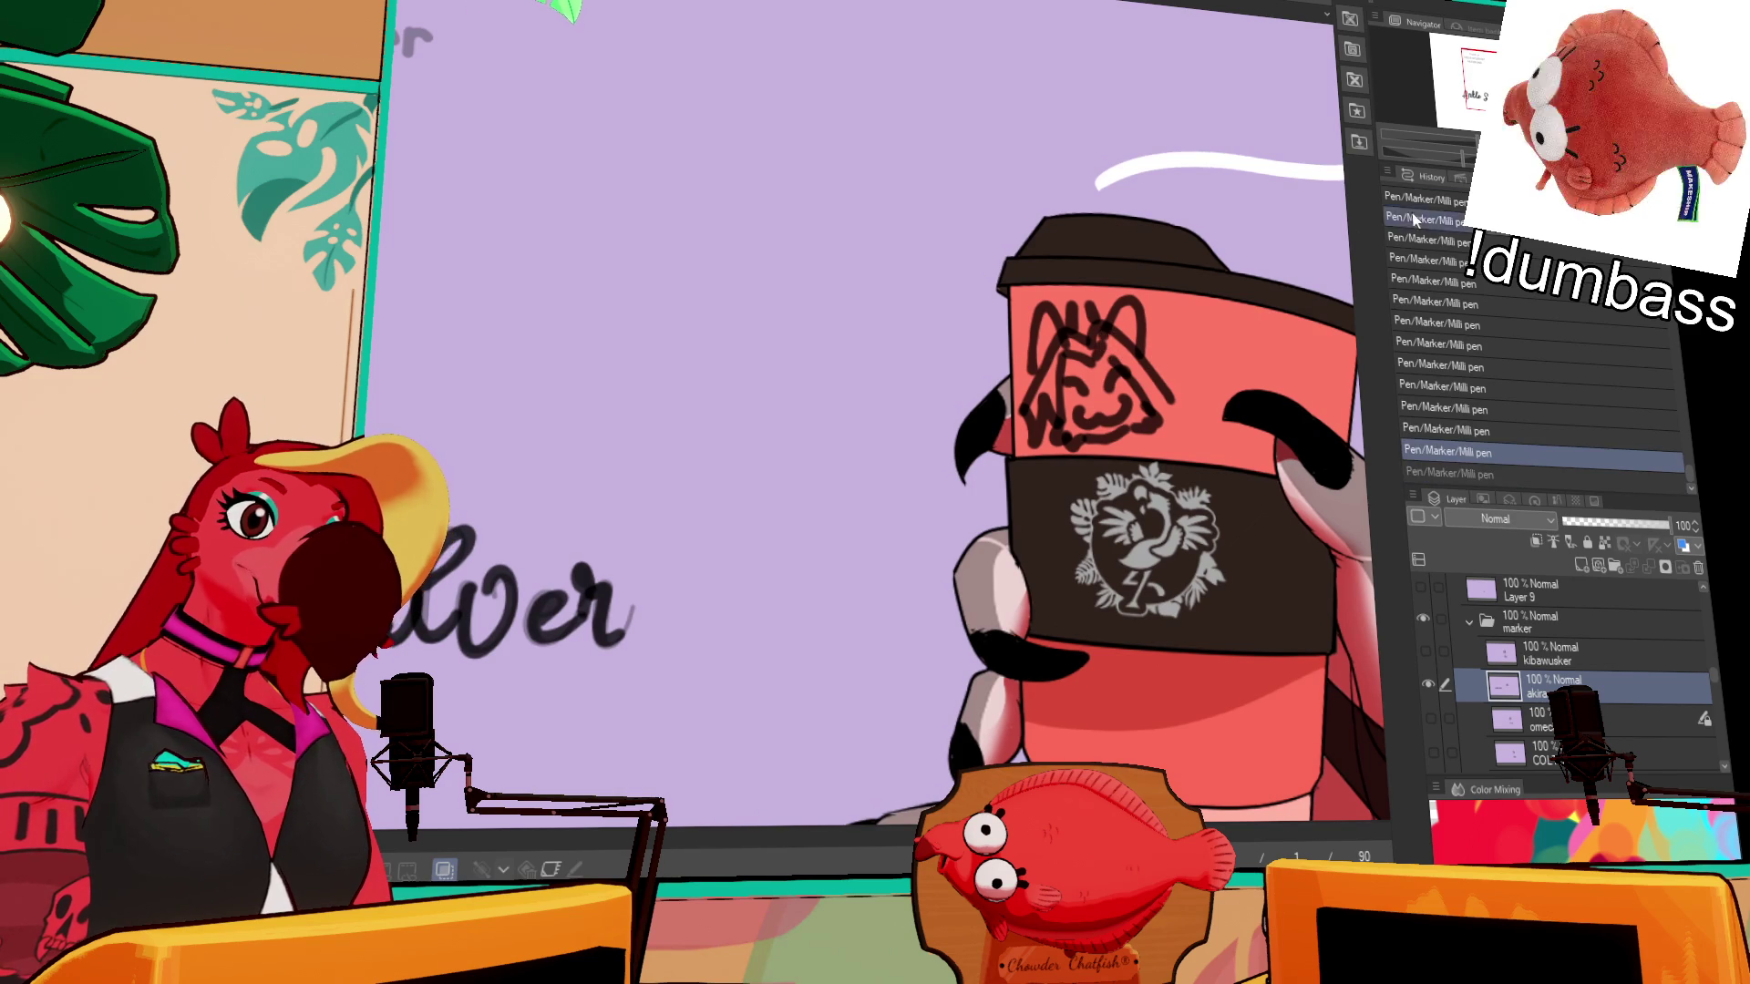
{"action": "left_click_drag", "start_coordinate": [1179, 407], "coordinate": [1191, 404]}
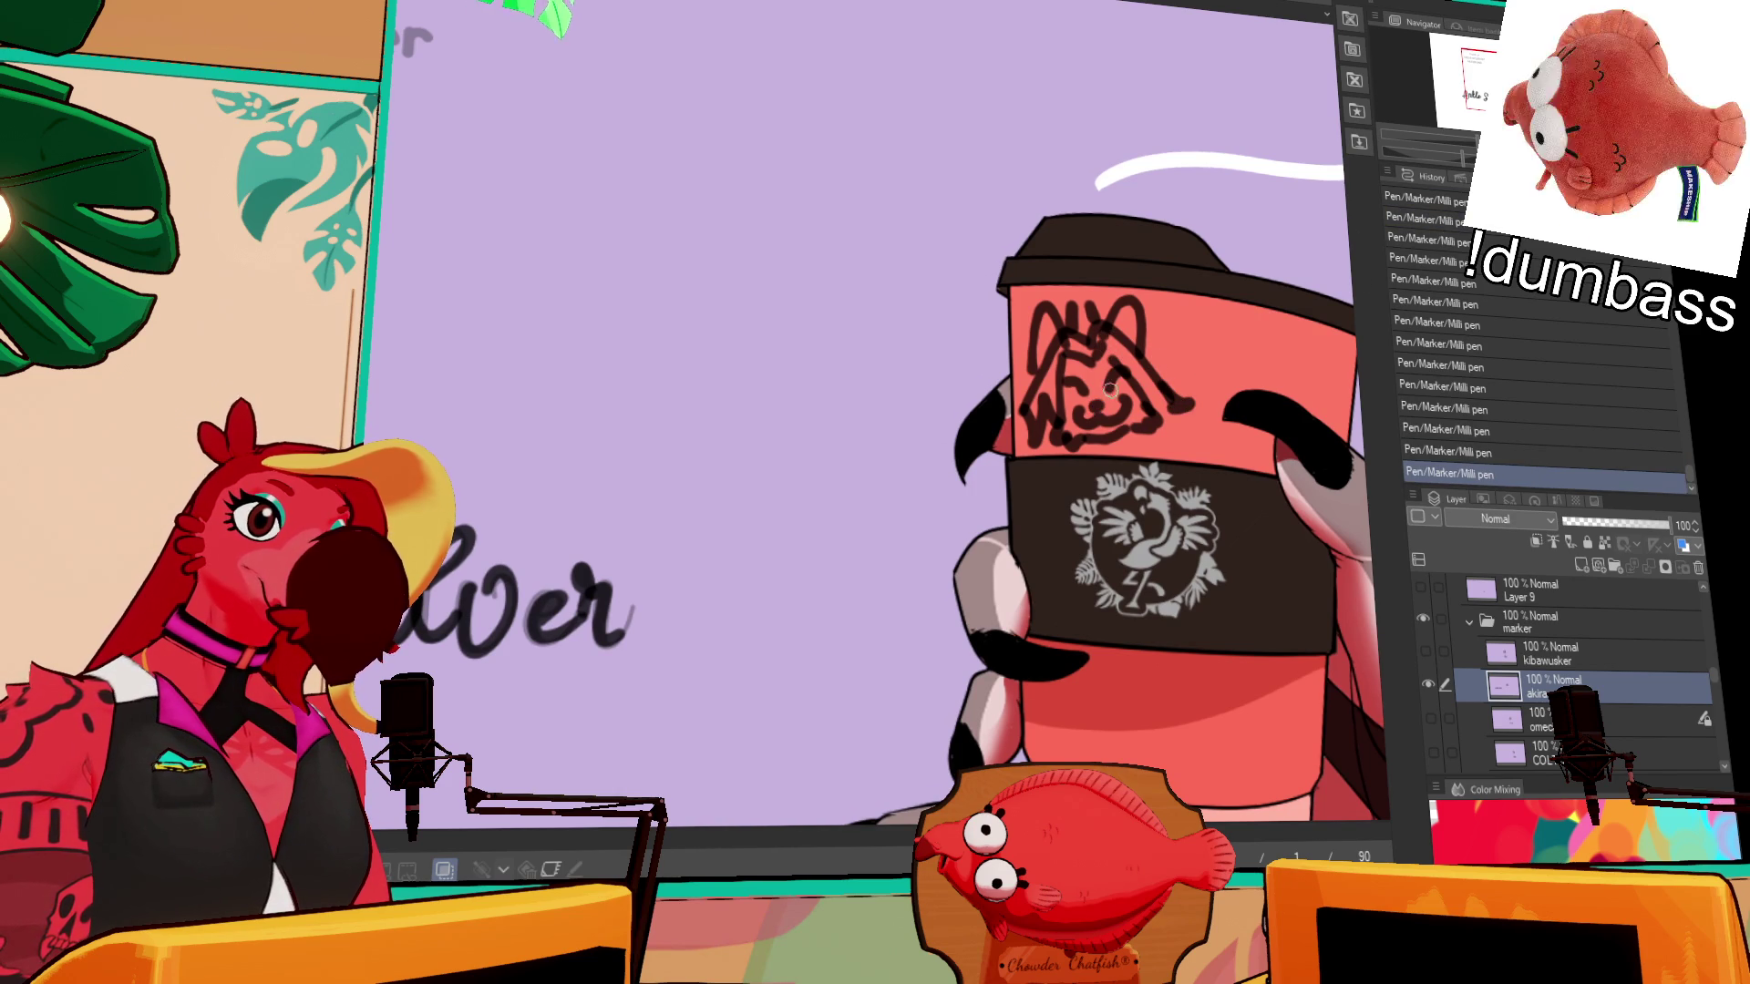
- Lasso the inked word Ankle and move it up and right above Silver
{"action": "mouse_move", "coordinate": [1279, 317]}
{"action": "left_mouse_down"}
{"action": "mouse_move", "coordinate": [1227, 358]}
{"action": "mouse_move", "coordinate": [1309, 205]}
{"action": "left_mouse_up"}
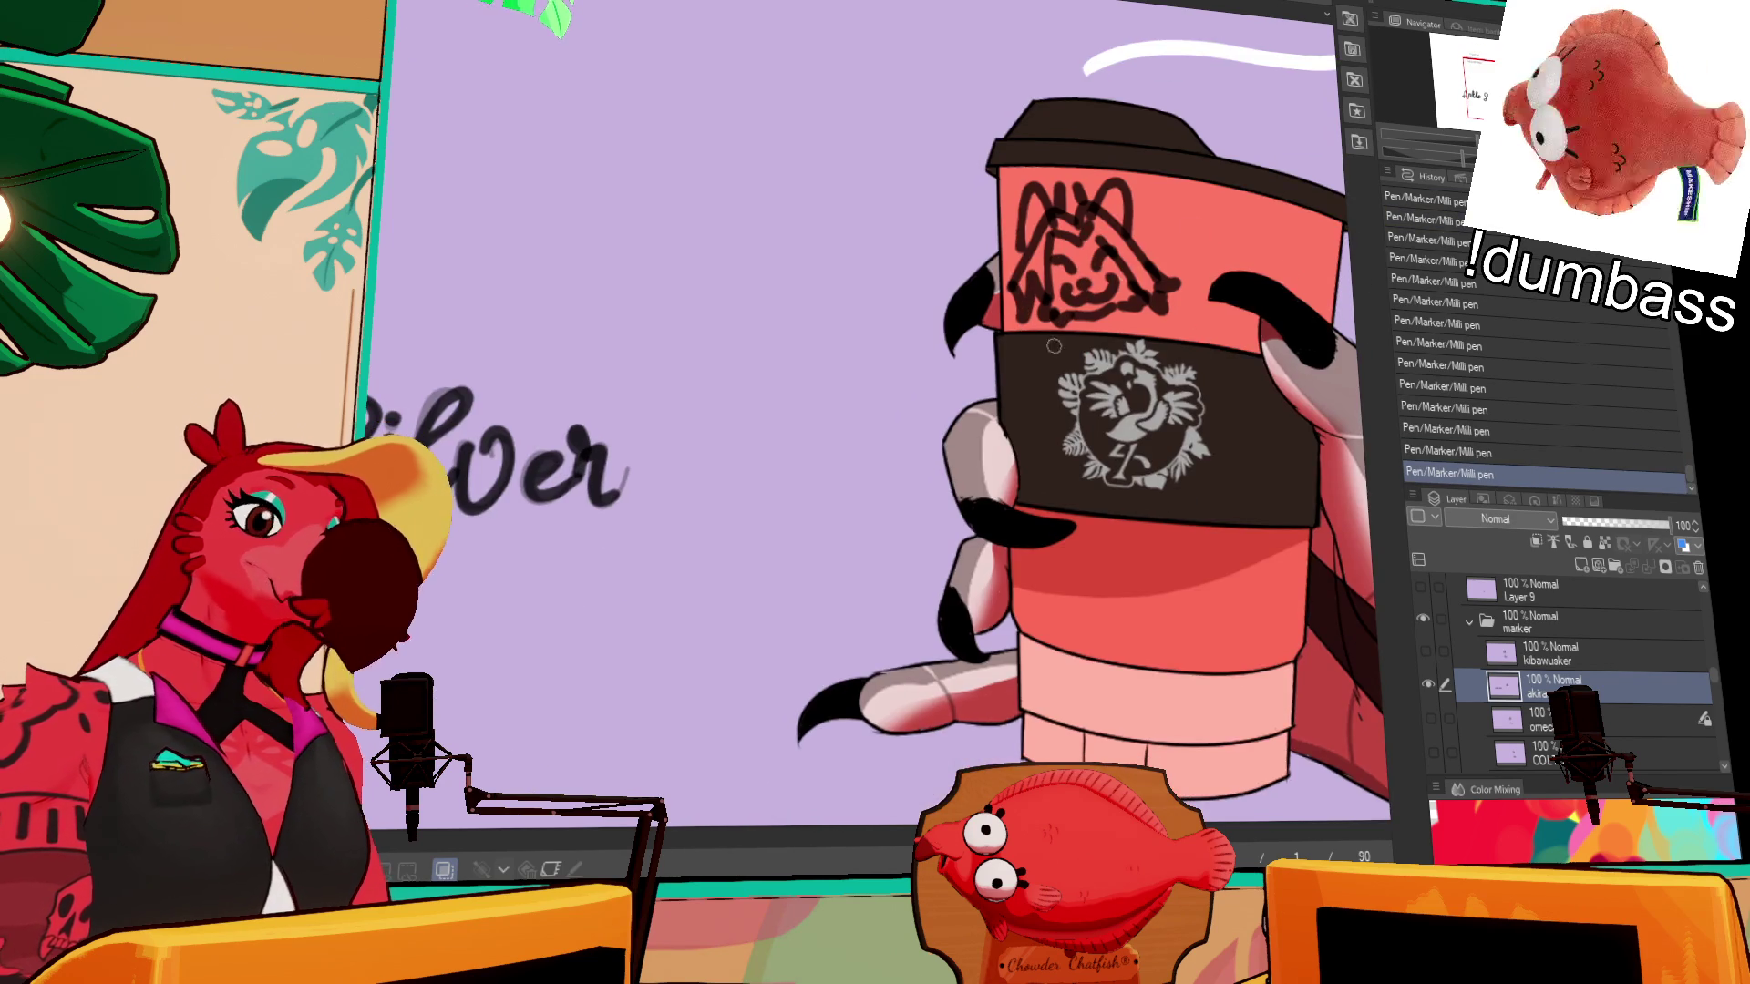
{"action": "left_click_drag", "start_coordinate": [574, 390], "coordinate": [788, 346]}
{"action": "left_click_drag", "start_coordinate": [459, 515], "coordinate": [656, 314]}
{"action": "mouse_move", "coordinate": [576, 396]}
{"action": "left_mouse_down"}
{"action": "mouse_move", "coordinate": [903, 306]}
{"action": "mouse_move", "coordinate": [802, 333]}
{"action": "mouse_move", "coordinate": [958, 310]}
{"action": "mouse_move", "coordinate": [777, 273]}
{"action": "mouse_move", "coordinate": [825, 301]}
{"action": "left_mouse_up"}
- Lasso the Ankle Silver lettering and shrink it with Scale/Rotate
{"action": "left_click_drag", "start_coordinate": [980, 271], "coordinate": [1012, 300]}
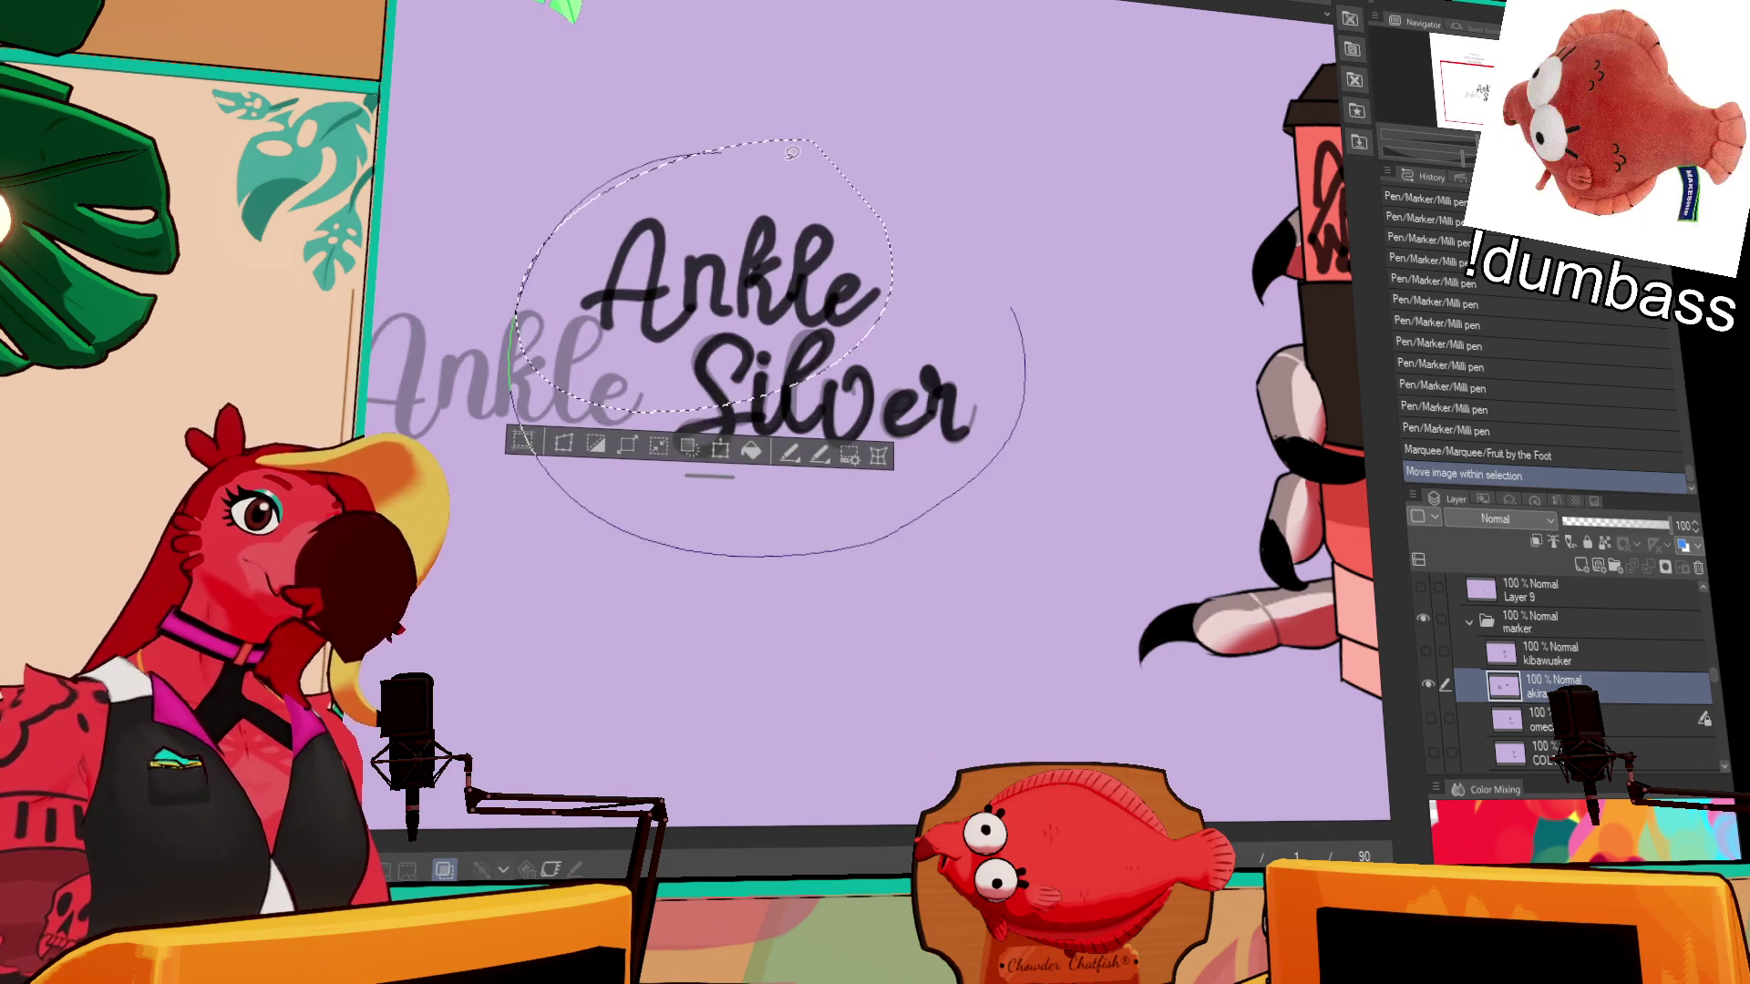
{"action": "left_click", "coordinate": [765, 592]}
{"action": "left_click_drag", "start_coordinate": [520, 133], "coordinate": [664, 265]}
{"action": "key", "text": "Return"}
- Move and tilt the lettering onto the cup below its sleeve, apply, and deselect
{"action": "left_click_drag", "start_coordinate": [784, 373], "coordinate": [1230, 583]}
{"action": "scroll", "coordinate": [720, 437], "scroll_direction": "up", "scroll_amount": 3}
{"action": "left_click_drag", "start_coordinate": [720, 438], "coordinate": [1032, 296]}
{"action": "key", "text": "ctrl+t"}
{"action": "left_click_drag", "start_coordinate": [996, 458], "coordinate": [965, 520]}
{"action": "left_click_drag", "start_coordinate": [1057, 342], "coordinate": [1056, 394]}
{"action": "left_click_drag", "start_coordinate": [875, 456], "coordinate": [898, 451]}
{"action": "mouse_move", "coordinate": [1034, 356]}
{"action": "left_mouse_down"}
{"action": "mouse_move", "coordinate": [1040, 385]}
{"action": "mouse_move", "coordinate": [1051, 339]}
{"action": "left_mouse_up"}
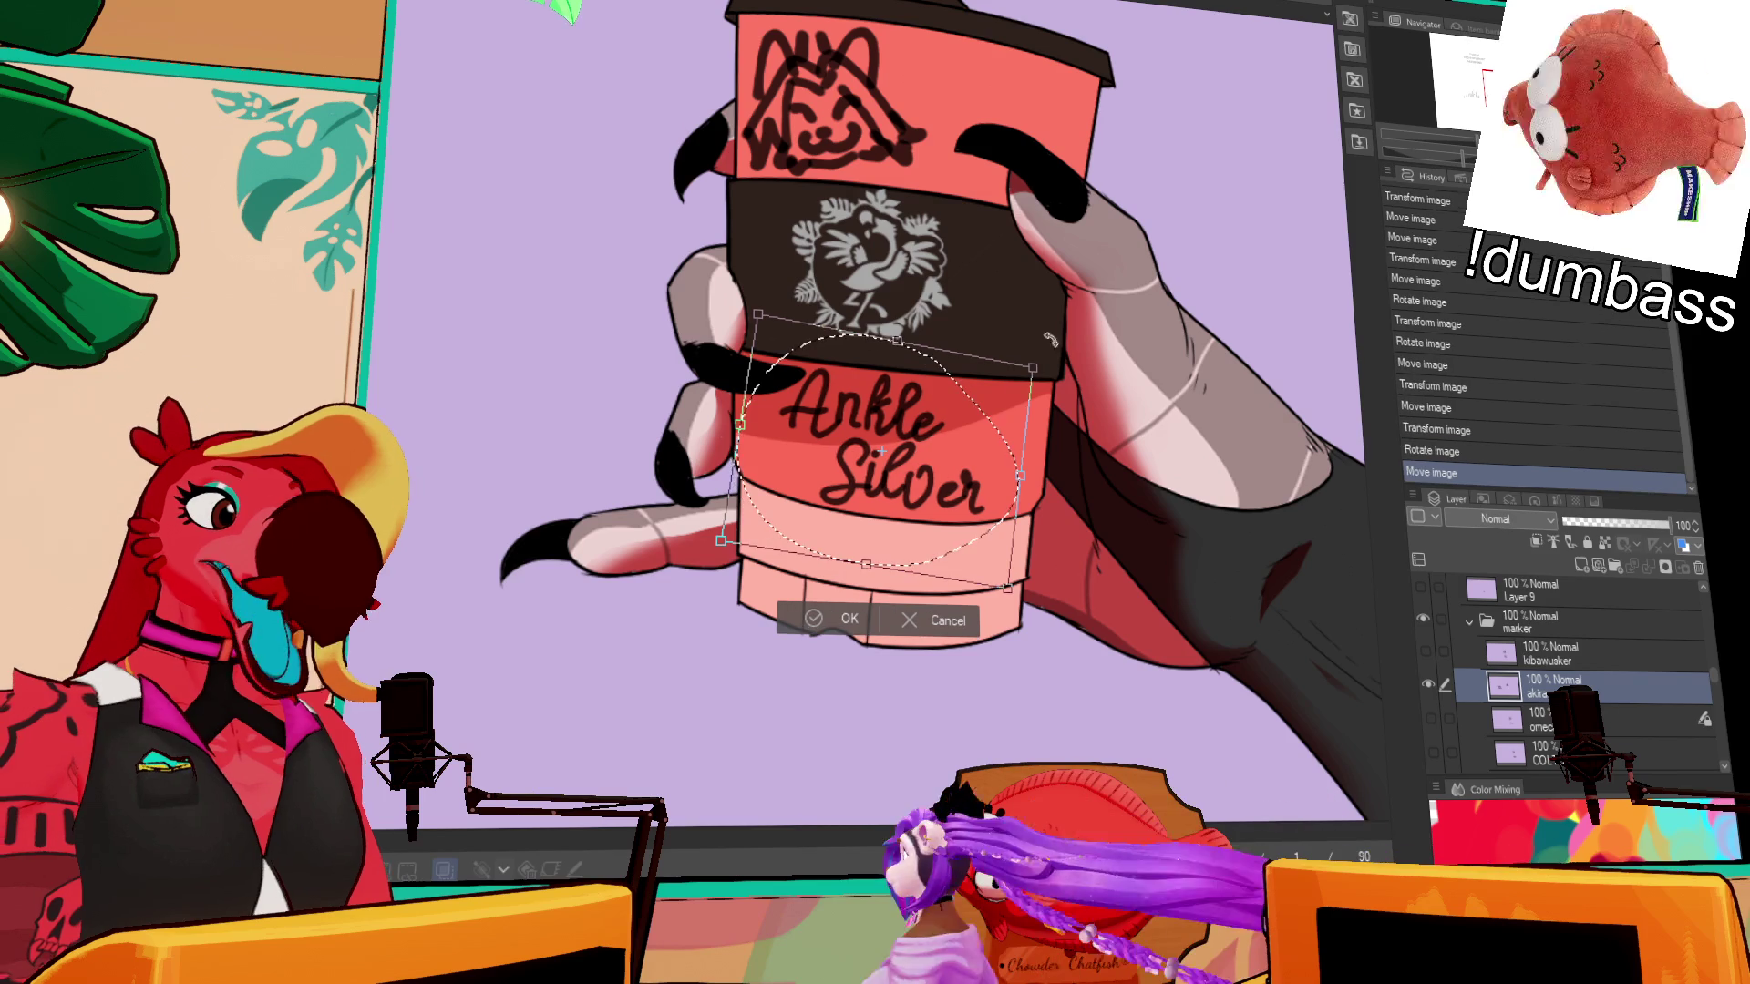
{"action": "key", "text": "Return"}
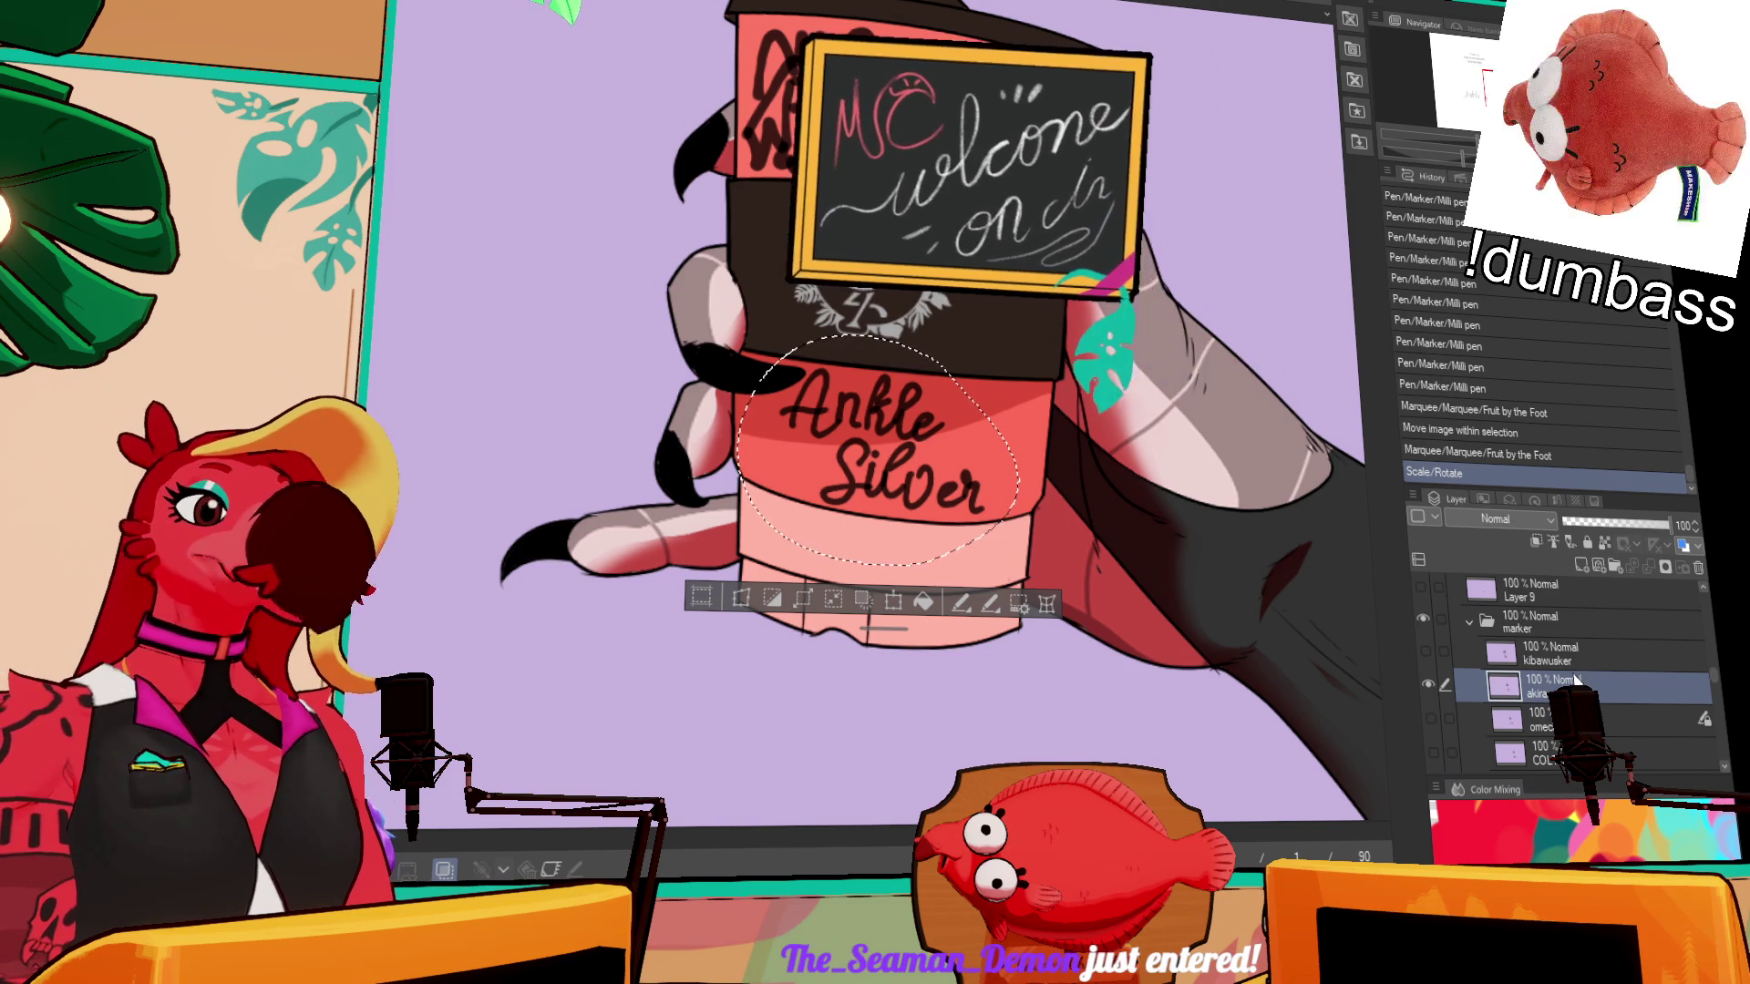
{"action": "key", "text": "ctrl+d"}
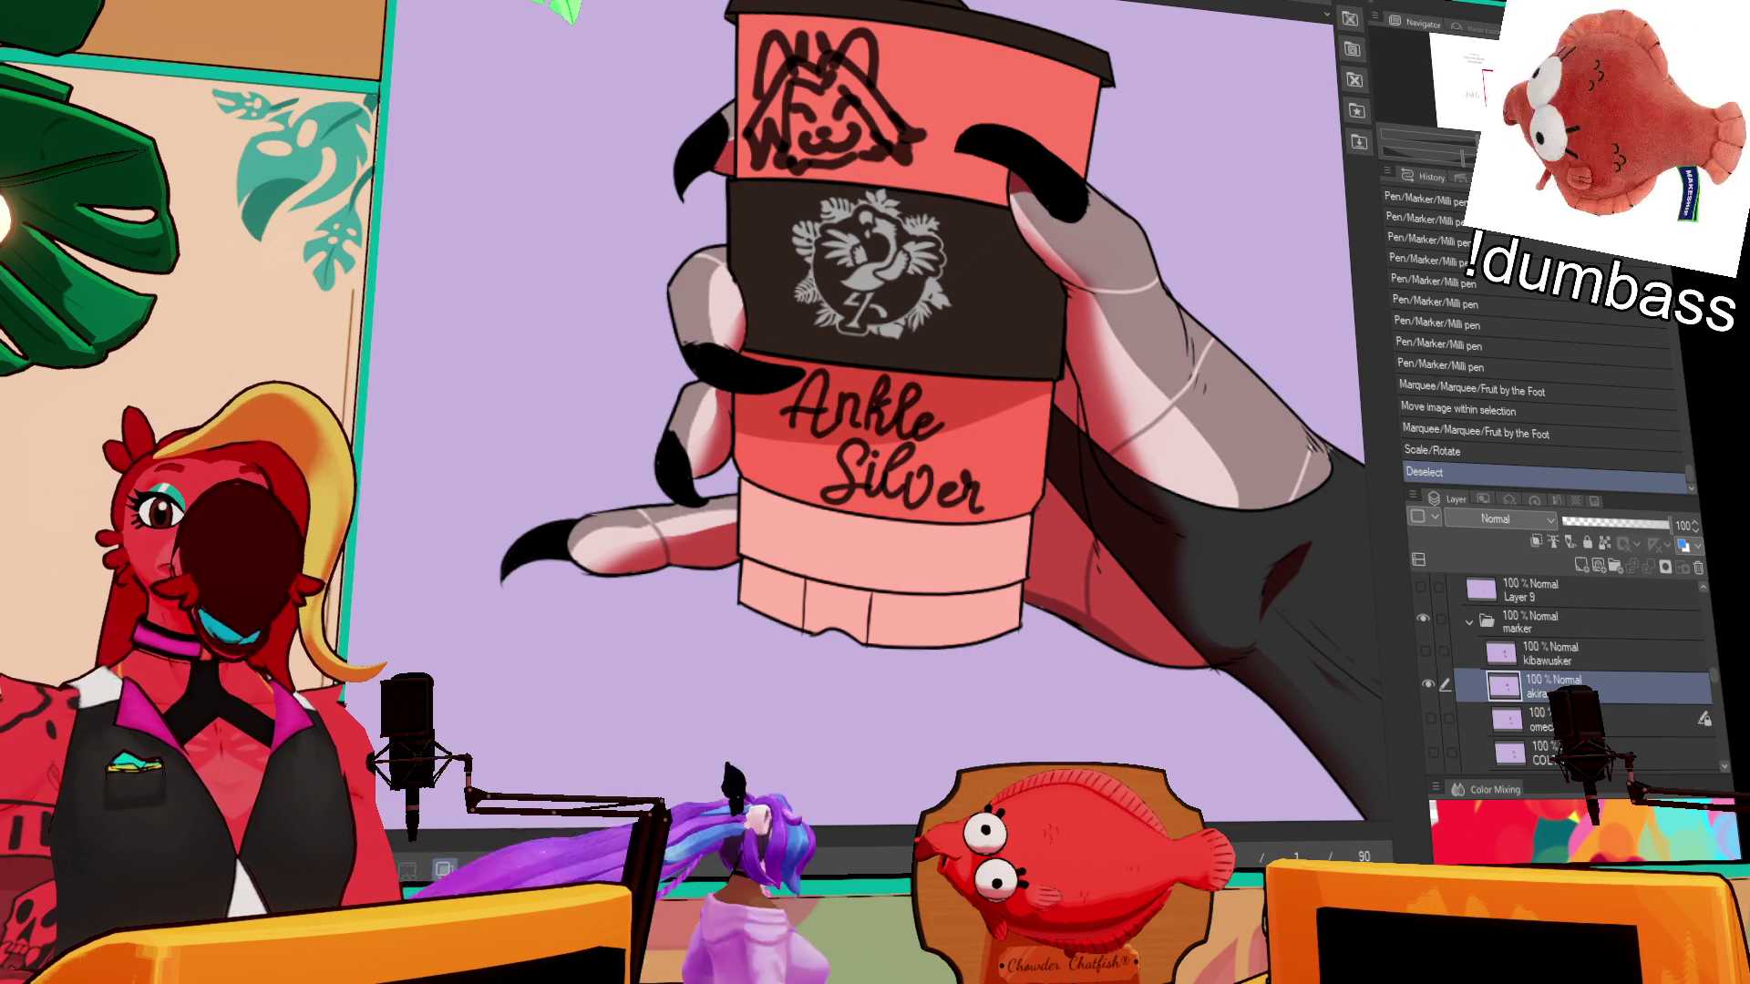
- Hide the background name text and the Ankle Silver lettering layers
{"action": "scroll", "coordinate": [1122, 464], "scroll_direction": "down", "scroll_amount": 5}
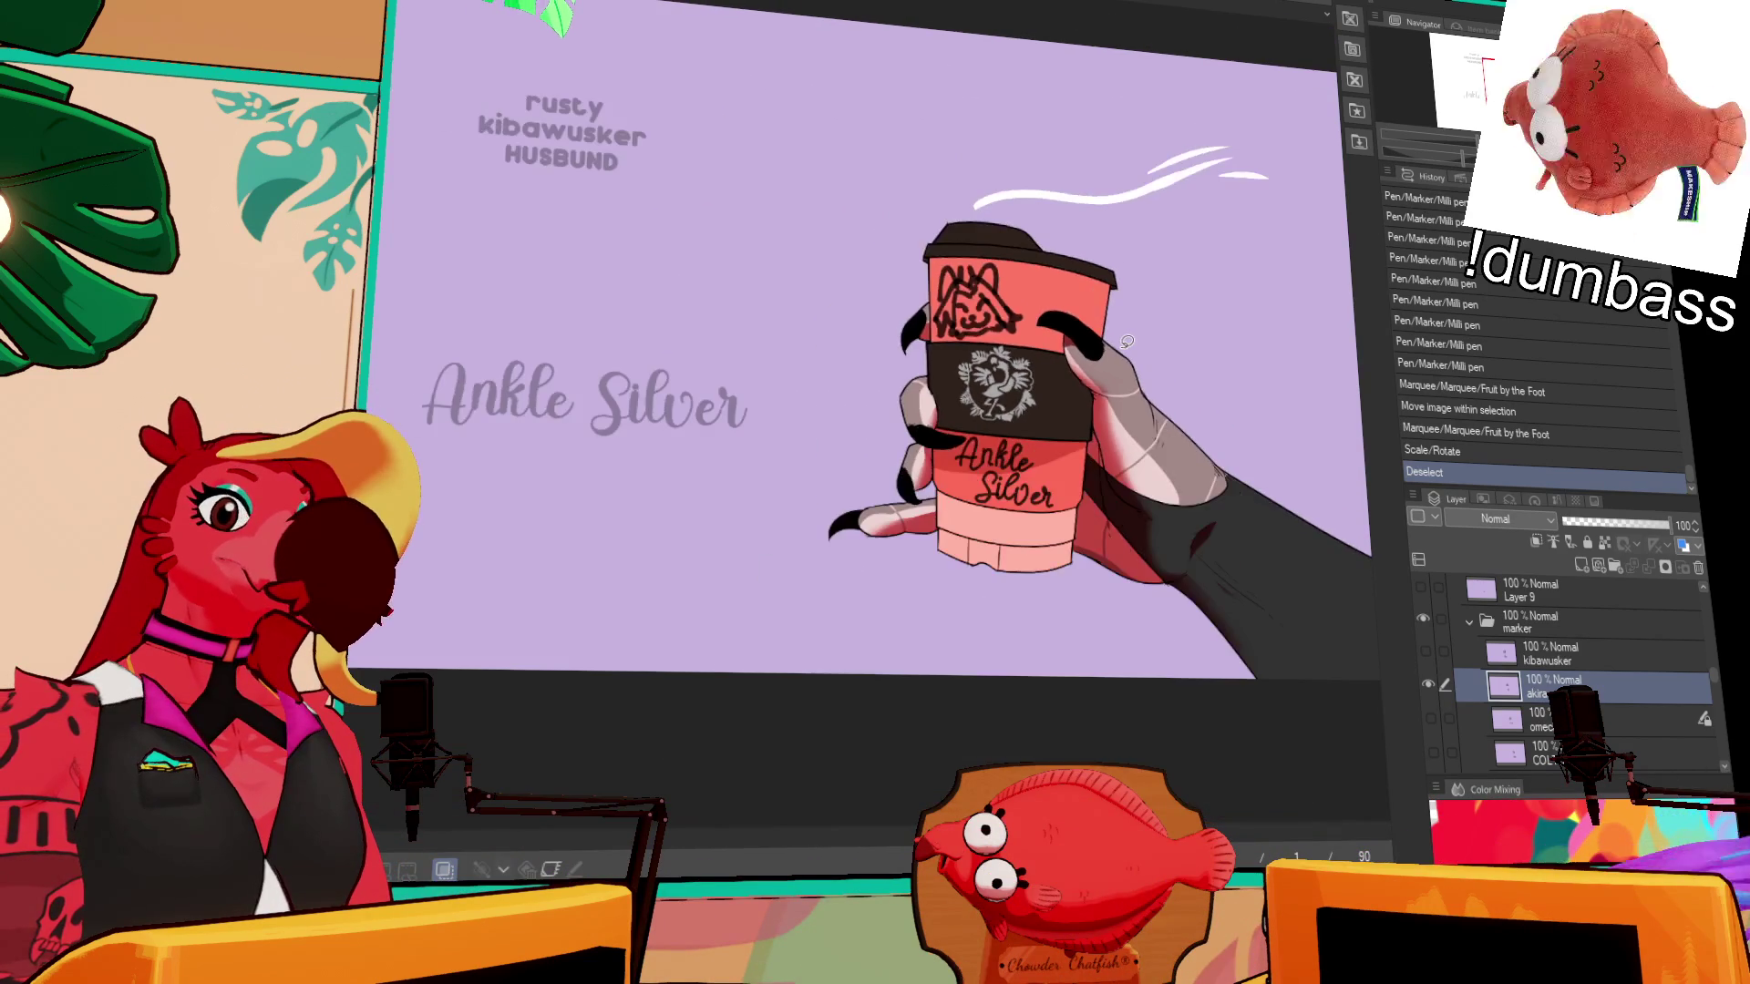
{"action": "scroll", "coordinate": [1477, 636], "scroll_direction": "down", "scroll_amount": 5}
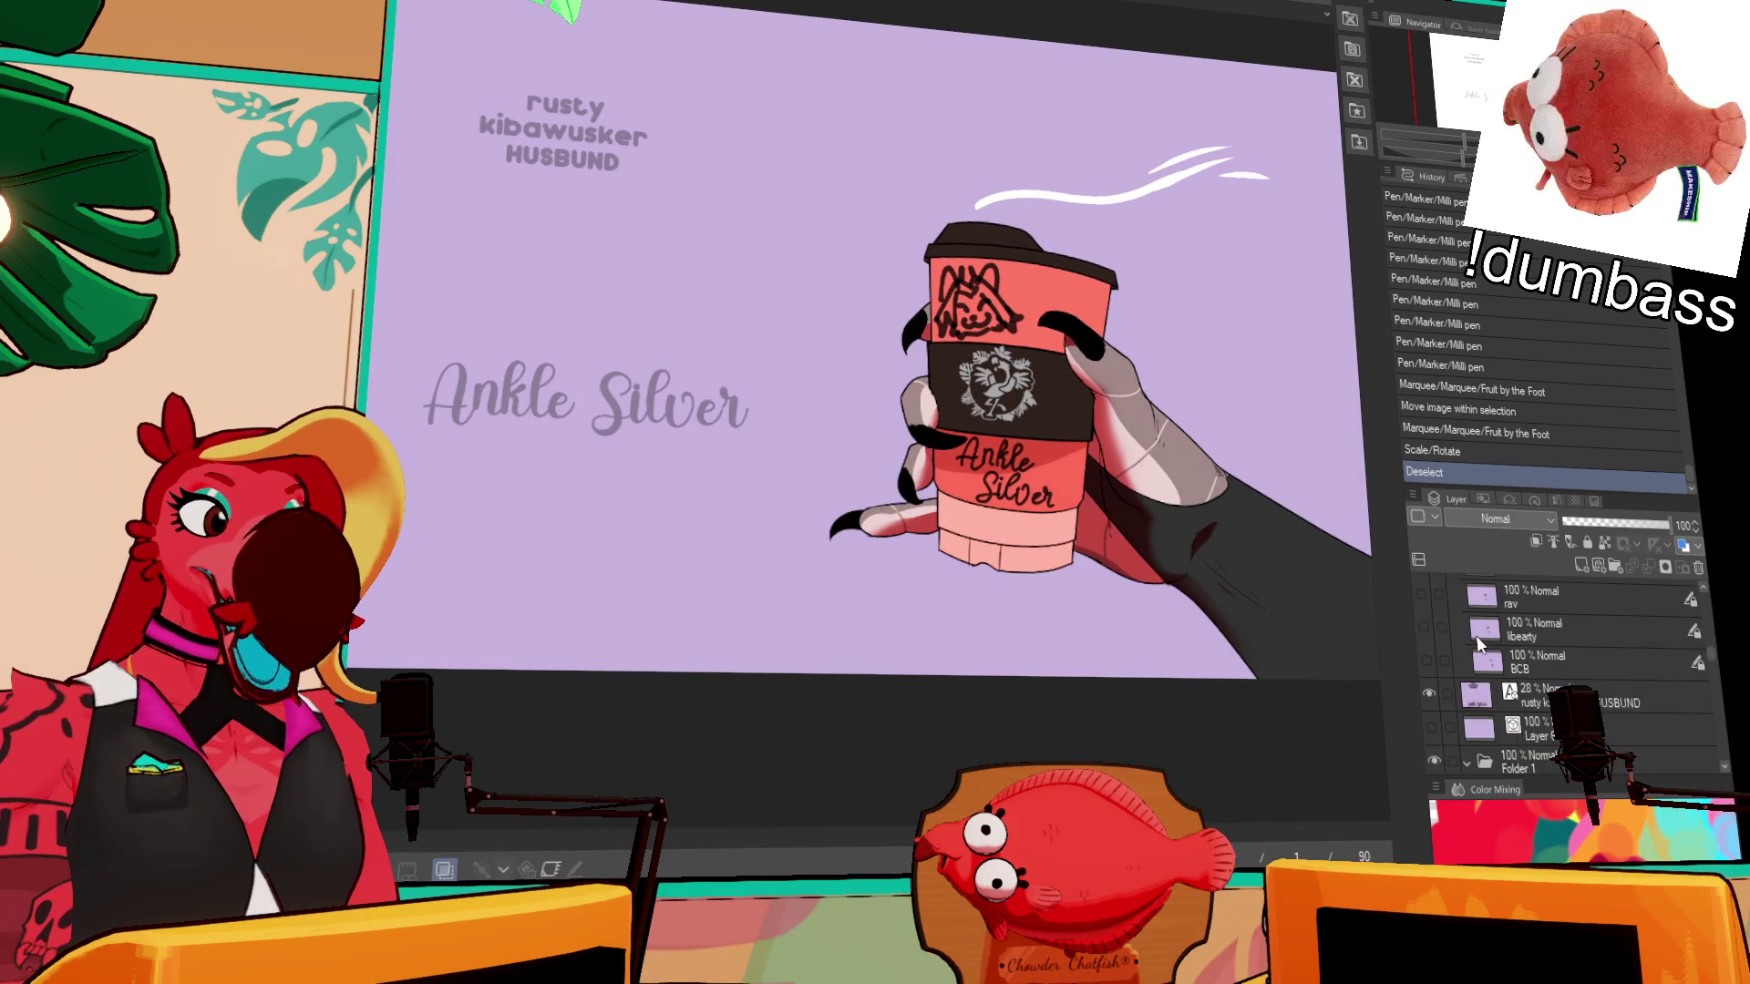
{"action": "left_click", "coordinate": [1430, 694]}
{"action": "scroll", "coordinate": [1462, 679], "scroll_direction": "up", "scroll_amount": 3}
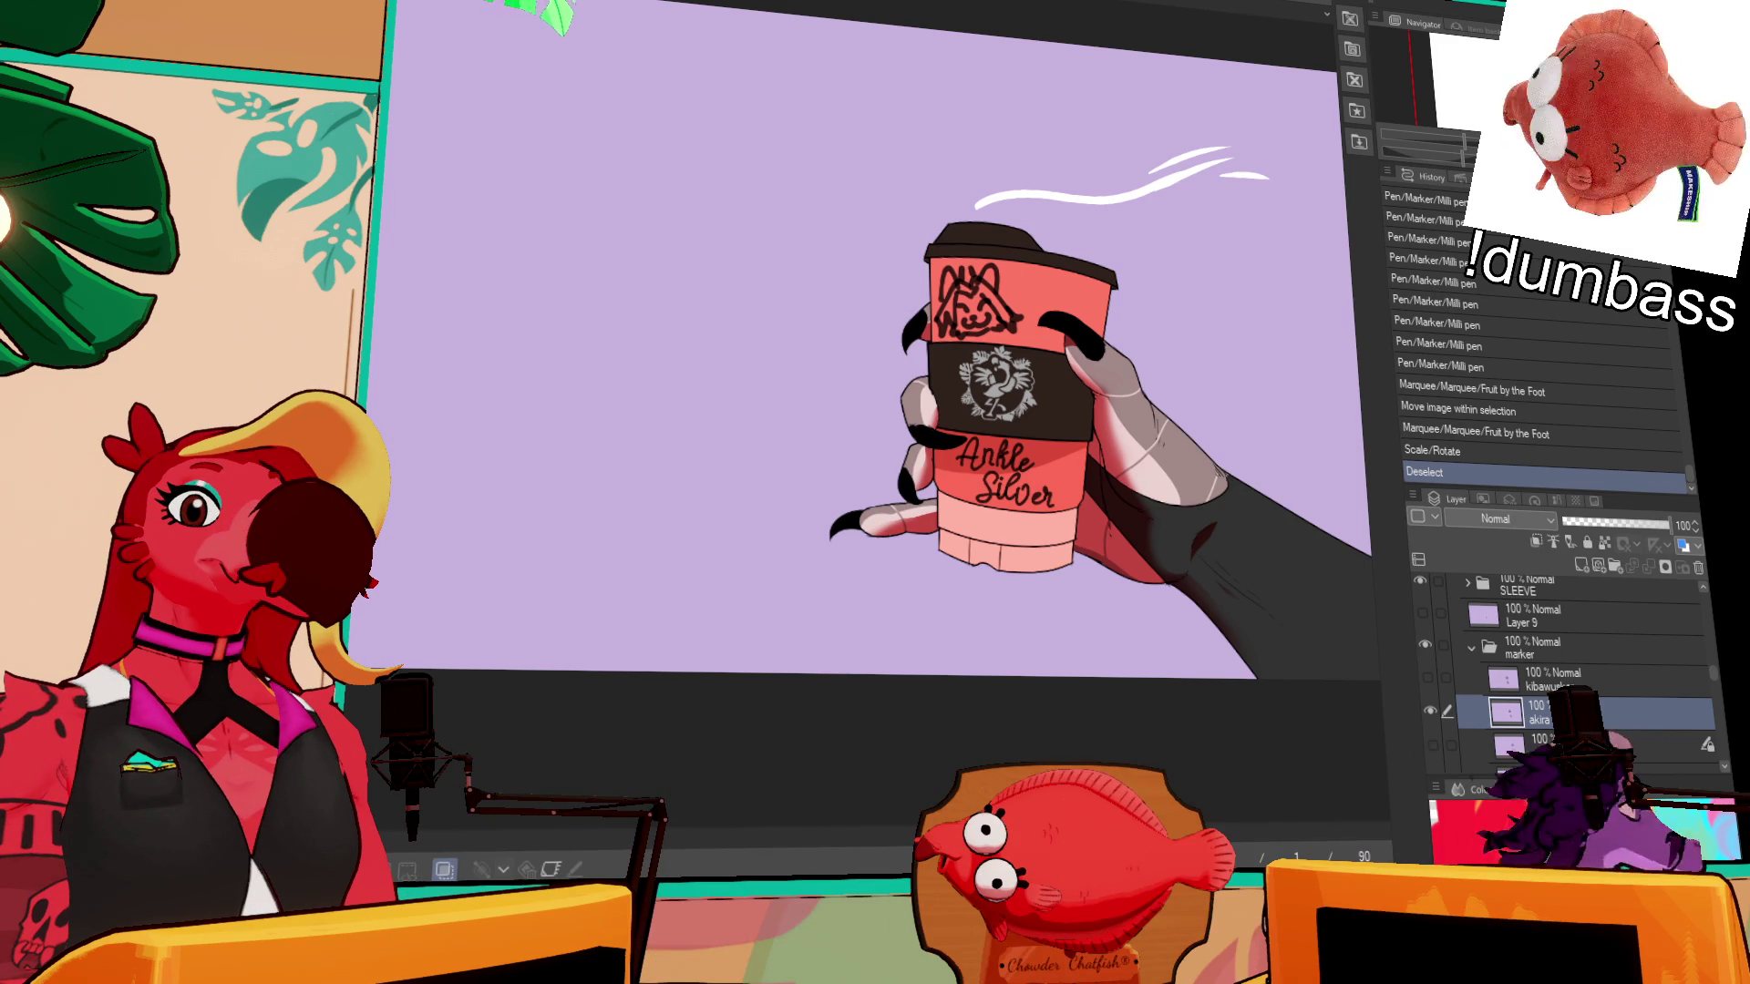
{"action": "left_click", "coordinate": [1429, 712]}
- Show the Kibble Buster kibawusker layer and make Folder 1 active
{"action": "left_click", "coordinate": [1427, 679]}
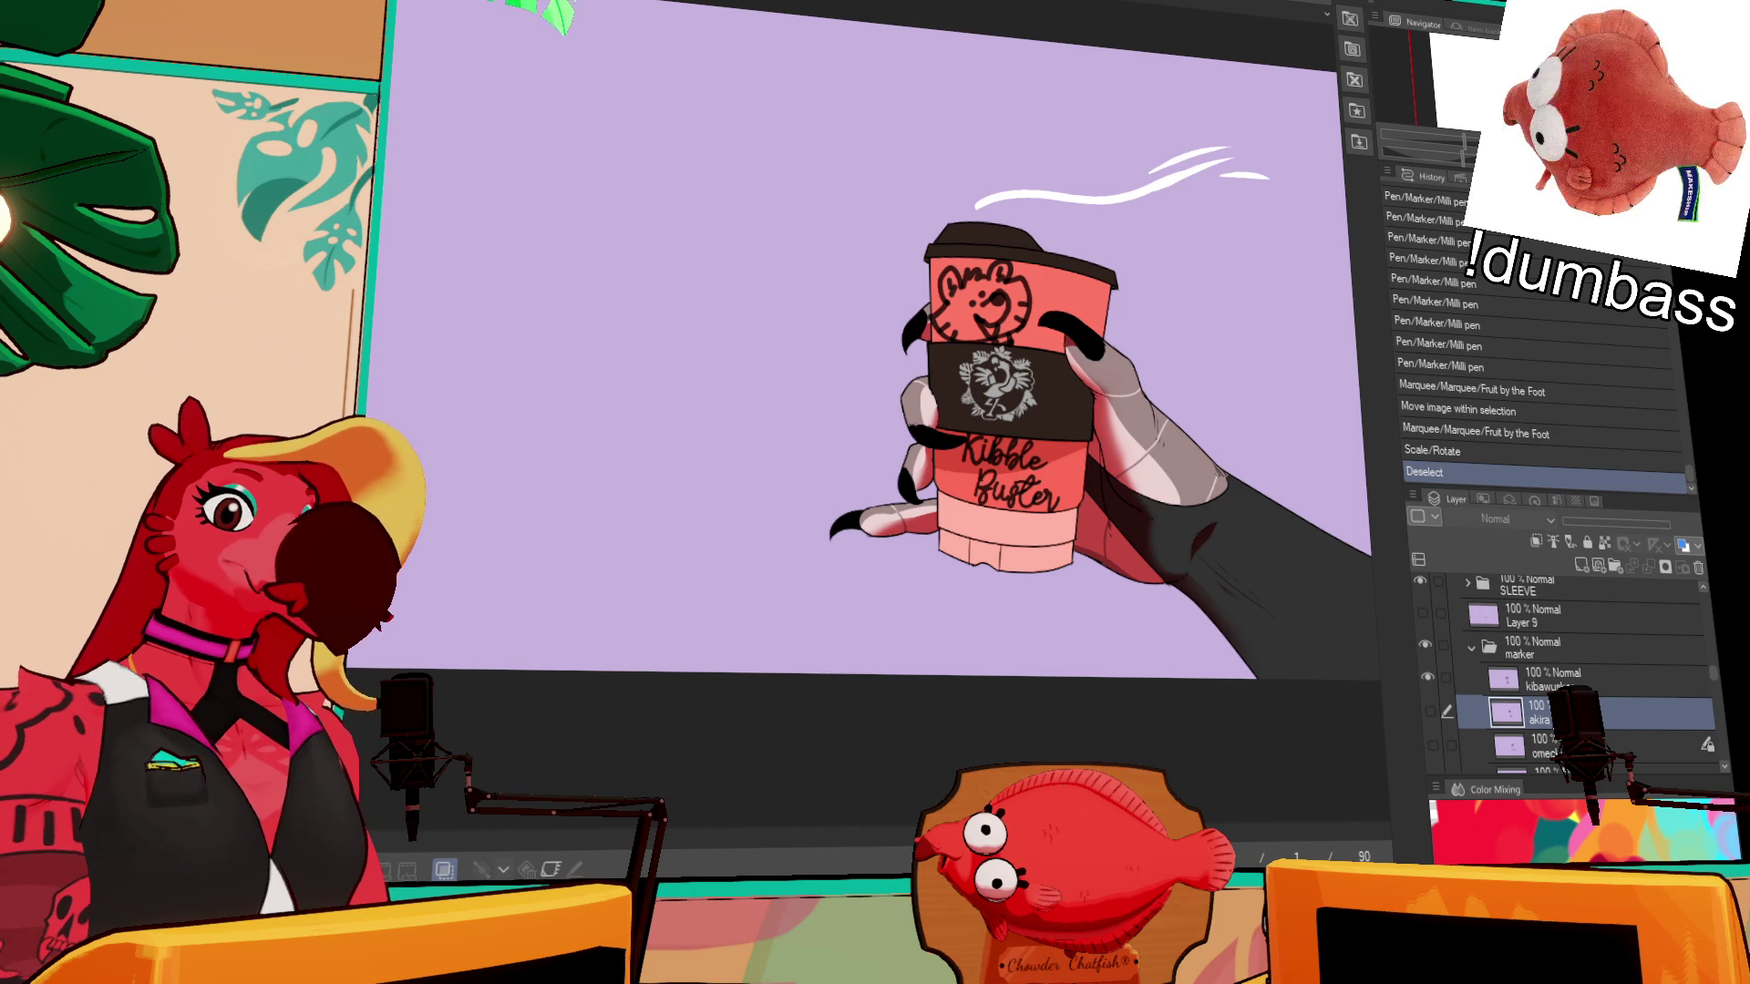
{"action": "left_click", "coordinate": [1561, 682]}
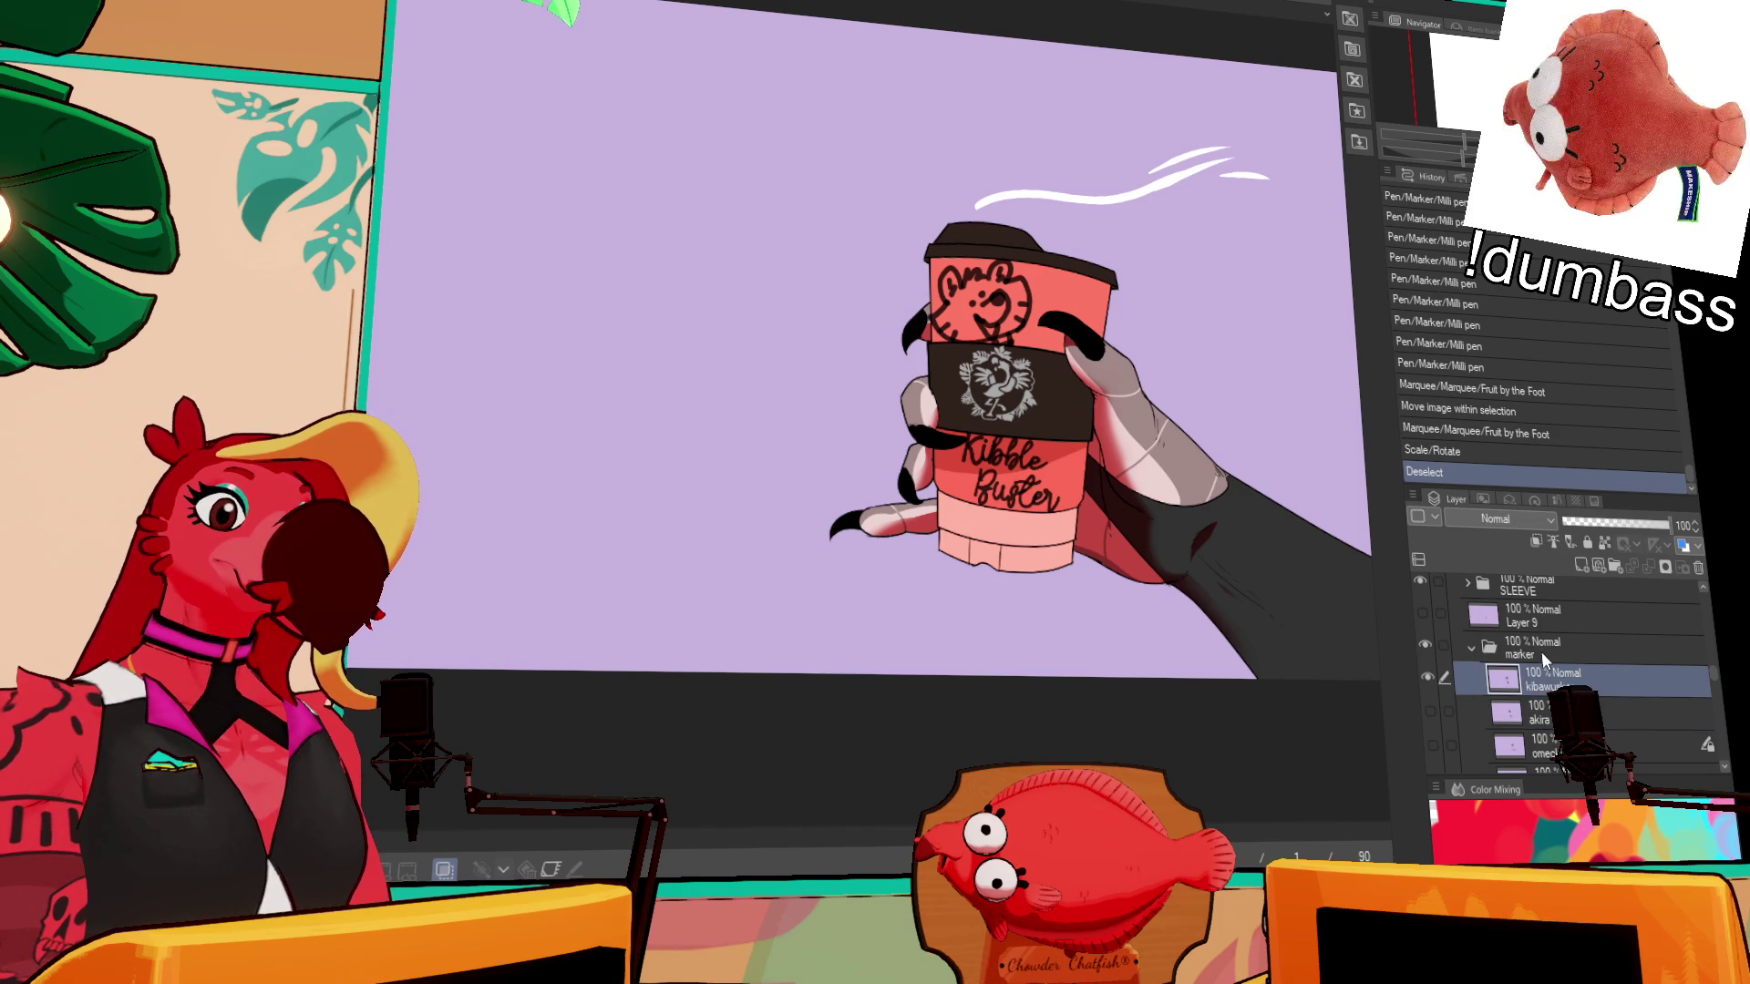
{"action": "scroll", "coordinate": [1563, 601], "scroll_direction": "up", "scroll_amount": 3}
{"action": "left_click", "coordinate": [1550, 683]}
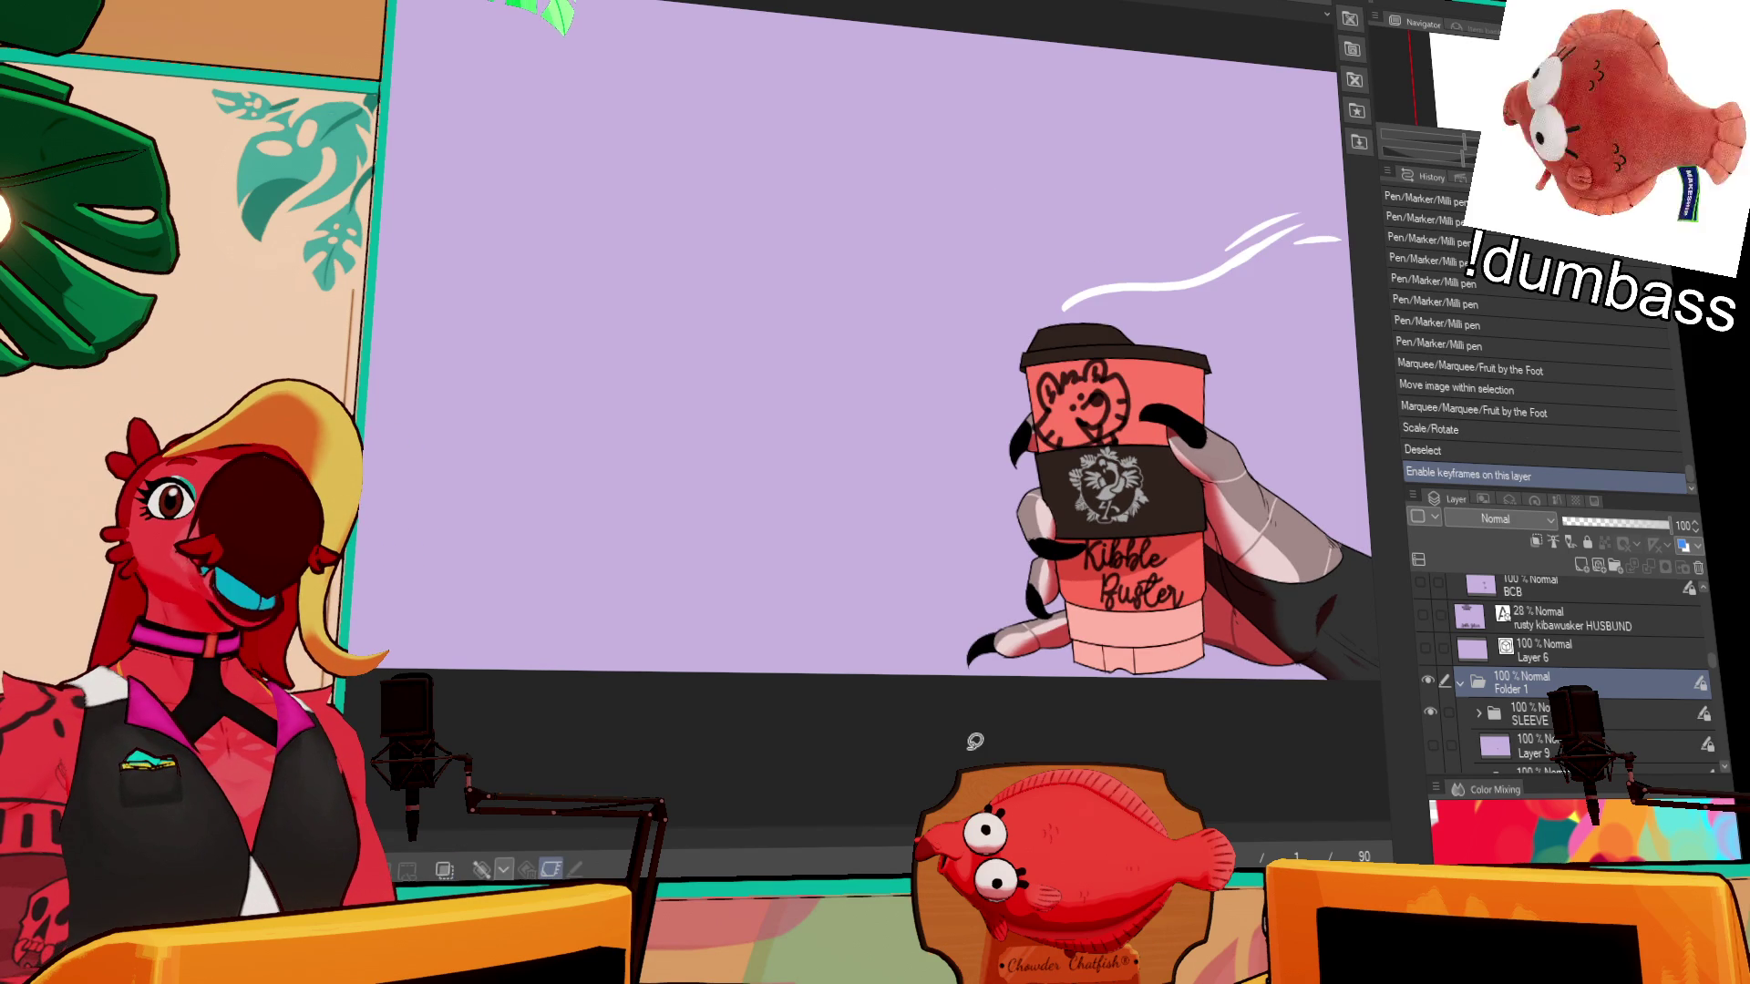
{"action": "scroll", "coordinate": [1516, 593], "scroll_direction": "down", "scroll_amount": 5}
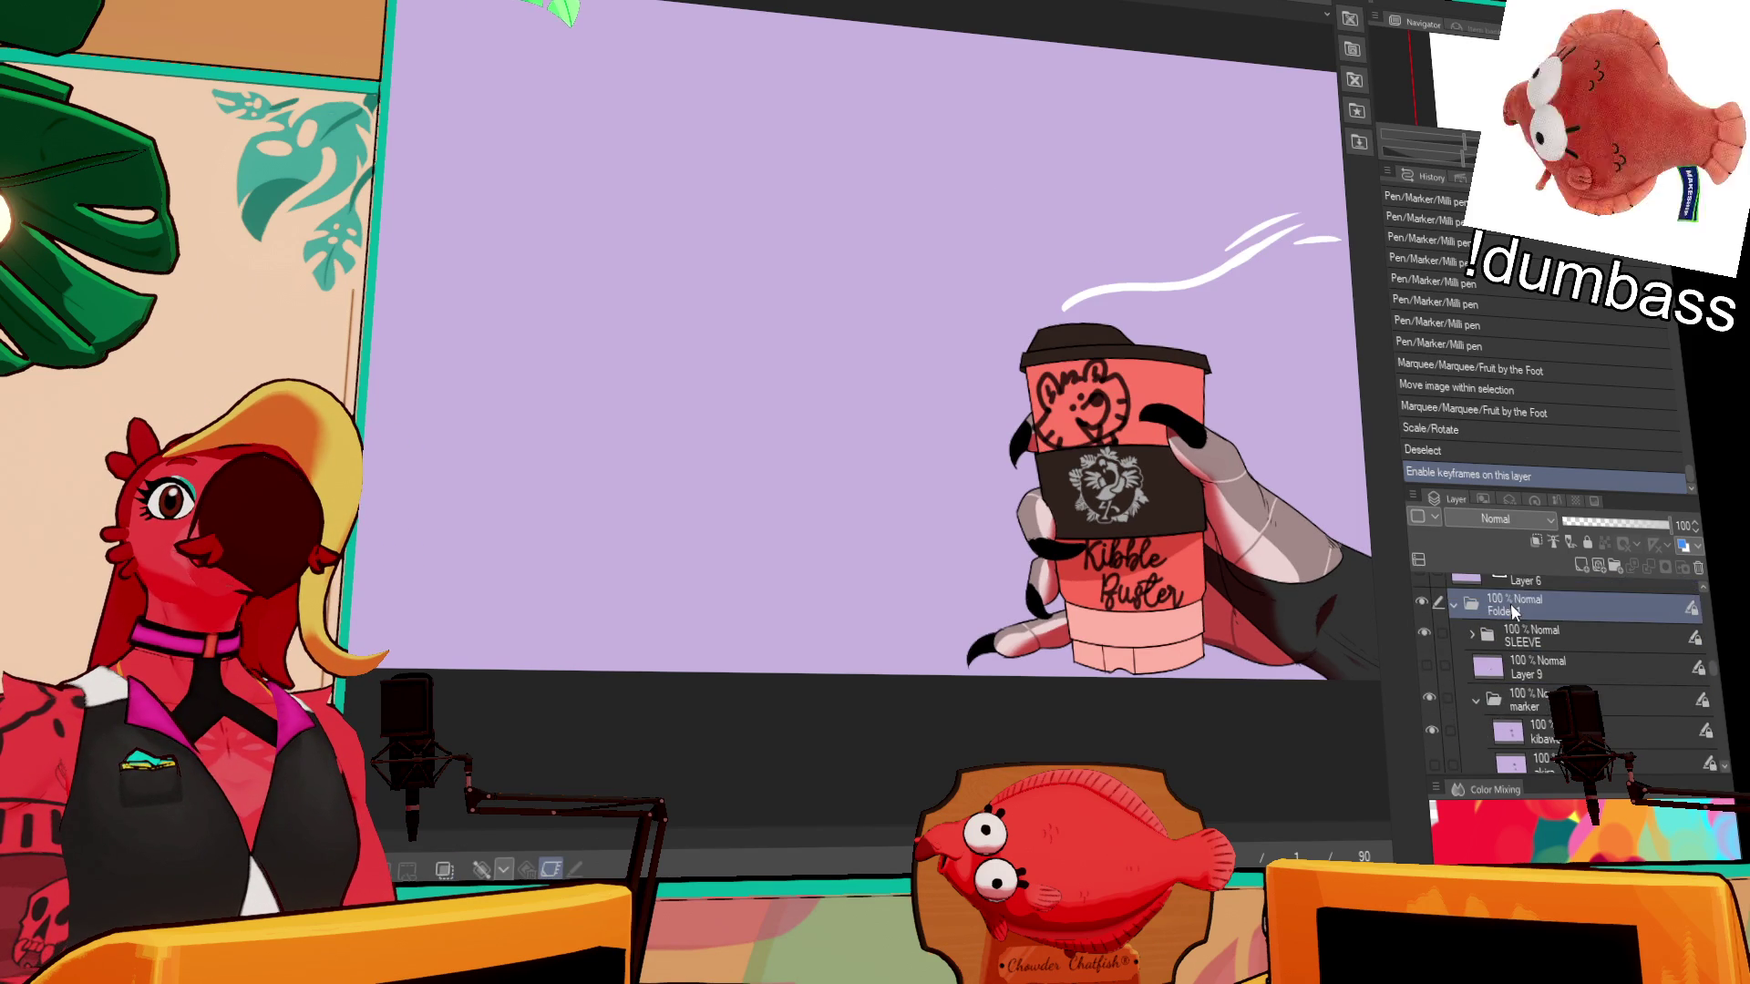
{"action": "scroll", "coordinate": [1508, 638], "scroll_direction": "down", "scroll_amount": 5}
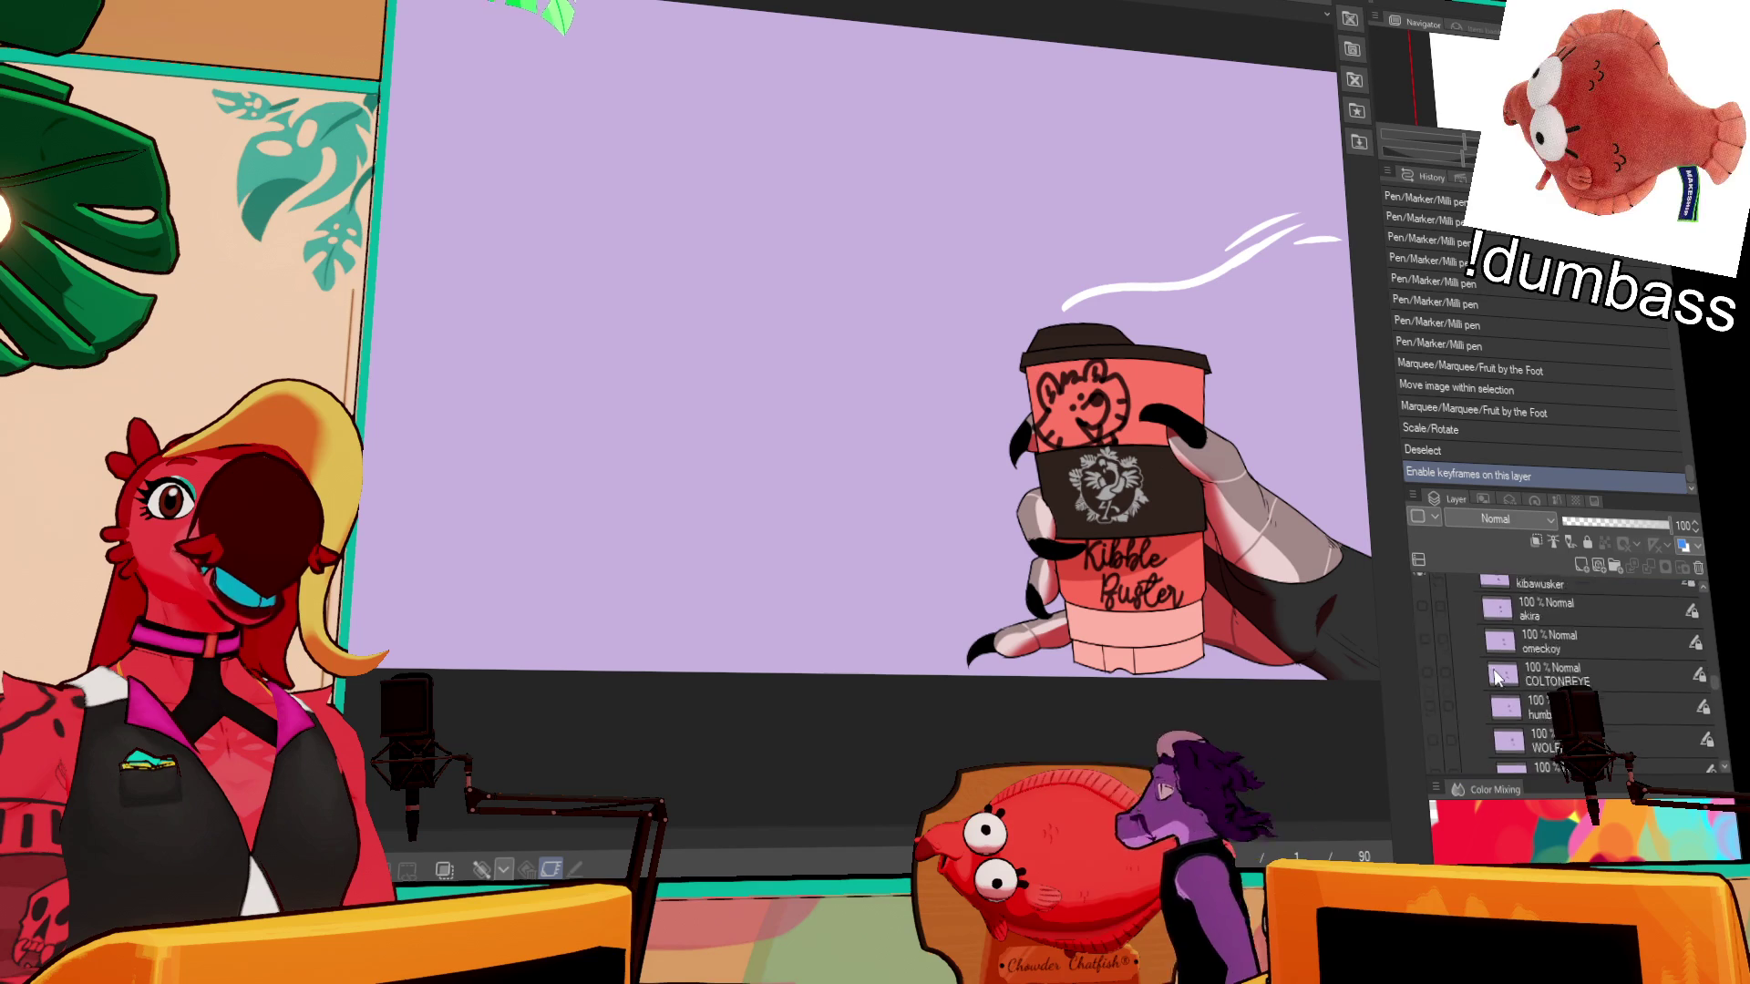
{"action": "scroll", "coordinate": [1495, 679], "scroll_direction": "down", "scroll_amount": 2}
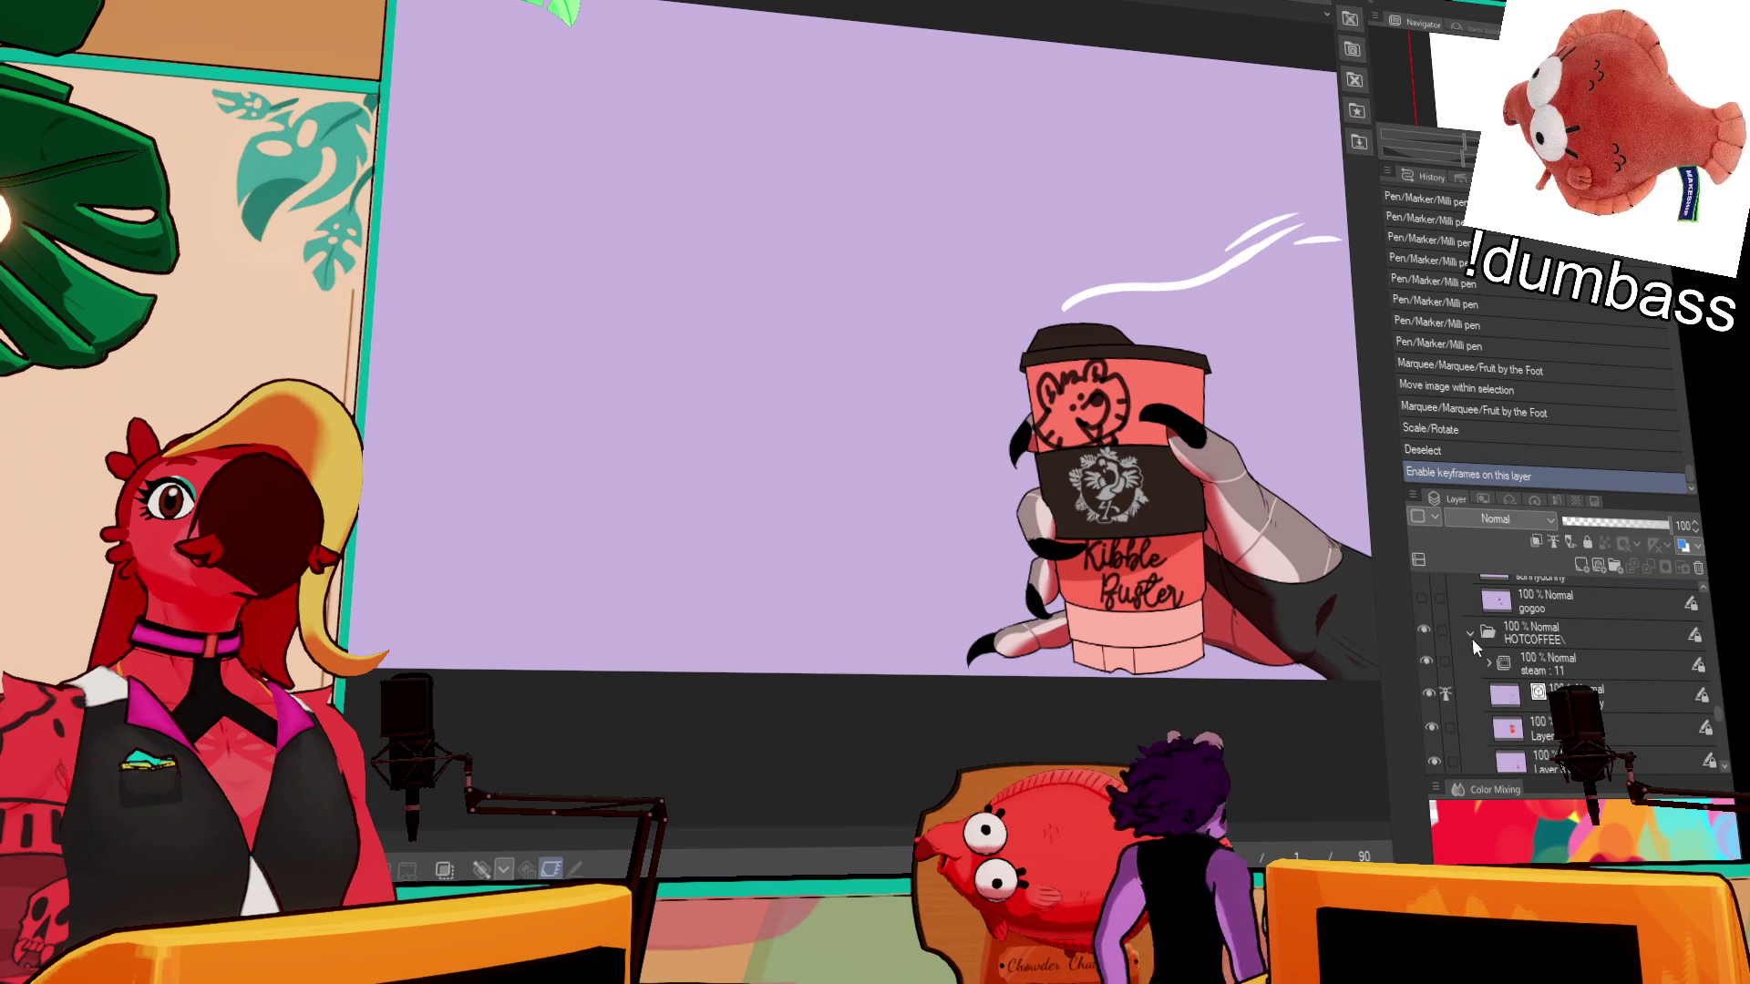
- Collapse and hide the HOTCOFFEE folder, then show the ICEDCOFFEE folder
{"action": "left_click", "coordinate": [1473, 638]}
{"action": "left_click", "coordinate": [1424, 629]}
{"action": "left_click", "coordinate": [1428, 662]}
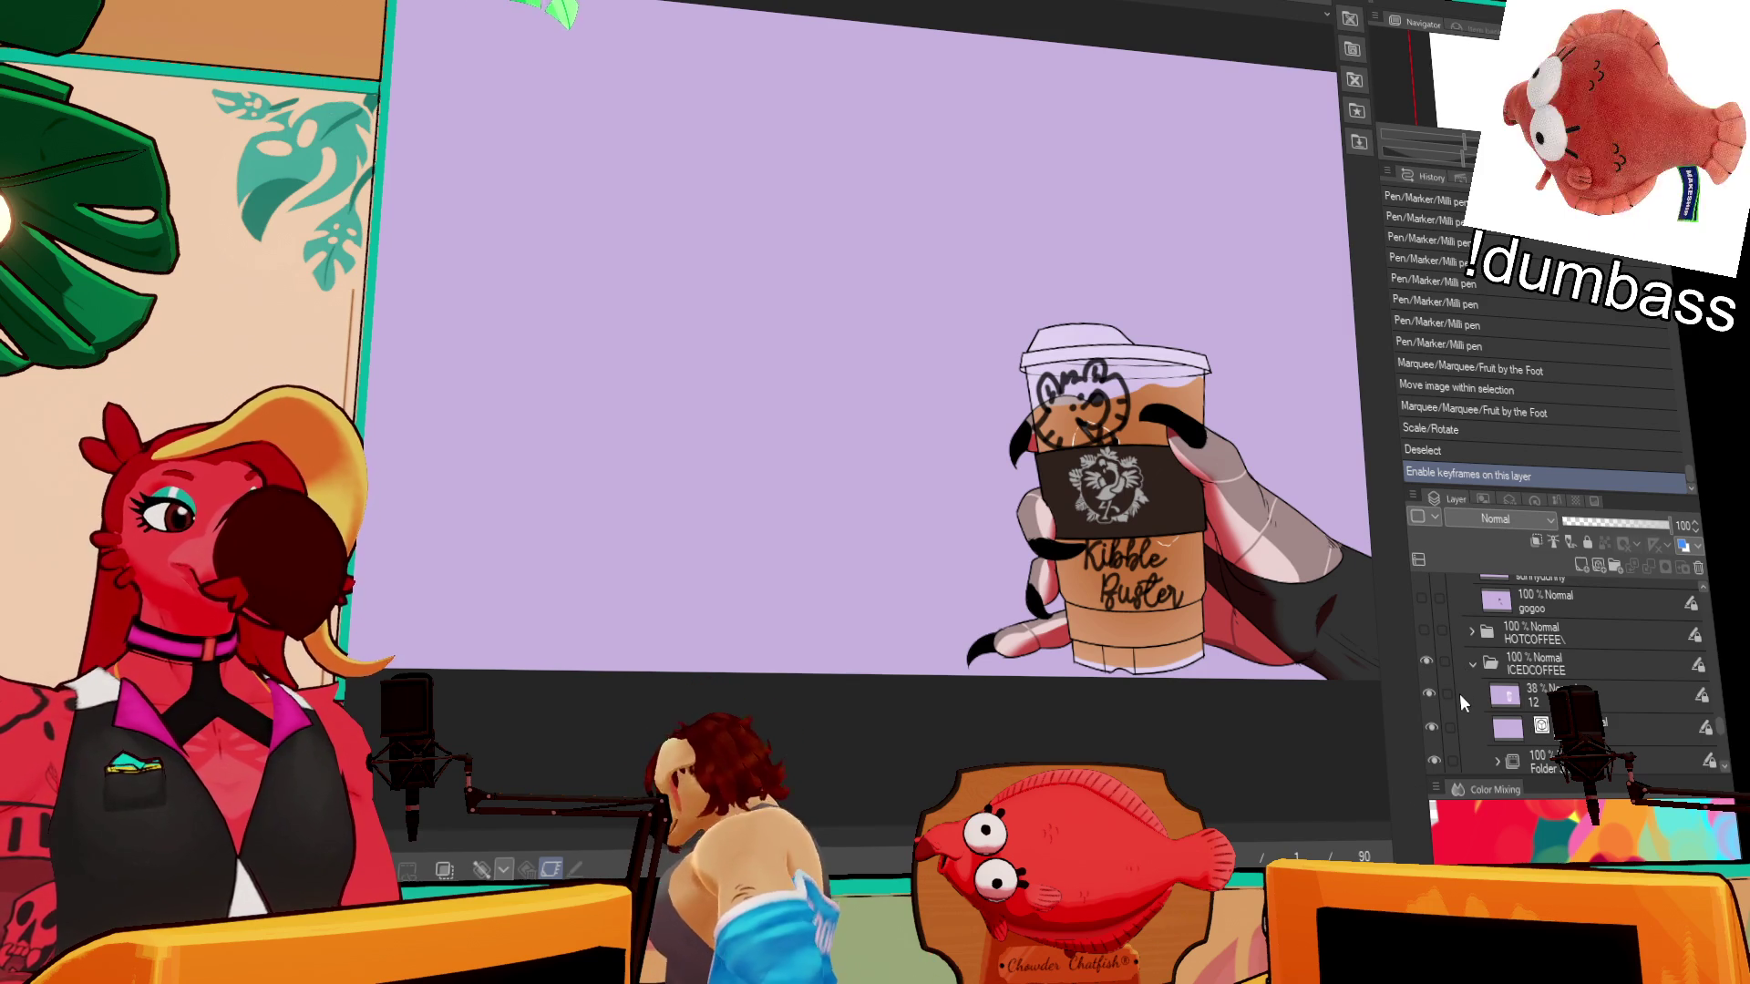
- Swap the cup lettering from Kibble Buster via Ankle Silver to oh Lacroix, then select kibawusker
{"action": "scroll", "coordinate": [1505, 734], "scroll_direction": "up", "scroll_amount": 5}
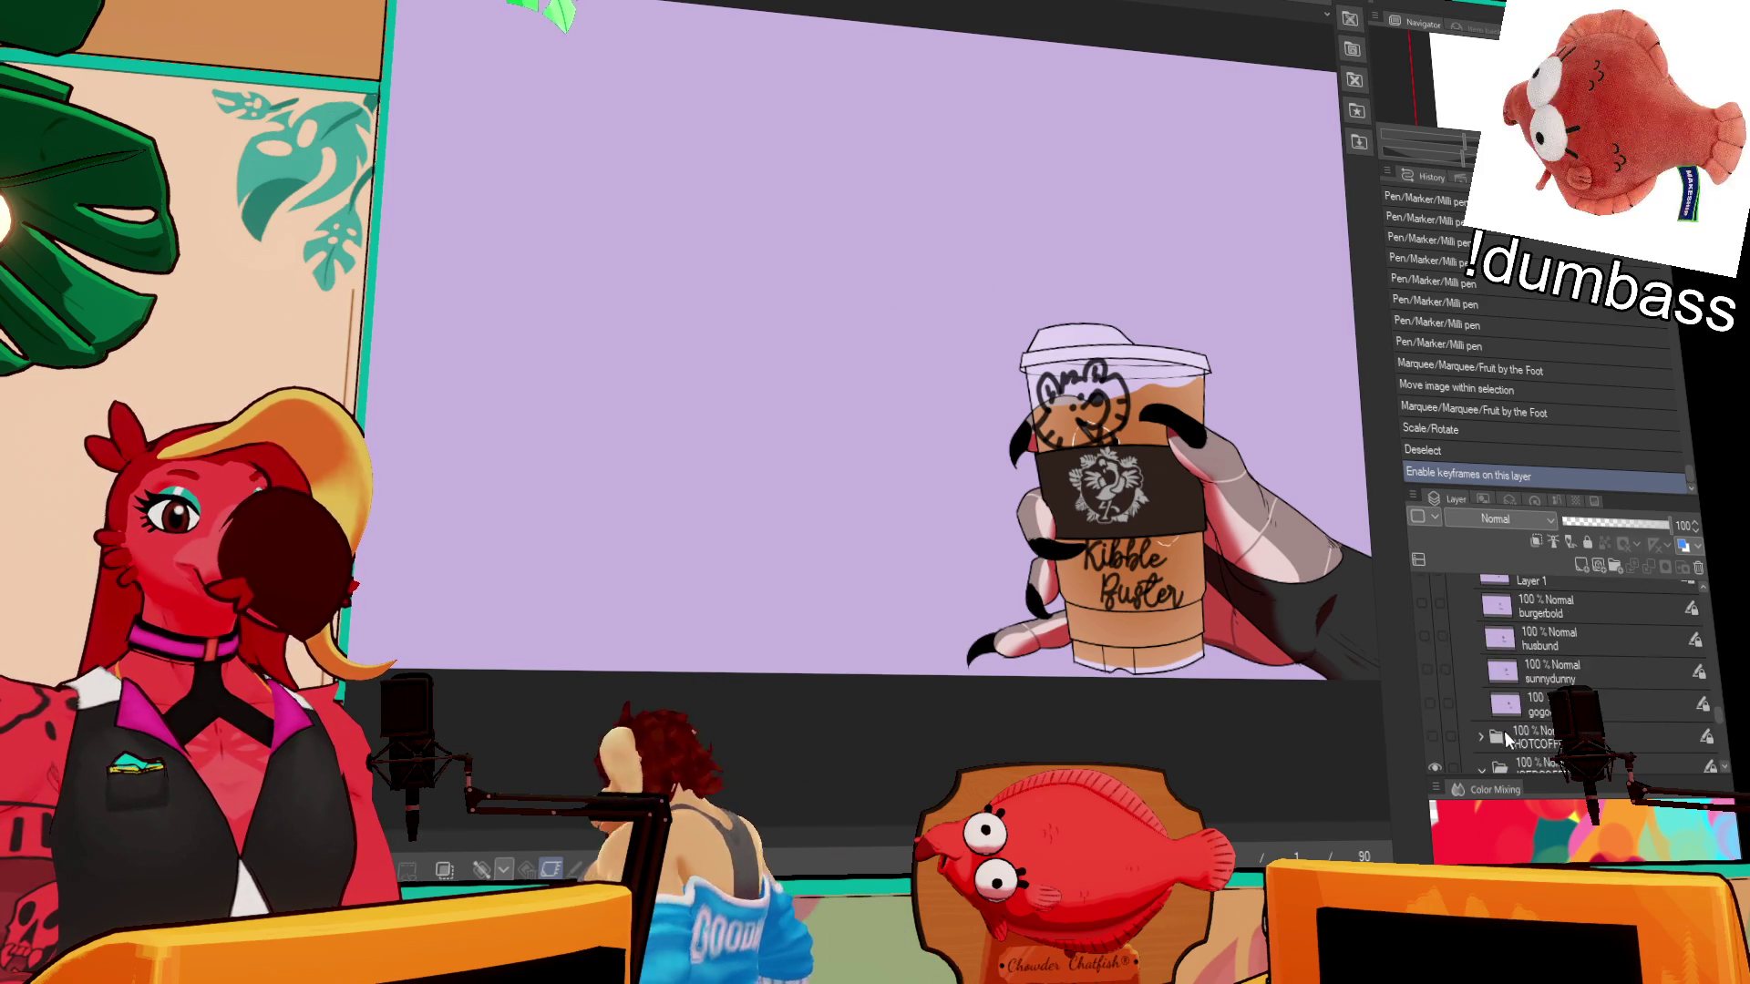
{"action": "scroll", "coordinate": [1458, 693], "scroll_direction": "up", "scroll_amount": 3}
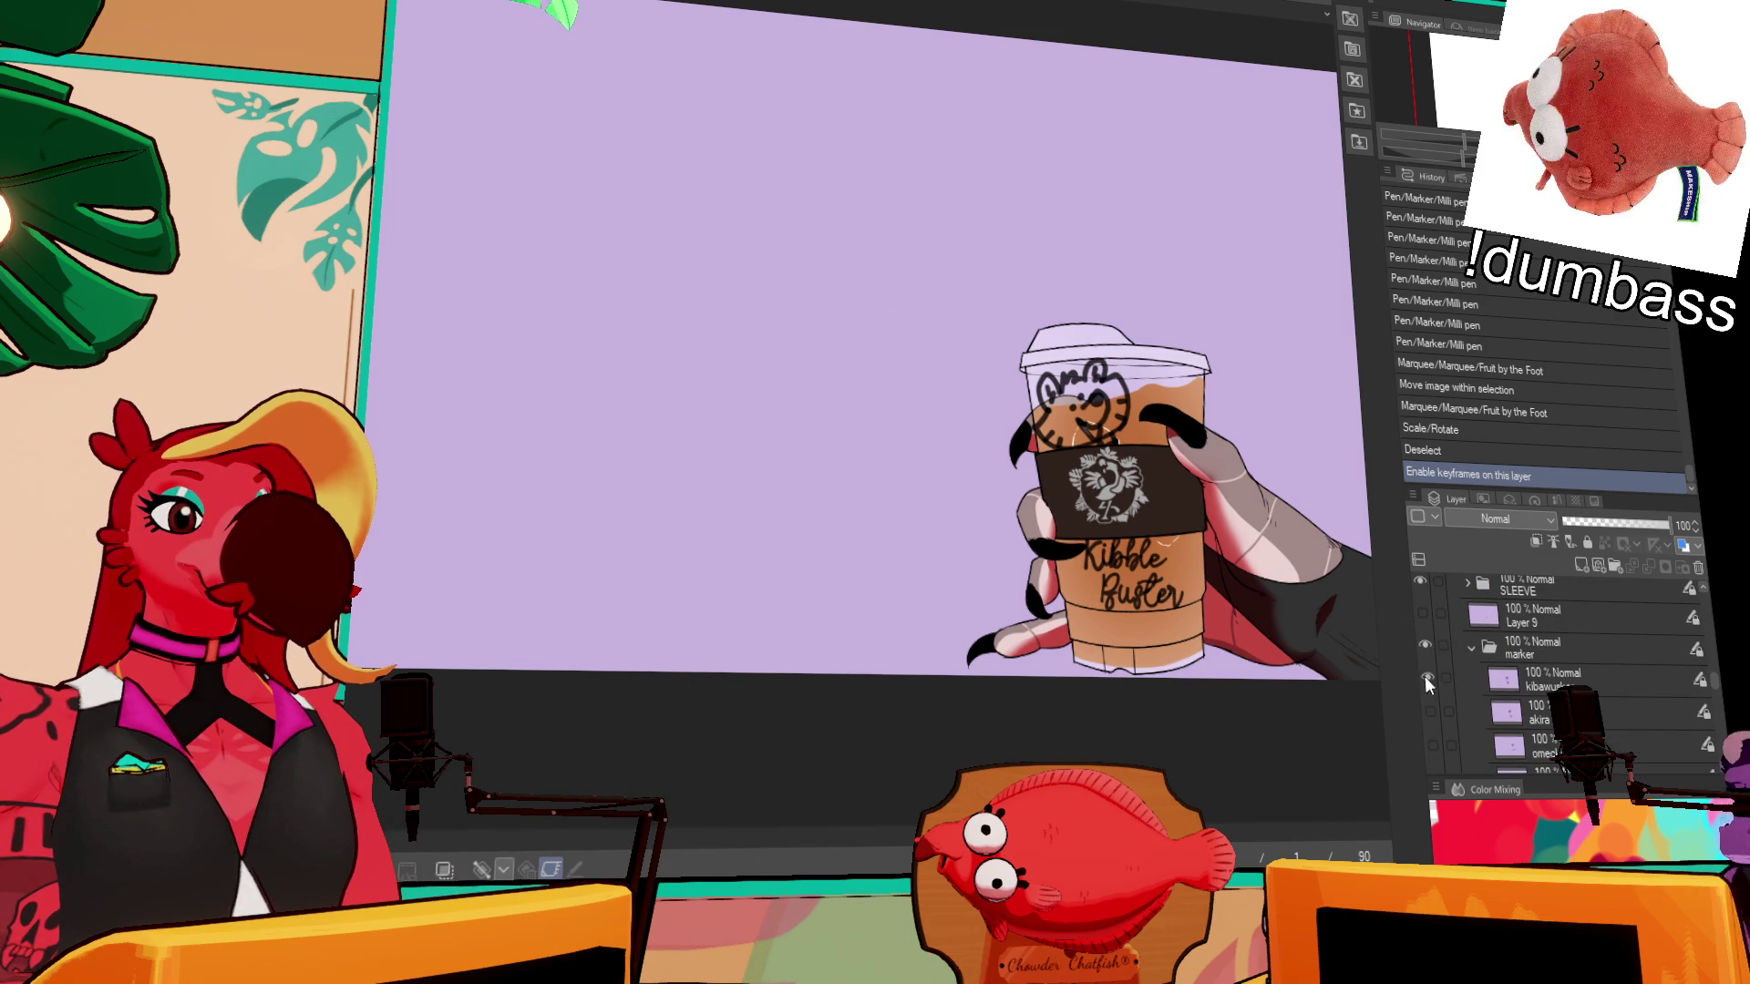
{"action": "left_click", "coordinate": [1432, 707]}
{"action": "left_click", "coordinate": [1430, 711]}
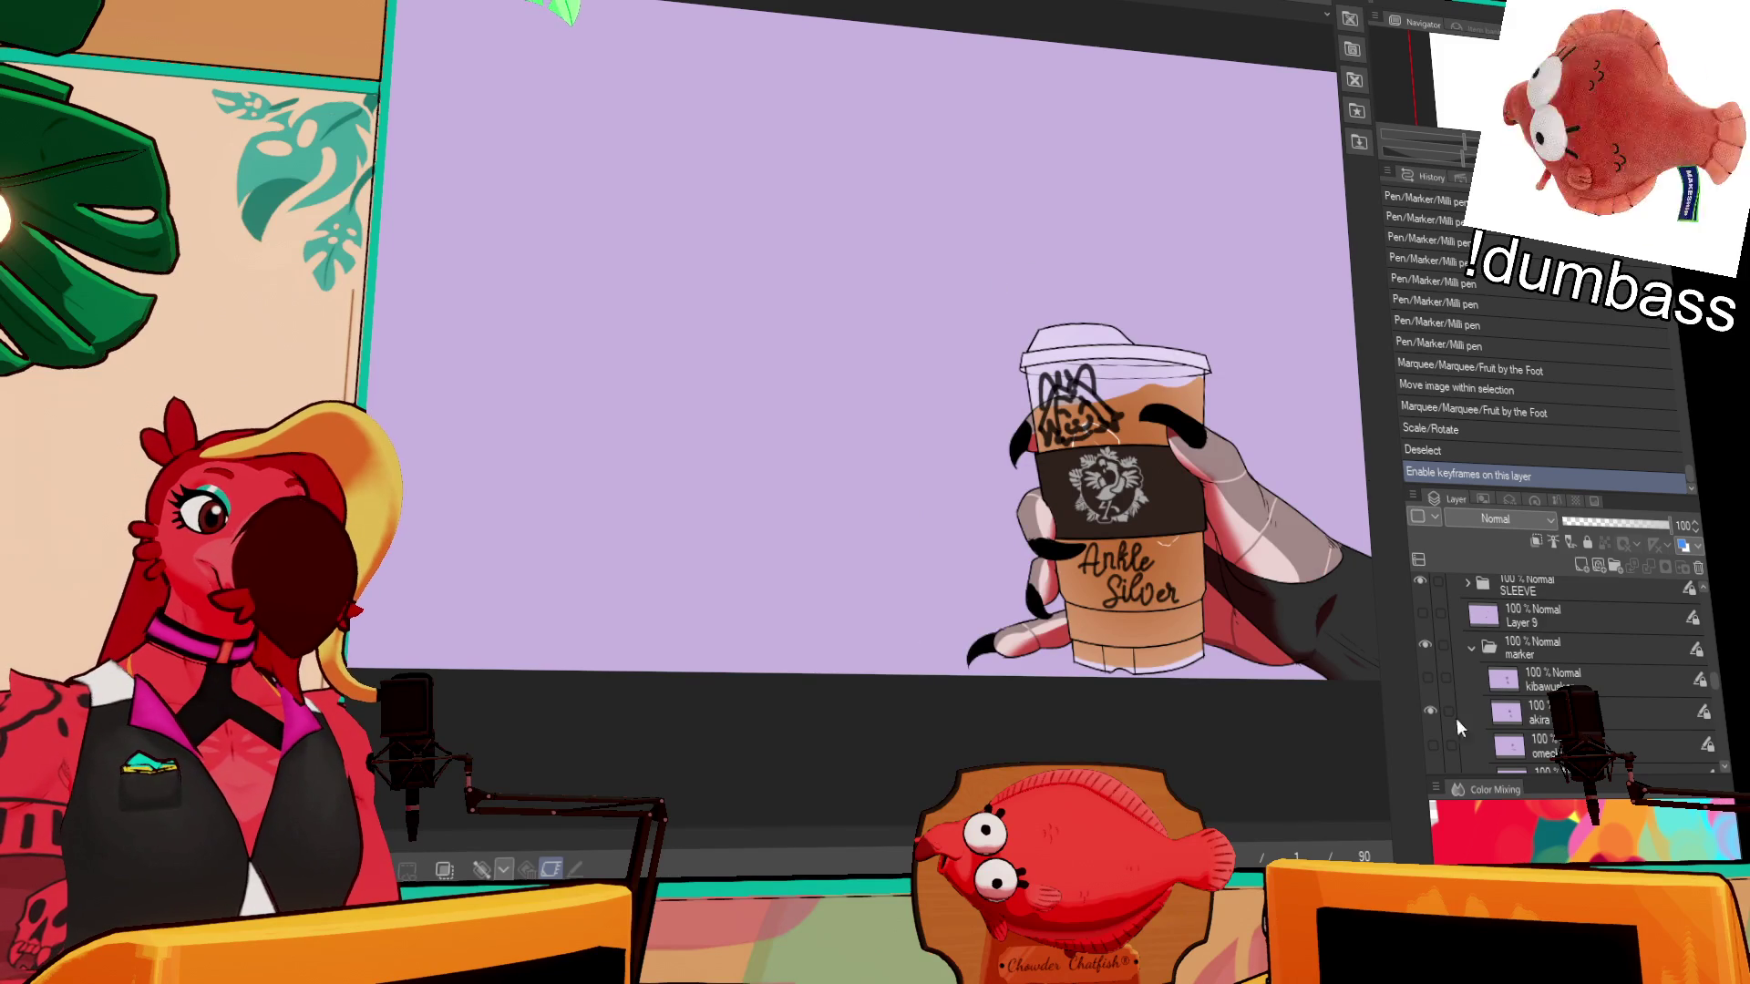
{"action": "left_click", "coordinate": [1432, 711]}
{"action": "left_click", "coordinate": [1432, 743]}
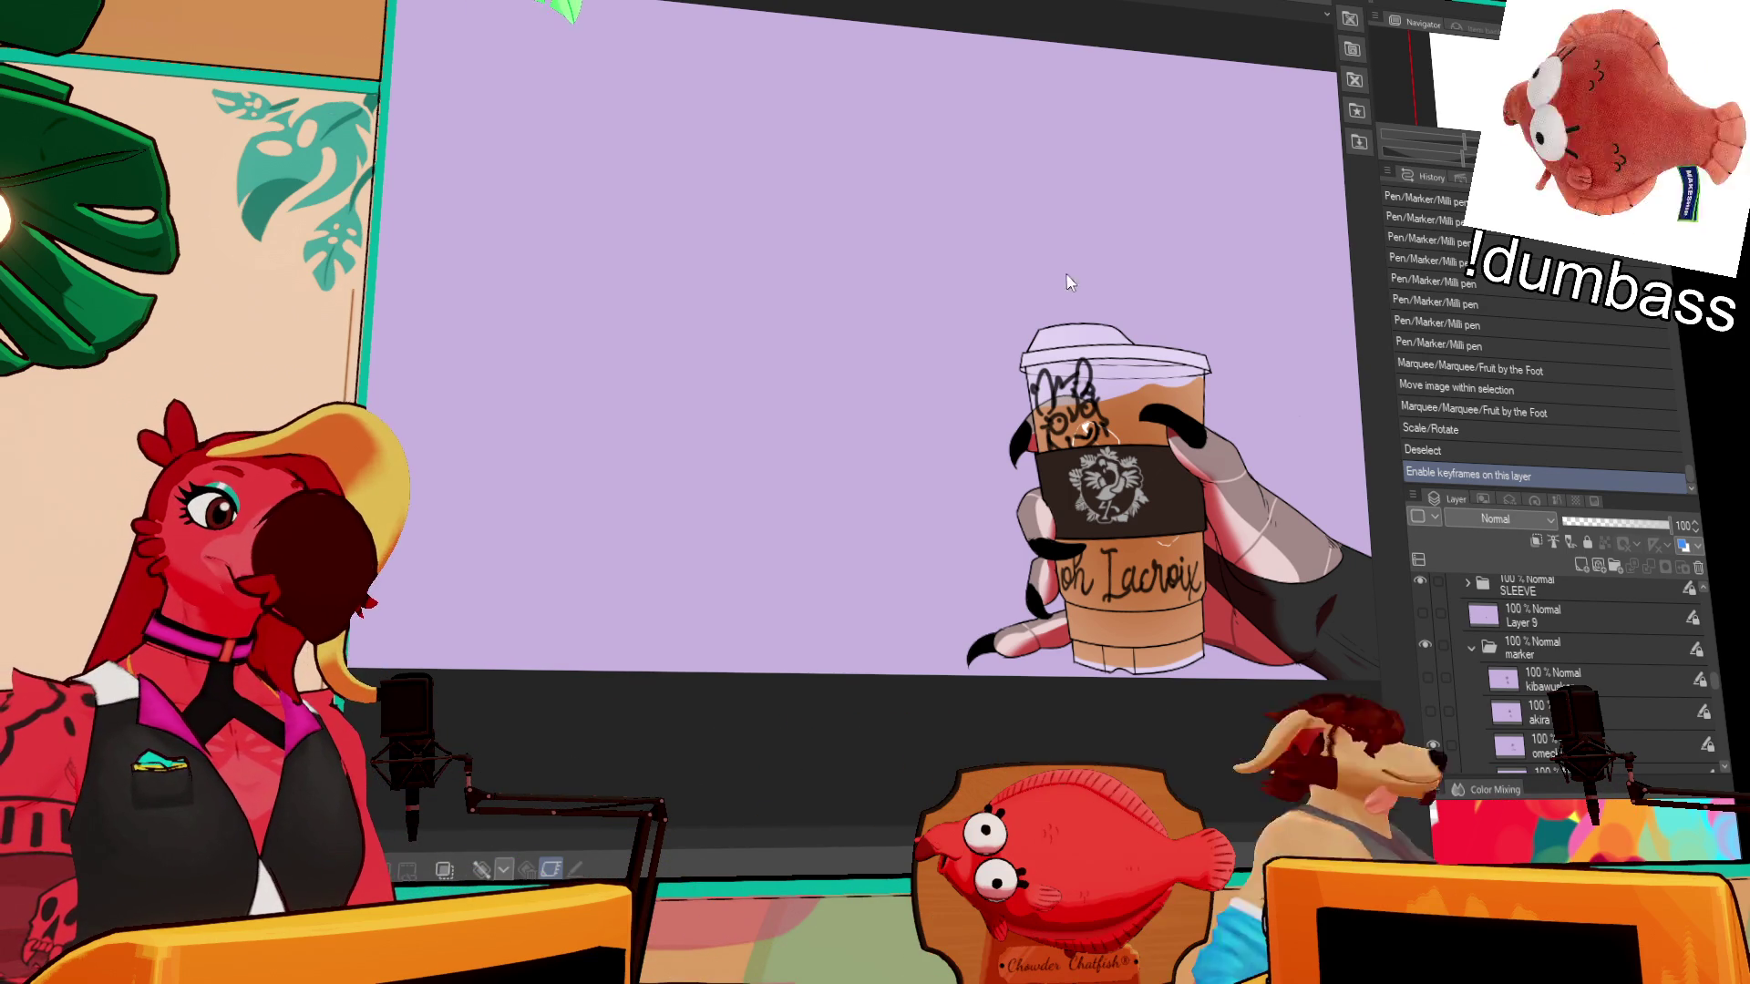
{"action": "left_click", "coordinate": [1511, 686]}
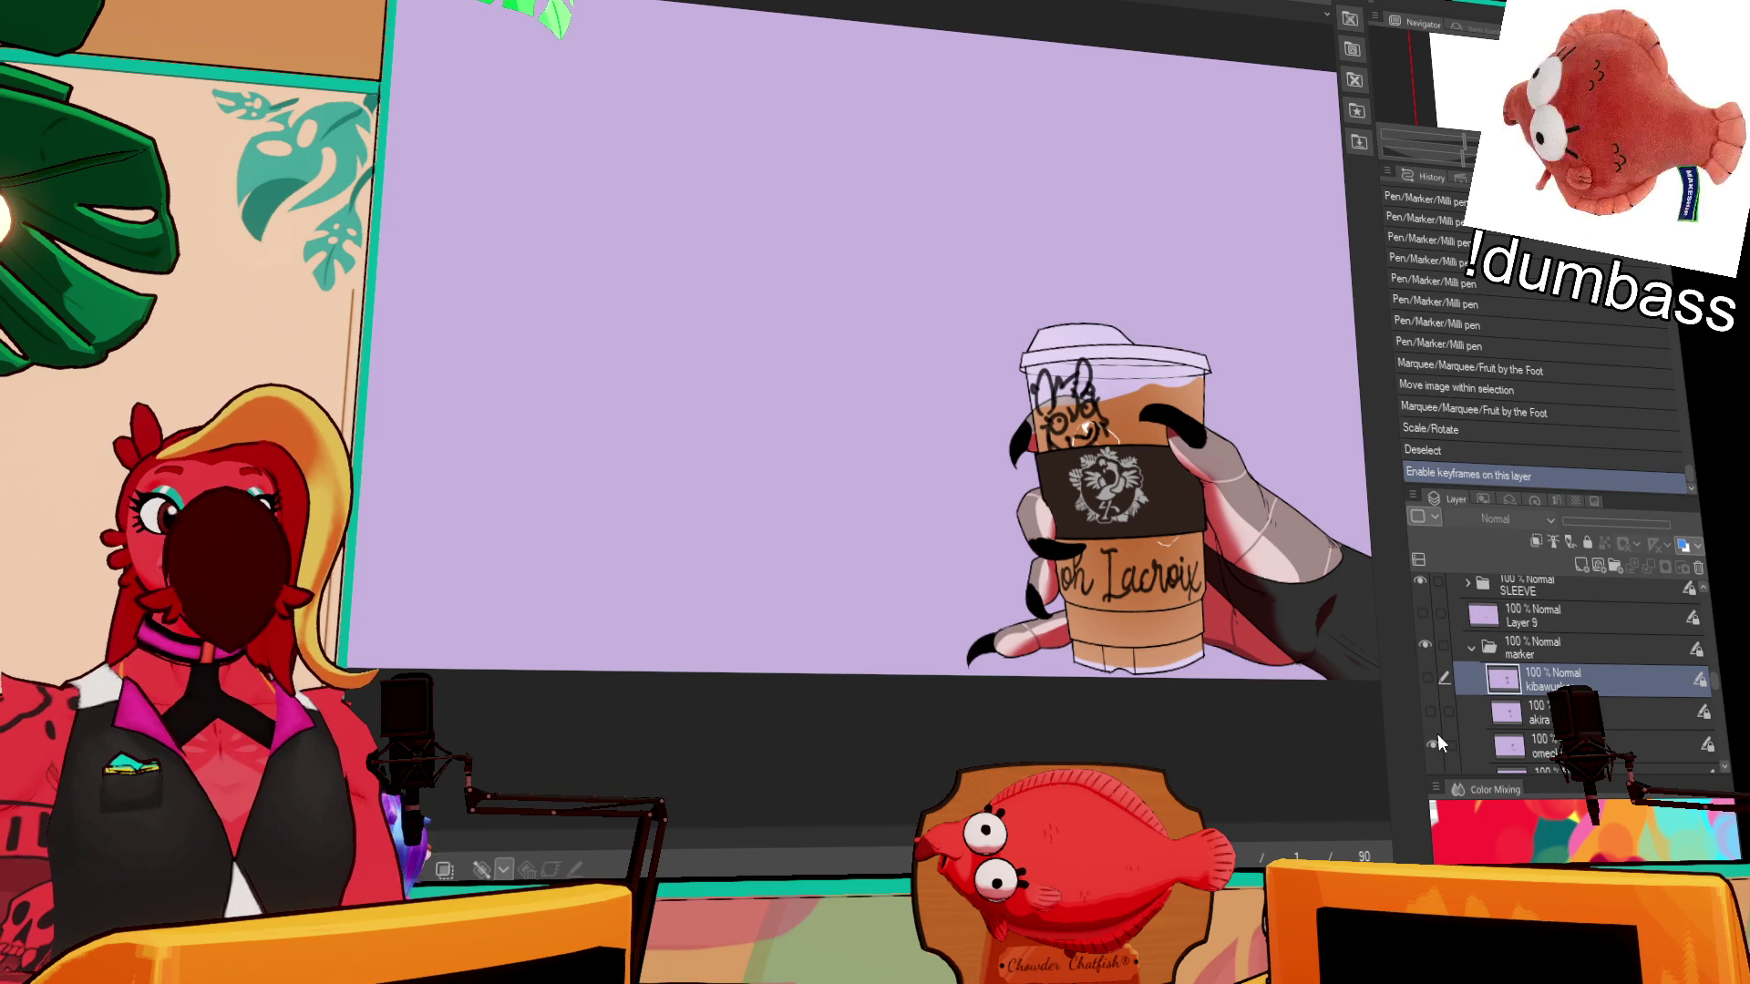
- Hide the ICEDCOFFEE folder and show the HOTCOFFEE folder again
{"action": "scroll", "coordinate": [1445, 720], "scroll_direction": "down", "scroll_amount": 2}
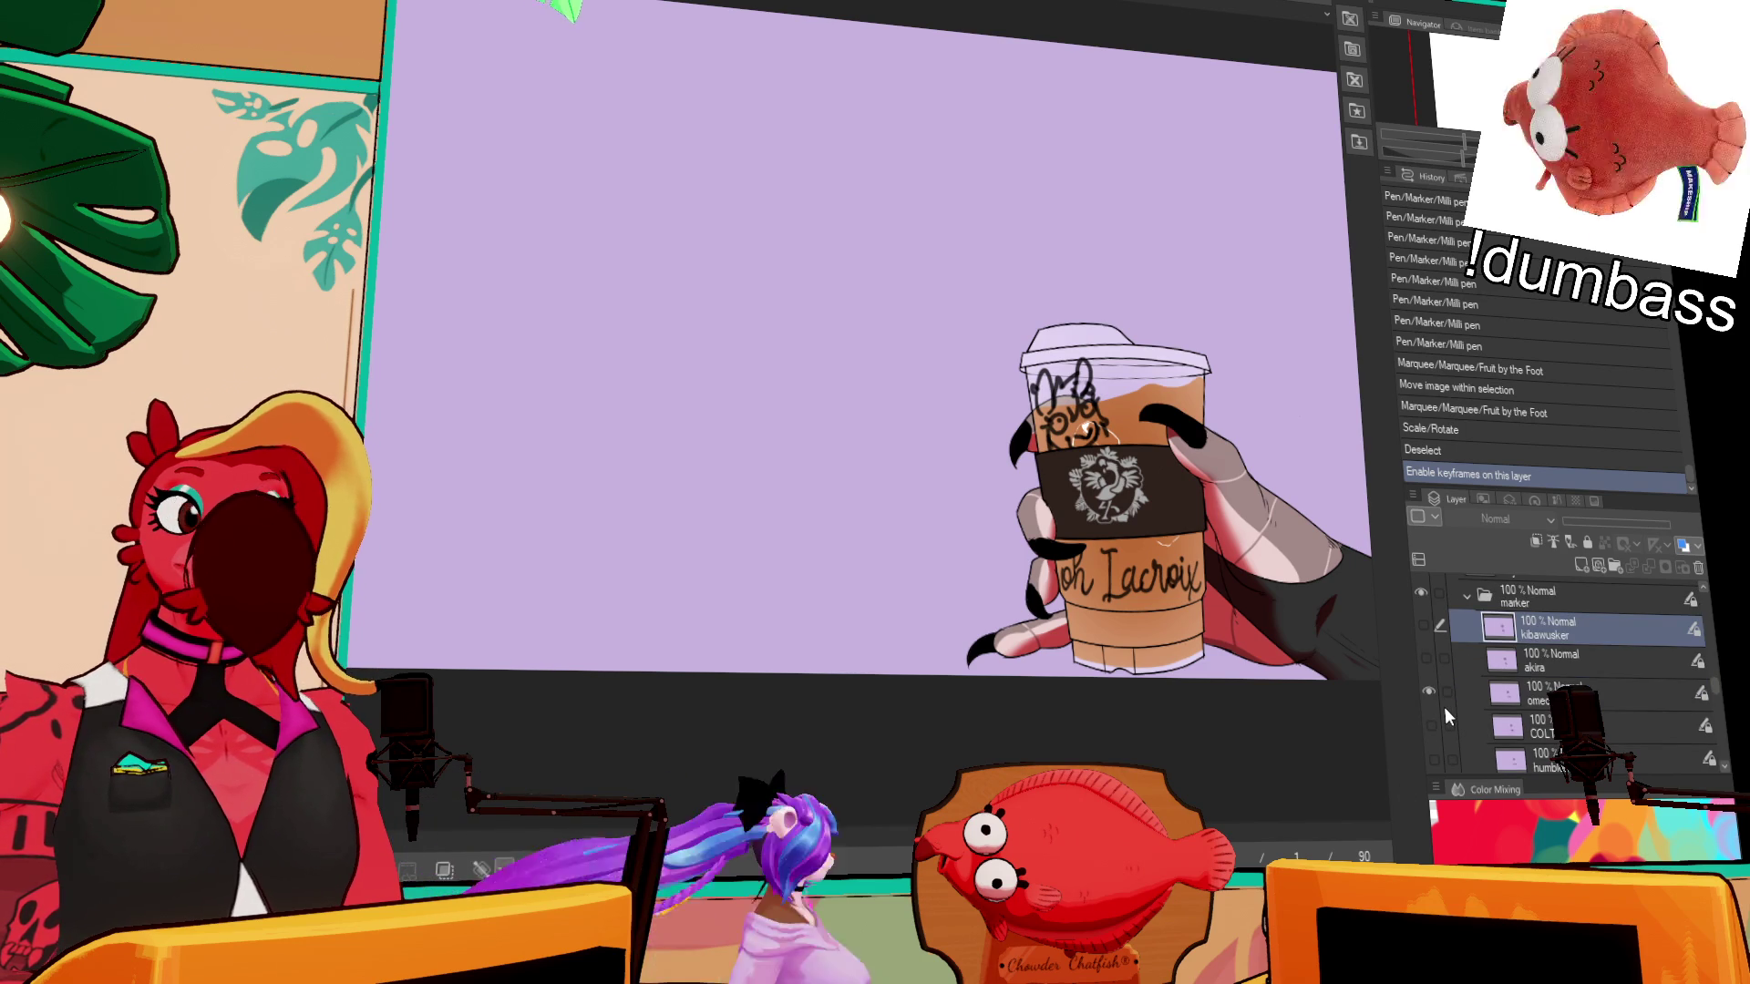
{"action": "scroll", "coordinate": [1442, 691], "scroll_direction": "up", "scroll_amount": 3}
{"action": "scroll", "coordinate": [1442, 691], "scroll_direction": "up", "scroll_amount": 3}
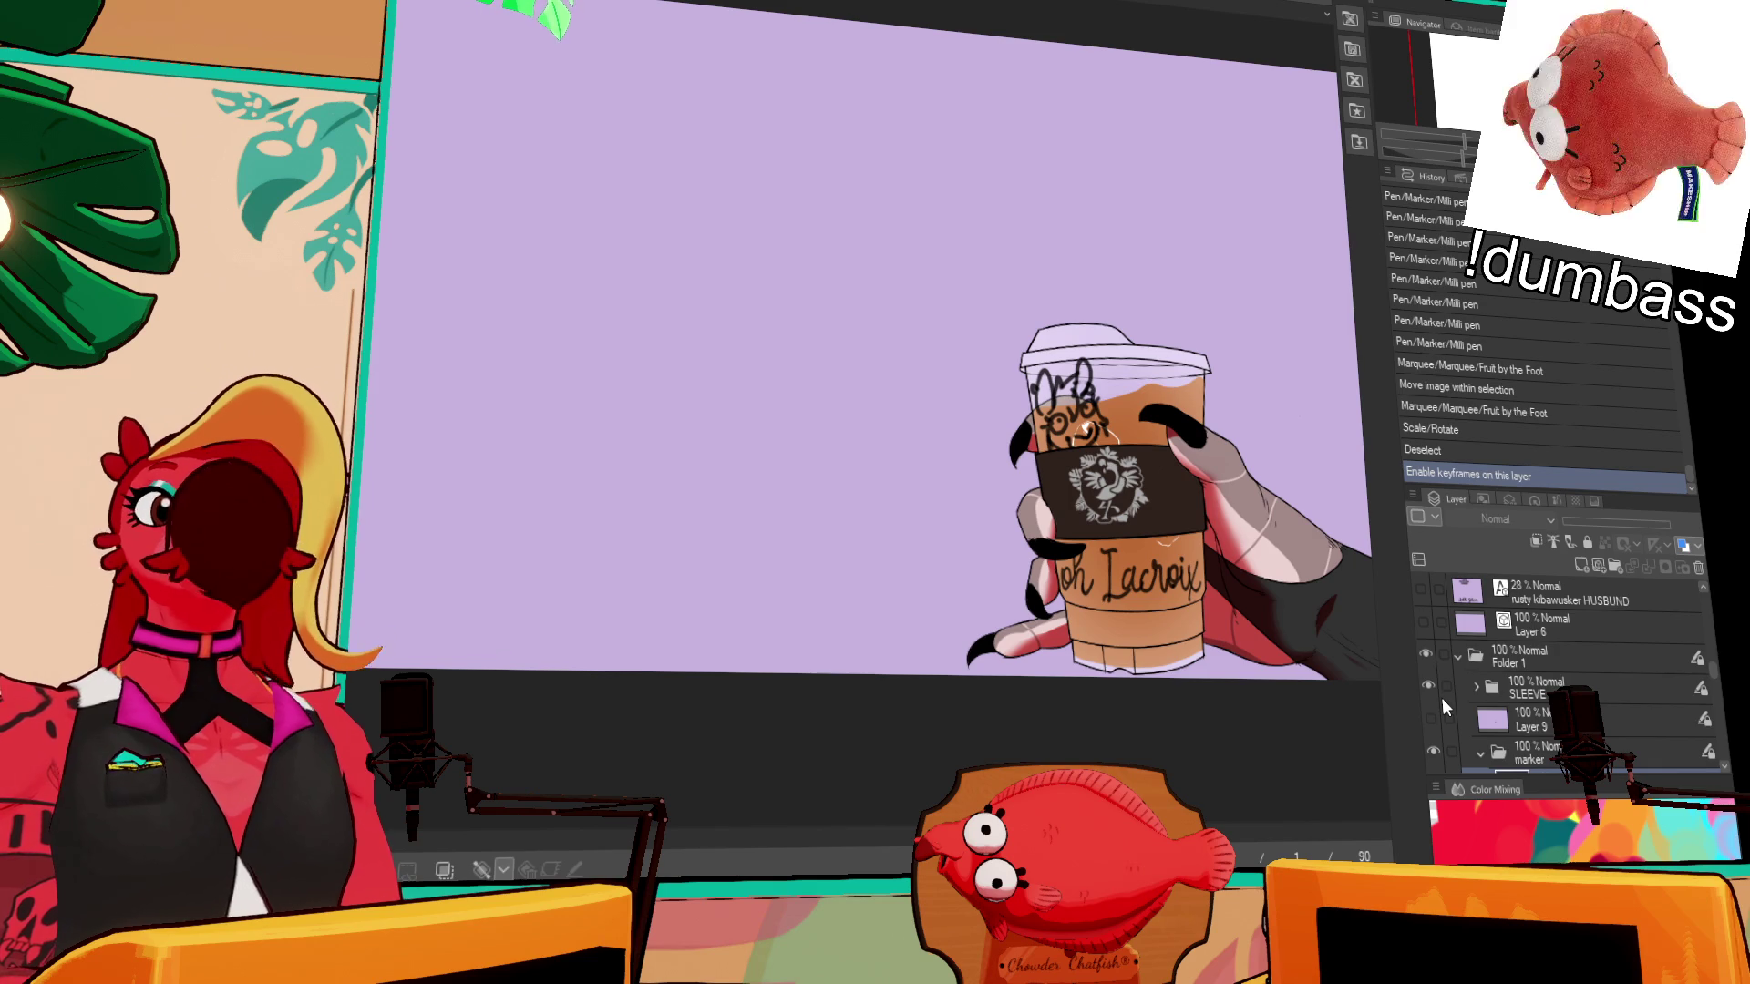
{"action": "scroll", "coordinate": [1442, 698], "scroll_direction": "down", "scroll_amount": 1}
{"action": "scroll", "coordinate": [1446, 675], "scroll_direction": "down", "scroll_amount": 10}
{"action": "scroll", "coordinate": [1445, 683], "scroll_direction": "down", "scroll_amount": 3}
{"action": "left_click", "coordinate": [1429, 659]}
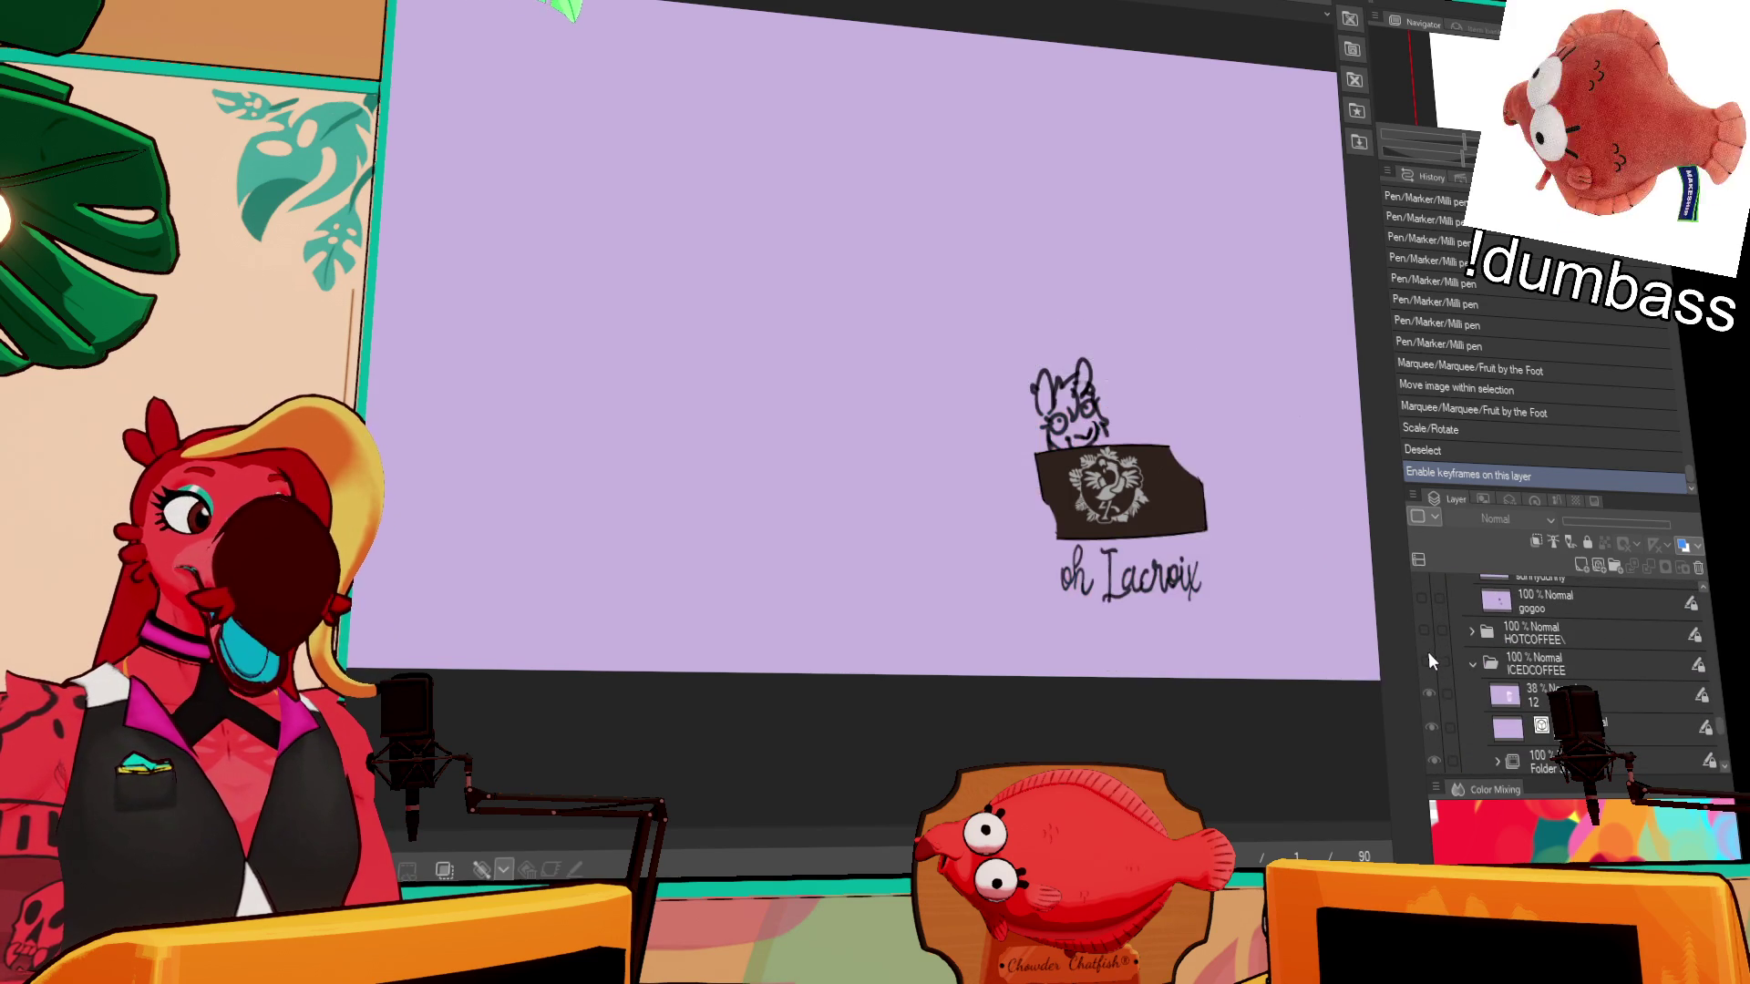
{"action": "left_click", "coordinate": [1426, 631]}
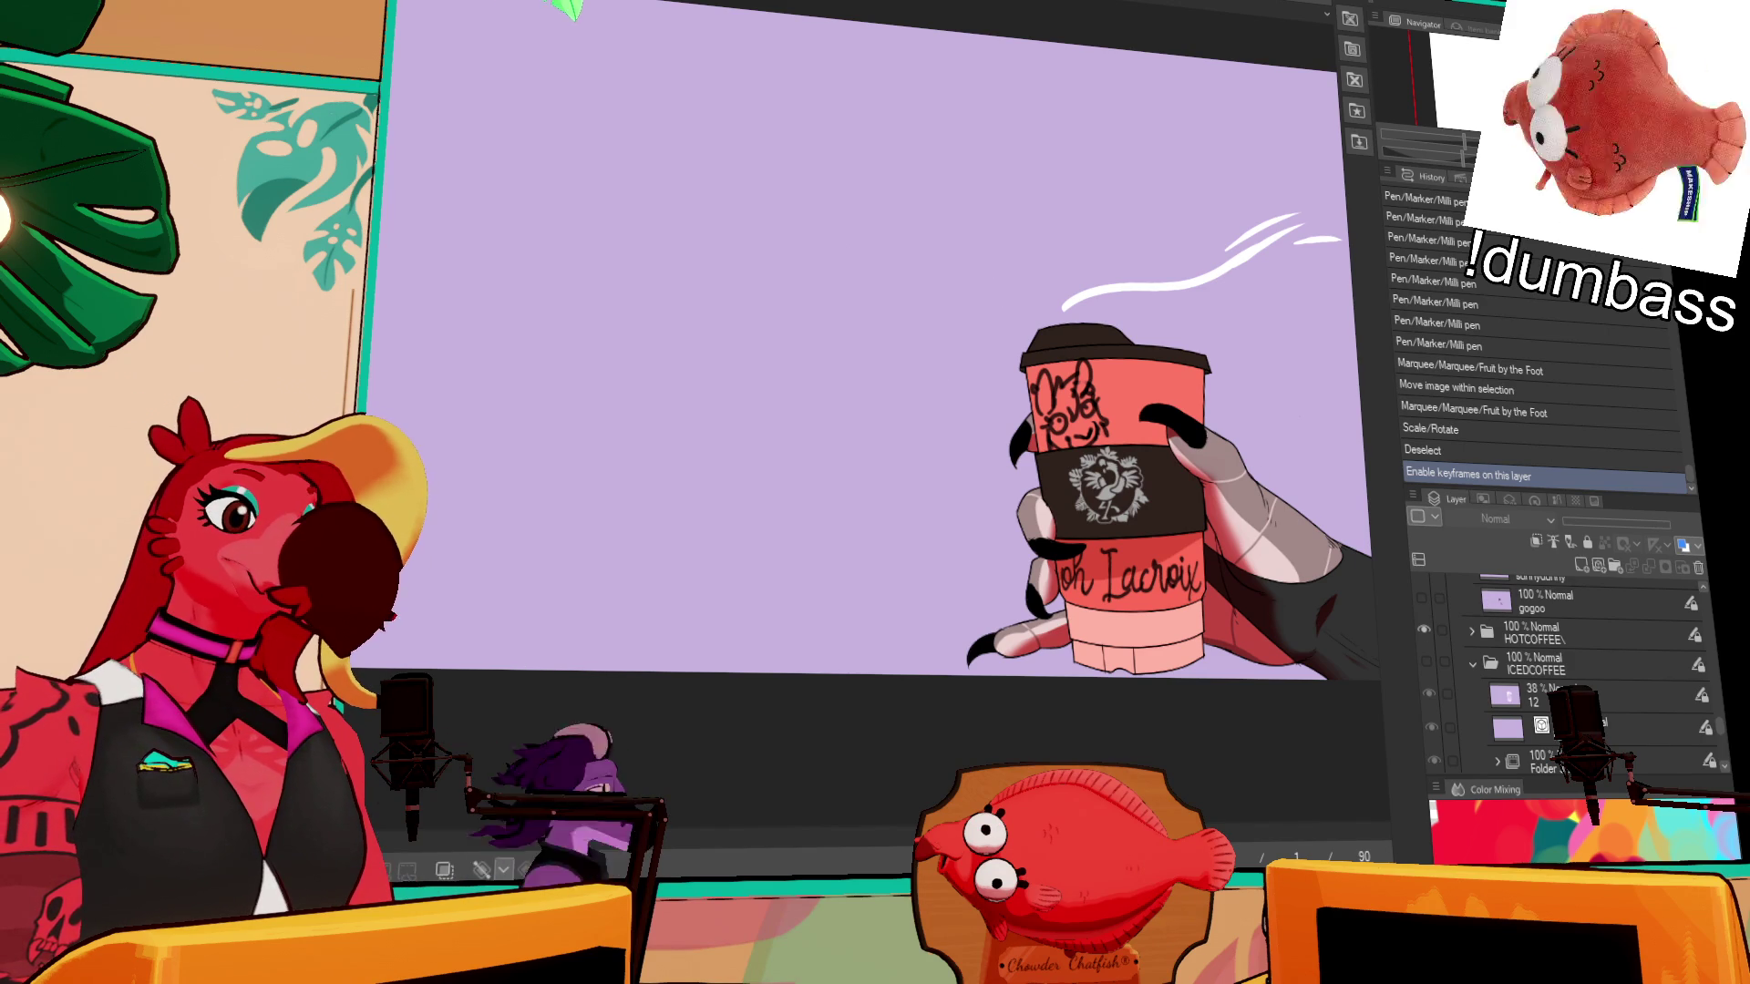
- Play the cup's timeline animation with the steam rising
{"action": "key", "text": "space"}
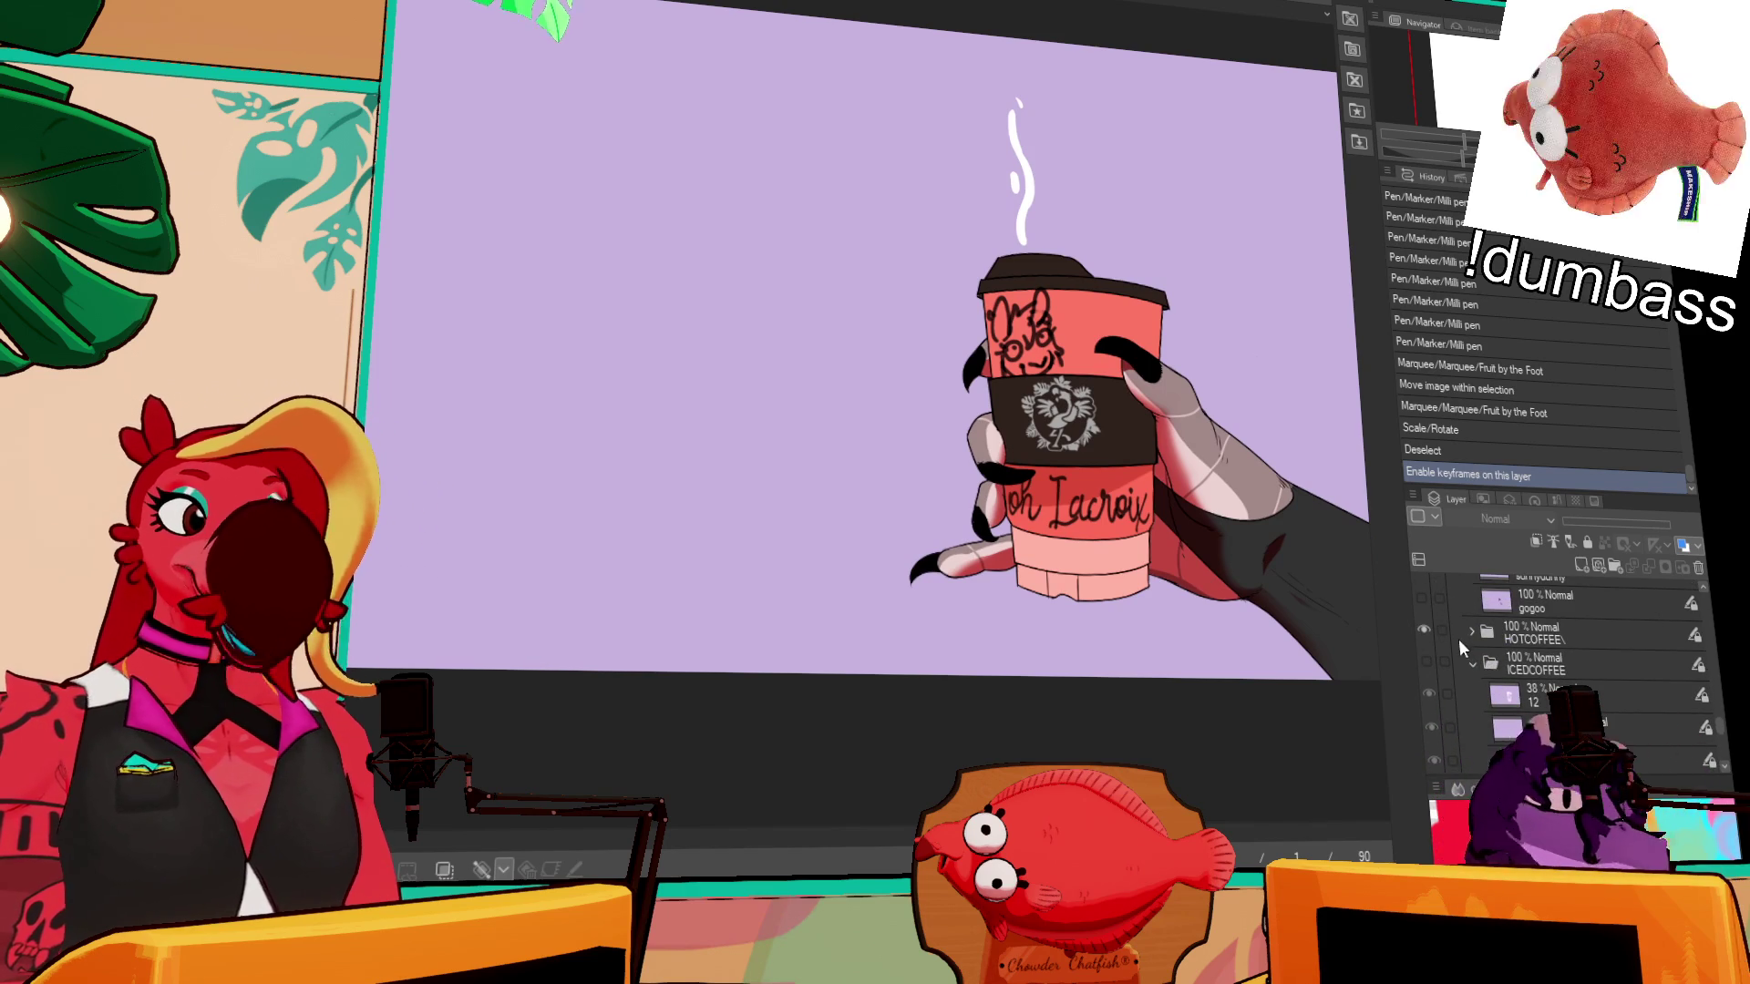
{"action": "scroll", "coordinate": [1455, 647], "scroll_direction": "down", "scroll_amount": 1}
{"action": "scroll", "coordinate": [1470, 673], "scroll_direction": "down", "scroll_amount": 5}
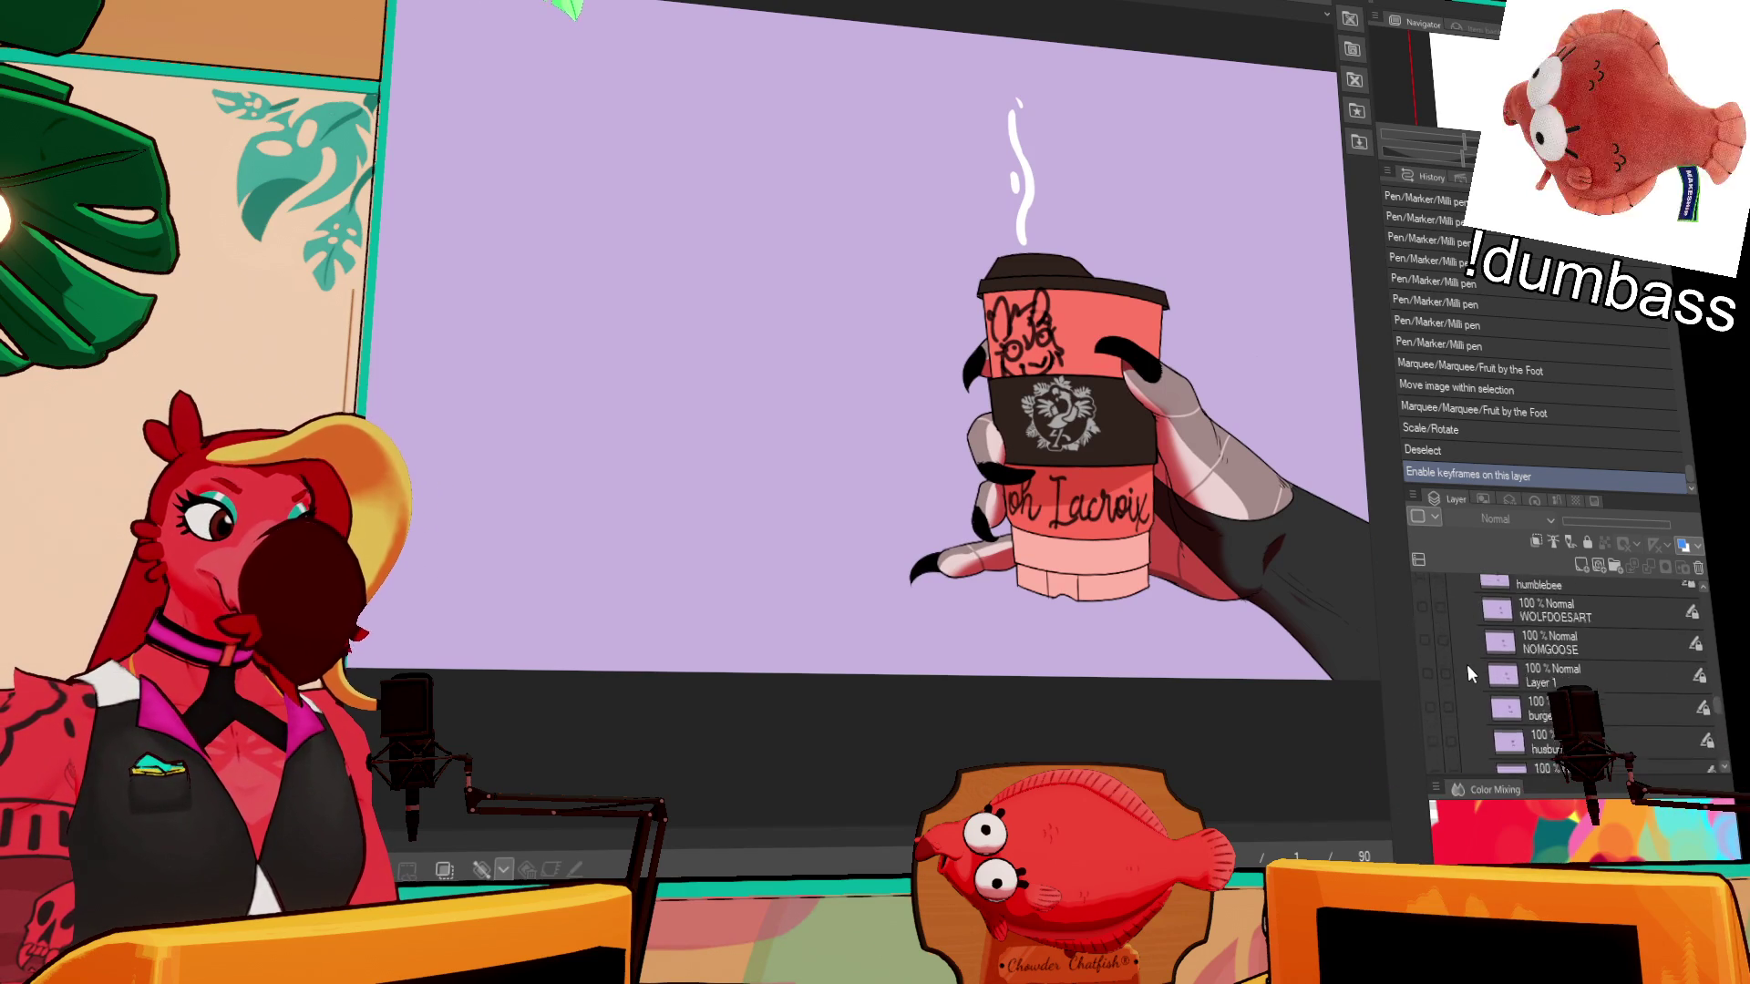
- Hide the 'oh Lacroix' lettering layer and show the humblebee layer's Bumblebee cup design
{"action": "left_click", "coordinate": [1427, 664]}
{"action": "left_click", "coordinate": [1429, 698]}
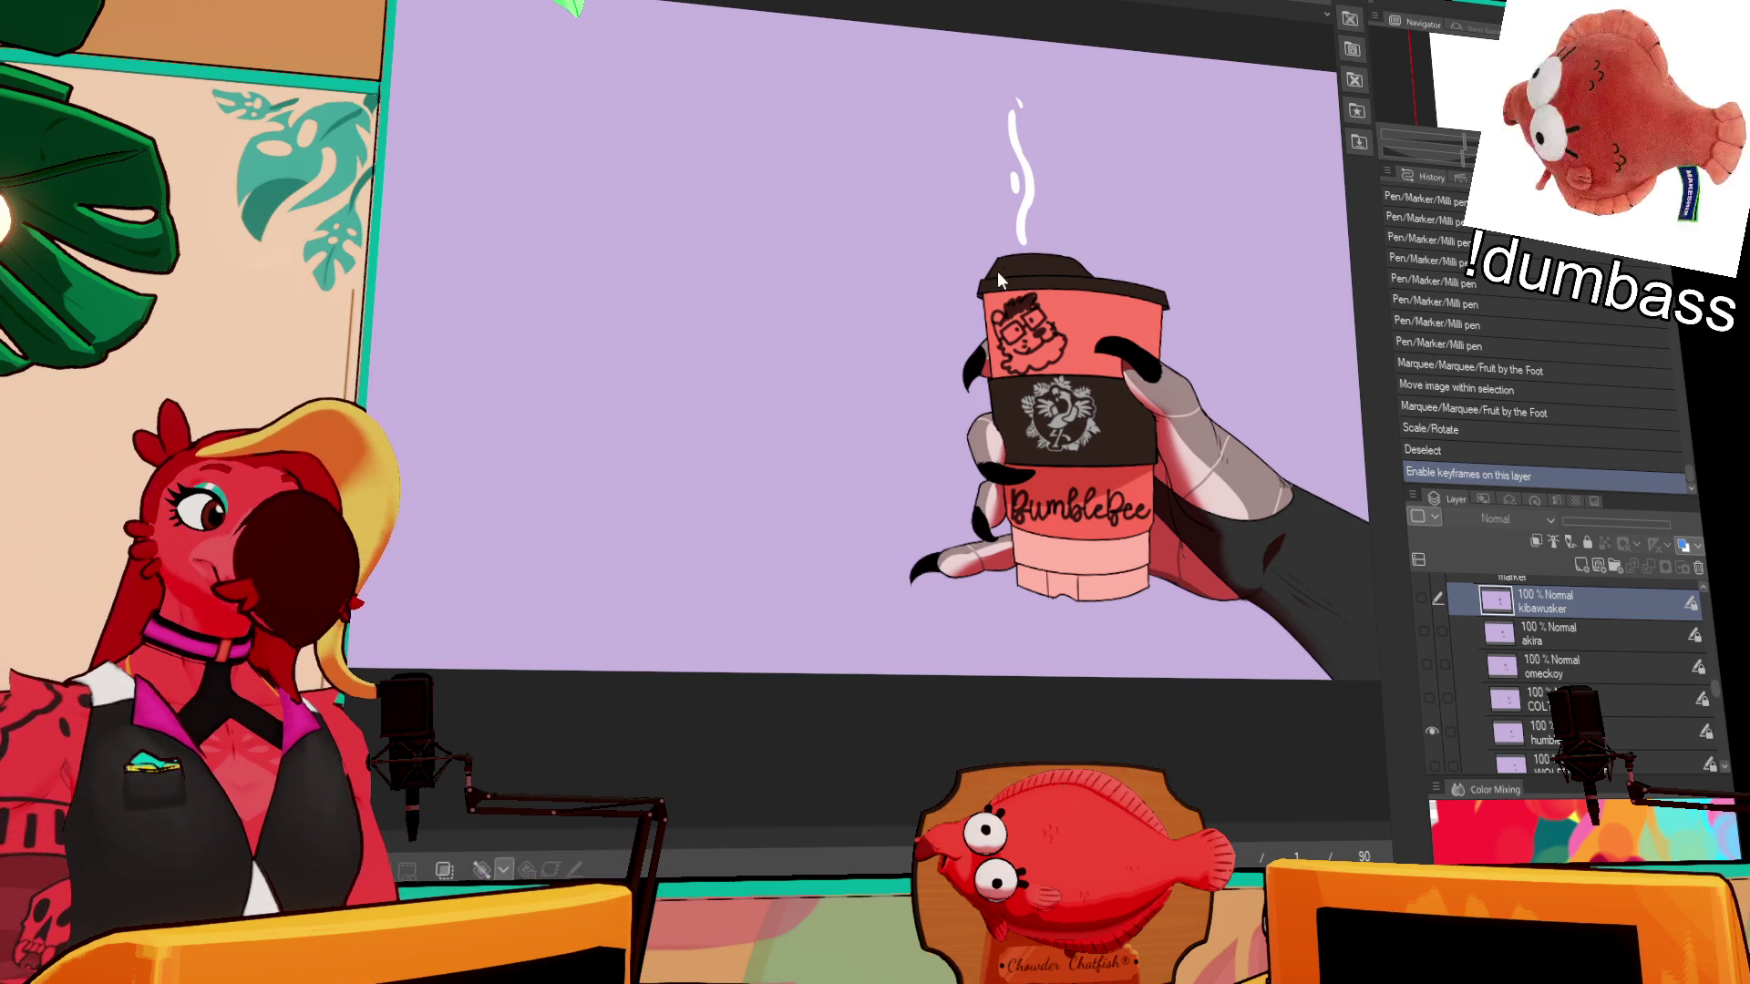
{"action": "scroll", "coordinate": [1428, 656], "scroll_direction": "down", "scroll_amount": 3}
- Swap the humblebee layer for the WOLFDOESART wolf face and Wool Fart lettering
{"action": "left_click", "coordinate": [1426, 630]}
{"action": "left_click", "coordinate": [1428, 659]}
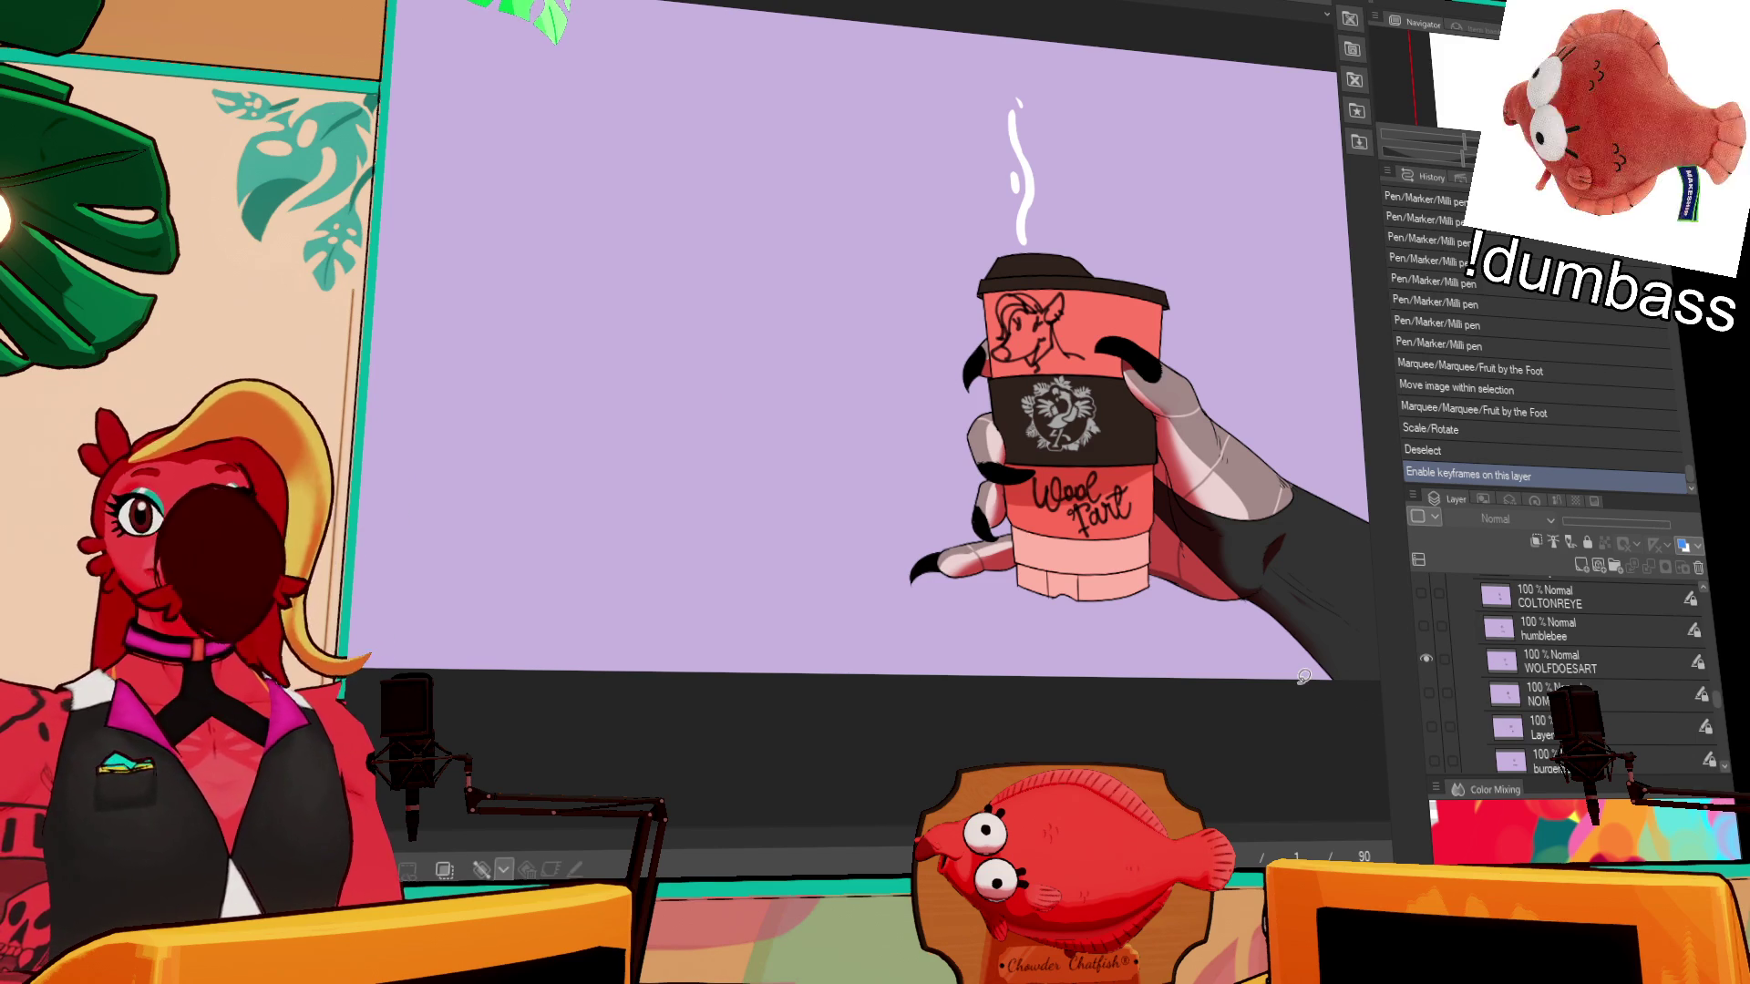
- Swap the wolf design for NOM's 'mom juice' lettering, then for the 'her' layer
{"action": "left_click", "coordinate": [1427, 659]}
{"action": "left_click", "coordinate": [1430, 690]}
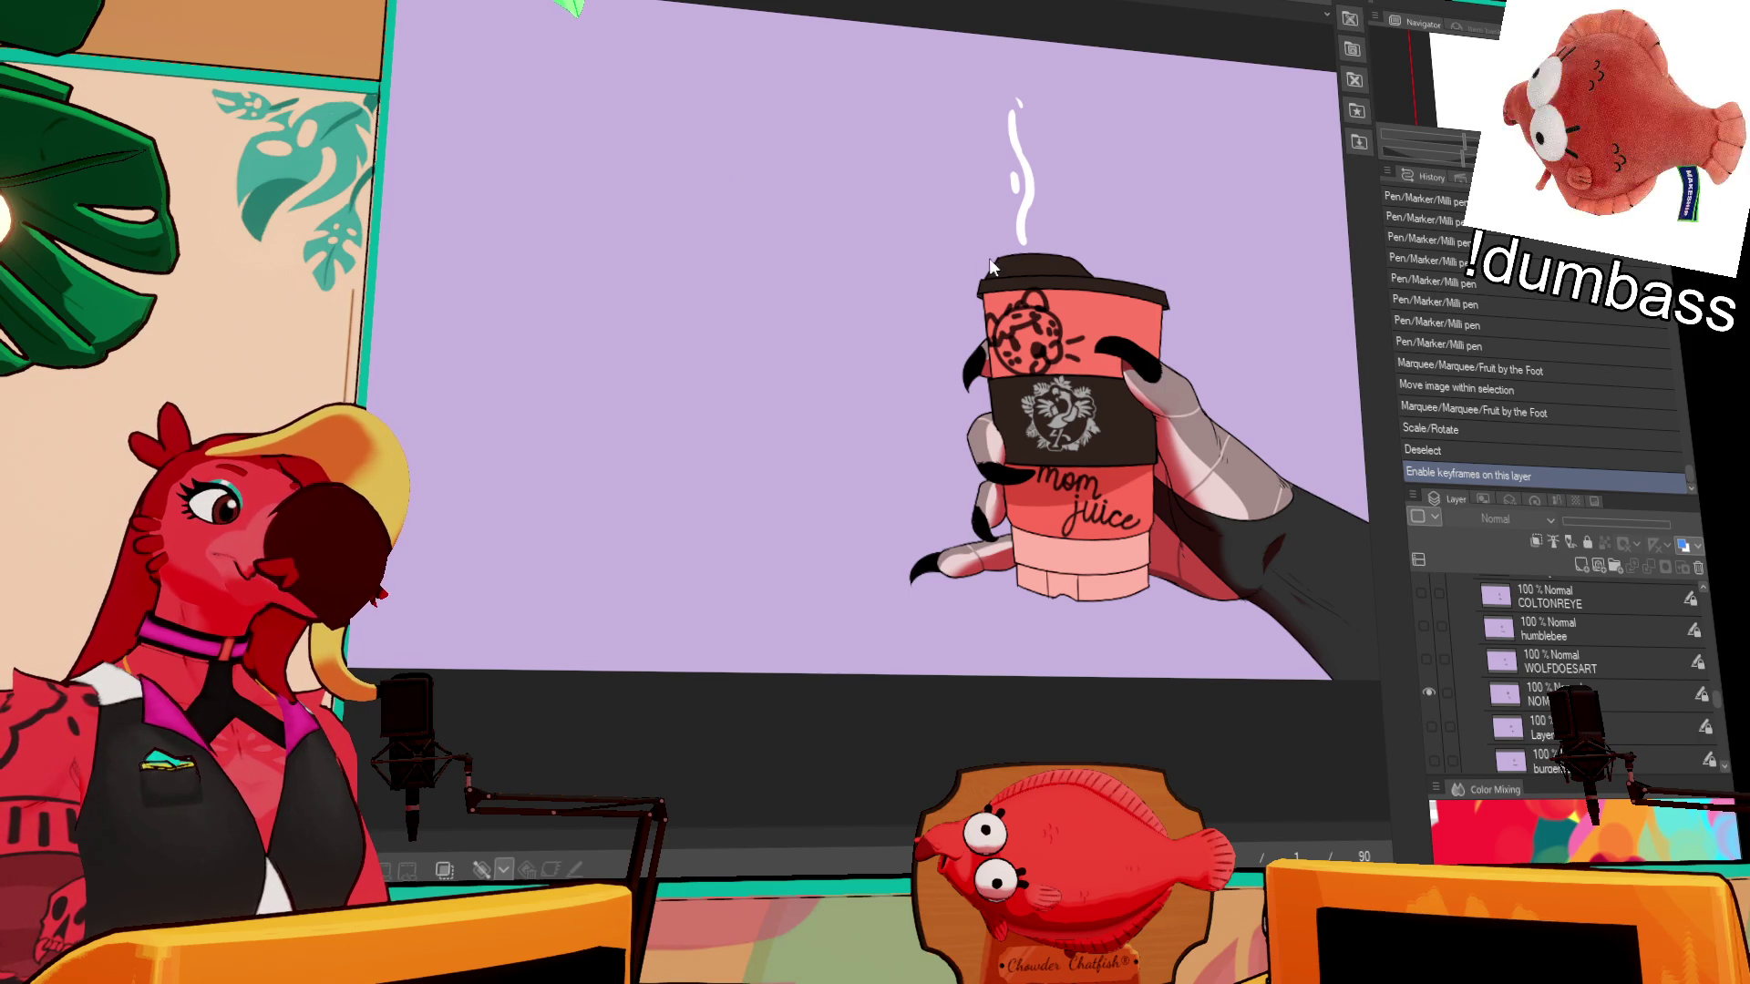
{"action": "left_click", "coordinate": [1427, 693]}
{"action": "left_click", "coordinate": [1431, 726]}
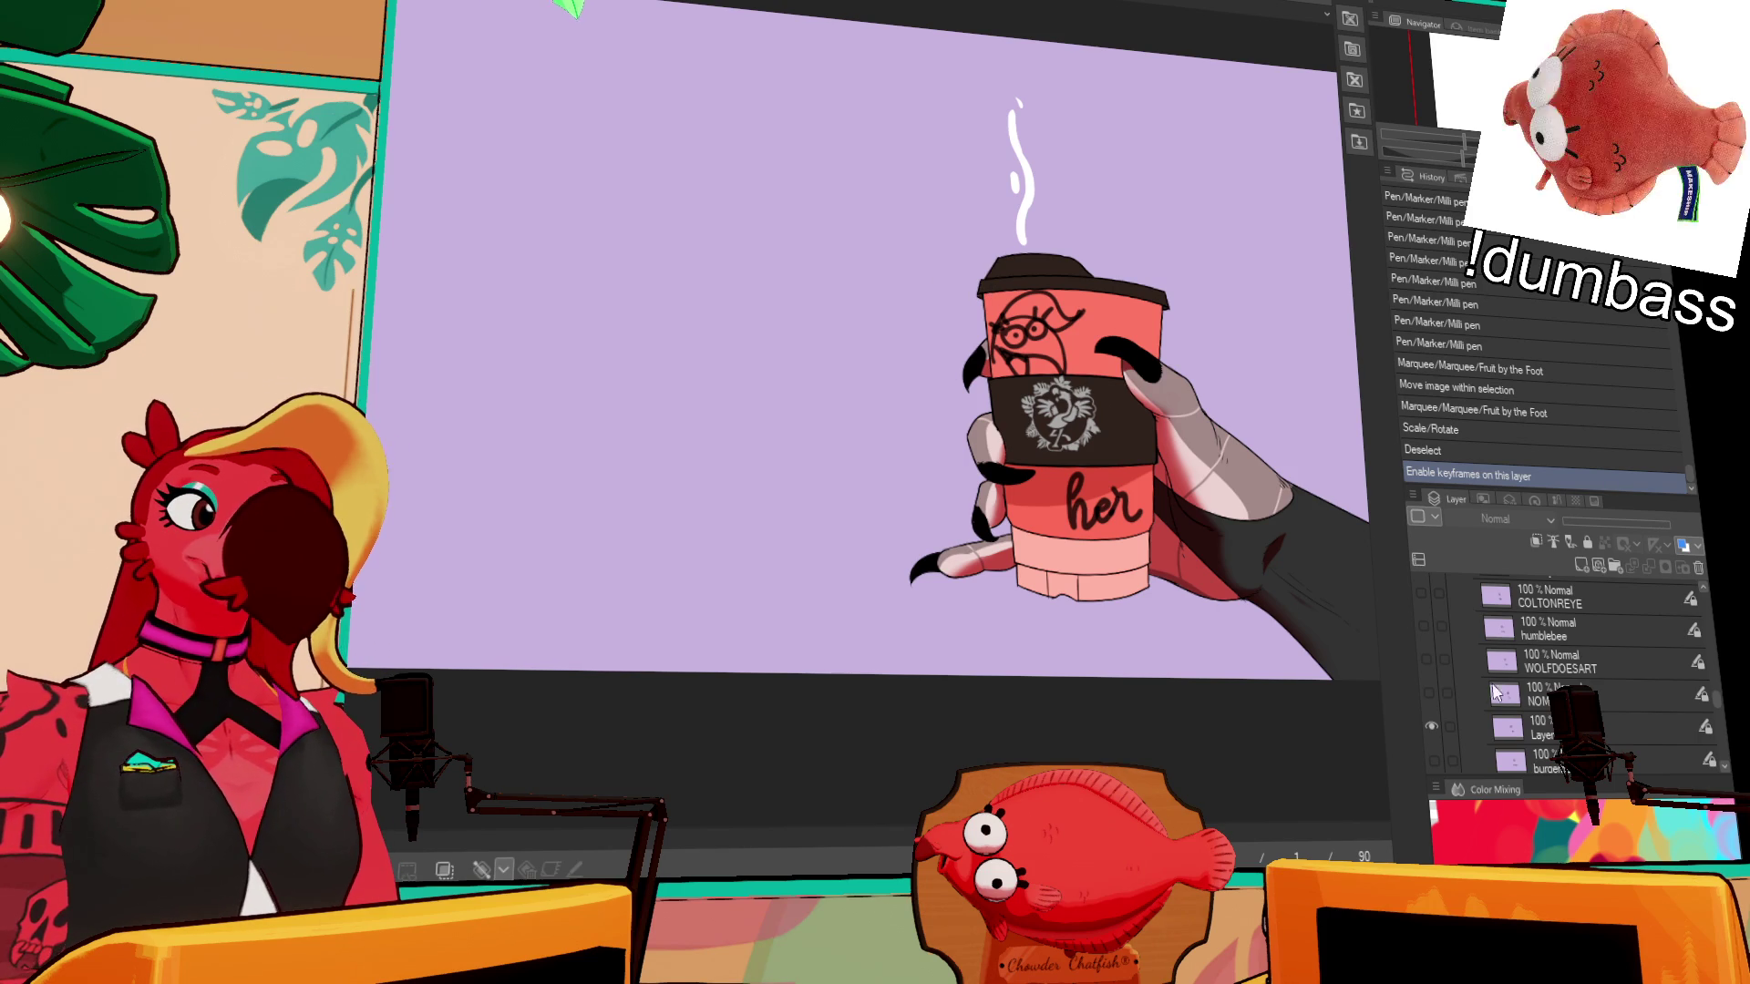
- Hide the layer with the 'her' lettering on the cup
{"action": "left_click", "coordinate": [1431, 726]}
- Show the burden layer's Bumperbolt lettering and logo on the cup
{"action": "left_click", "coordinate": [1434, 760]}
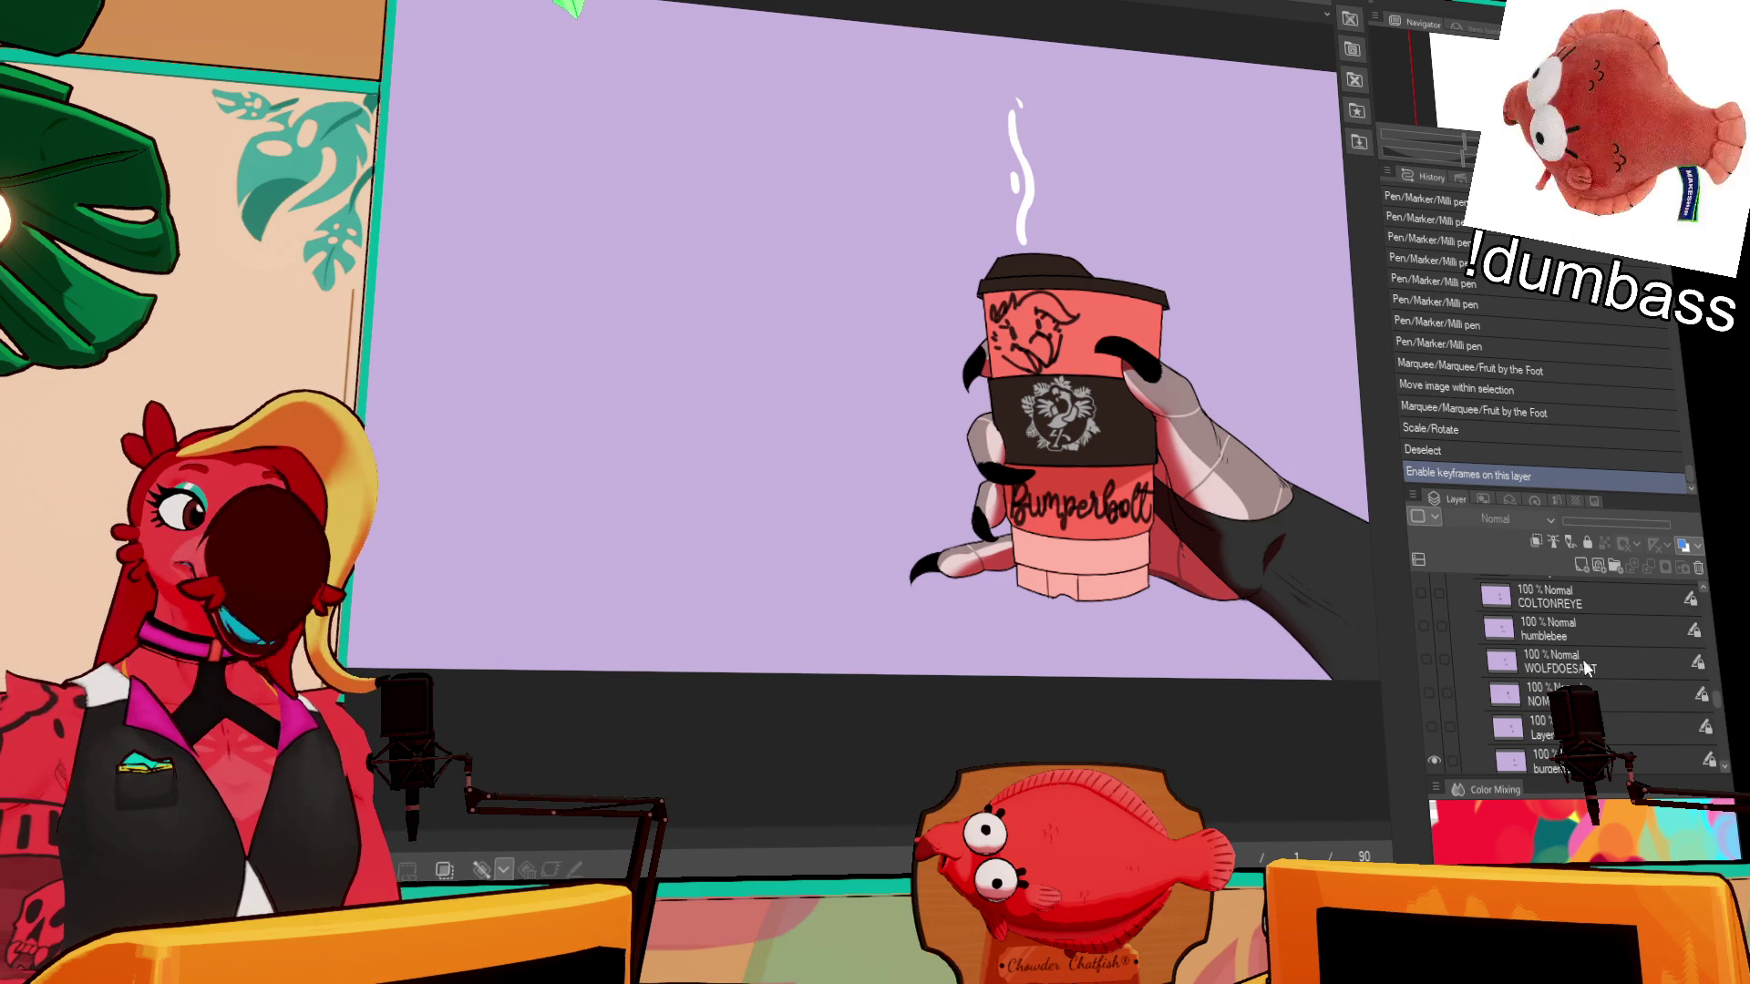
{"action": "scroll", "coordinate": [1586, 665], "scroll_direction": "down", "scroll_amount": 3}
{"action": "scroll", "coordinate": [1568, 656], "scroll_direction": "up", "scroll_amount": 4}
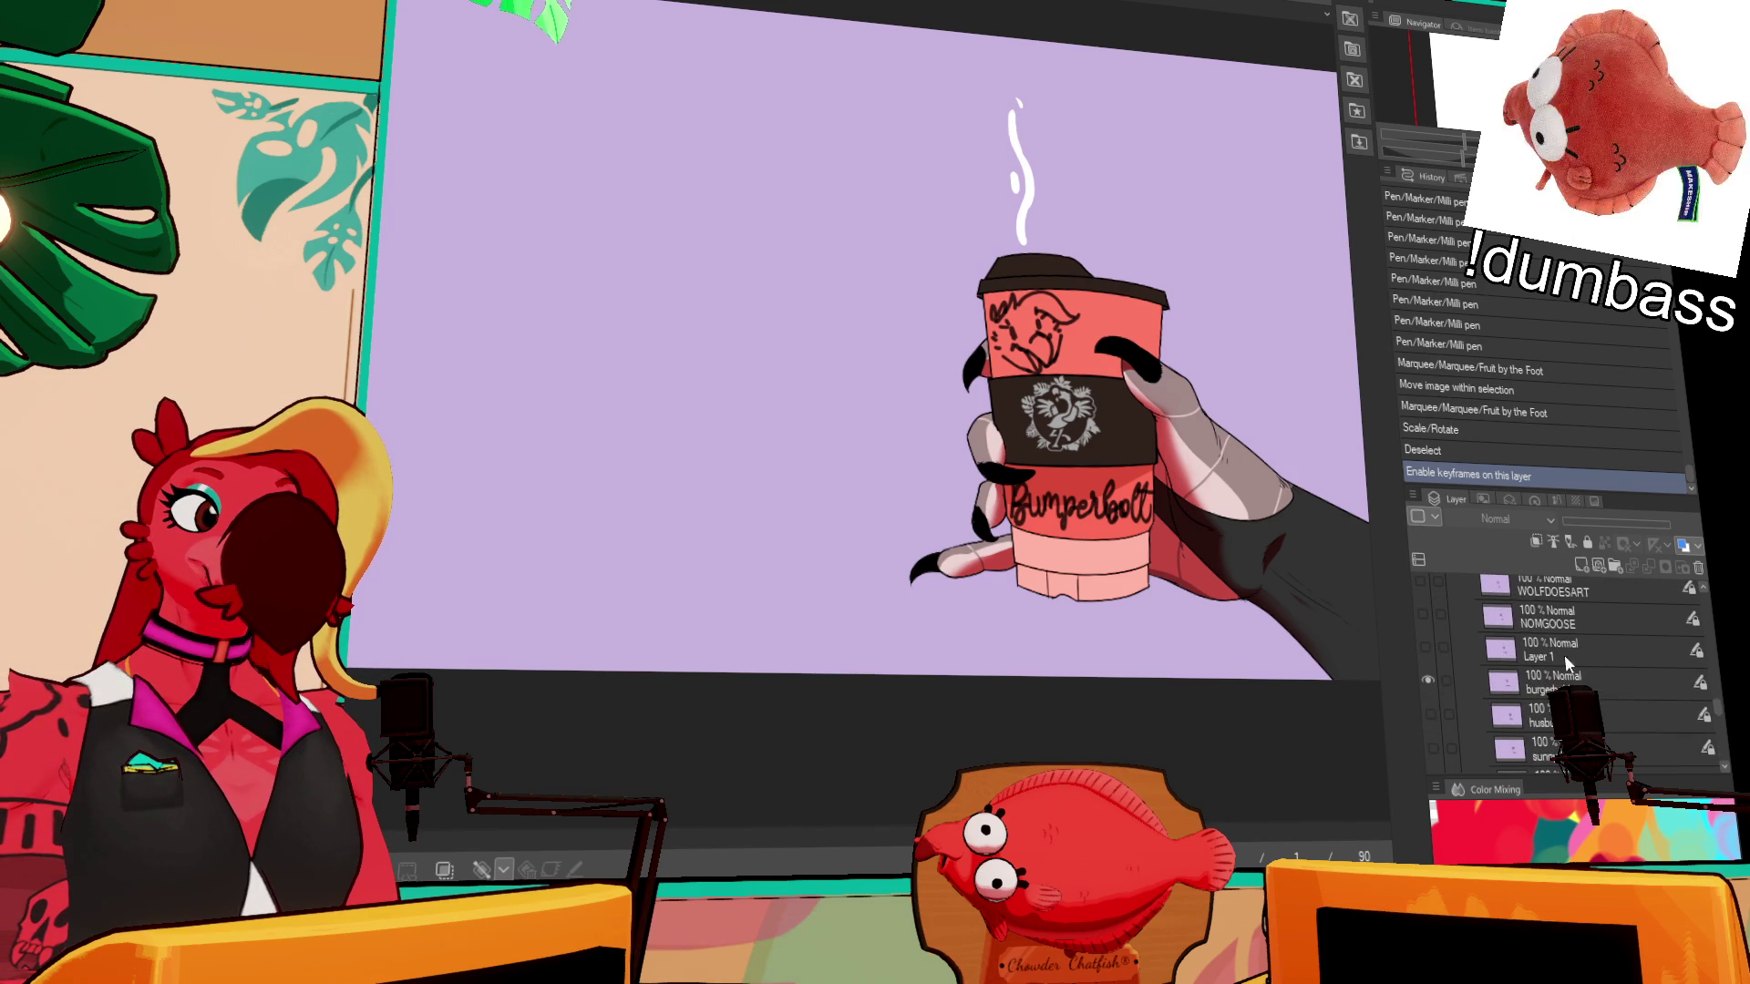
{"action": "scroll", "coordinate": [1565, 652], "scroll_direction": "up", "scroll_amount": 3}
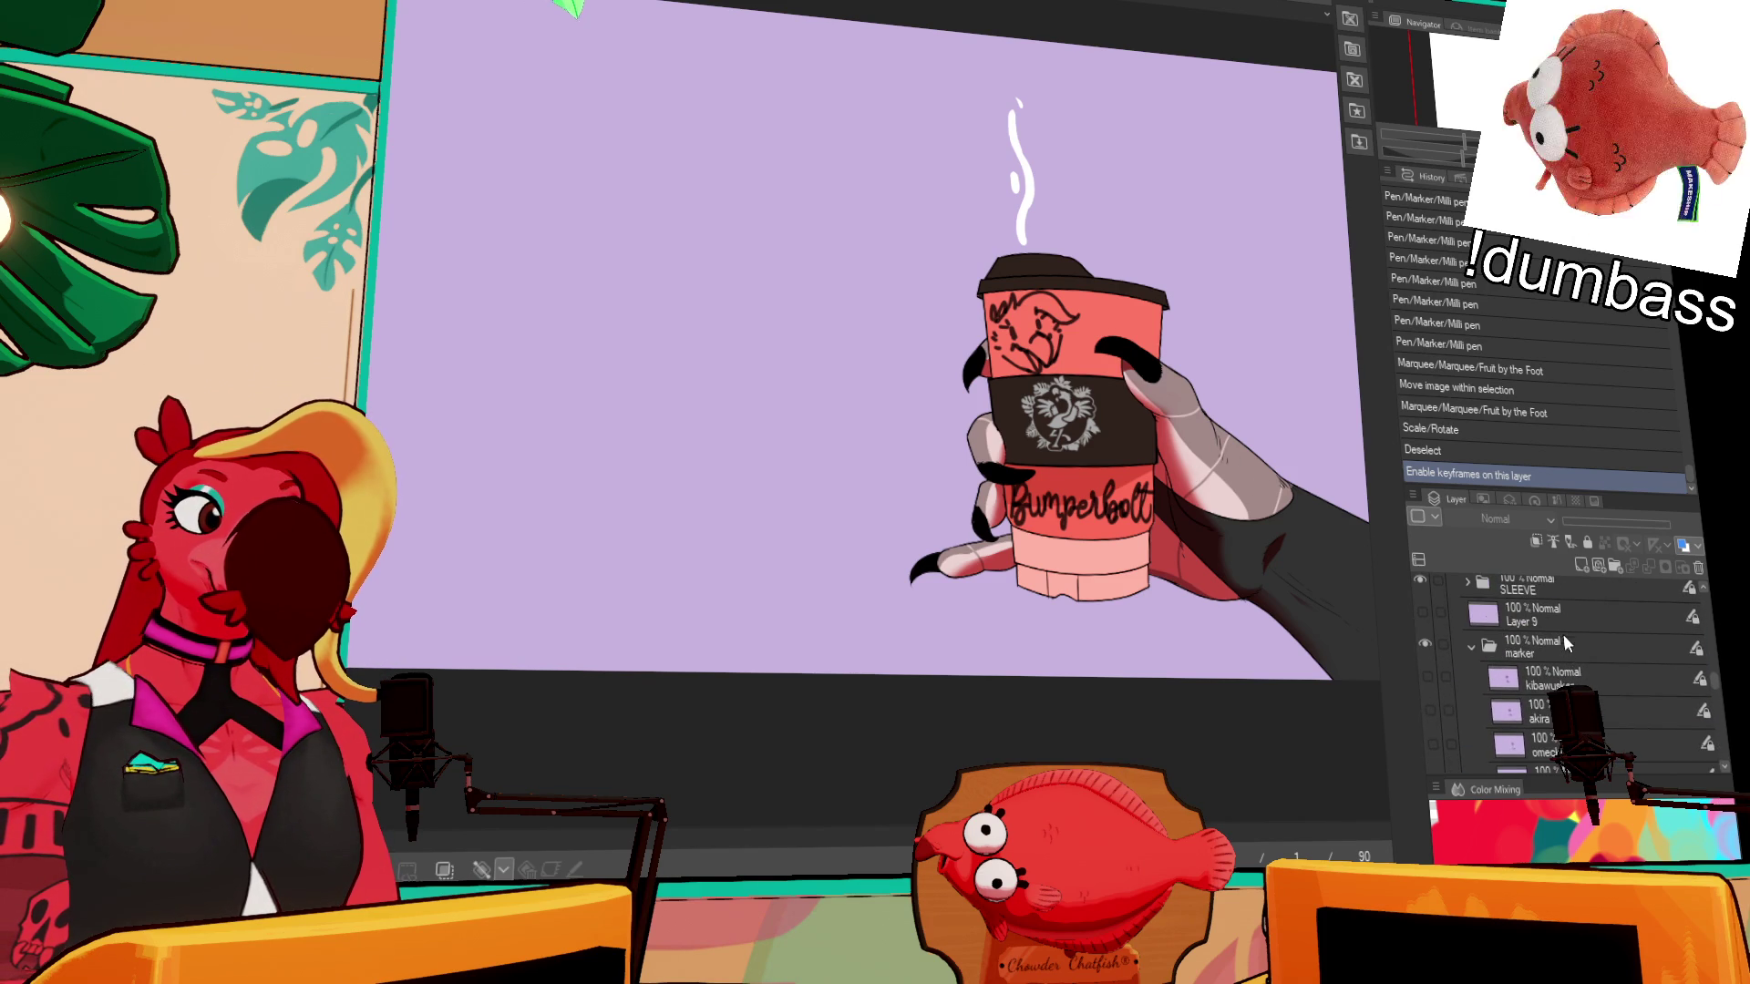
{"action": "scroll", "coordinate": [1566, 674], "scroll_direction": "up", "scroll_amount": 2}
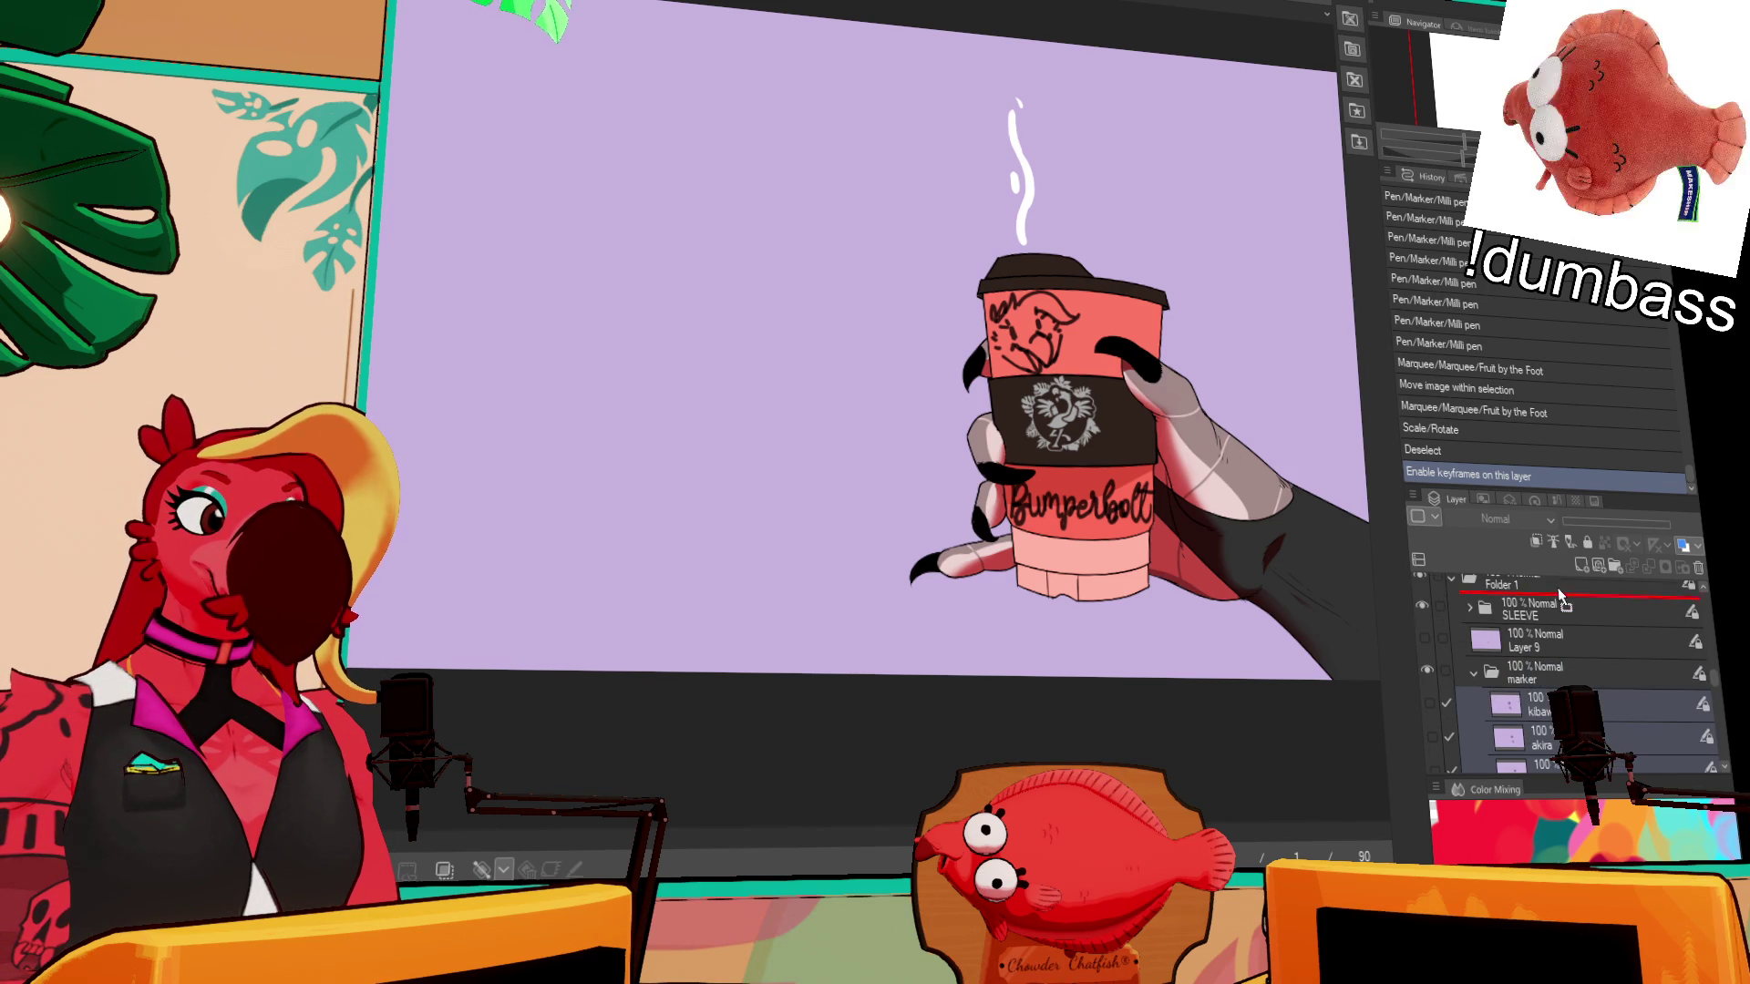
{"action": "scroll", "coordinate": [1558, 585], "scroll_direction": "up", "scroll_amount": 2}
- Drag a layer to a new position in the layer stack
{"action": "left_click_drag", "start_coordinate": [1557, 578], "coordinate": [1572, 665]}
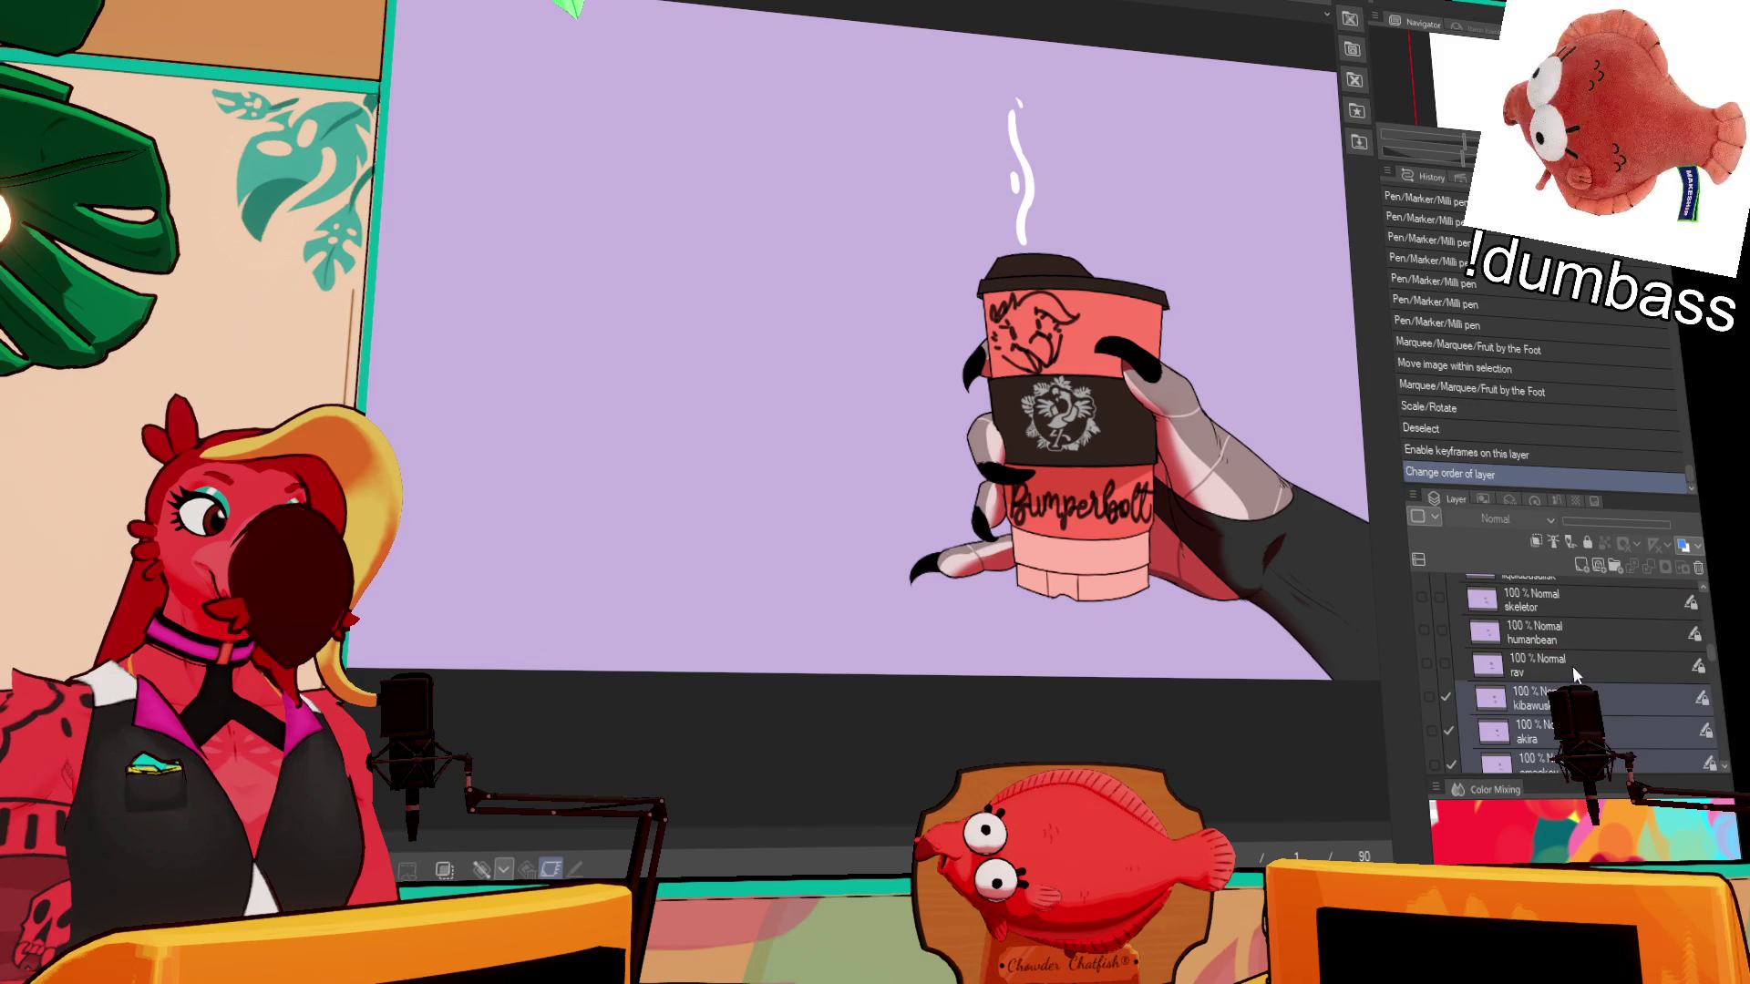
{"action": "scroll", "coordinate": [1570, 665], "scroll_direction": "up", "scroll_amount": 3}
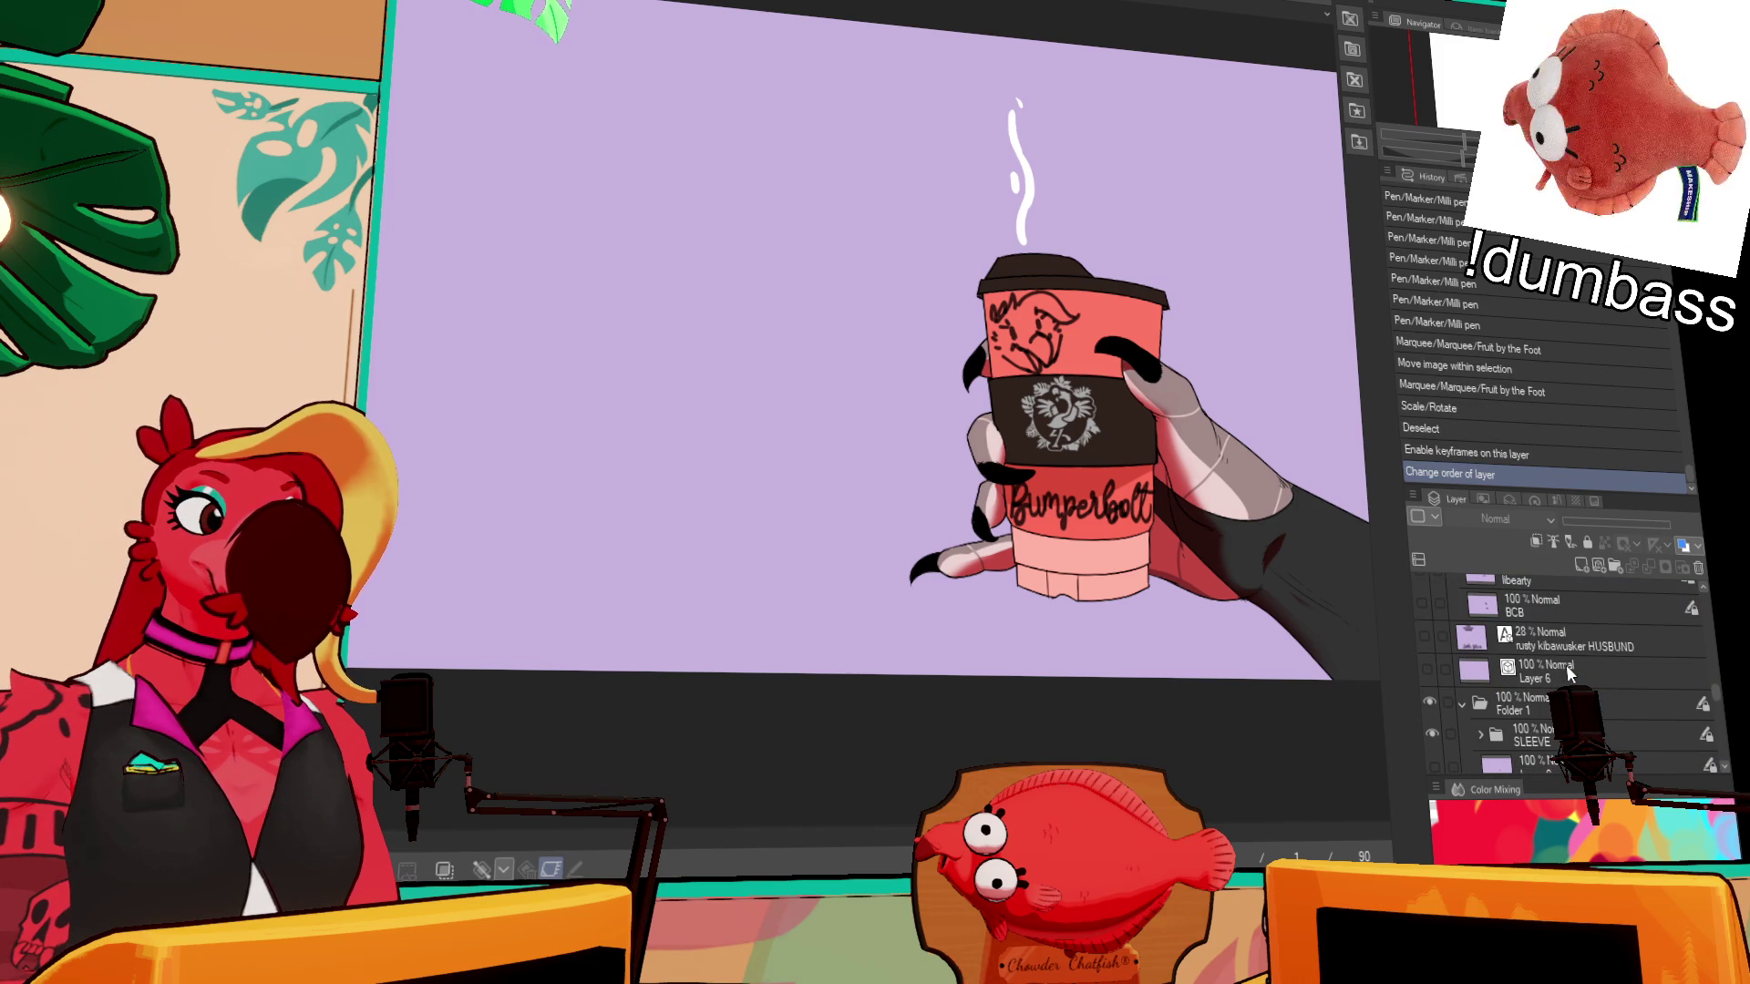
{"action": "scroll", "coordinate": [1566, 669], "scroll_direction": "down", "scroll_amount": 2}
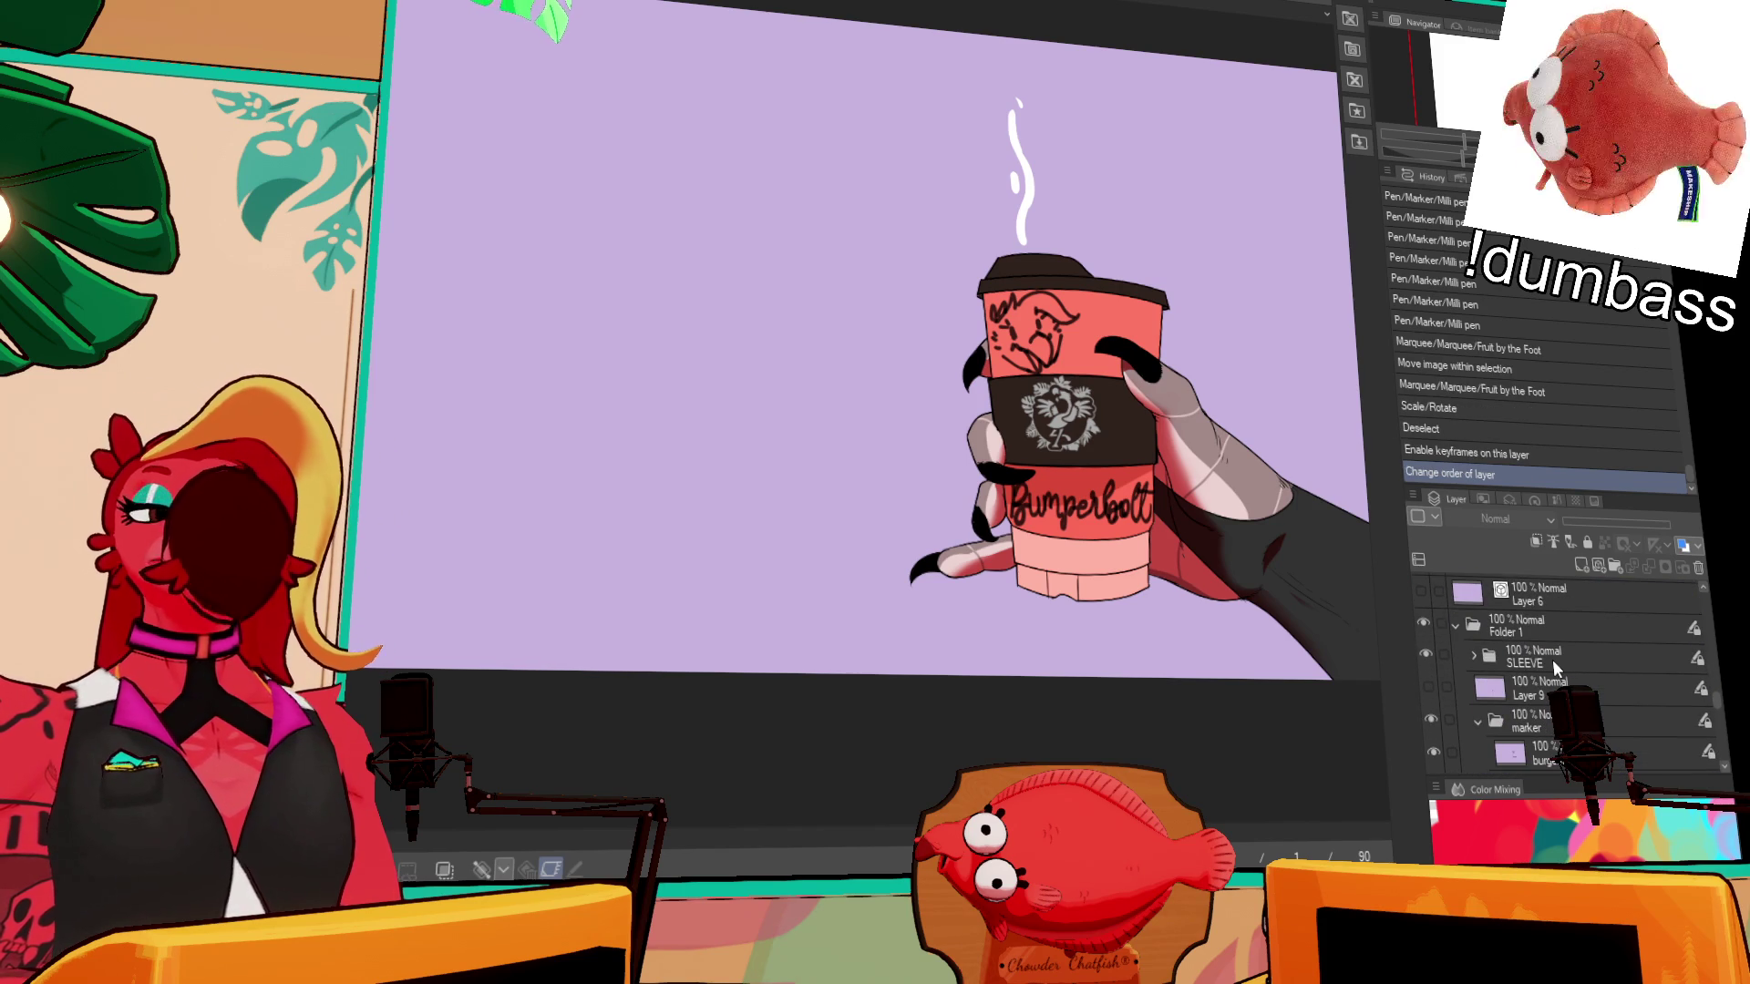
{"action": "scroll", "coordinate": [1554, 674], "scroll_direction": "down", "scroll_amount": 5}
{"action": "scroll", "coordinate": [1531, 647], "scroll_direction": "down", "scroll_amount": 6}
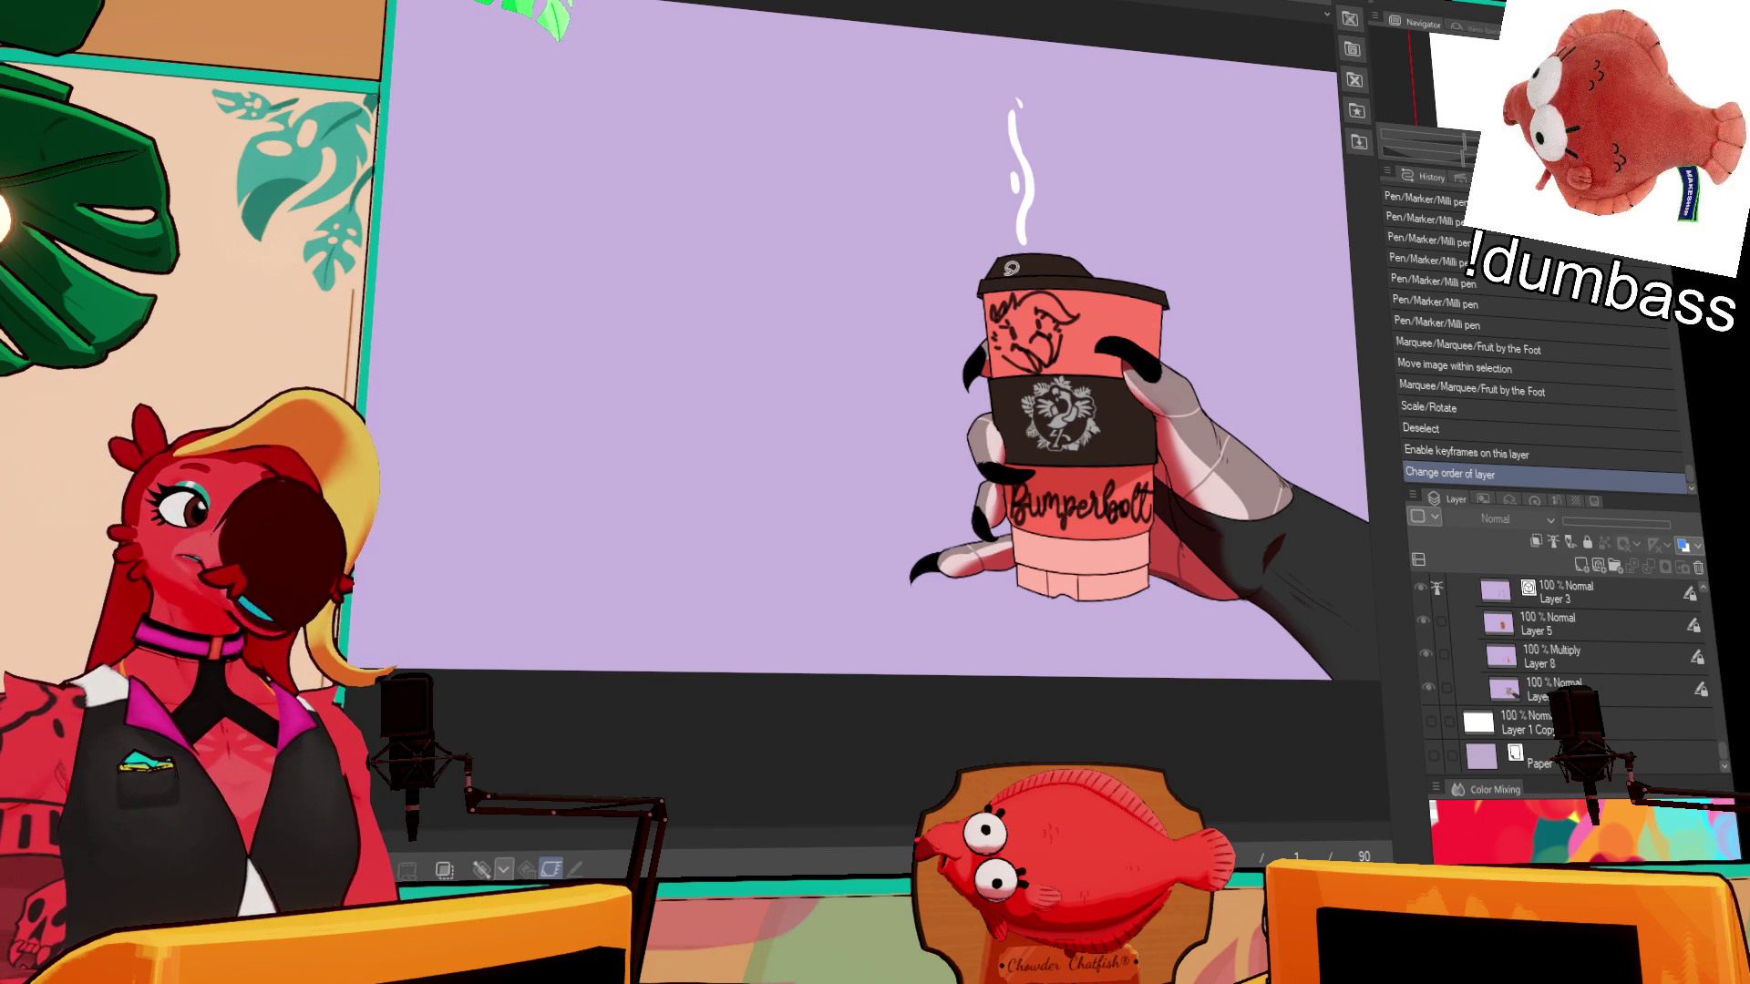
{"action": "scroll", "coordinate": [1495, 638], "scroll_direction": "up", "scroll_amount": 5}
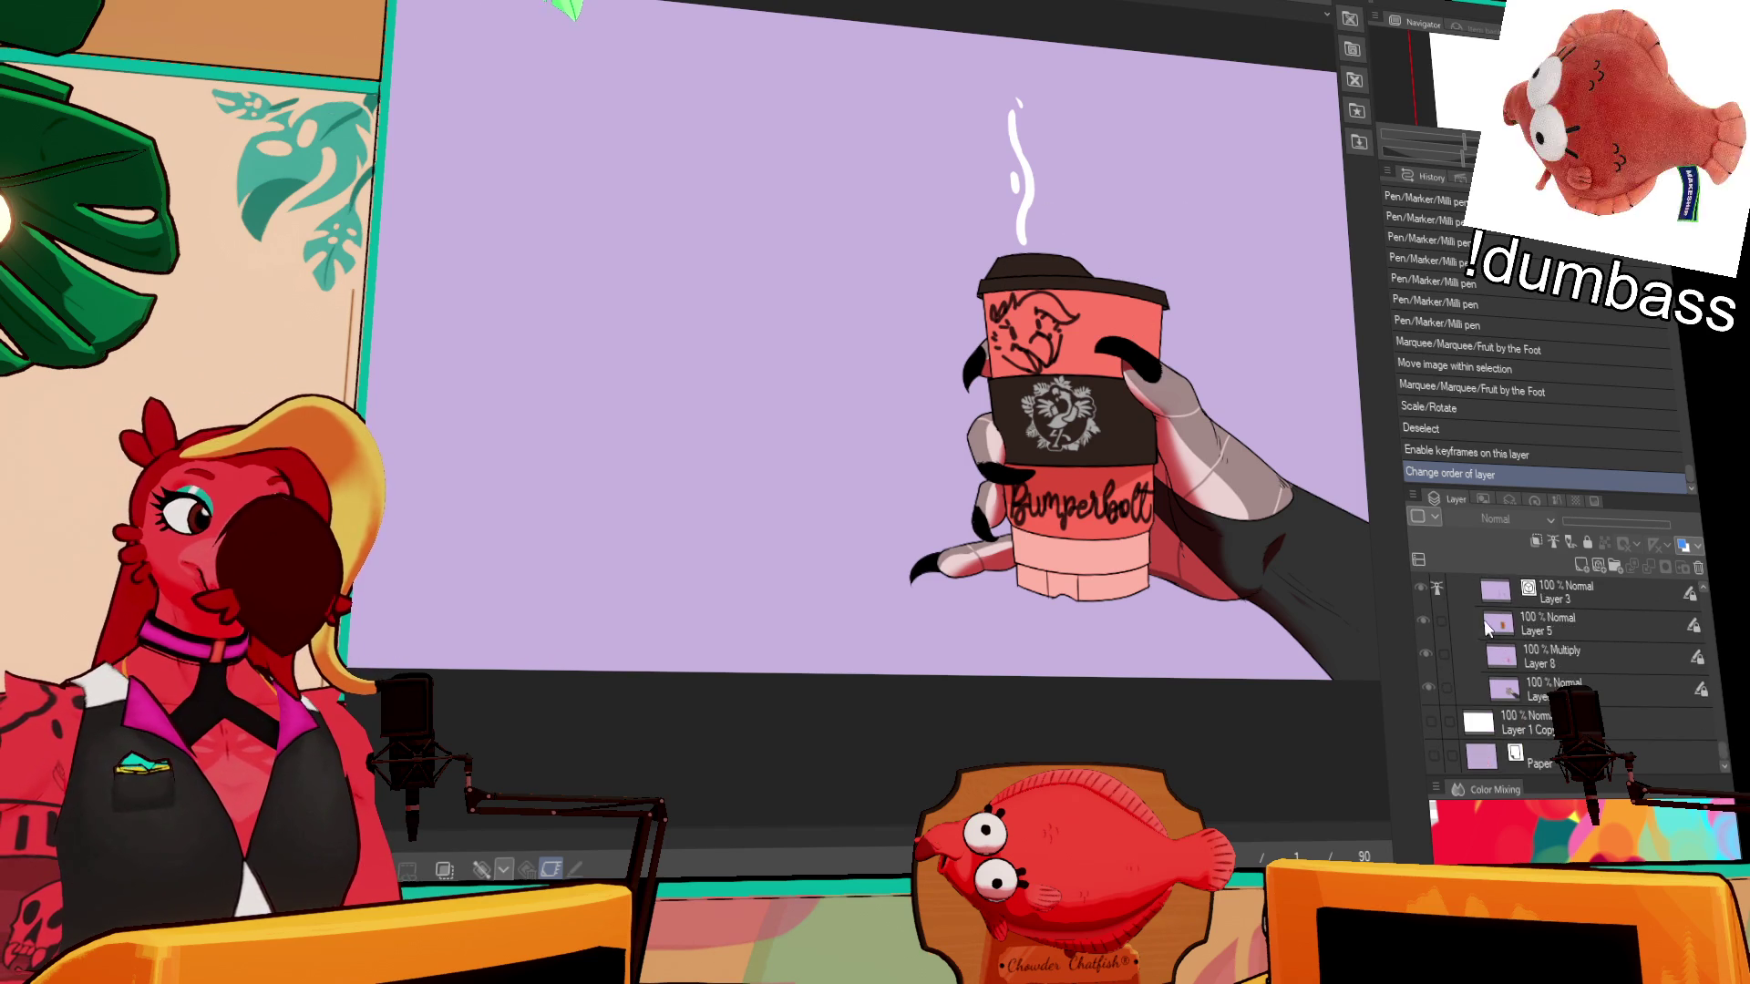
{"action": "scroll", "coordinate": [1484, 629], "scroll_direction": "up", "scroll_amount": 2}
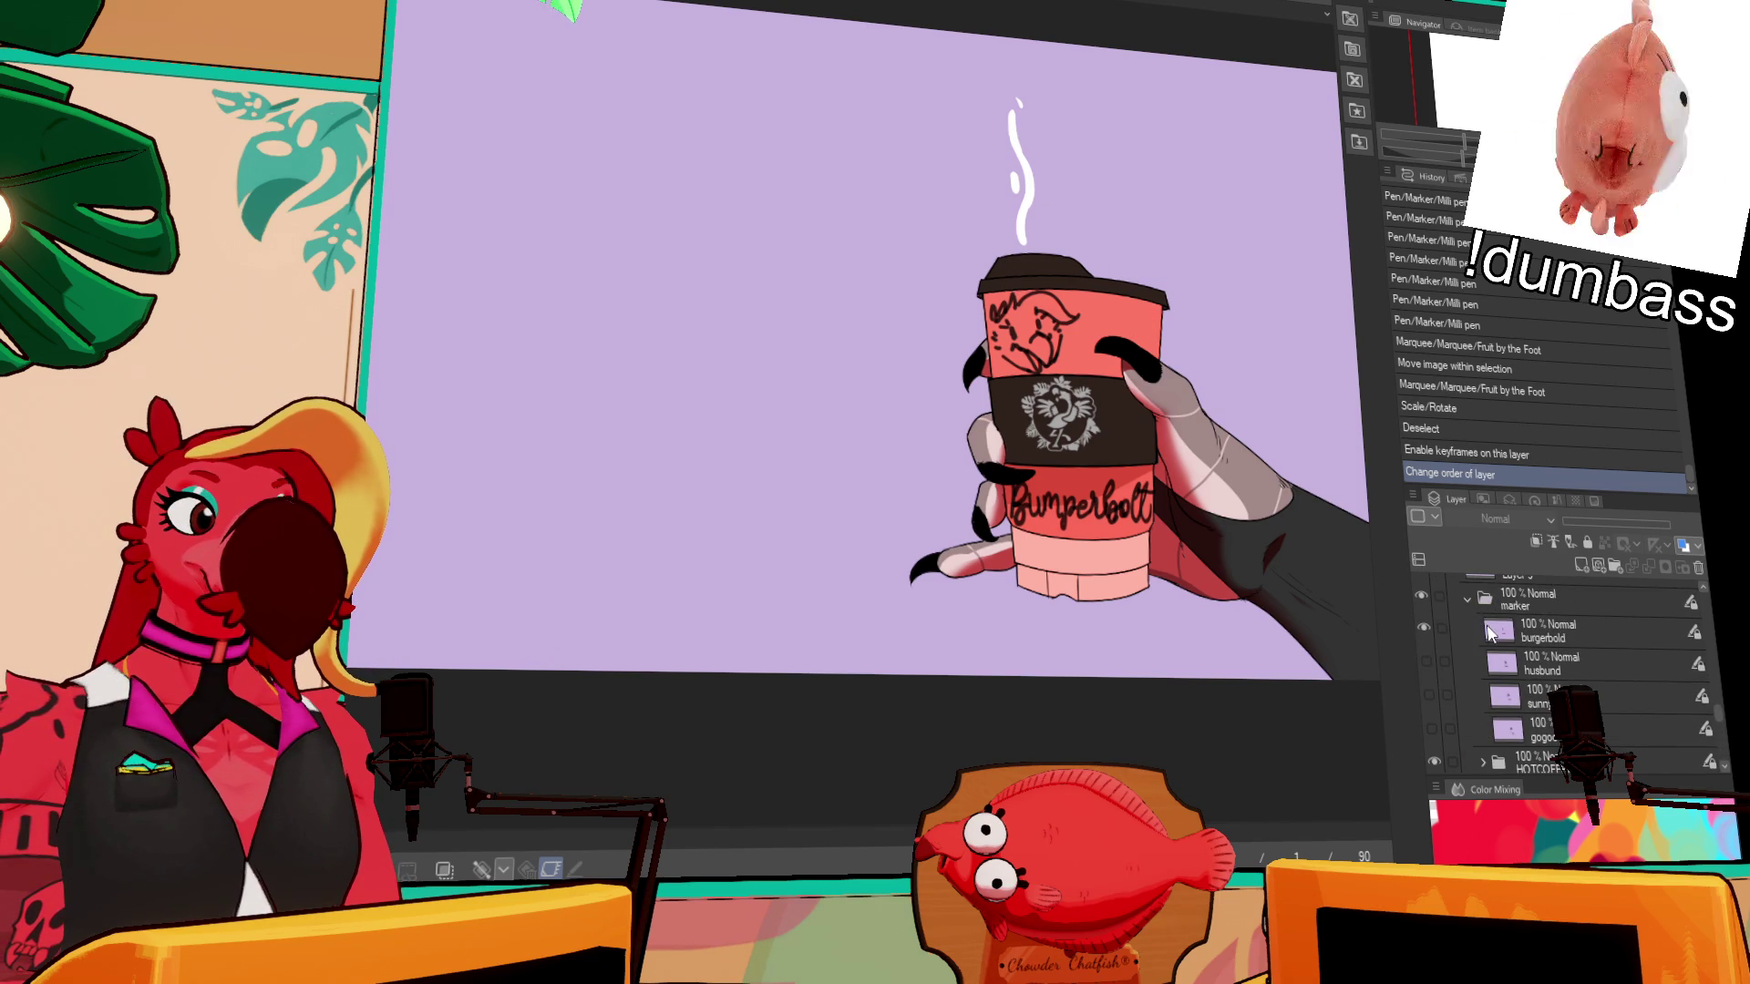
- Show the bunny 'Husband' design, then swap it for the sunny layer's rooster 'Sunday' design
{"action": "left_click", "coordinate": [1423, 630]}
{"action": "left_click", "coordinate": [1425, 660]}
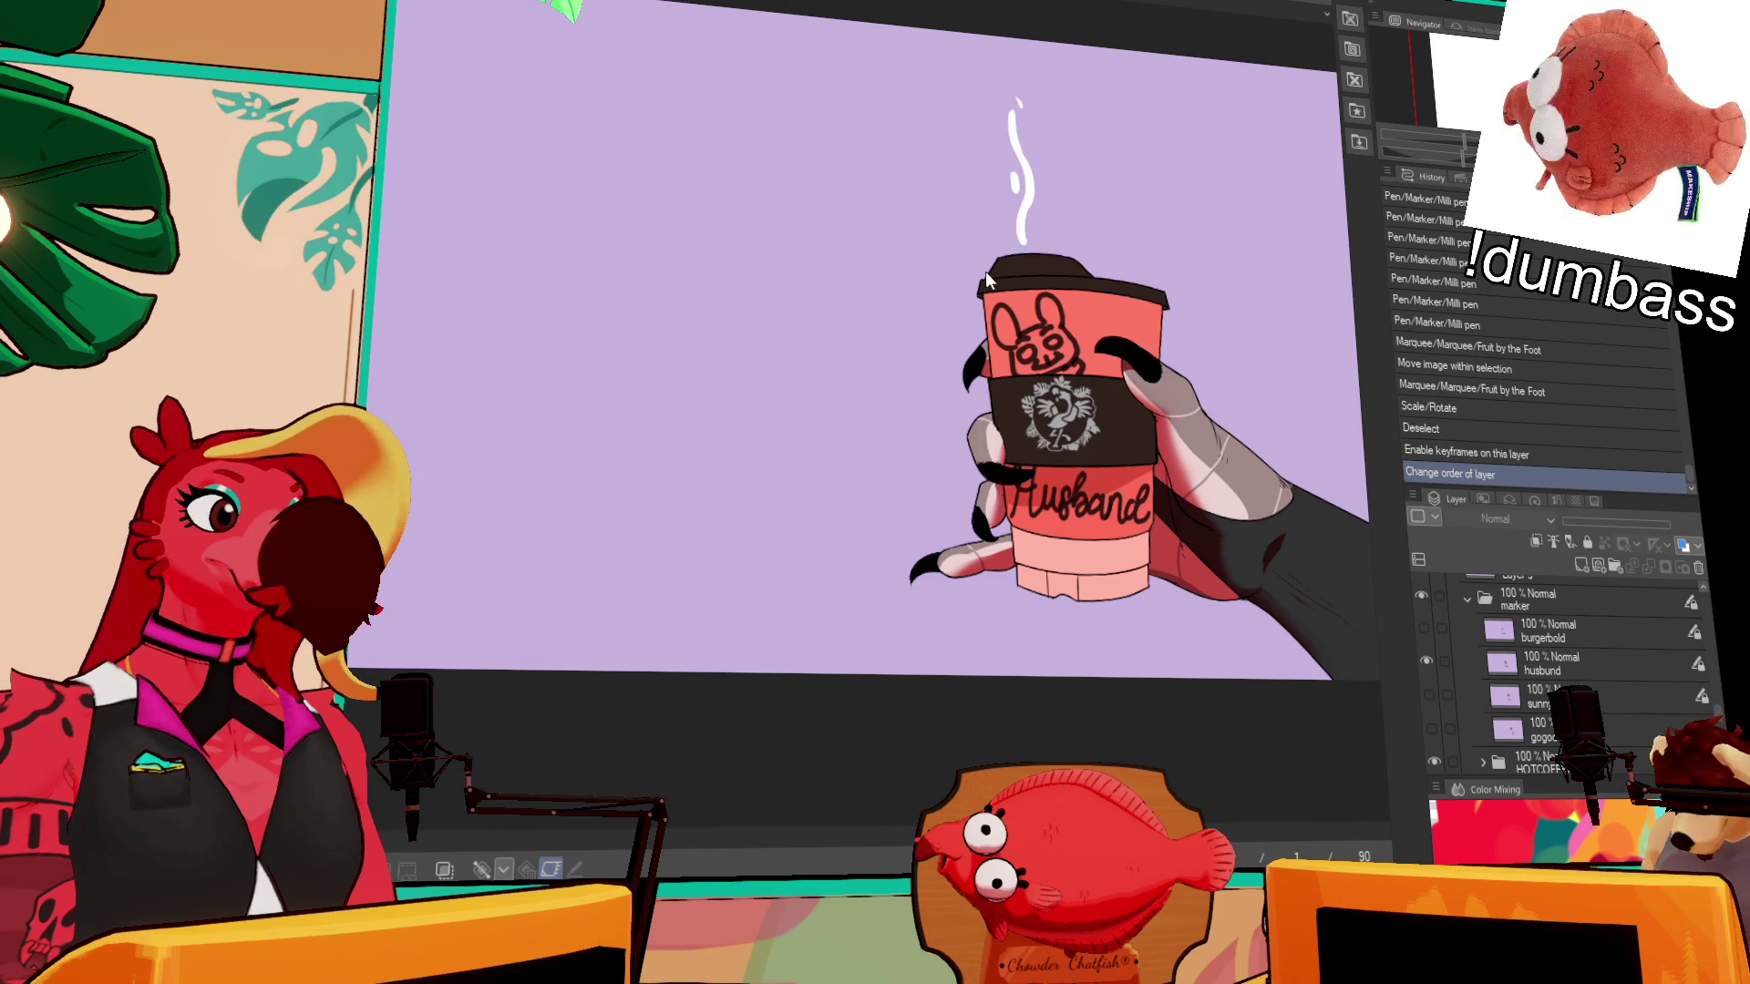
{"action": "left_click", "coordinate": [1427, 660]}
{"action": "left_click", "coordinate": [1429, 694]}
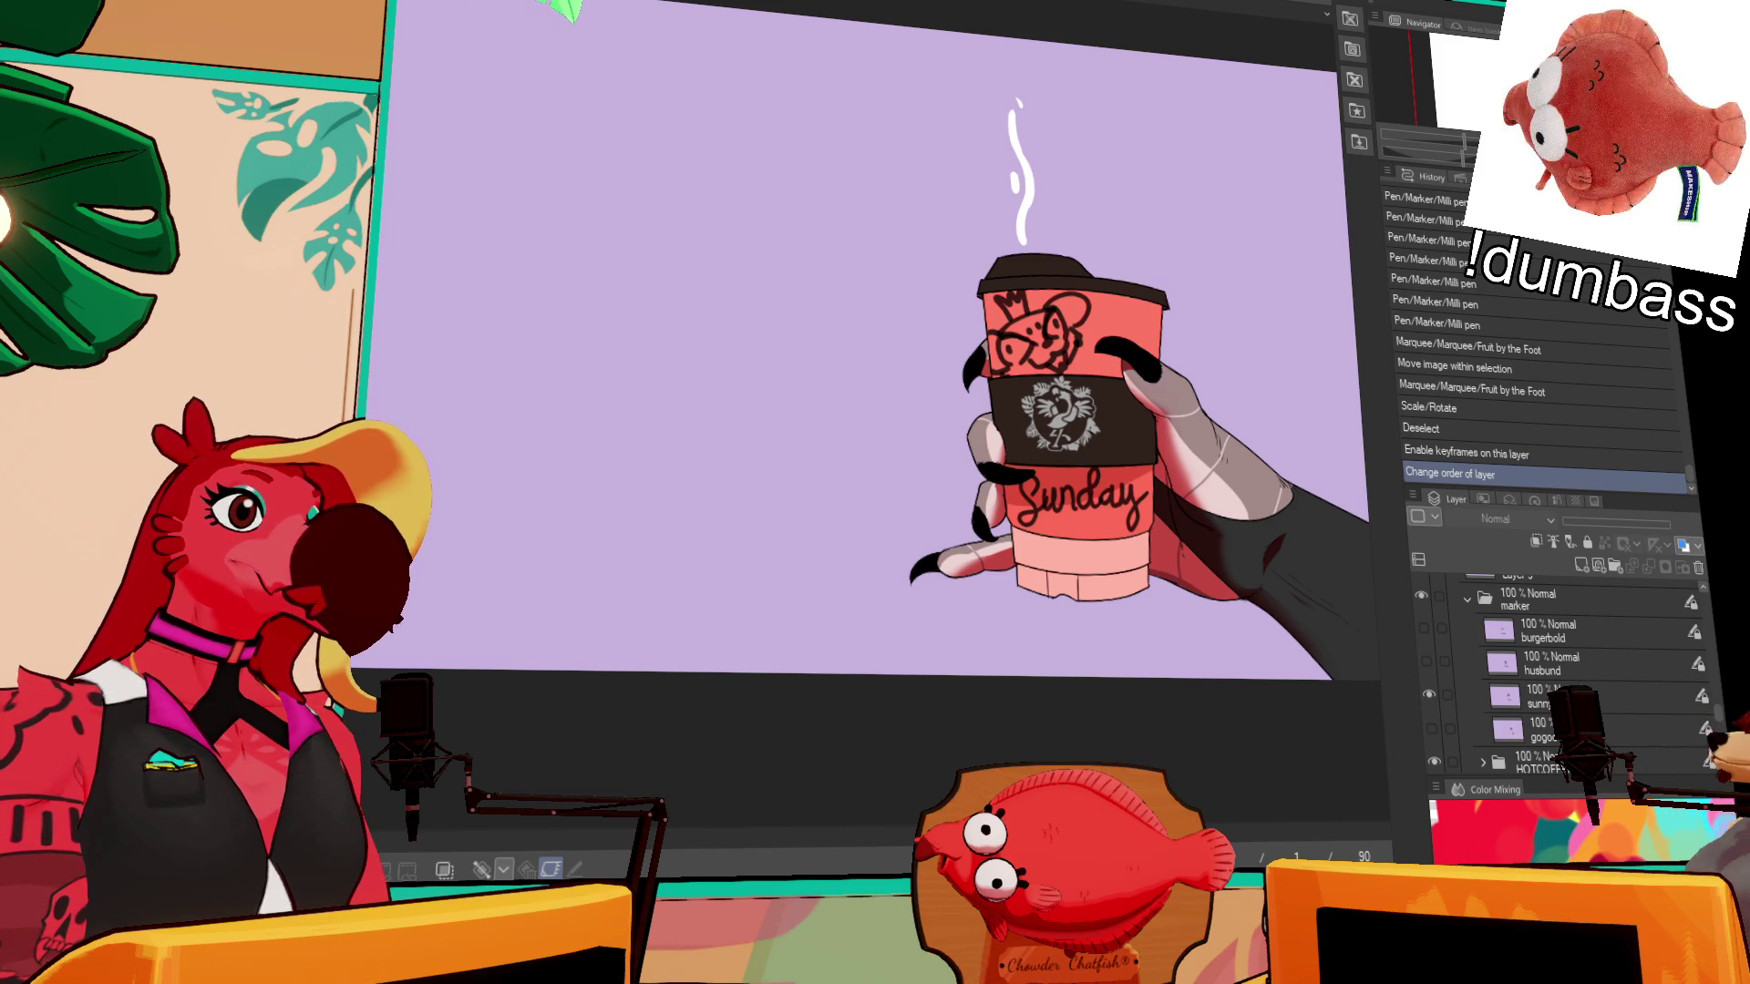
{"action": "scroll", "coordinate": [1029, 402], "scroll_direction": "up", "scroll_amount": 5}
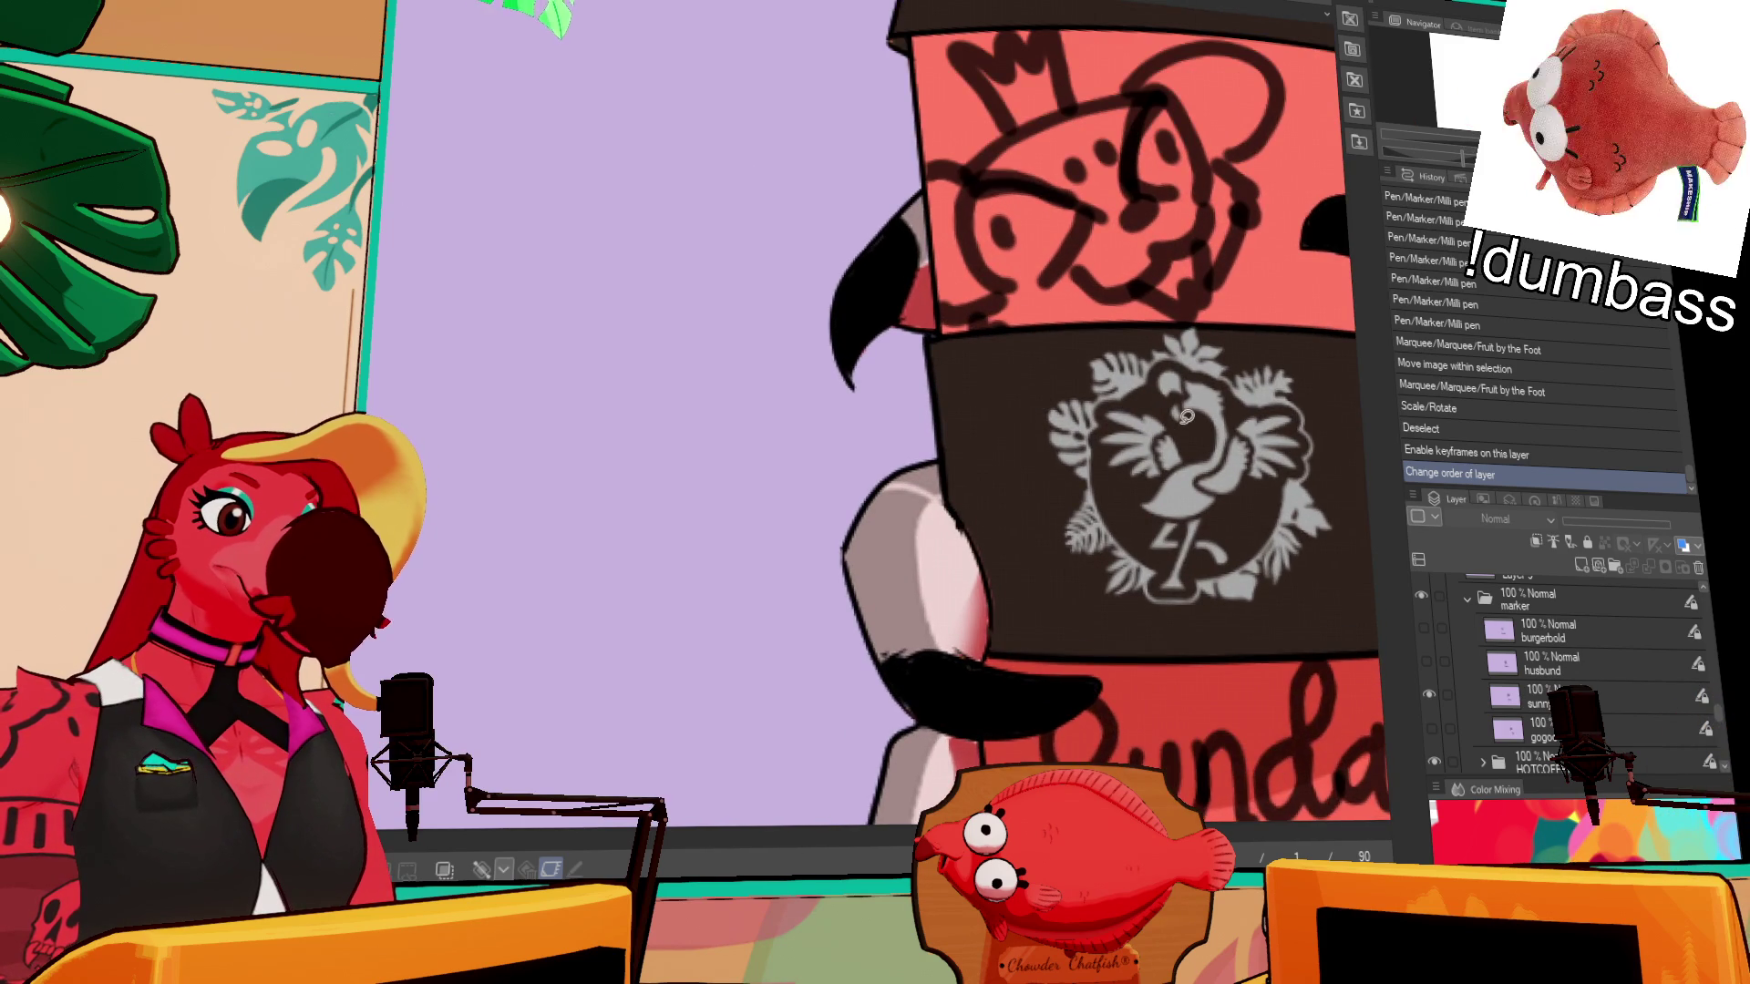
- Draw a freehand selection on the canvas, then clear it with Ctrl+D
{"action": "scroll", "coordinate": [1030, 403], "scroll_direction": "up", "scroll_amount": 2}
{"action": "left_click_drag", "start_coordinate": [1048, 394], "coordinate": [1185, 421]}
{"action": "key", "text": "ctrl+d"}
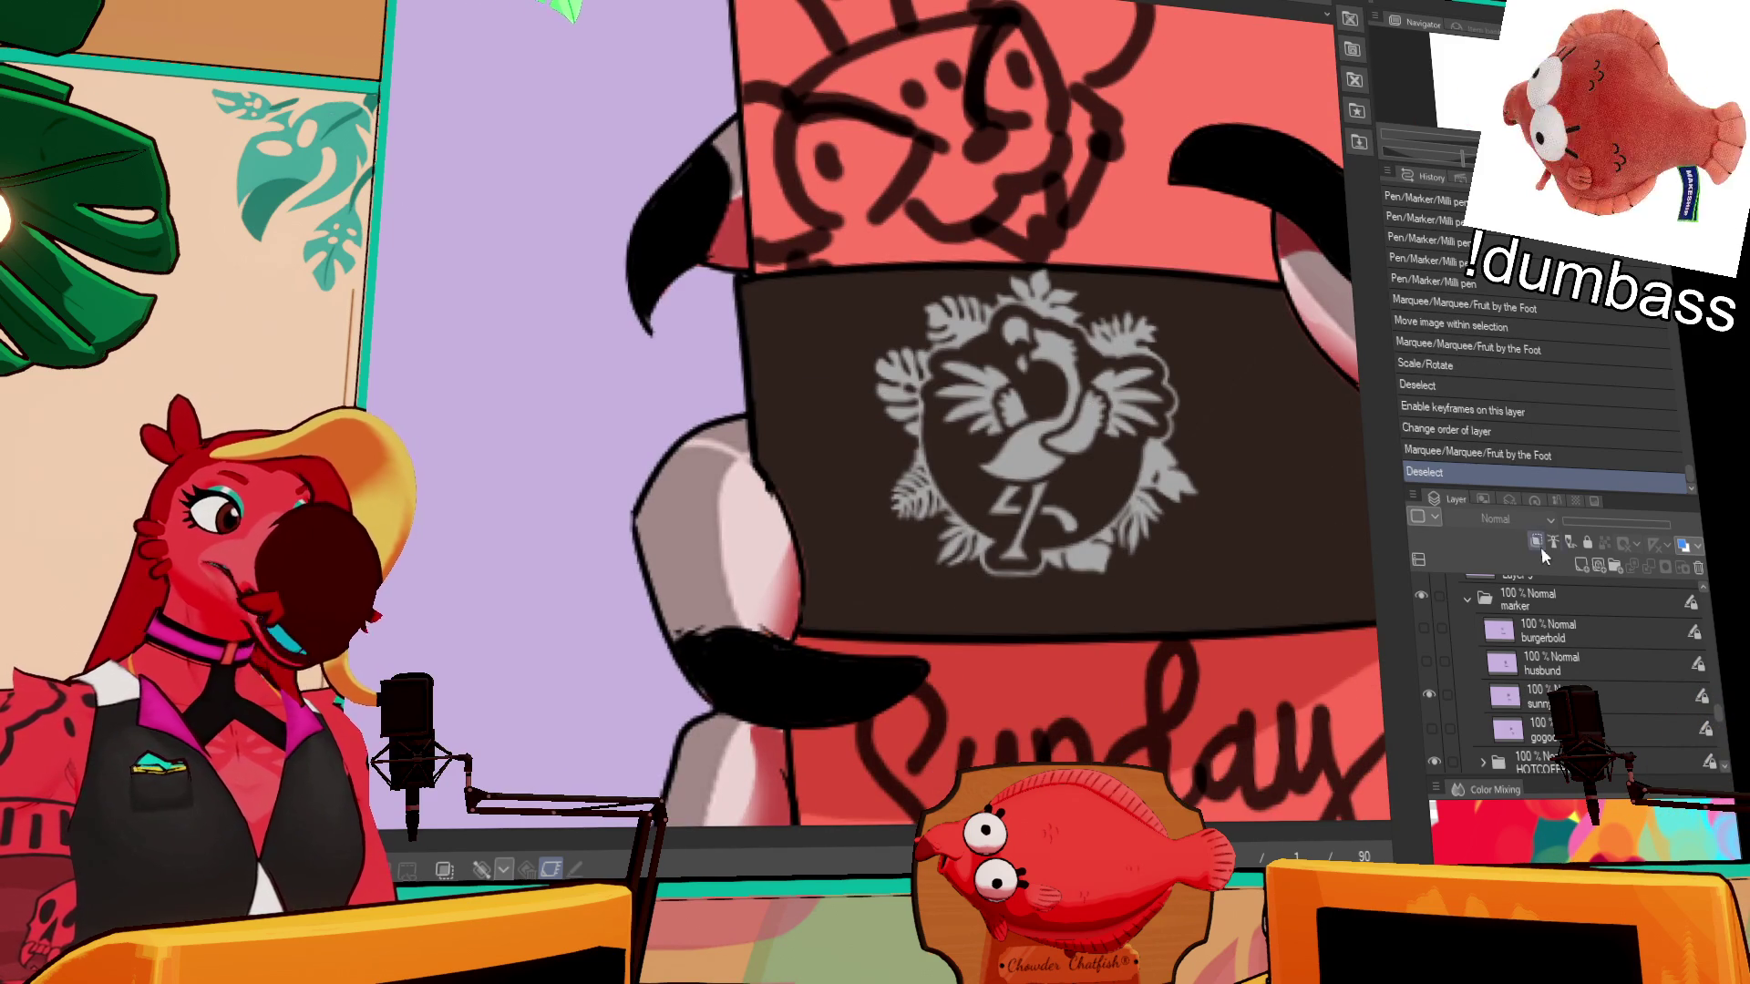
{"action": "scroll", "coordinate": [1540, 609], "scroll_direction": "down", "scroll_amount": 5}
{"action": "scroll", "coordinate": [1541, 629], "scroll_direction": "up", "scroll_amount": 6}
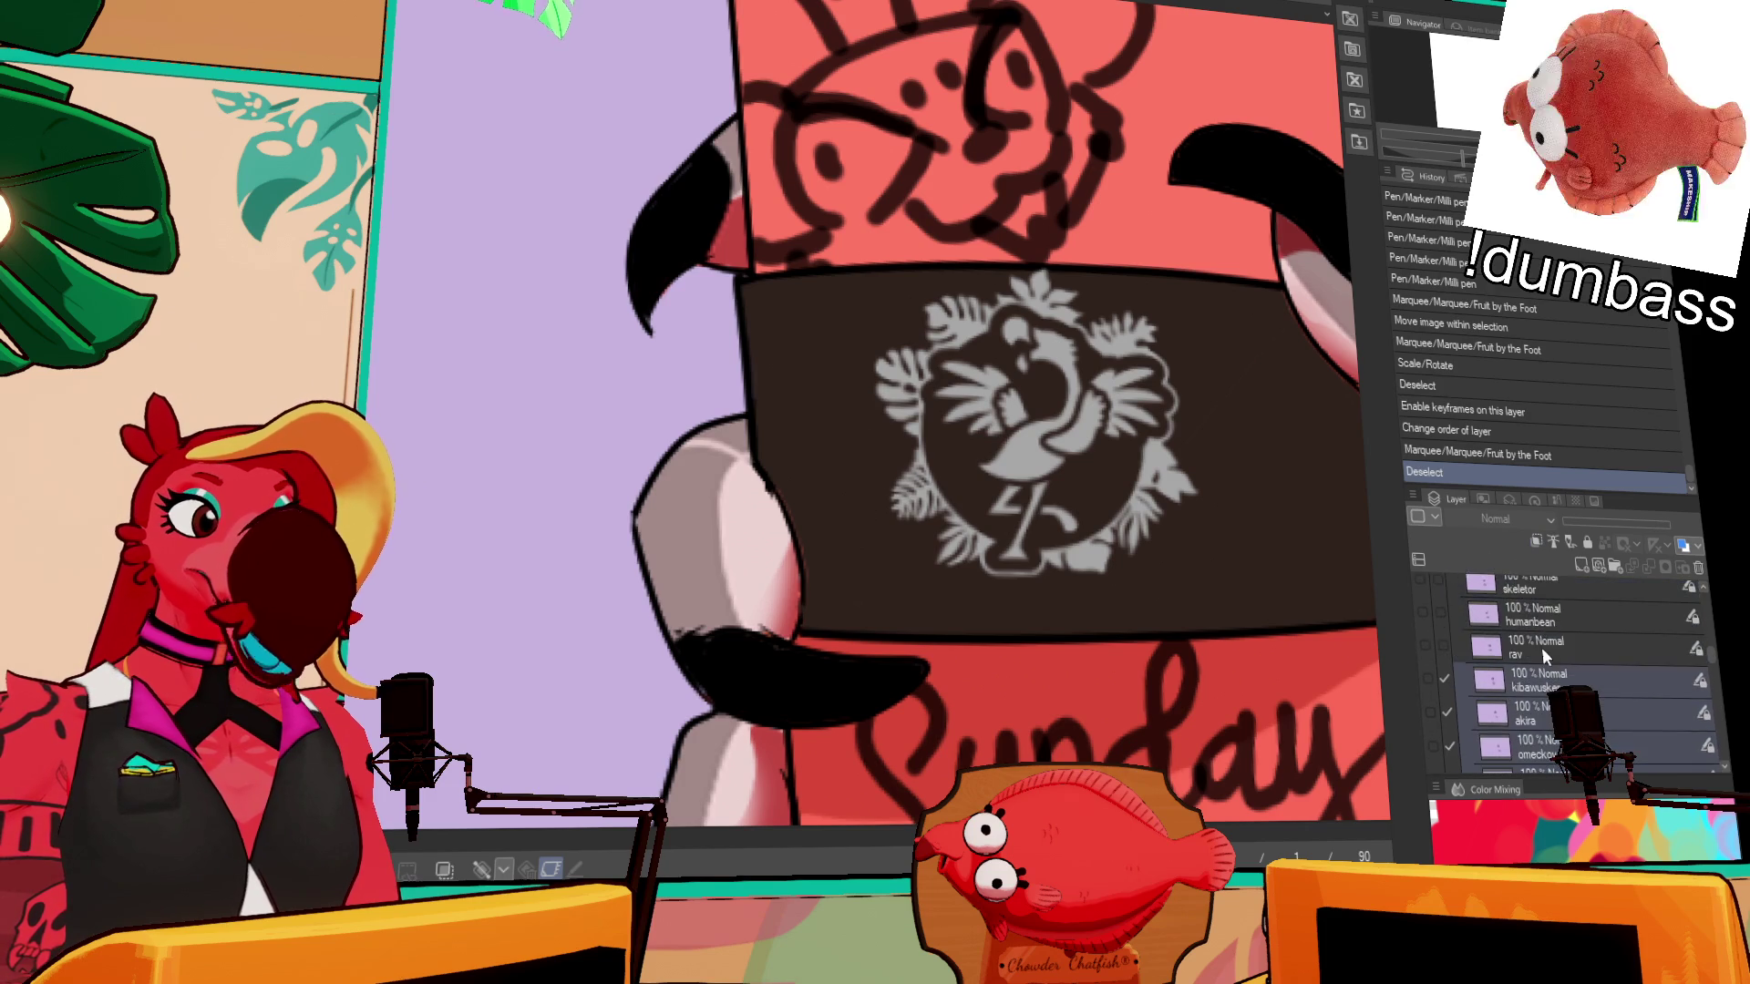
{"action": "scroll", "coordinate": [1539, 644], "scroll_direction": "down", "scroll_amount": 5}
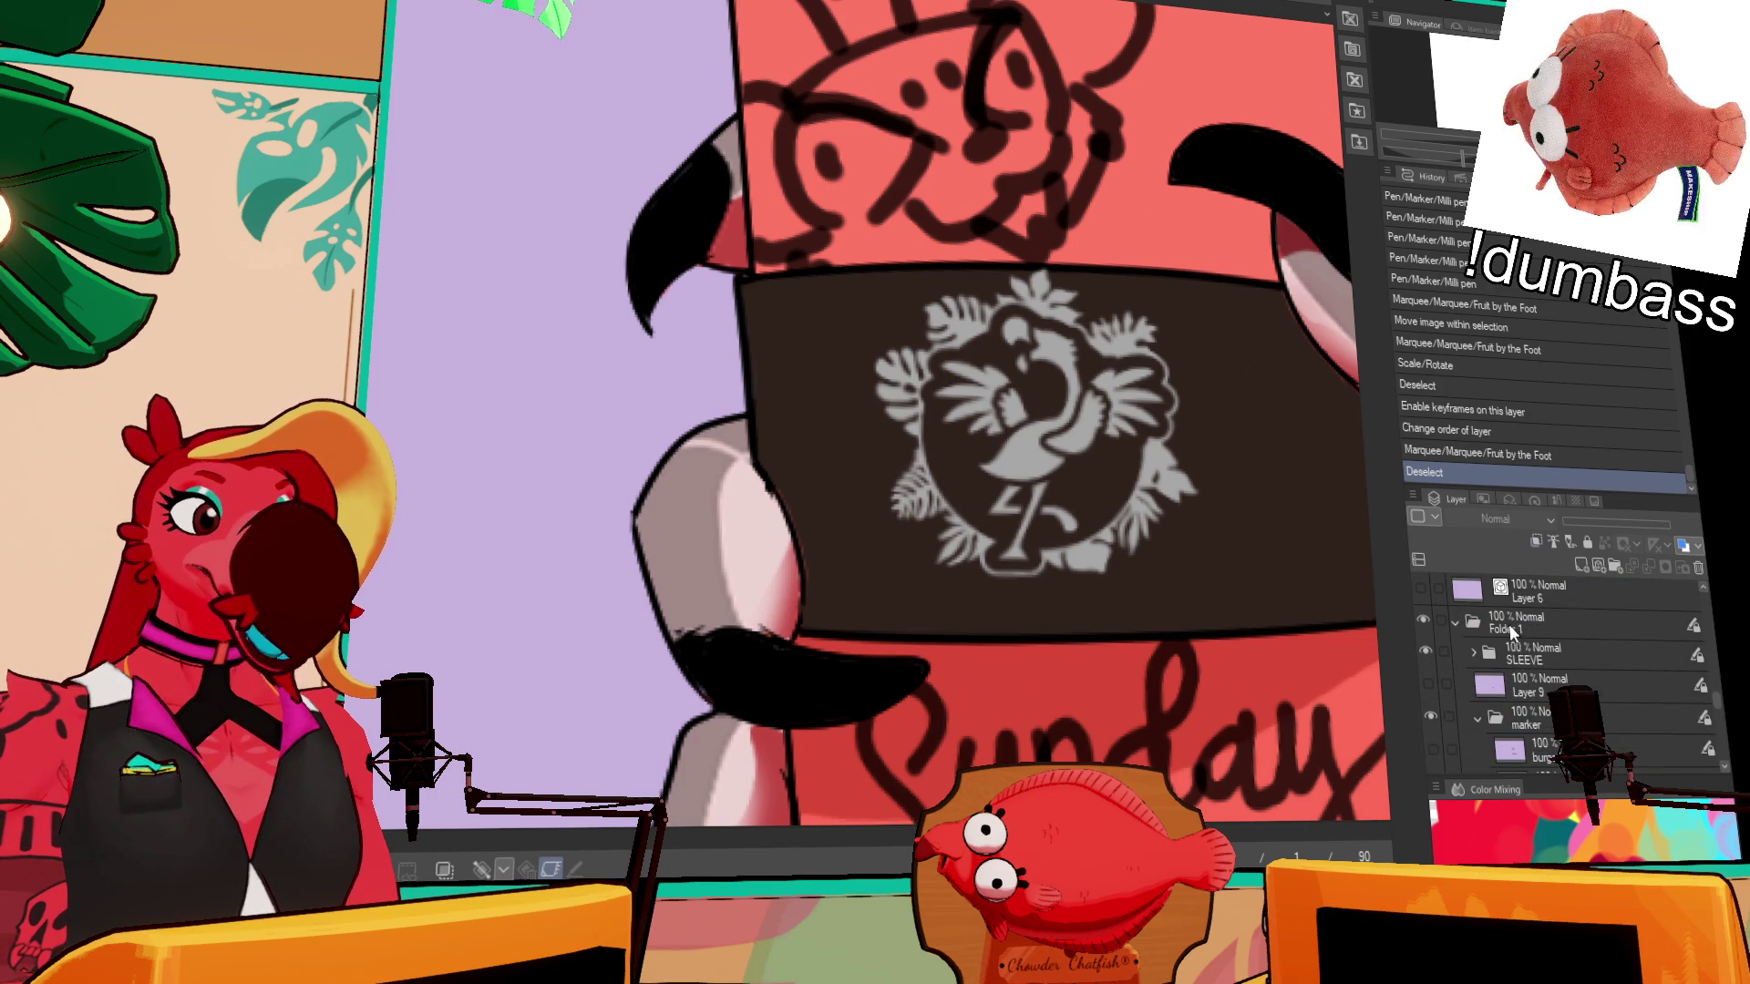
- Select the flamingo emblem layer in SLEEVE, nudge it slightly lower, and collapse Folder 1
{"action": "left_click", "coordinate": [1458, 657]}
{"action": "left_click", "coordinate": [1475, 653]}
{"action": "left_click", "coordinate": [1531, 693]}
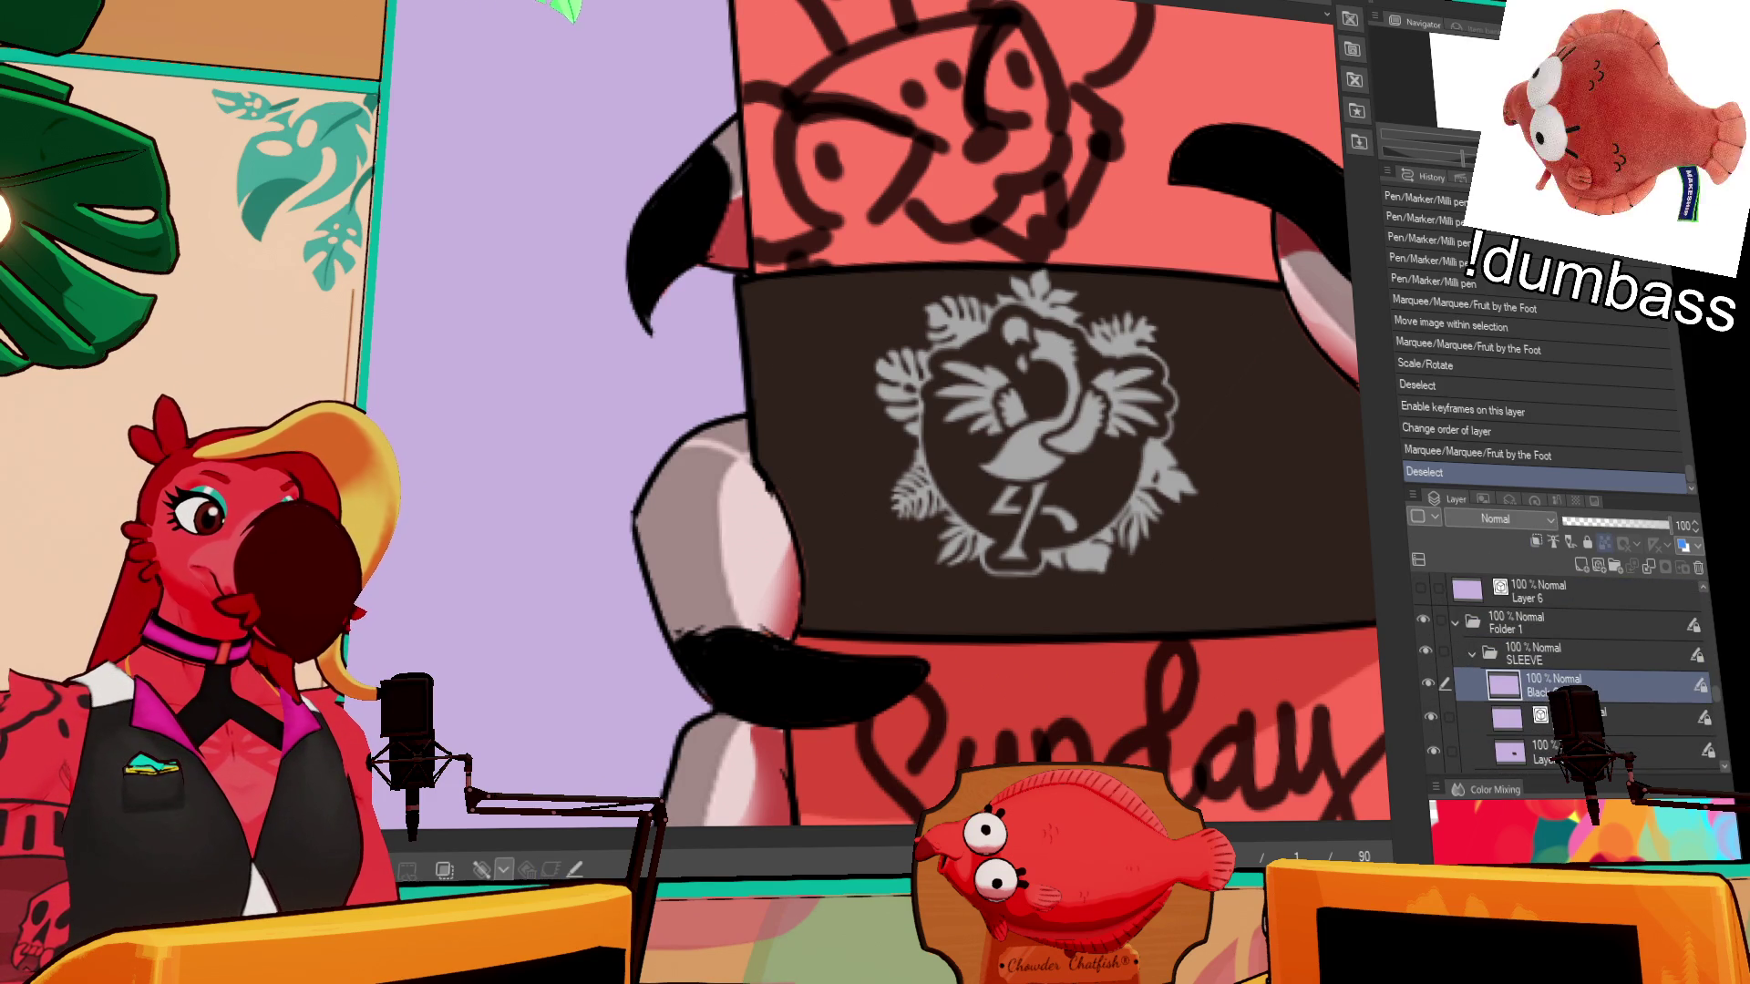
{"action": "left_click", "coordinate": [1430, 685]}
{"action": "left_click", "coordinate": [1430, 685]}
{"action": "left_click_drag", "start_coordinate": [1221, 488], "coordinate": [1219, 515]}
{"action": "left_click", "coordinate": [1473, 655]}
{"action": "left_click", "coordinate": [1473, 655]}
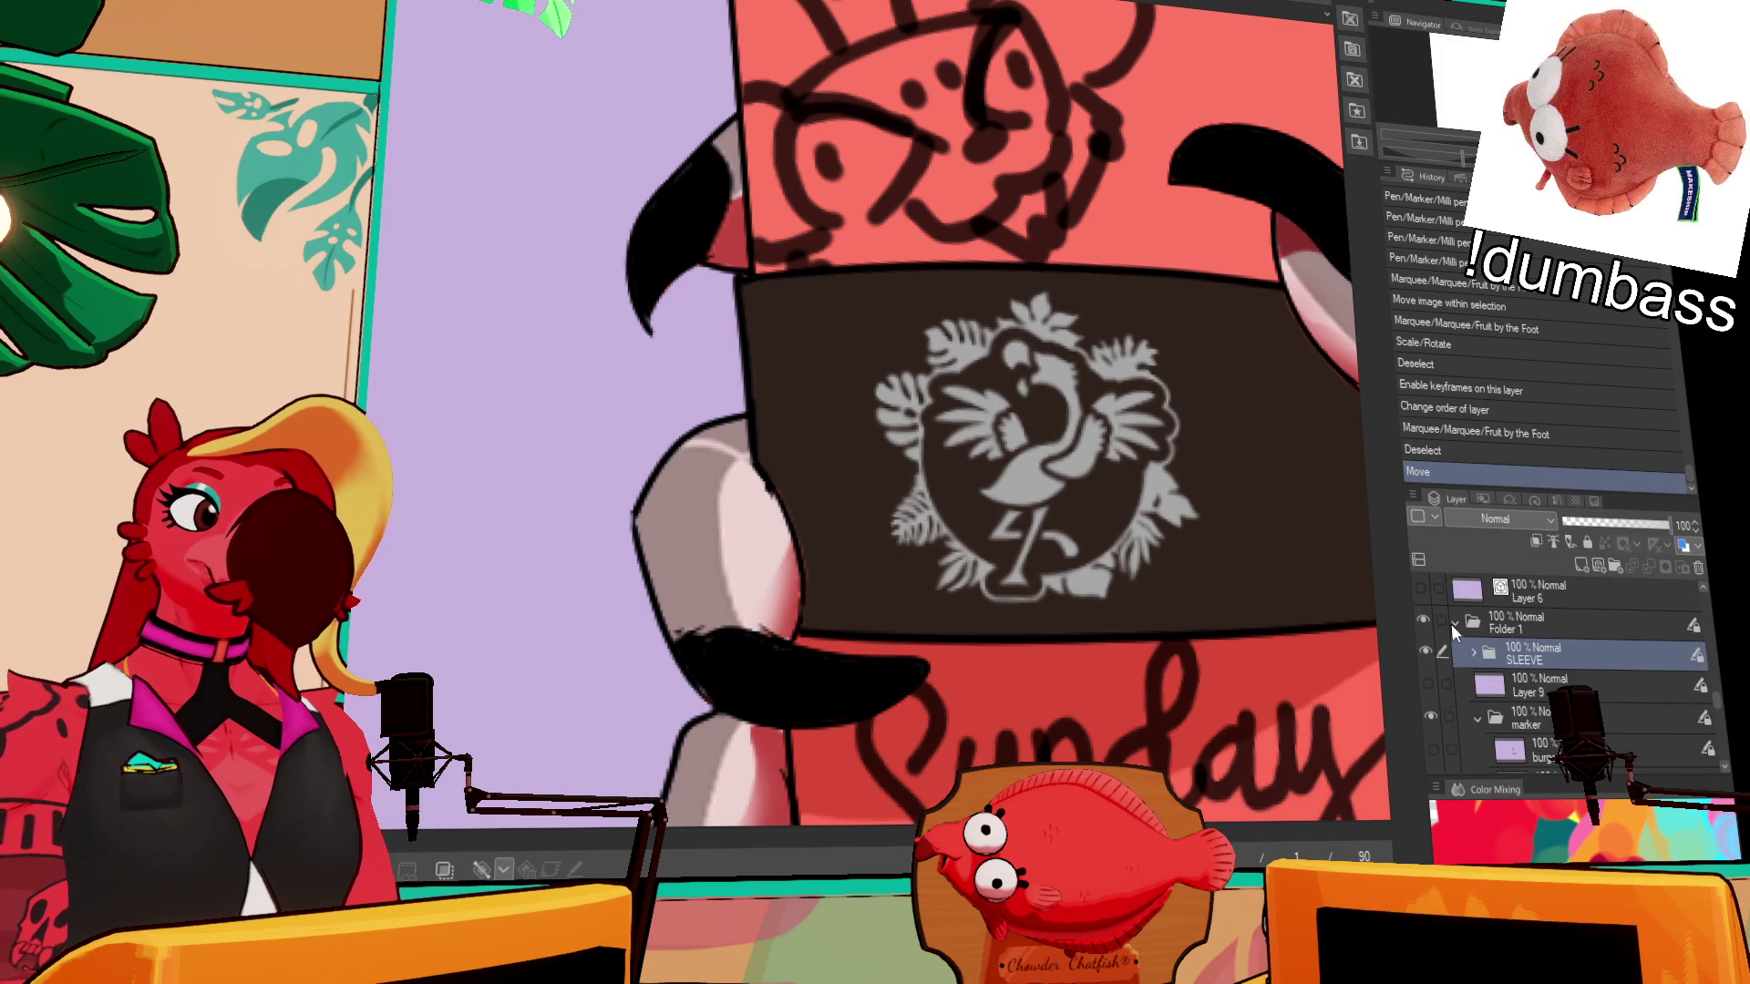
{"action": "left_click", "coordinate": [1453, 621]}
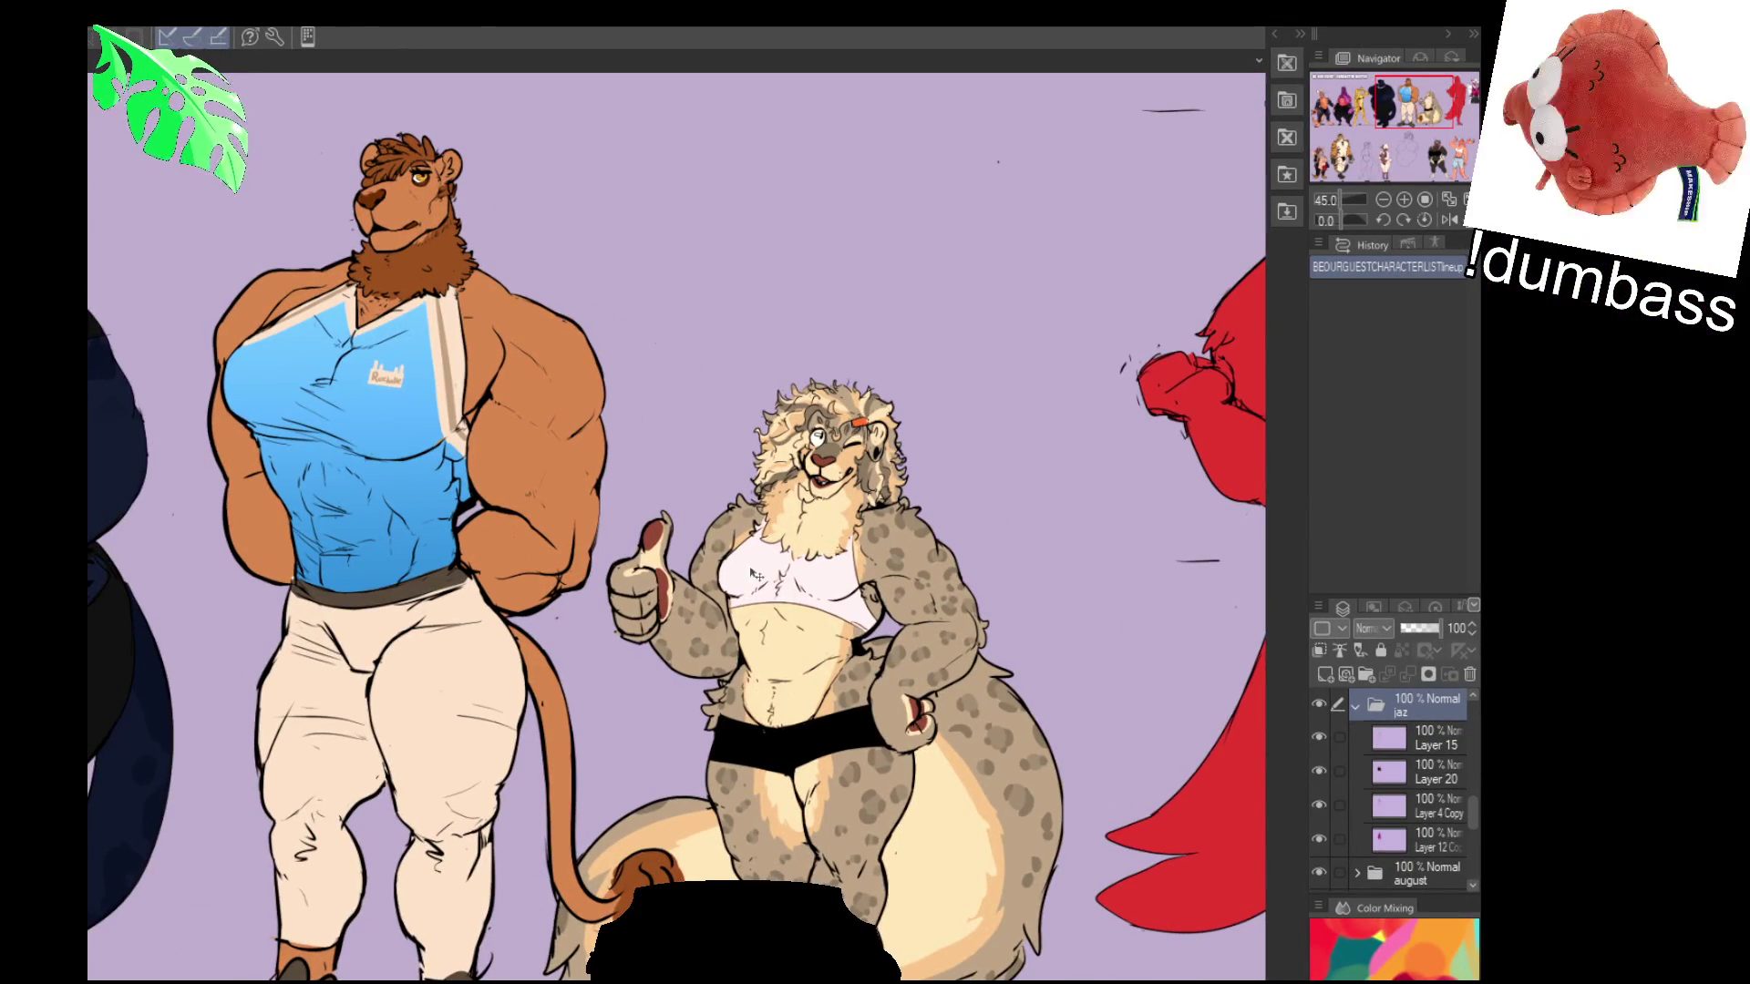
- Hide the palettes and pan the lineup canvas to bring the dark jaguar into view
{"action": "key", "text": "Tab"}
{"action": "left_click_drag", "start_coordinate": [776, 556], "coordinate": [1028, 557]}
{"action": "scroll", "coordinate": [1028, 558], "scroll_direction": "down", "scroll_amount": 5}
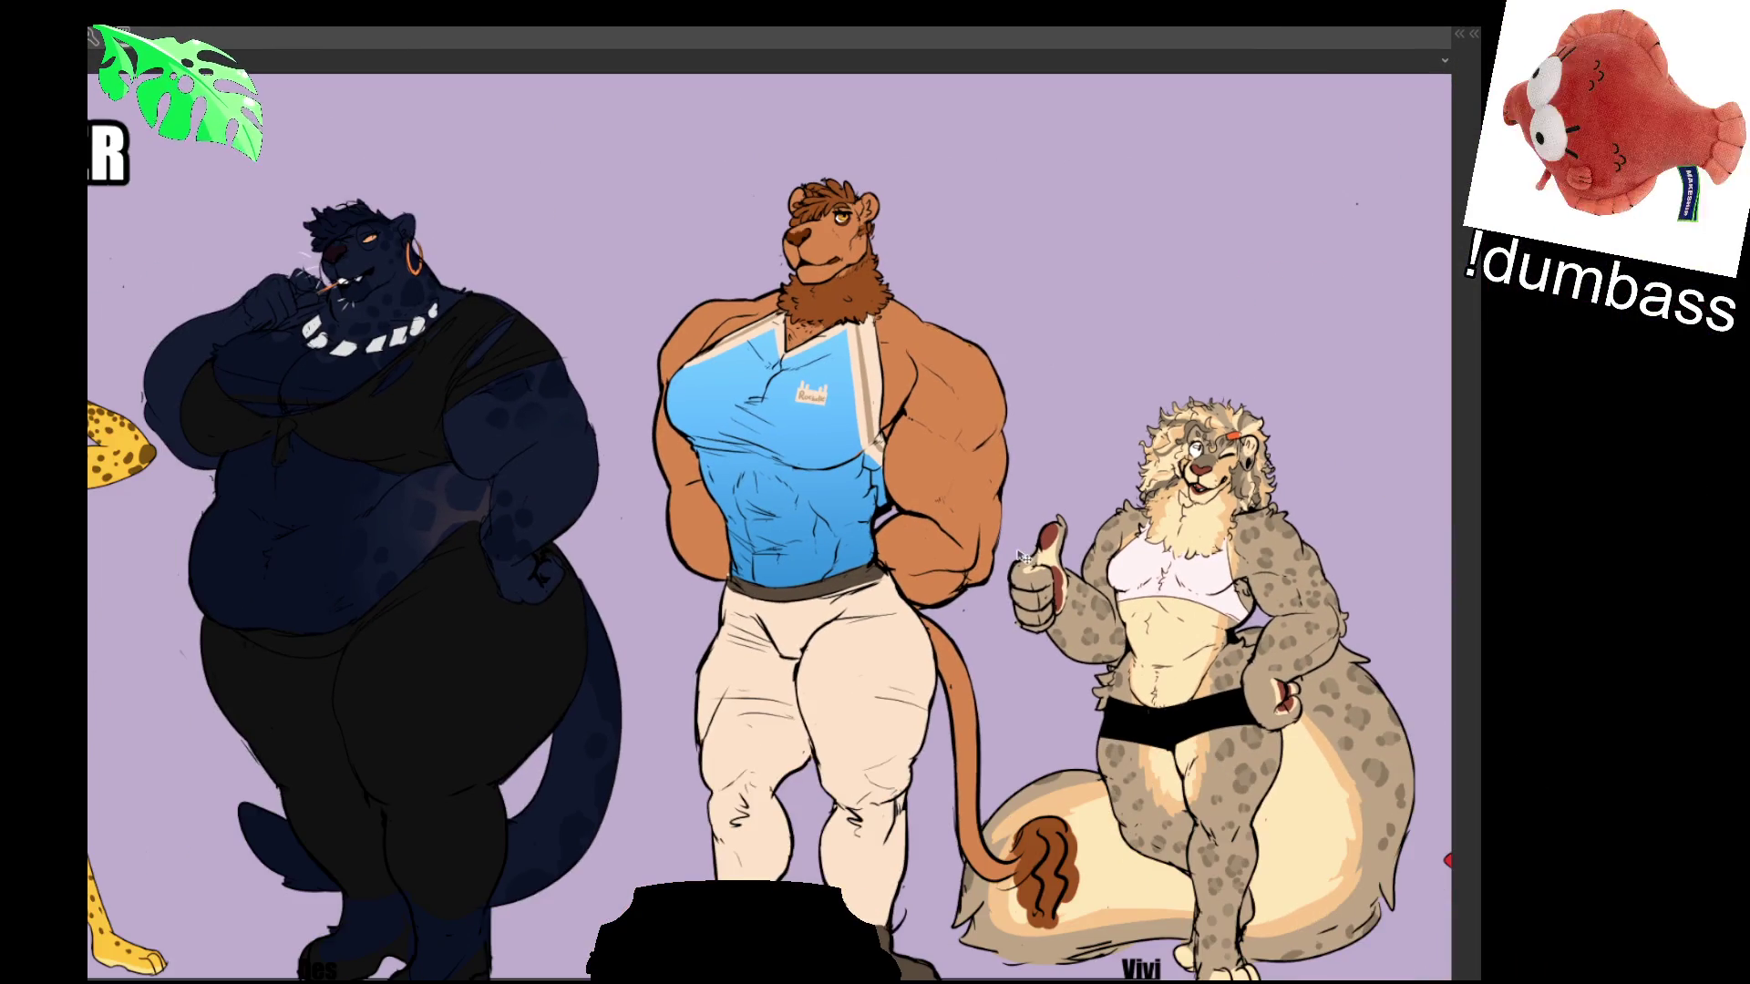
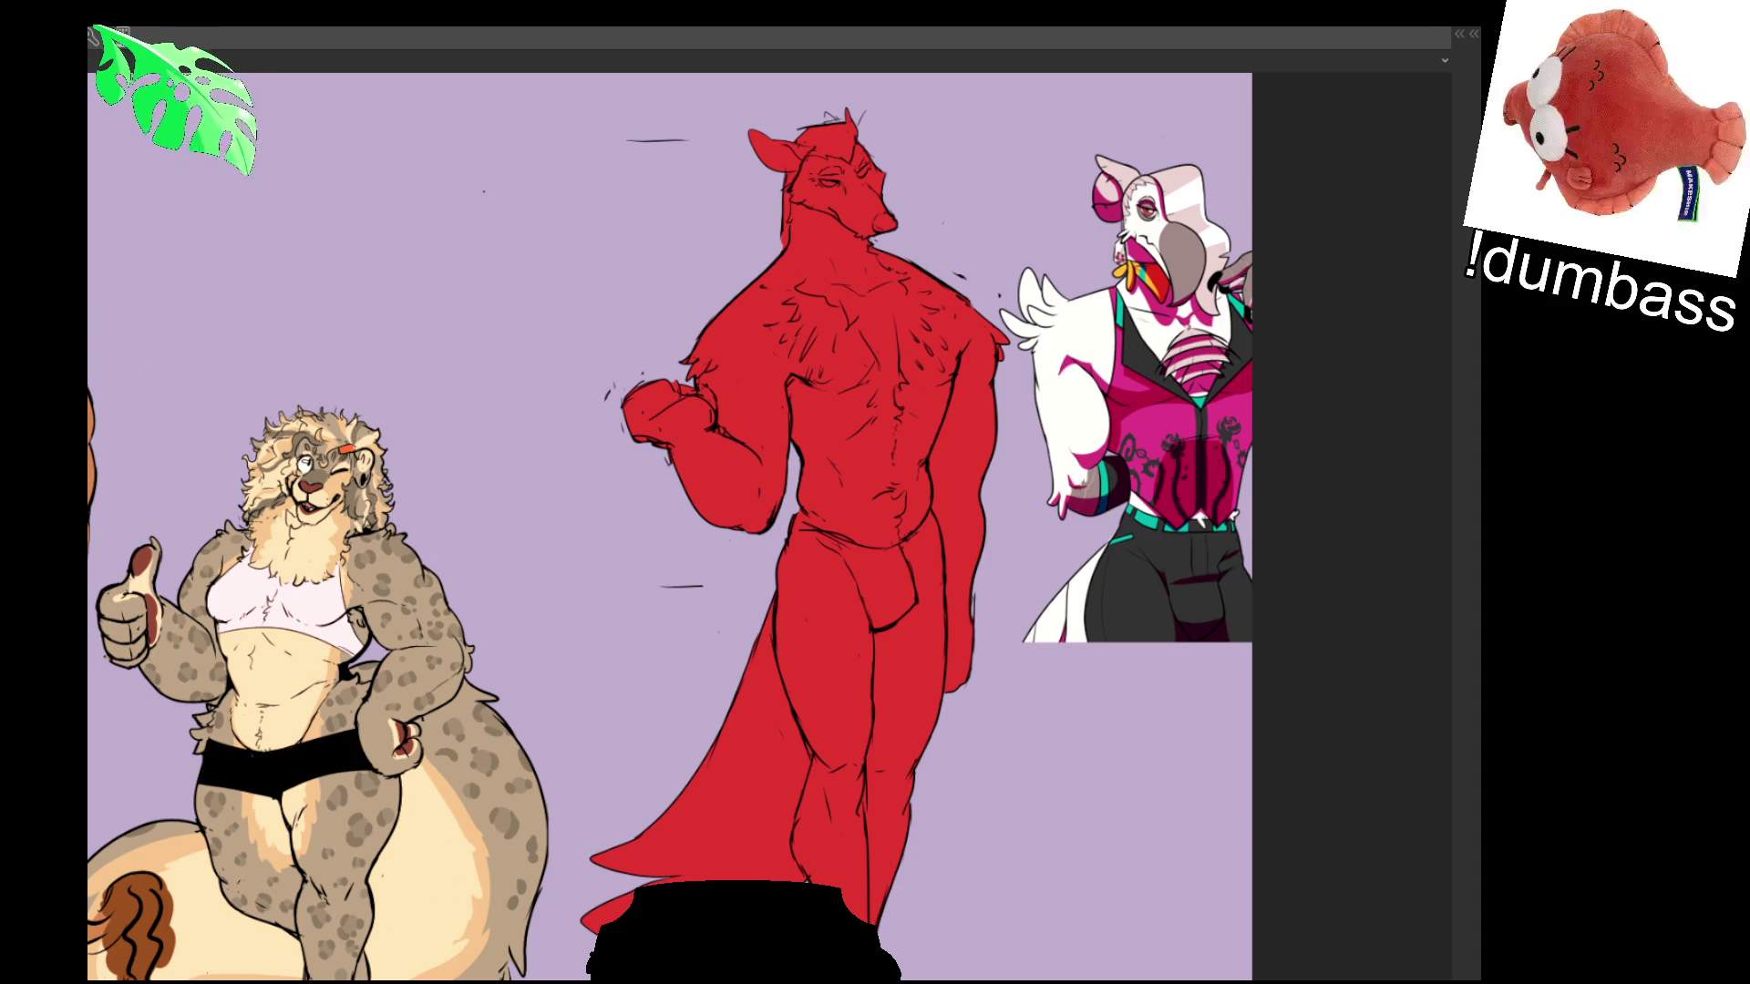
- Bring the YouTube window forward and play the UNUSUAL MEMES COMPILATION V340 video full screen
{"action": "key", "text": "alt+Tab"}
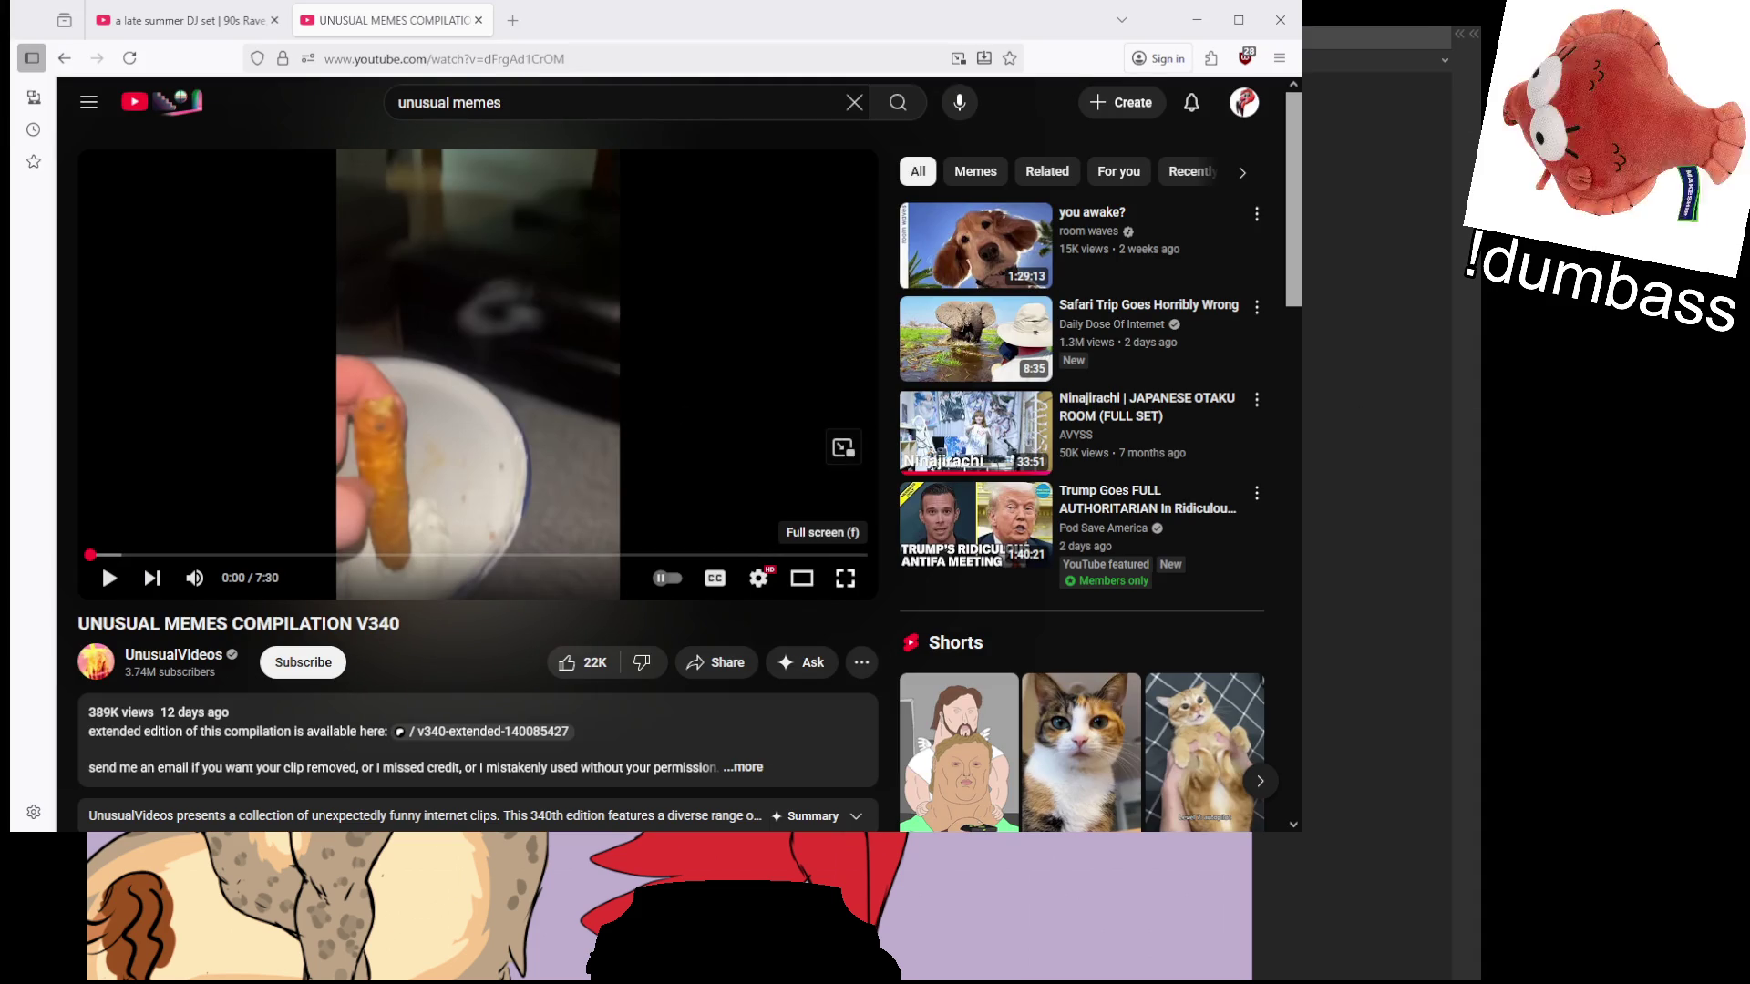
{"action": "left_click", "coordinate": [846, 584]}
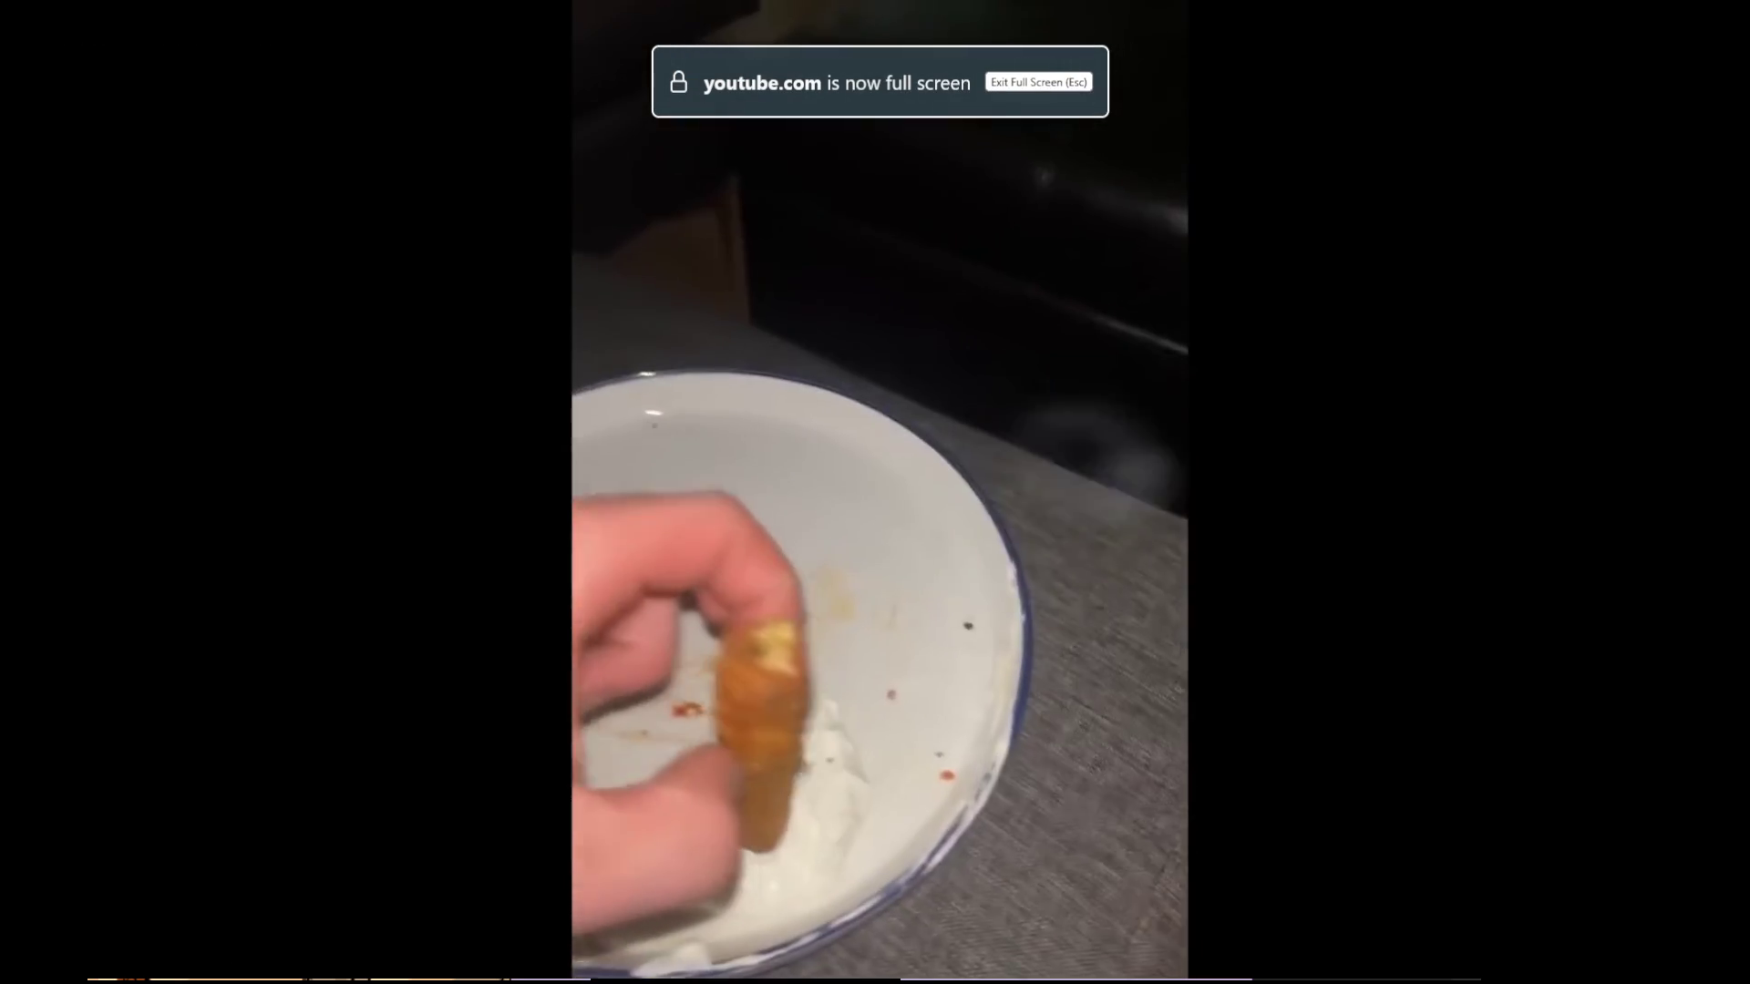